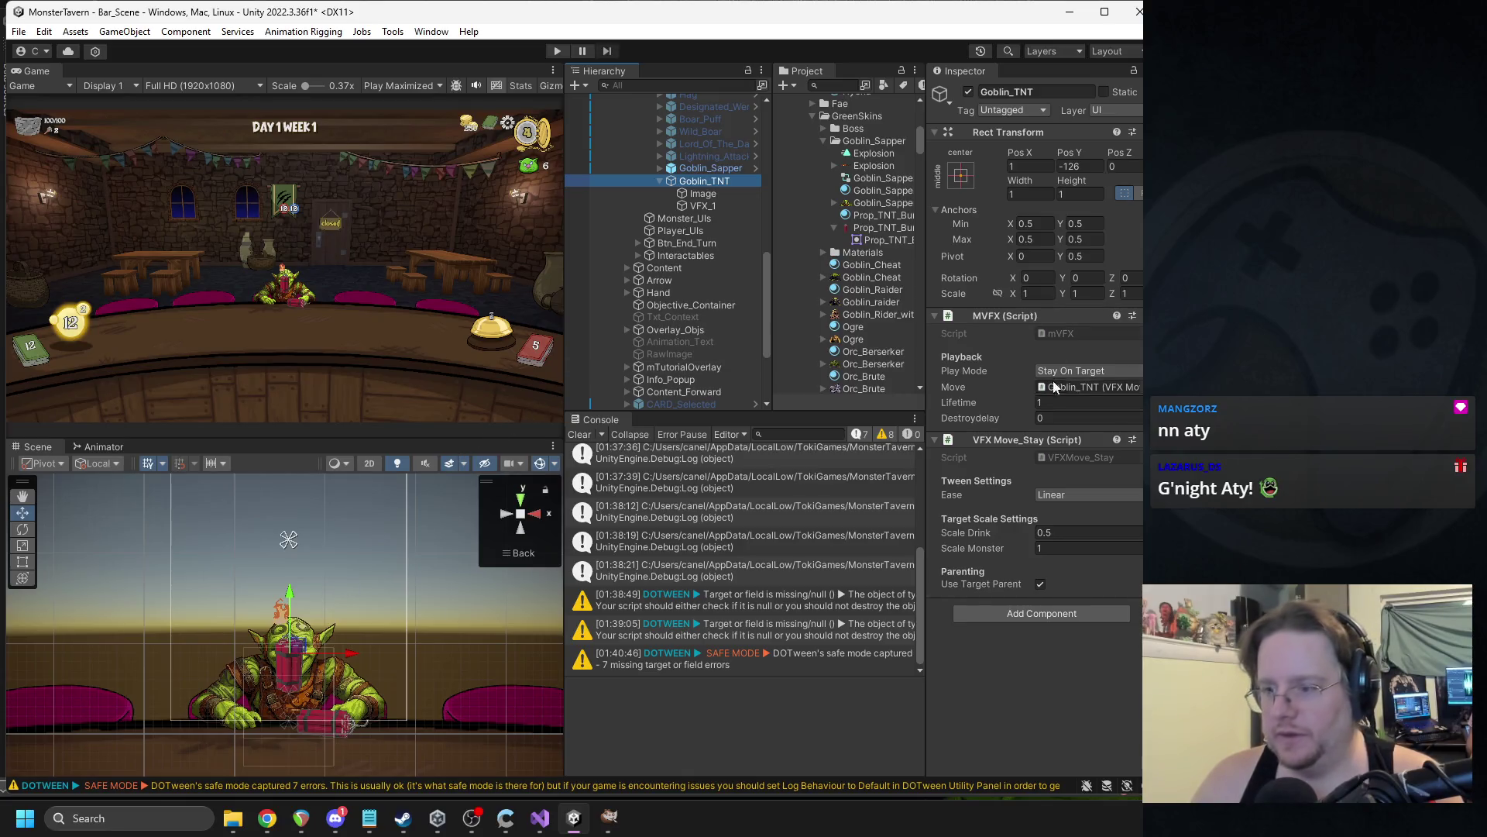
Swap Goblin_TNT's VFX Move_Stay component for VFX Move_Arc, found by searching 'vfxmo'.
{"action": "right_click", "coordinate": [1011, 443]}
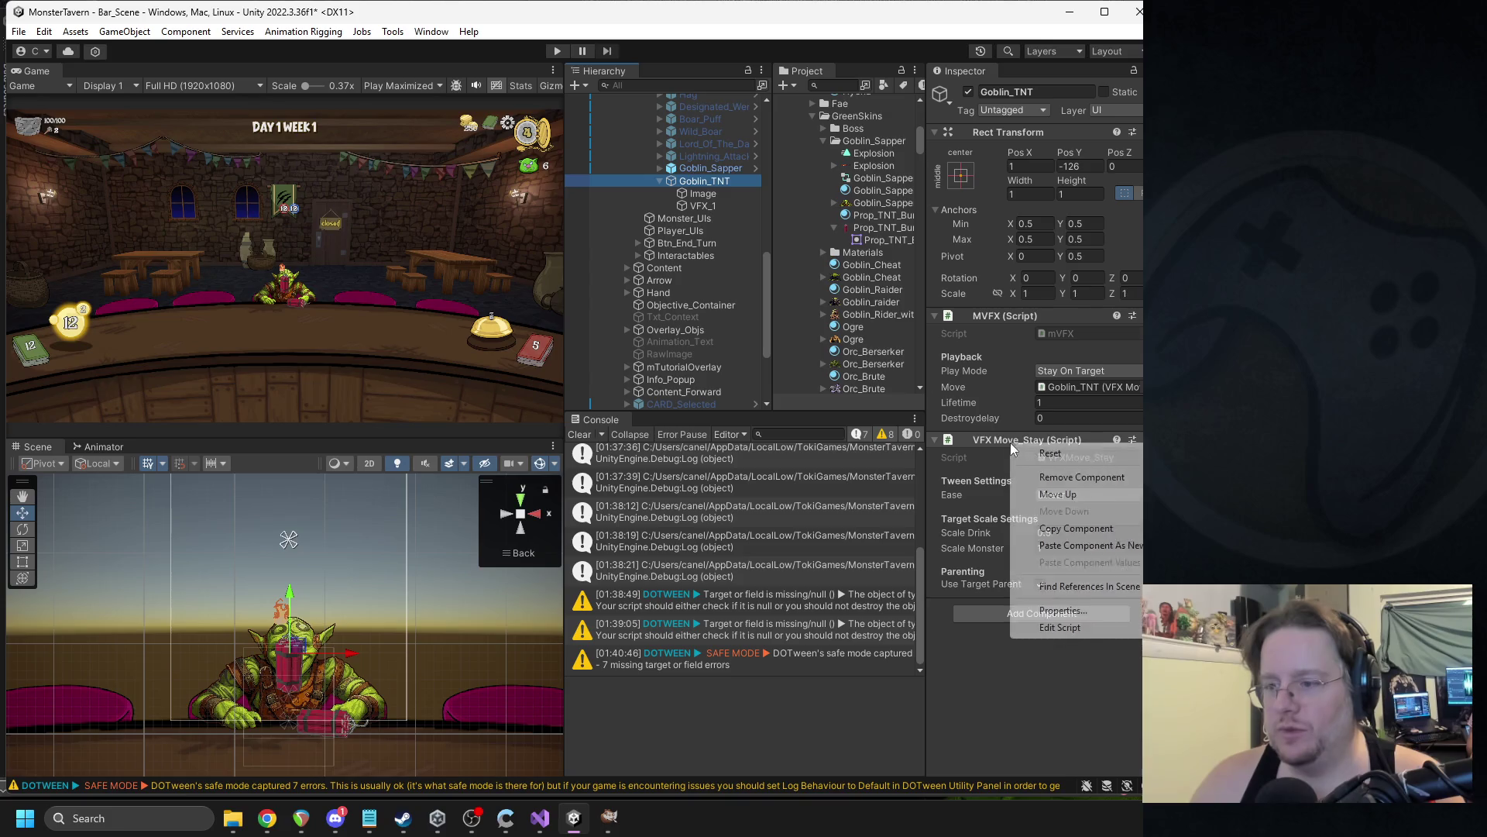
{"action": "left_click", "coordinate": [1087, 478]}
{"action": "left_click", "coordinate": [1036, 450]}
{"action": "type", "text": "vfx"}
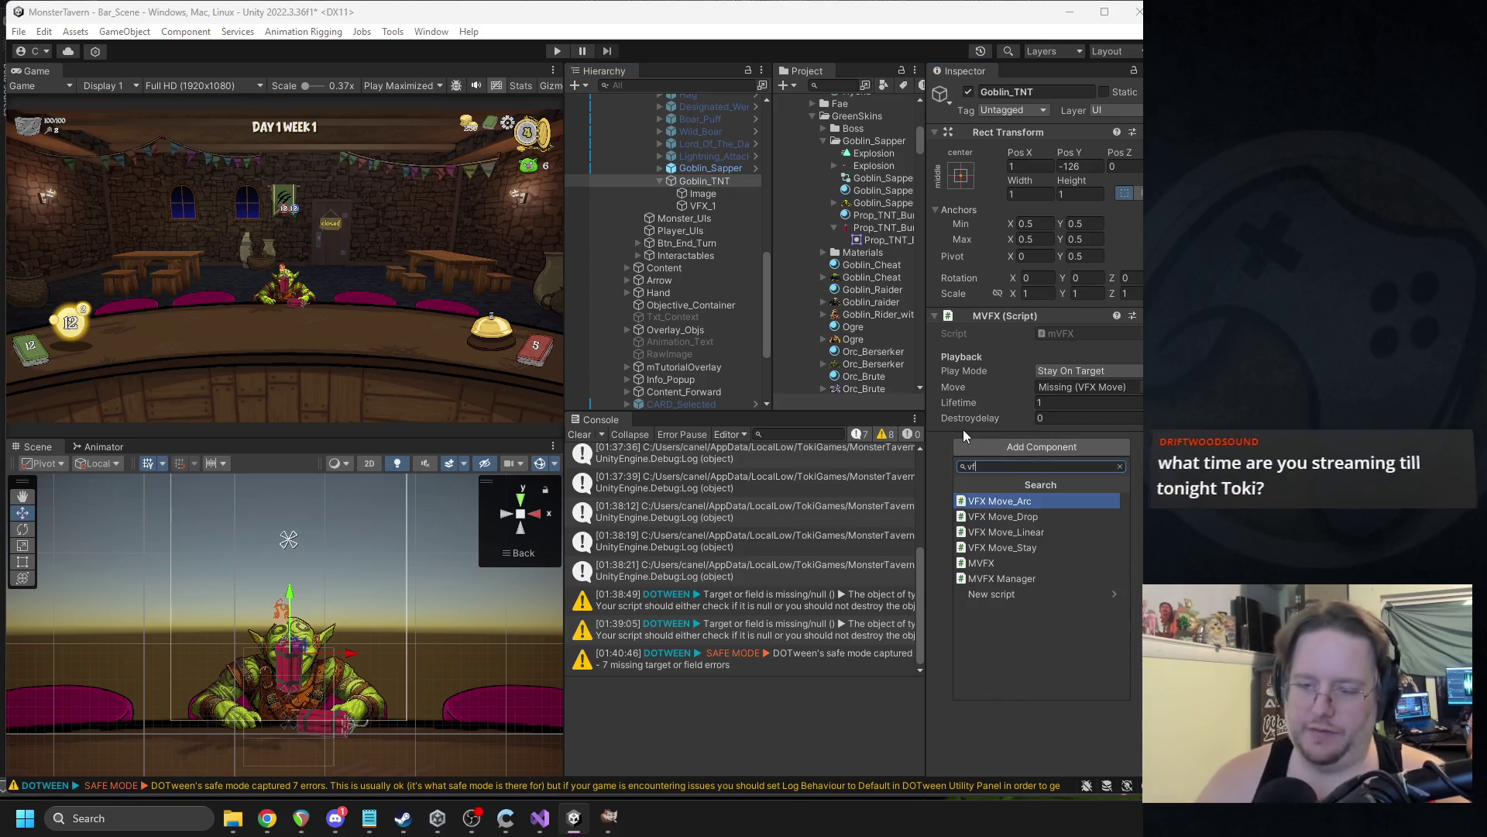
{"action": "type", "text": "mo"}
{"action": "key", "text": "Down"}
{"action": "key", "text": "Down"}
{"action": "key", "text": "Up"}
{"action": "key", "text": "Down"}
{"action": "key", "text": "Up"}
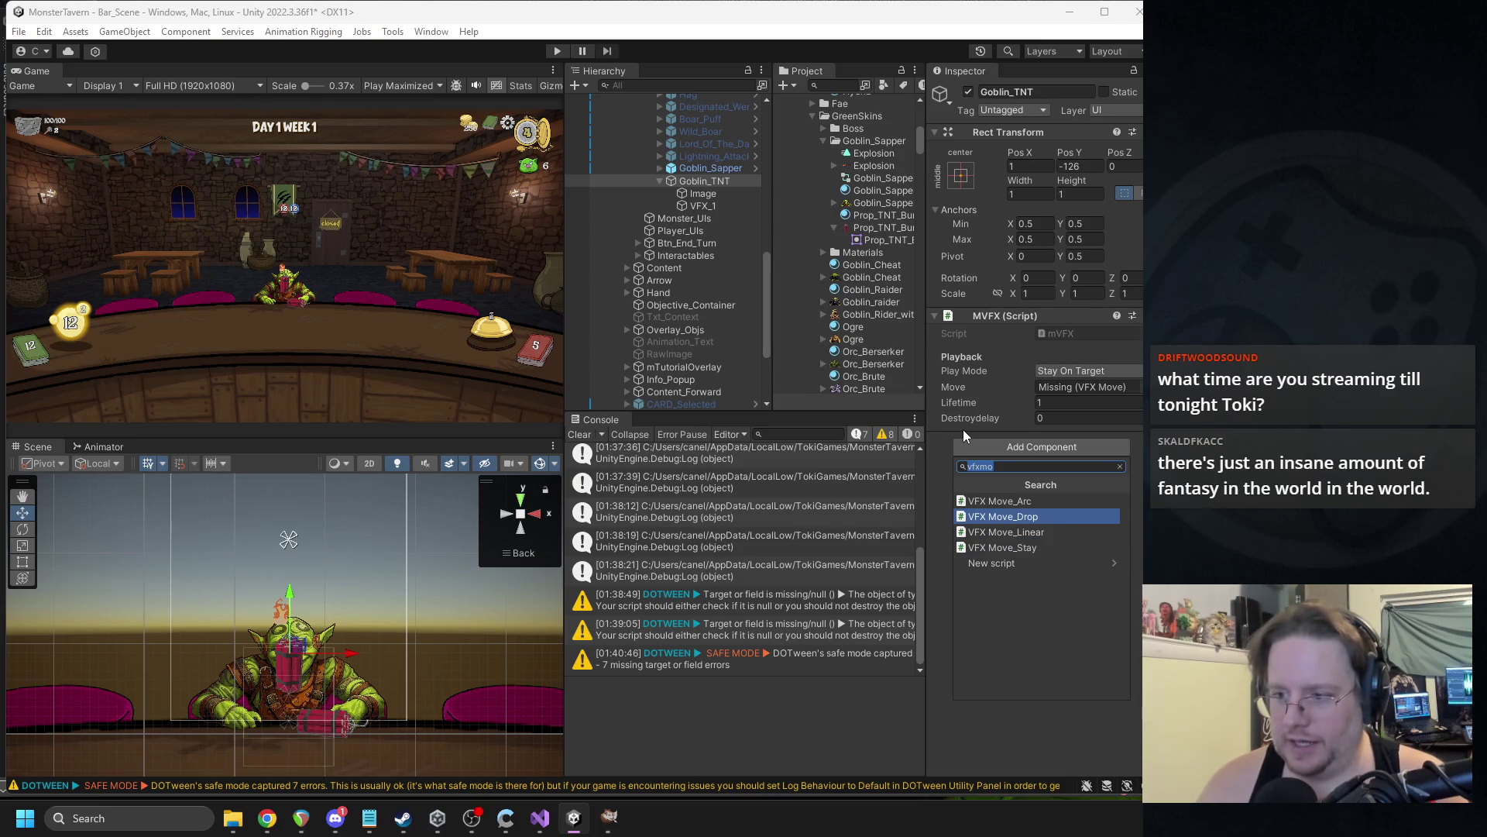
{"action": "key", "text": "Up"}
{"action": "key", "text": "Return"}
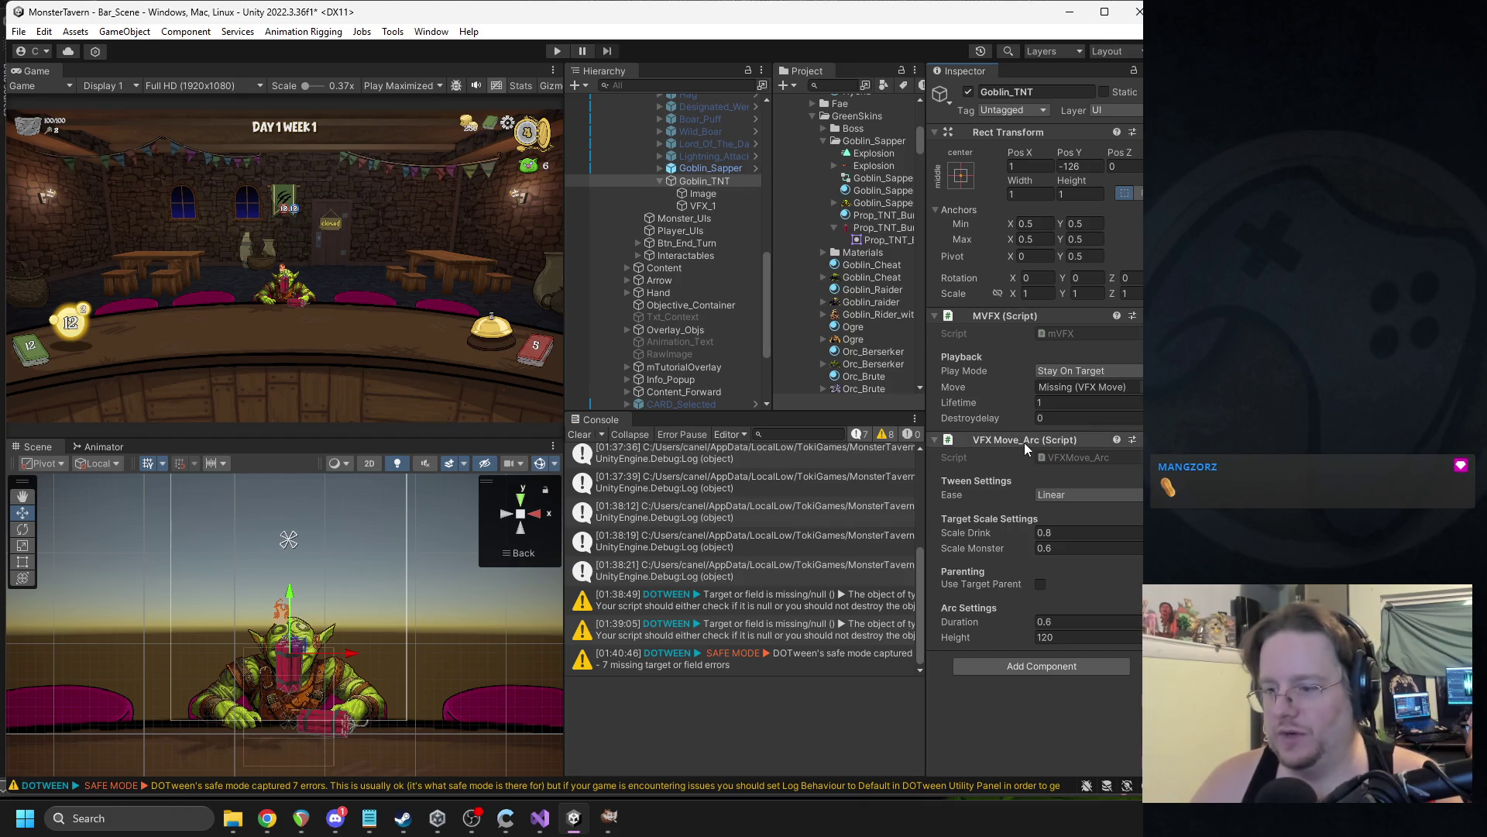
Set the arc move's Scale Drink to 0.8, Scale Monster to 1 and Duration to 0.8.
{"action": "left_click", "coordinate": [1058, 534]}
{"action": "key", "text": "BackSpace"}
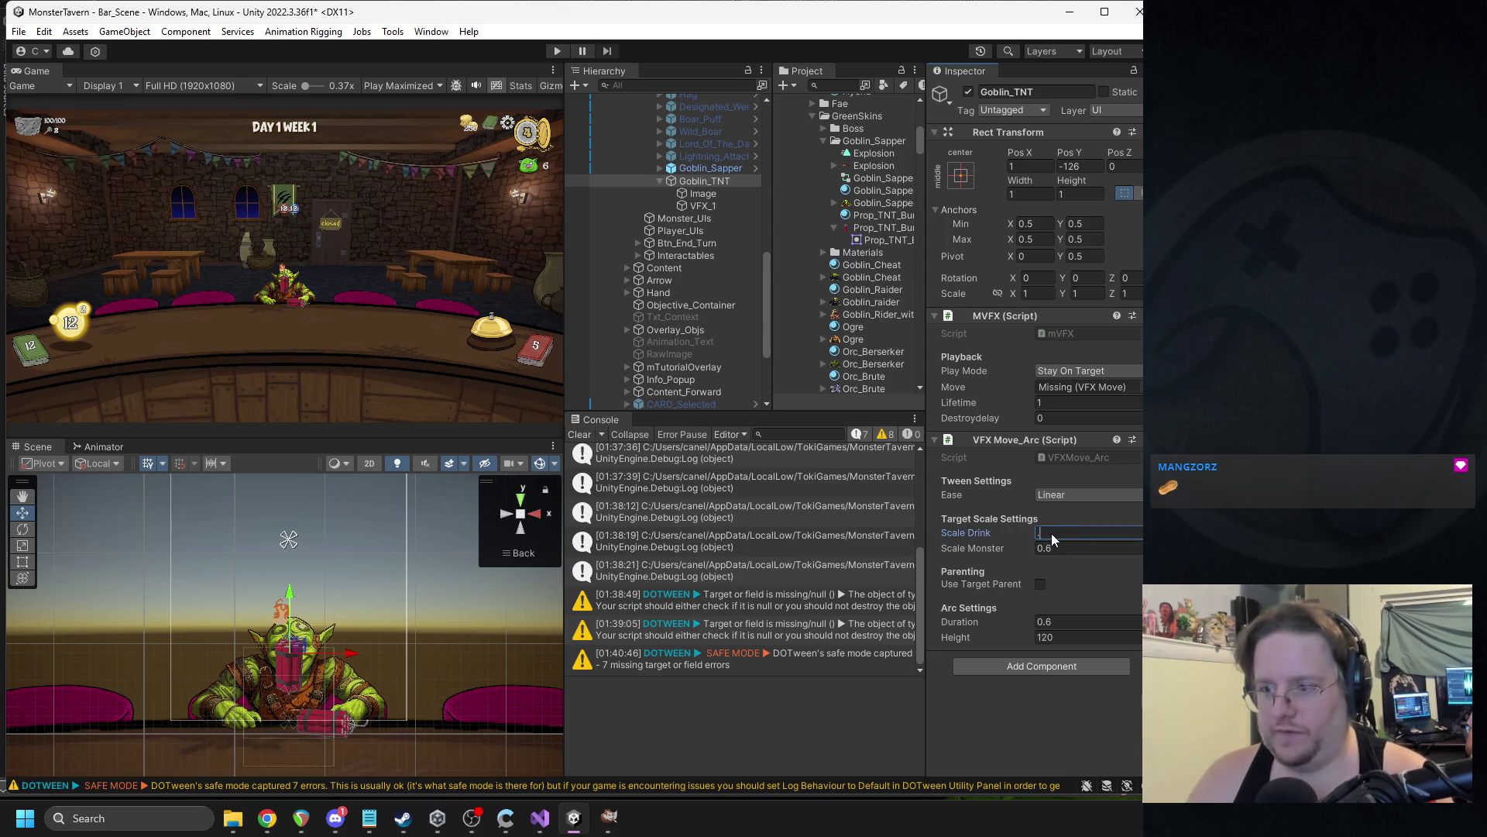
{"action": "type", "text": "0.8"}
{"action": "left_click", "coordinate": [1049, 545]}
{"action": "type", "text": "1"}
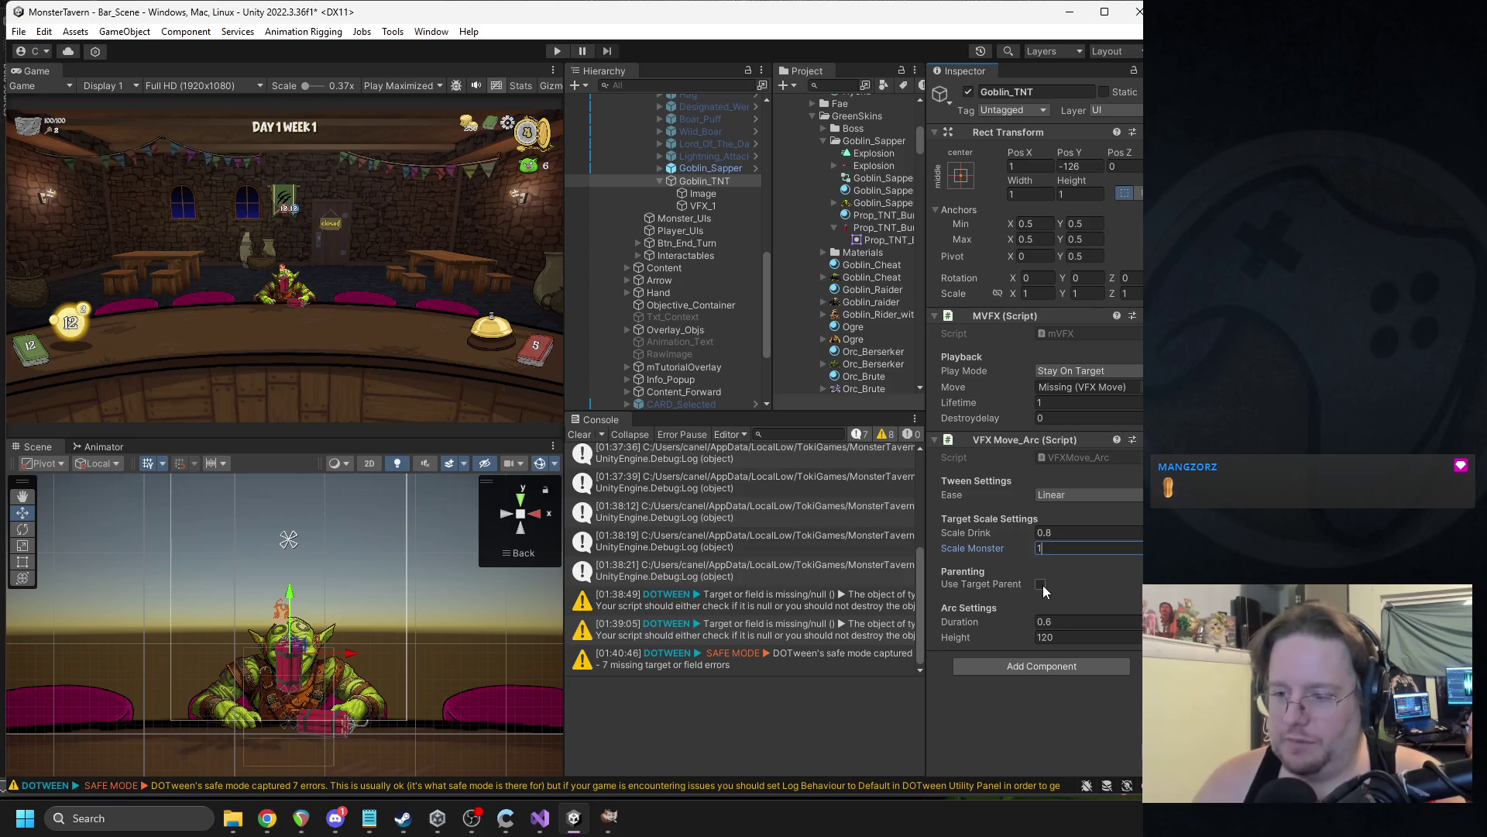
{"action": "double_click", "coordinate": [1046, 622]}
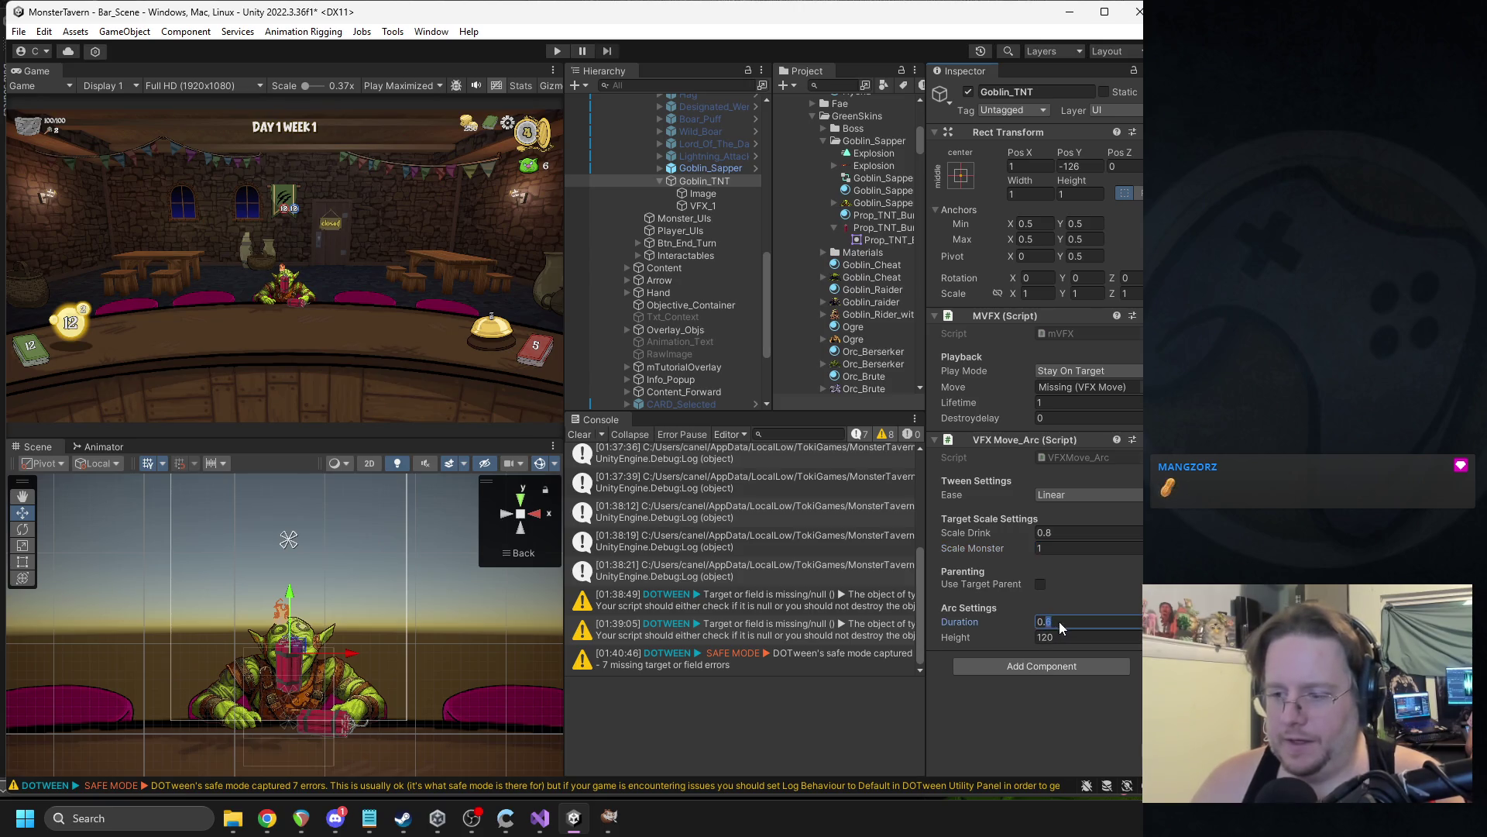
{"action": "type", "text": "8"}
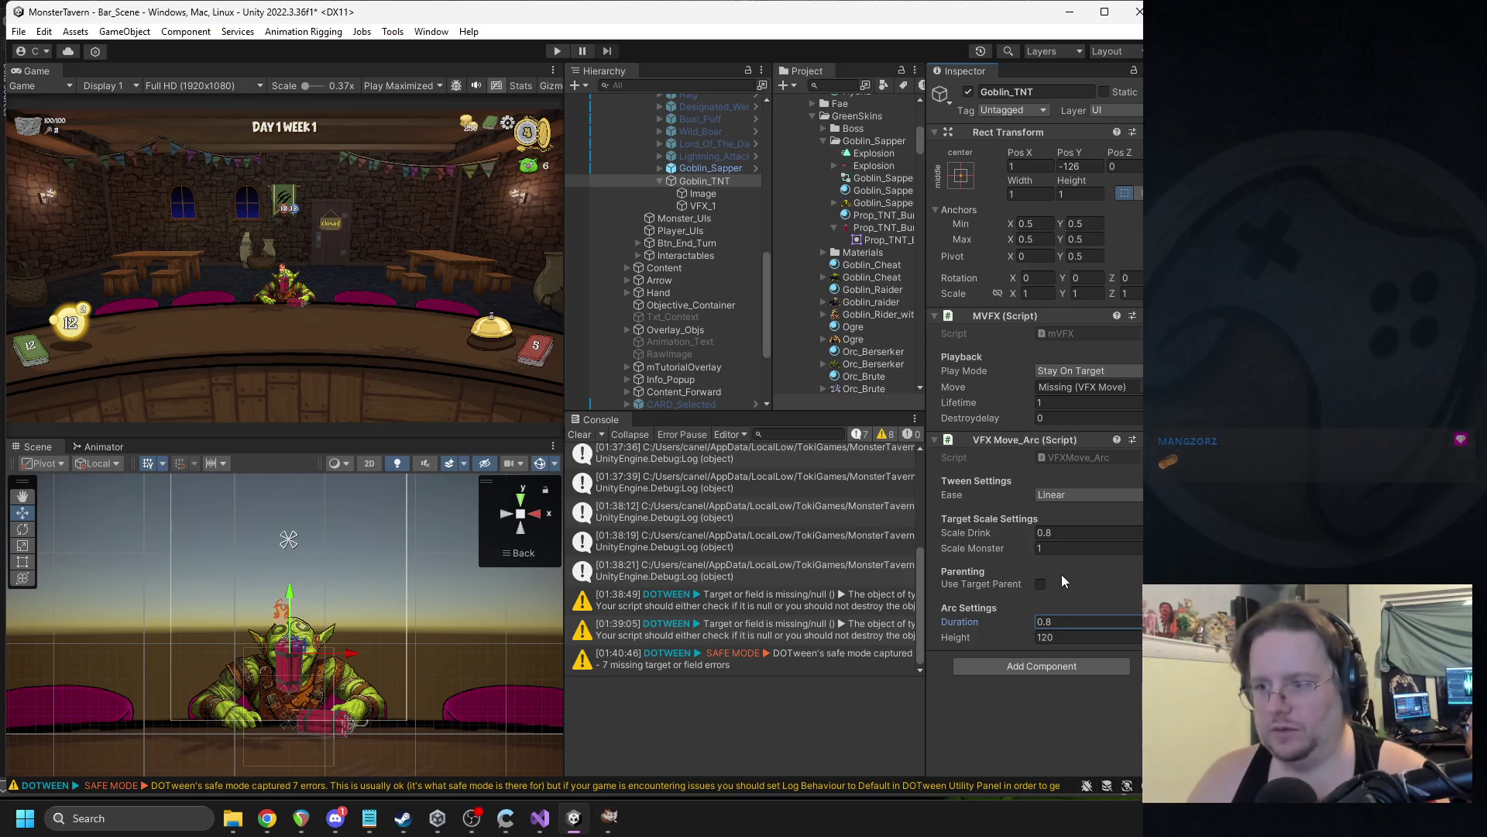
{"action": "left_click", "coordinate": [1072, 387]}
Link the arc component into Move, set Destroydelay 0.1 and Play Mode From Target To Target.
{"action": "left_click_drag", "start_coordinate": [1072, 389], "coordinate": [1074, 388]}
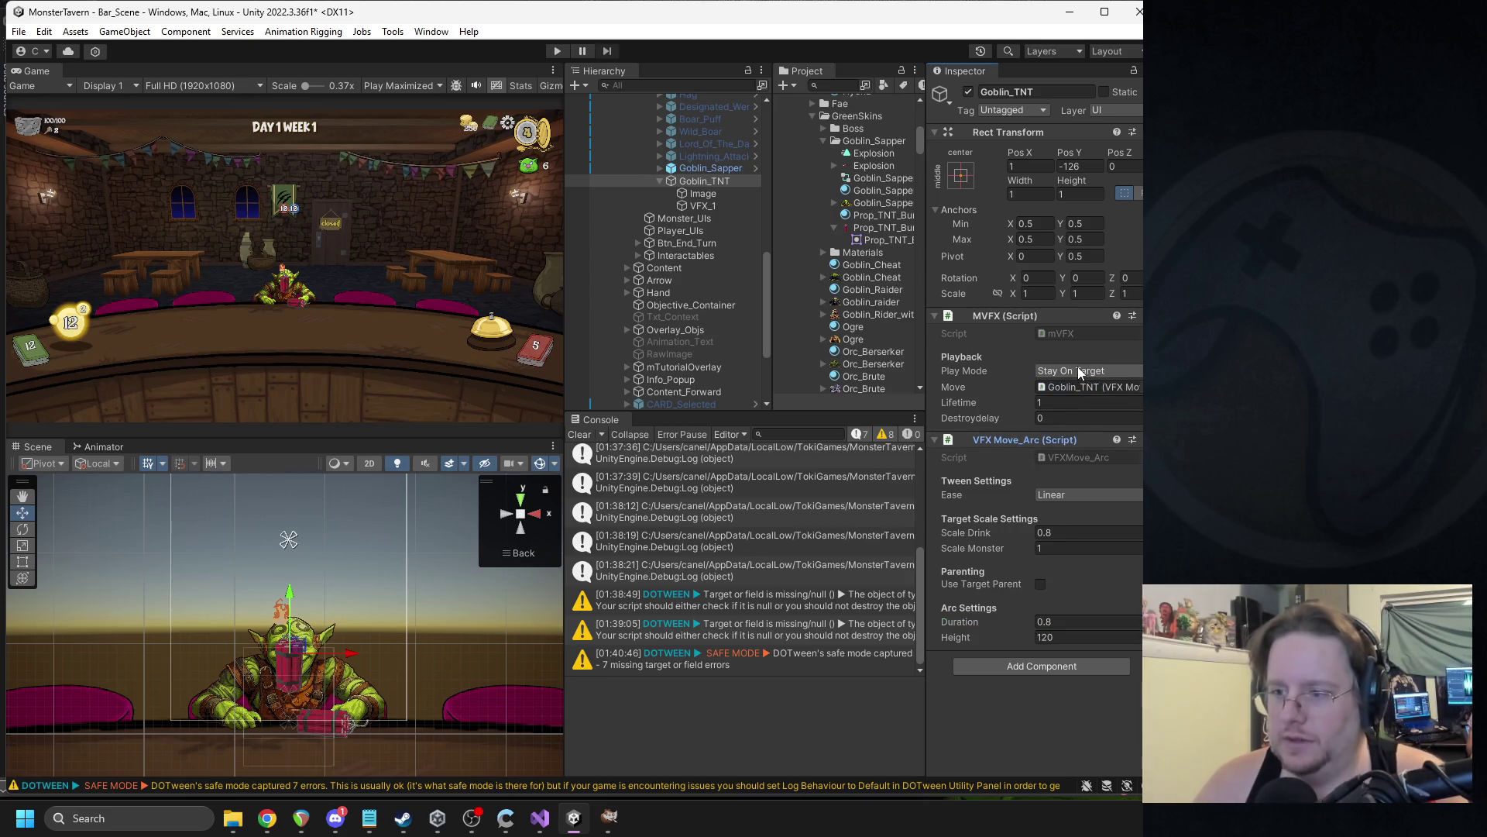
{"action": "left_click", "coordinate": [1058, 419]}
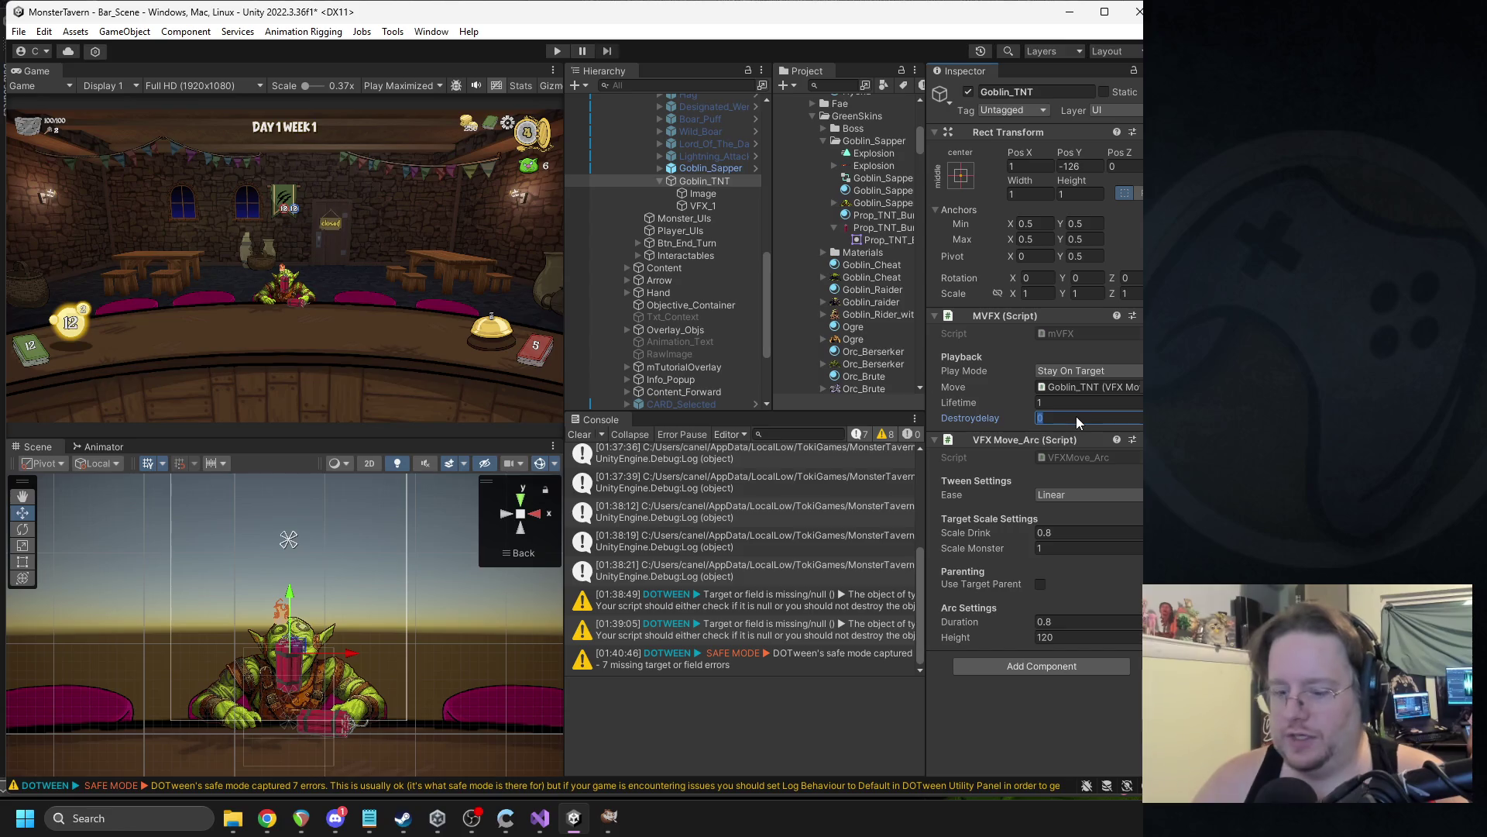
{"action": "type", "text": ".1"}
{"action": "left_click", "coordinate": [1052, 370]}
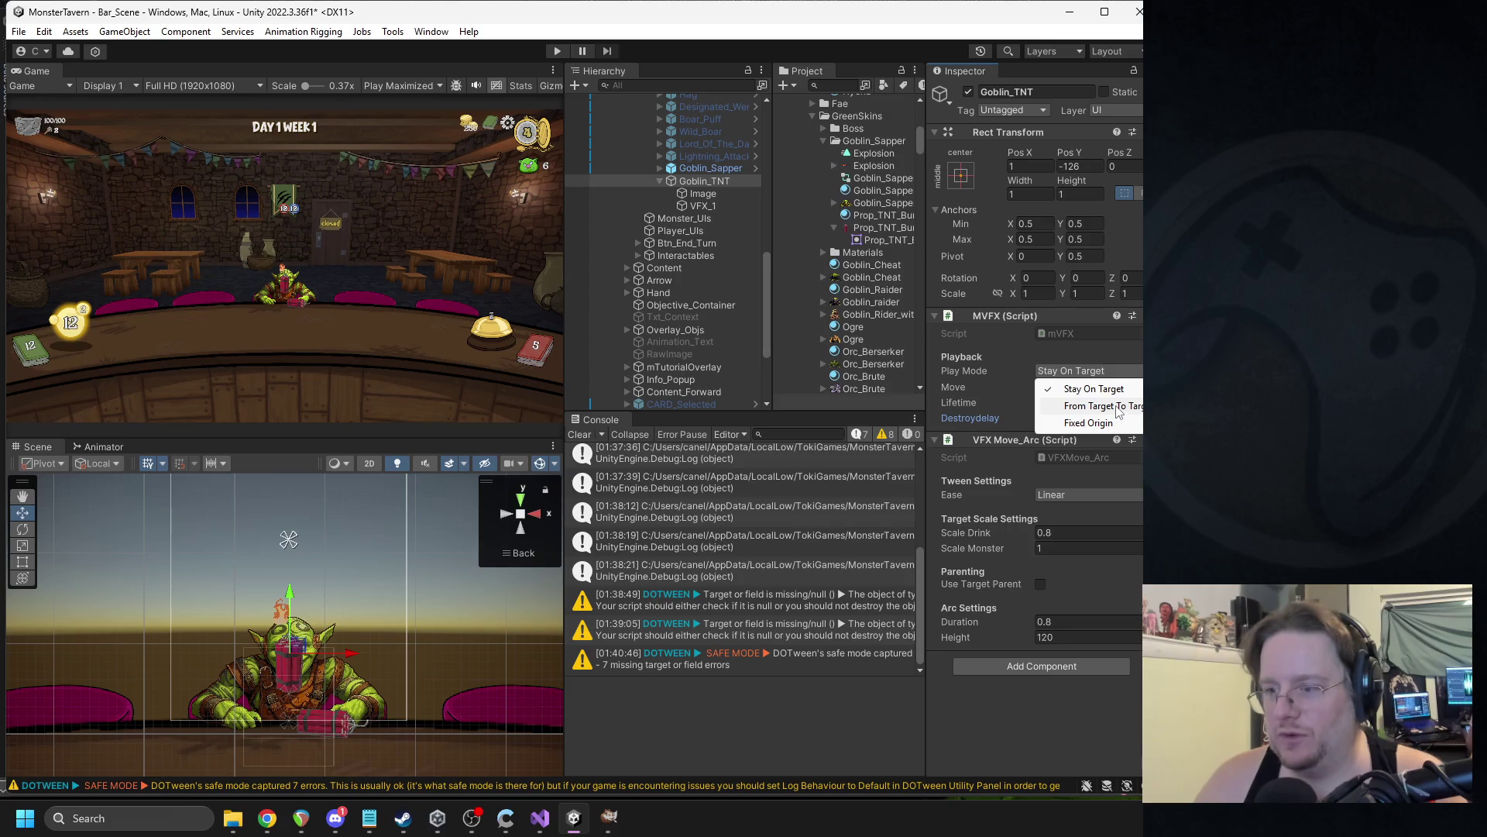
{"action": "left_click", "coordinate": [1100, 406]}
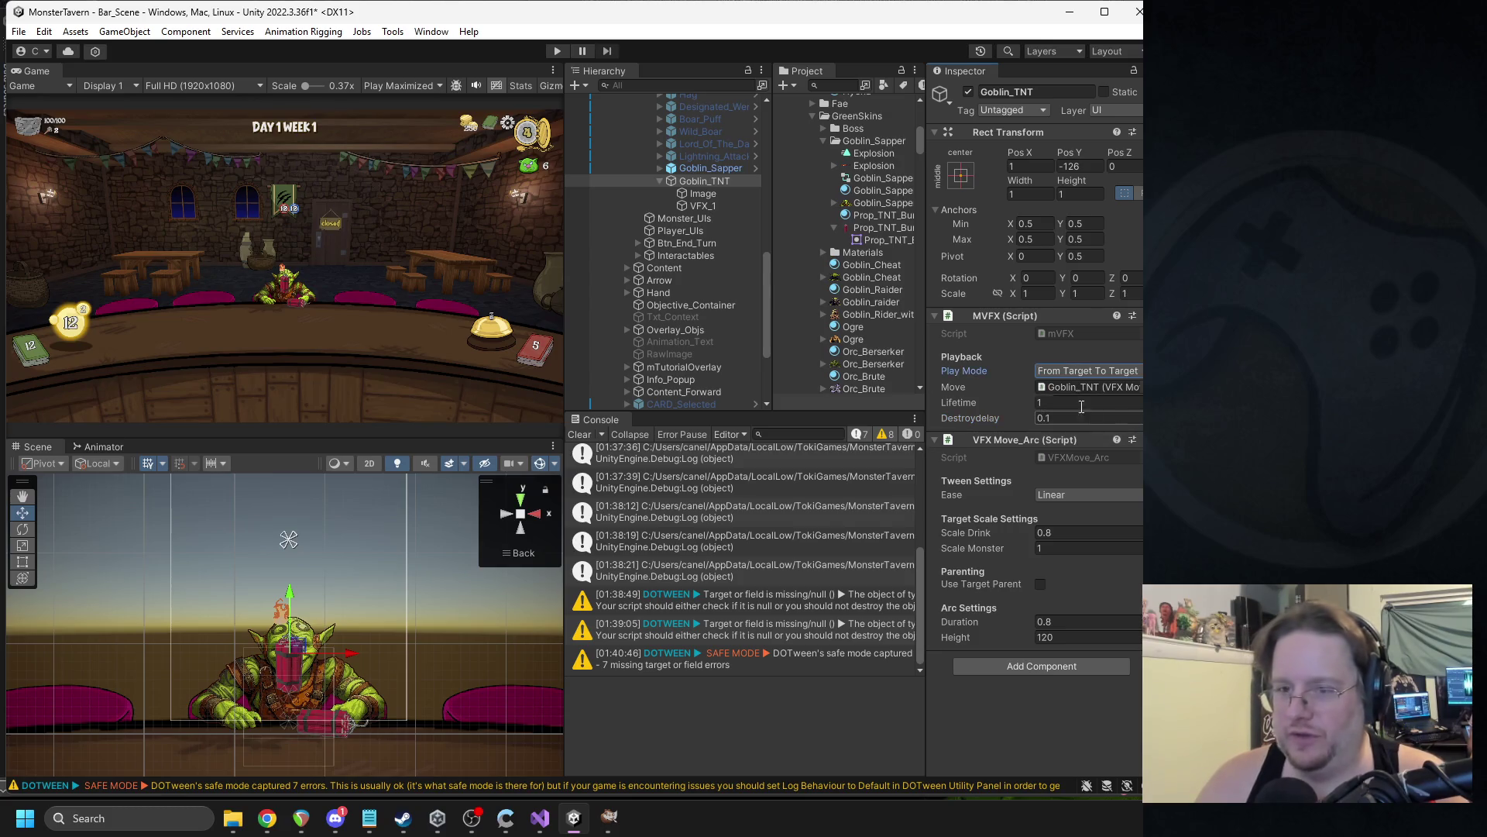
{"action": "scroll", "coordinate": [868, 202], "scroll_direction": "up", "scroll_amount": 10}
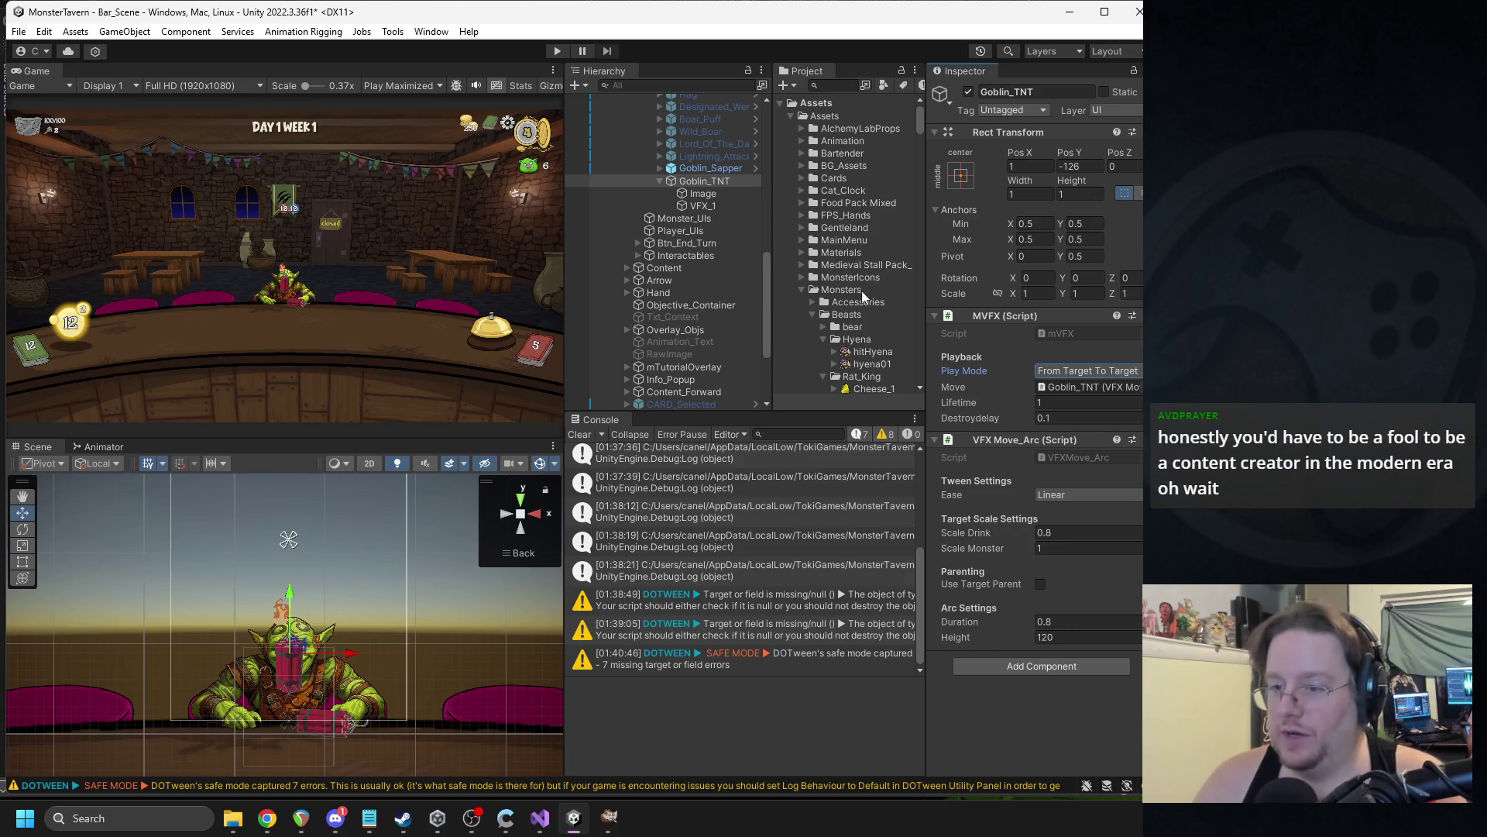
Browse the Project folders to reach the VFX/Goblin_TNT folder.
{"action": "left_click", "coordinate": [813, 315]}
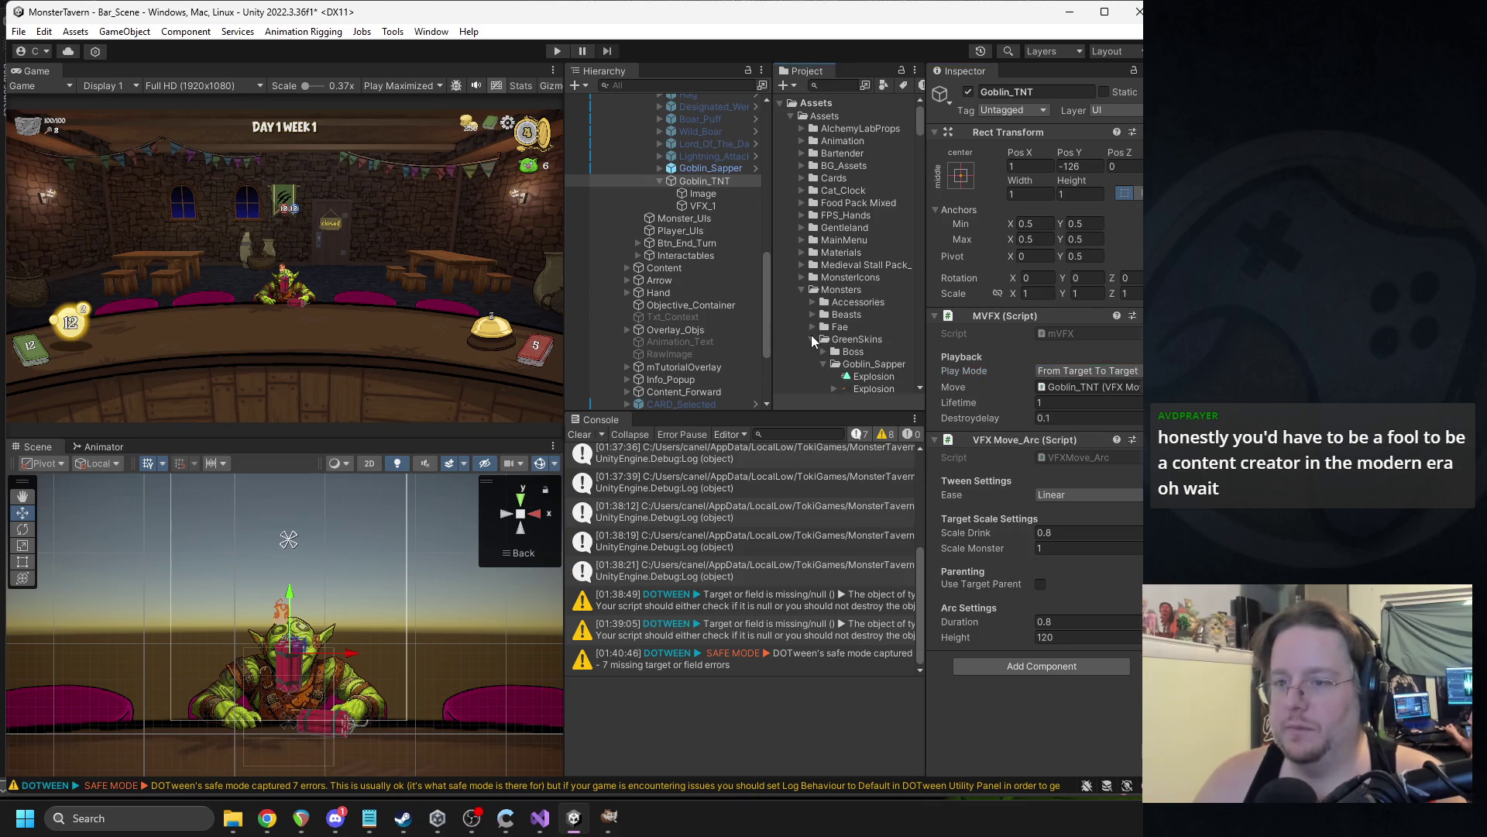
{"action": "scroll", "coordinate": [800, 296], "scroll_direction": "down", "scroll_amount": 10}
{"action": "left_click", "coordinate": [834, 271]}
{"action": "left_click", "coordinate": [802, 173]}
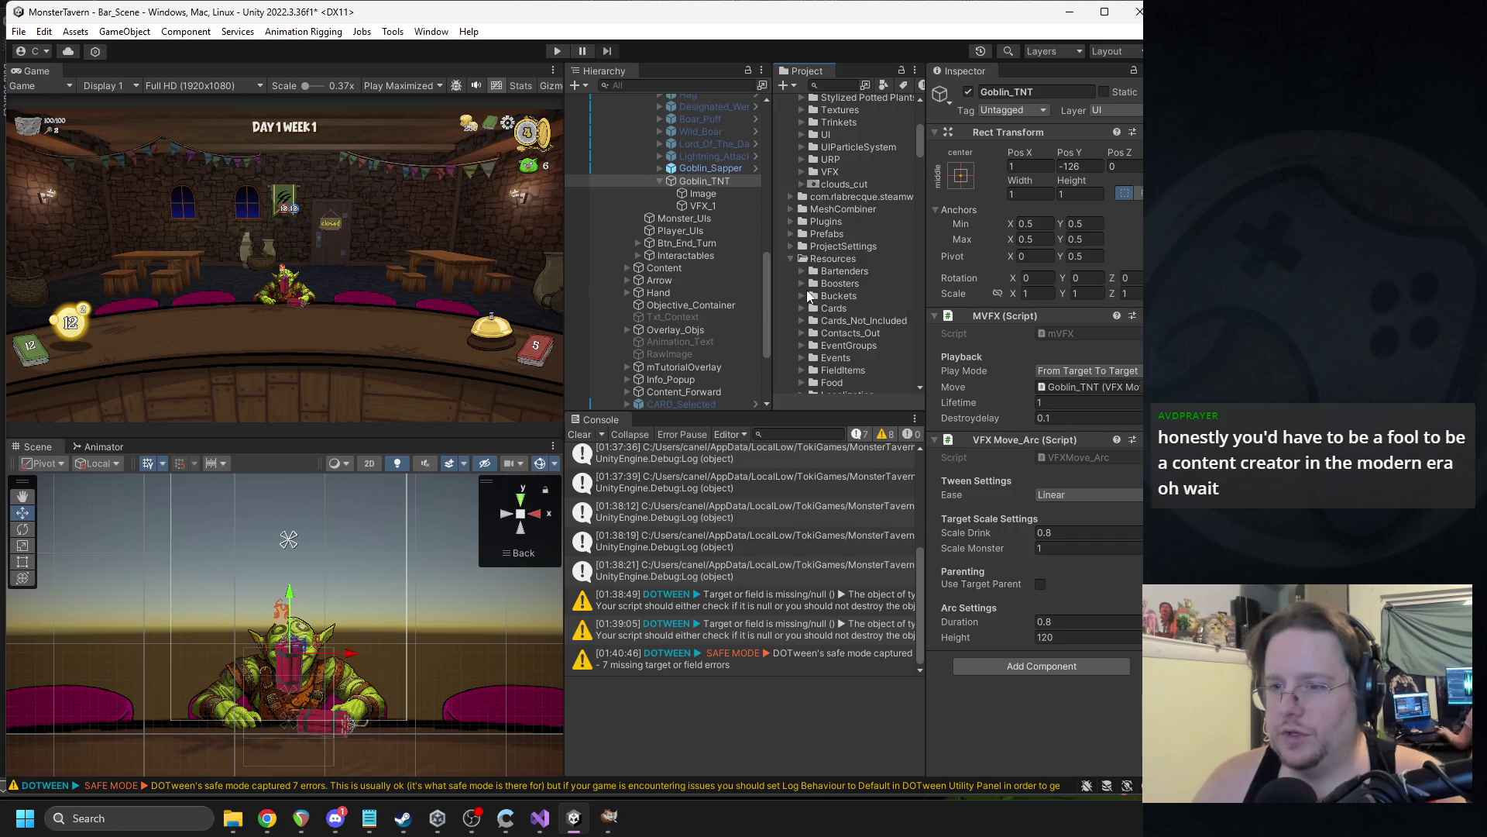
{"action": "left_click", "coordinate": [791, 258]}
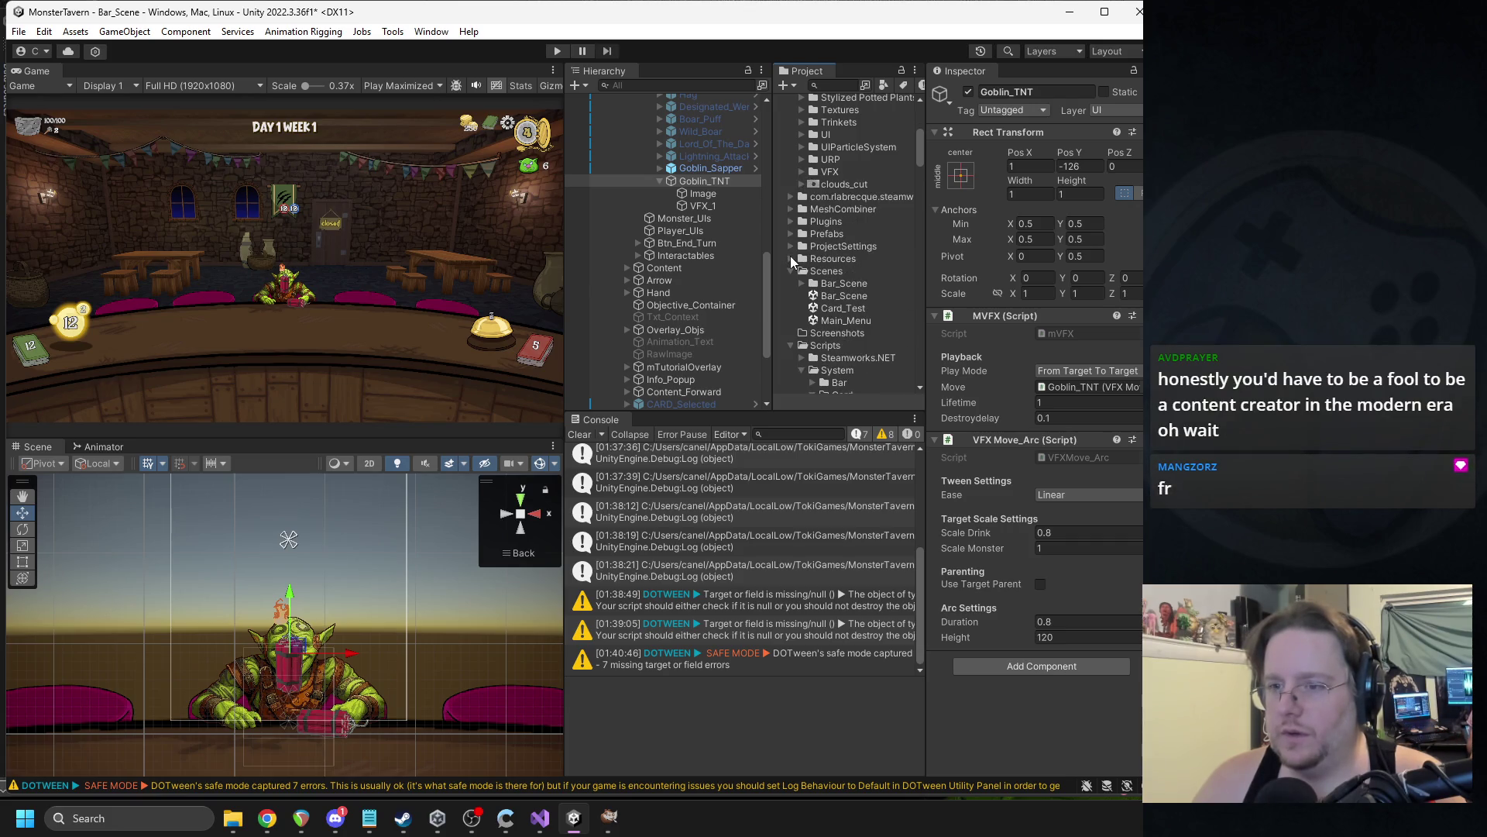
{"action": "scroll", "coordinate": [812, 274], "scroll_direction": "up", "scroll_amount": 2}
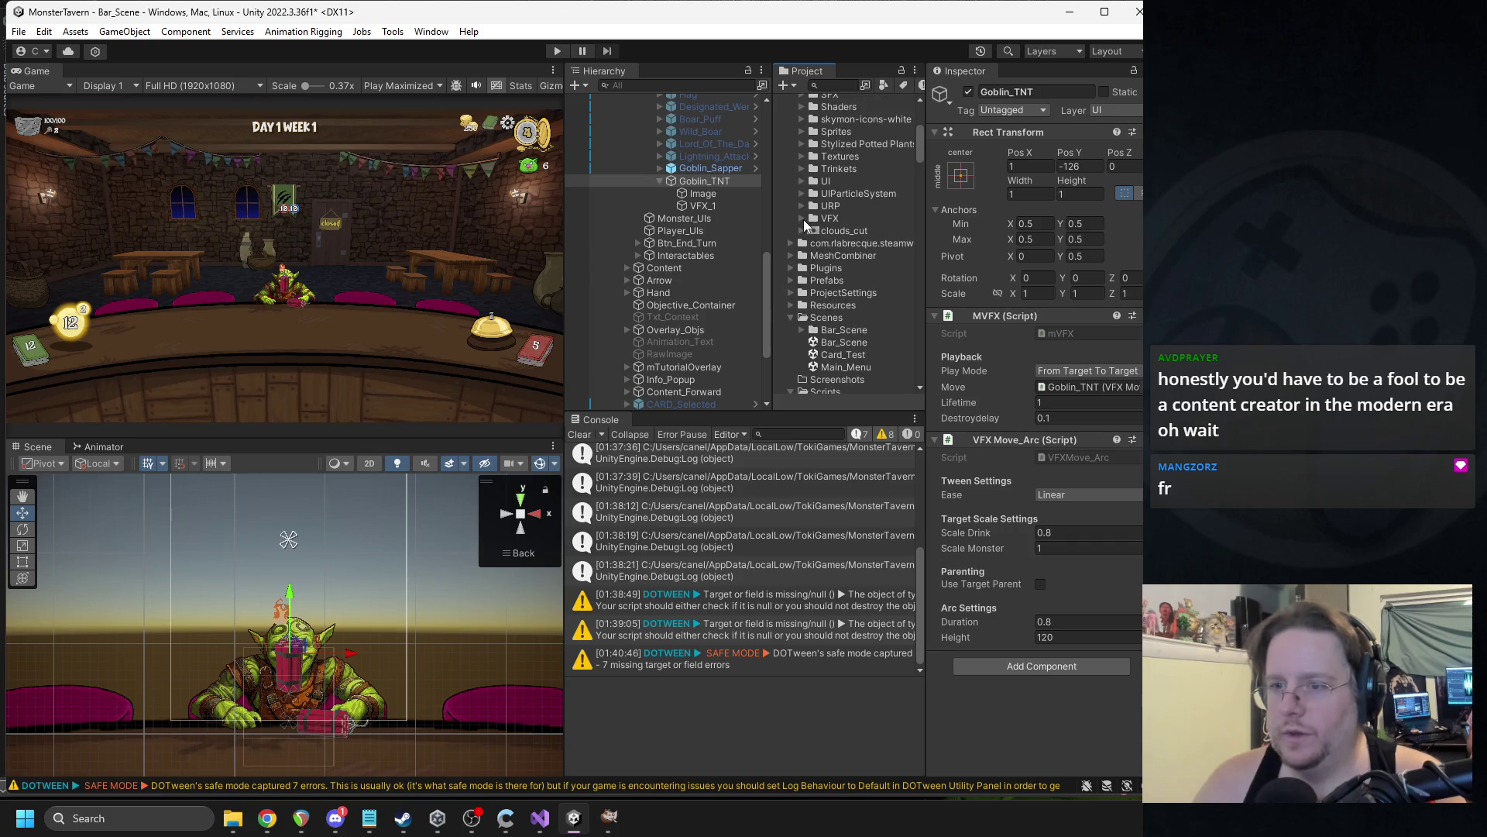
{"action": "left_click", "coordinate": [802, 217]}
{"action": "left_click", "coordinate": [824, 280]}
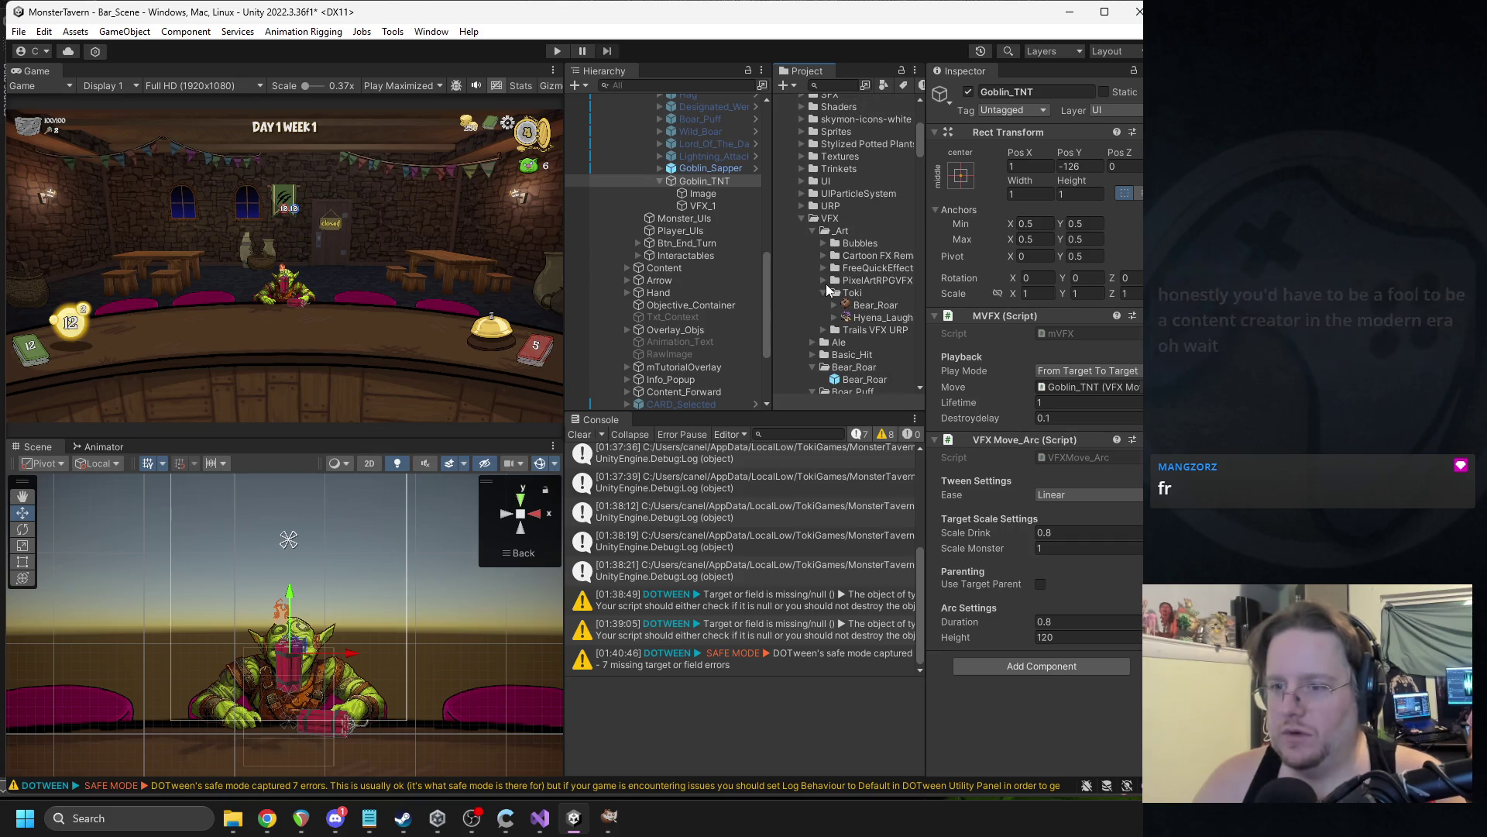
{"action": "scroll", "coordinate": [816, 229], "scroll_direction": "up", "scroll_amount": 2}
{"action": "left_click", "coordinate": [812, 276]}
{"action": "scroll", "coordinate": [810, 276], "scroll_direction": "down", "scroll_amount": 2}
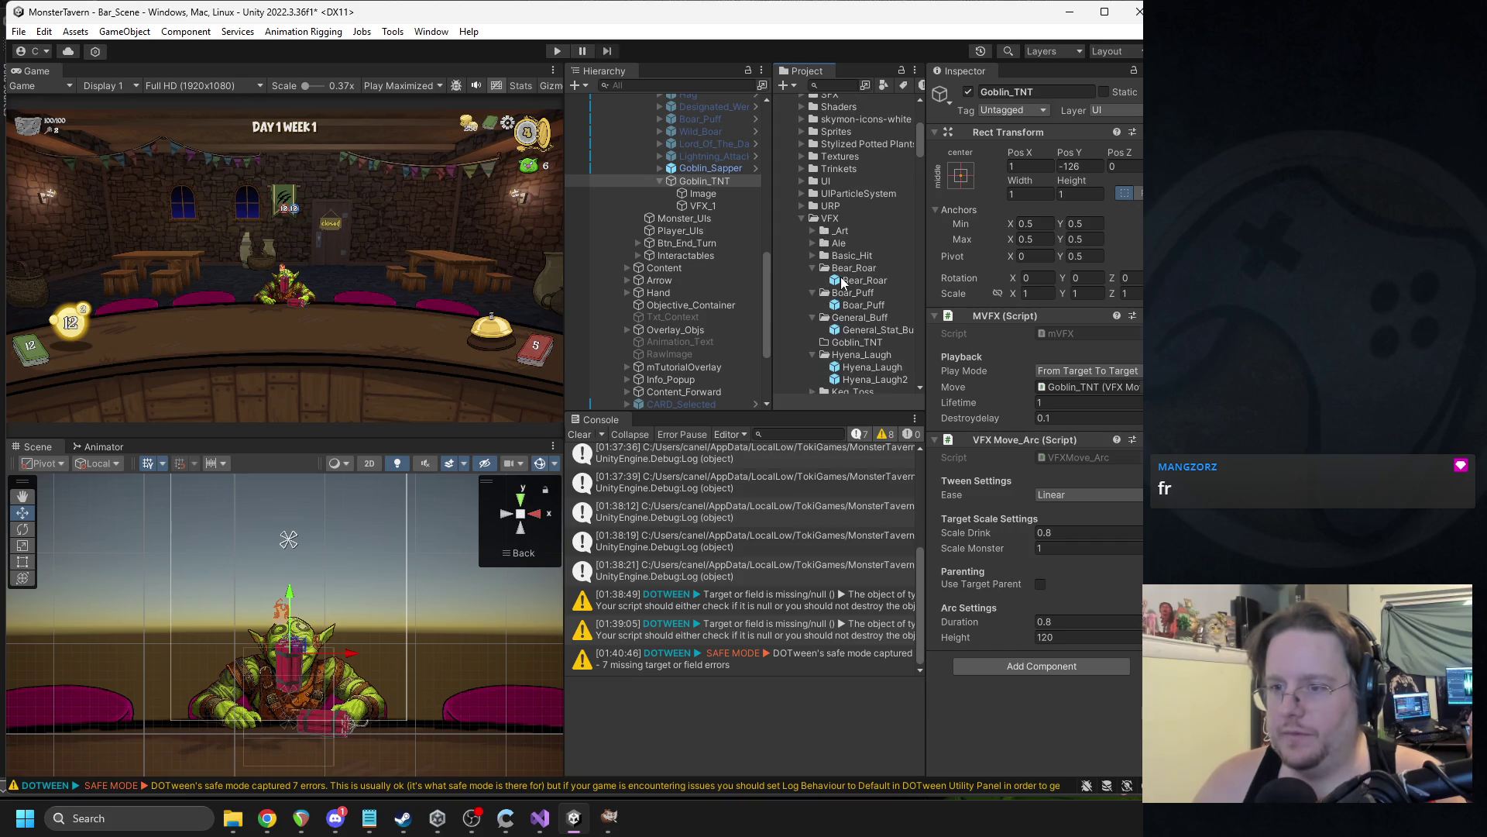
Make Goblin_TNT a prefab in the VFX/Goblin_TNT folder and review its overrides.
{"action": "mouse_move", "coordinate": [704, 182]}
{"action": "left_mouse_down"}
{"action": "mouse_move", "coordinate": [767, 310]}
{"action": "mouse_move", "coordinate": [858, 337]}
{"action": "left_mouse_up"}
{"action": "left_click", "coordinate": [709, 181]}
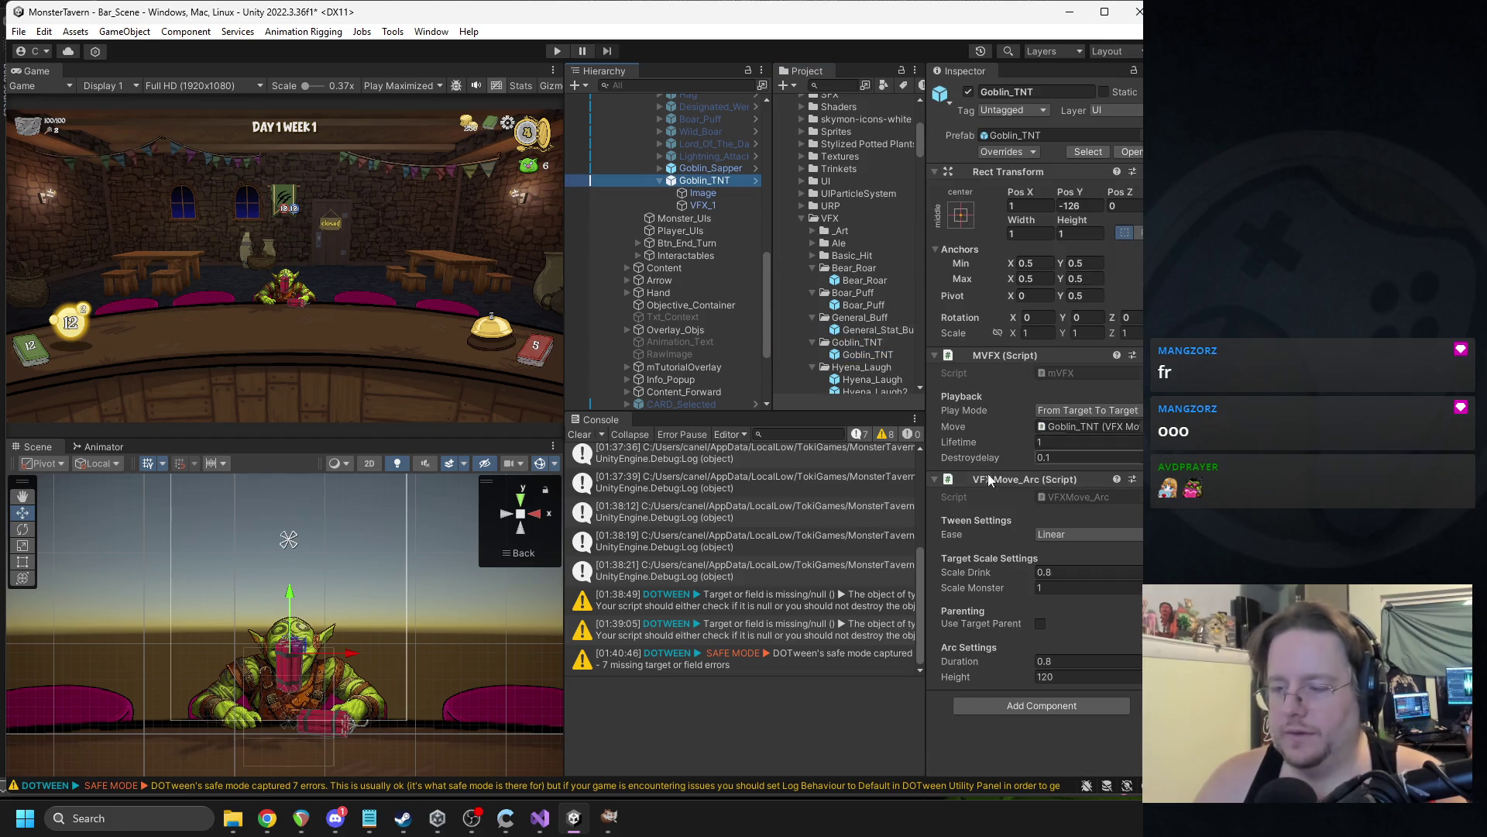
{"action": "left_click", "coordinate": [1000, 152]}
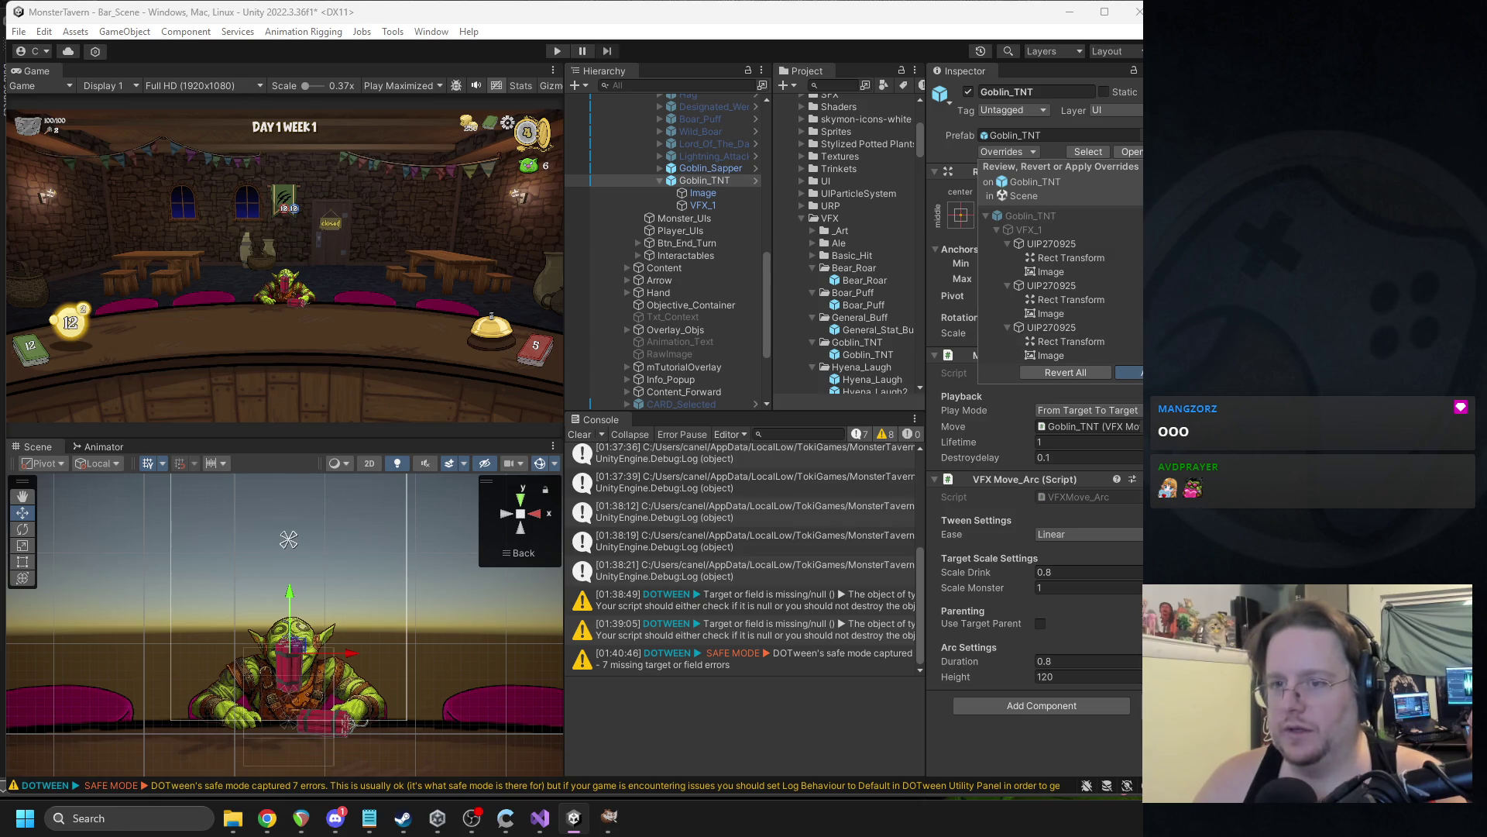
{"action": "left_click", "coordinate": [1129, 372]}
Deactivate Goblin_TNT in the scene and collapse its children.
{"action": "left_click", "coordinate": [967, 91]}
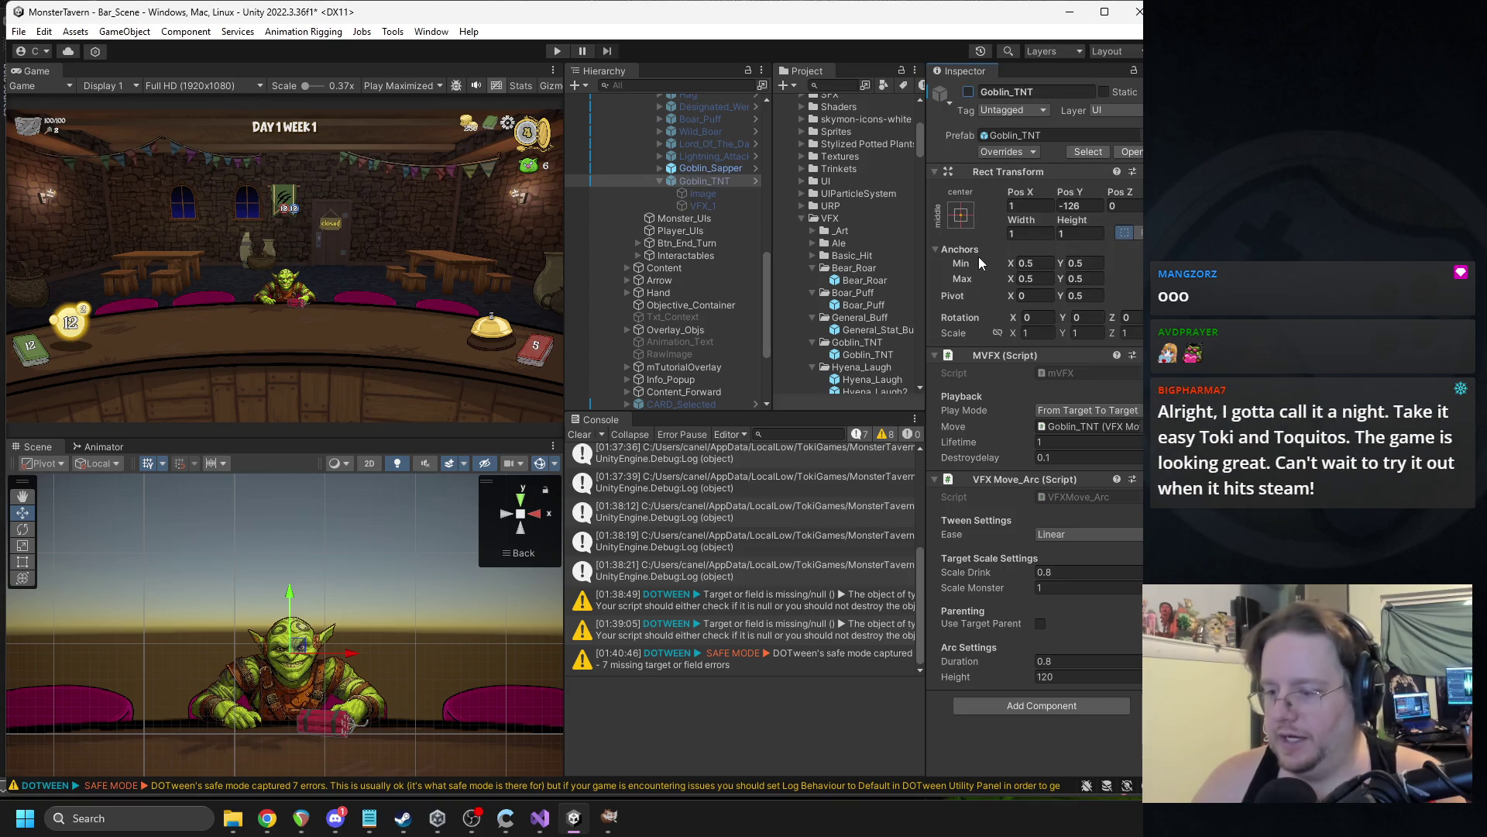
{"action": "mouse_move", "coordinate": [960, 265]}
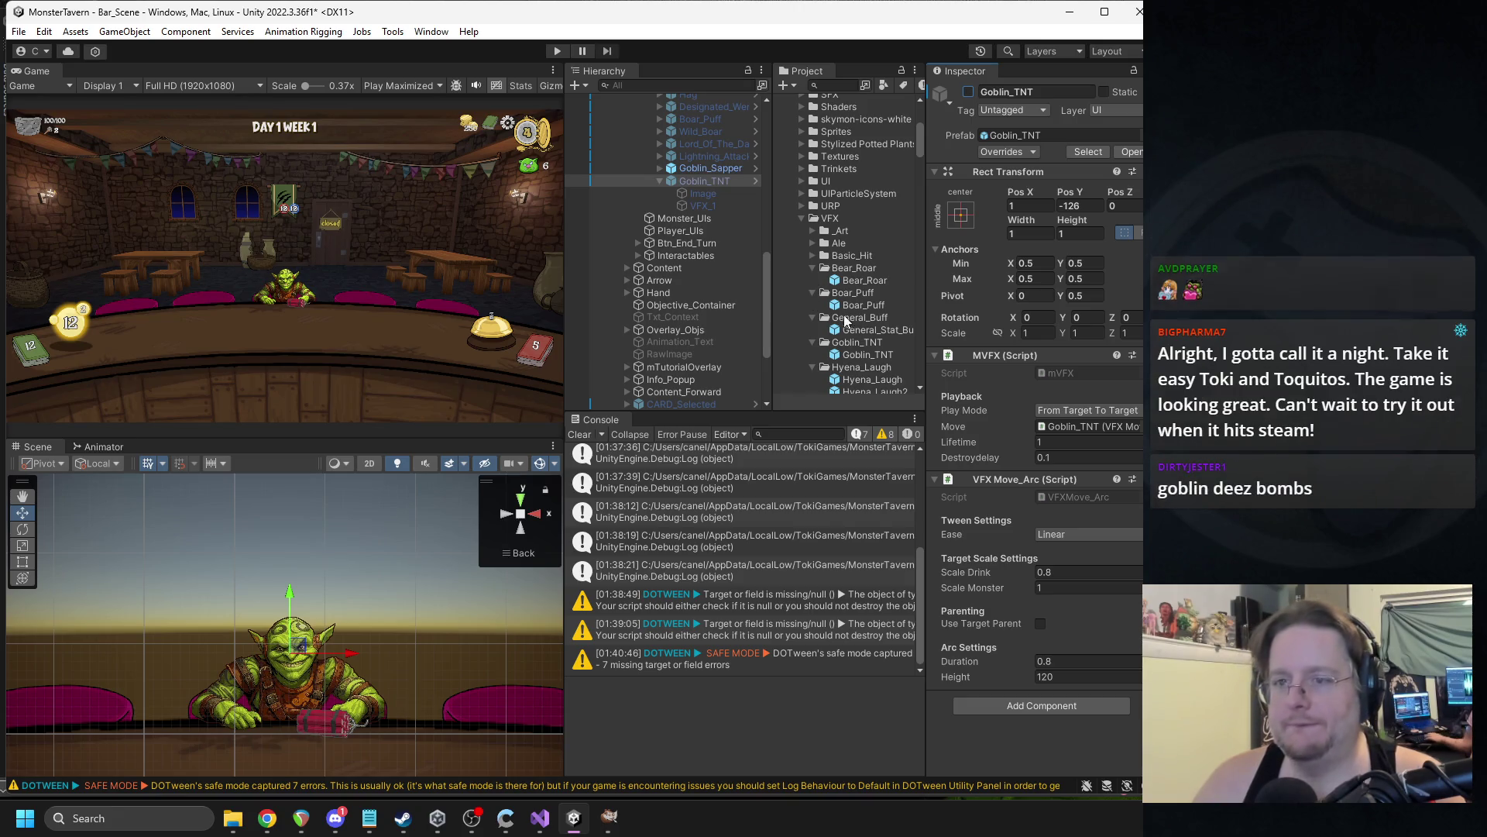
{"action": "left_click", "coordinate": [659, 183]}
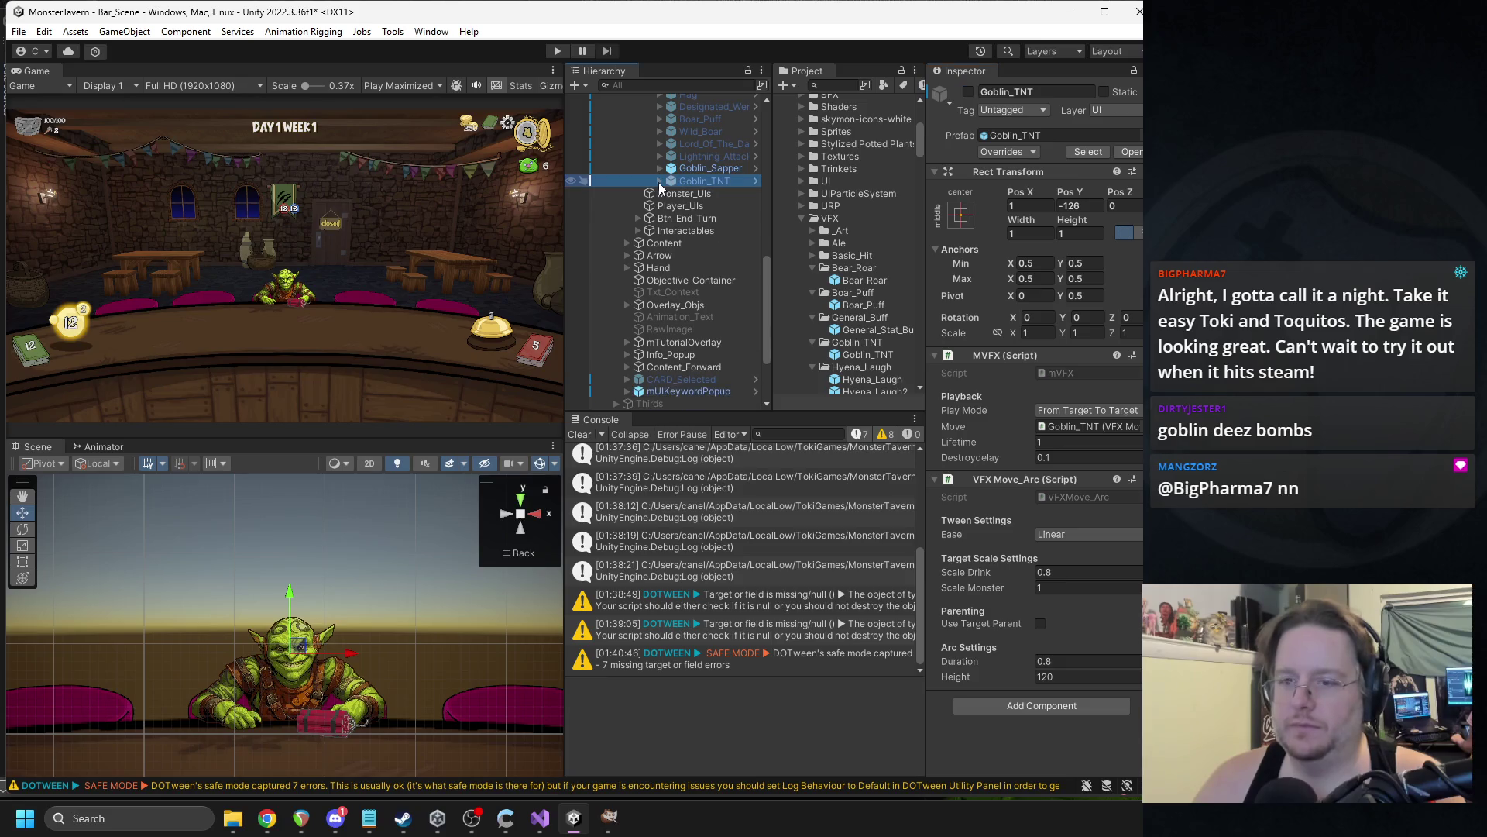
Open the Goblin_Sapper prefab for editing in Prefab Mode.
{"action": "left_click", "coordinate": [690, 170]}
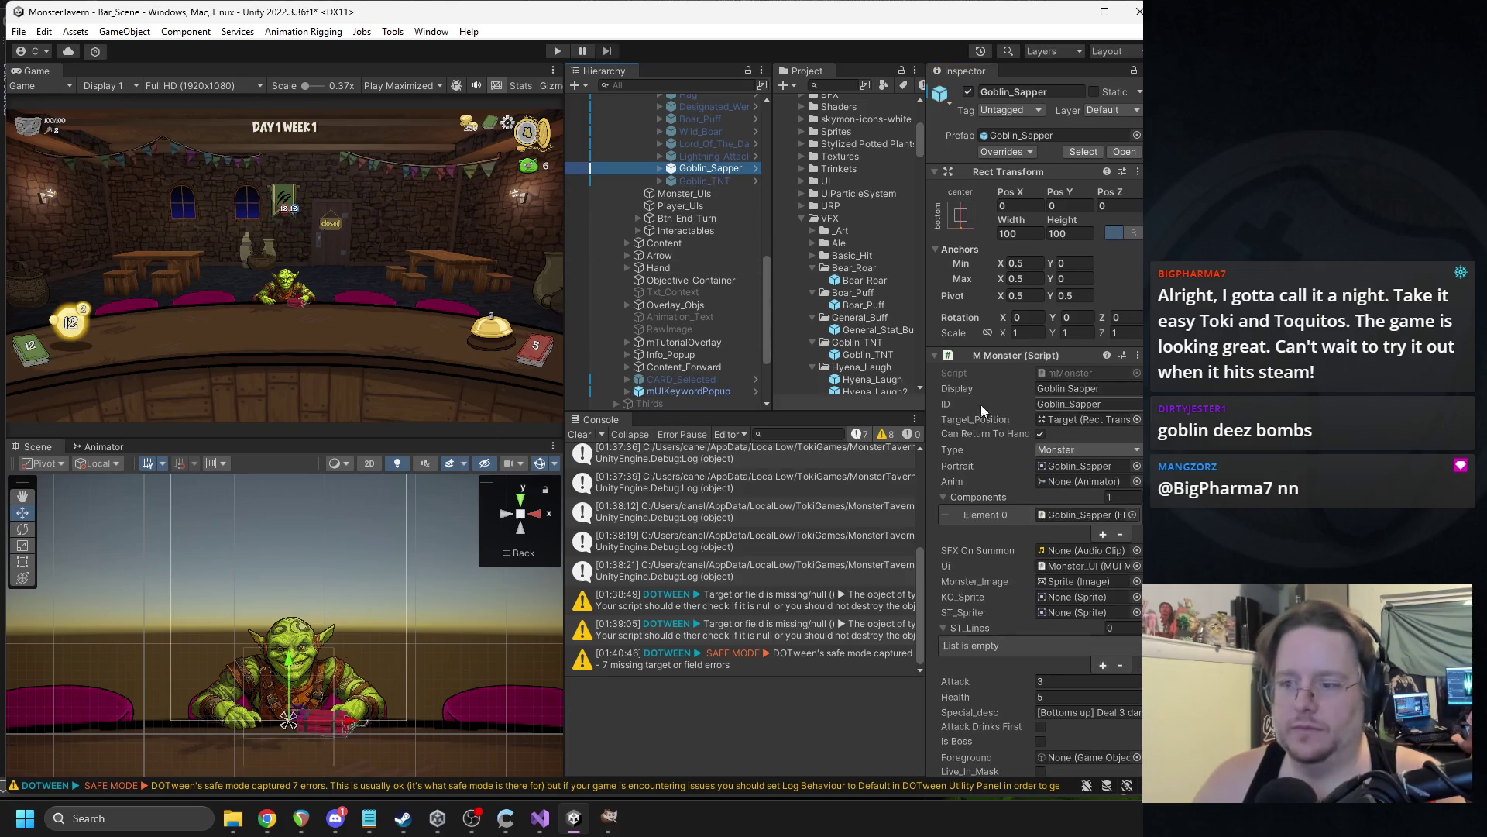
{"action": "scroll", "coordinate": [1022, 393], "scroll_direction": "down", "scroll_amount": 3}
{"action": "scroll", "coordinate": [1023, 394], "scroll_direction": "up", "scroll_amount": 5}
{"action": "left_click", "coordinate": [1117, 155]}
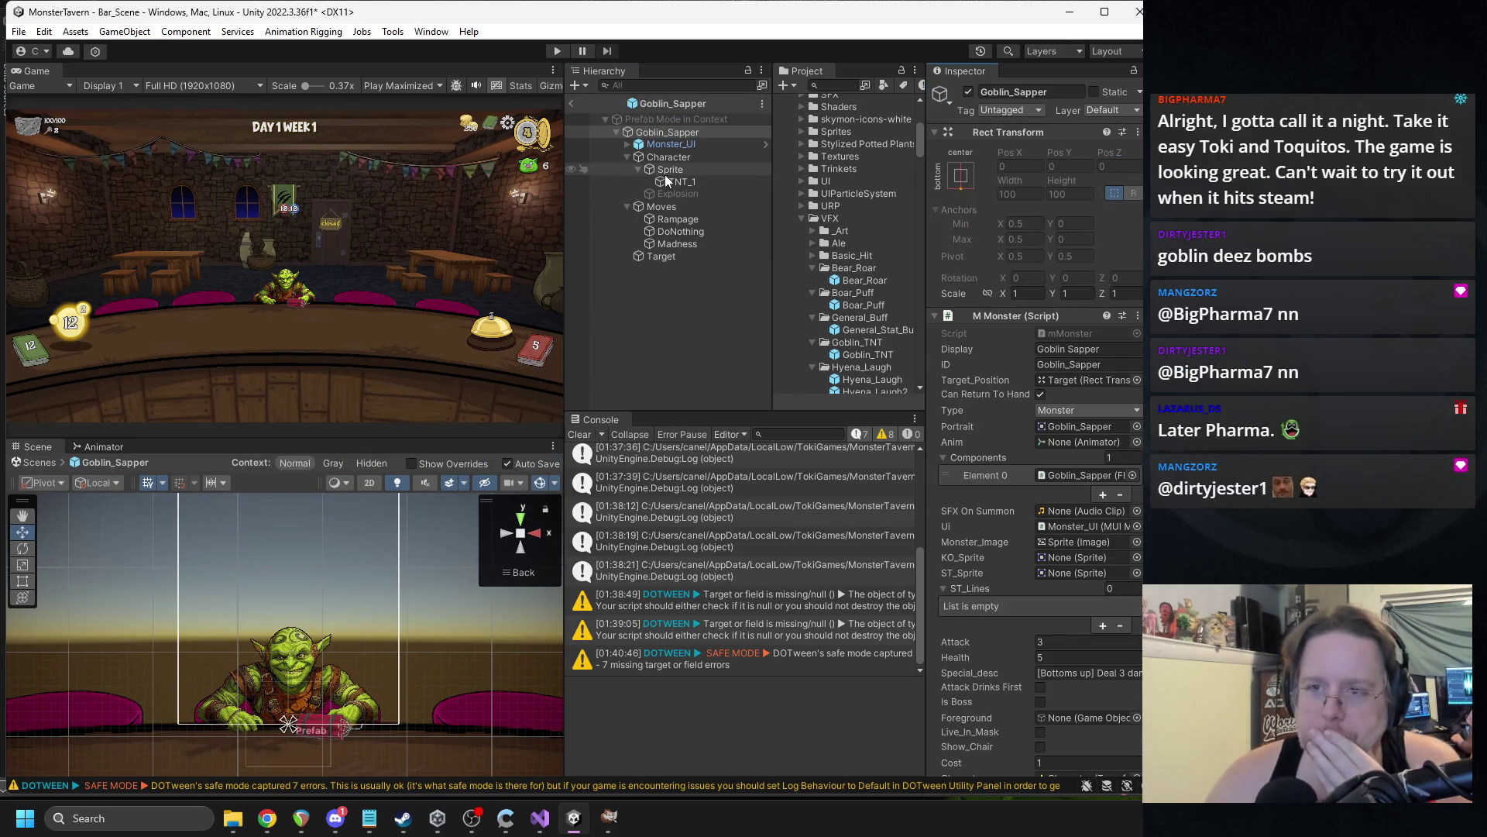
{"action": "left_click", "coordinate": [626, 159]}
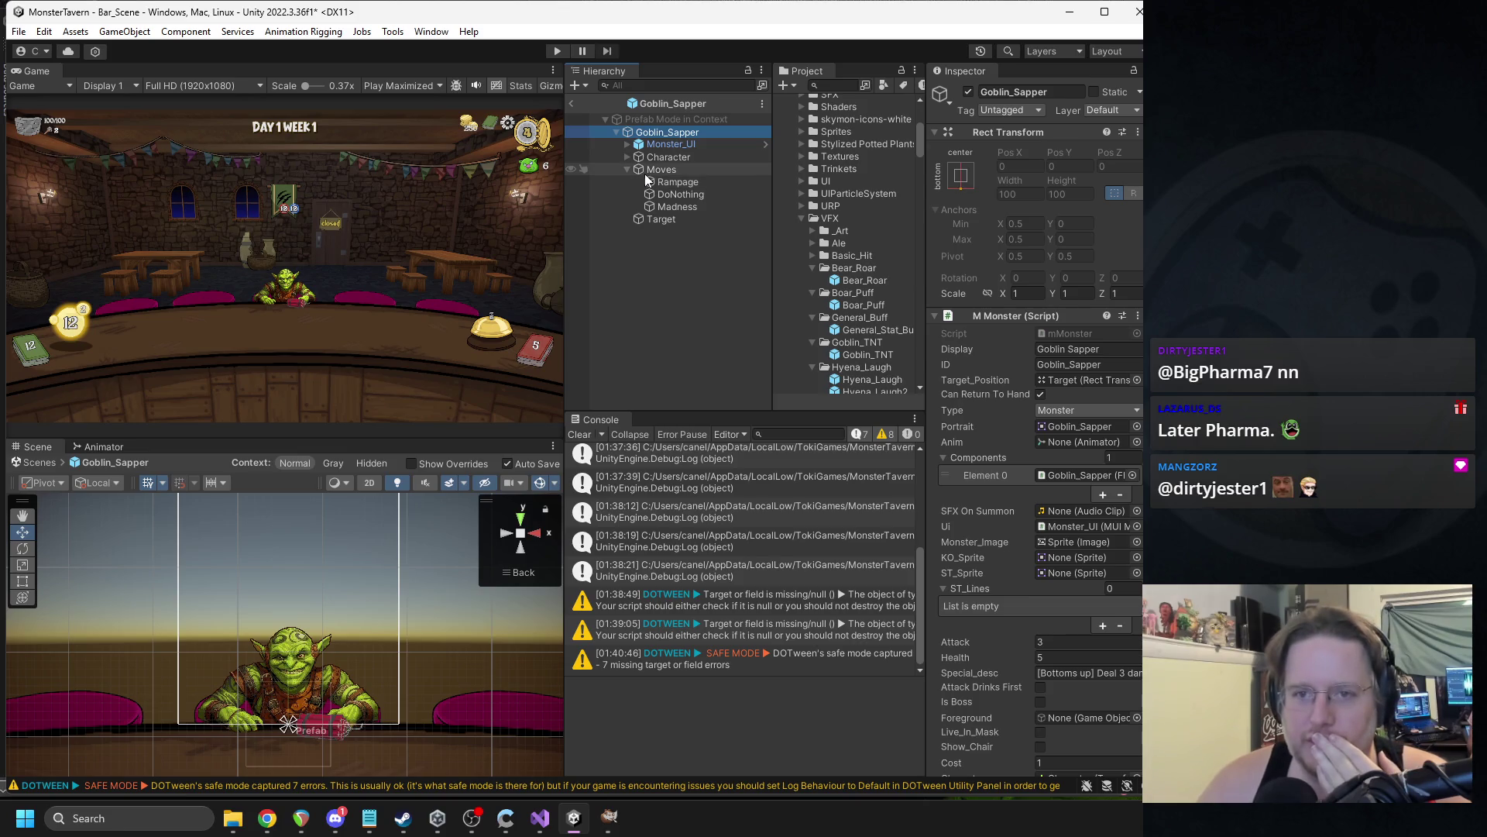
Rename the Madness move to Goblin_Bombs, then select the Goblin_Sapper root.
{"action": "left_click", "coordinate": [681, 207]}
{"action": "scroll", "coordinate": [1100, 398], "scroll_direction": "down", "scroll_amount": 2}
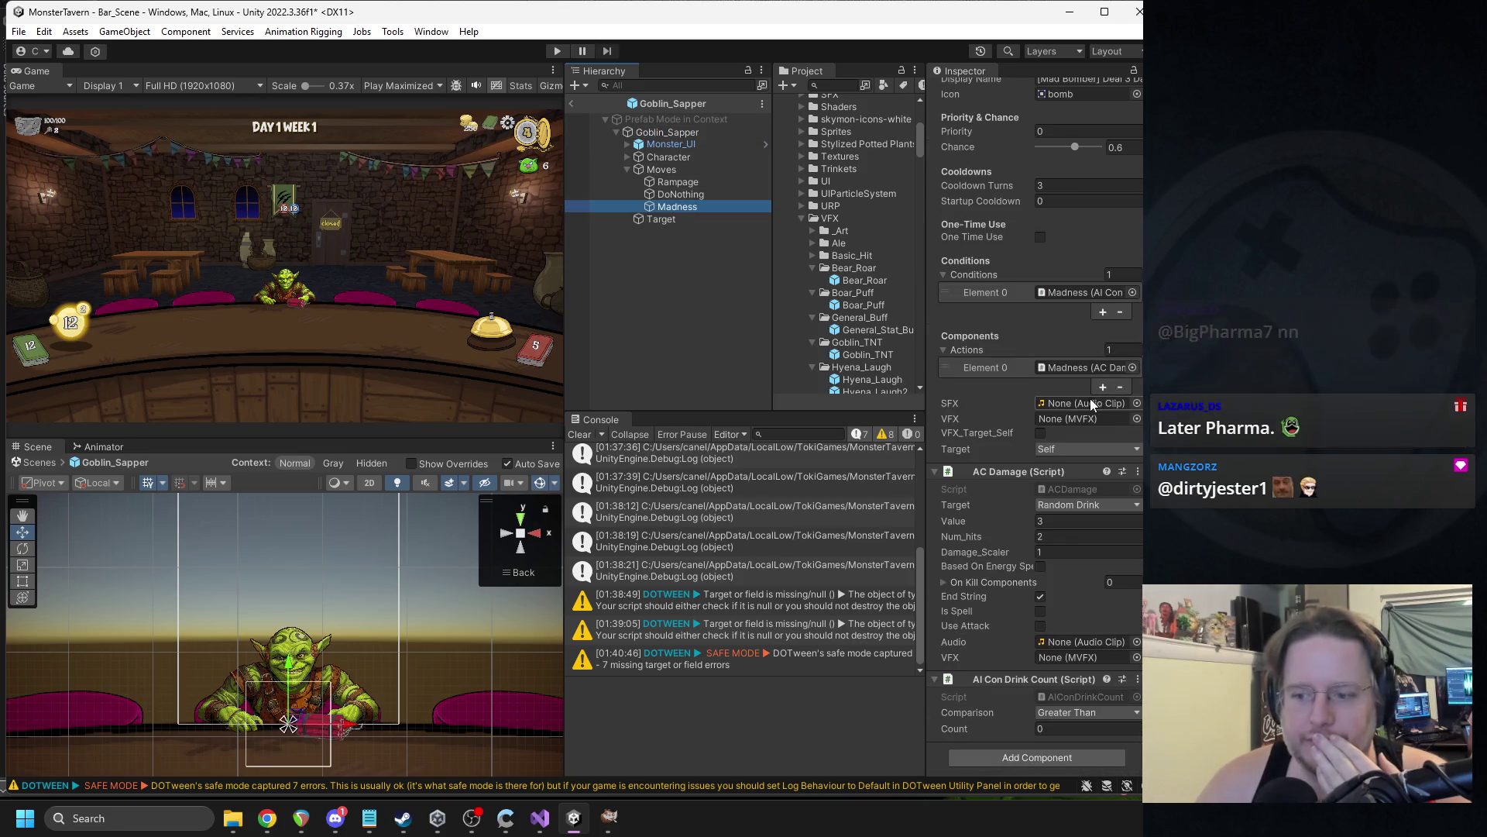
{"action": "scroll", "coordinate": [1025, 123], "scroll_direction": "up", "scroll_amount": 5}
{"action": "left_click", "coordinate": [1016, 99]}
{"action": "double_click", "coordinate": [1016, 93]}
{"action": "type", "text": "Goblin"}
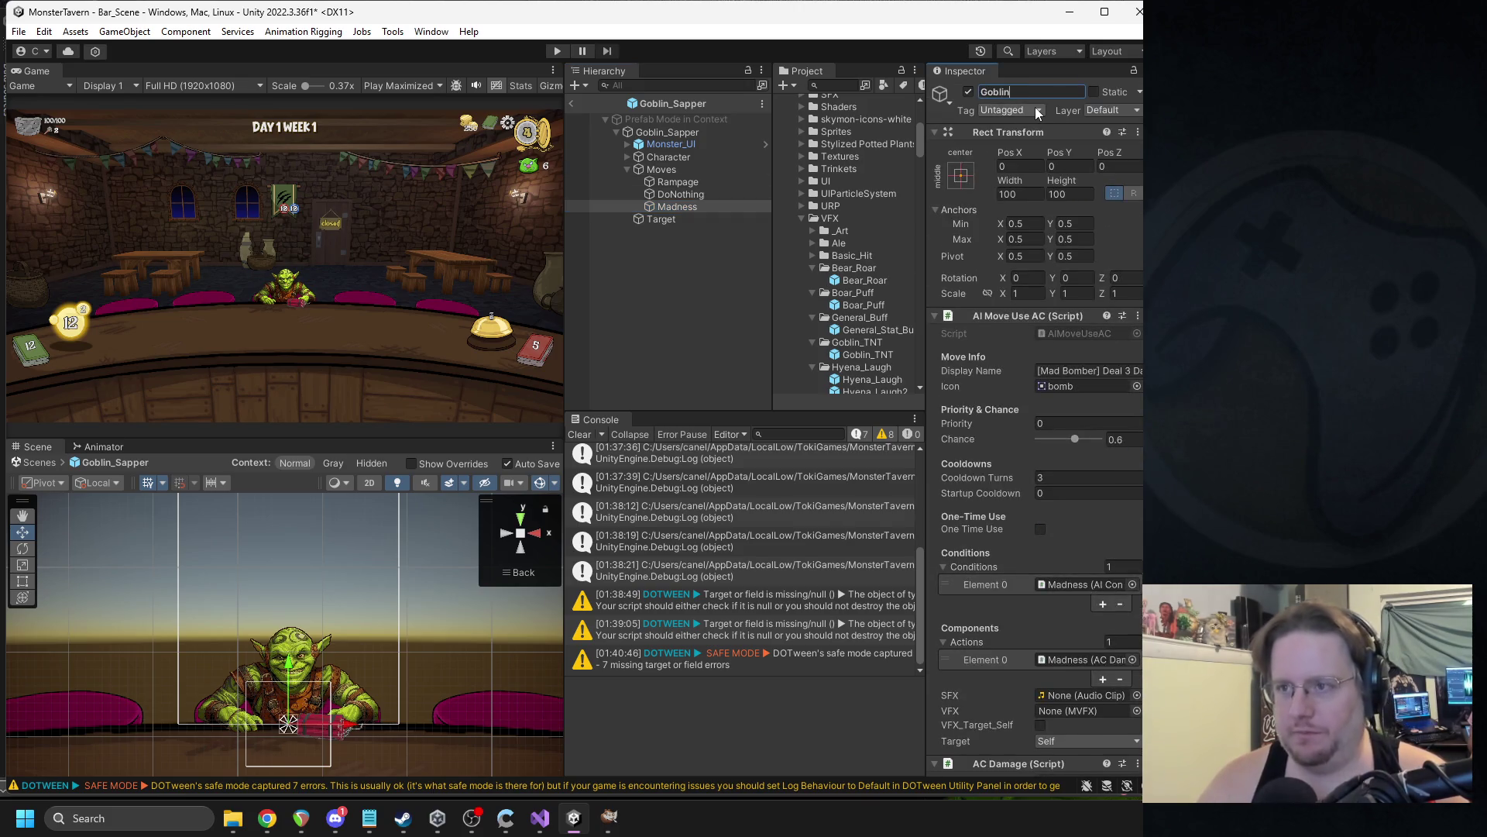
{"action": "type", "text": "_Bombs"}
{"action": "key", "text": "Return"}
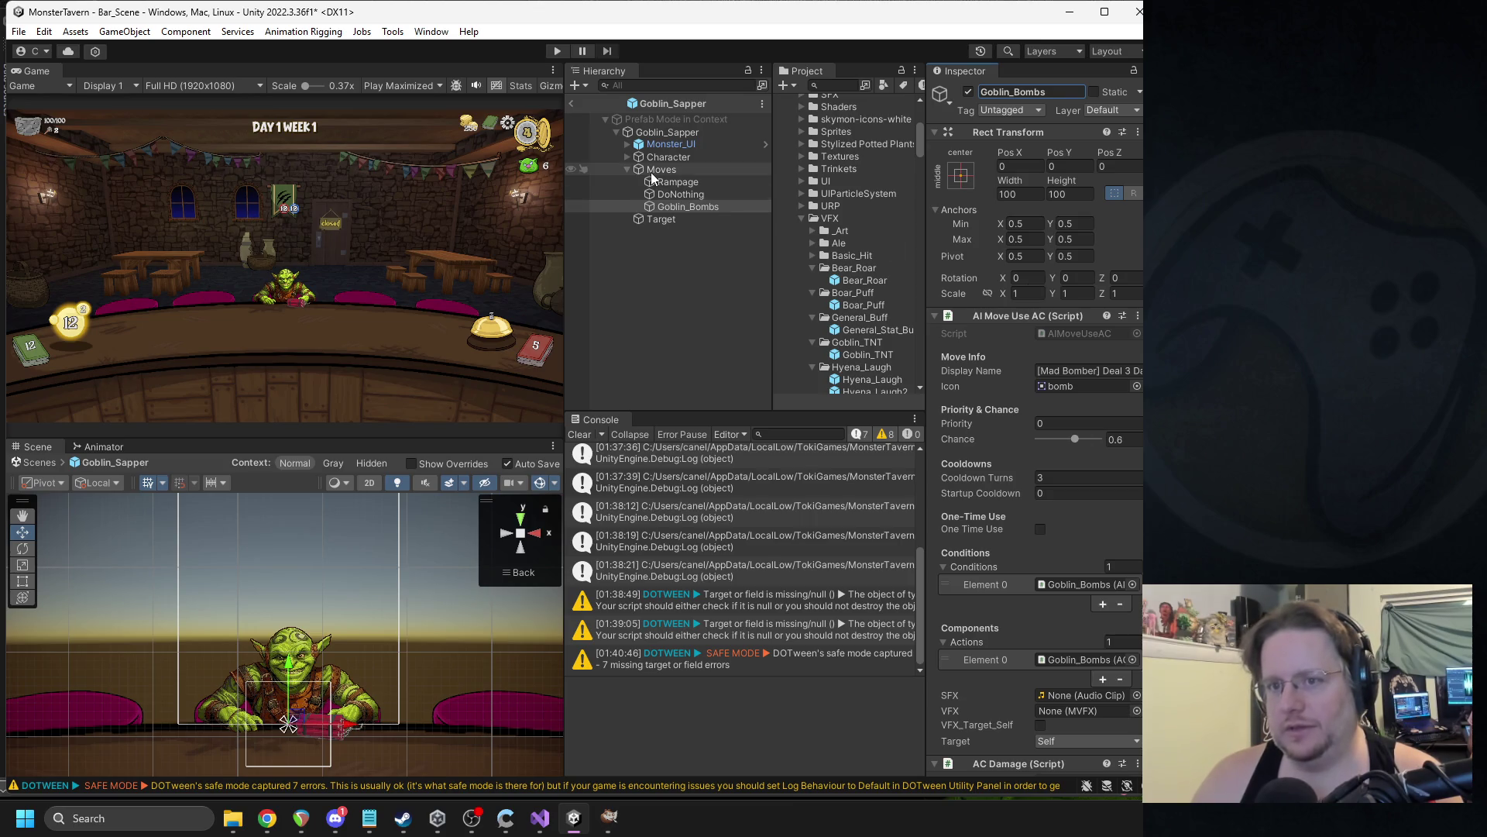
{"action": "left_click", "coordinate": [663, 132]}
{"action": "scroll", "coordinate": [1014, 435], "scroll_direction": "down", "scroll_amount": 1}
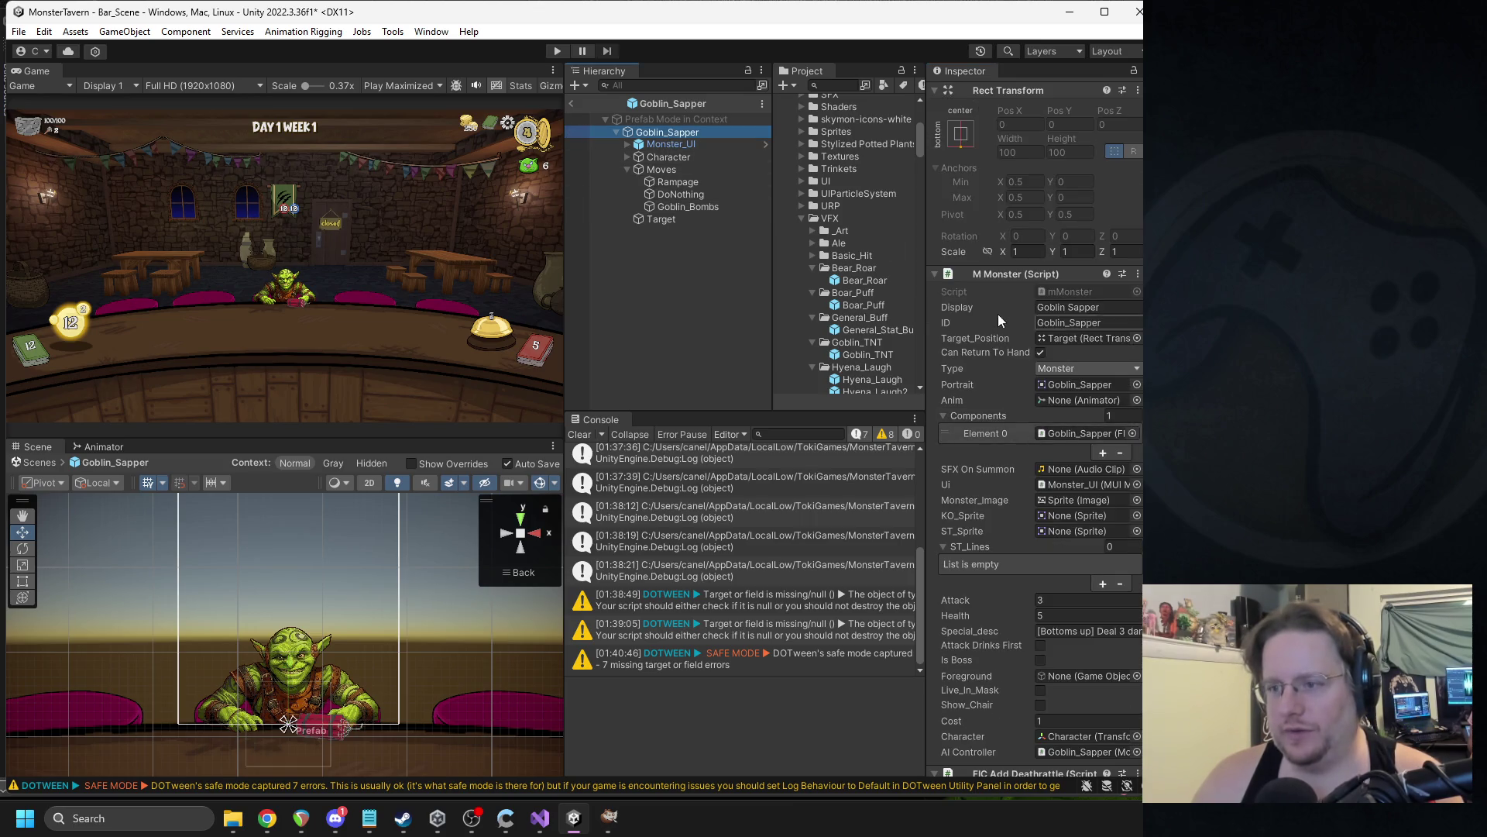
Collapse the monster, deathrattle, damage and other expanded components in the Inspector.
{"action": "left_click", "coordinate": [992, 275]}
{"action": "left_click", "coordinate": [997, 294]}
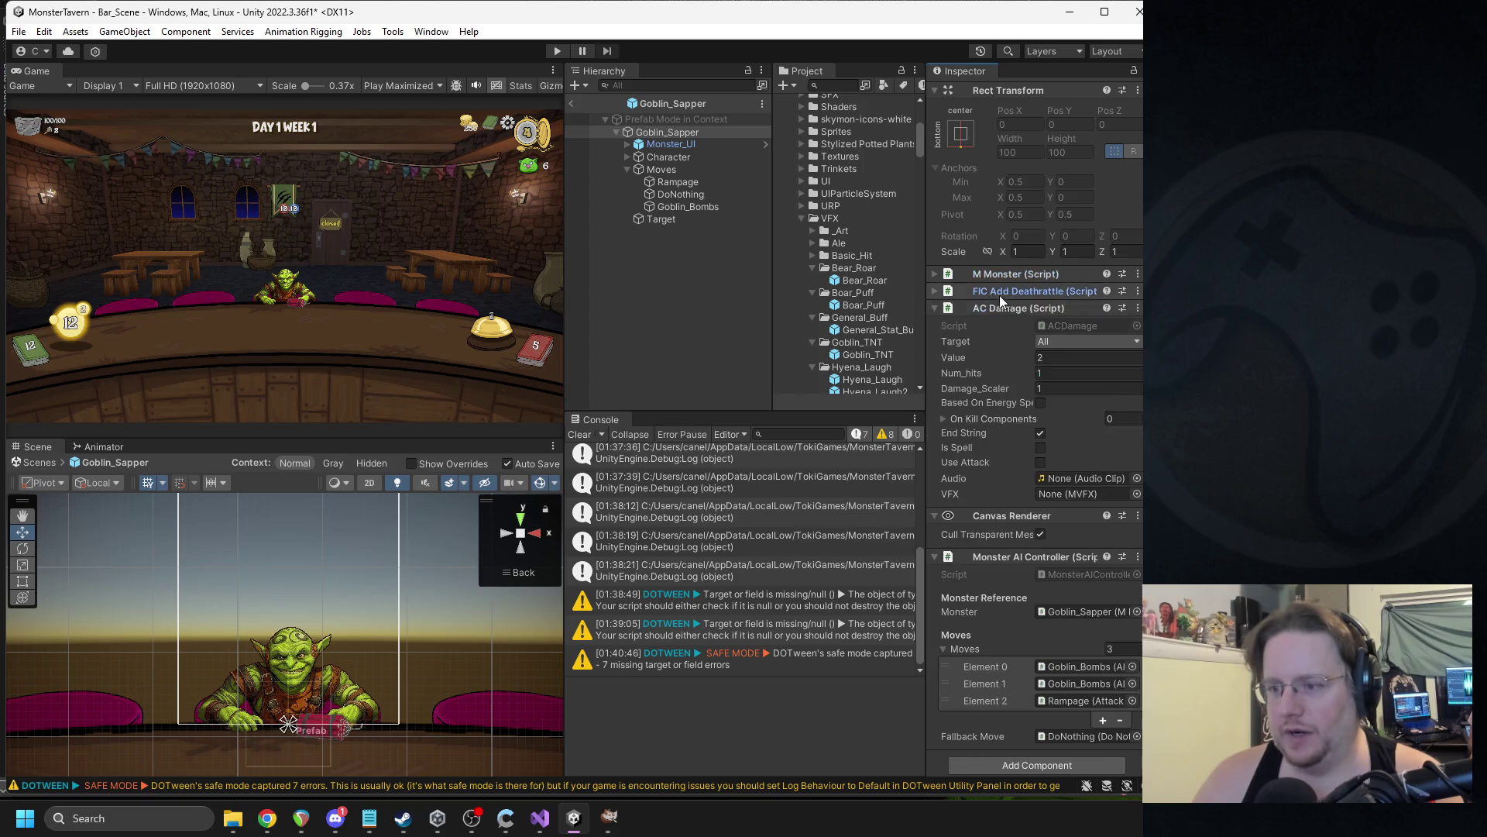
{"action": "left_click", "coordinate": [1004, 309]}
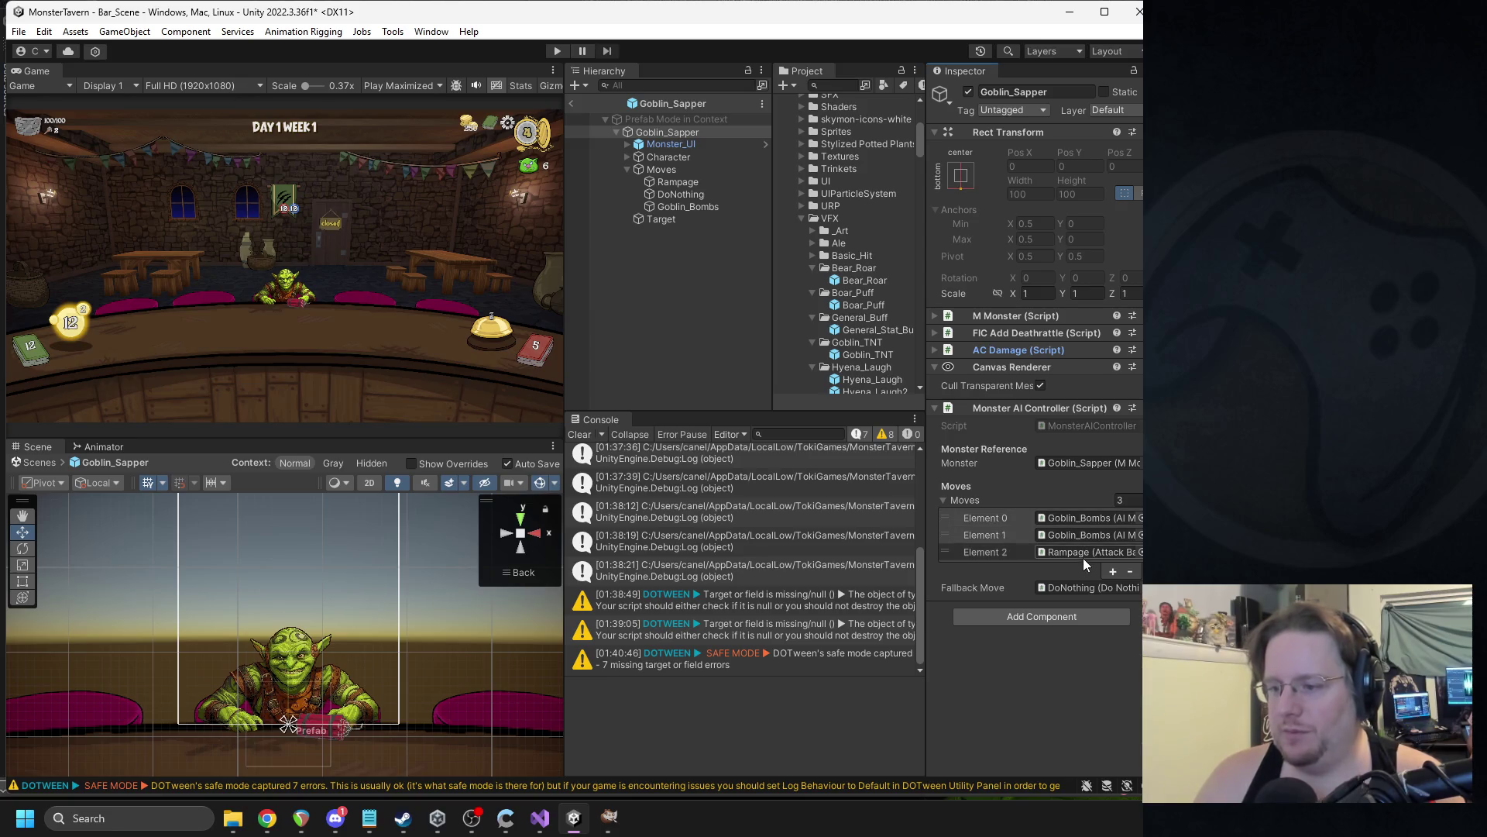
Compare the Goblin_Bombs, DoNothing and Rampage moves, confirming Goblin_Bombs' Chance of 0.6.
{"action": "left_click", "coordinate": [687, 207]}
{"action": "left_click", "coordinate": [680, 195]}
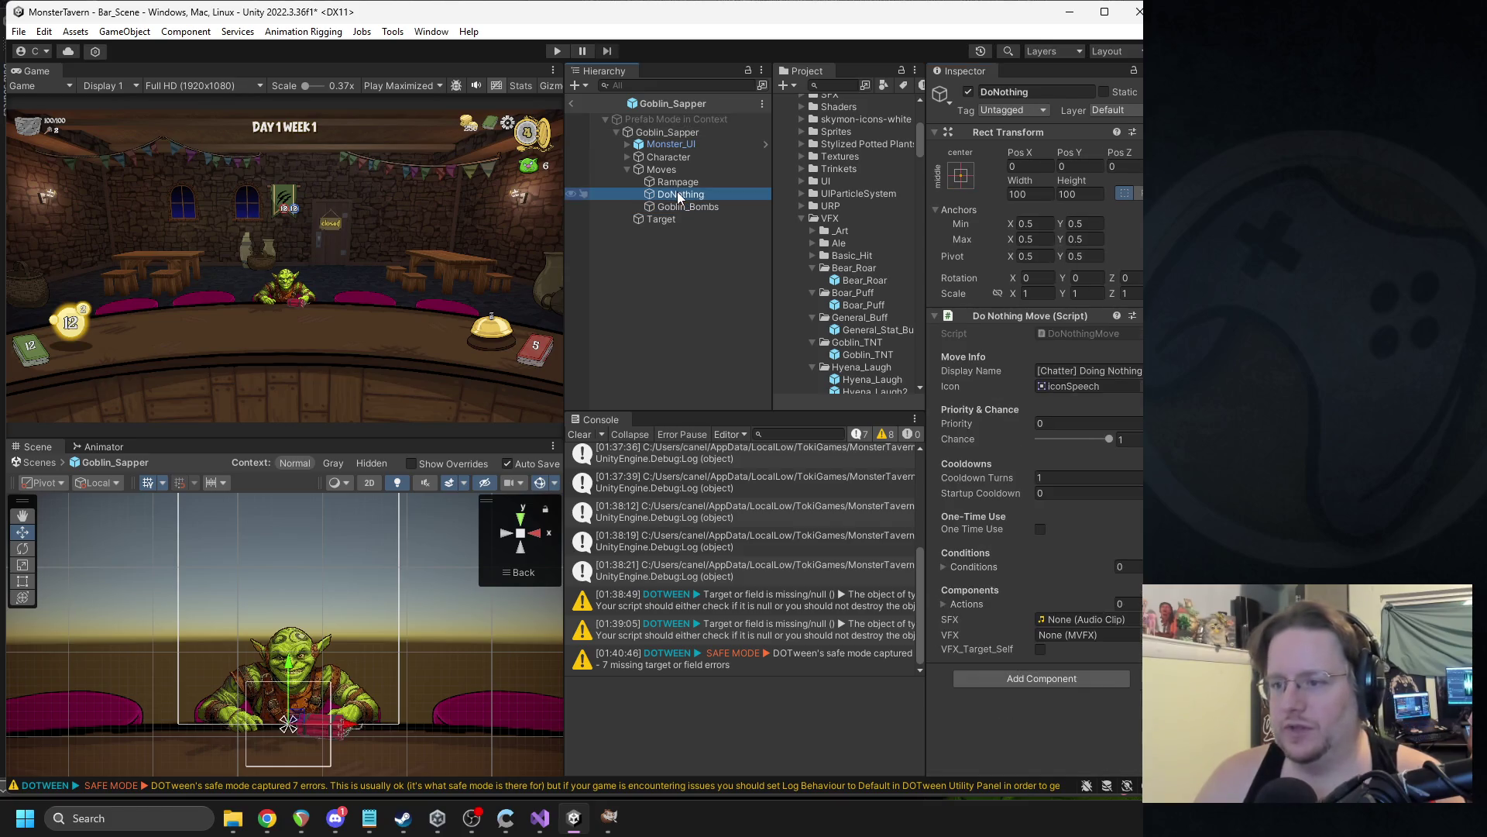
{"action": "left_click", "coordinate": [680, 184]}
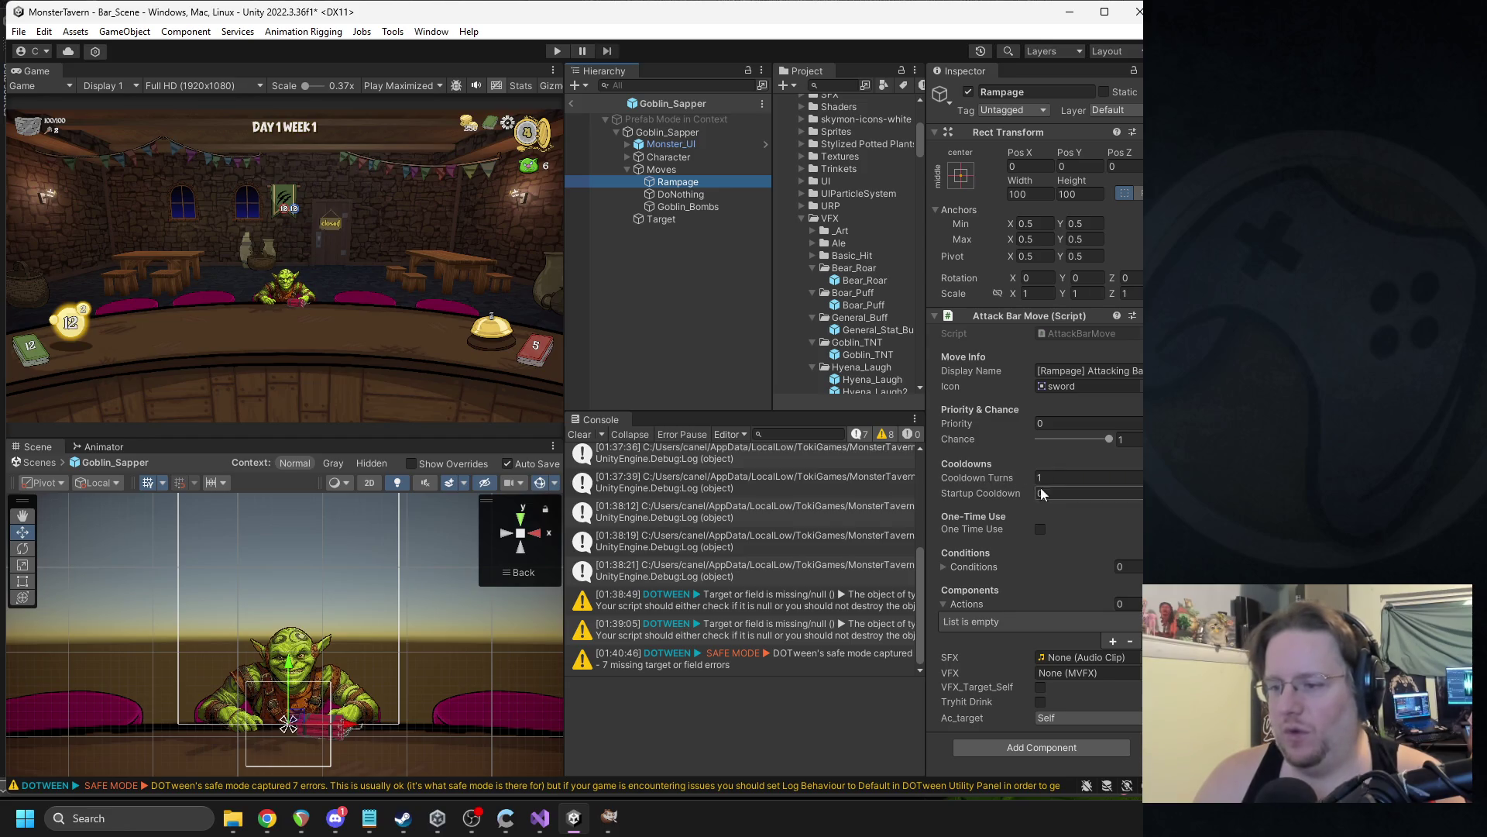
{"action": "left_click", "coordinate": [687, 207]}
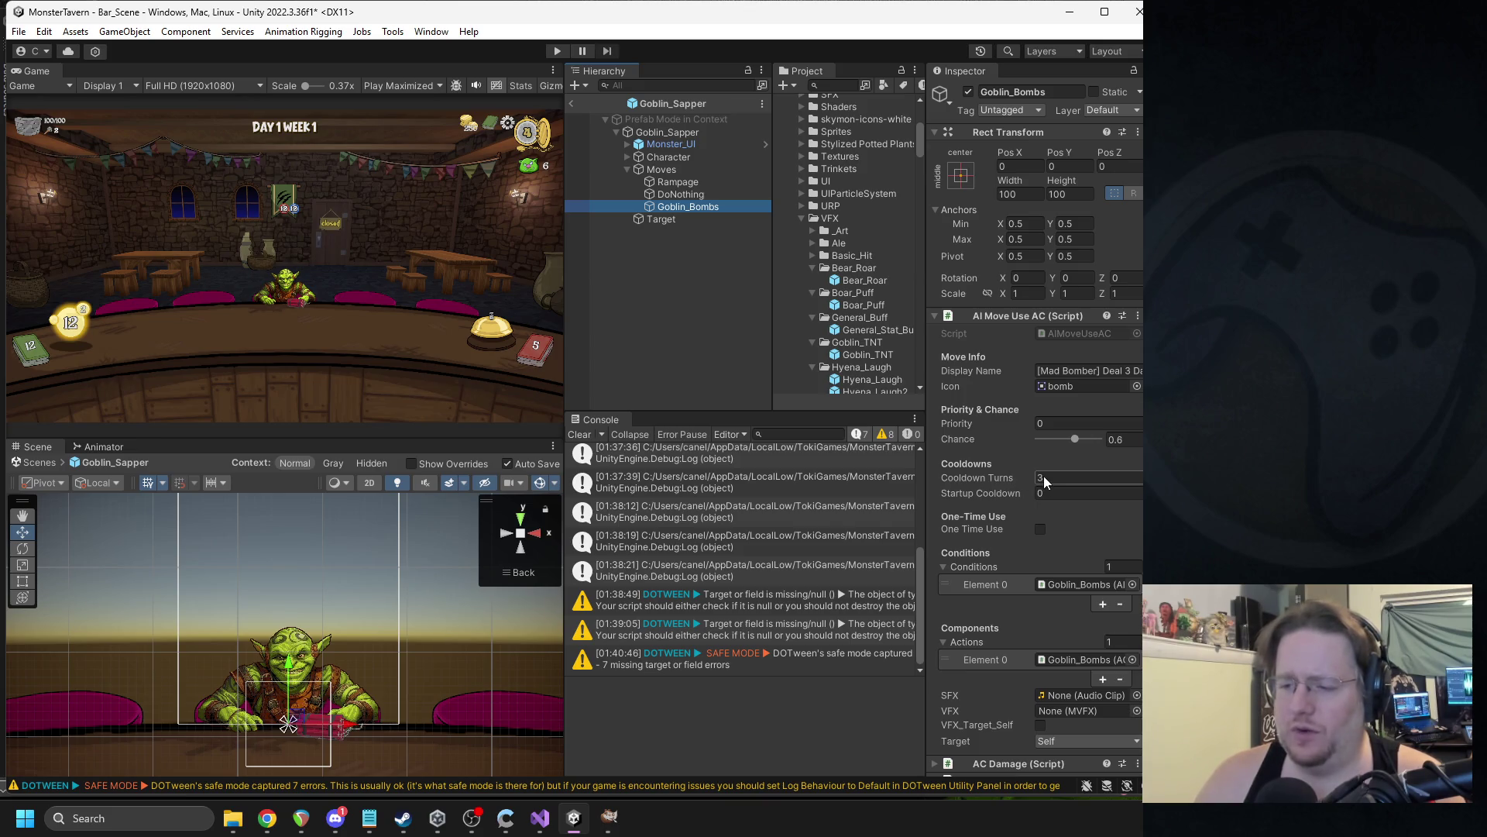
{"action": "key", "text": "Return"}
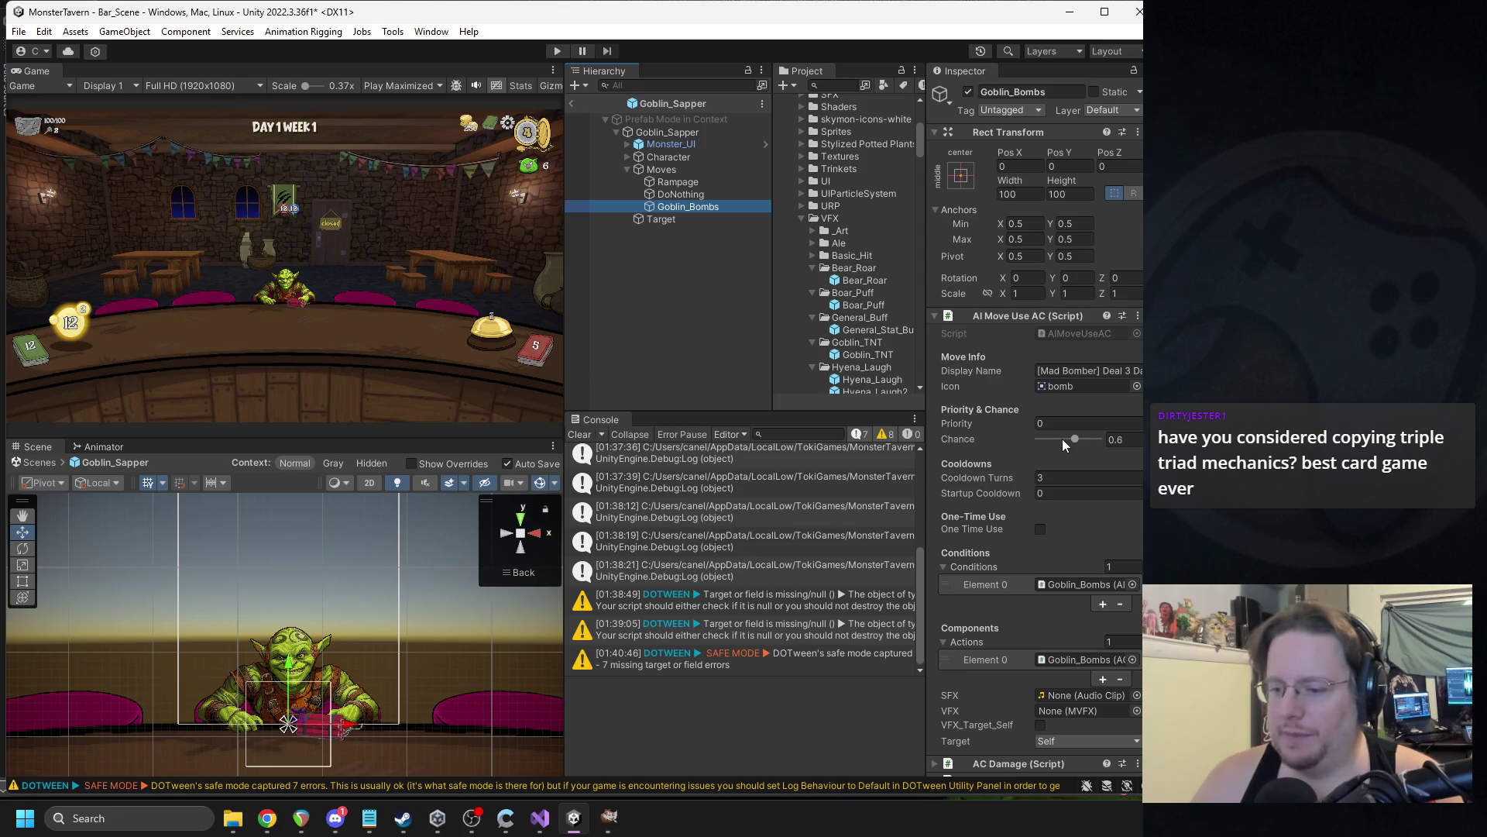
{"action": "scroll", "coordinate": [1038, 462], "scroll_direction": "down", "scroll_amount": 3}
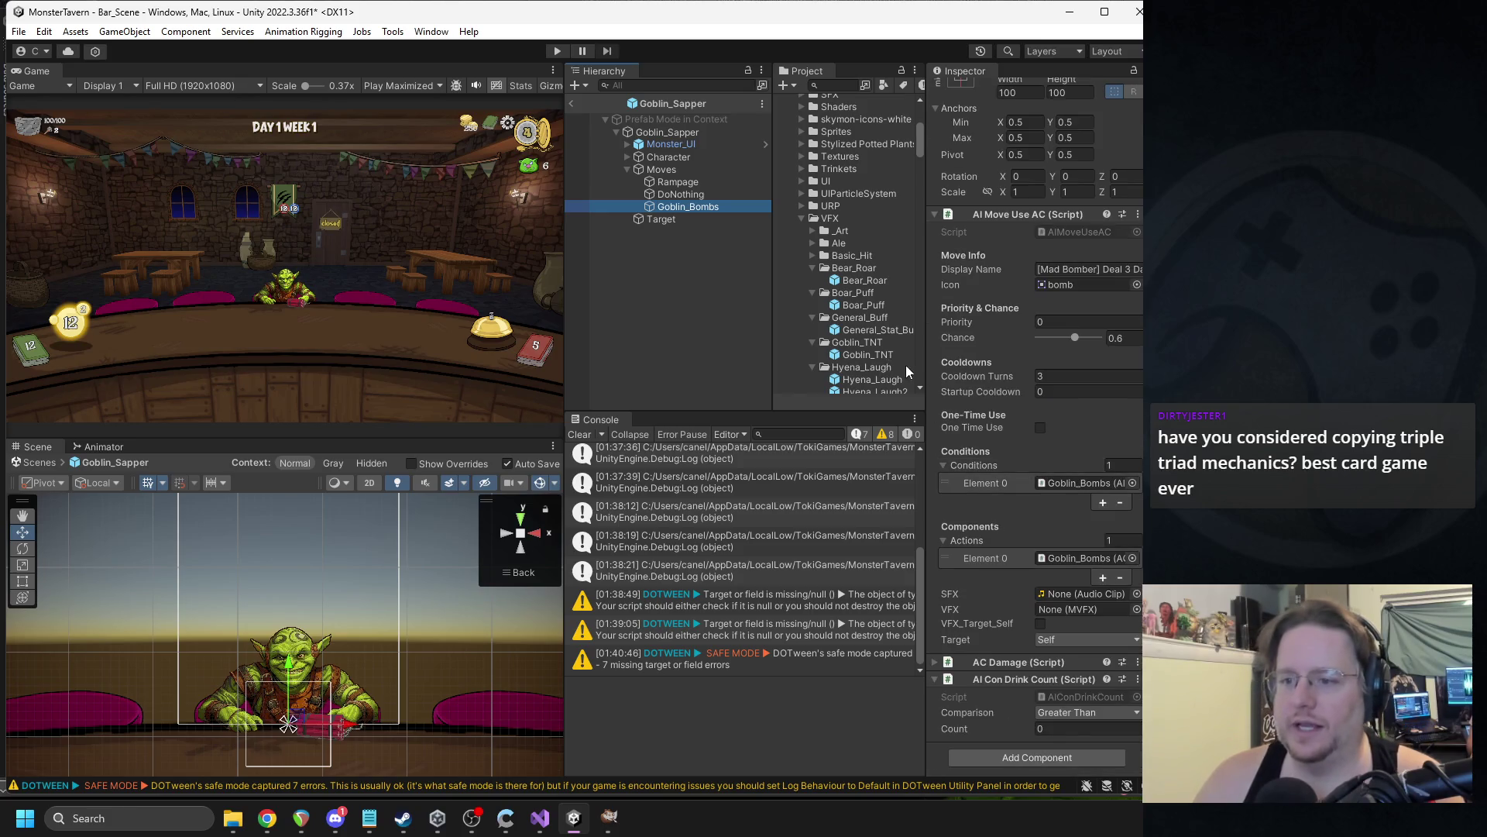
Set the Goblin_Bombs move's own VFX field to None.
{"action": "mouse_move", "coordinate": [874, 356]}
{"action": "left_mouse_down"}
{"action": "mouse_move", "coordinate": [1007, 663]}
{"action": "mouse_move", "coordinate": [1069, 609]}
{"action": "left_mouse_up"}
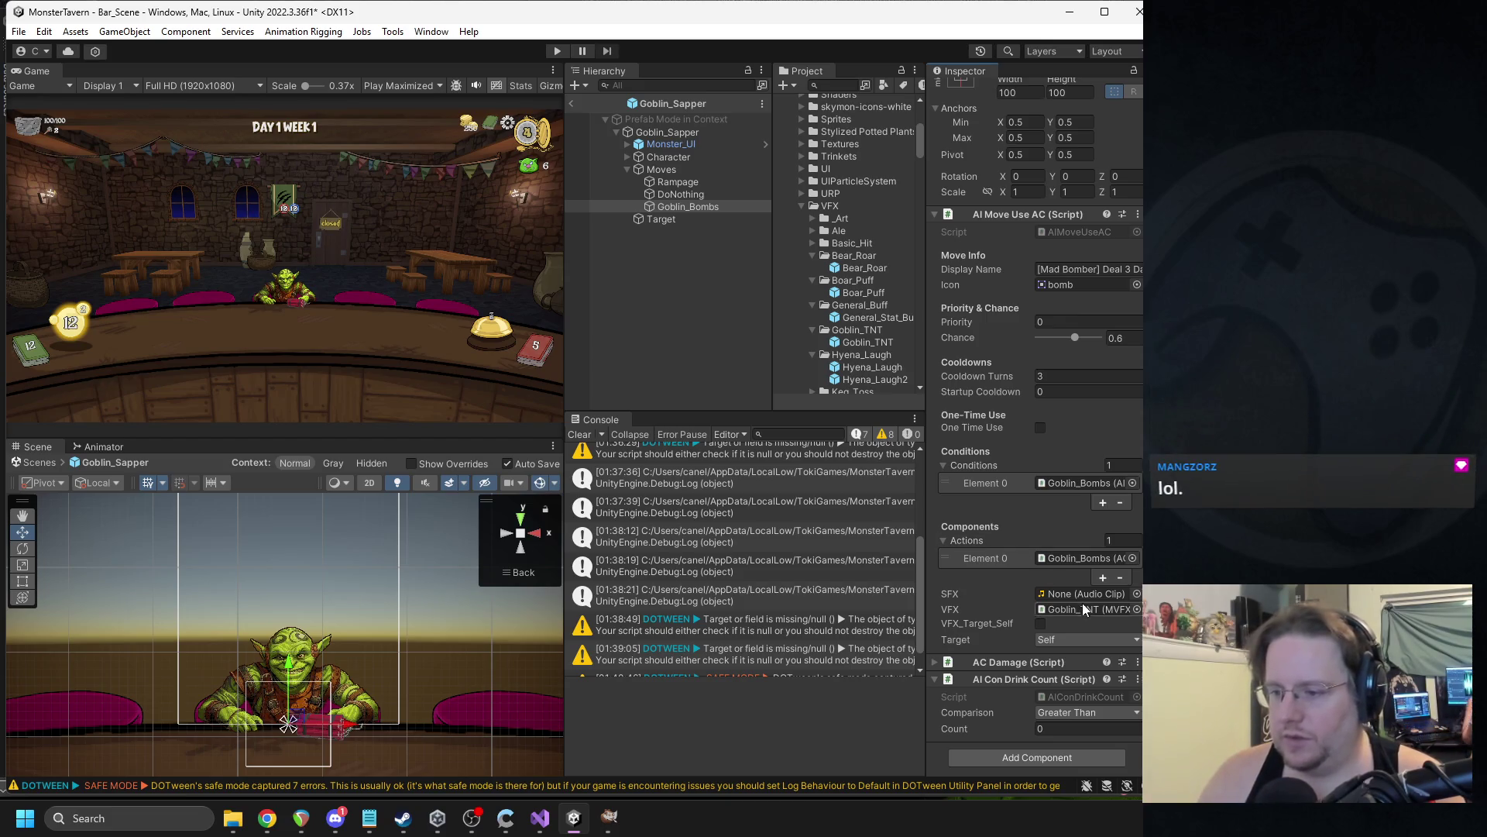
{"action": "left_click", "coordinate": [1137, 609]}
{"action": "double_click", "coordinate": [712, 457]}
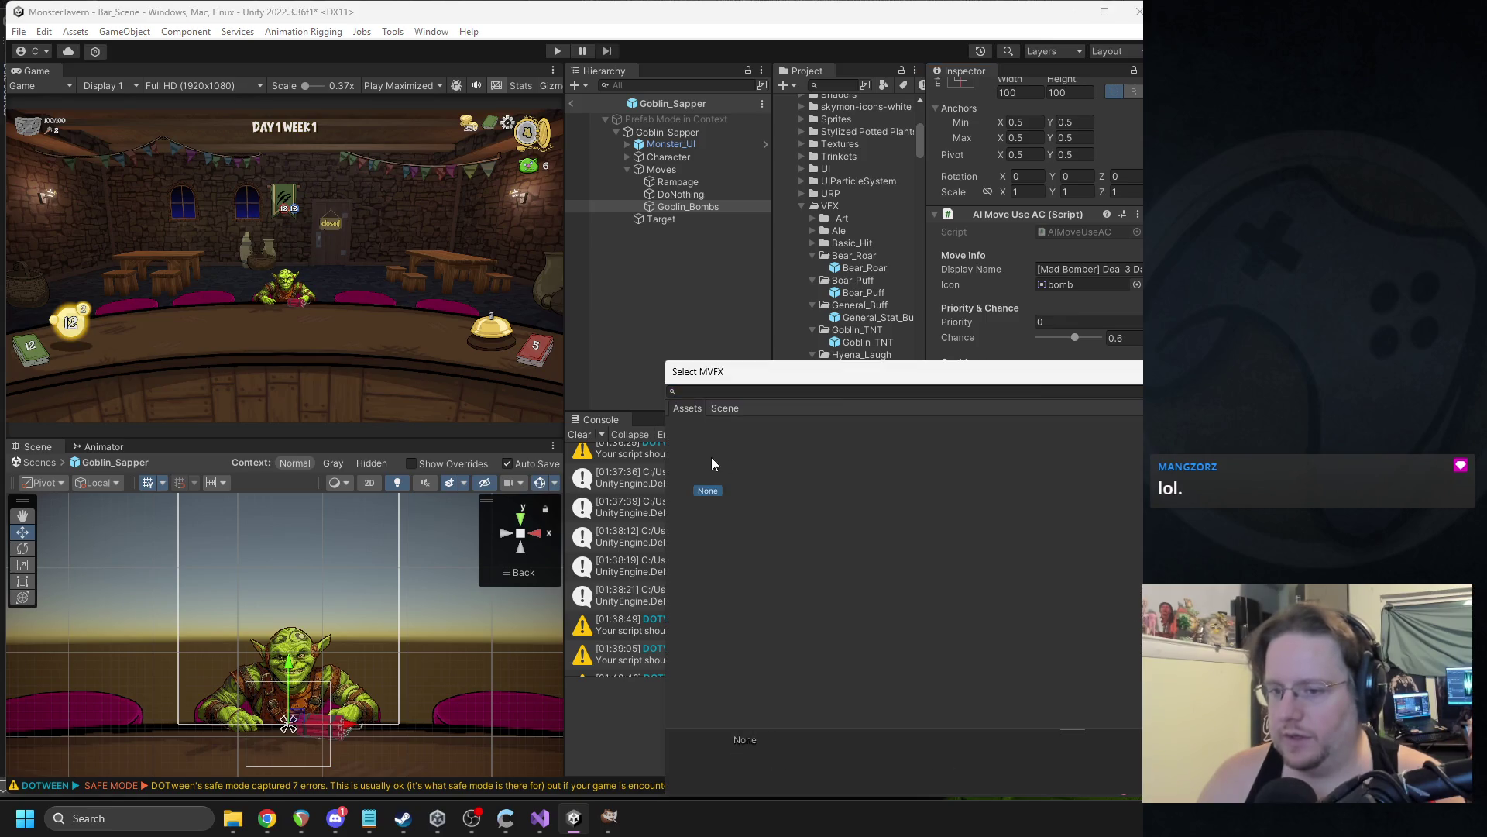
Assign Goblin_TNT as the VFX of the move's AC Damage action.
{"action": "left_click", "coordinate": [1021, 680]}
{"action": "left_click", "coordinate": [1016, 713]}
{"action": "scroll", "coordinate": [1024, 629], "scroll_direction": "down", "scroll_amount": 3}
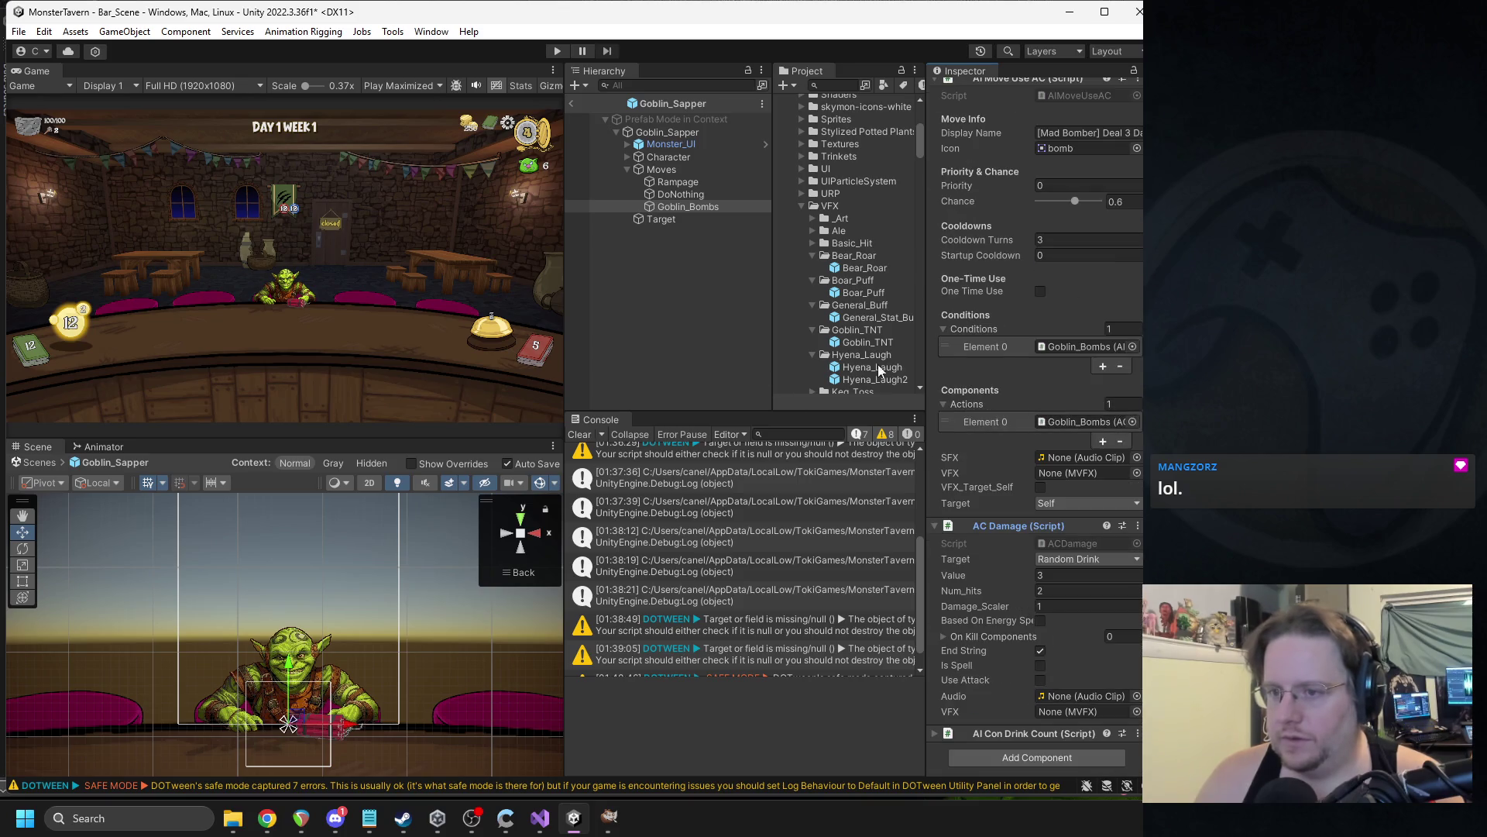
{"action": "left_click_drag", "start_coordinate": [874, 346], "coordinate": [1065, 707]}
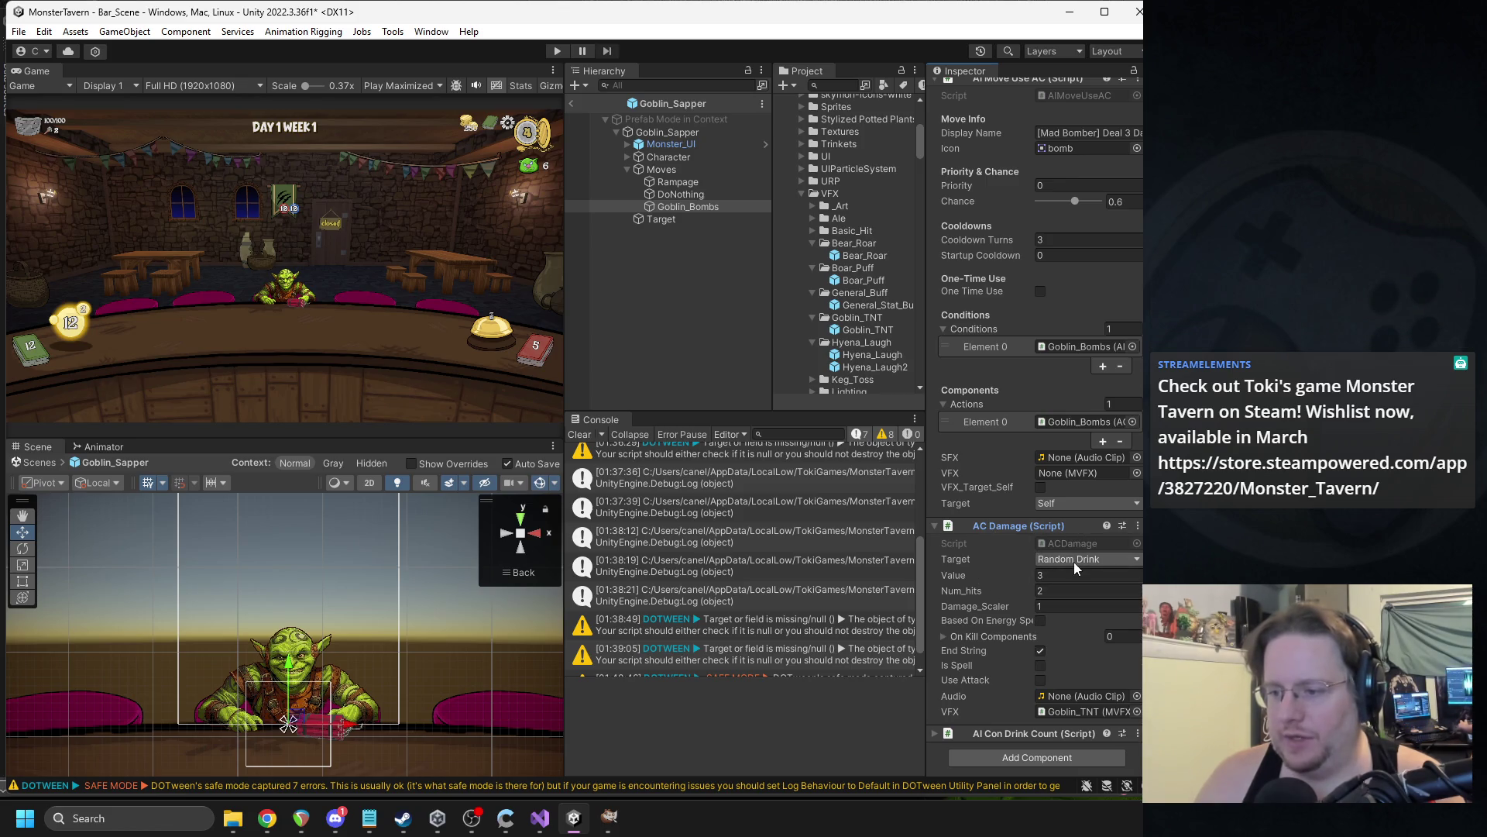
{"action": "left_click", "coordinate": [1039, 591]}
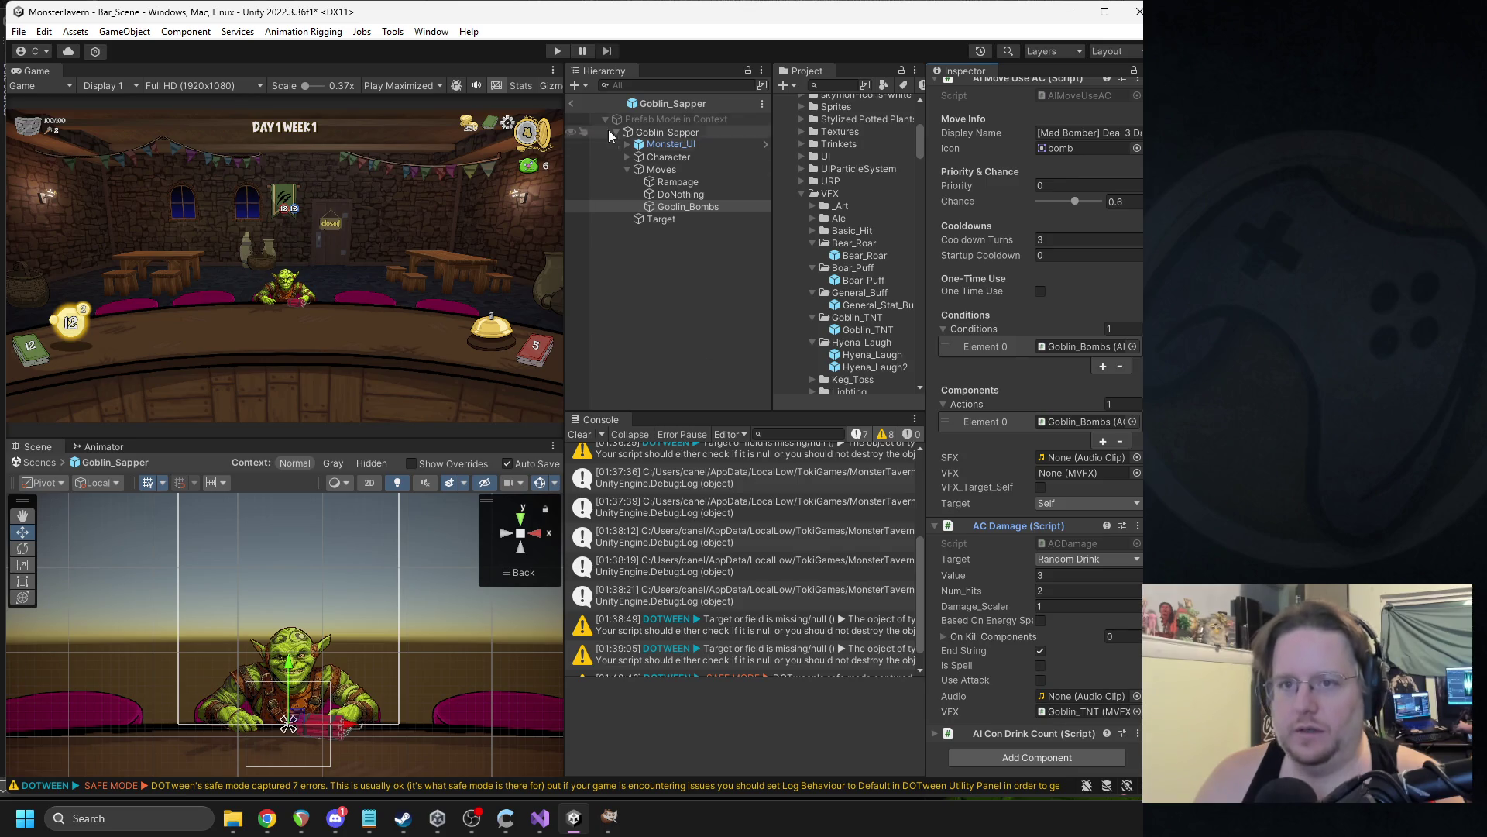
Exit Prefab Mode, disable Goblin_Sapper in the scene, and enter Play mode.
{"action": "left_click", "coordinate": [573, 105]}
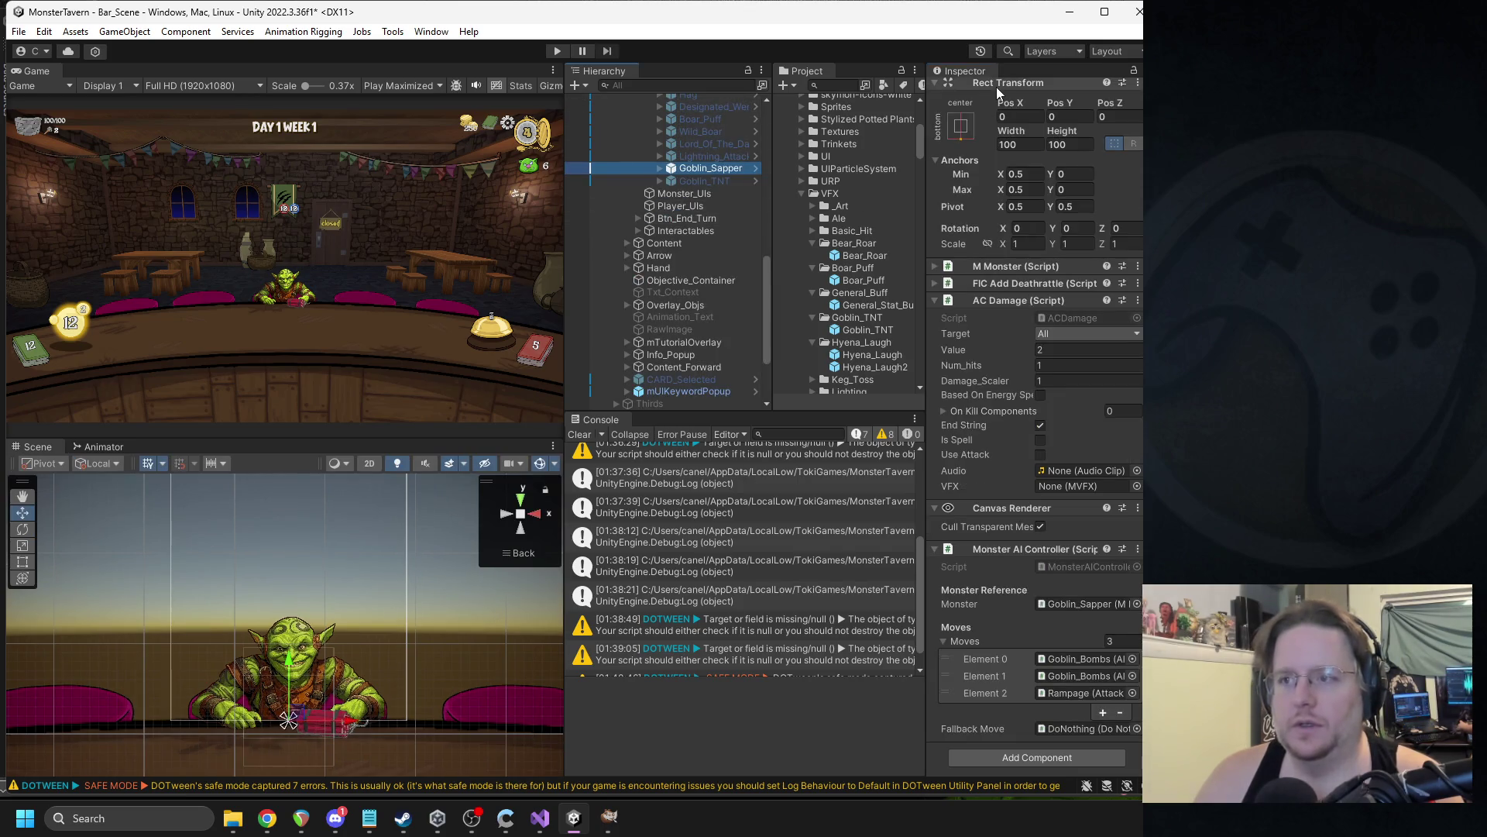
{"action": "left_click", "coordinate": [969, 91]}
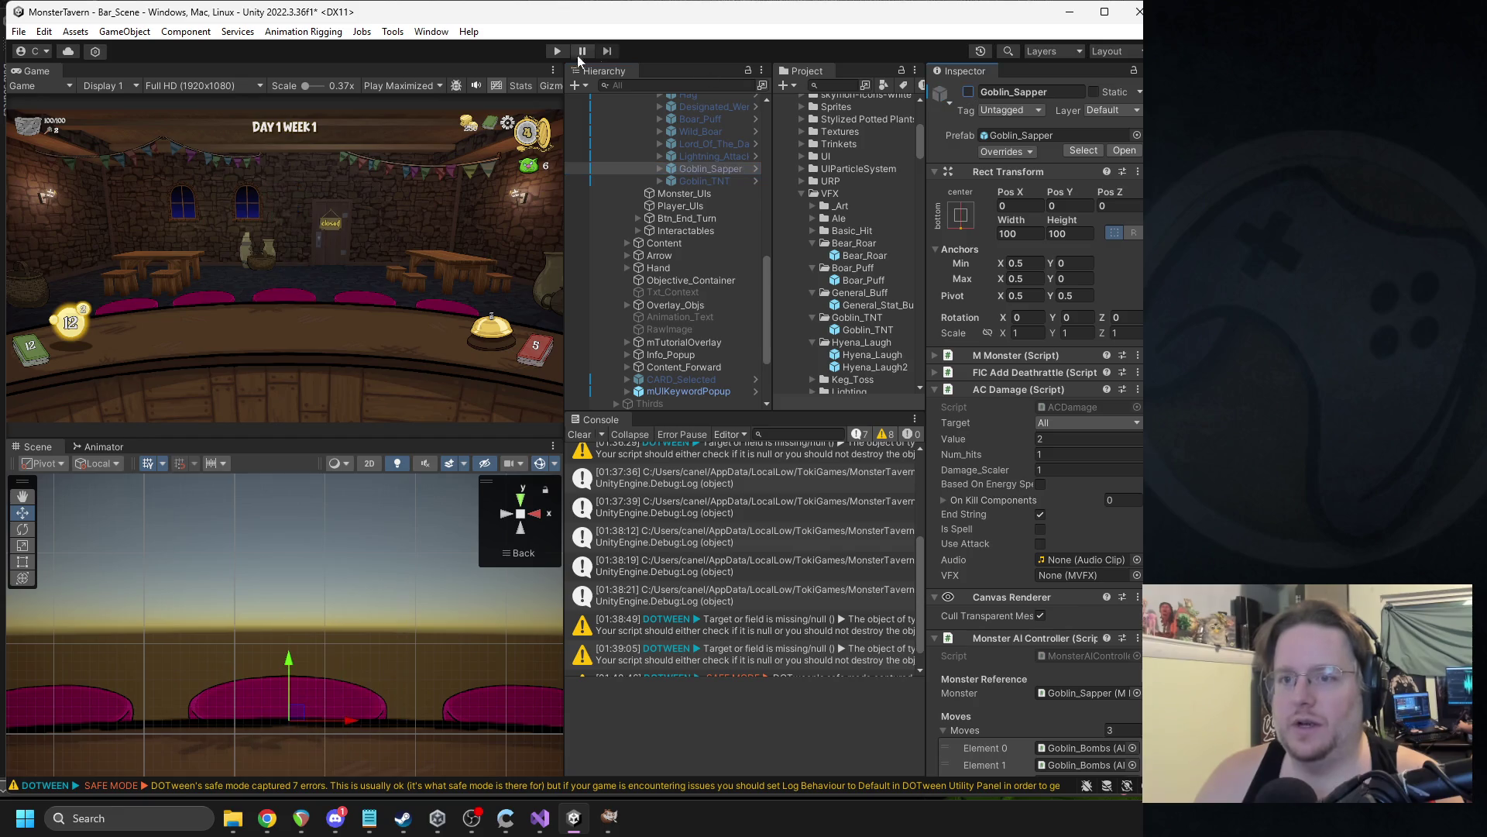
{"action": "left_click", "coordinate": [556, 51]}
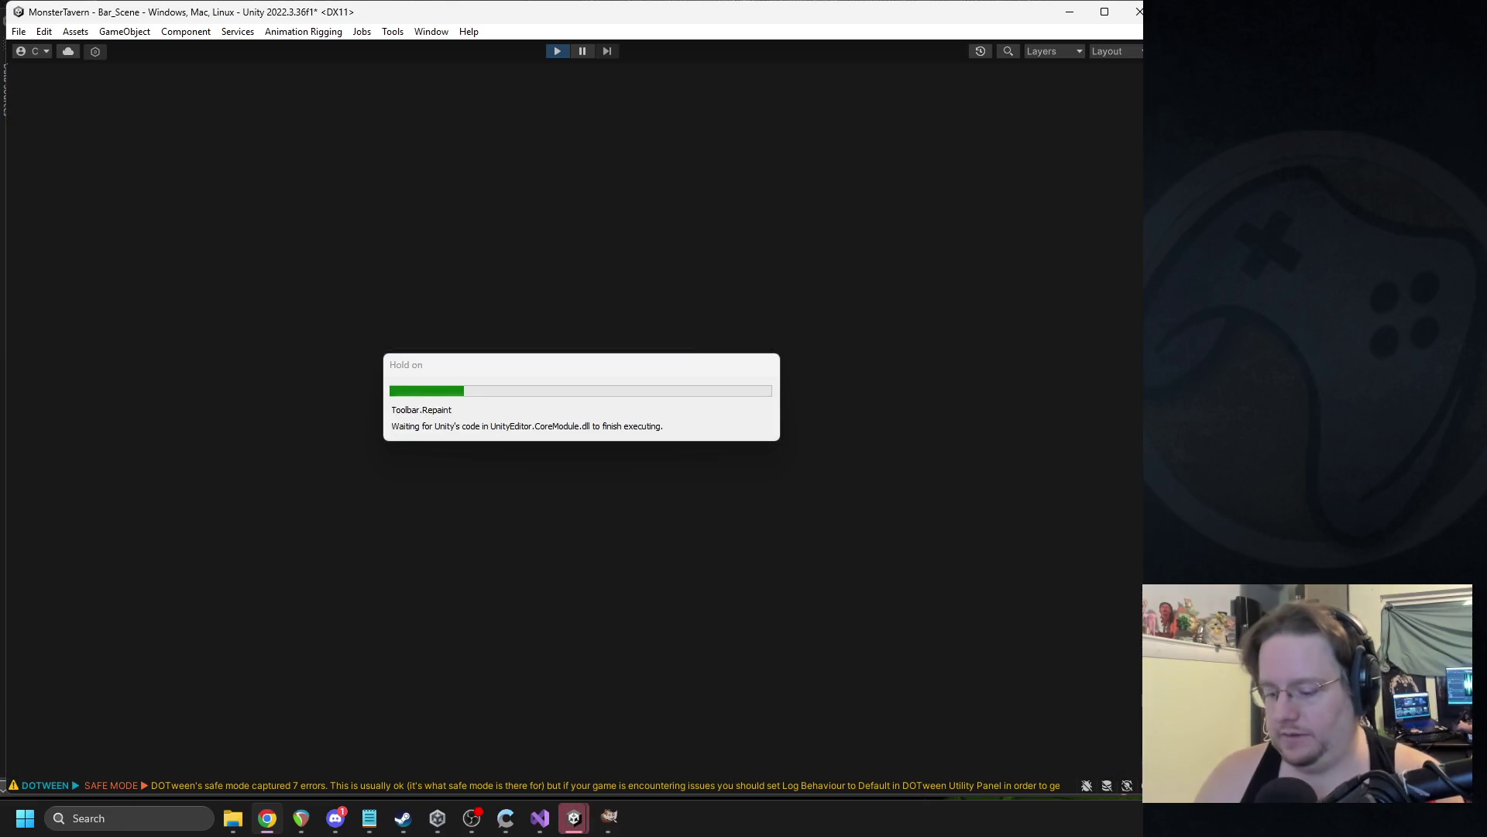
Place Sewer Brew and Bottom Shell cards on the bar and end the turn.
{"action": "key", "text": "super+shift+s"}
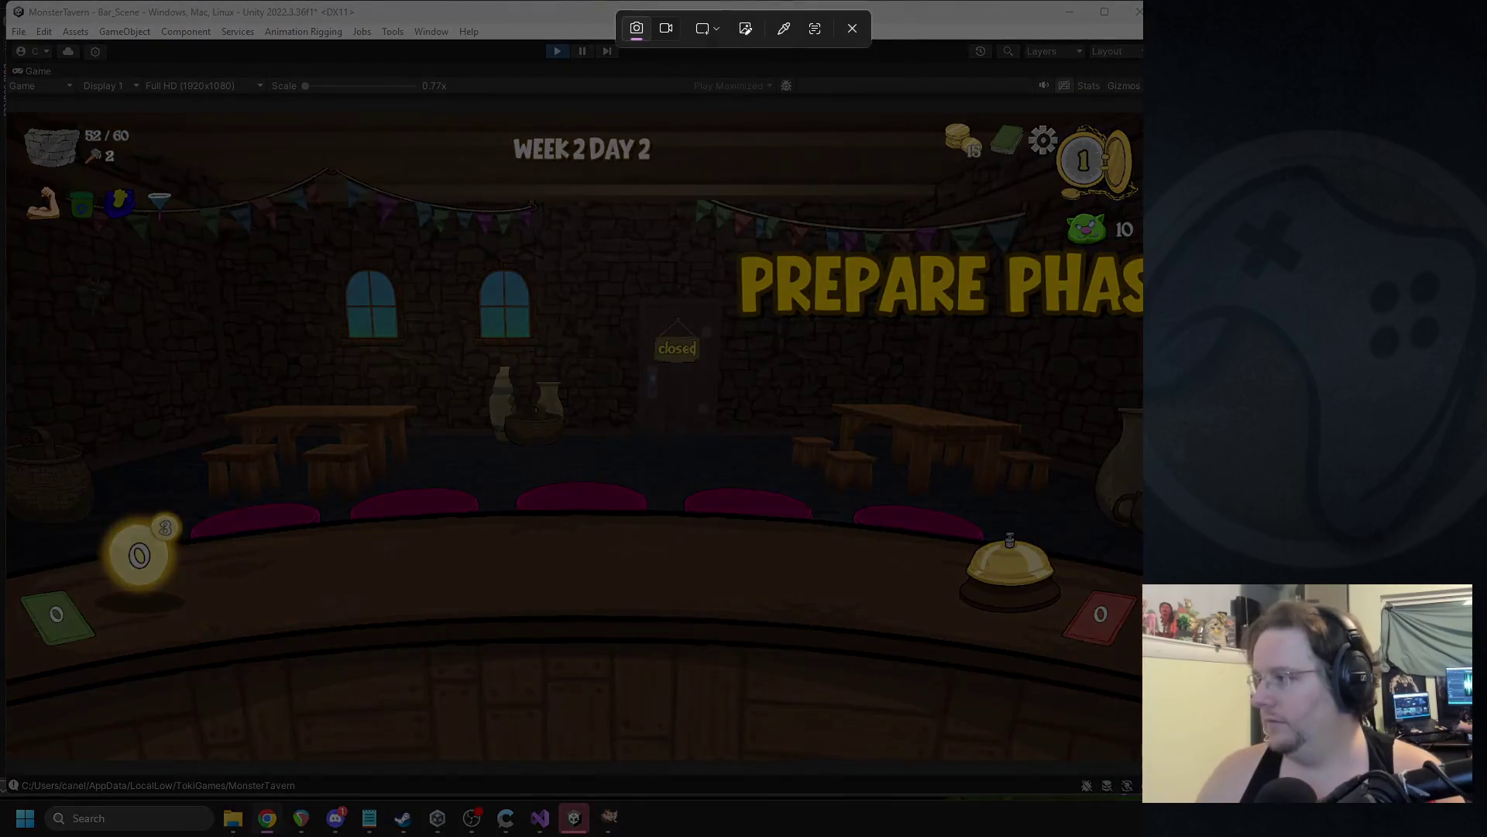
{"action": "key", "text": "Escape"}
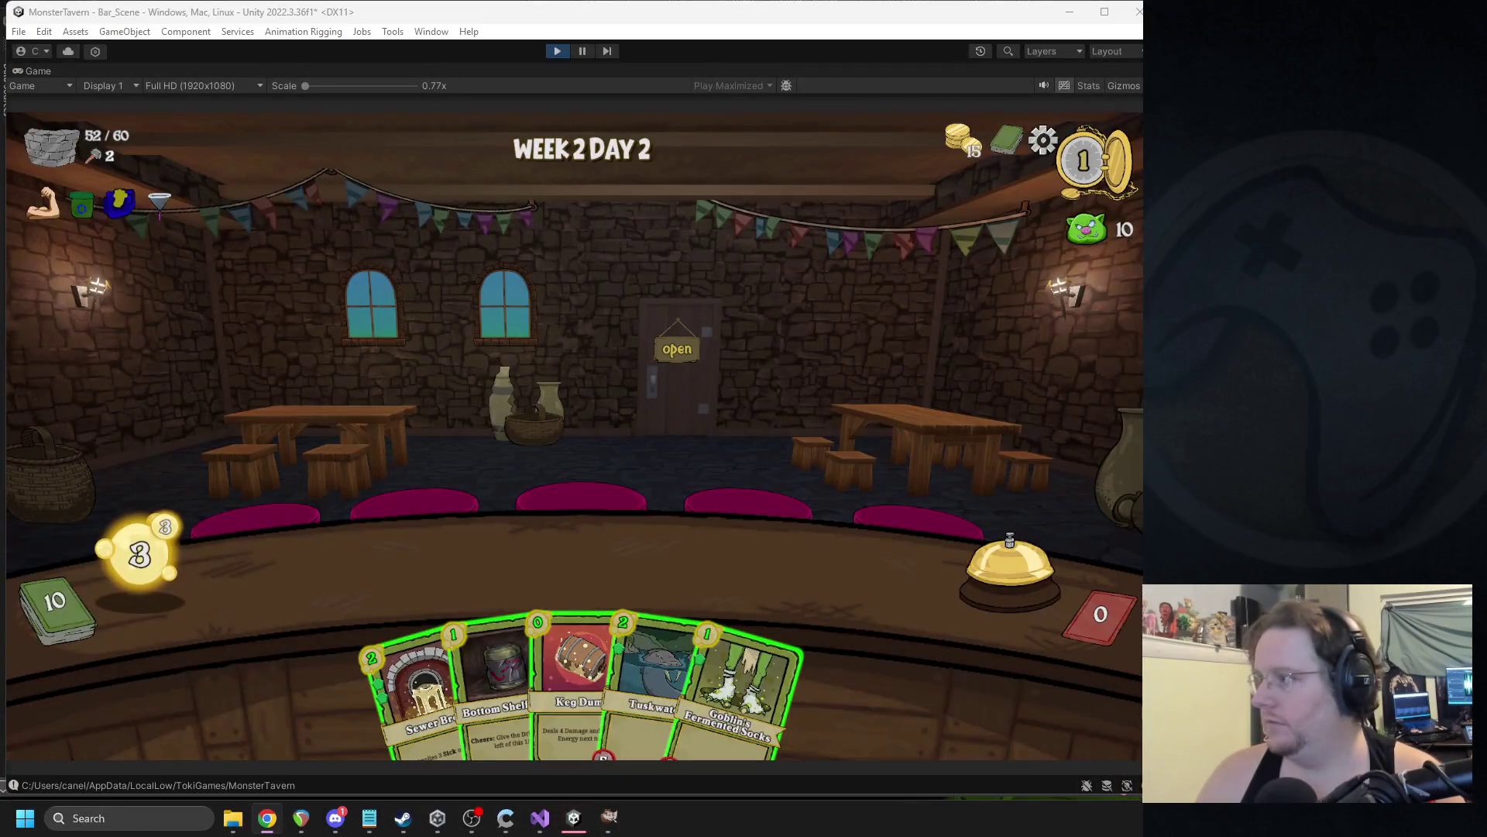
{"action": "left_click_drag", "start_coordinate": [383, 663], "coordinate": [356, 566]}
{"action": "left_click_drag", "start_coordinate": [445, 648], "coordinate": [474, 569]}
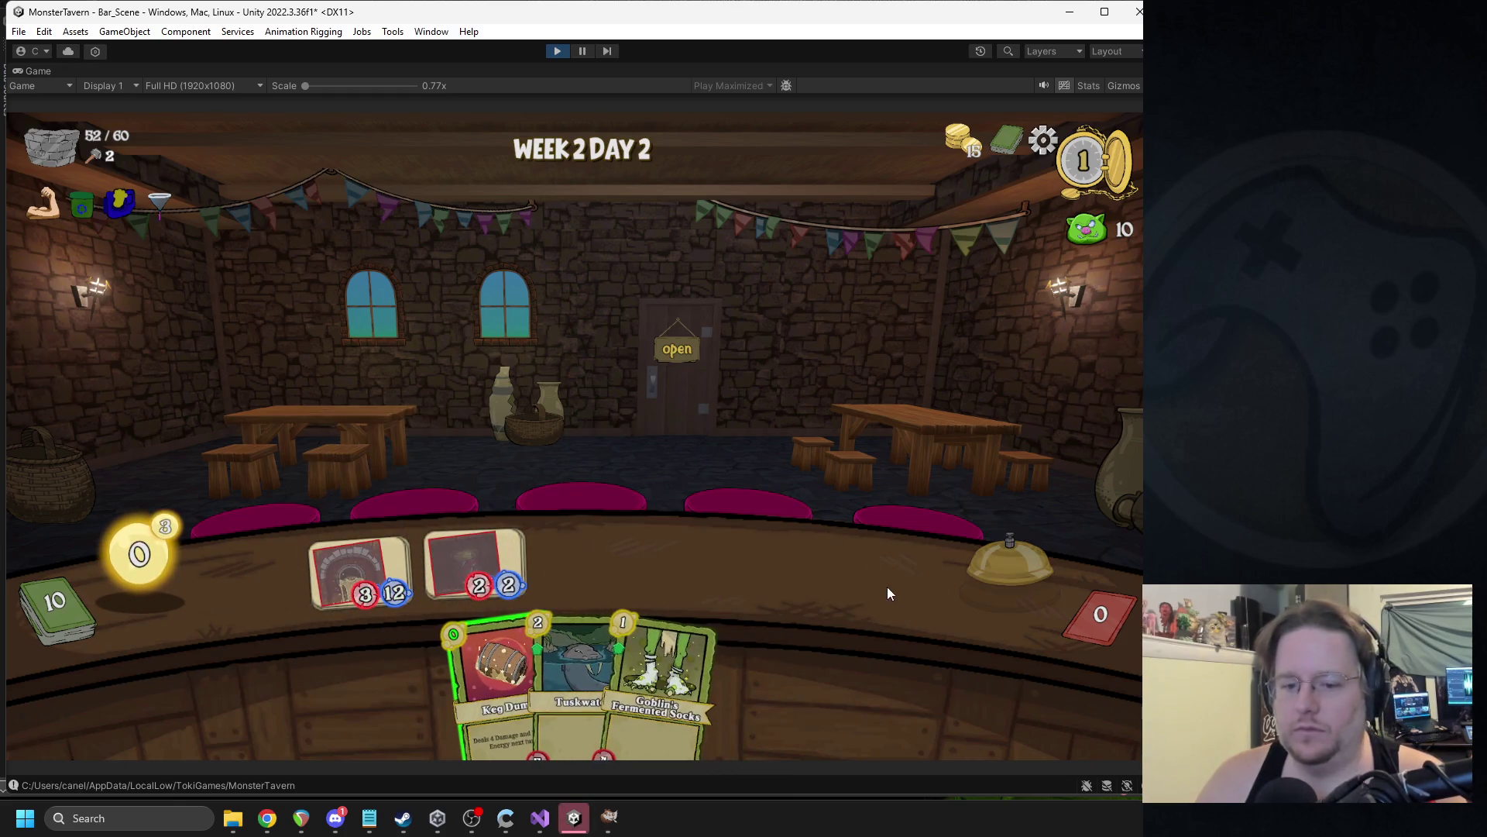
{"action": "left_click", "coordinate": [1007, 569]}
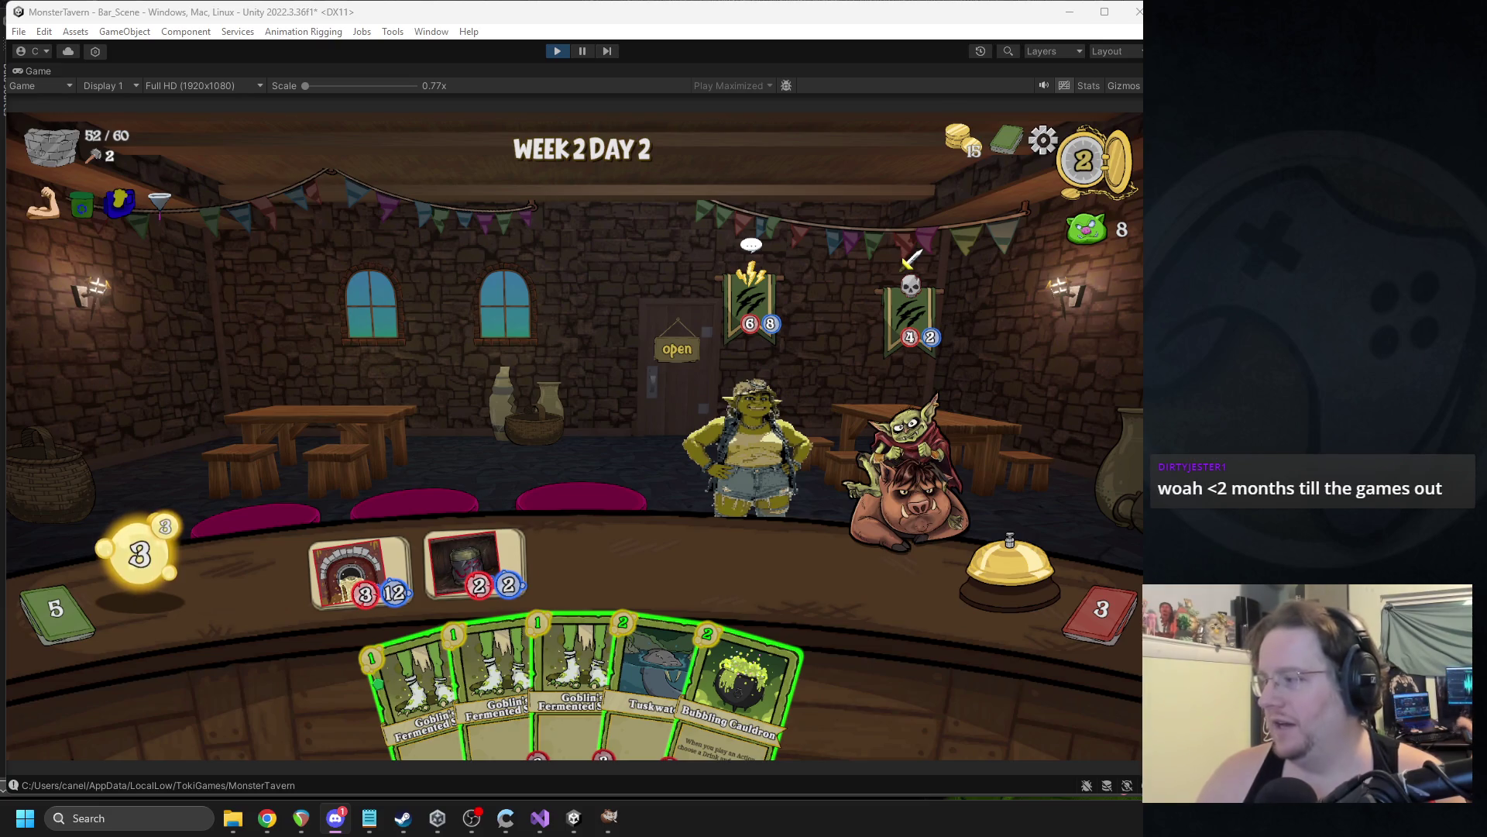
Serve the bar drink to the goblin and place Fermented Socks cards on the bar.
{"action": "mouse_move", "coordinate": [1456, 175]}
{"action": "left_mouse_down"}
{"action": "mouse_move", "coordinate": [774, 112]}
{"action": "mouse_move", "coordinate": [762, 94]}
{"action": "mouse_move", "coordinate": [1456, 174]}
{"action": "left_mouse_up"}
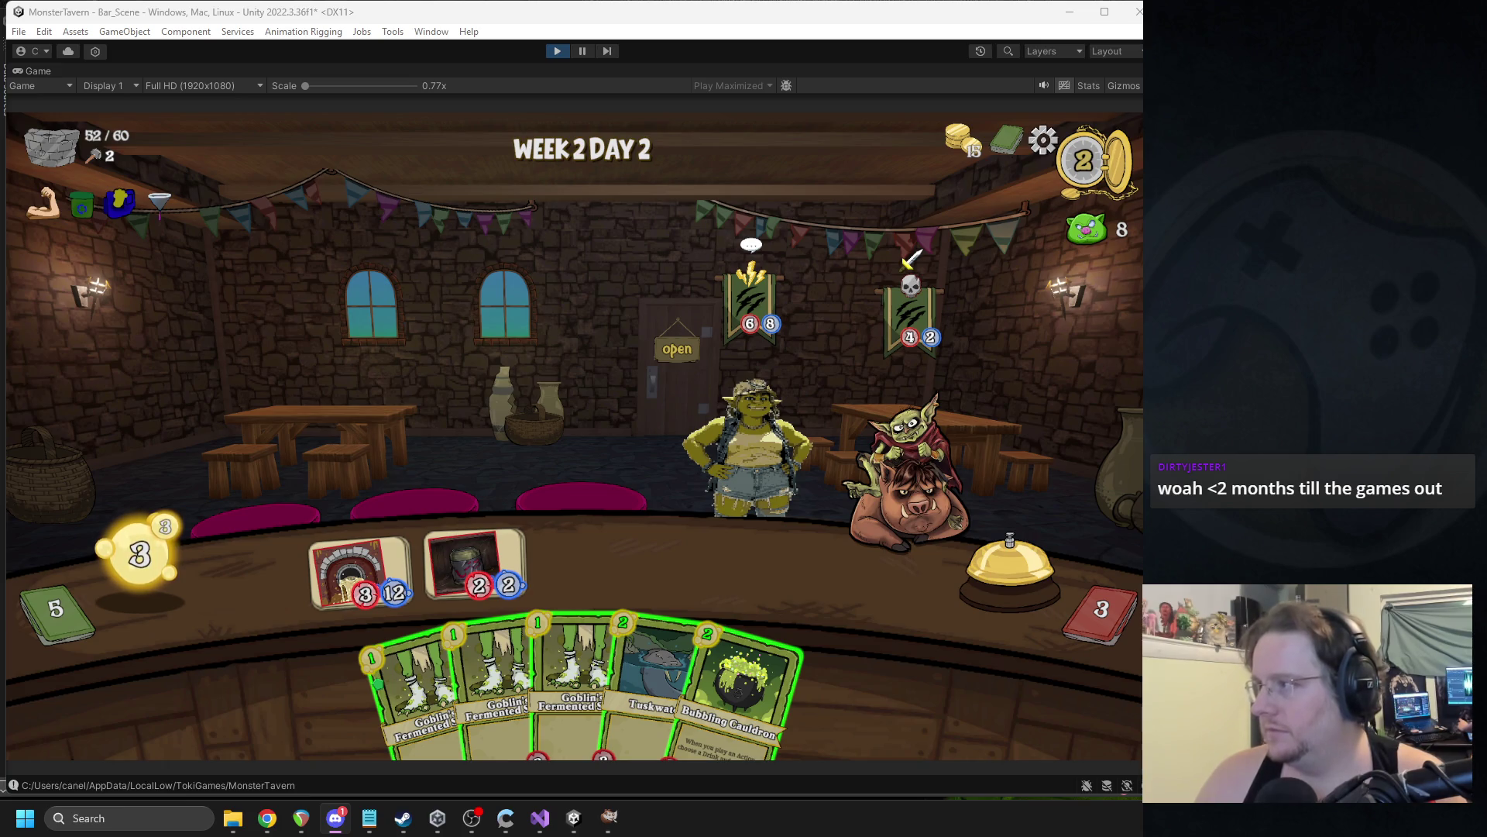
{"action": "key", "text": "alt+Tab"}
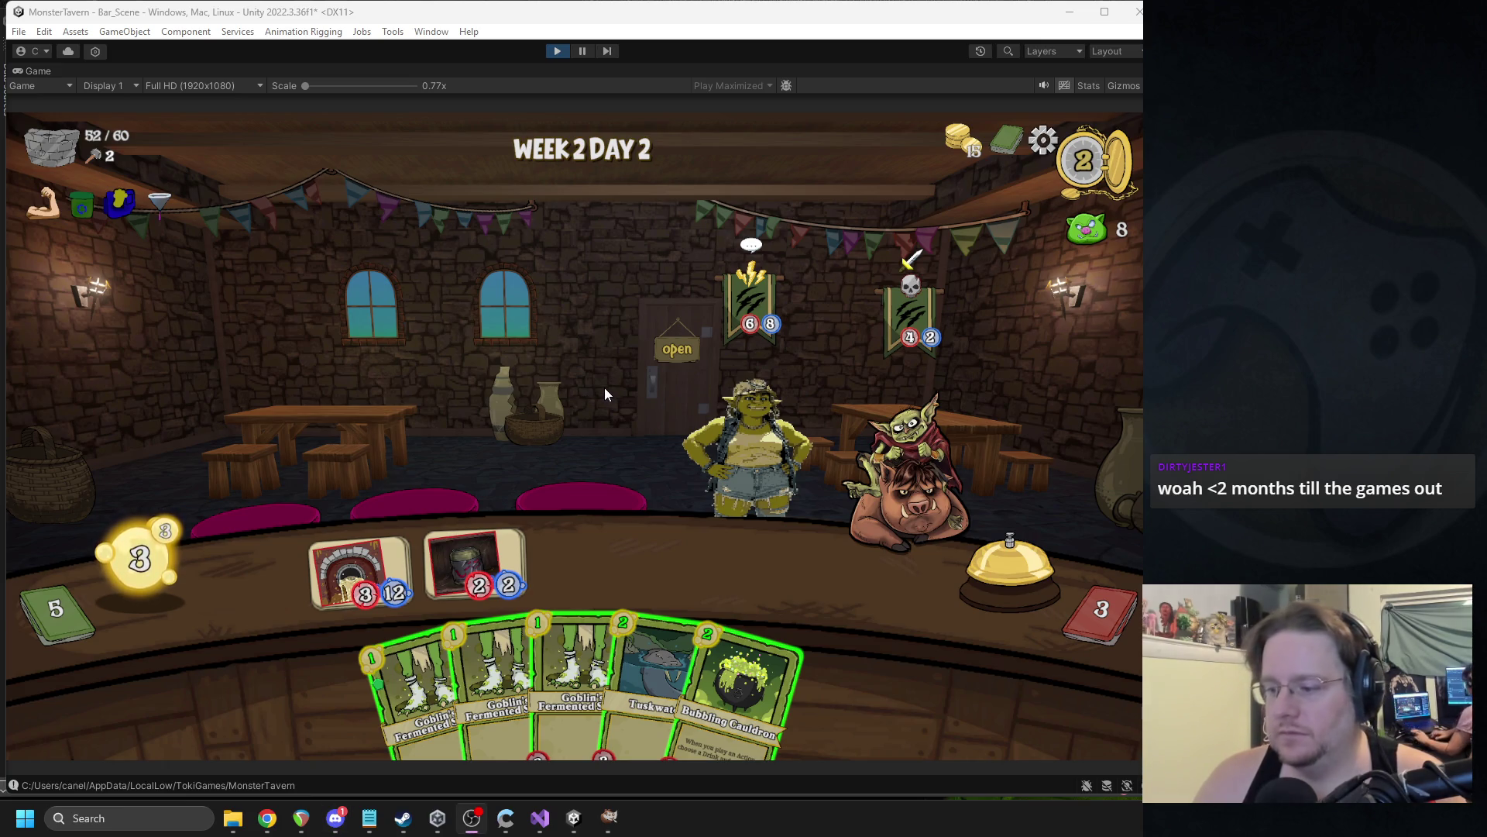
{"action": "left_click", "coordinate": [582, 455]}
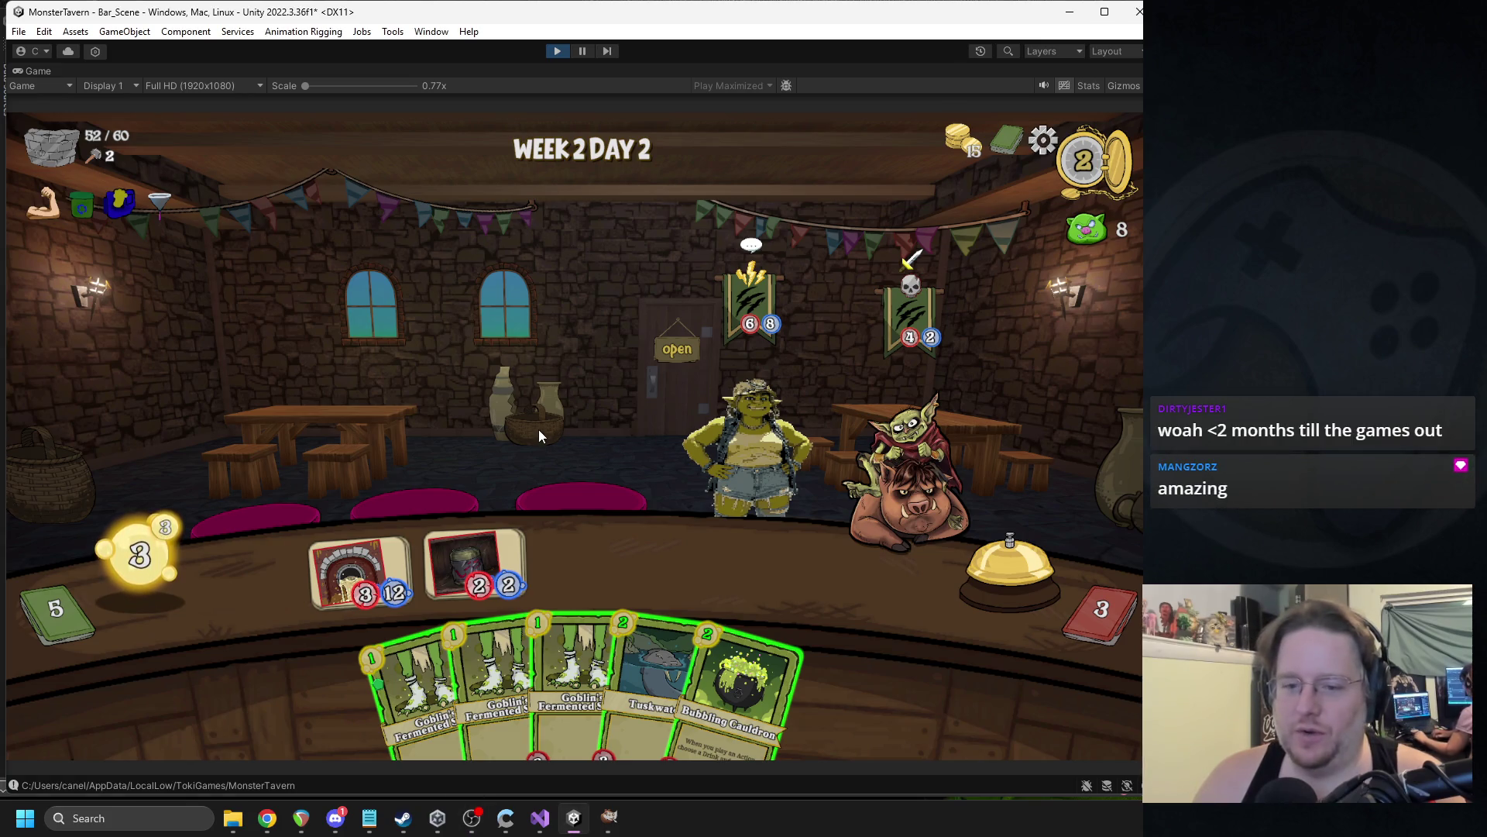
{"action": "left_click", "coordinate": [938, 485]}
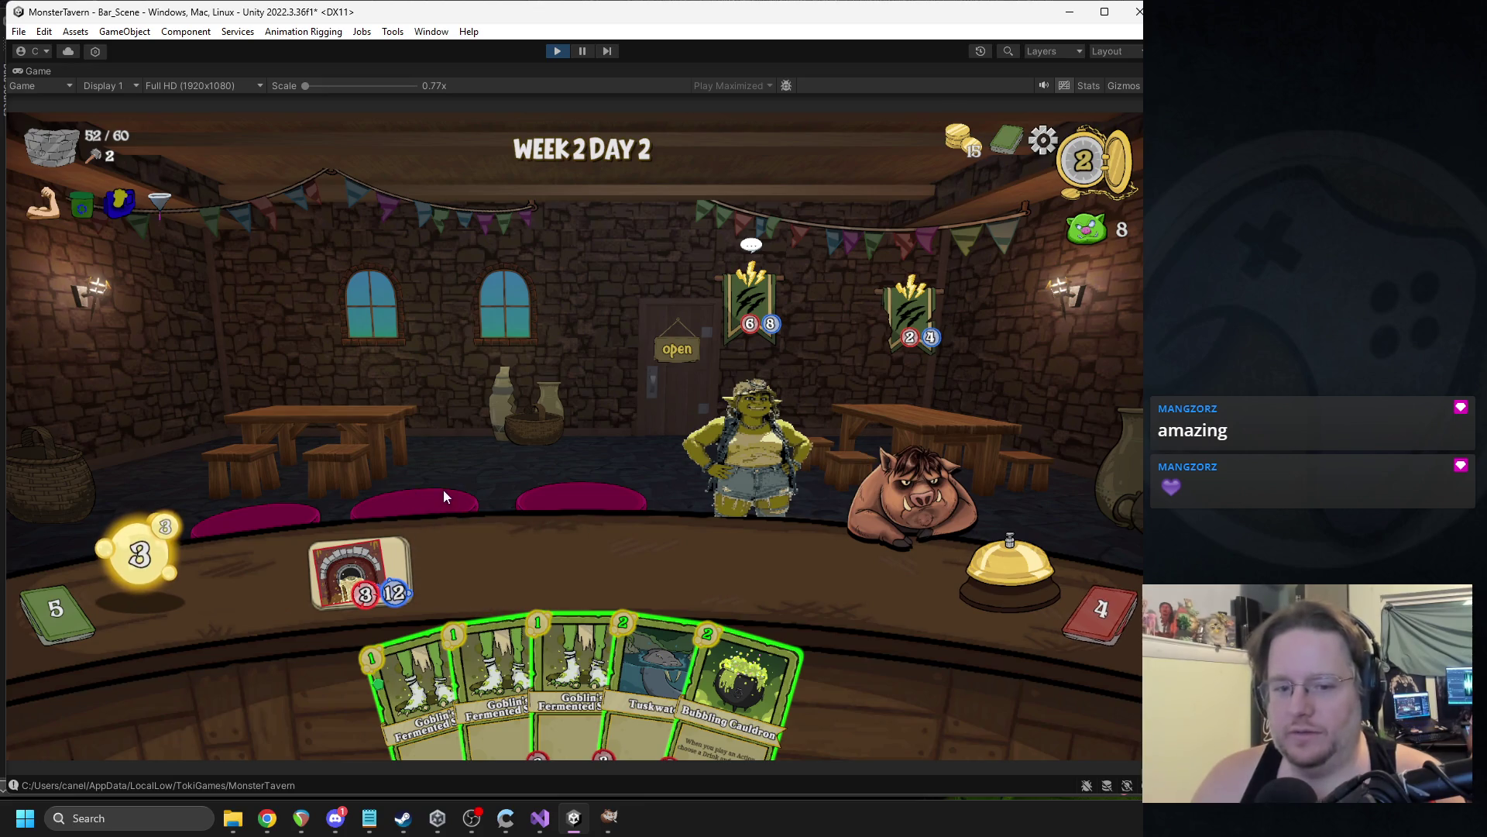
{"action": "mouse_move", "coordinate": [403, 655]}
{"action": "left_mouse_down"}
{"action": "mouse_move", "coordinate": [465, 548]}
{"action": "mouse_move", "coordinate": [438, 685]}
{"action": "mouse_move", "coordinate": [474, 573]}
{"action": "left_mouse_up"}
{"action": "mouse_move", "coordinate": [511, 682]}
{"action": "left_mouse_down"}
{"action": "mouse_move", "coordinate": [589, 554]}
{"action": "mouse_move", "coordinate": [589, 569]}
{"action": "left_mouse_up"}
{"action": "mouse_move", "coordinate": [542, 682]}
{"action": "left_mouse_down"}
{"action": "mouse_move", "coordinate": [673, 537]}
{"action": "mouse_move", "coordinate": [701, 558]}
{"action": "left_mouse_up"}
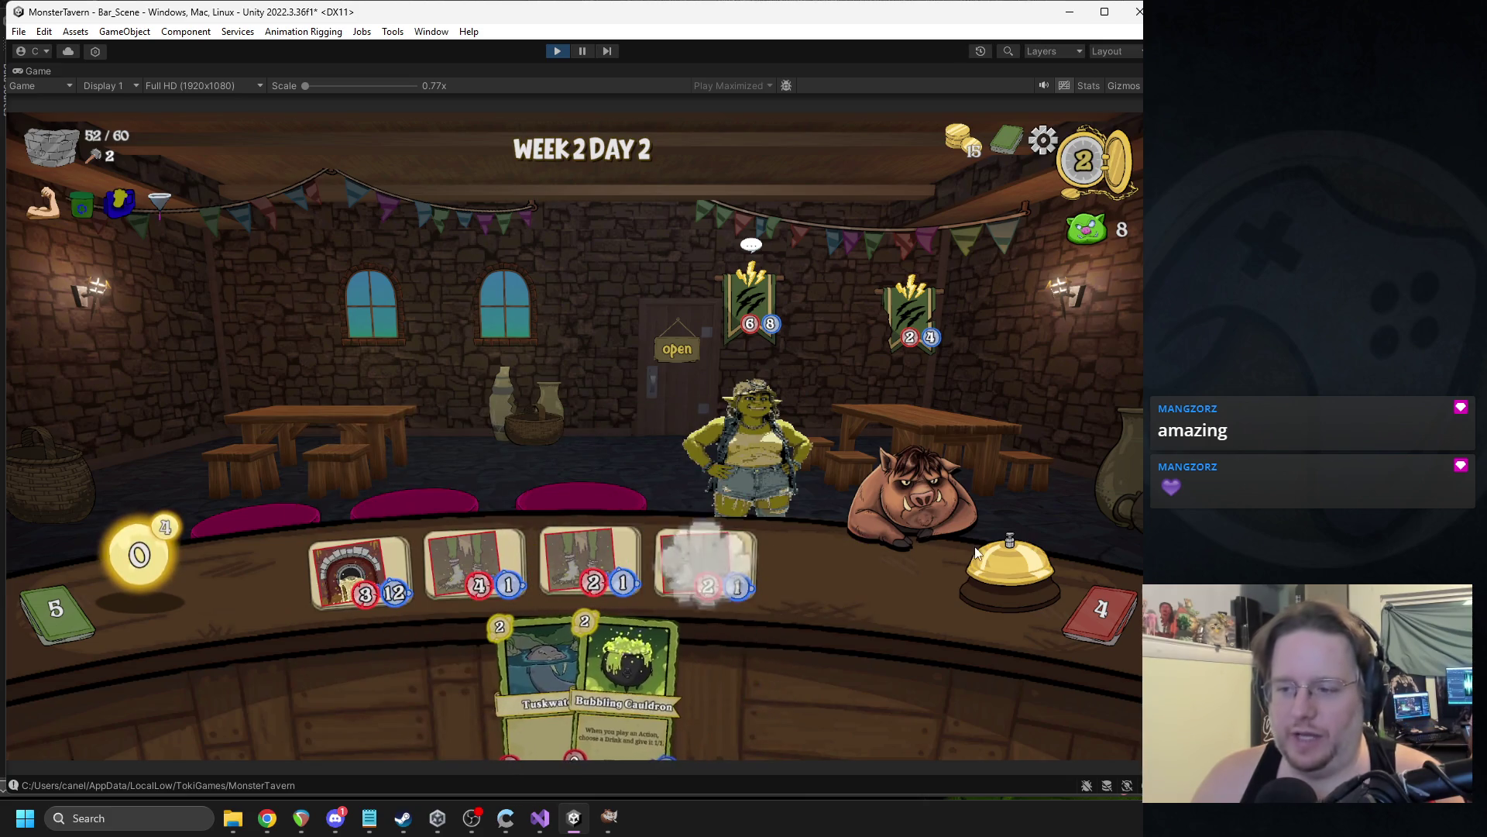
Serve drinks to the pig, goblin and orc, play Sneeze and Vomit Bucket, end turn.
{"action": "left_click", "coordinate": [1015, 566]}
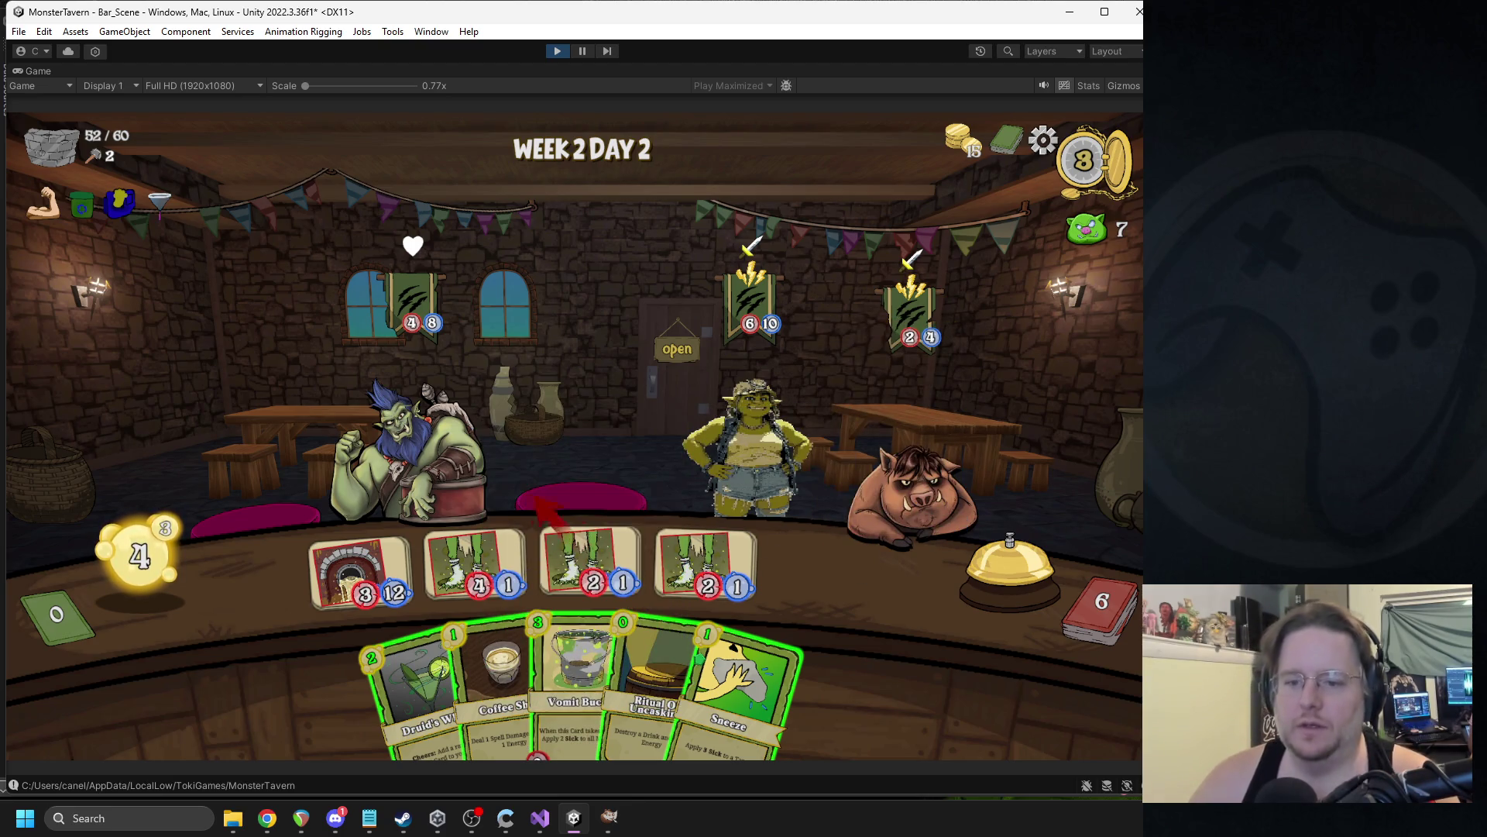
{"action": "left_click_drag", "start_coordinate": [543, 542], "coordinate": [899, 458]}
{"action": "mouse_move", "coordinate": [475, 566]}
{"action": "left_mouse_down"}
{"action": "mouse_move", "coordinate": [496, 543]}
{"action": "mouse_move", "coordinate": [747, 457]}
{"action": "left_mouse_up"}
{"action": "left_click_drag", "start_coordinate": [742, 674], "coordinate": [752, 438]}
{"action": "mouse_move", "coordinate": [601, 546]}
{"action": "left_mouse_down"}
{"action": "mouse_move", "coordinate": [496, 465]}
{"action": "mouse_move", "coordinate": [420, 453]}
{"action": "left_mouse_up"}
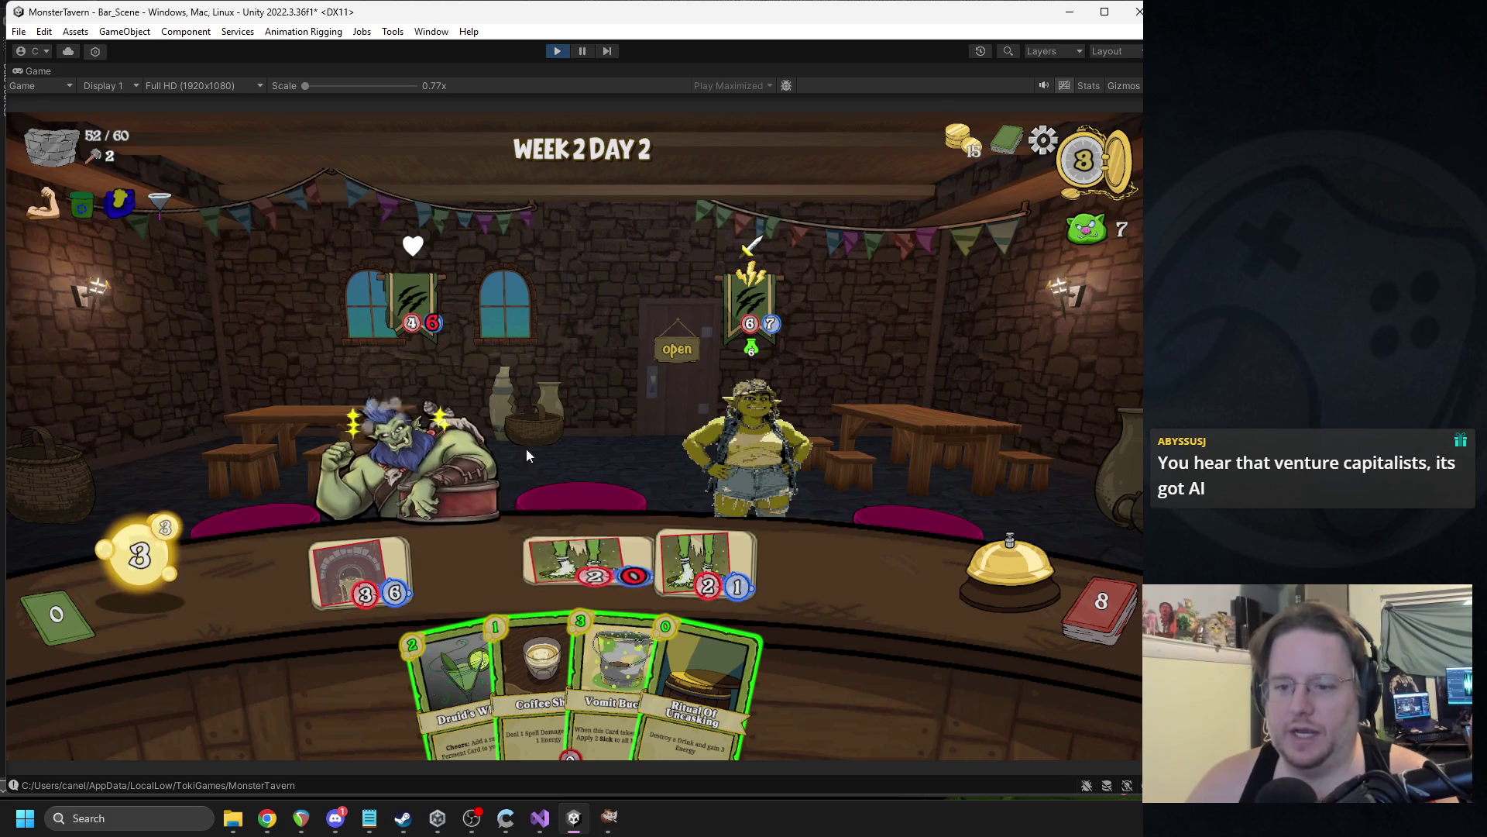
{"action": "left_click_drag", "start_coordinate": [612, 682], "coordinate": [589, 553]}
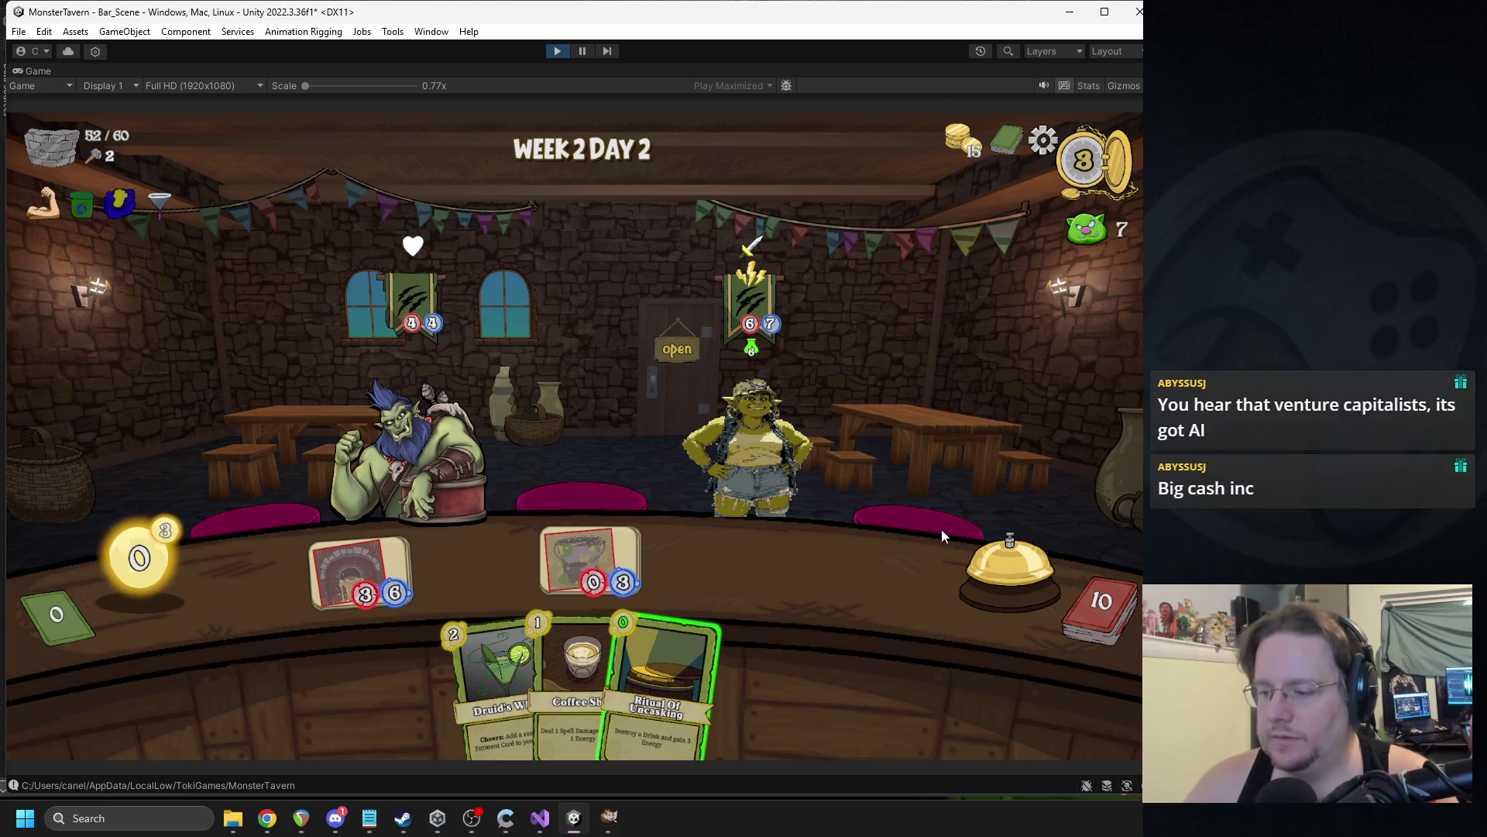
{"action": "left_click", "coordinate": [1031, 561]}
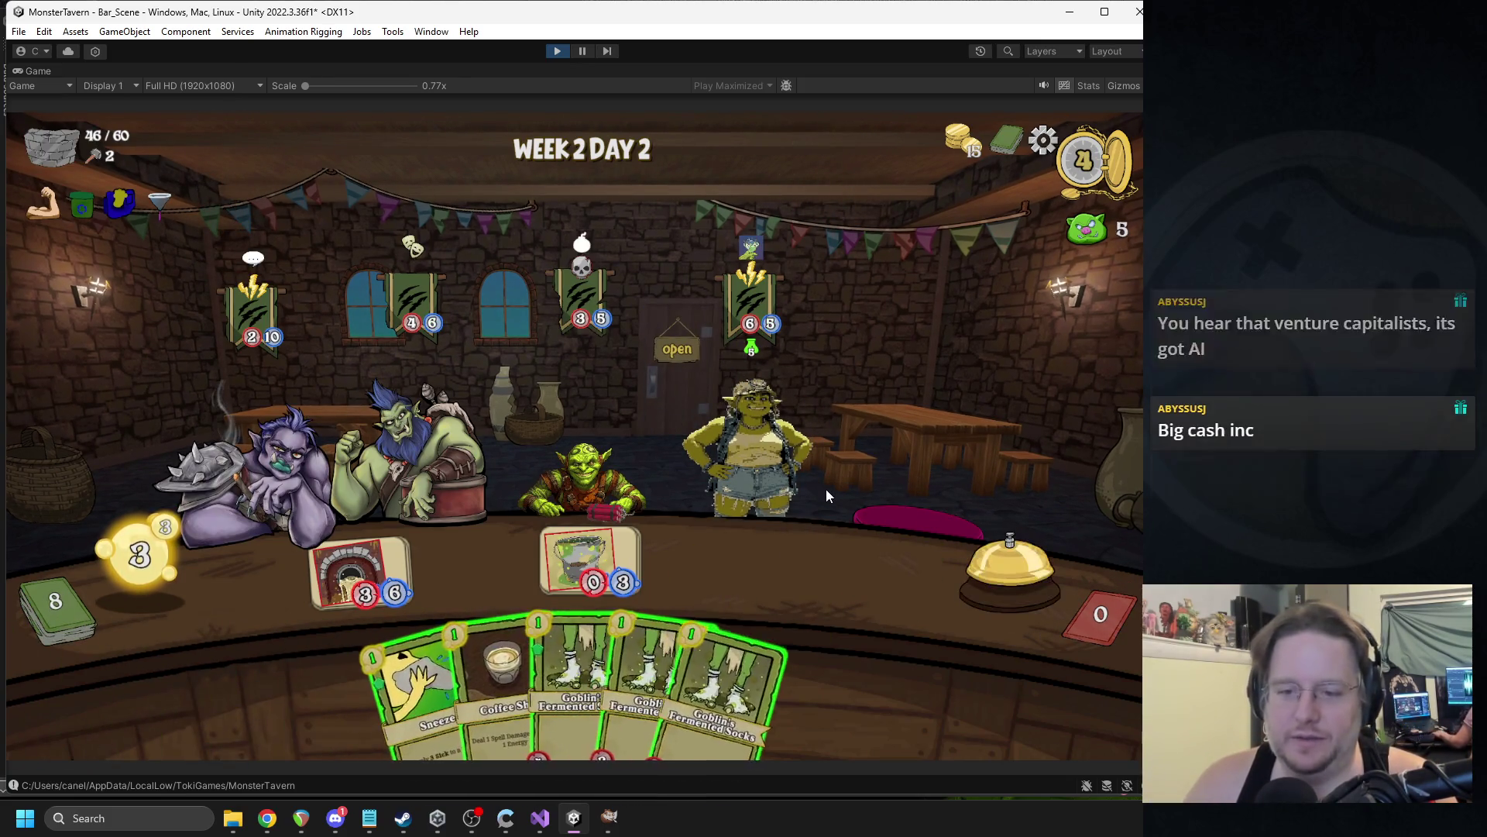
Place three Fermented Socks cards on the bar and end the turn.
{"action": "mouse_move", "coordinate": [574, 681]}
{"action": "left_mouse_down"}
{"action": "mouse_move", "coordinate": [498, 556]}
{"action": "mouse_move", "coordinate": [474, 562]}
{"action": "left_mouse_up"}
{"action": "mouse_move", "coordinate": [651, 682]}
{"action": "left_mouse_down"}
{"action": "mouse_move", "coordinate": [674, 556]}
{"action": "mouse_move", "coordinate": [705, 561]}
{"action": "left_mouse_up"}
{"action": "left_click_drag", "start_coordinate": [728, 681], "coordinate": [806, 577]}
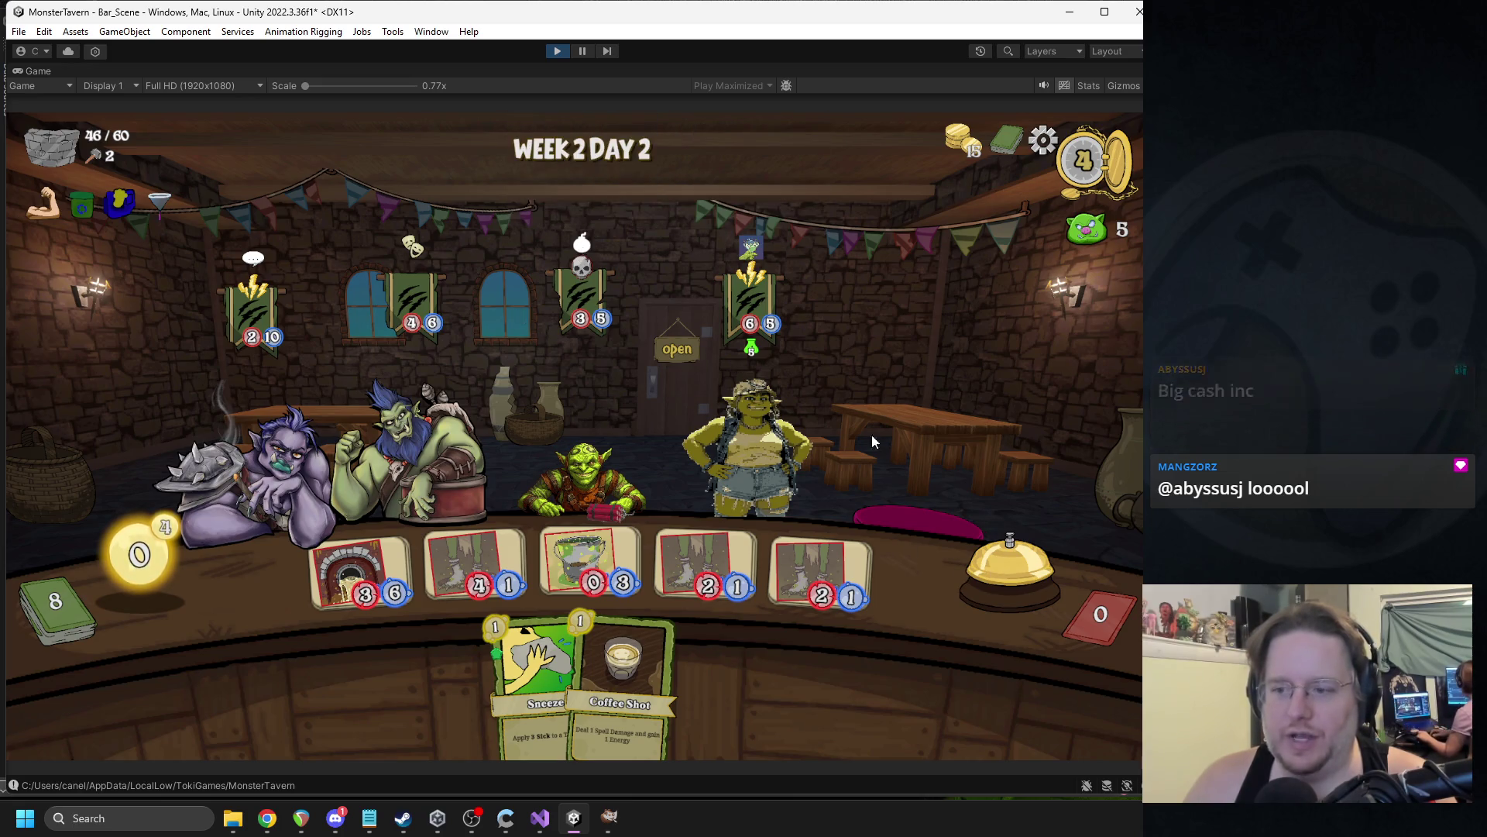
{"action": "left_click", "coordinate": [984, 560]}
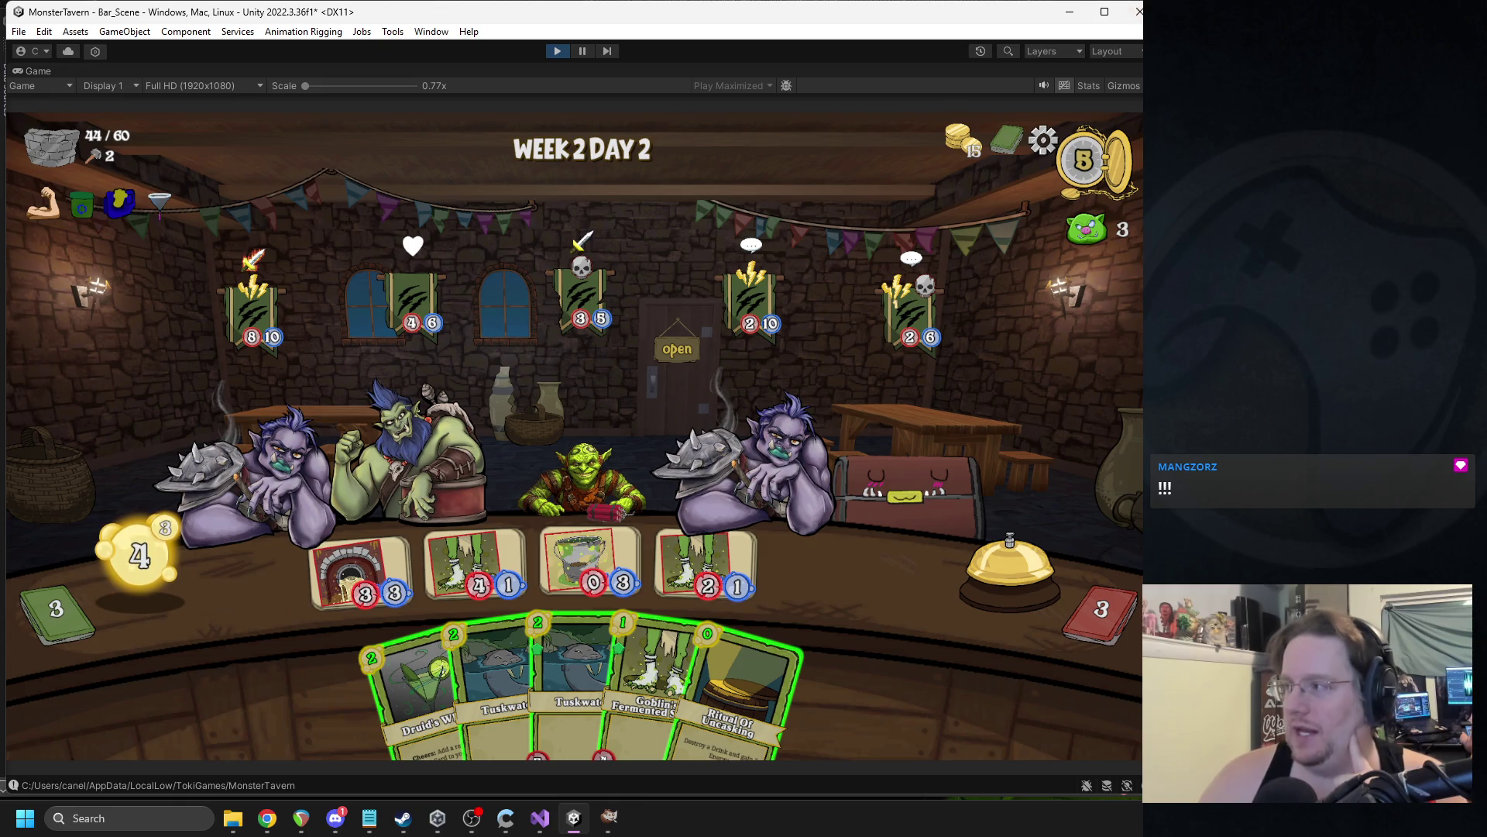
{"action": "key", "text": "alt+Tab"}
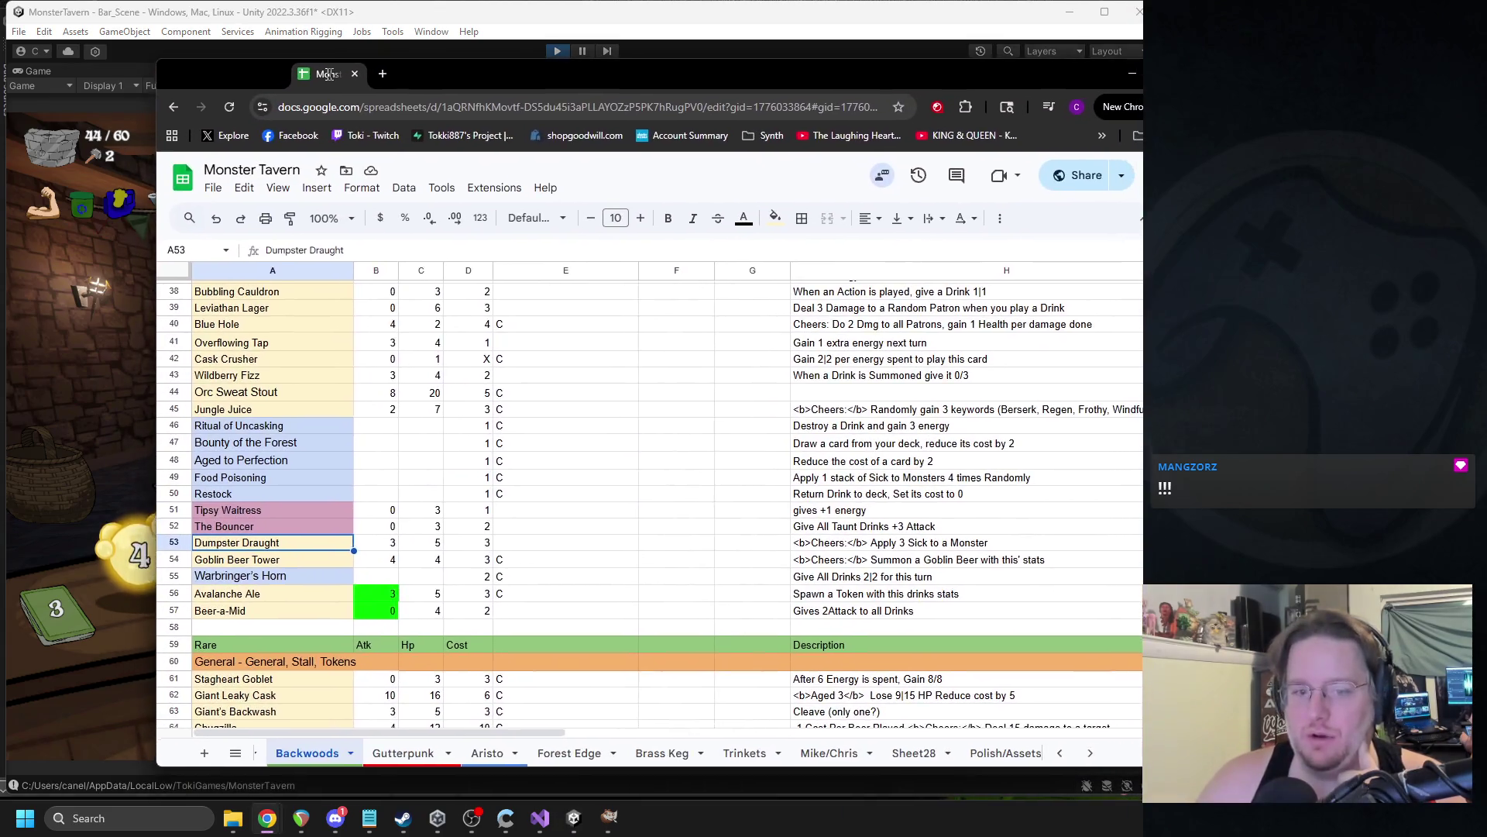
{"action": "scroll", "coordinate": [476, 404], "scroll_direction": "up", "scroll_amount": 5}
{"action": "scroll", "coordinate": [453, 393], "scroll_direction": "down", "scroll_amount": 6}
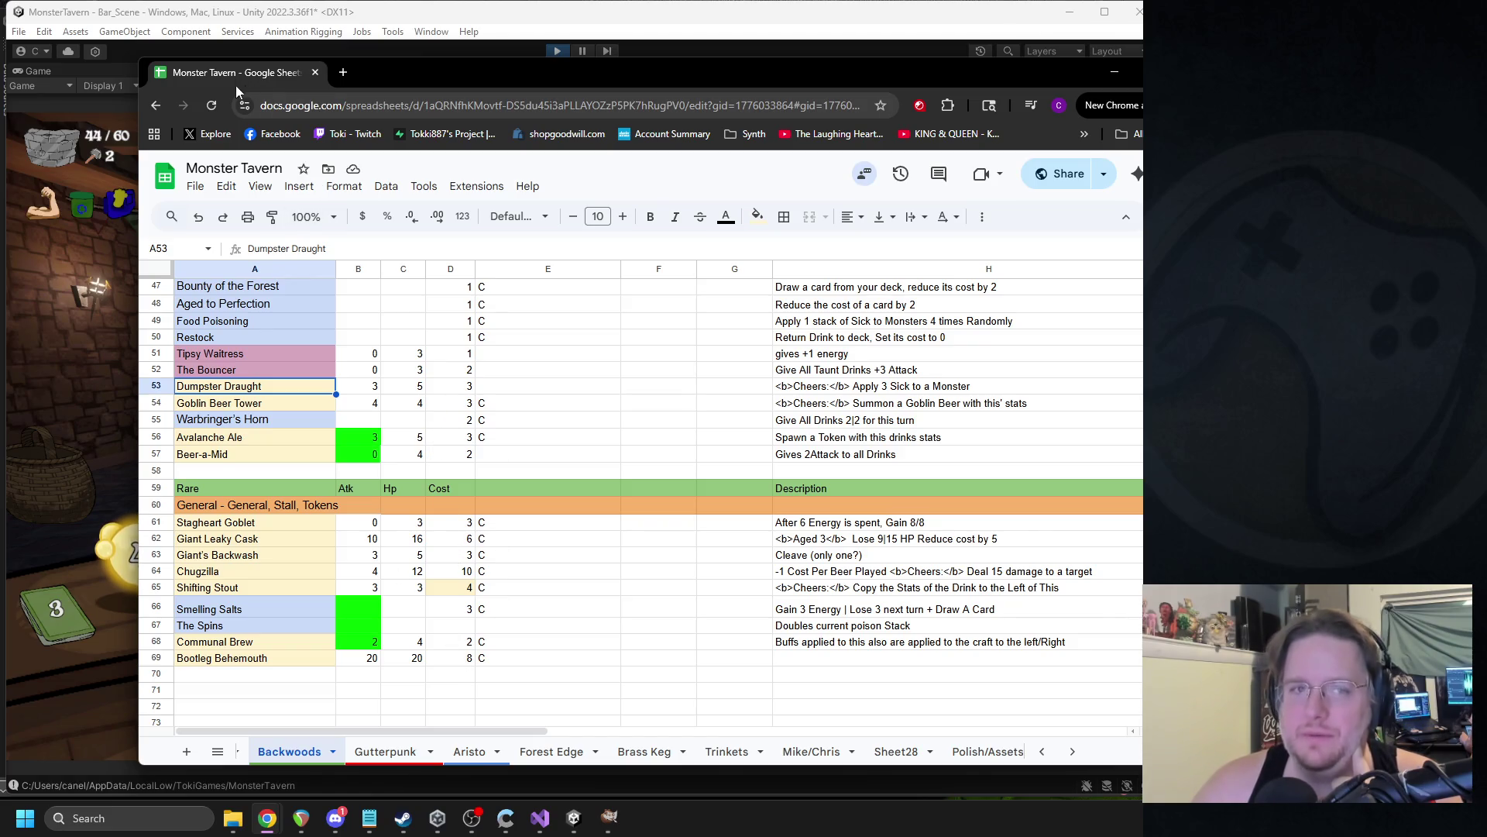
{"action": "key", "text": "super+Down"}
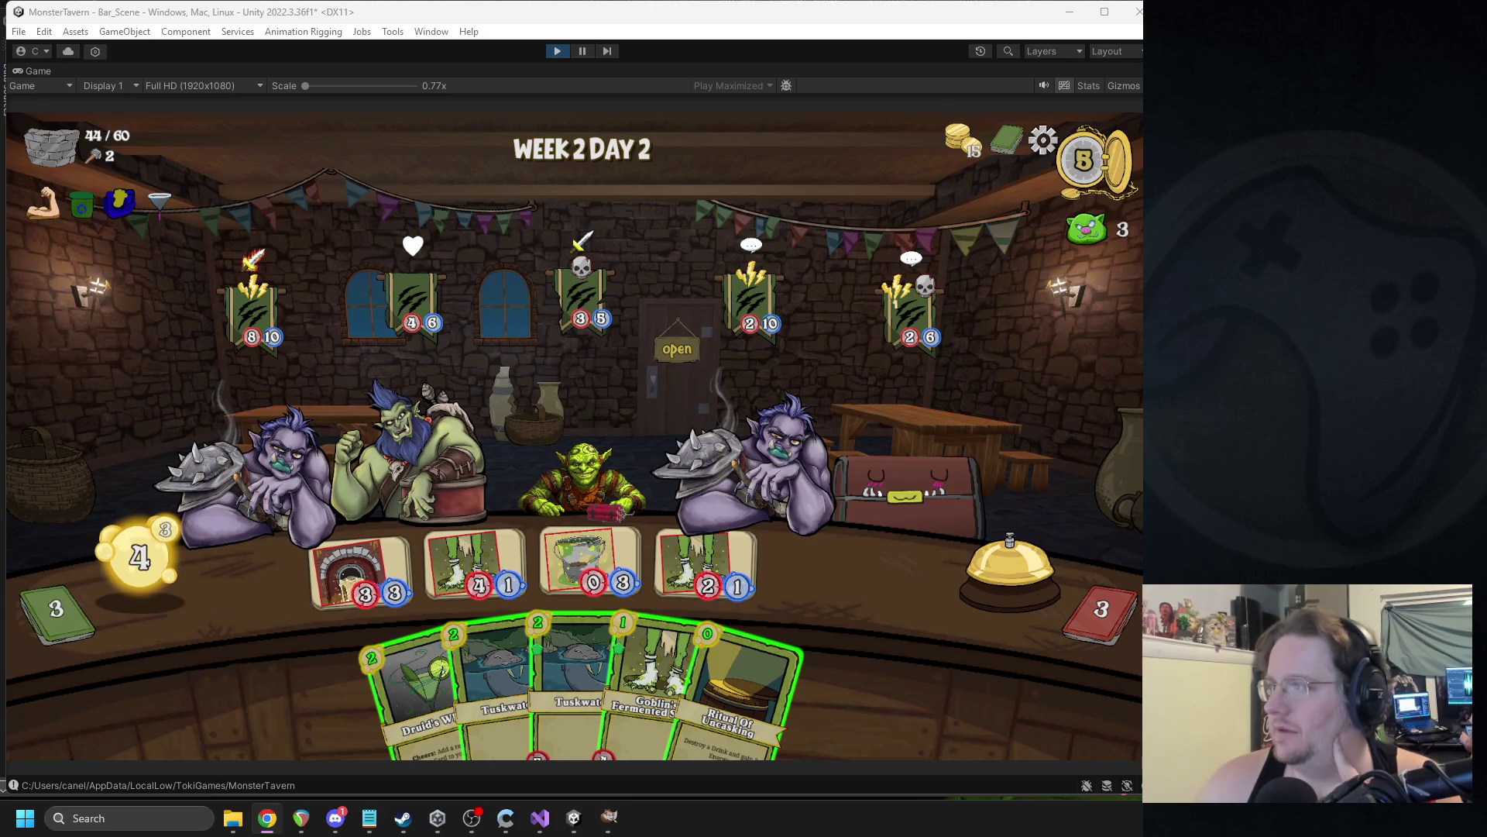
End three more turns at the service bell, then stop Play mode.
{"action": "key", "text": "alt+Tab"}
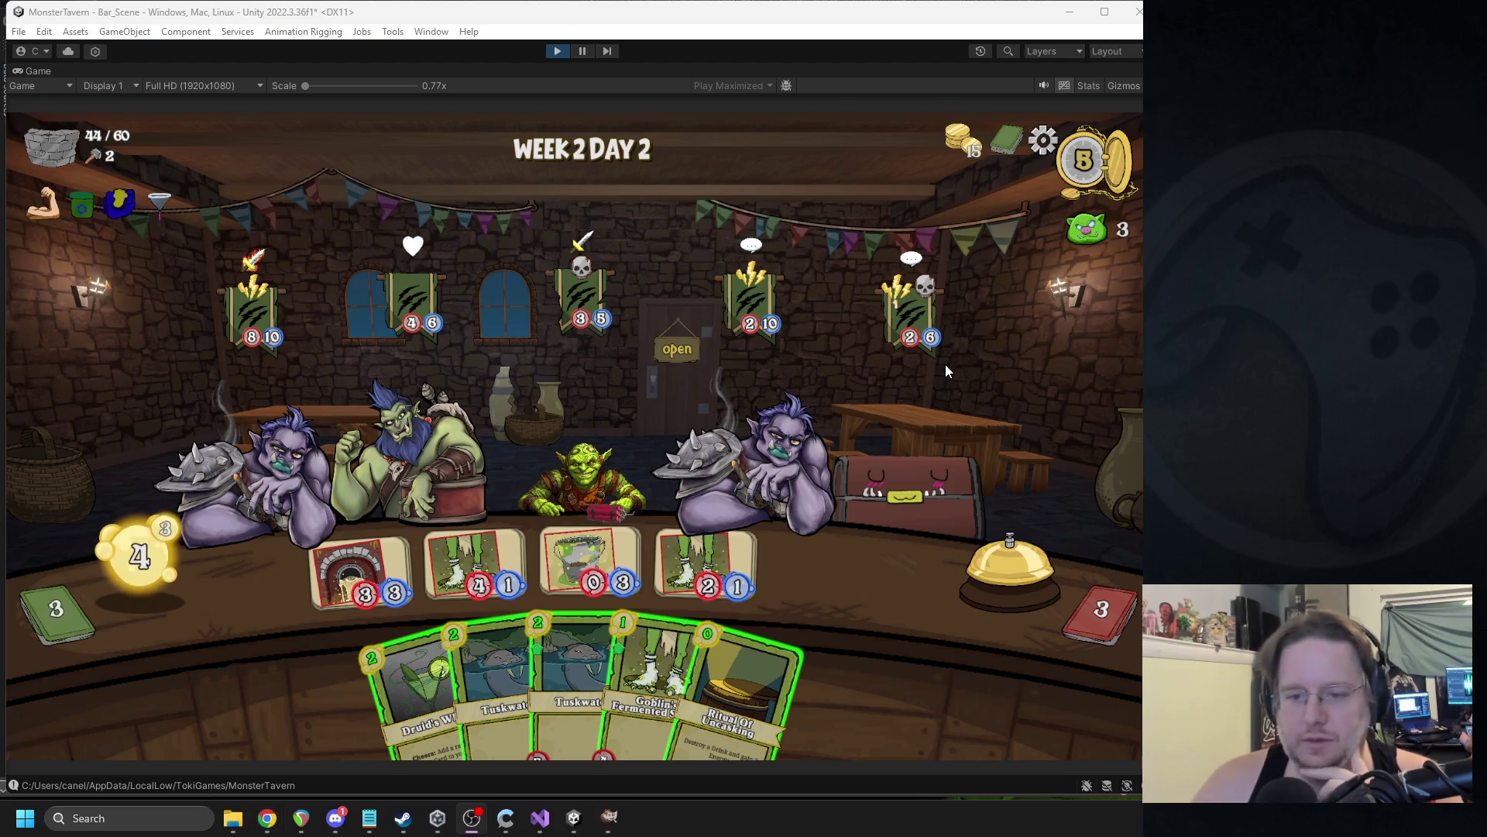
{"action": "left_click", "coordinate": [984, 569]}
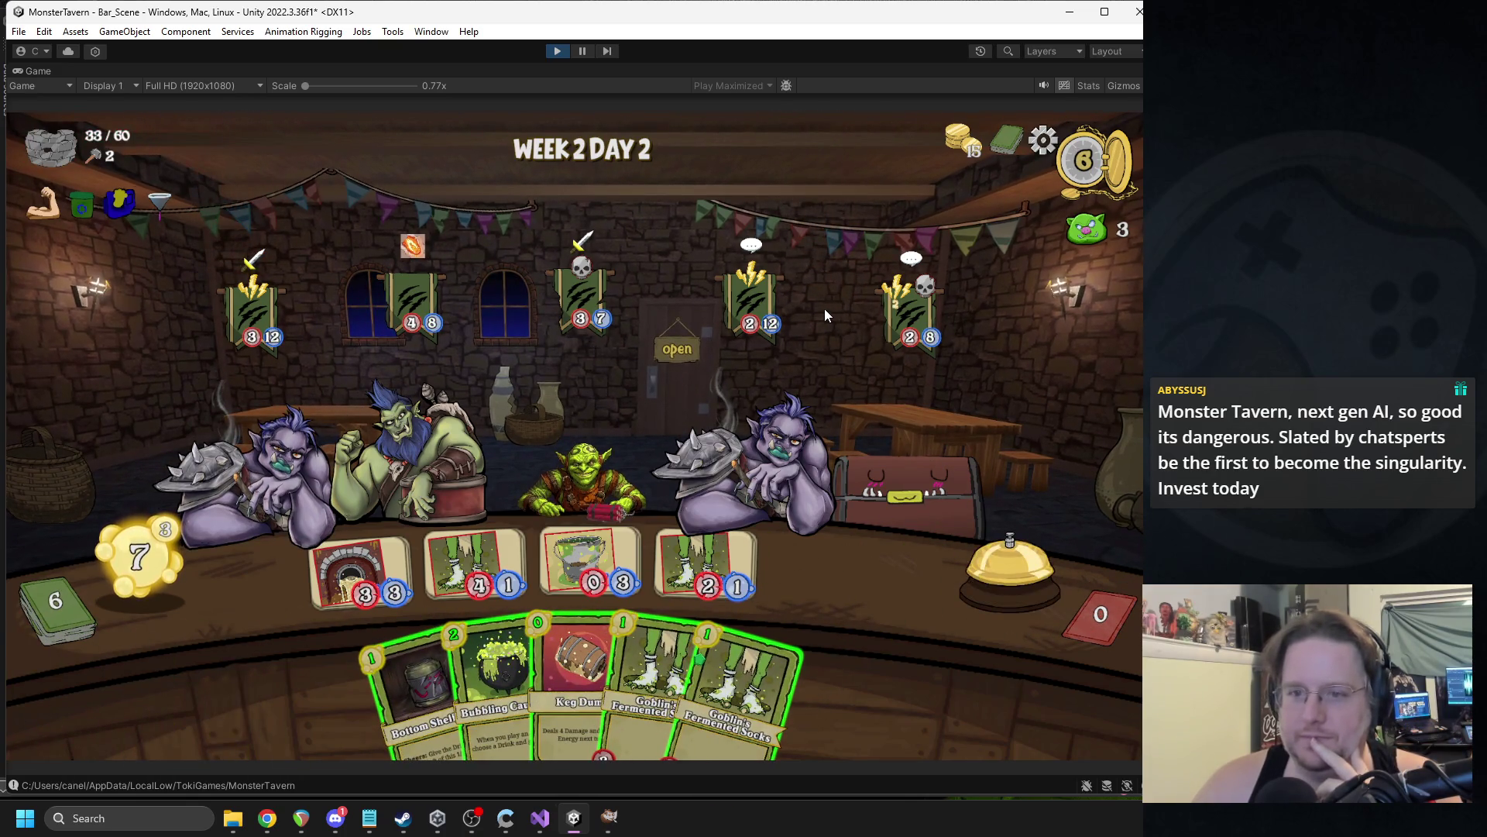
{"action": "left_click", "coordinate": [996, 556]}
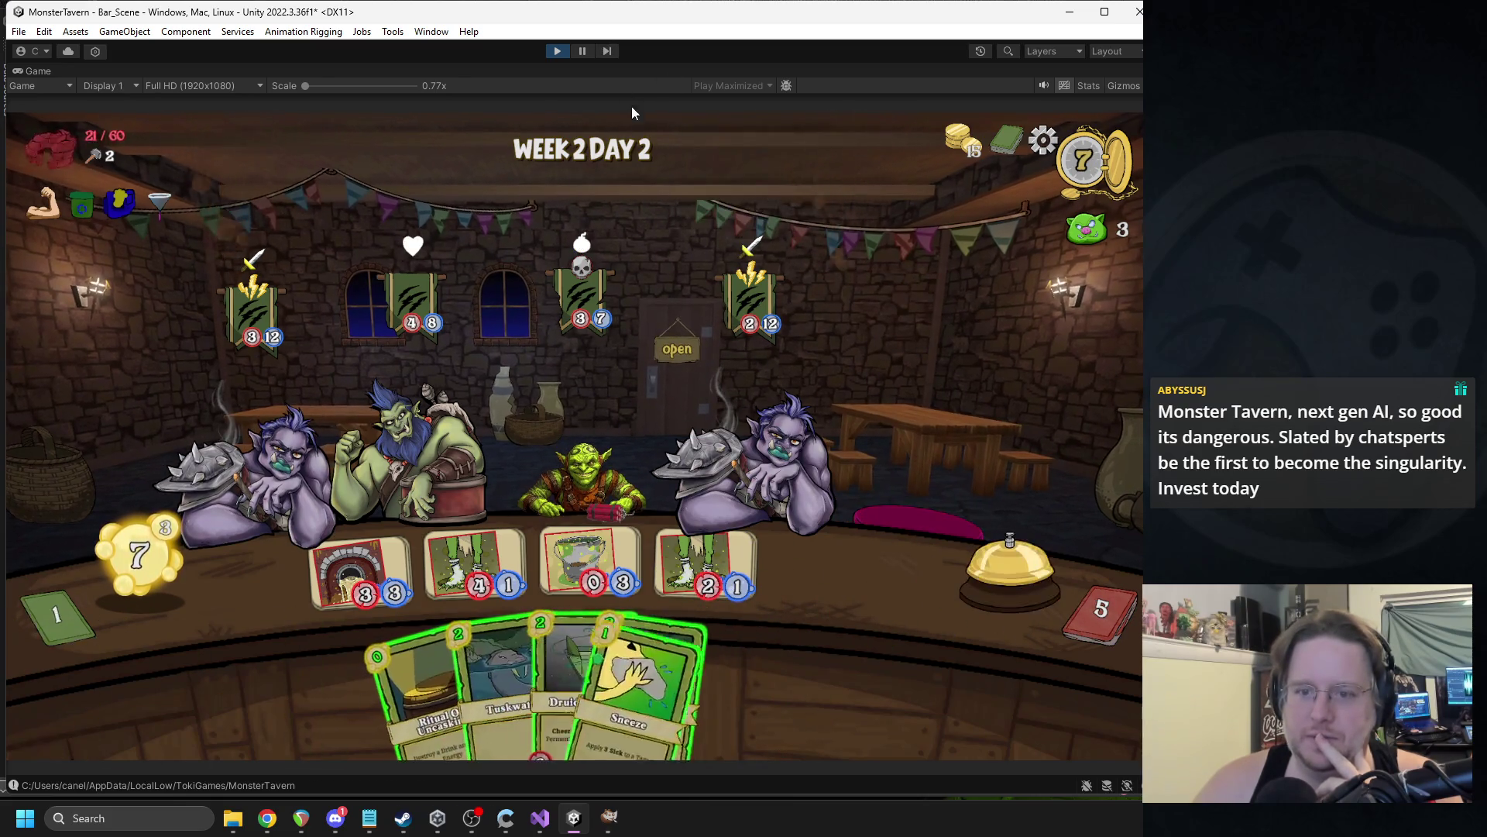
{"action": "left_click", "coordinate": [981, 601]}
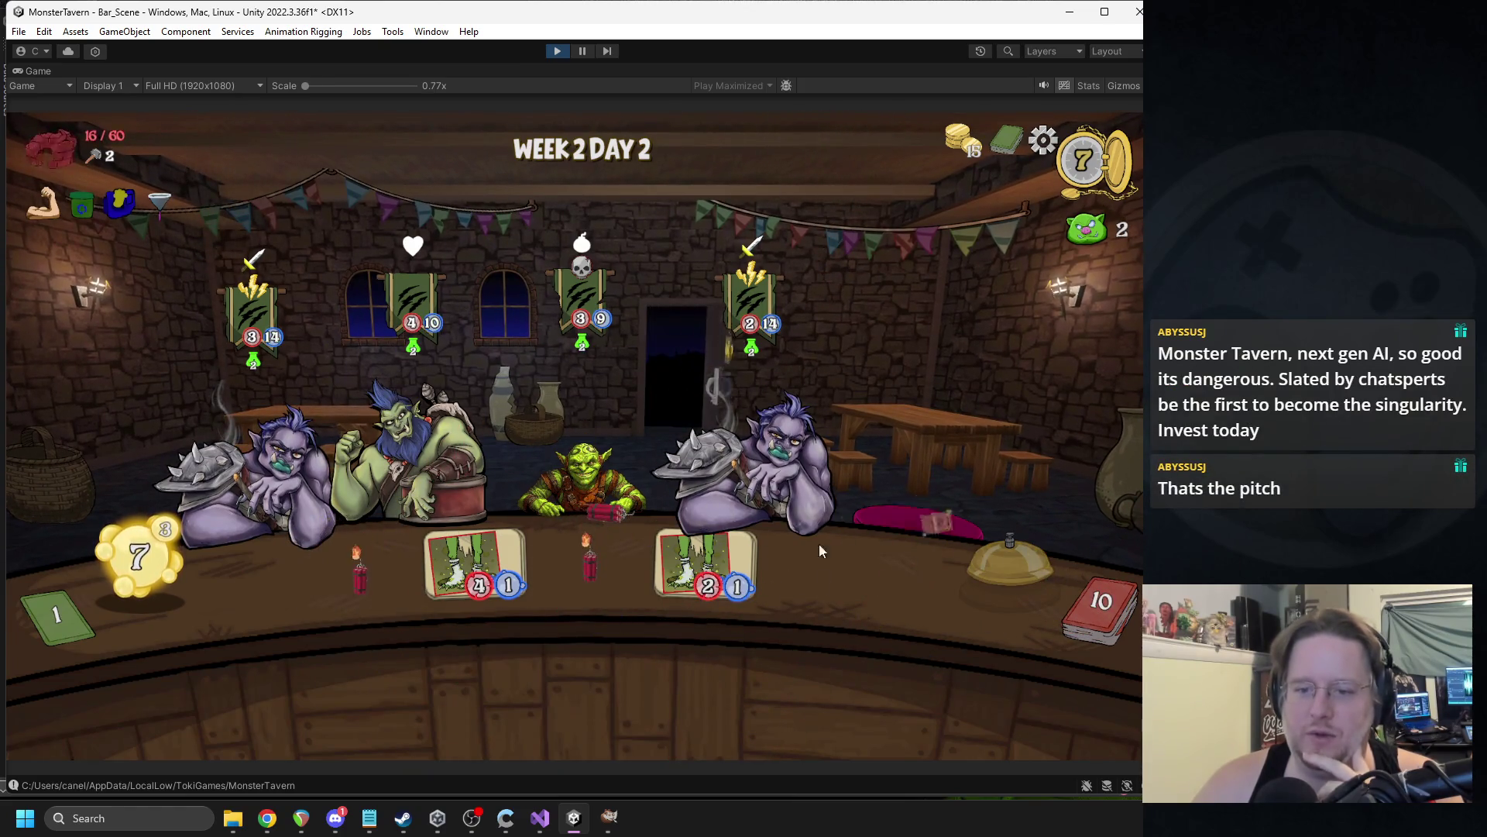
{"action": "left_click", "coordinate": [563, 48]}
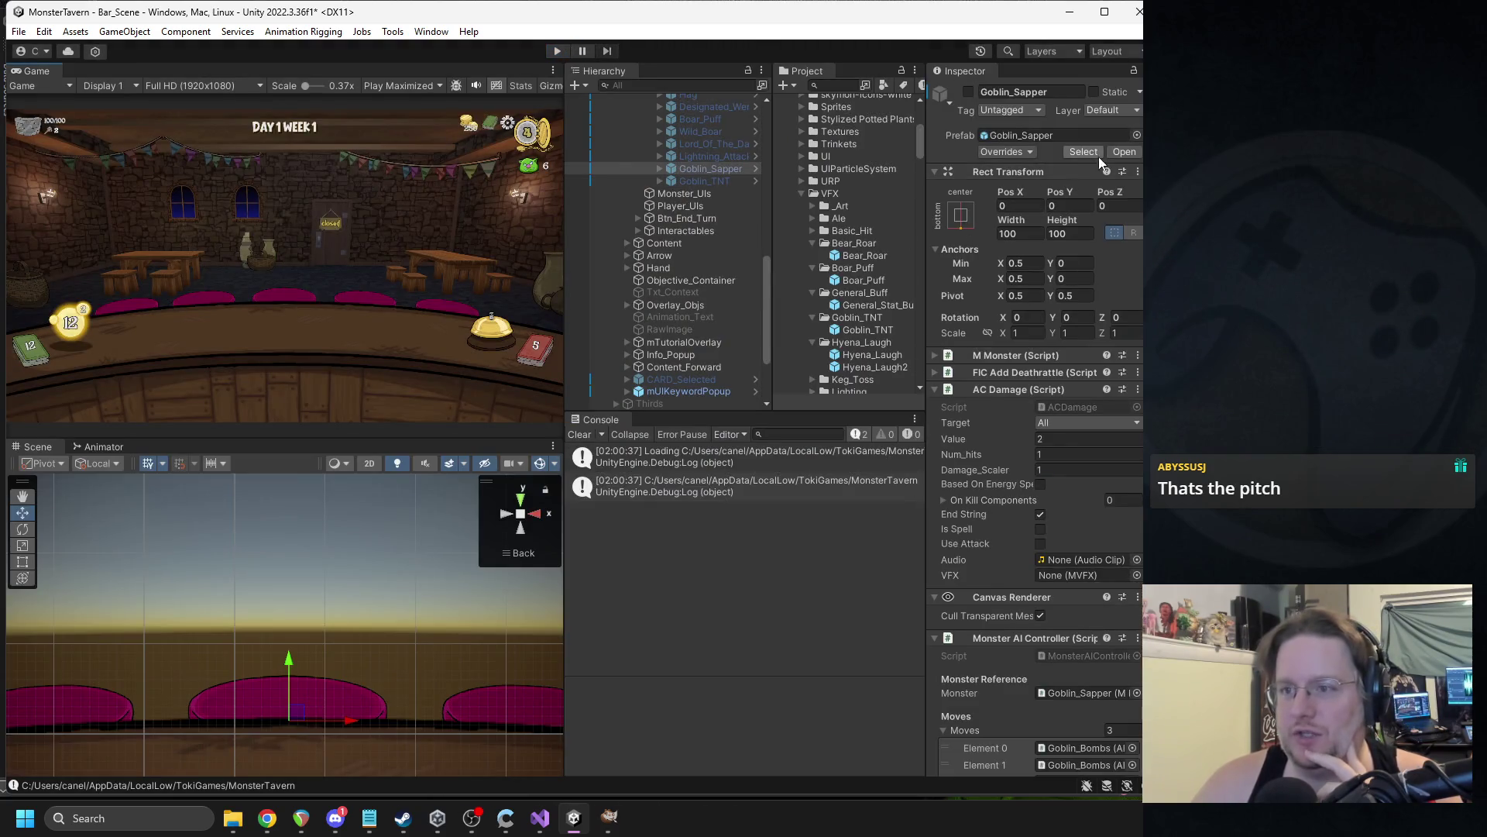
Select the Goblin_TNT prefab and set its Scale Drink to 0.9.
{"action": "left_click", "coordinate": [868, 329]}
{"action": "left_click", "coordinate": [1046, 495]}
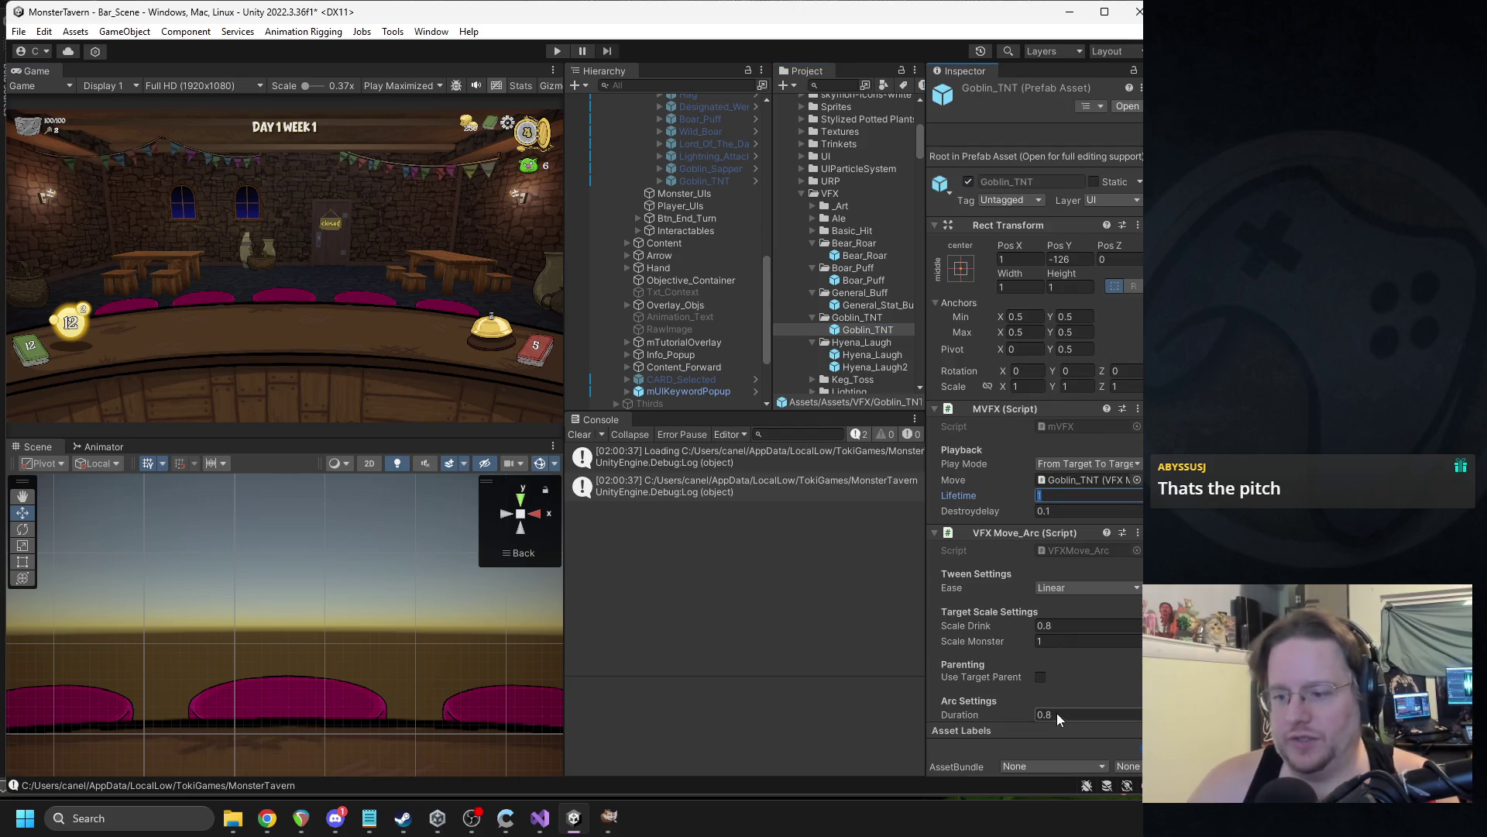
{"action": "scroll", "coordinate": [1057, 713], "scroll_direction": "down", "scroll_amount": 1}
{"action": "left_click", "coordinate": [1046, 659]}
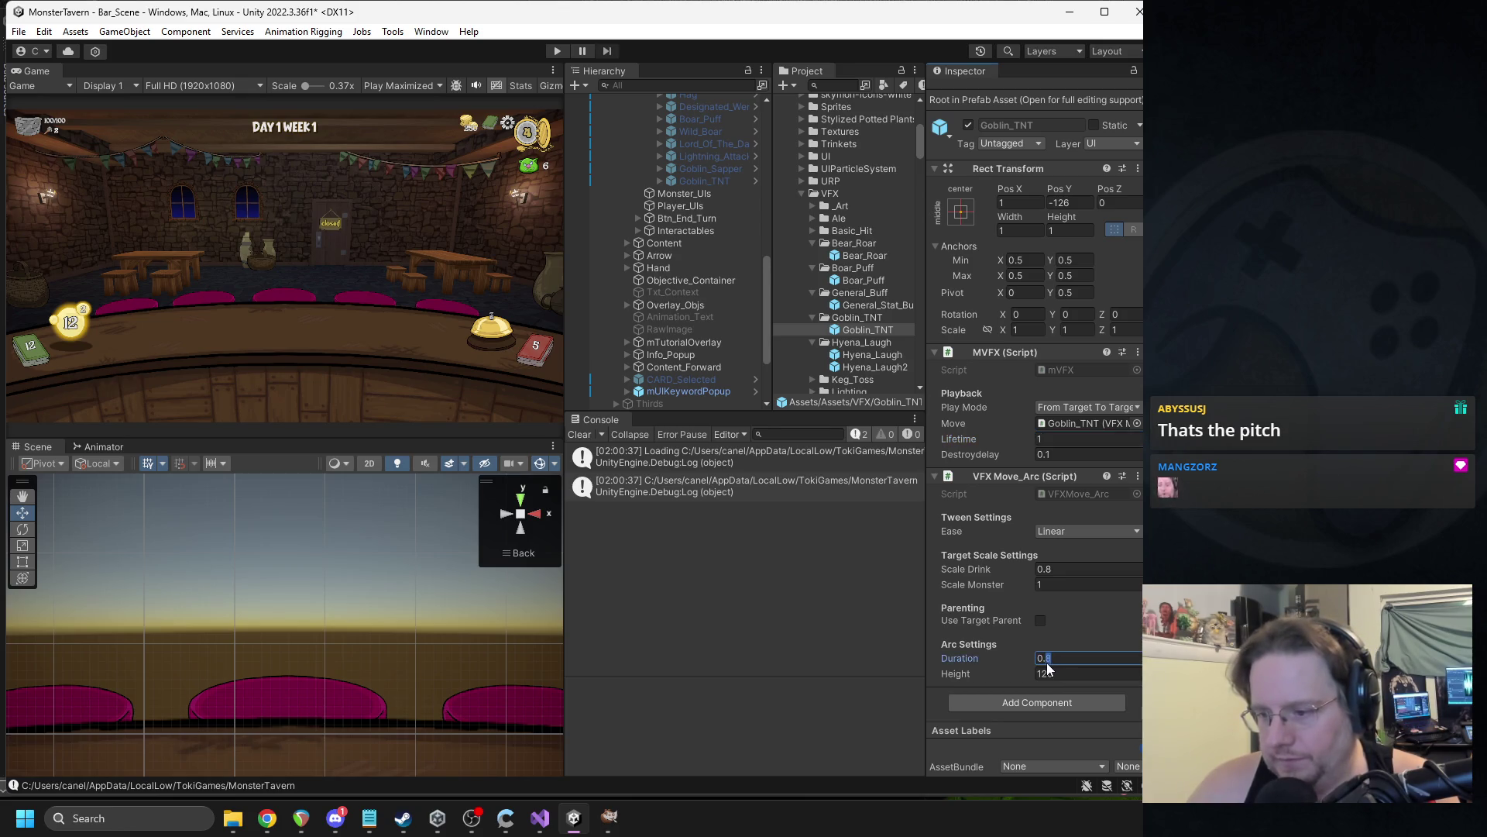
{"action": "left_click", "coordinate": [1052, 572]}
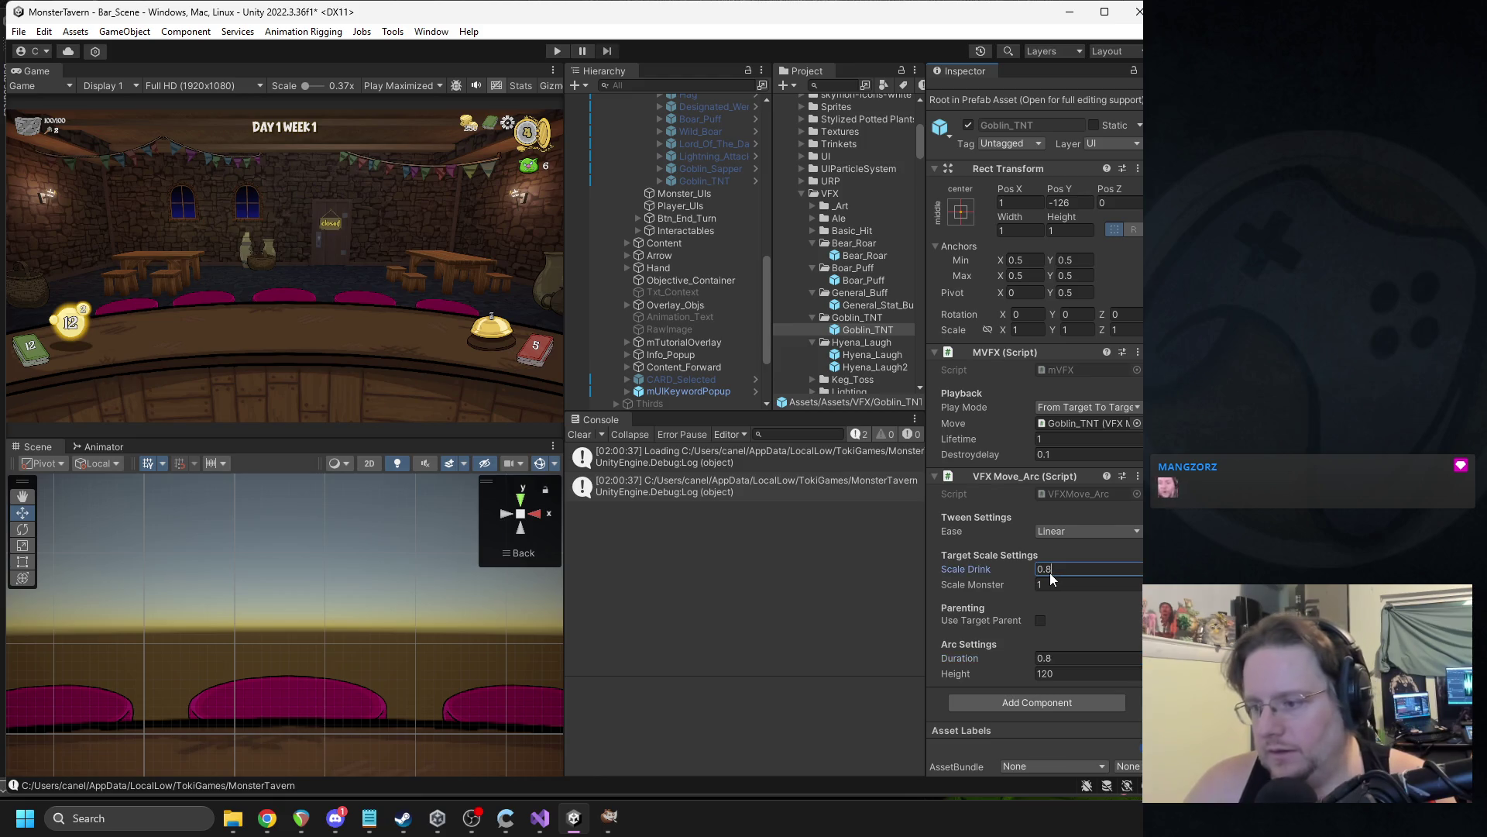
{"action": "key", "text": "BackSpace"}
{"action": "type", "text": "9"}
{"action": "key", "text": "Return"}
Change Scale Drink to 1, arc Duration to 0.5 and Lifetime to 0.6.
{"action": "left_click", "coordinate": [1057, 574]}
{"action": "type", "text": "1"}
{"action": "left_click", "coordinate": [1048, 659]}
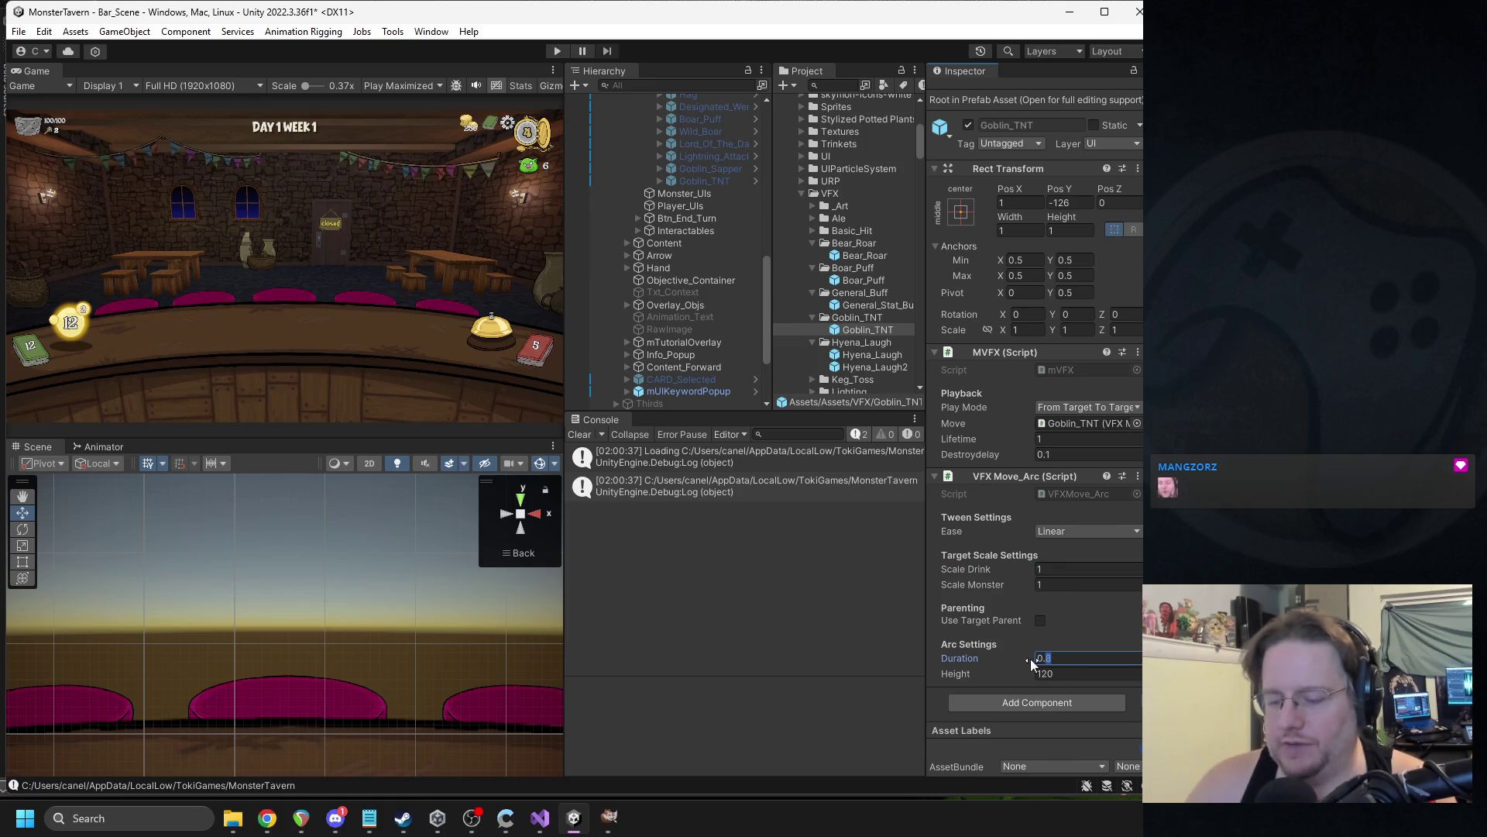
{"action": "type", "text": "5"}
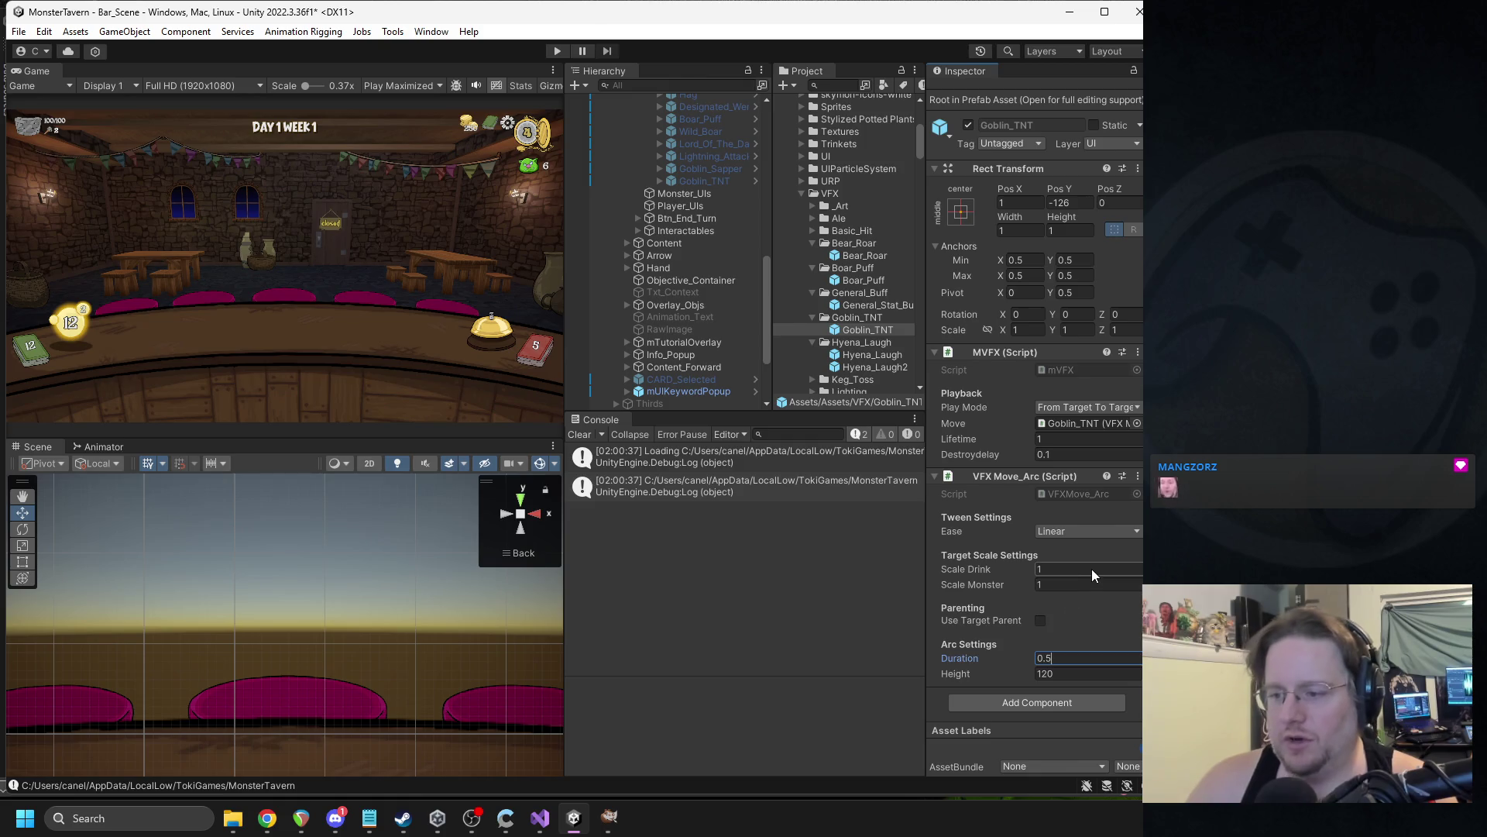
{"action": "left_click", "coordinate": [1050, 439]}
{"action": "type", "text": ".6"}
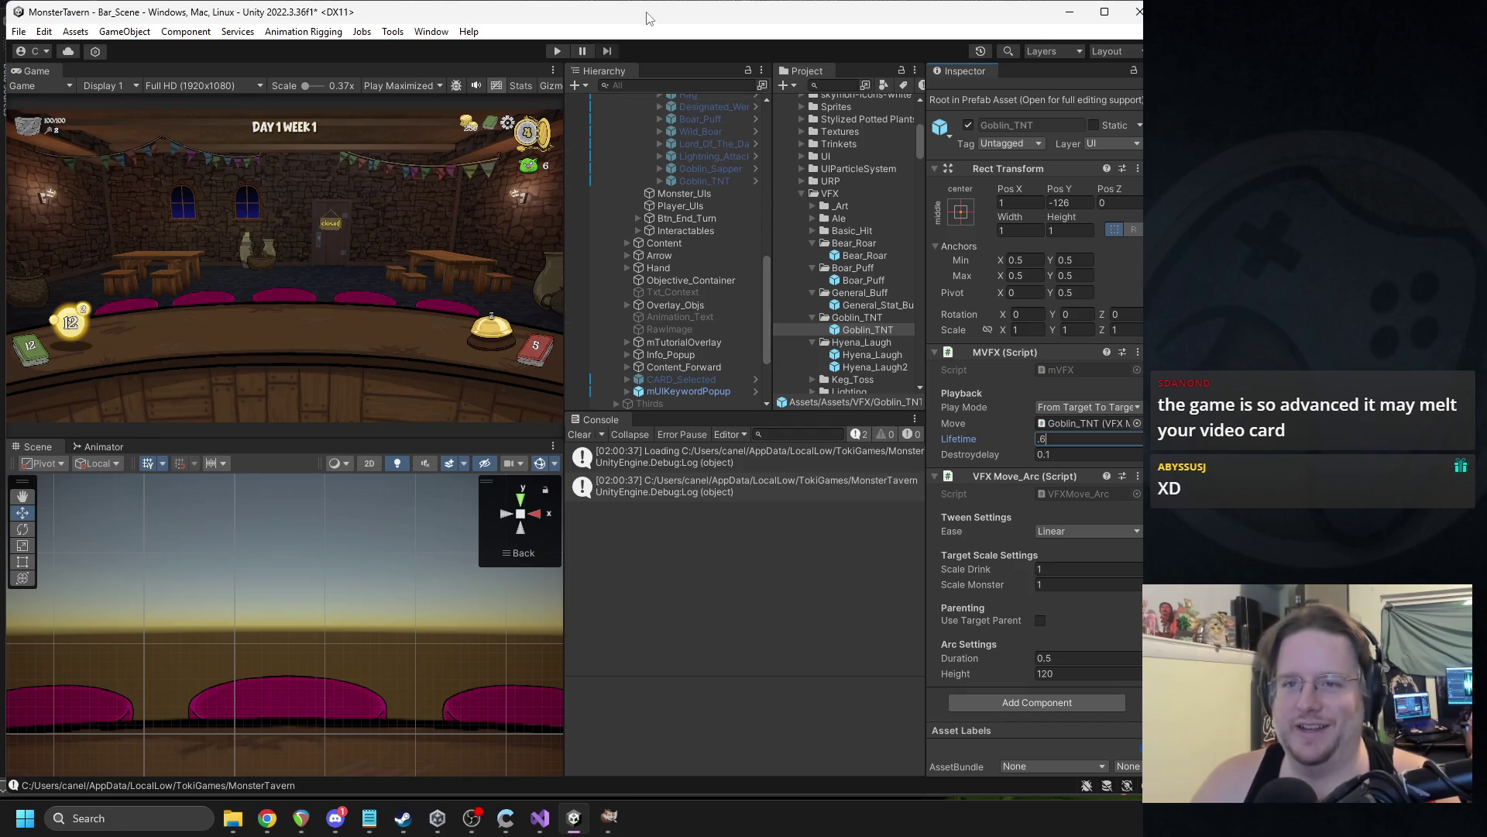
{"action": "key", "text": "Return"}
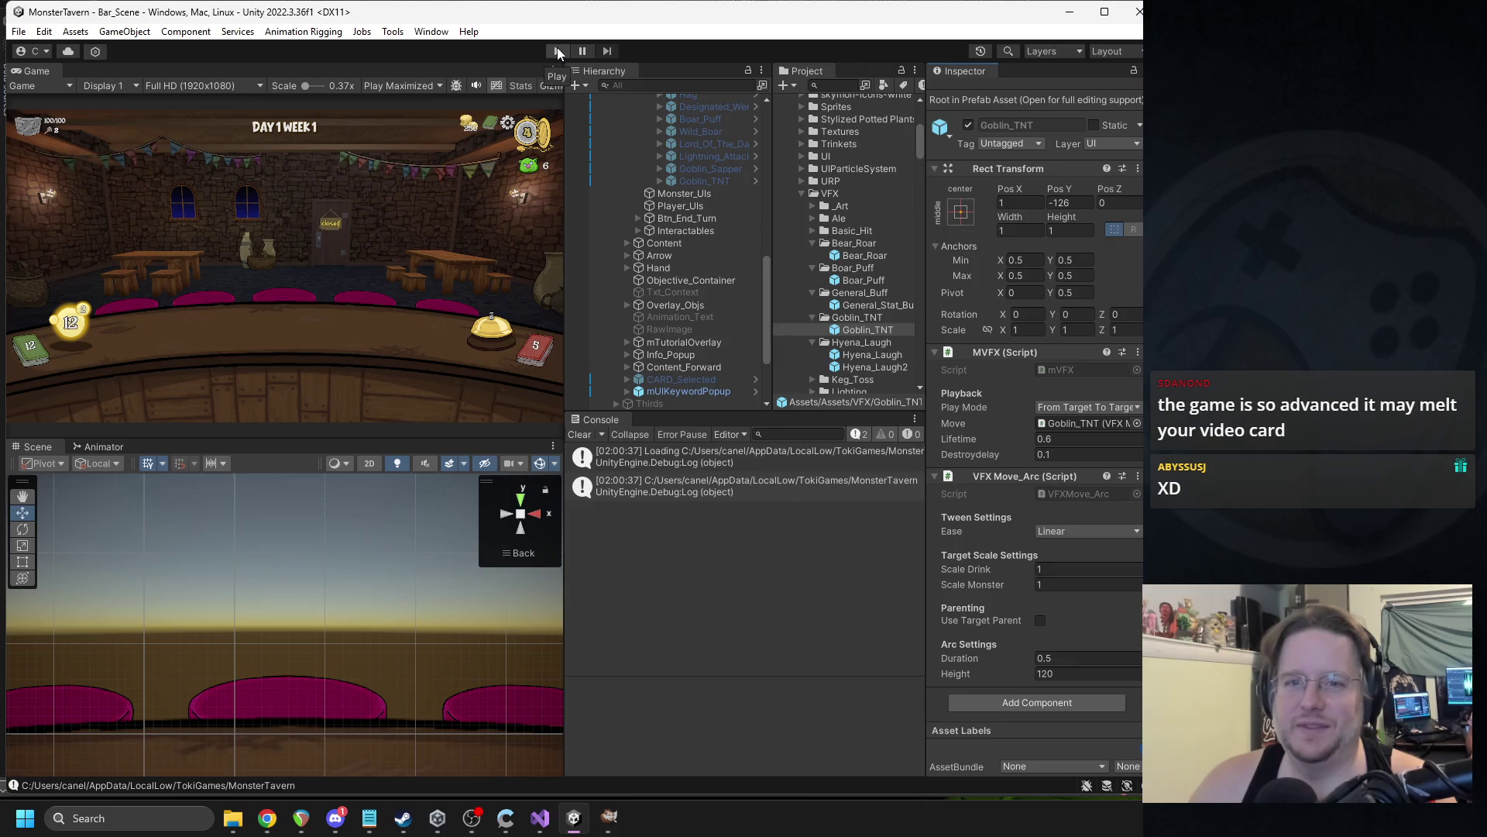
Start Play mode, play Sewer Brew and Bottom Shelf onto the bar, and end the turn.
{"action": "left_click", "coordinate": [558, 51]}
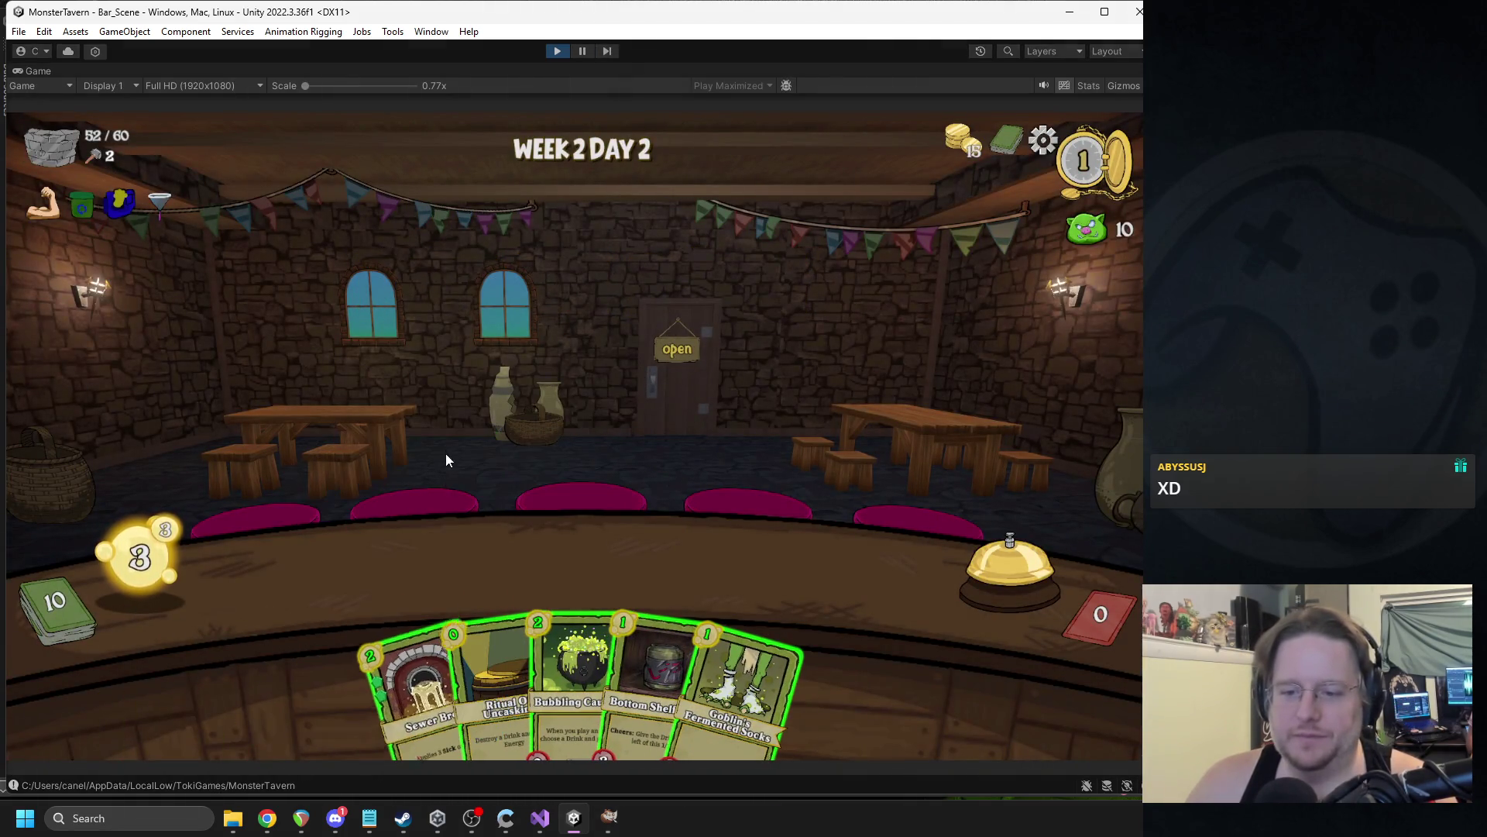
{"action": "left_click_drag", "start_coordinate": [417, 661], "coordinate": [364, 573]}
{"action": "left_click_drag", "start_coordinate": [631, 667], "coordinate": [480, 566]}
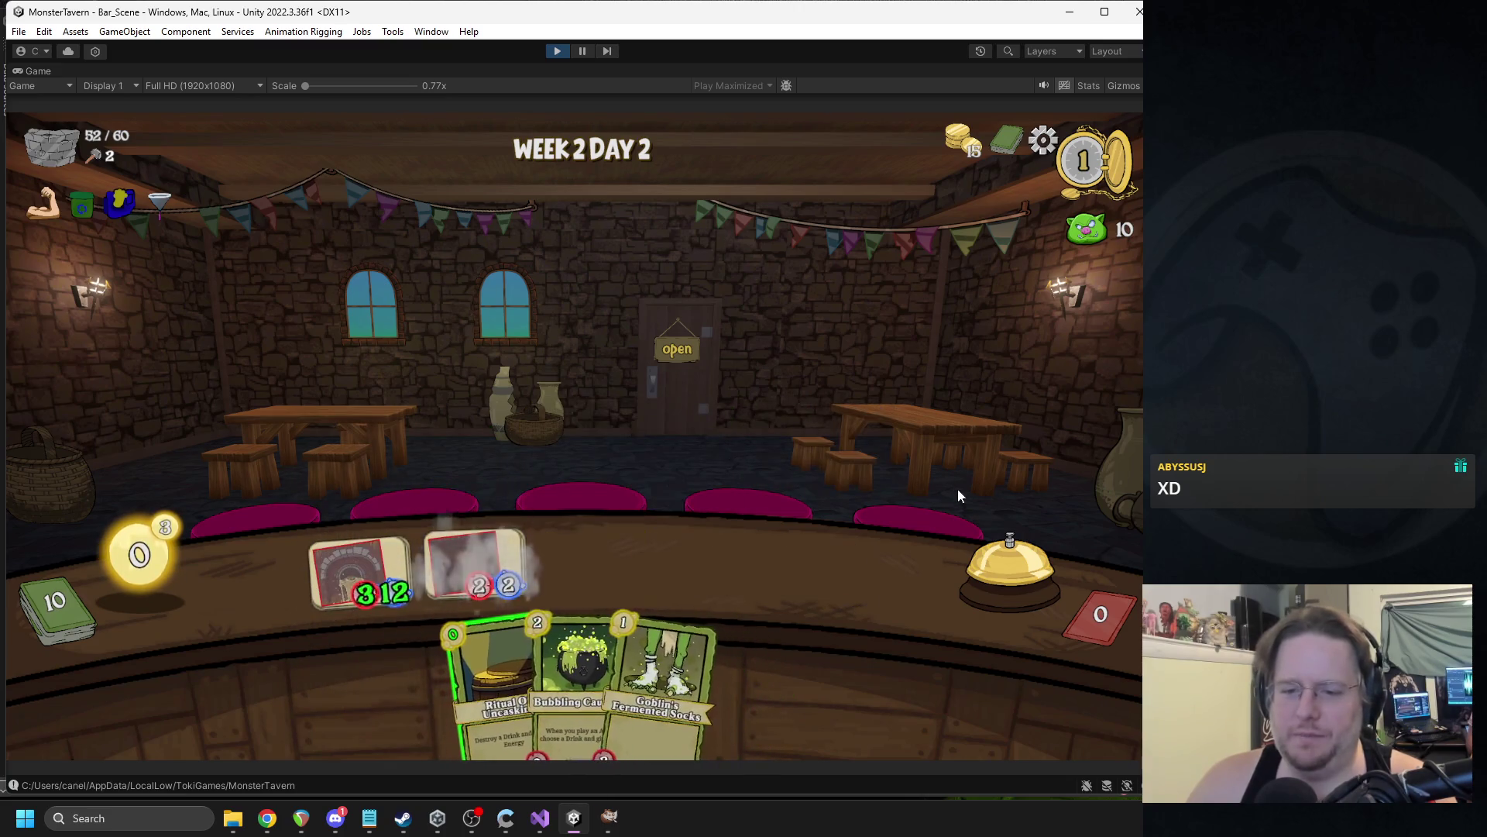
{"action": "left_click", "coordinate": [1030, 561]}
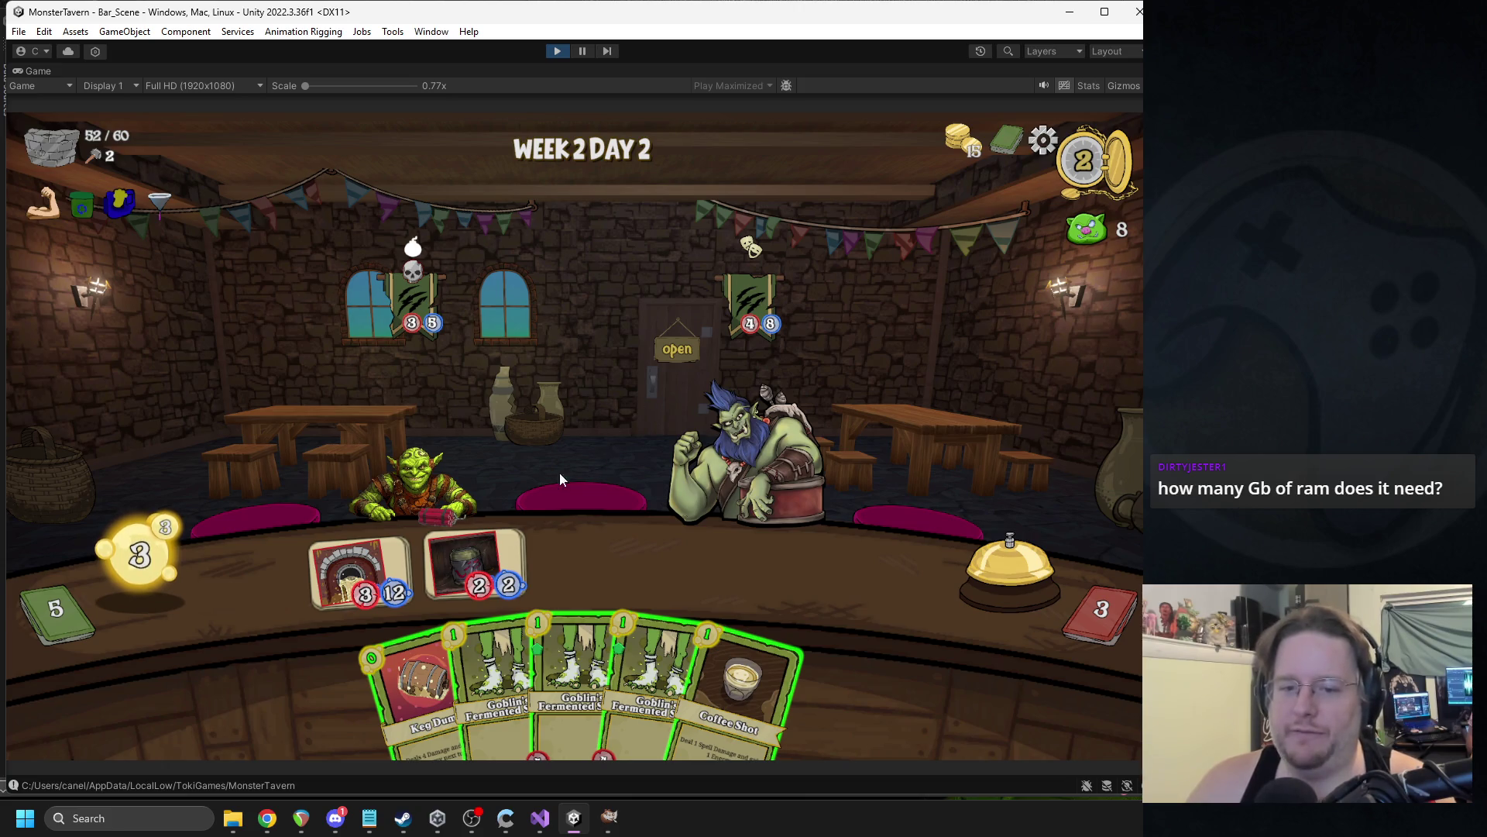
Play two Goblin's Fermented Socks cards onto the bar and end the turn.
{"action": "mouse_move", "coordinate": [496, 674]}
{"action": "left_mouse_down"}
{"action": "mouse_move", "coordinate": [590, 569]}
{"action": "mouse_move", "coordinate": [704, 569]}
{"action": "left_mouse_up"}
{"action": "left_click_drag", "start_coordinate": [697, 658], "coordinate": [821, 569]}
{"action": "left_click", "coordinate": [964, 558]}
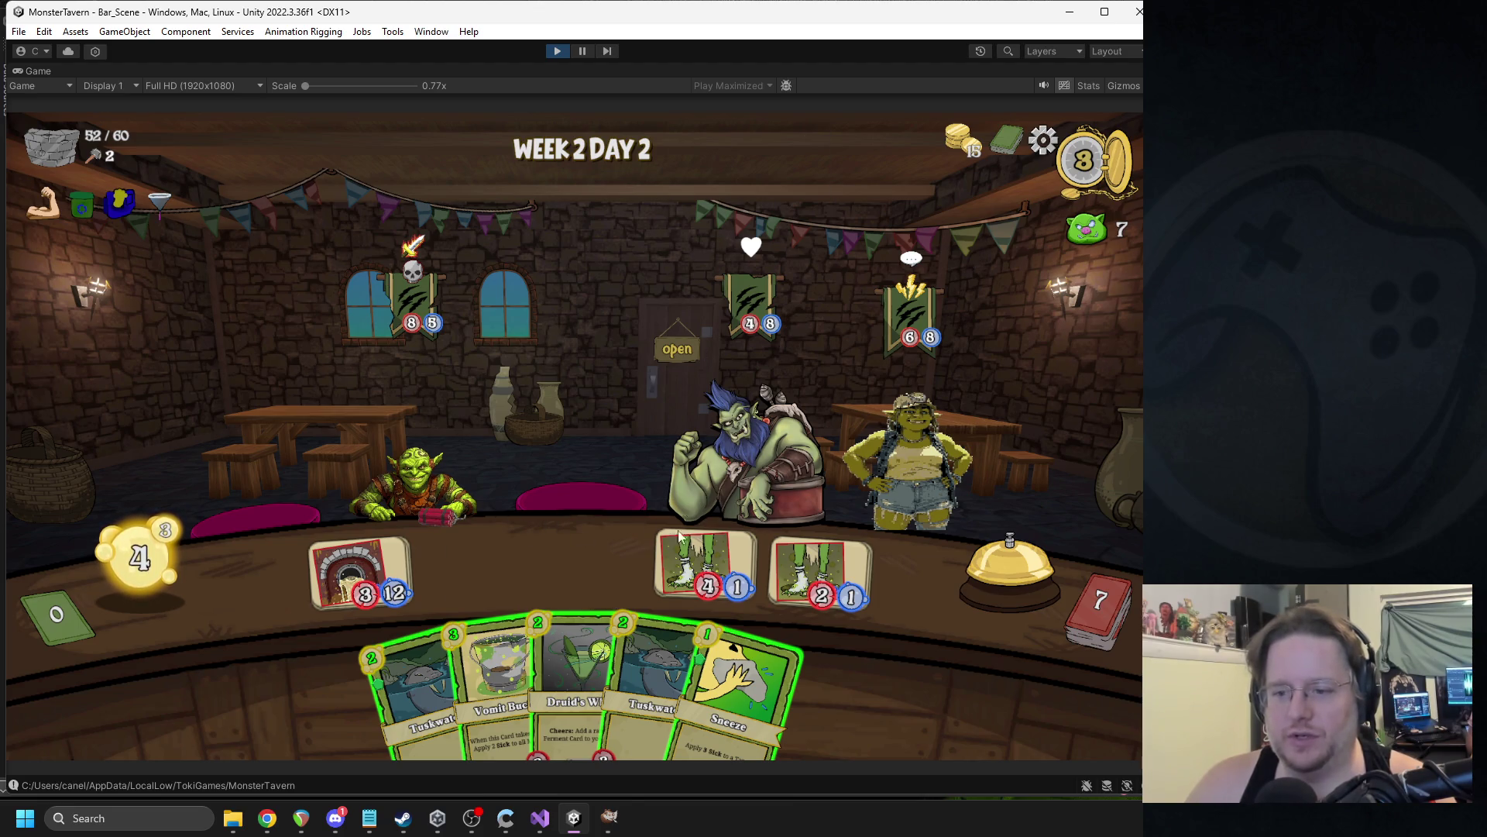
Play Vomit Bucket and Goblin's Fermented Socks onto the bar and end the turn.
{"action": "mouse_move", "coordinate": [728, 689]}
{"action": "left_mouse_down"}
{"action": "mouse_move", "coordinate": [680, 642]}
{"action": "mouse_move", "coordinate": [777, 682]}
{"action": "left_mouse_up"}
{"action": "left_click", "coordinate": [988, 557]}
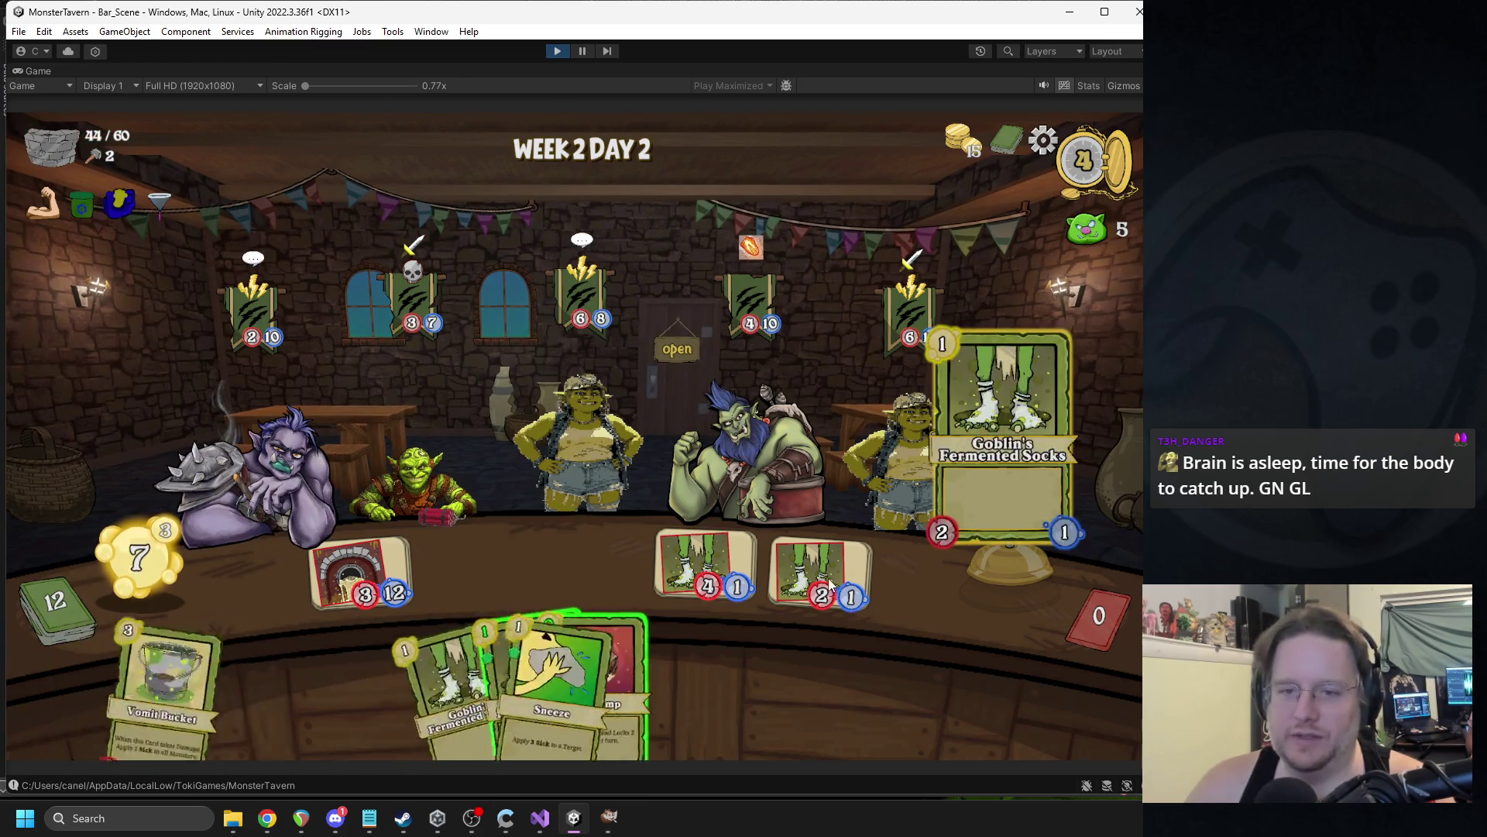
{"action": "left_click_drag", "start_coordinate": [732, 668], "coordinate": [589, 569]}
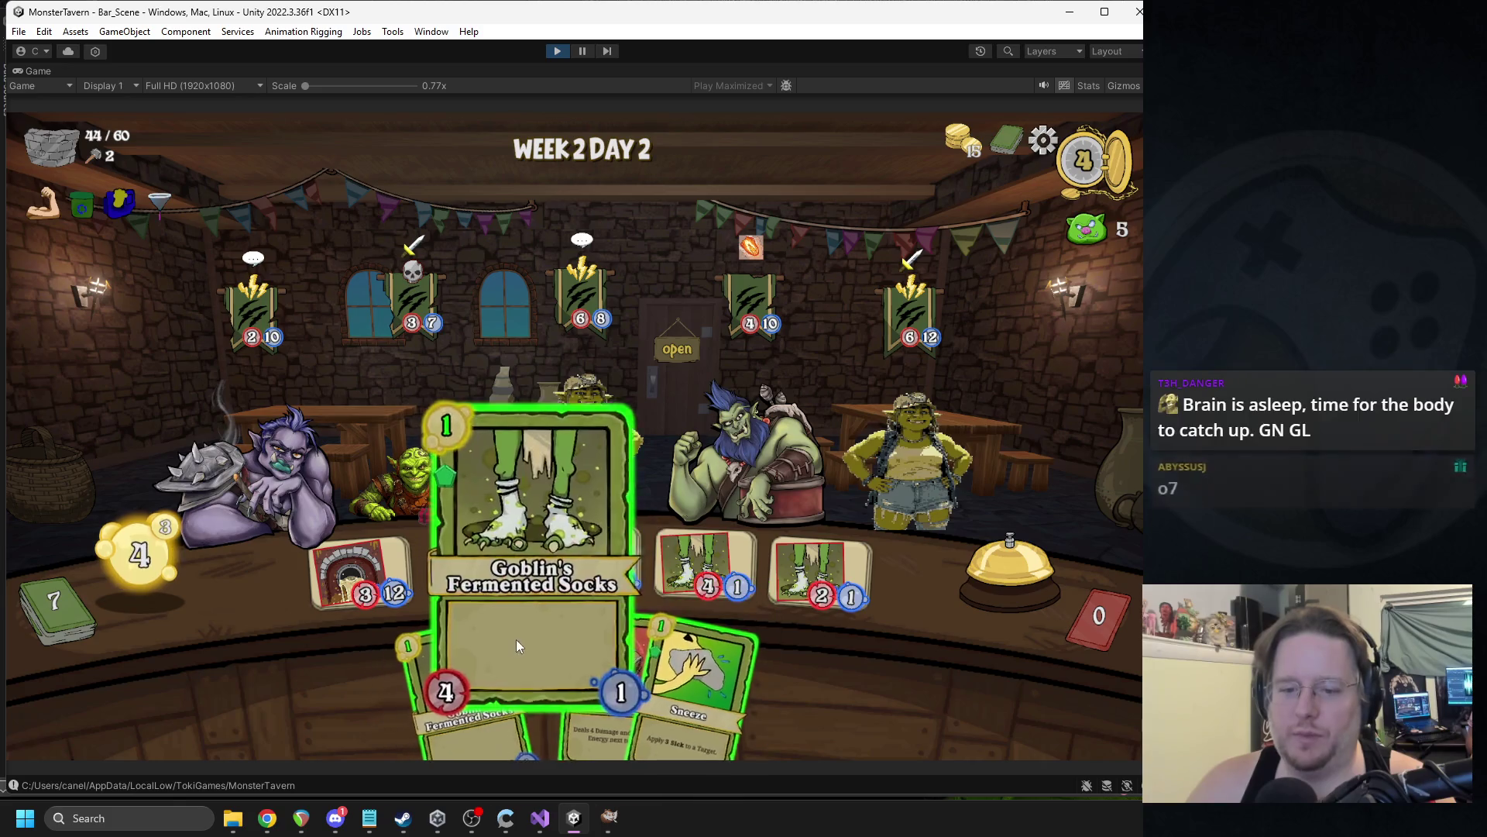
{"action": "left_click_drag", "start_coordinate": [513, 639], "coordinate": [474, 570]}
{"action": "left_click", "coordinate": [1020, 592]}
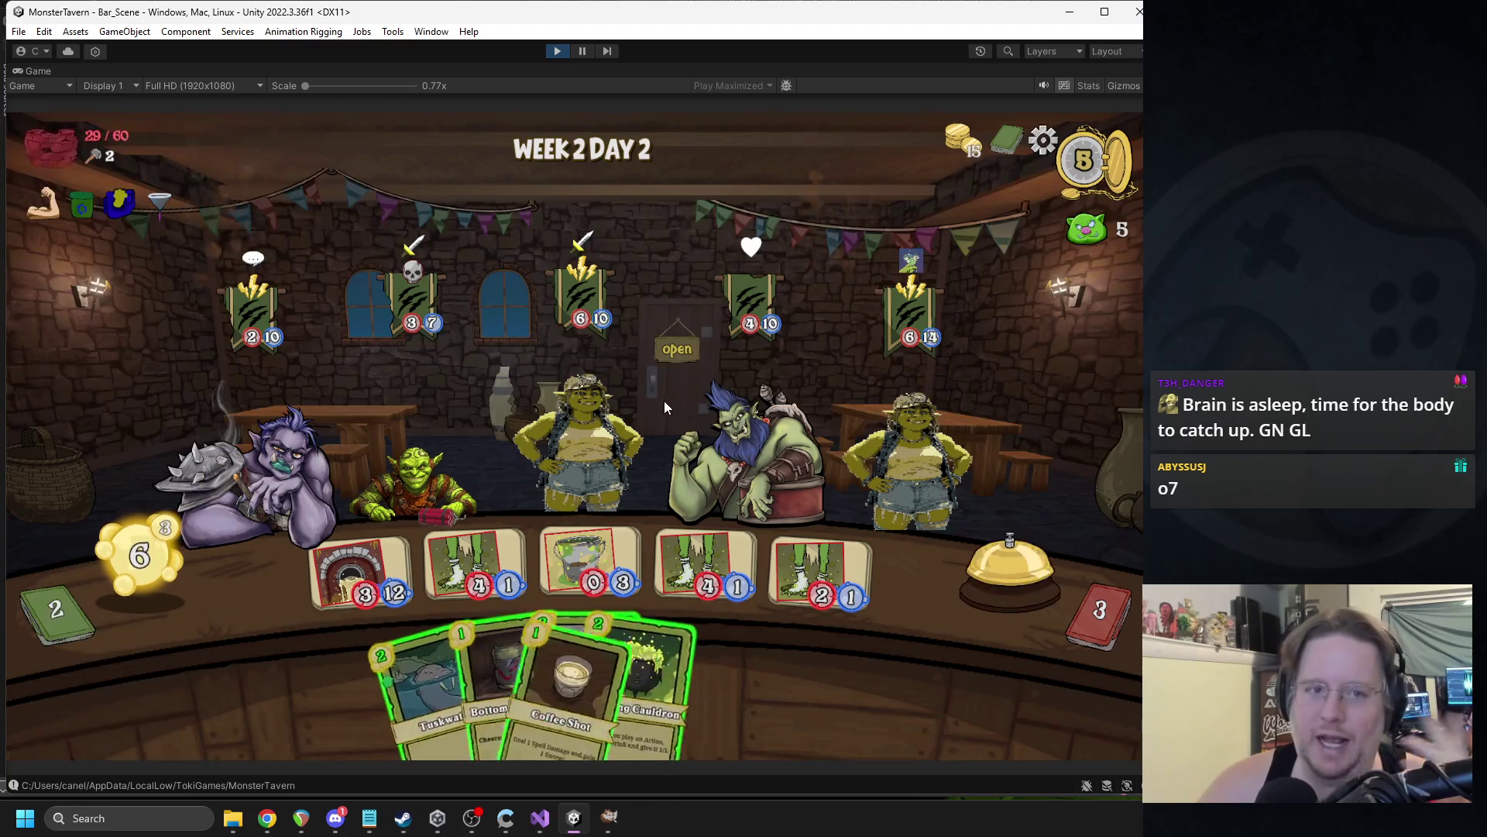
End two more turns, then stop Play mode to return to editing.
{"action": "left_click", "coordinate": [1009, 572]}
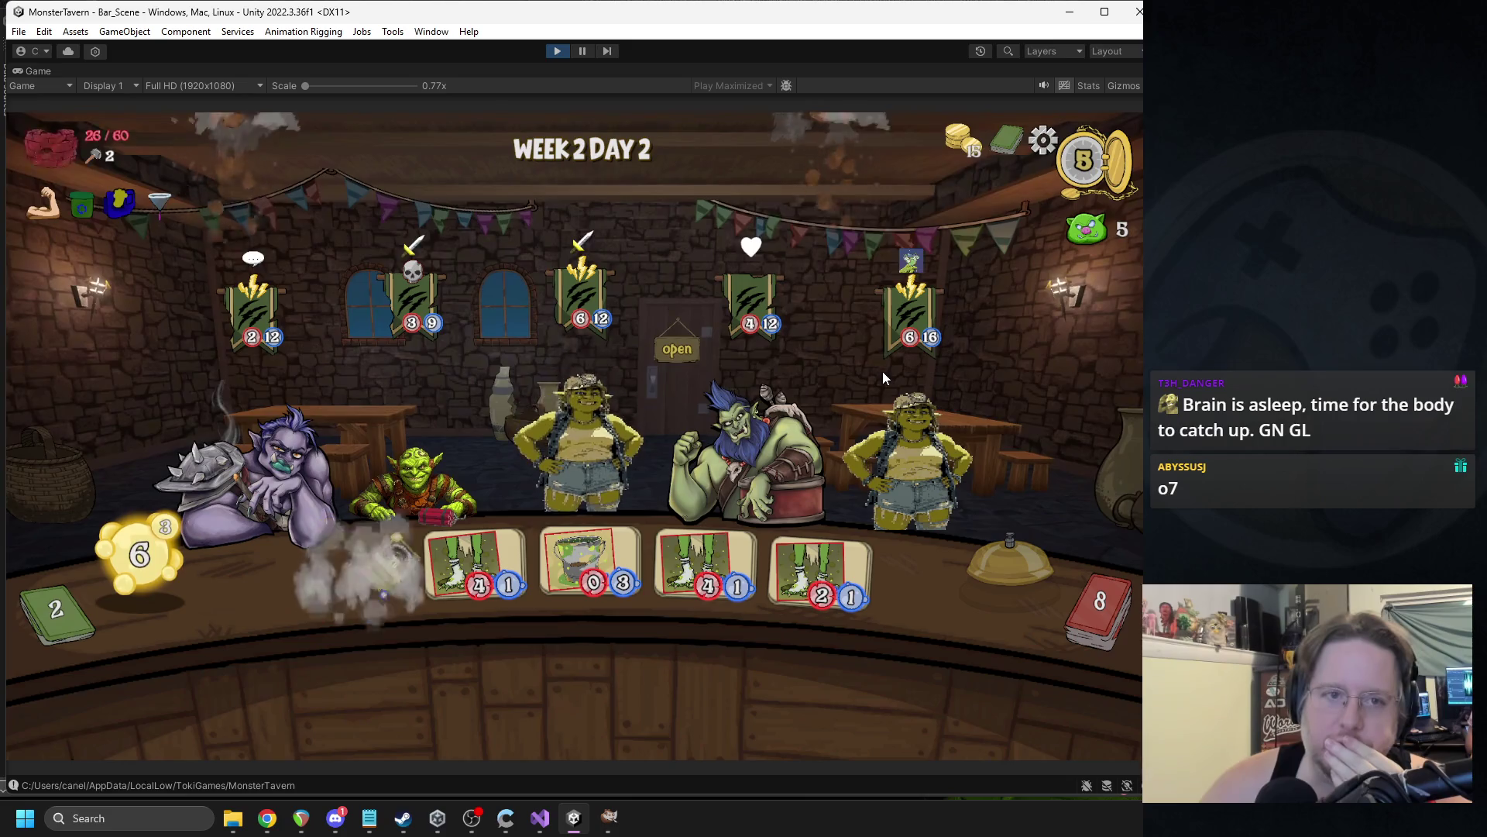
{"action": "left_click", "coordinate": [1009, 569]}
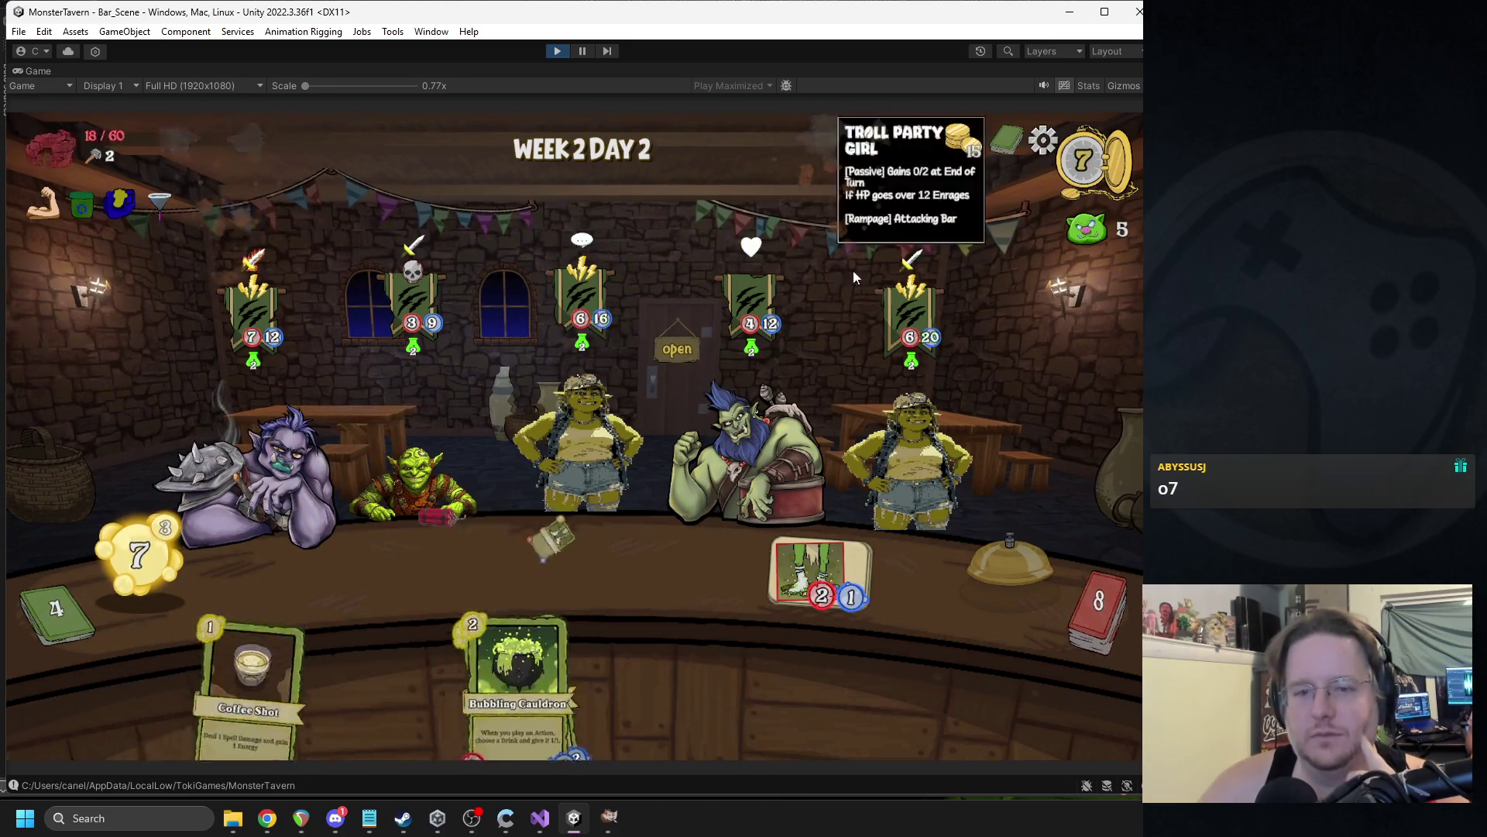
{"action": "left_click", "coordinate": [554, 54]}
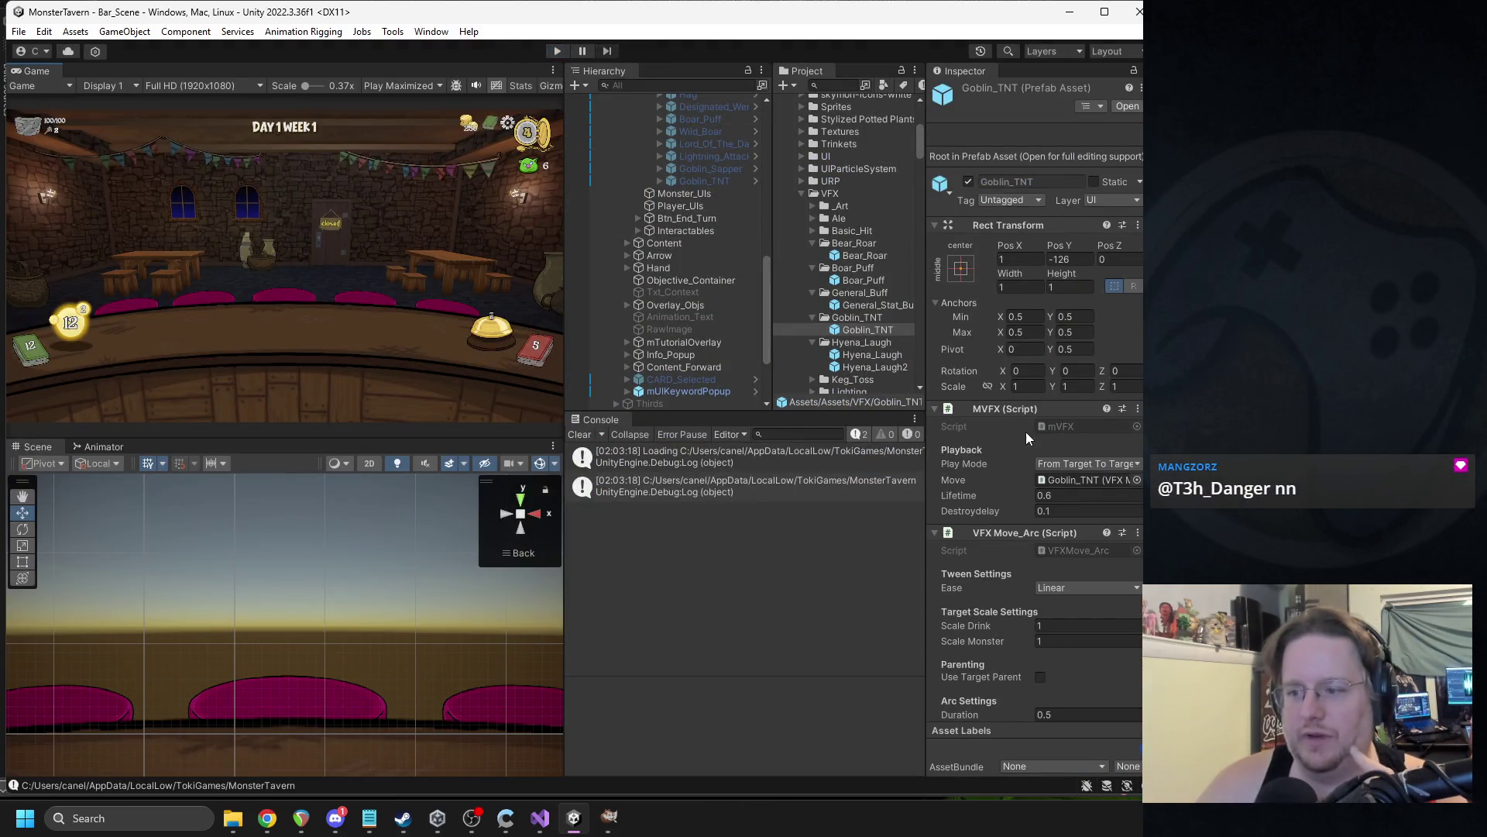
Open the Goblin_TNT prefab and select its VFX_1 particle effect.
{"action": "left_click", "coordinate": [1127, 107]}
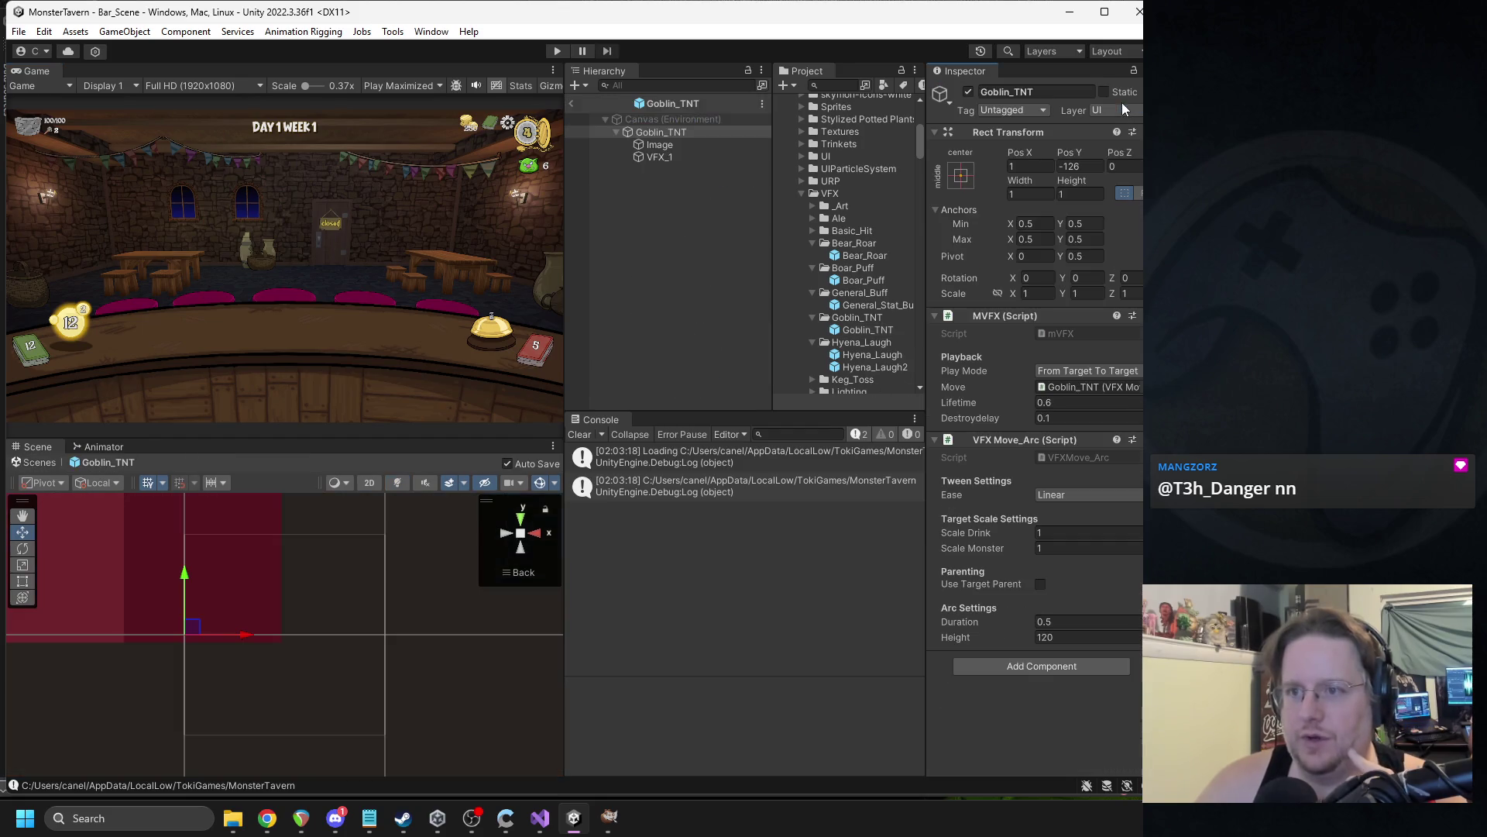
{"action": "scroll", "coordinate": [443, 578], "scroll_direction": "down", "scroll_amount": 3}
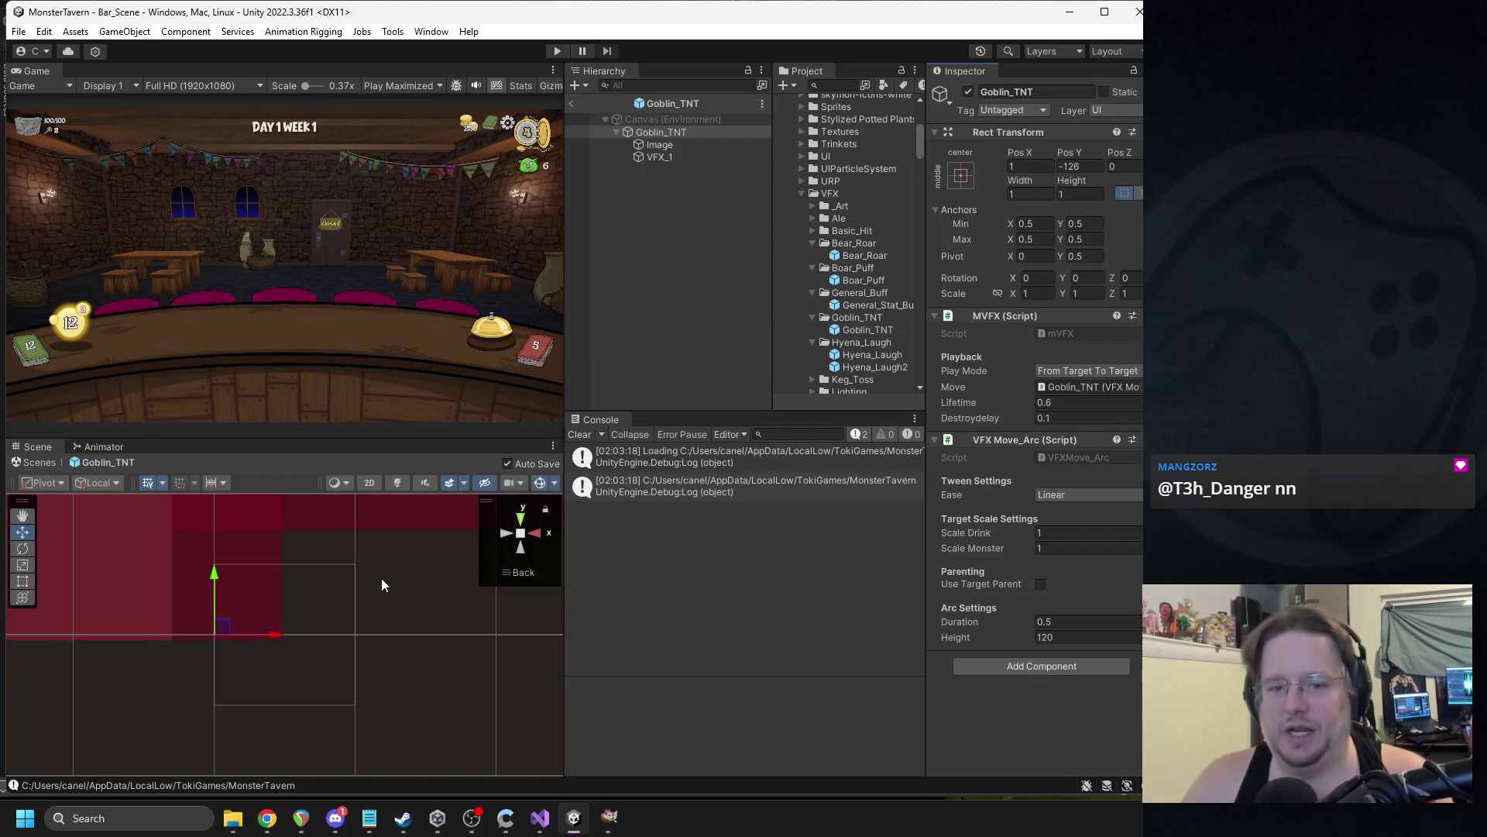
{"action": "left_click", "coordinate": [686, 157]}
{"action": "scroll", "coordinate": [360, 574], "scroll_direction": "up", "scroll_amount": 5}
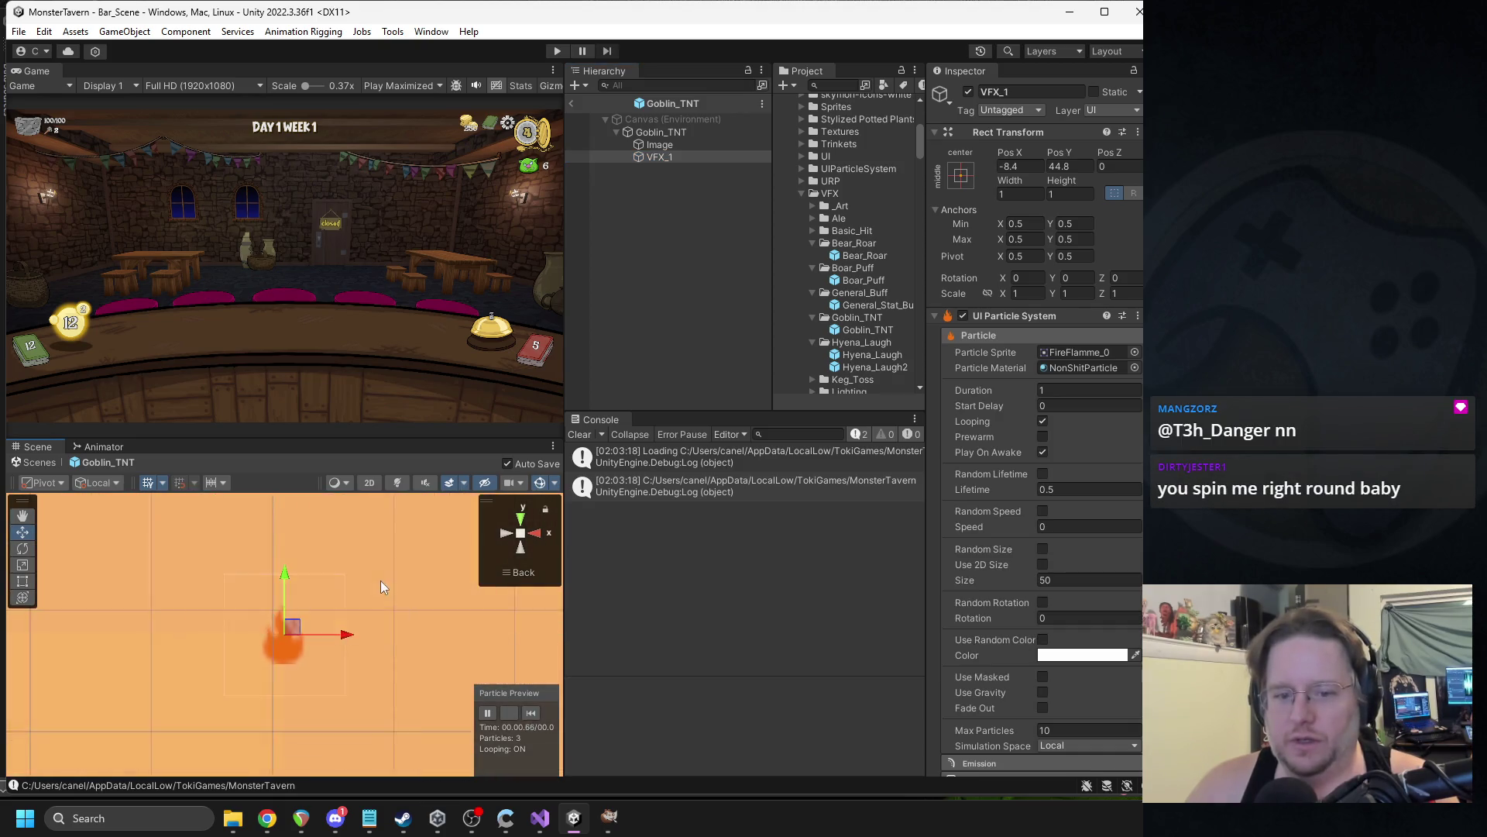
{"action": "scroll", "coordinate": [366, 587], "scroll_direction": "down", "scroll_amount": 5}
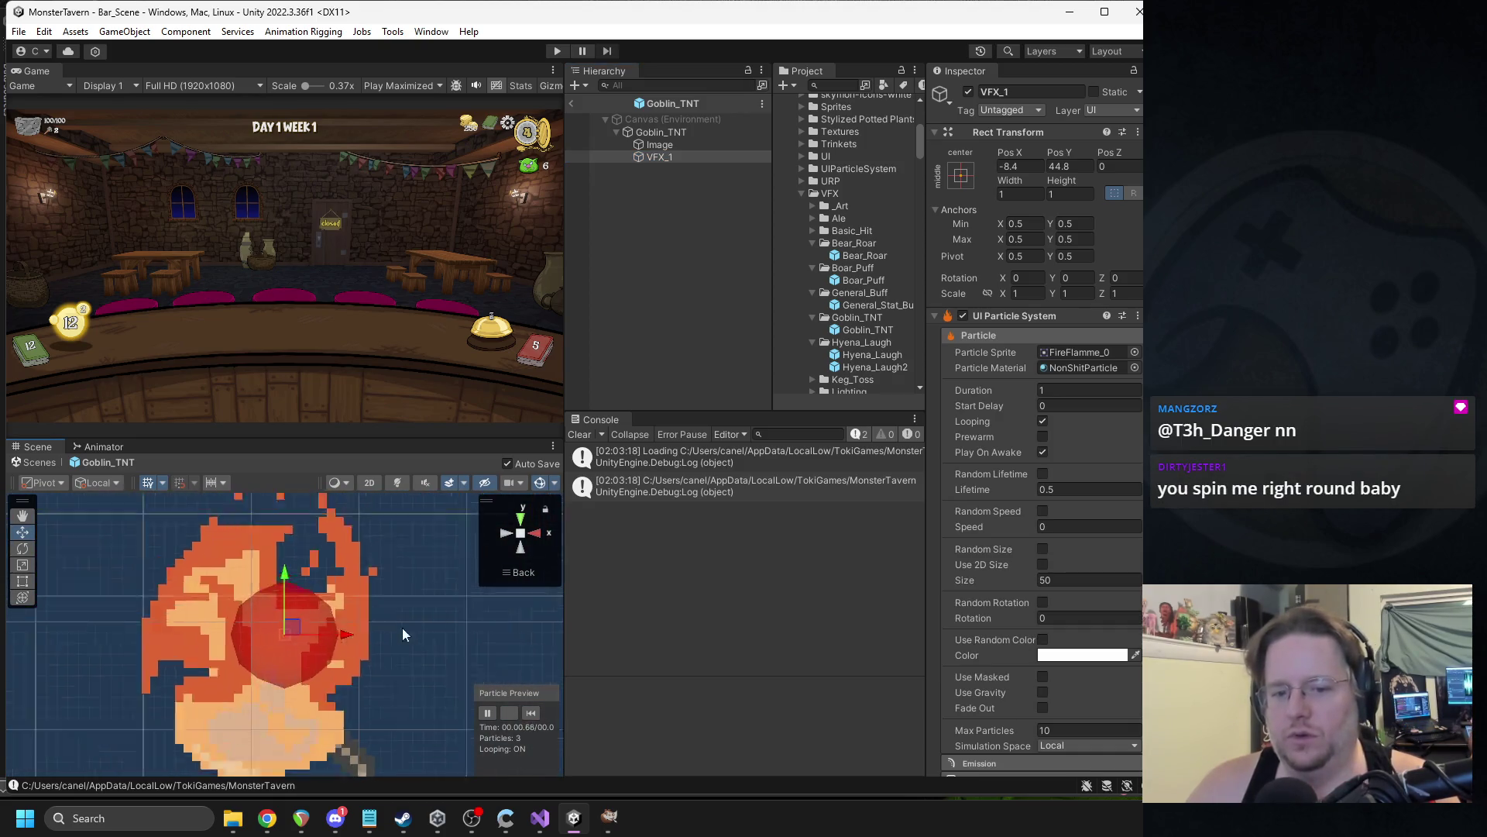
{"action": "scroll", "coordinate": [374, 639], "scroll_direction": "down", "scroll_amount": 6}
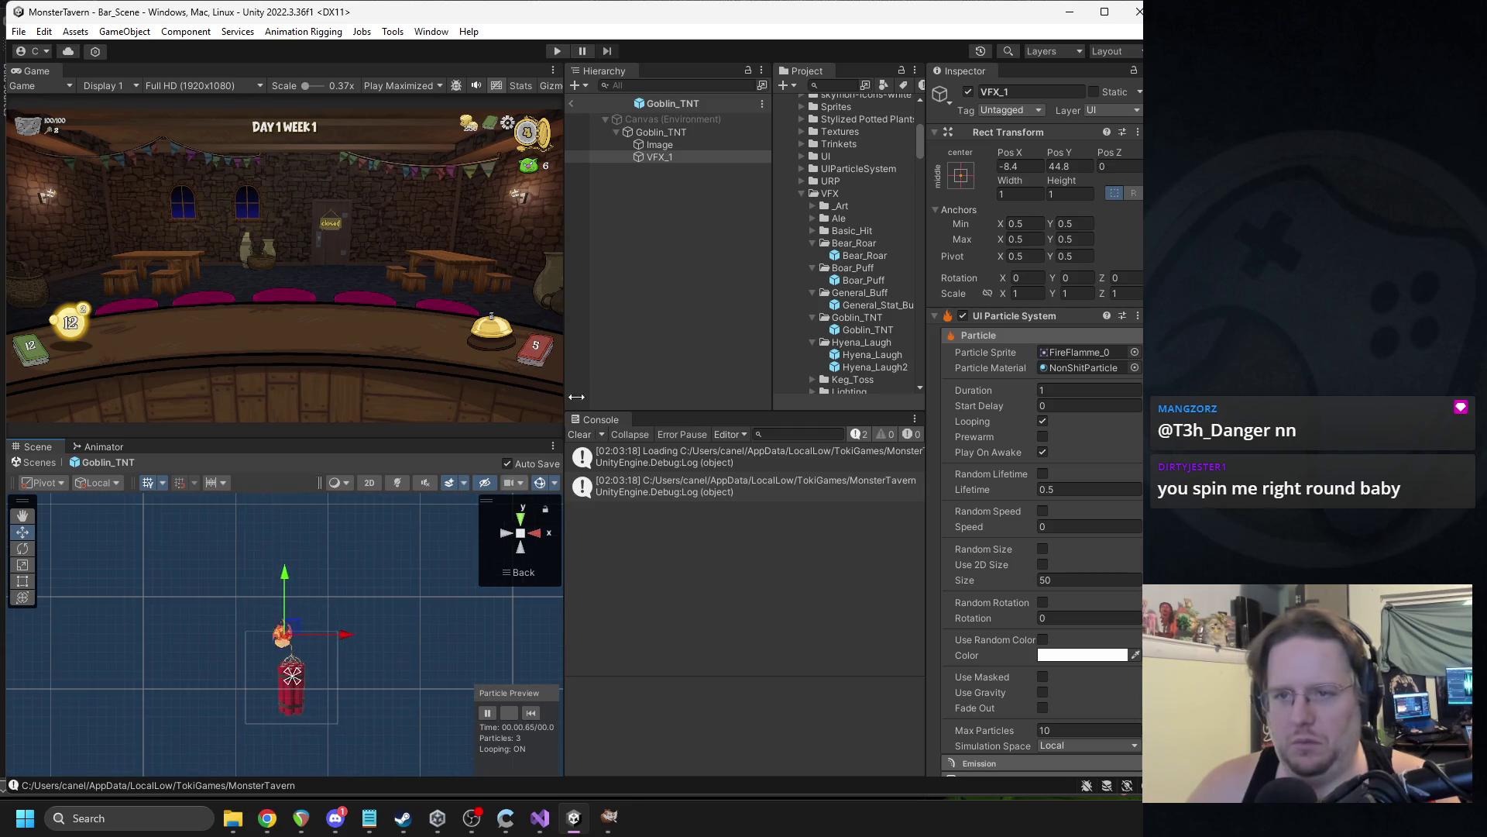
Duplicate VFX_1 and move the copy down onto the dynamite, expanding its Texture Sheet Animation.
{"action": "left_click", "coordinate": [667, 158]}
{"action": "key", "text": "ctrl+d"}
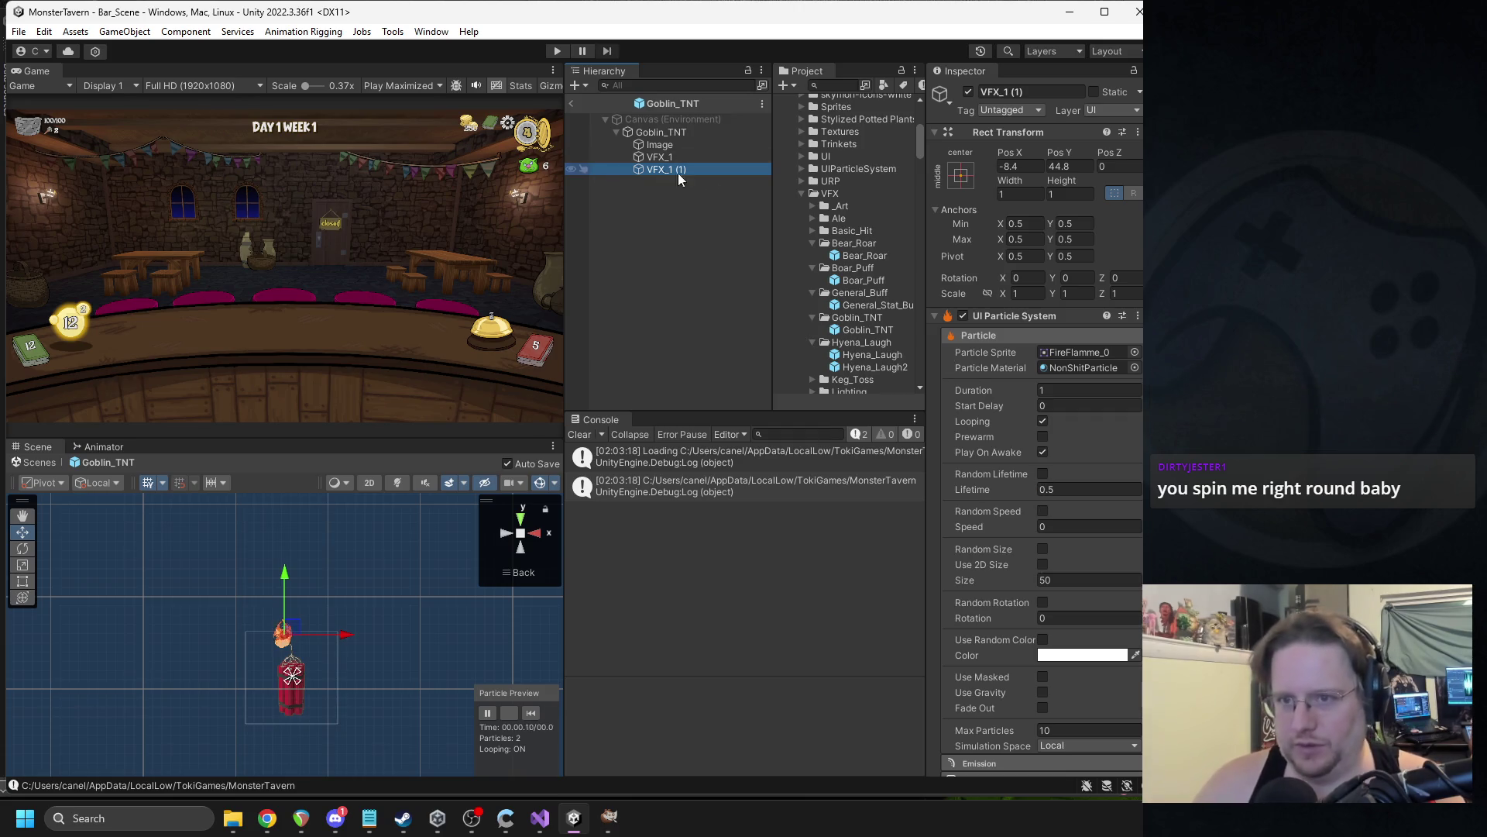
{"action": "left_click_drag", "start_coordinate": [294, 627], "coordinate": [305, 677]}
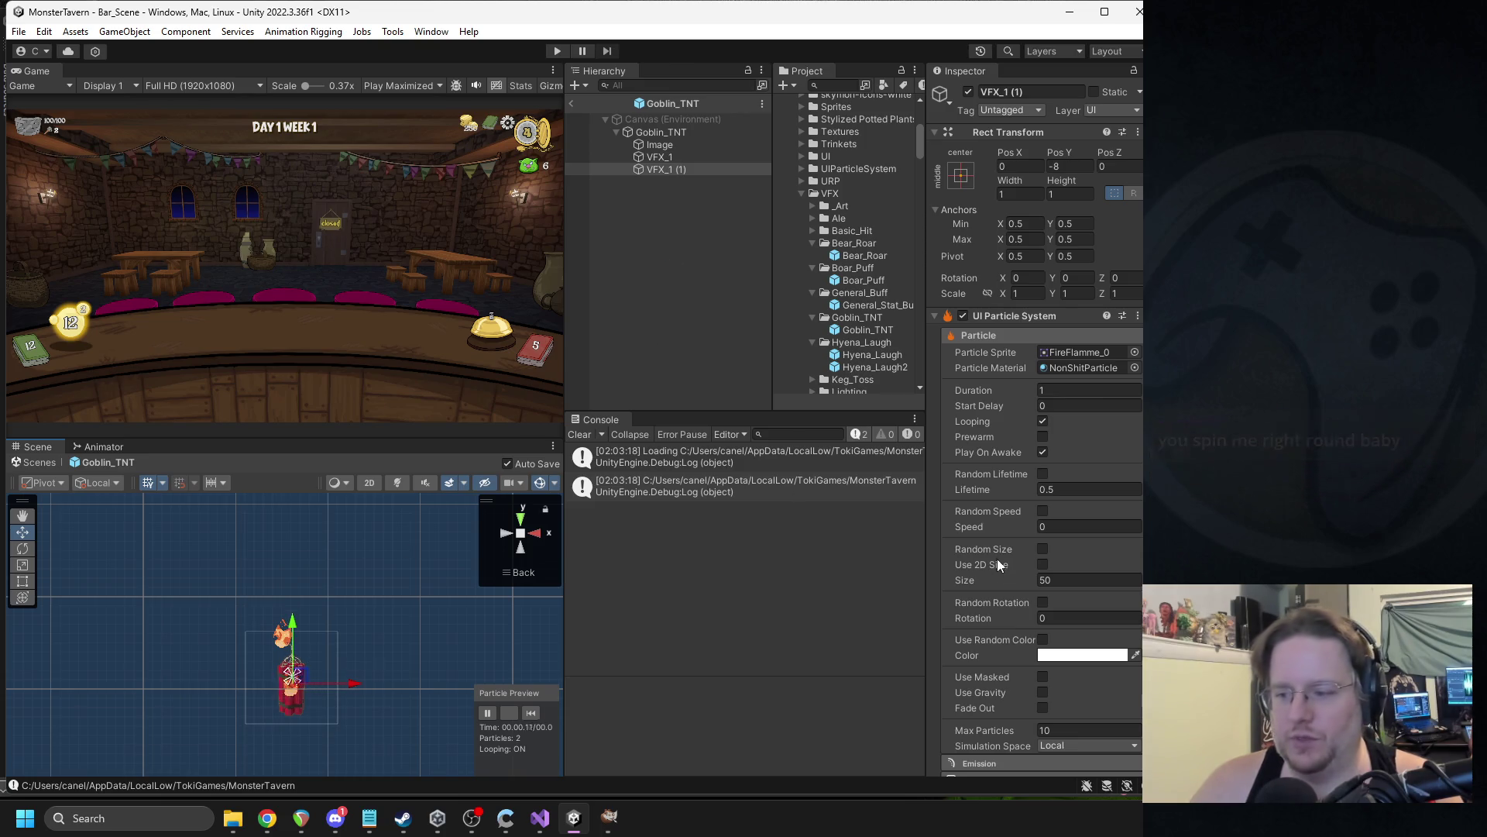
{"action": "scroll", "coordinate": [999, 558], "scroll_direction": "down", "scroll_amount": 5}
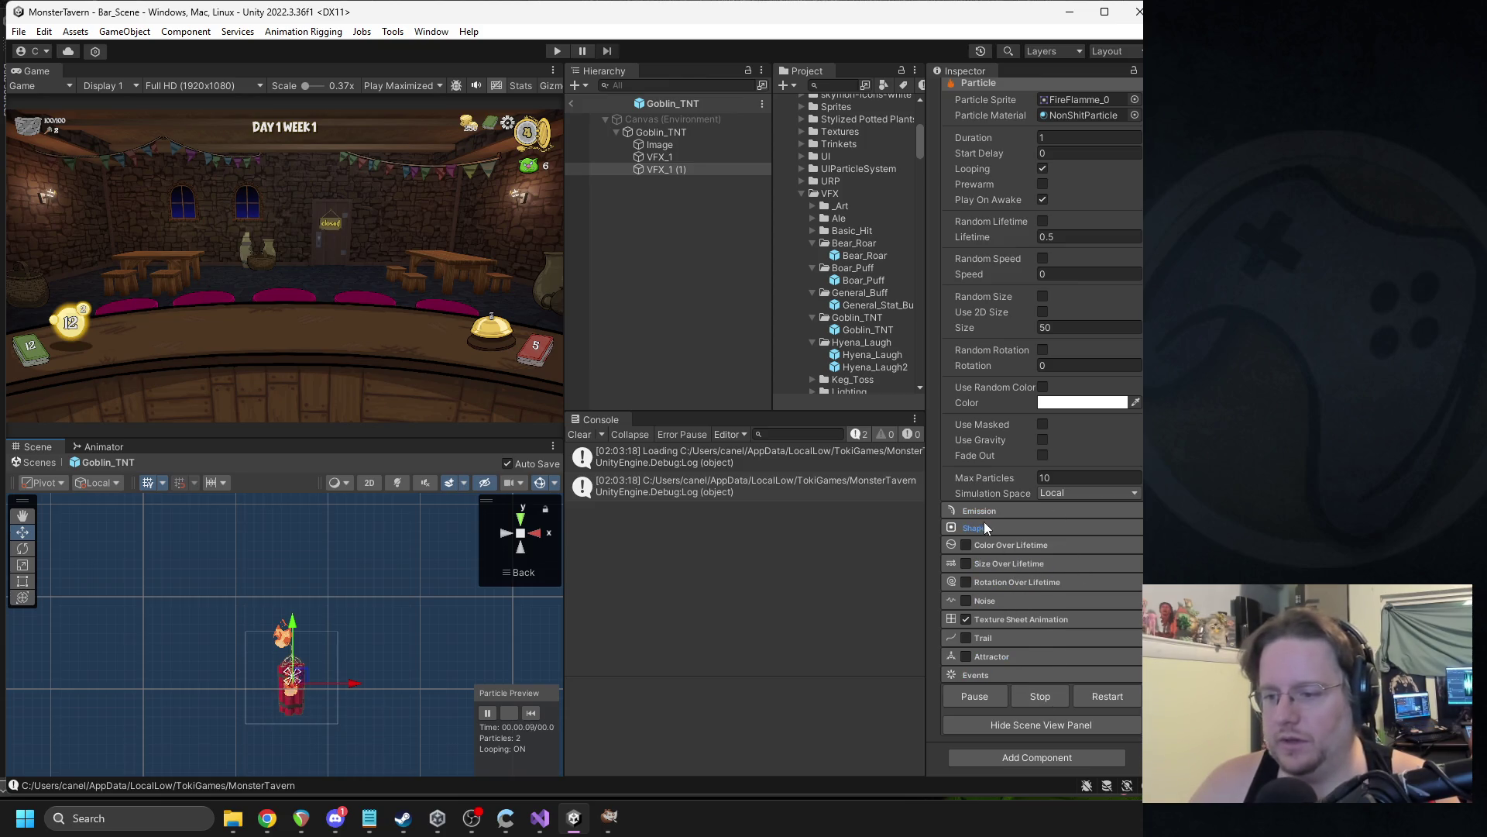
{"action": "left_click", "coordinate": [994, 621]}
Assign the Explosion texture to the copy's texture sheet and set Cycle Type to Whole Sheet.
{"action": "left_click", "coordinate": [1134, 637]}
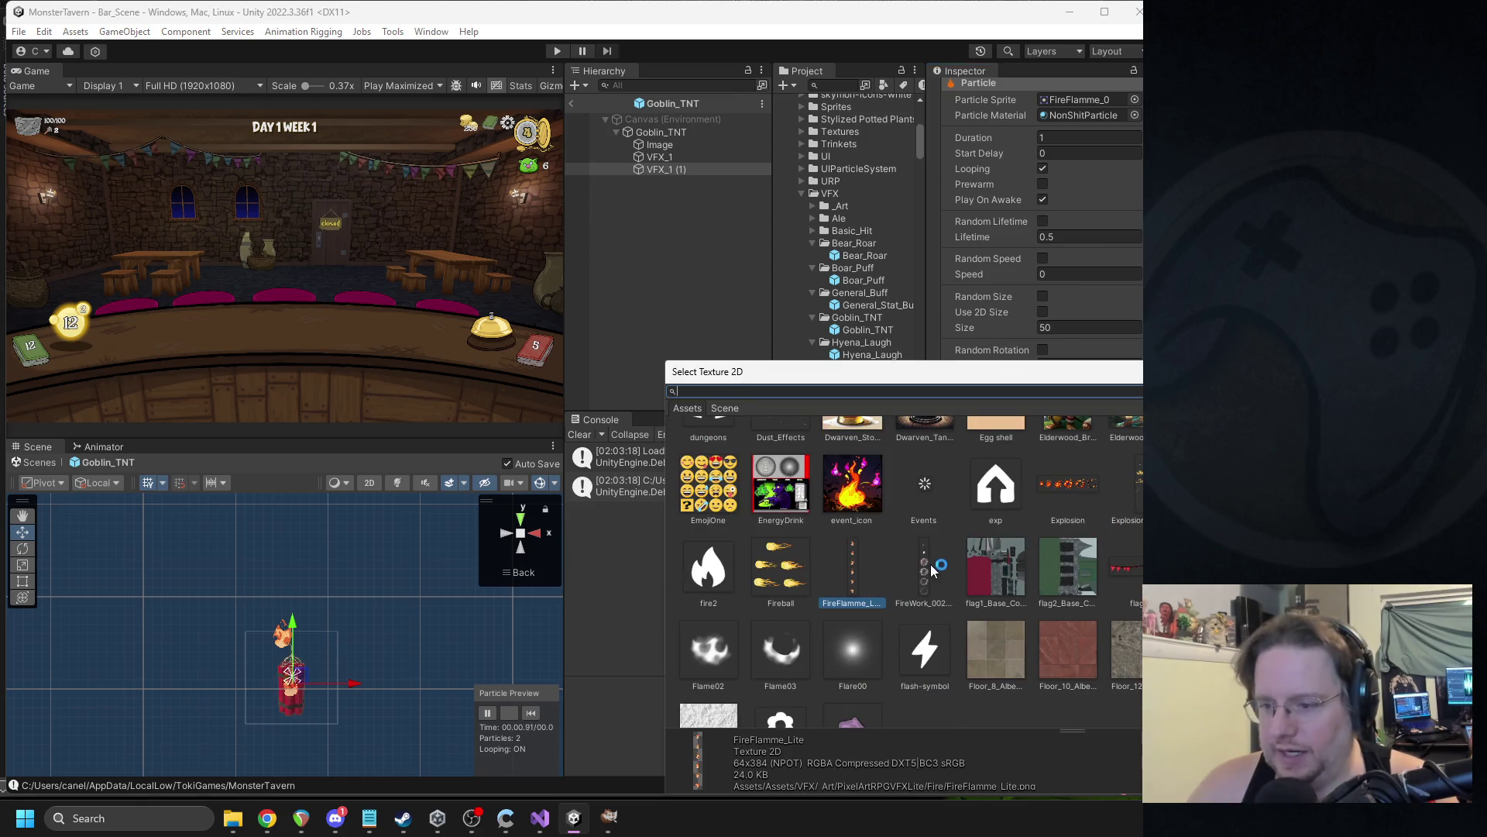
{"action": "left_click", "coordinate": [926, 572]}
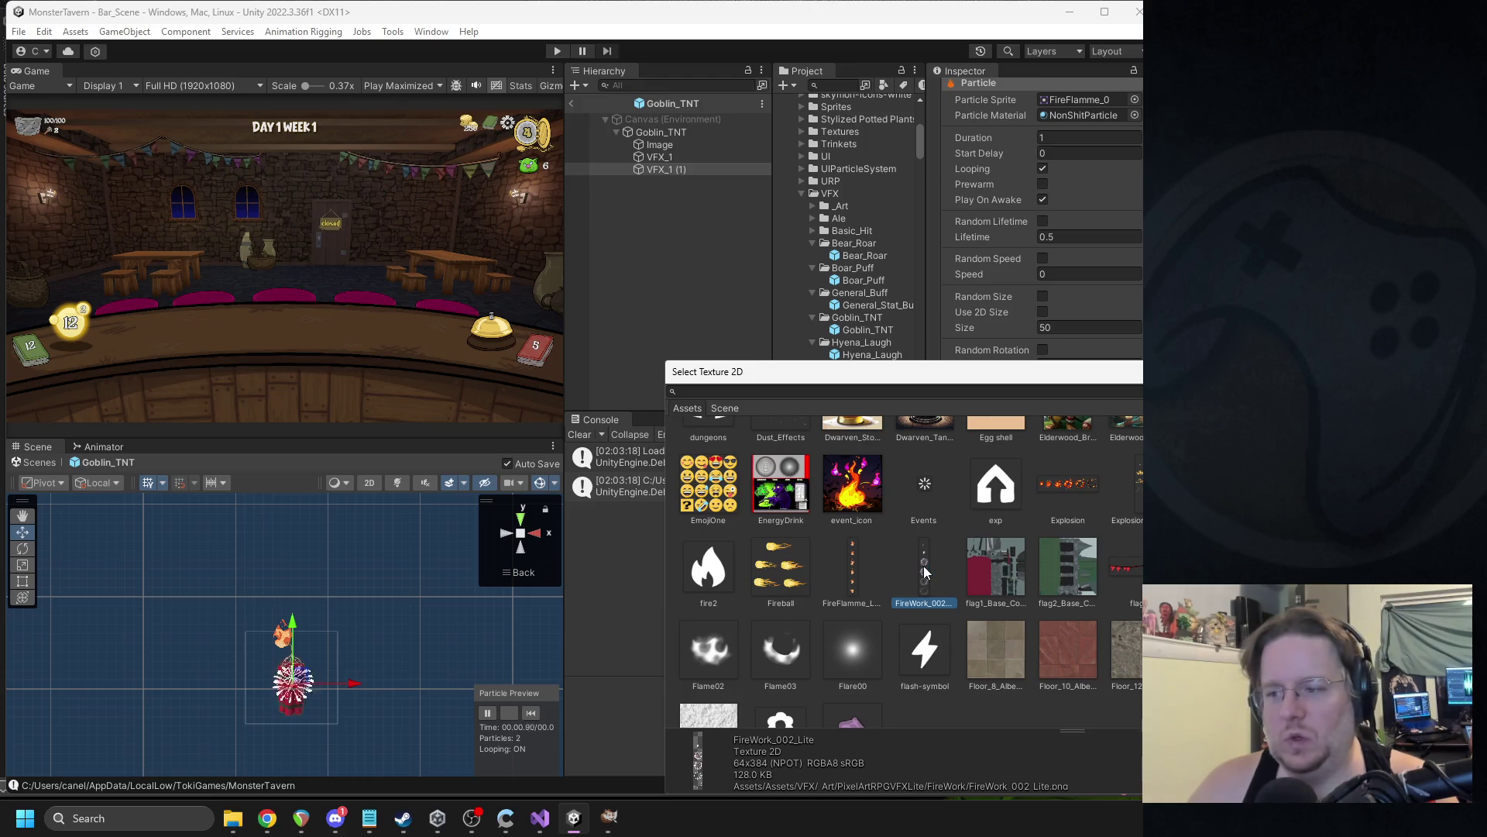
{"action": "left_click", "coordinate": [1068, 487]}
{"action": "double_click", "coordinate": [1068, 485]}
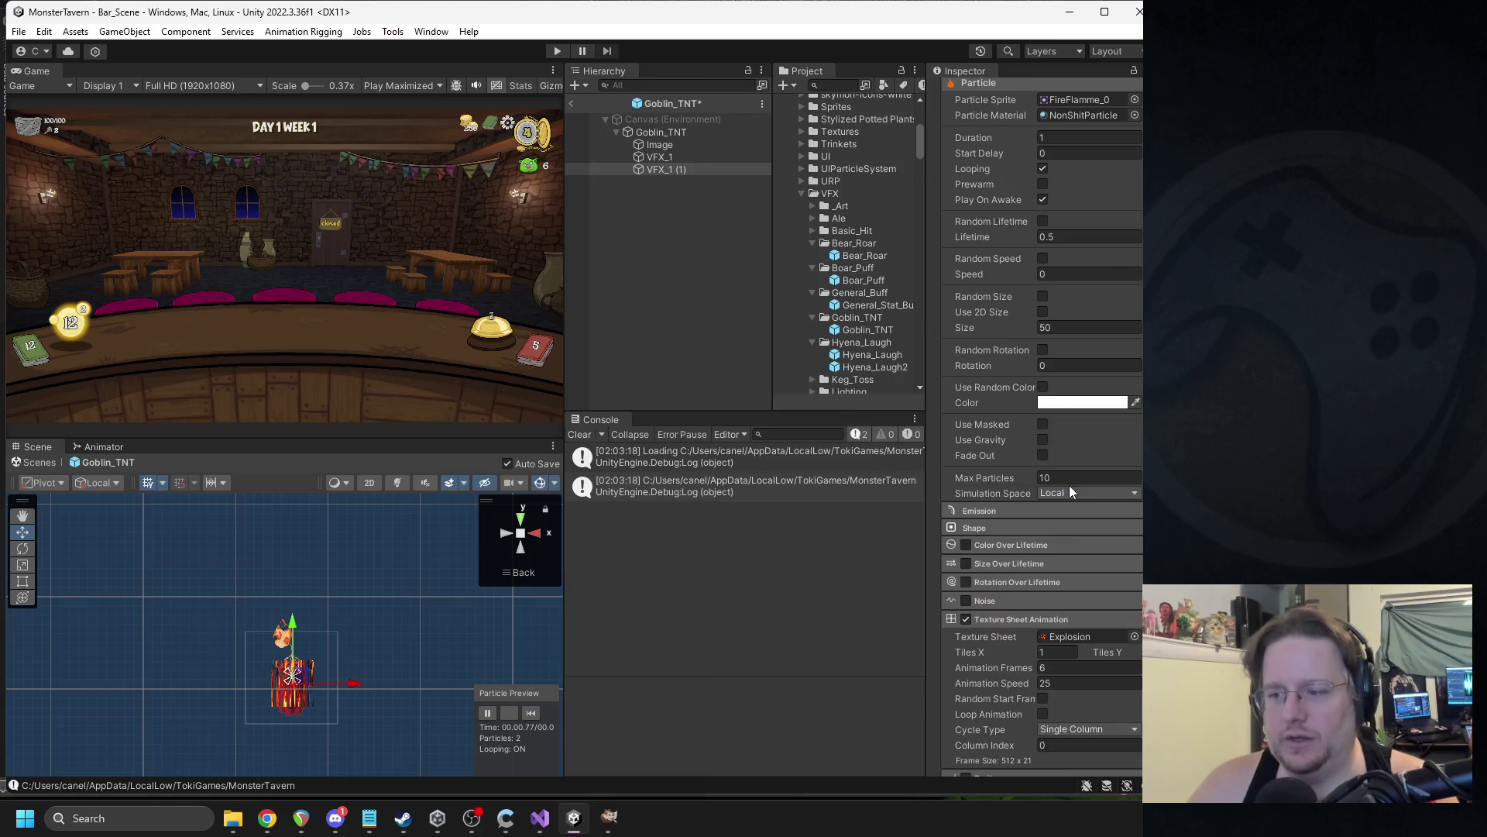
{"action": "scroll", "coordinate": [1078, 578], "scroll_direction": "down", "scroll_amount": 3}
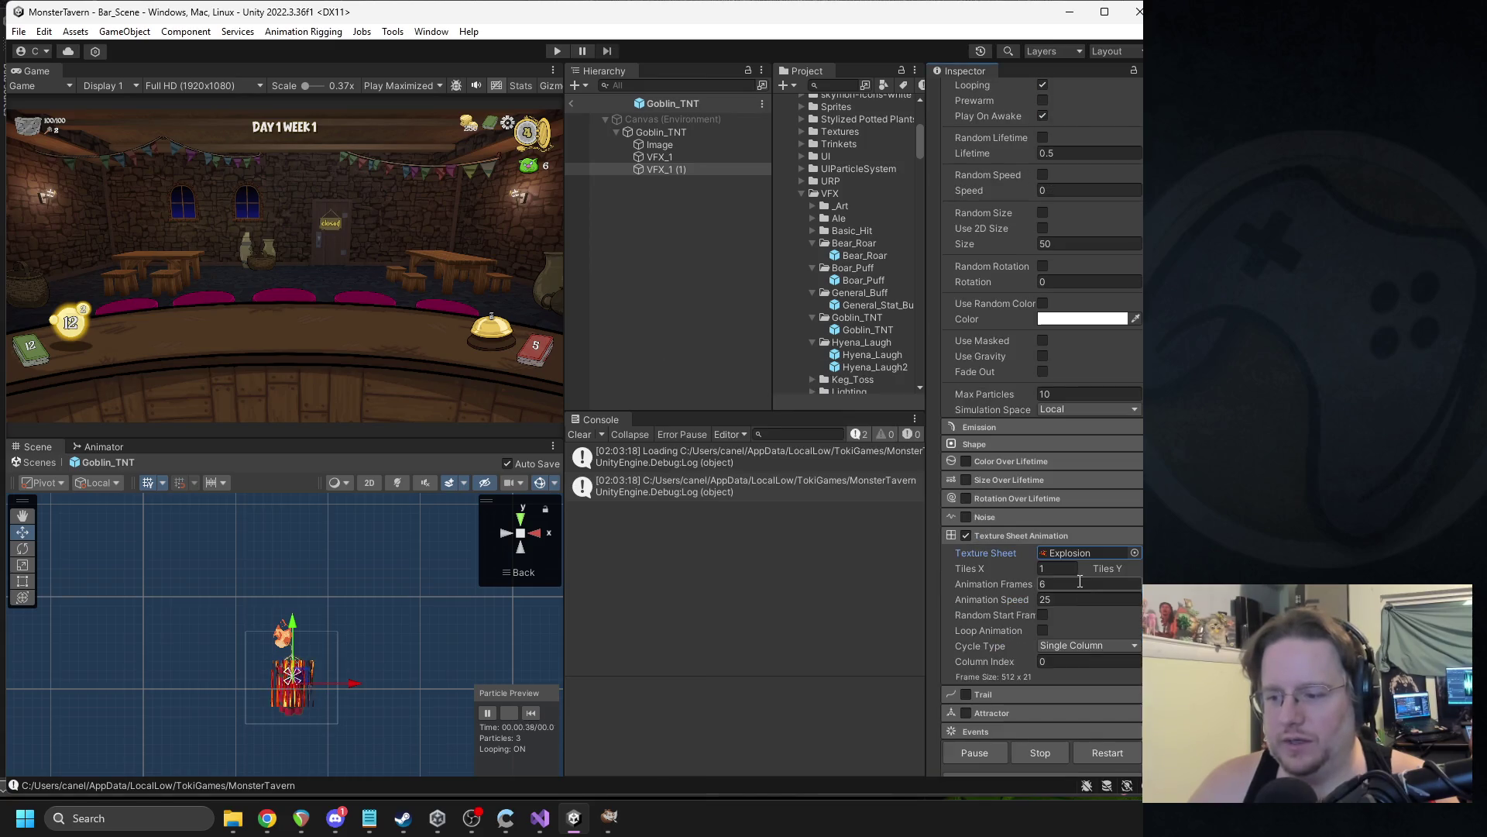
{"action": "left_click", "coordinate": [1076, 644]}
{"action": "left_click", "coordinate": [1093, 663]}
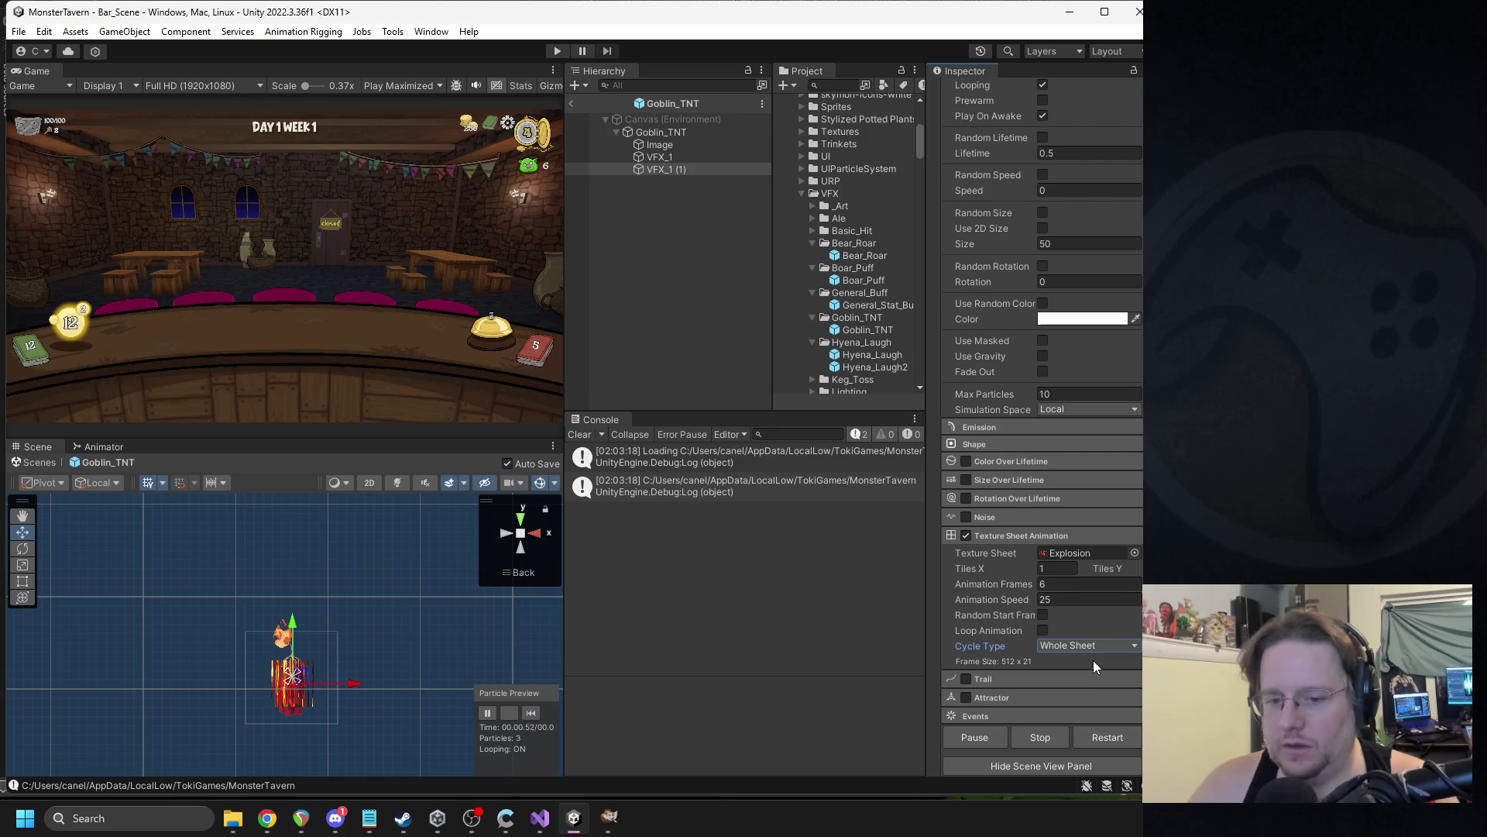
Check the Explosion texture's import settings, then return to VFX_1 (1) keeping Explosion assigned.
{"action": "left_click", "coordinate": [1071, 553]}
{"action": "scroll", "coordinate": [864, 240], "scroll_direction": "up", "scroll_amount": 3}
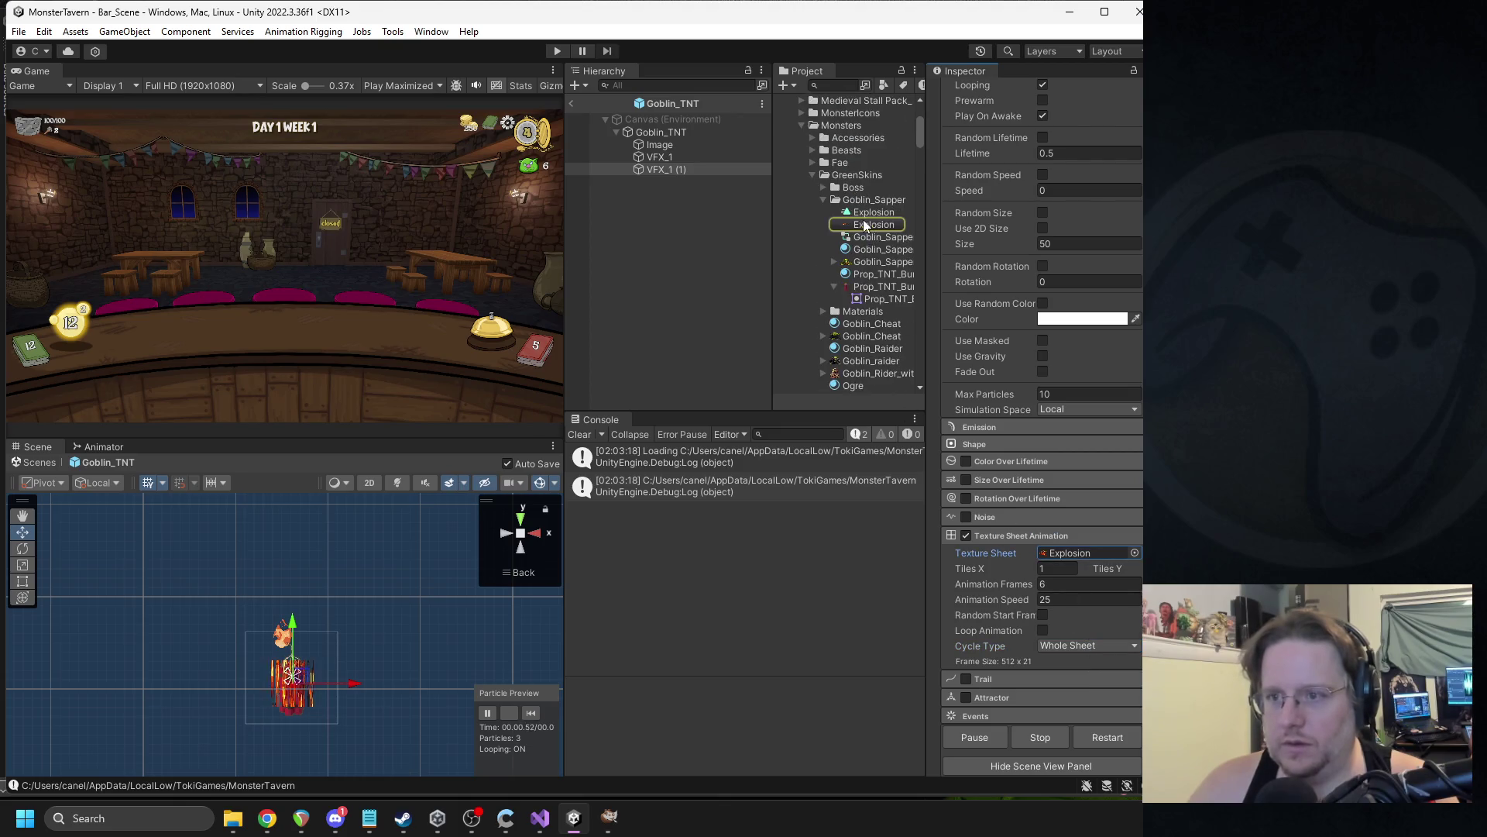
{"action": "left_click", "coordinate": [869, 226]}
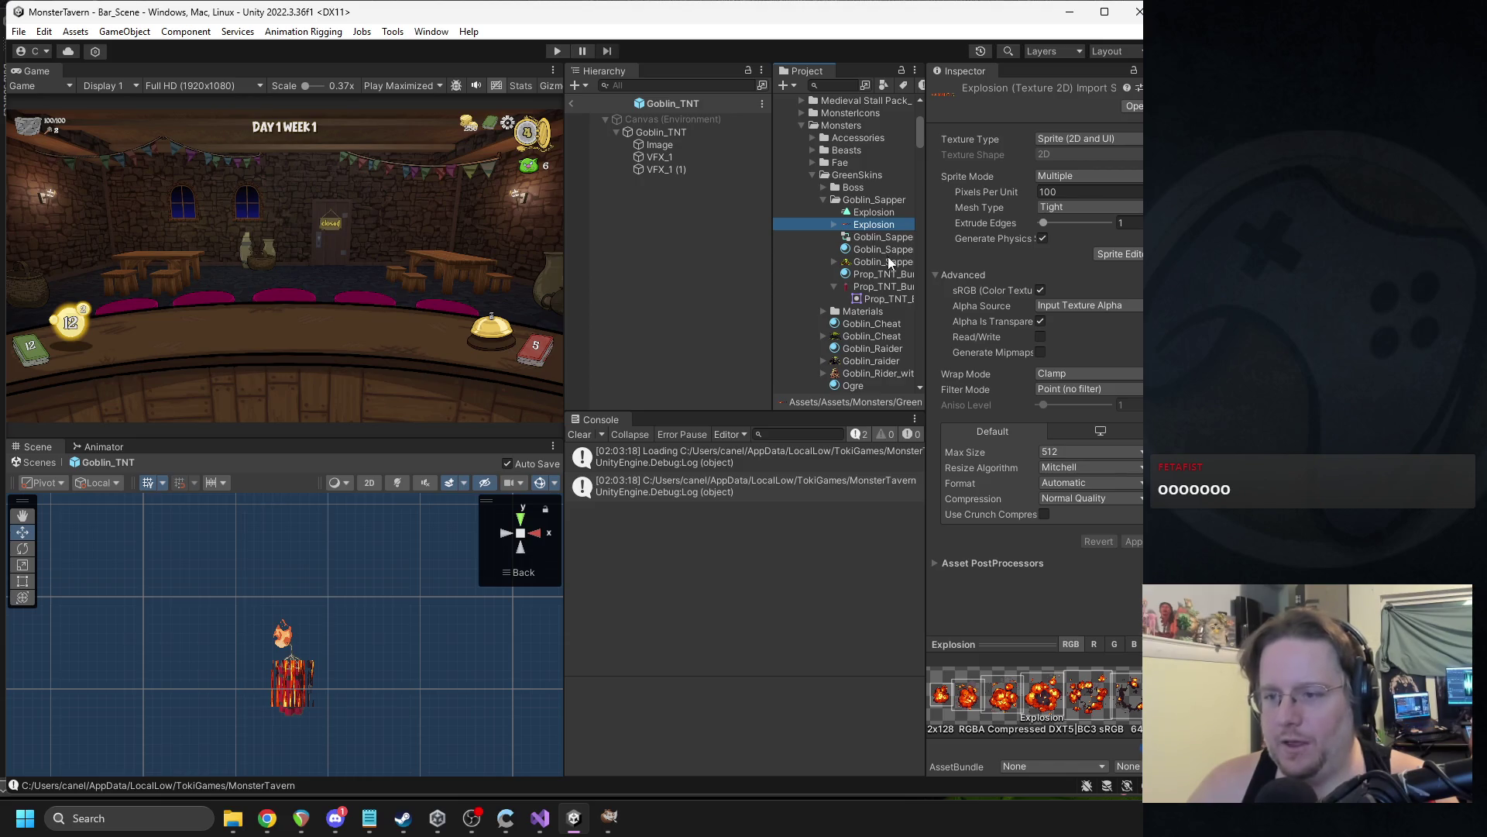
{"action": "scroll", "coordinate": [888, 256], "scroll_direction": "down", "scroll_amount": 7}
{"action": "left_click", "coordinate": [668, 170]}
{"action": "scroll", "coordinate": [1007, 503], "scroll_direction": "down", "scroll_amount": 5}
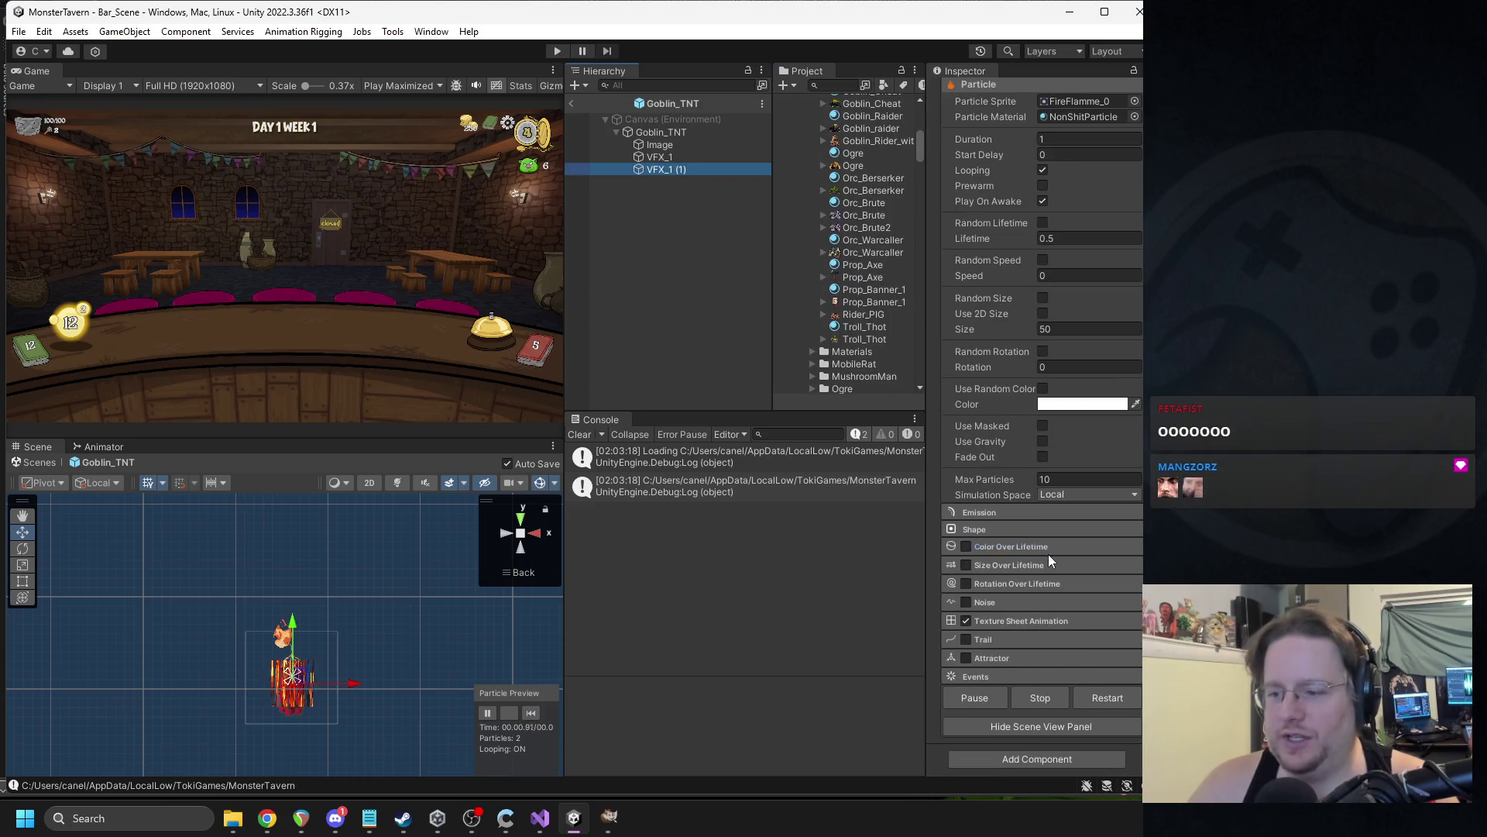
{"action": "left_click", "coordinate": [1018, 629]}
{"action": "left_click", "coordinate": [1133, 645]}
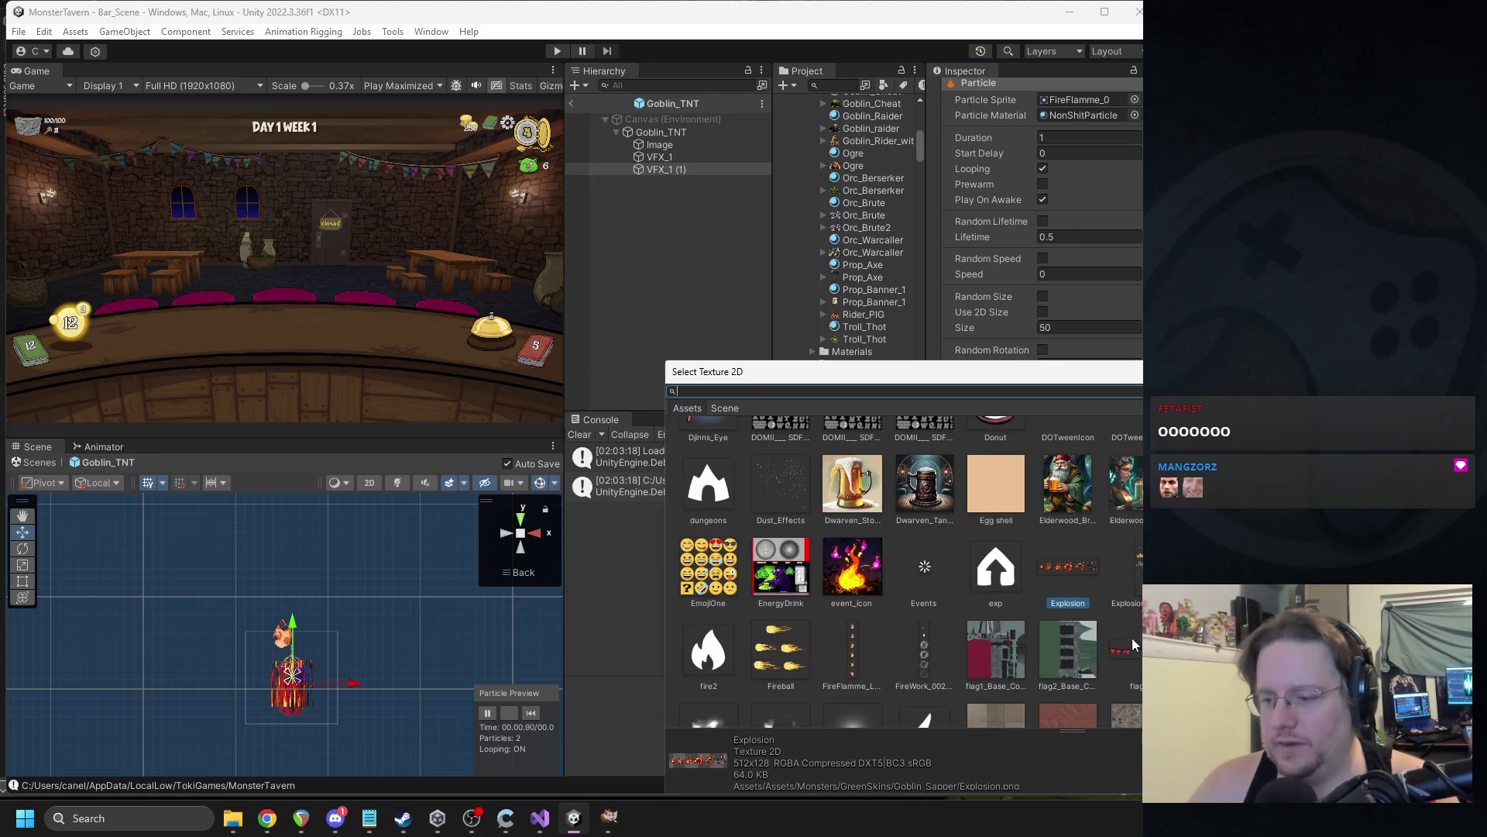
{"action": "key", "text": "Return"}
Set the Explosion sheet's Cycle Type to Single Row, after briefly trying Single Column.
{"action": "left_click", "coordinate": [1057, 652]}
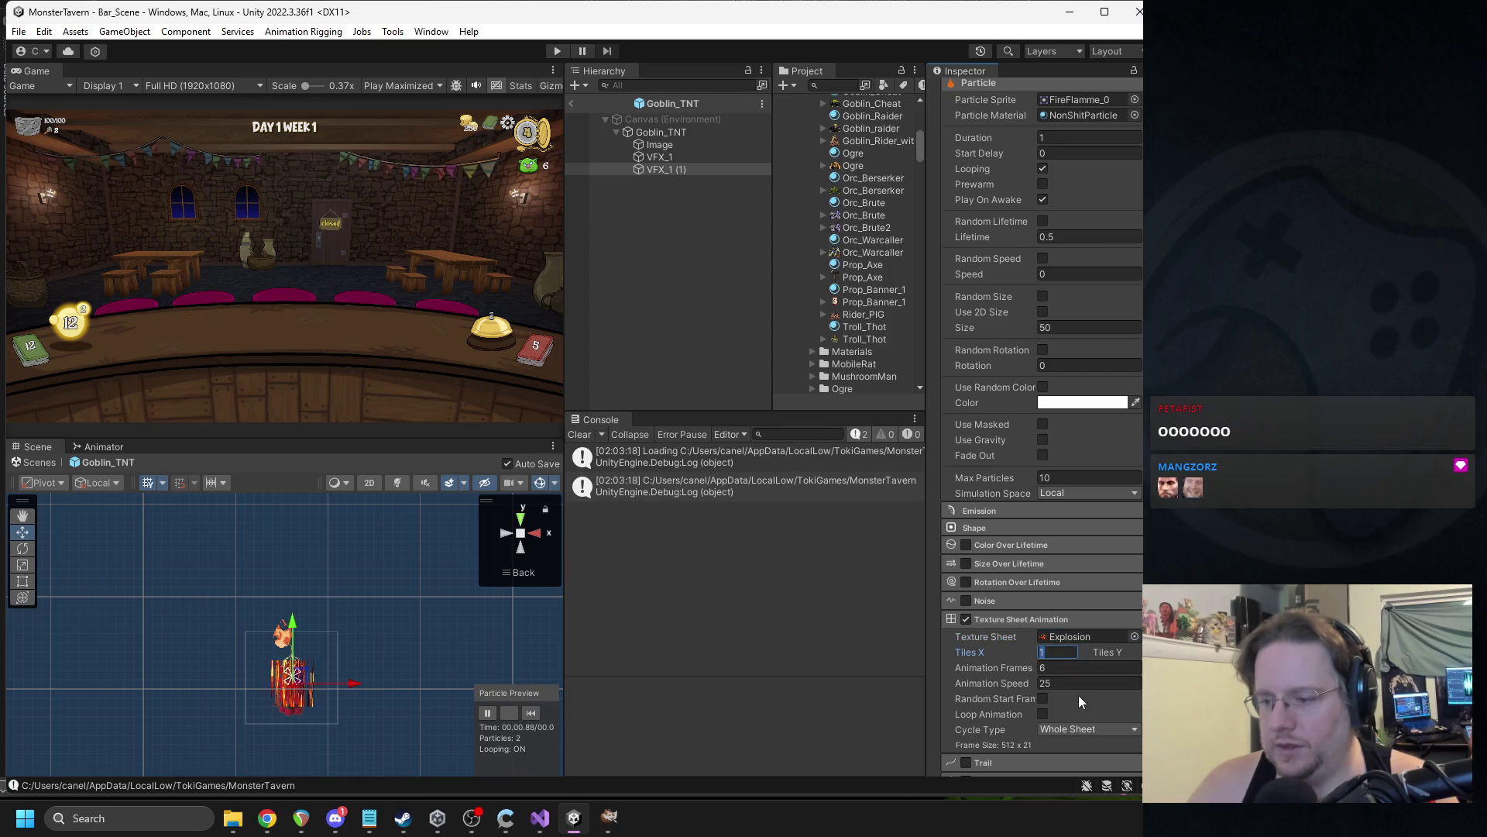
{"action": "left_click", "coordinate": [1085, 729]}
{"action": "left_click", "coordinate": [1090, 689]}
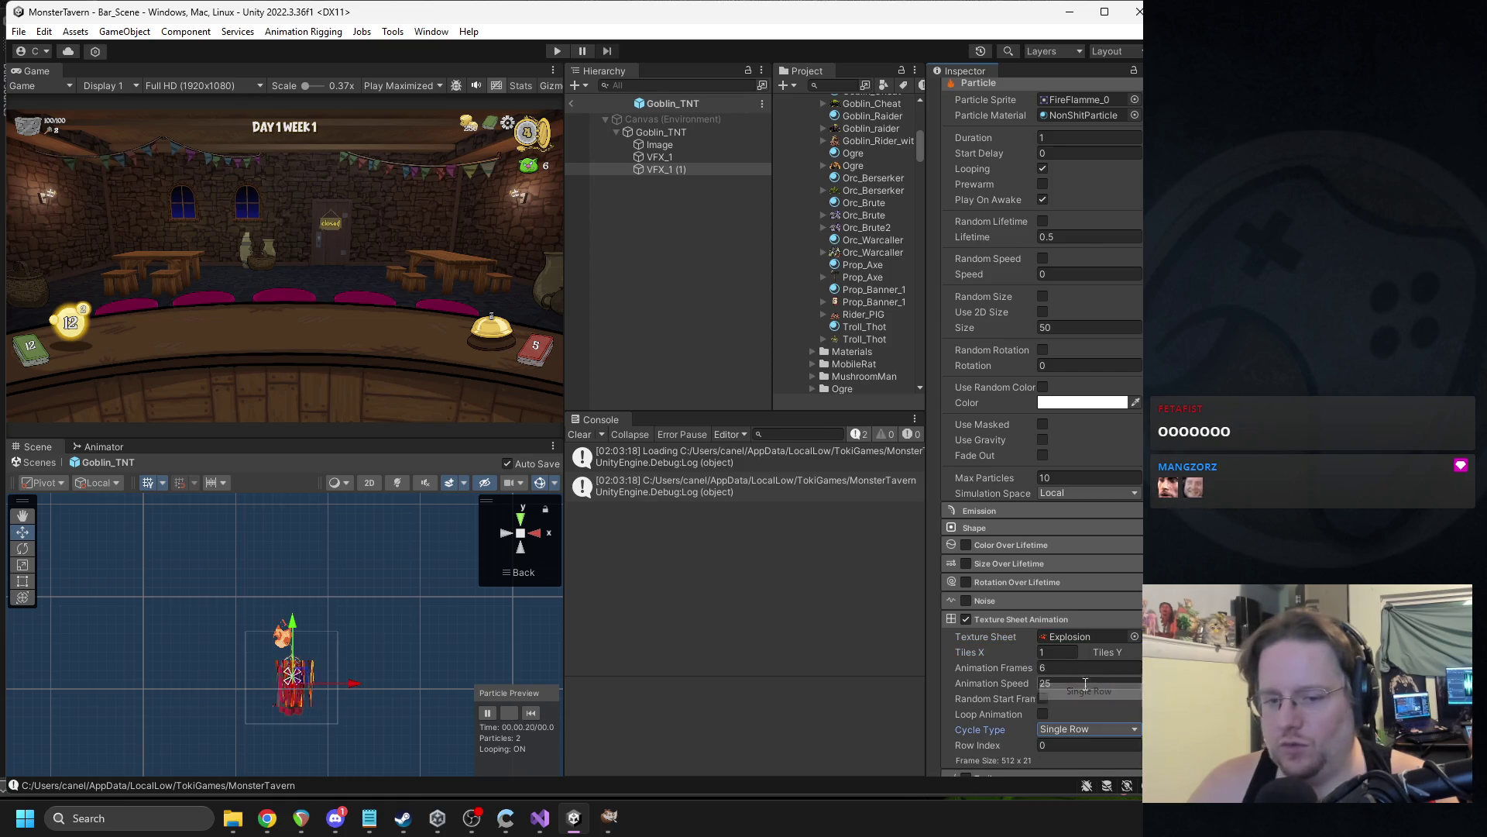
{"action": "scroll", "coordinate": [366, 658], "scroll_direction": "up", "scroll_amount": 3}
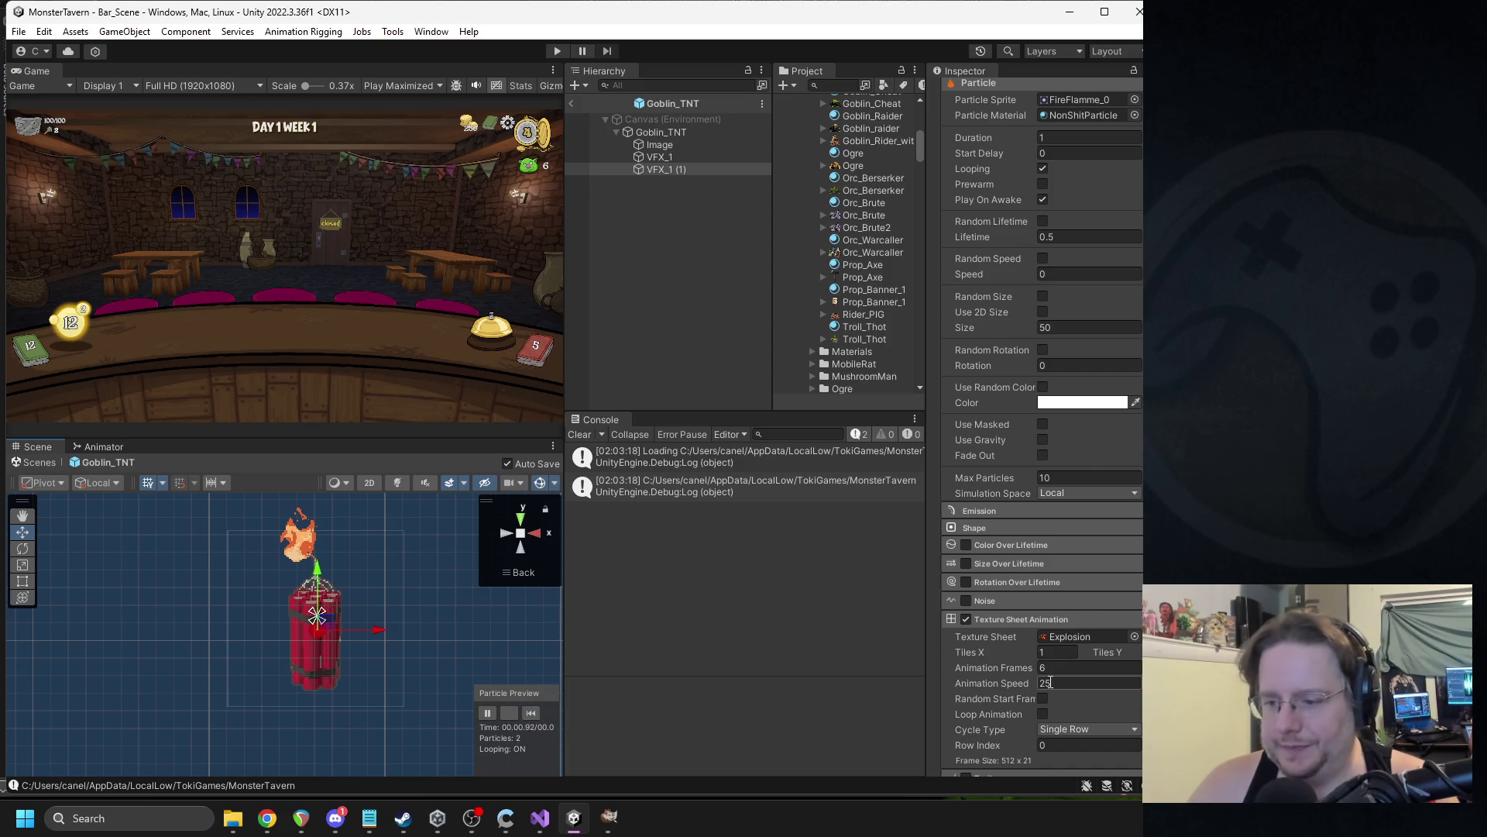
{"action": "left_click", "coordinate": [1065, 733]}
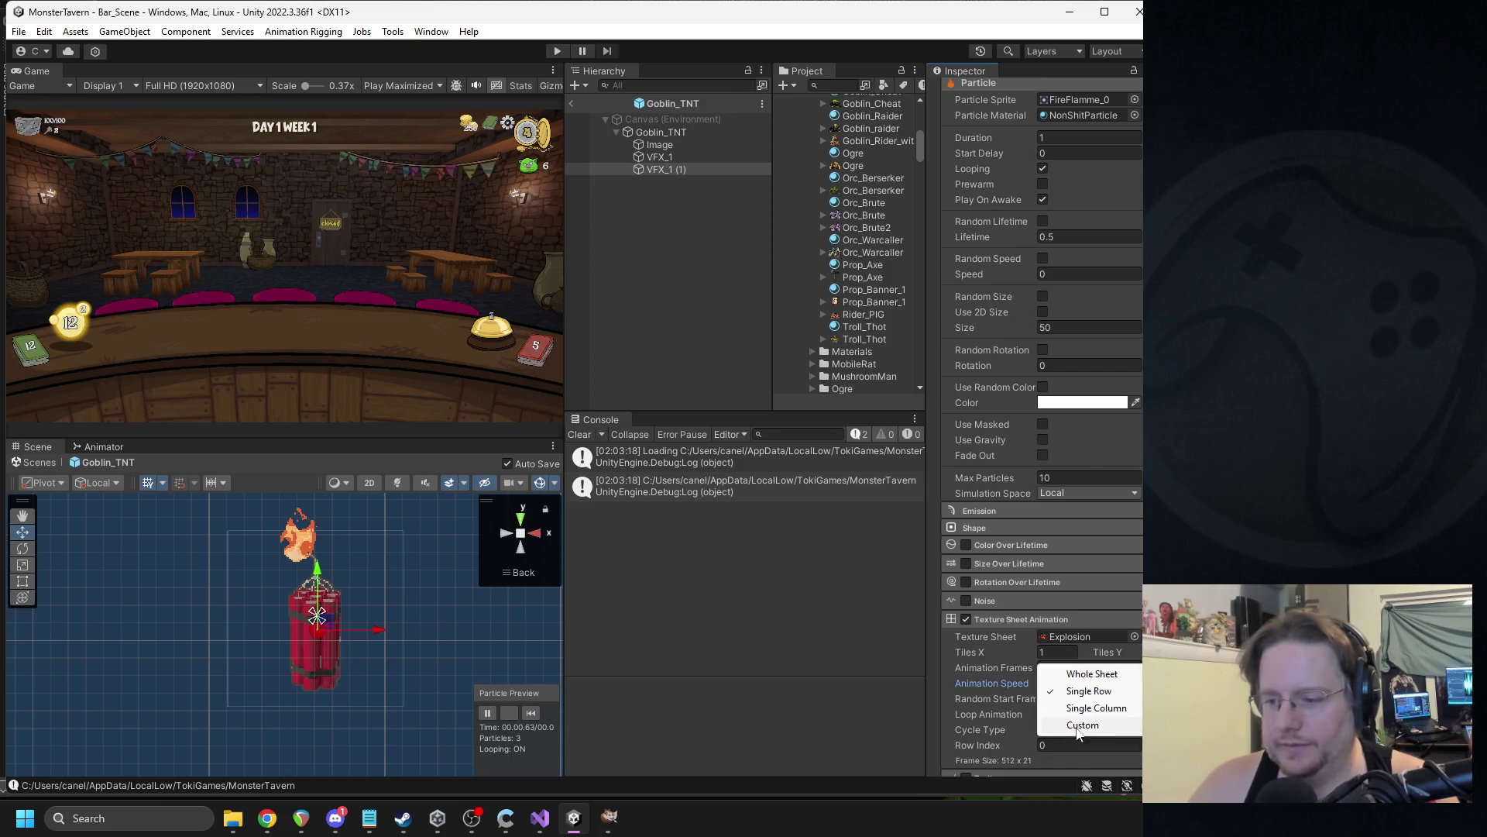
{"action": "left_click", "coordinate": [1079, 708]}
{"action": "left_click", "coordinate": [1077, 729]}
{"action": "left_click", "coordinate": [1100, 693]}
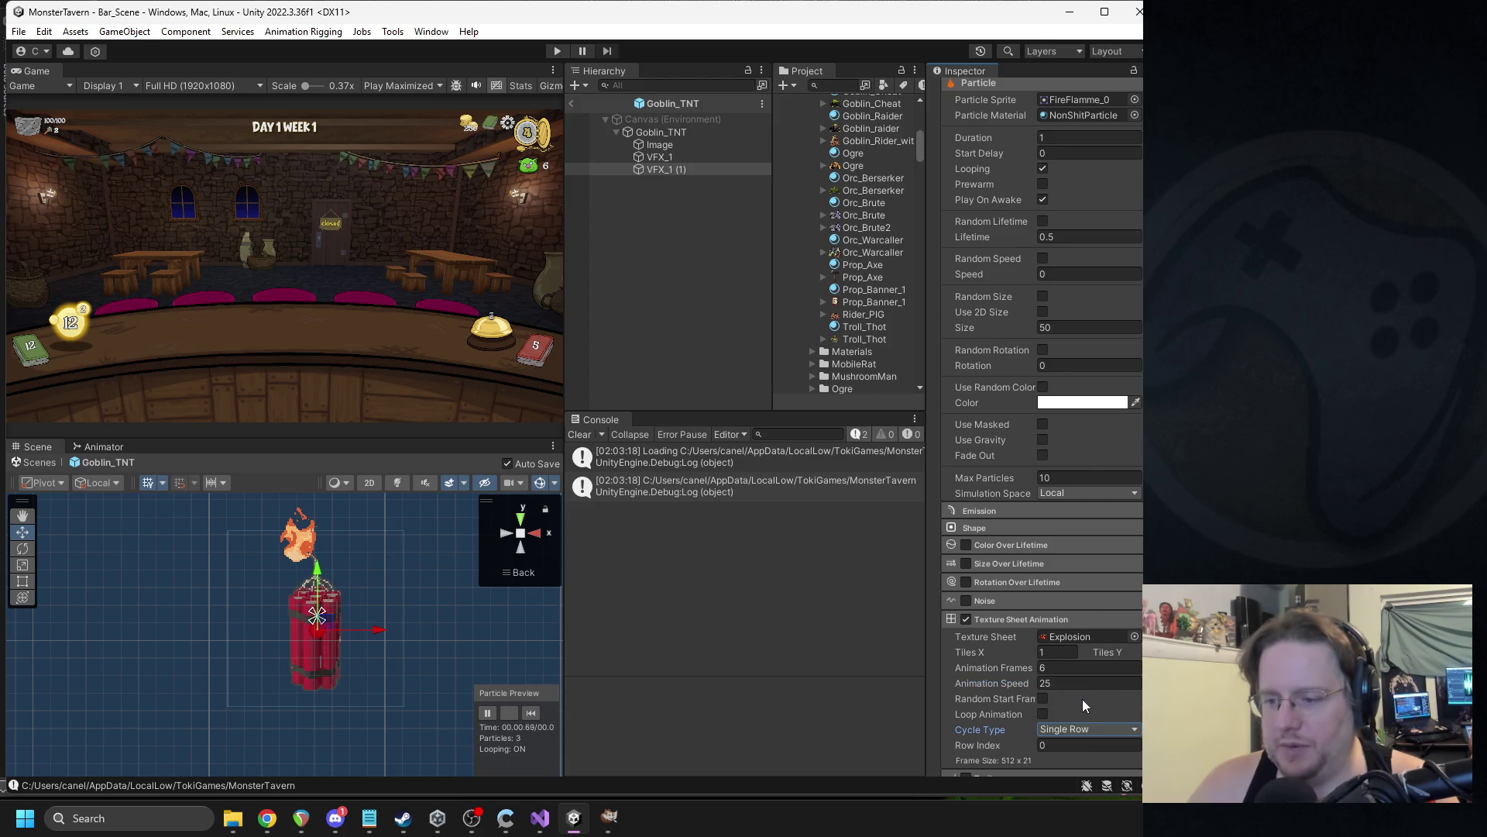
Set Tiles X to 3 and preview Explosion_03_Lite in the texture picker.
{"action": "left_click", "coordinate": [1054, 653]}
{"action": "type", "text": "2"}
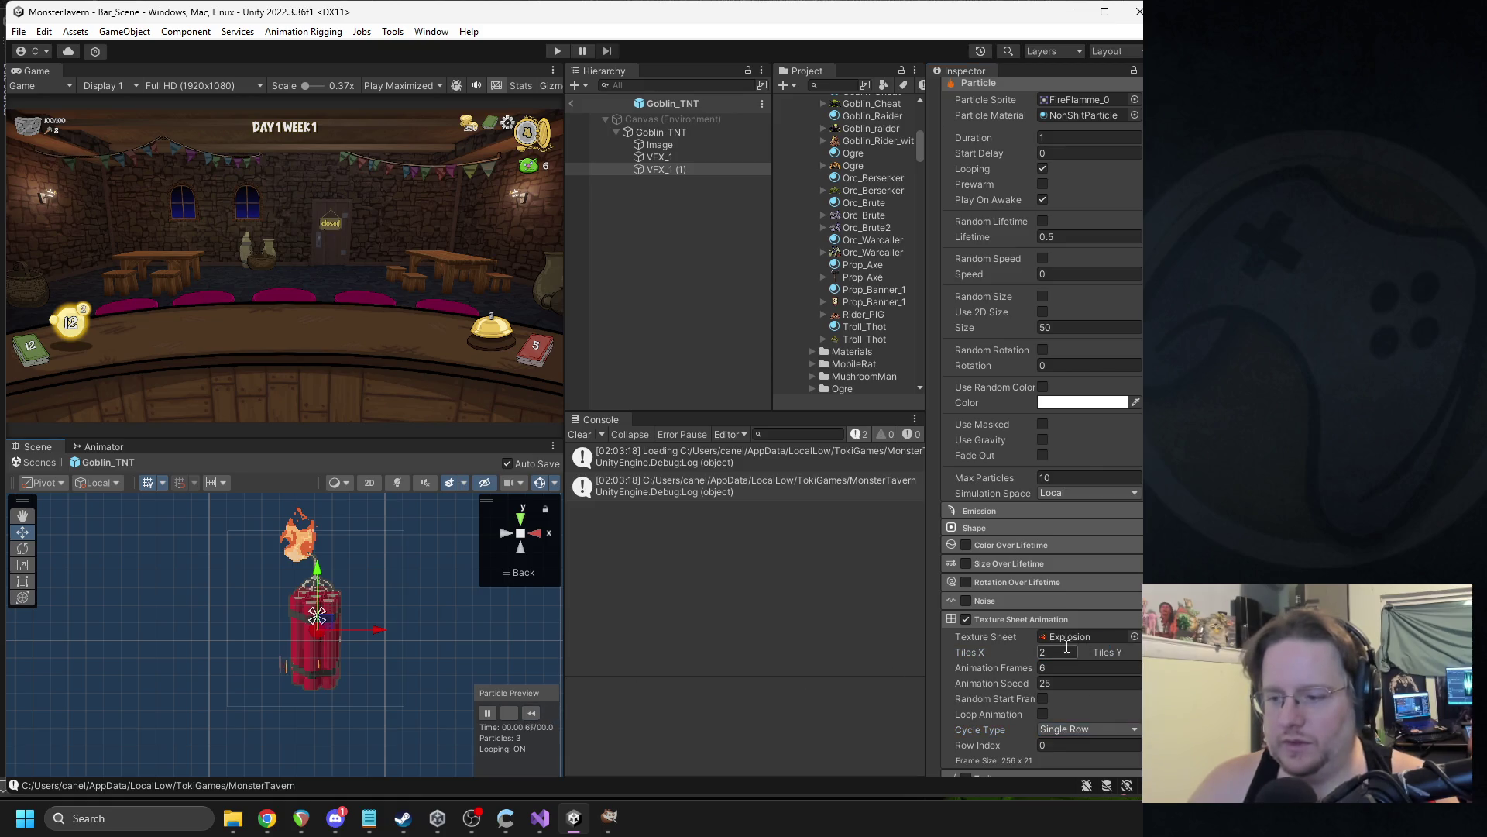
{"action": "type", "text": "3"}
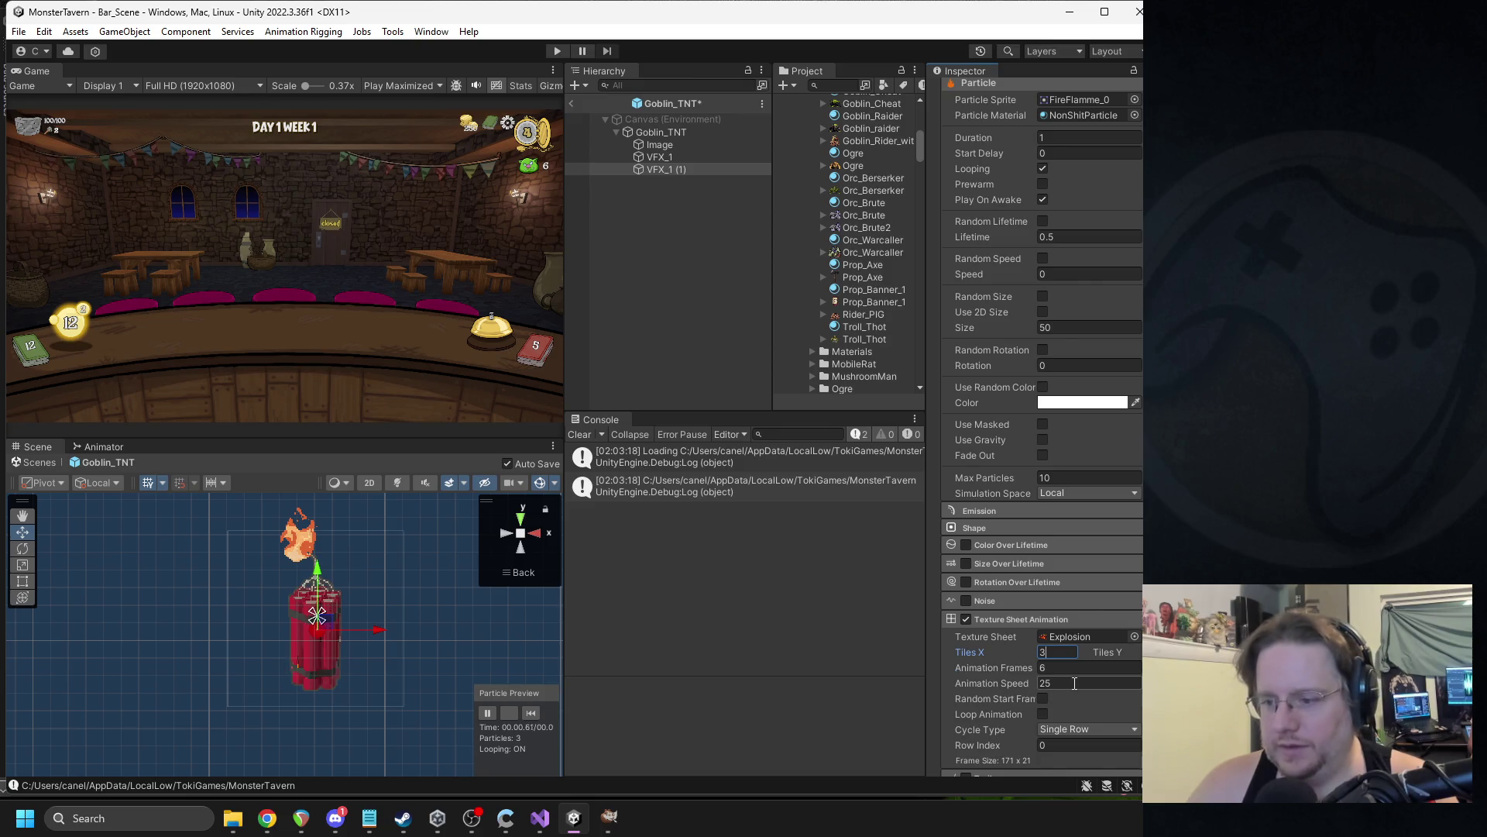
{"action": "left_click", "coordinate": [1135, 636]}
{"action": "left_click", "coordinate": [1139, 573]}
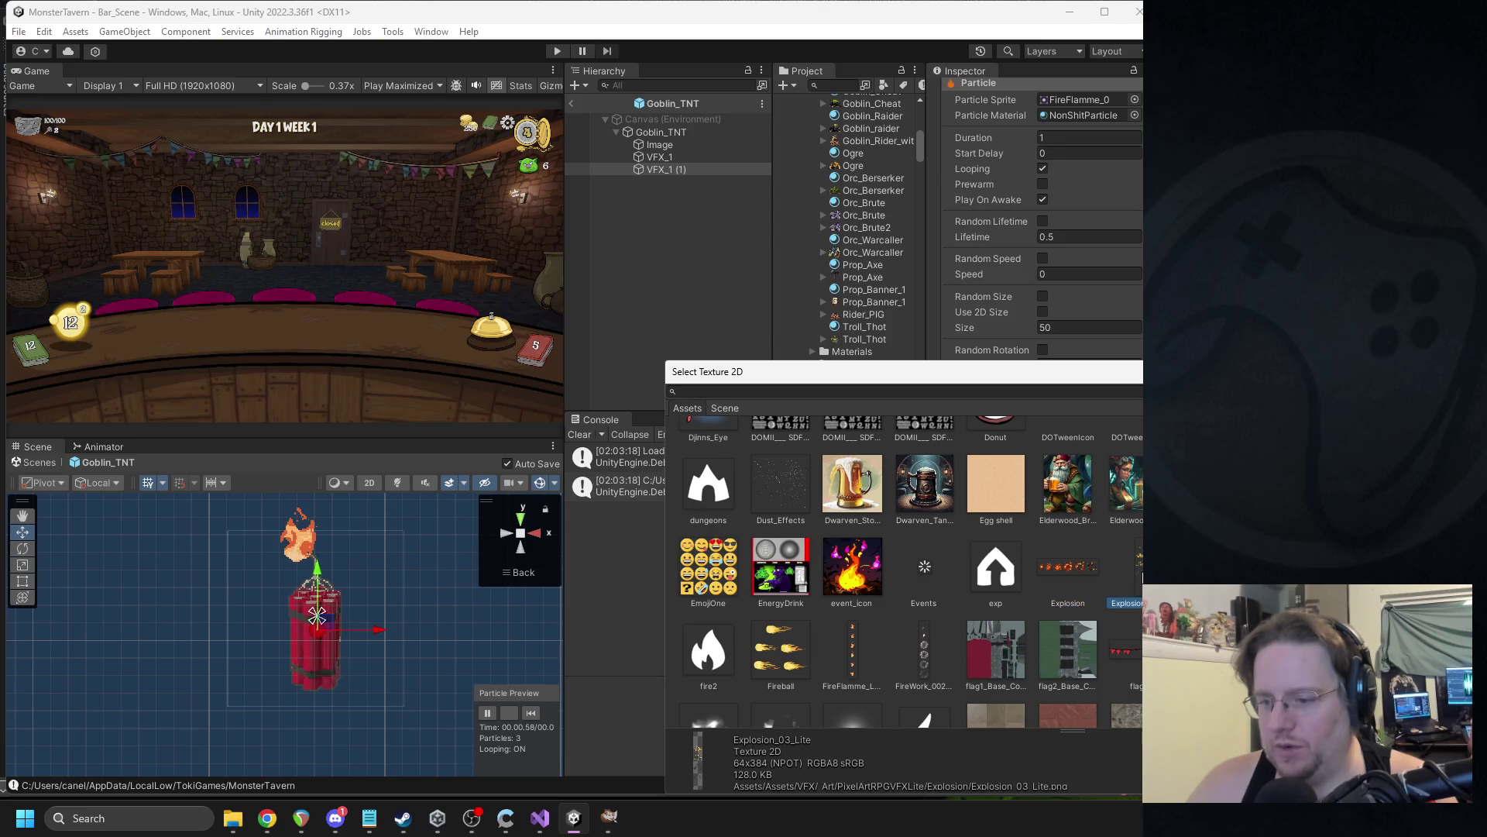
Assign Explosion_03_Lite to the sheet and set Tiles X to 1.
{"action": "double_click", "coordinate": [1140, 573]}
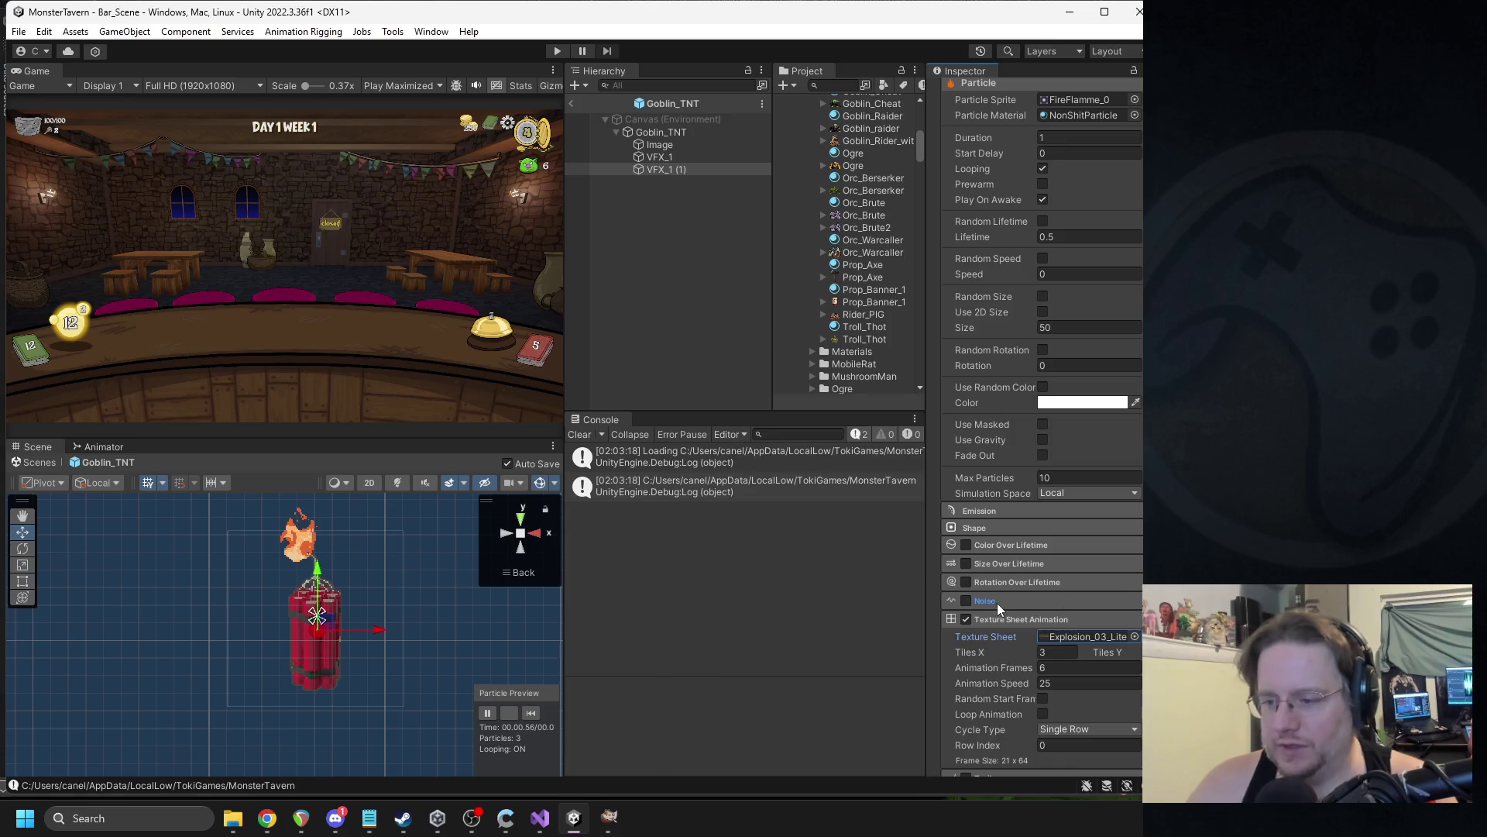
{"action": "left_click", "coordinate": [1056, 653]}
{"action": "type", "text": "1"}
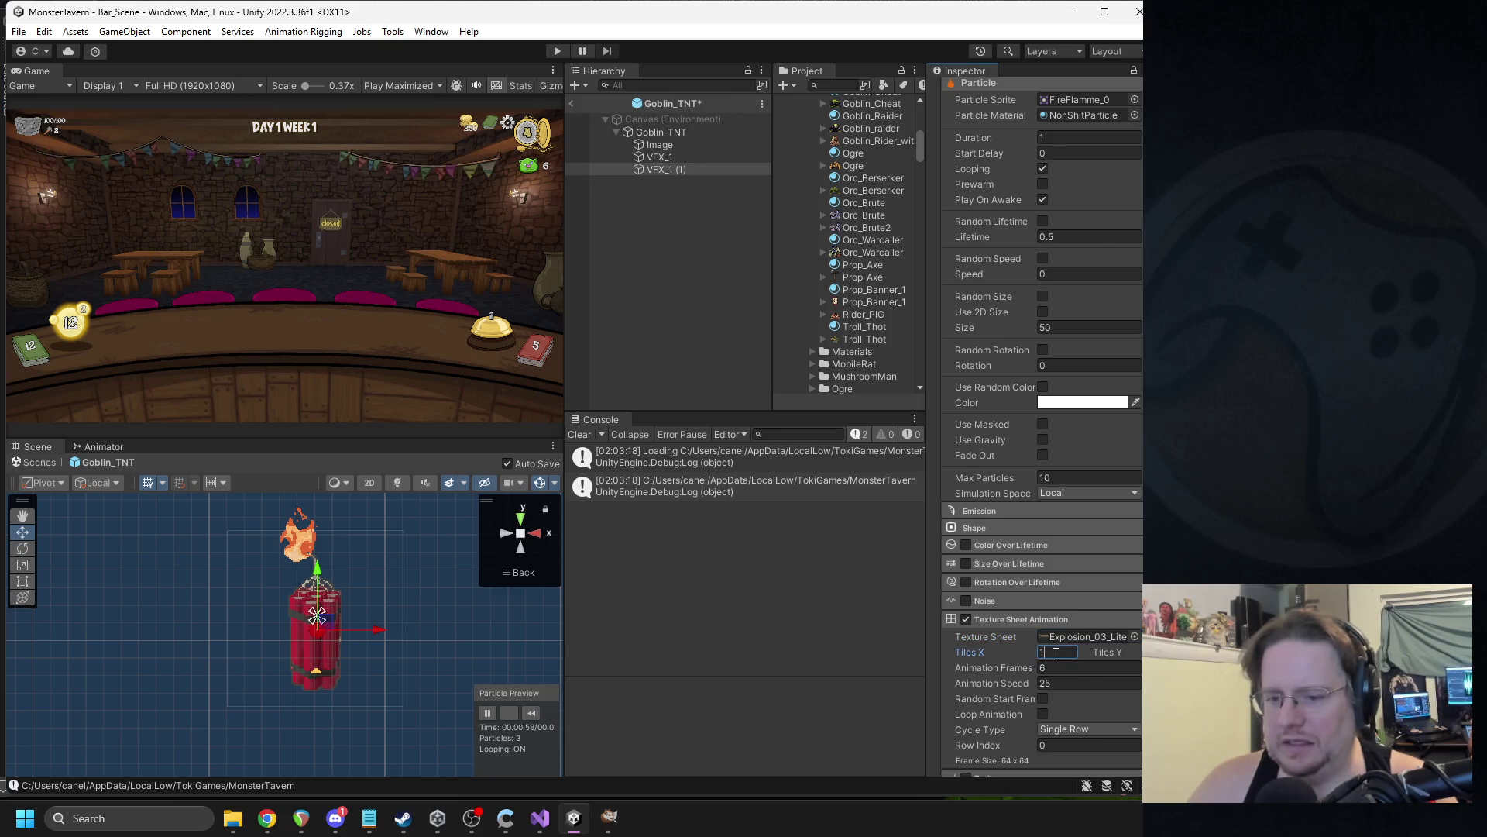
Swap the sheet texture to the cfxr spikes impact texture.
{"action": "left_click", "coordinate": [1134, 636]}
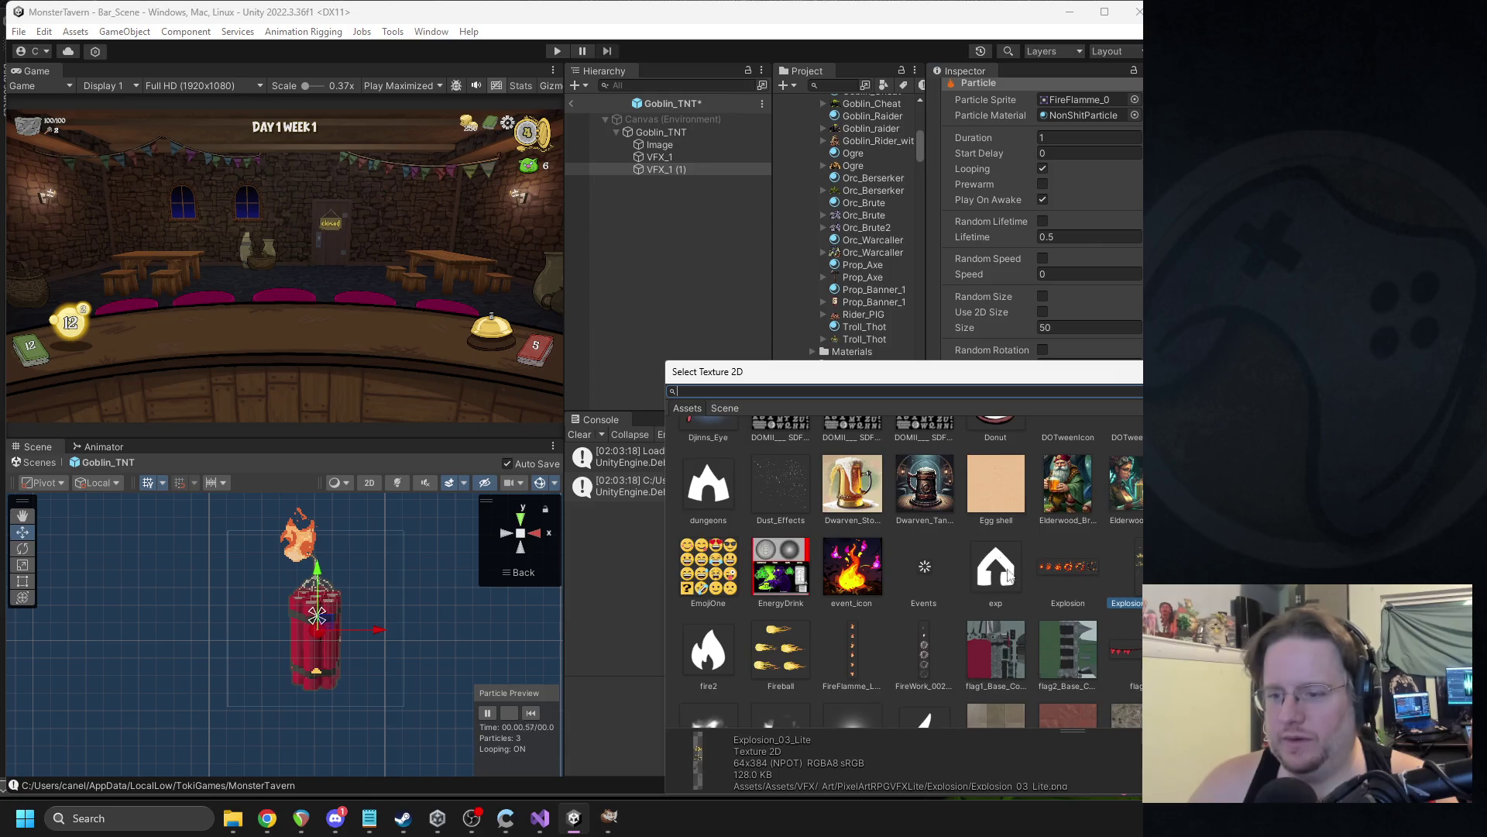
{"action": "scroll", "coordinate": [957, 574], "scroll_direction": "up", "scroll_amount": 3}
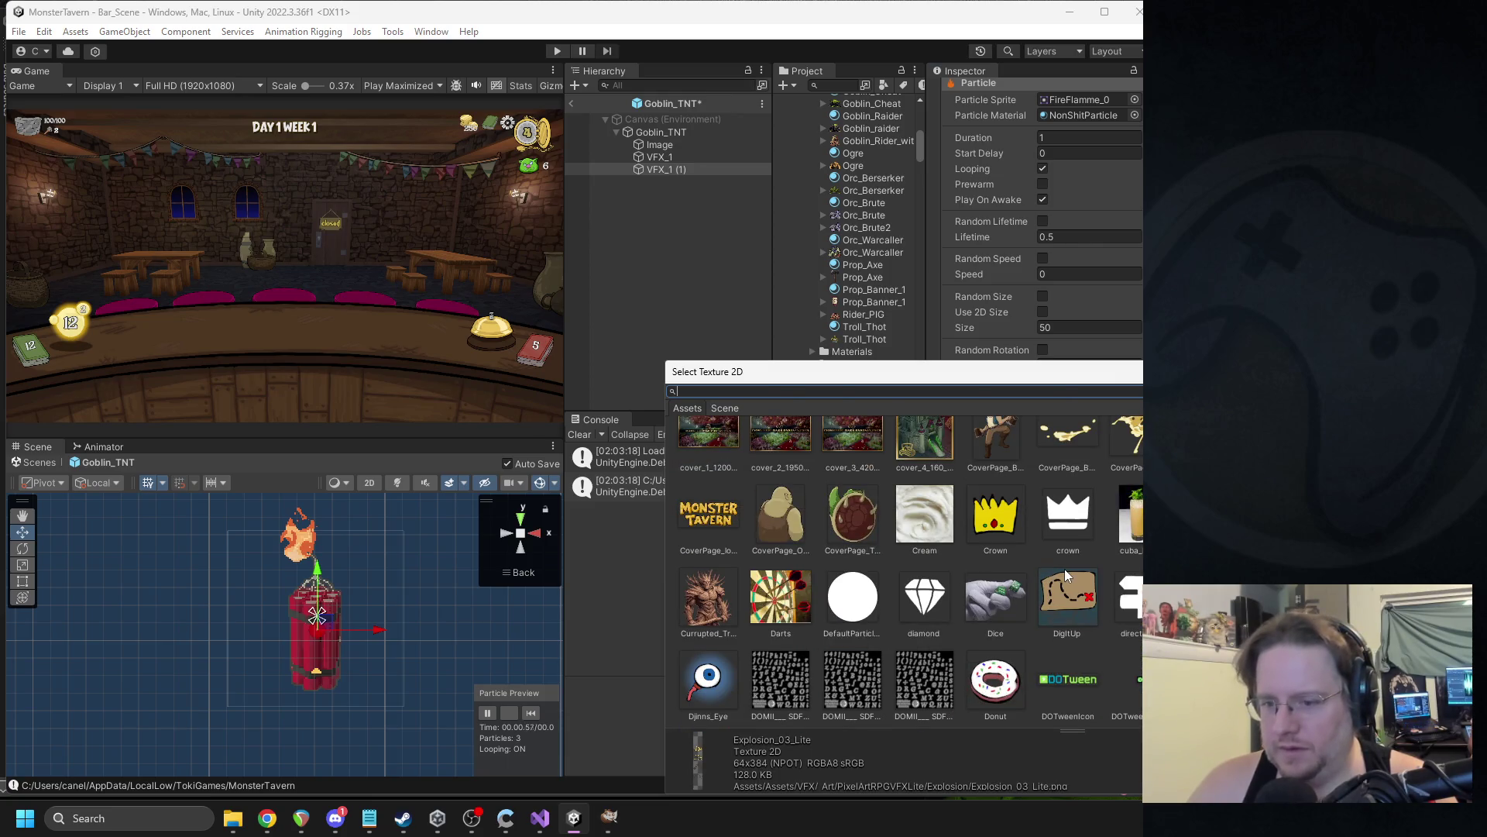
{"action": "scroll", "coordinate": [1073, 575], "scroll_direction": "up", "scroll_amount": 4}
{"action": "scroll", "coordinate": [1066, 575], "scroll_direction": "up", "scroll_amount": 4}
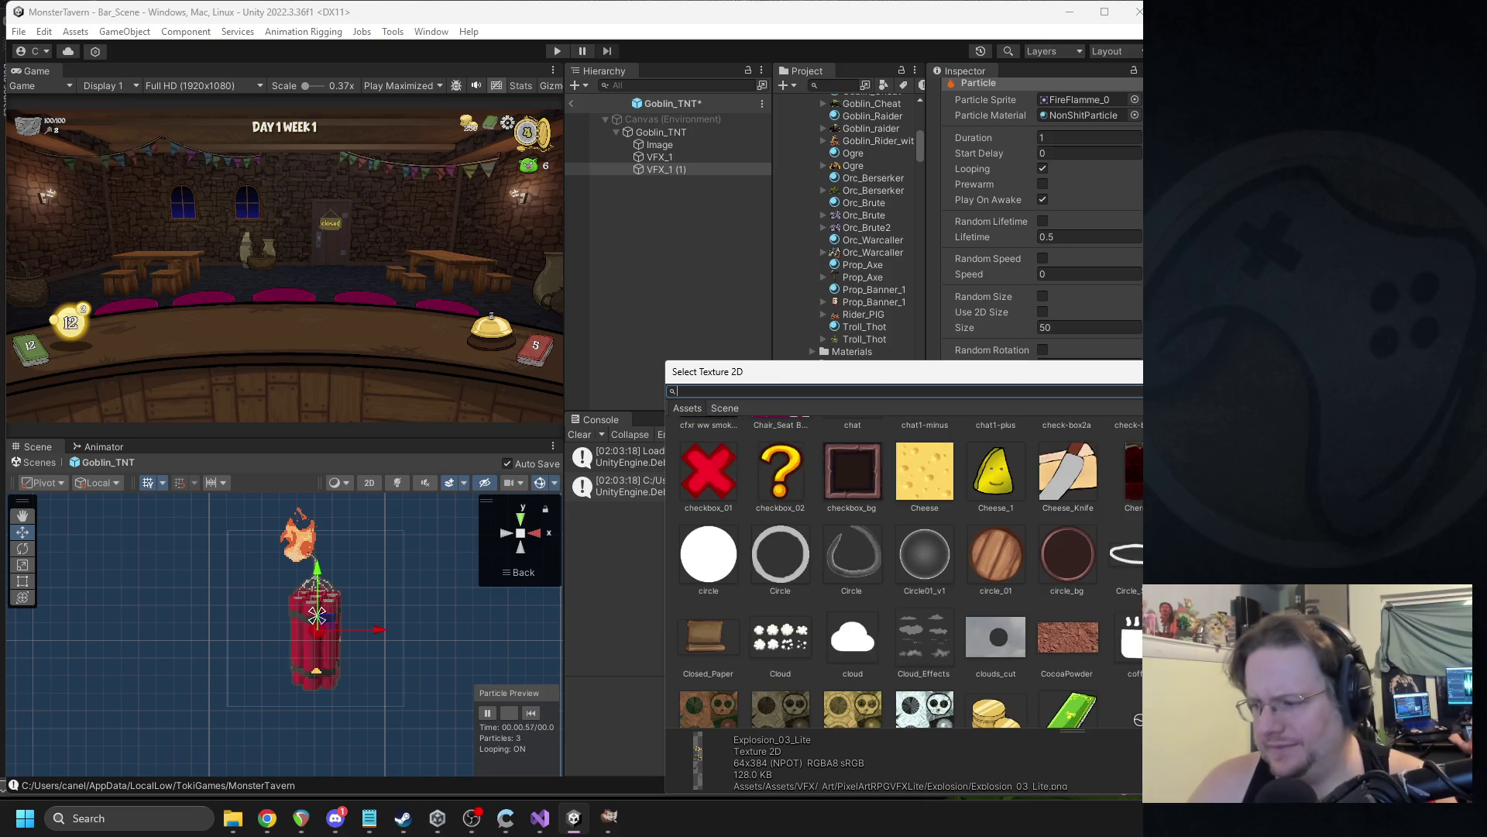
{"action": "scroll", "coordinate": [1081, 553], "scroll_direction": "up", "scroll_amount": 15}
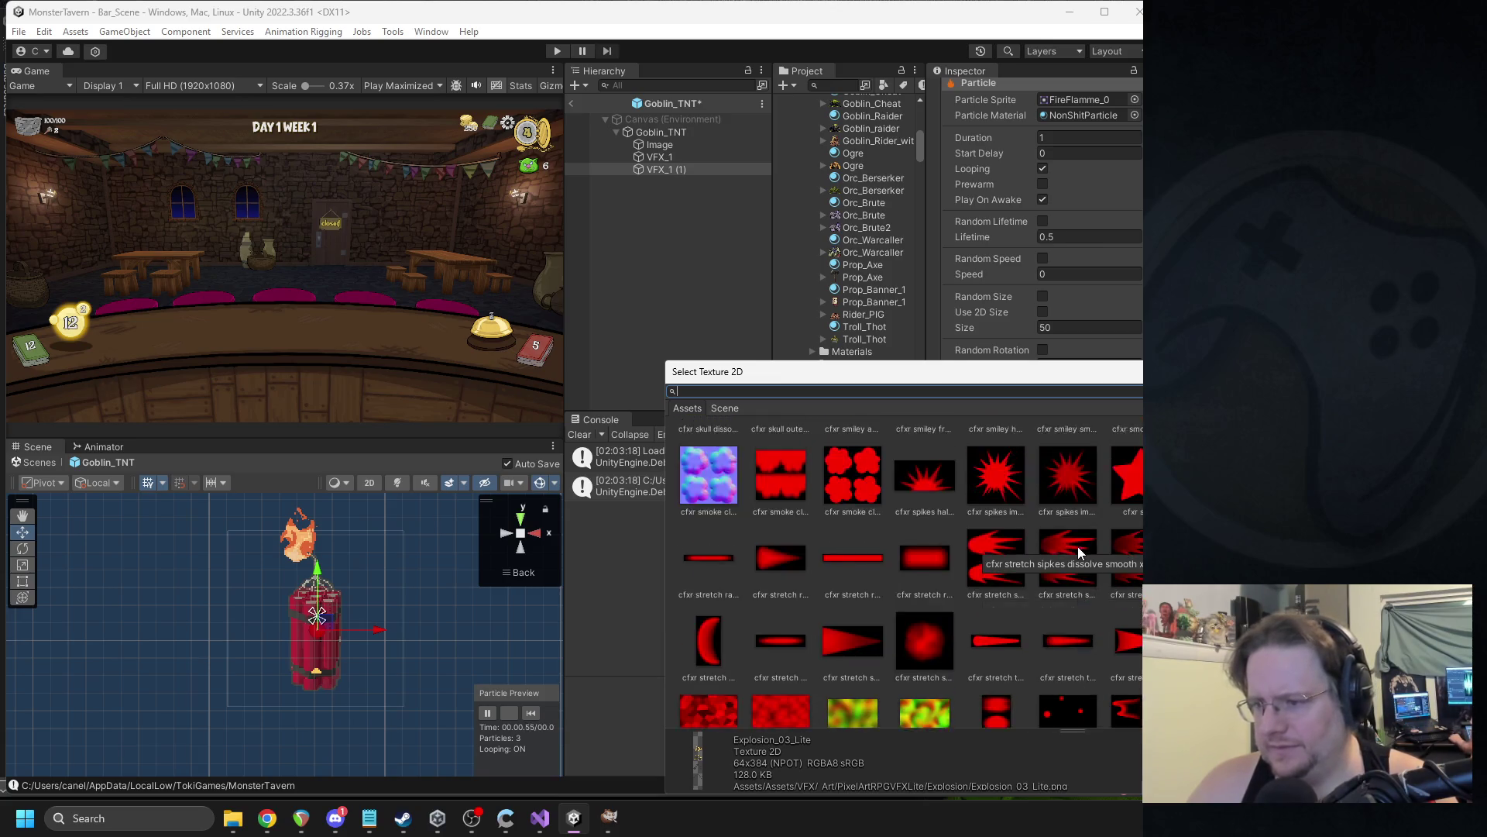
{"action": "double_click", "coordinate": [983, 562]}
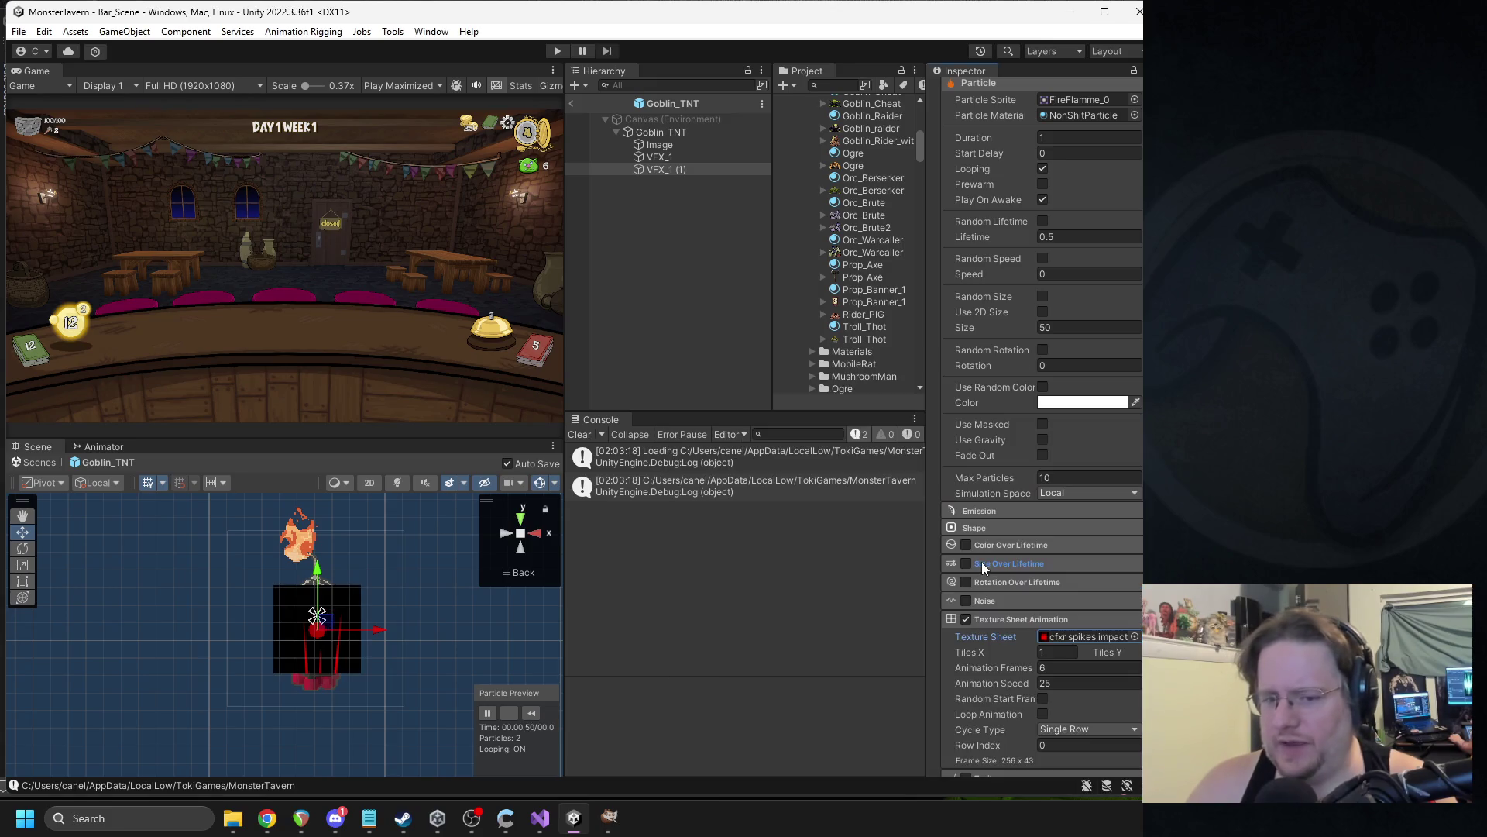
Browse the repositioned Select Texture 2D grid and pick FX_Fire_01_MD as the sheet texture.
{"action": "left_click", "coordinate": [1127, 635]}
{"action": "scroll", "coordinate": [1027, 518], "scroll_direction": "up", "scroll_amount": 5}
{"action": "scroll", "coordinate": [1057, 568], "scroll_direction": "down", "scroll_amount": 3}
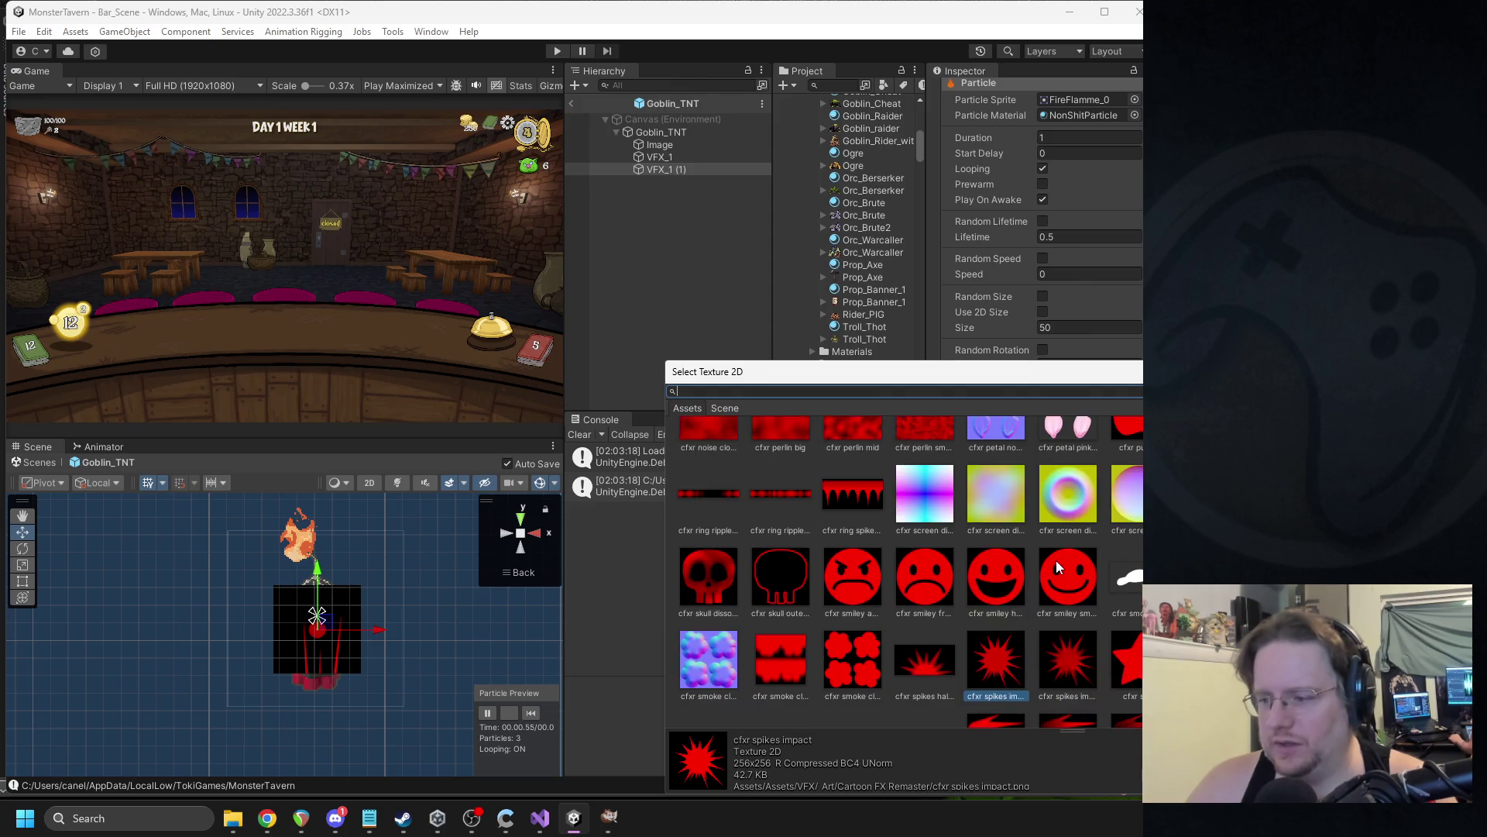
{"action": "scroll", "coordinate": [1084, 558], "scroll_direction": "up", "scroll_amount": 3}
{"action": "scroll", "coordinate": [1107, 562], "scroll_direction": "down", "scroll_amount": 3}
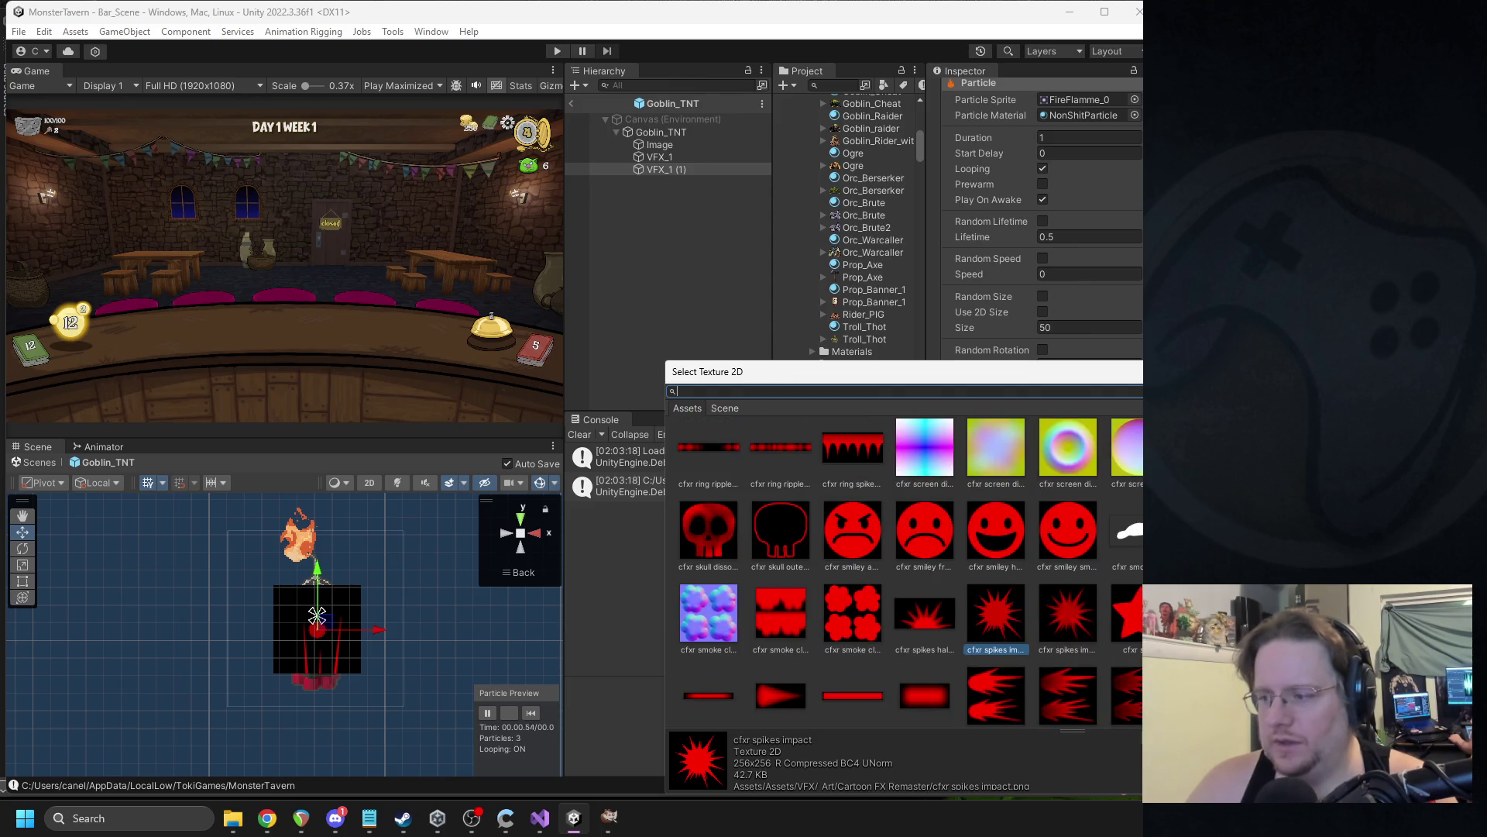
{"action": "scroll", "coordinate": [906, 574], "scroll_direction": "up", "scroll_amount": 10}
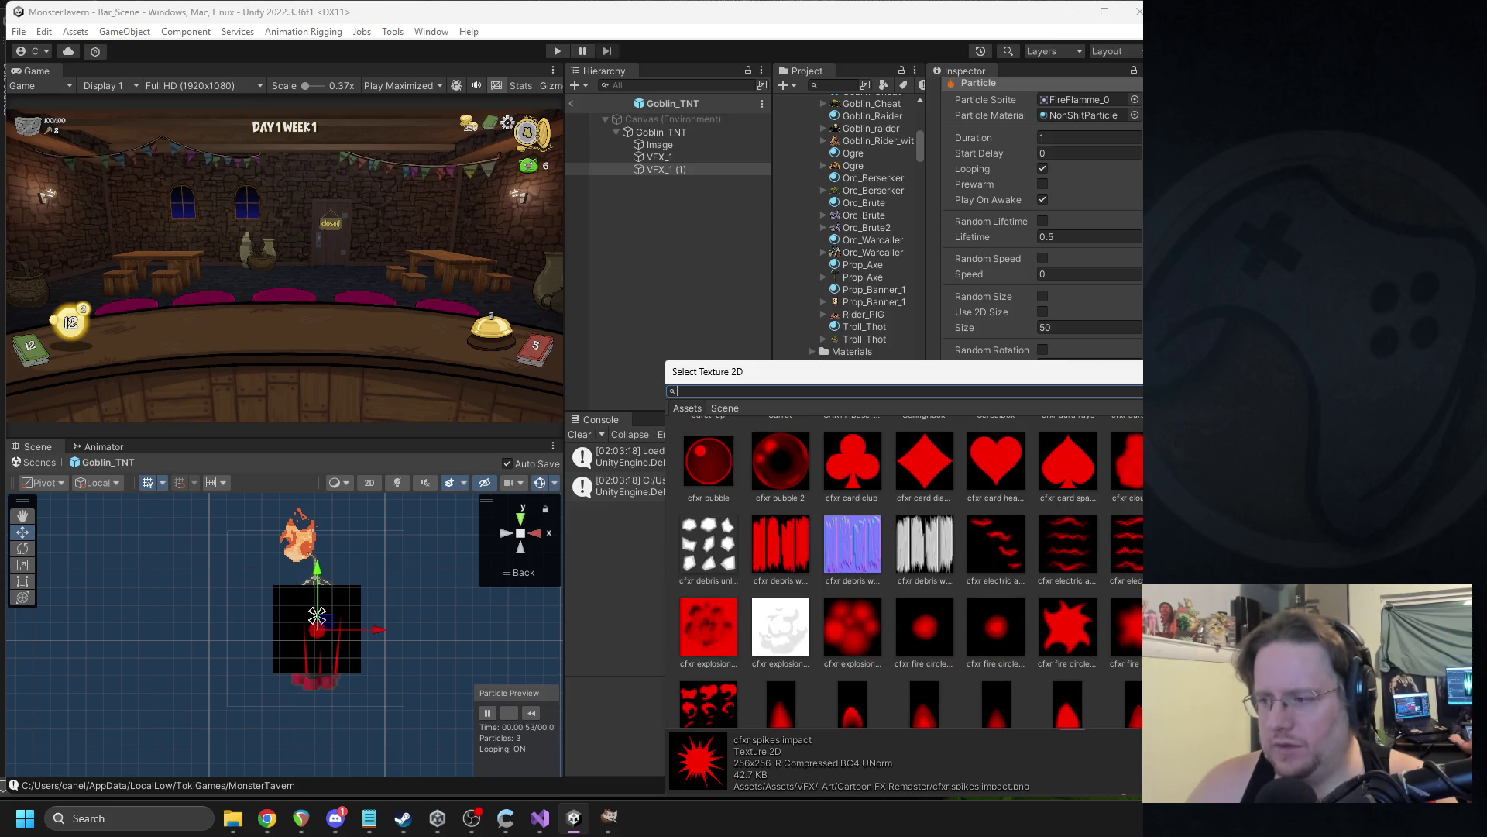
{"action": "scroll", "coordinate": [906, 573], "scroll_direction": "up", "scroll_amount": 10}
{"action": "scroll", "coordinate": [906, 573], "scroll_direction": "up", "scroll_amount": 10}
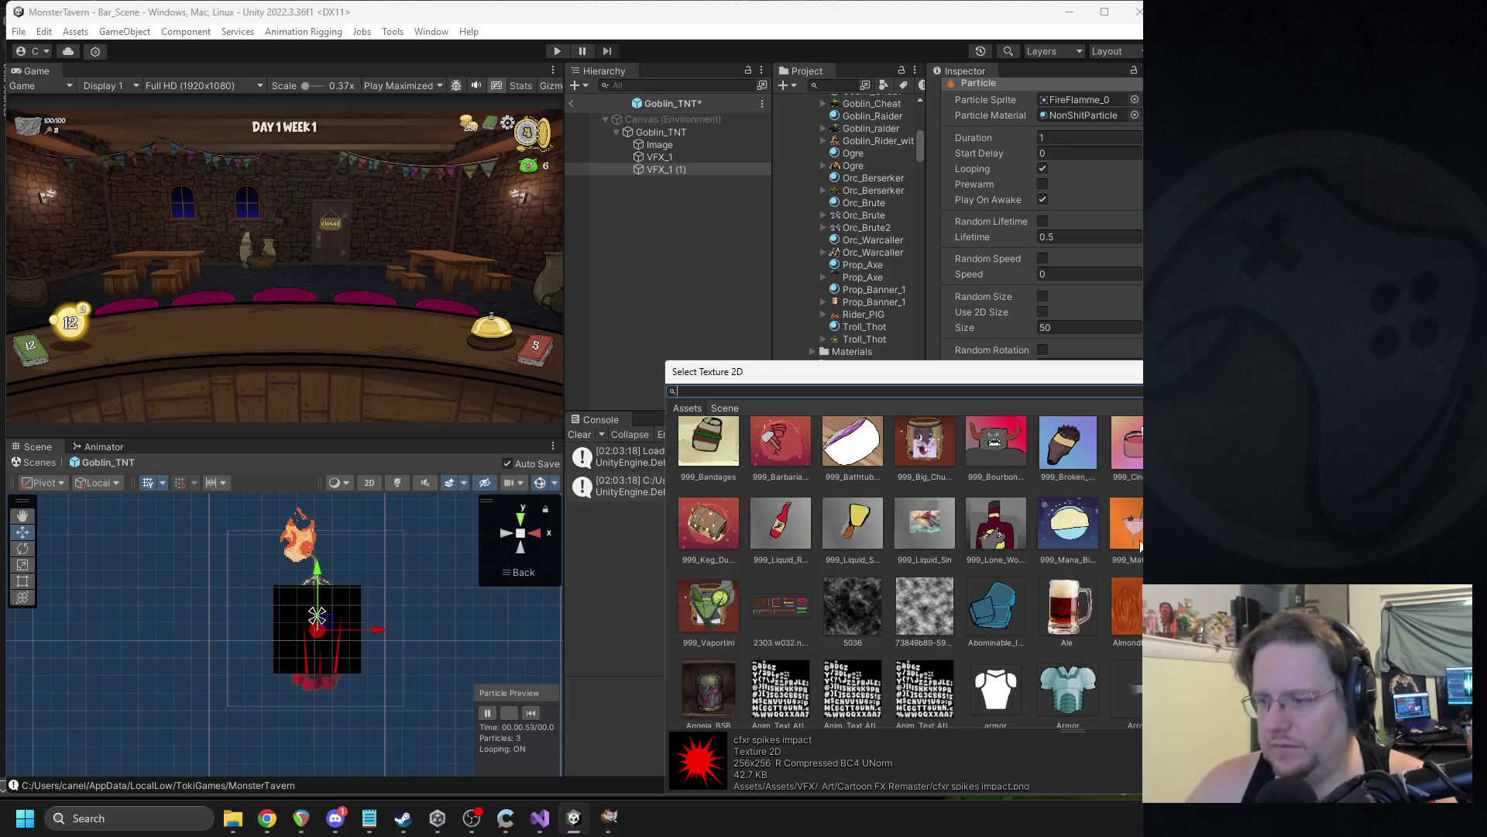
{"action": "scroll", "coordinate": [1140, 547], "scroll_direction": "up", "scroll_amount": 3}
{"action": "scroll", "coordinate": [906, 573], "scroll_direction": "down", "scroll_amount": 3}
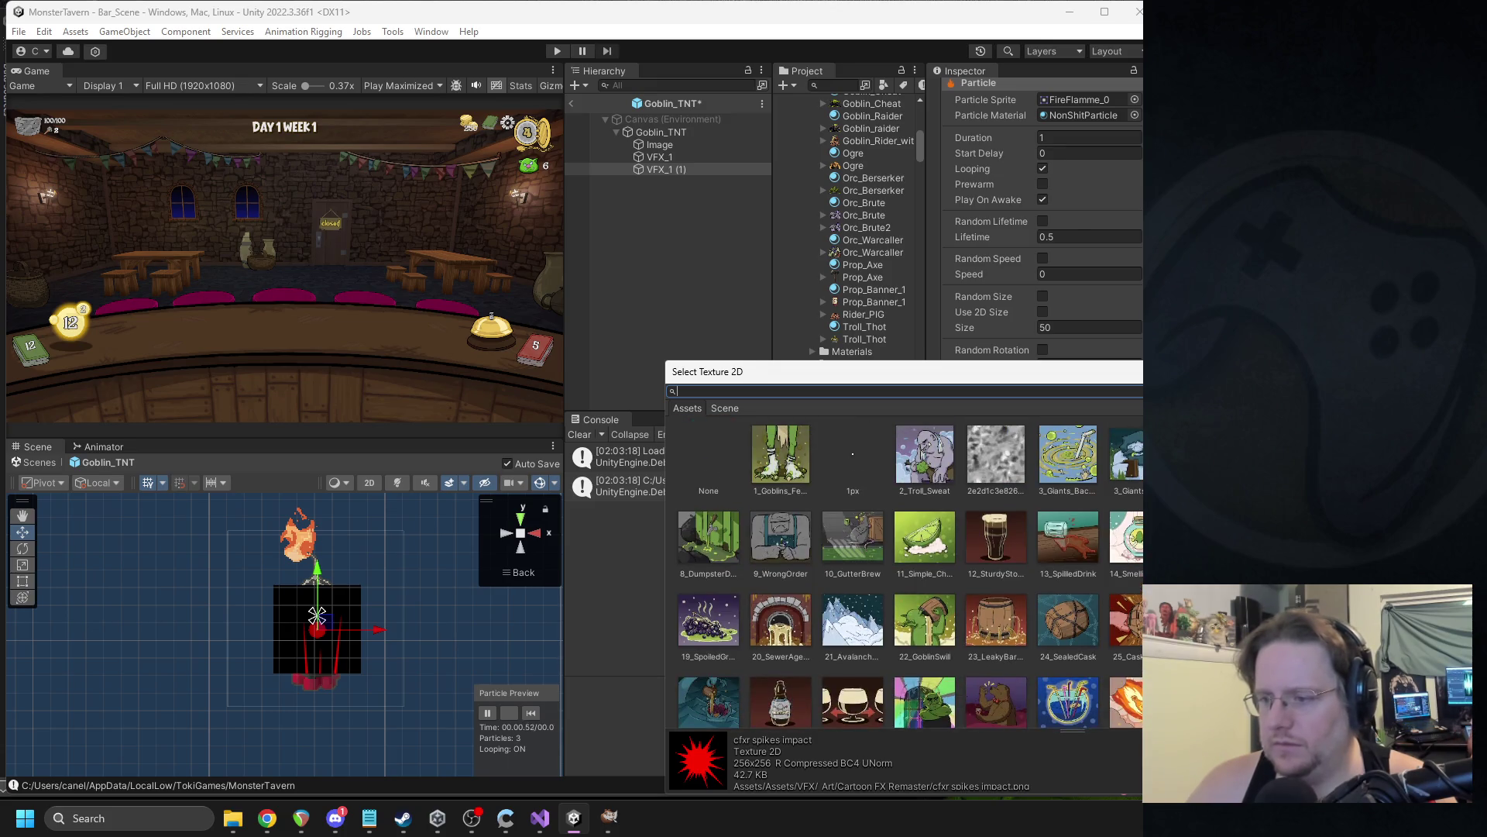
{"action": "scroll", "coordinate": [906, 573], "scroll_direction": "down", "scroll_amount": 5}
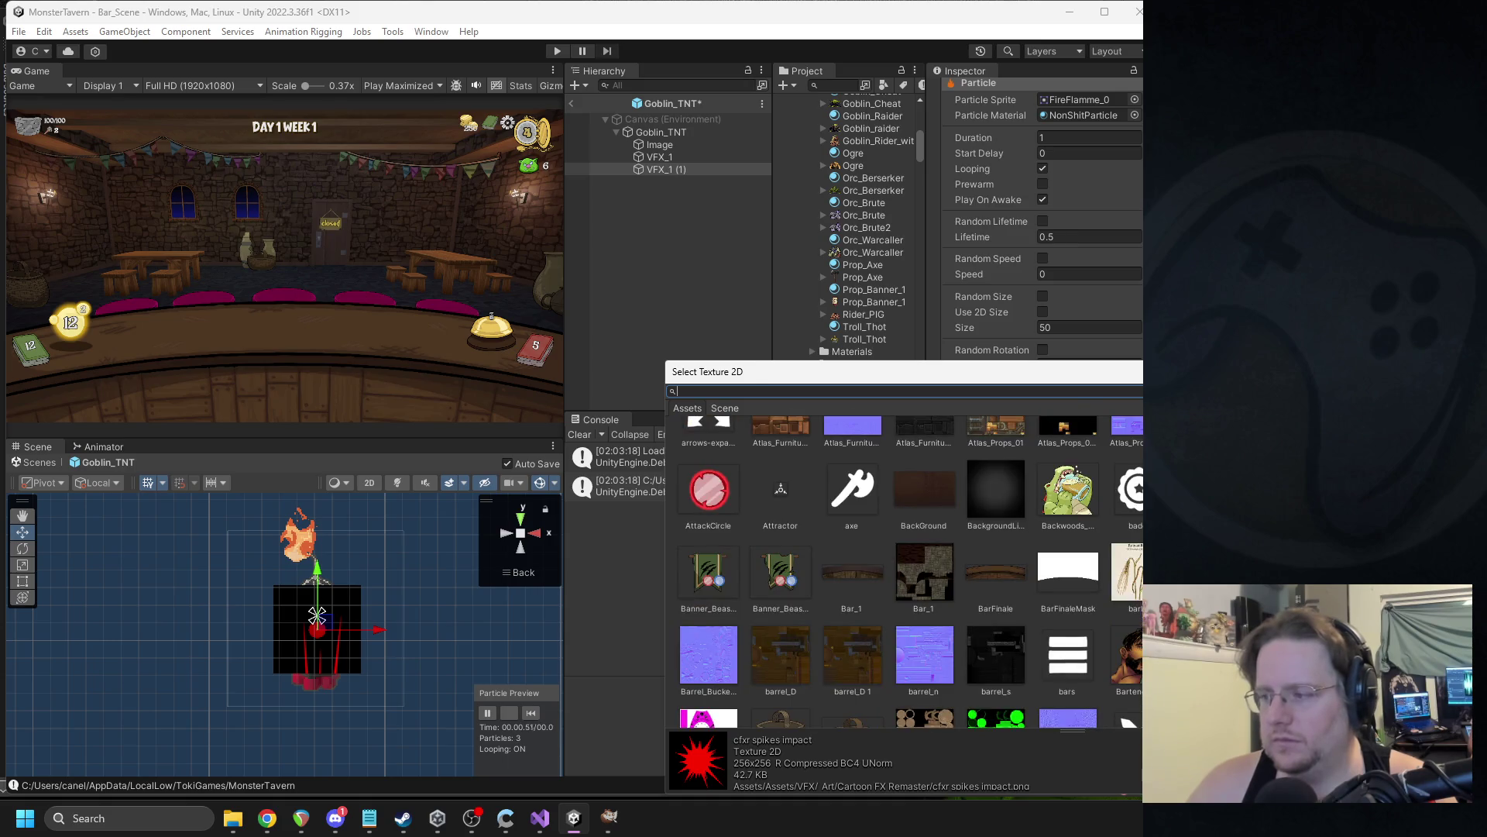
{"action": "scroll", "coordinate": [906, 574], "scroll_direction": "down", "scroll_amount": 15}
{"action": "scroll", "coordinate": [907, 573], "scroll_direction": "down", "scroll_amount": 20}
{"action": "scroll", "coordinate": [907, 573], "scroll_direction": "up", "scroll_amount": 10}
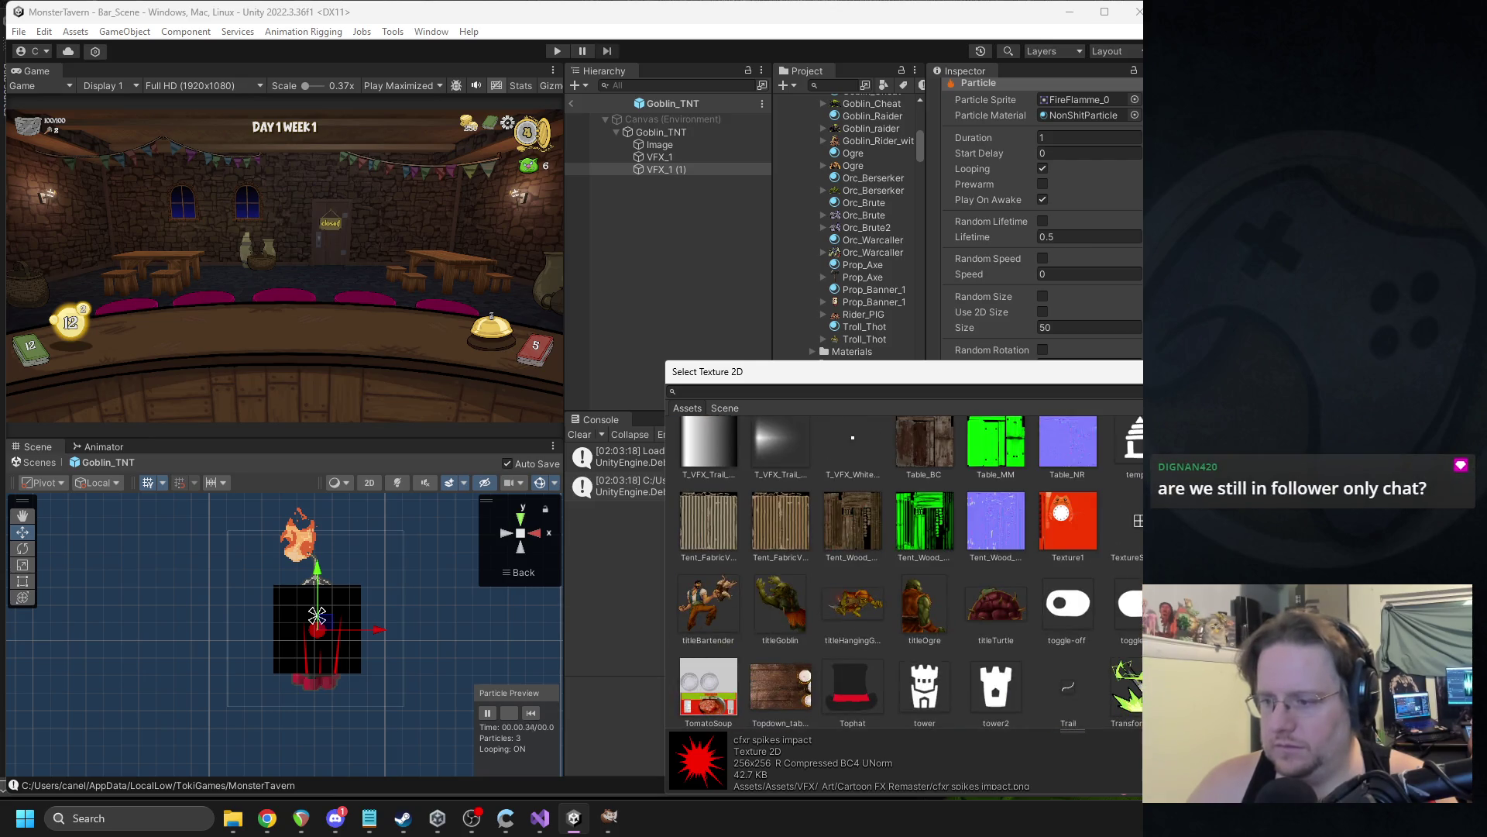
{"action": "mouse_move", "coordinate": [1293, 379]}
{"action": "left_mouse_down"}
{"action": "mouse_move", "coordinate": [899, 290]}
{"action": "mouse_move", "coordinate": [885, 301]}
{"action": "left_mouse_up"}
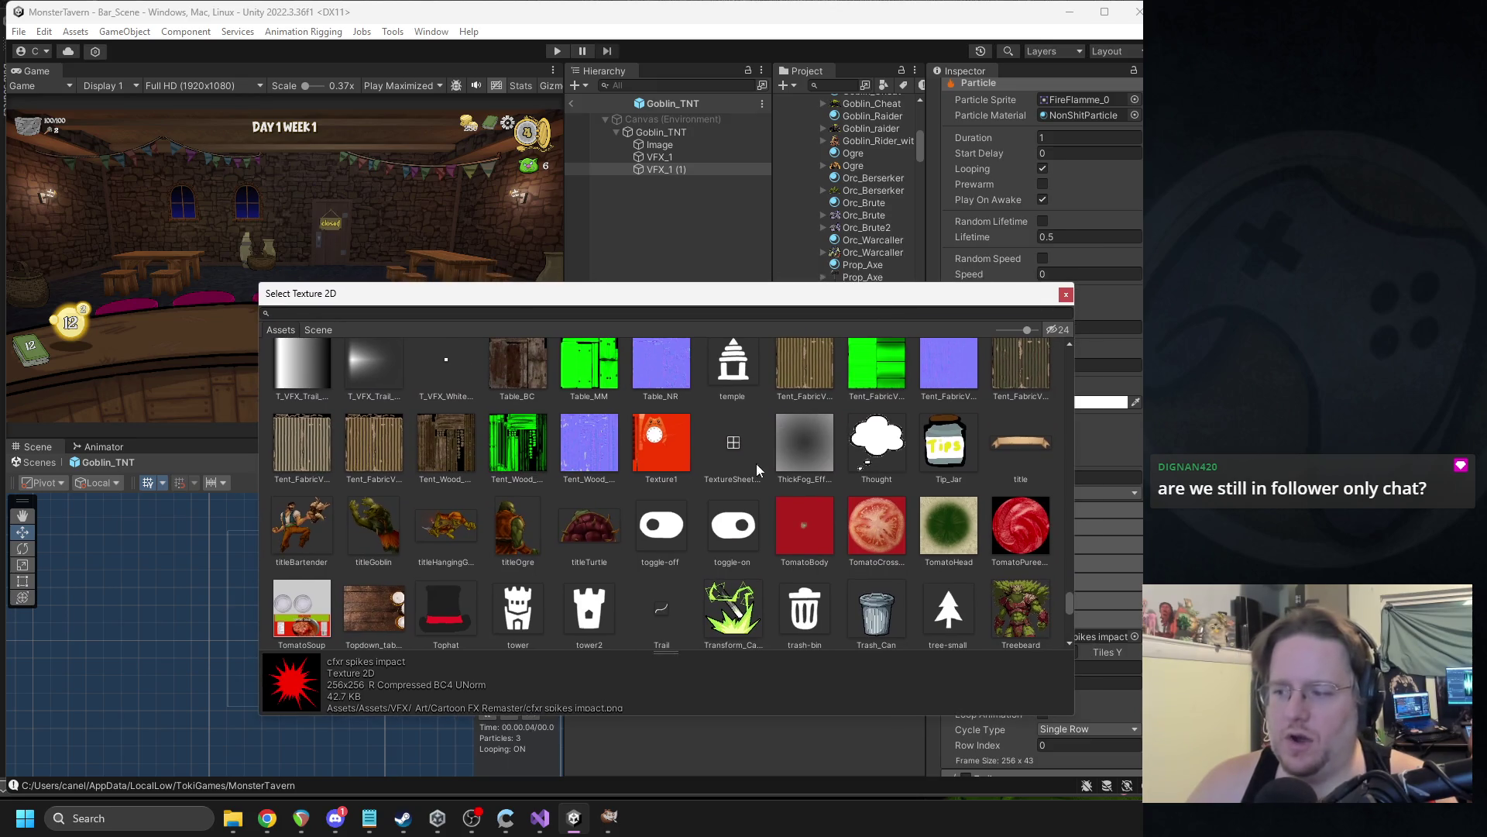
{"action": "scroll", "coordinate": [744, 481], "scroll_direction": "up", "scroll_amount": 3}
{"action": "scroll", "coordinate": [745, 514], "scroll_direction": "up", "scroll_amount": 3}
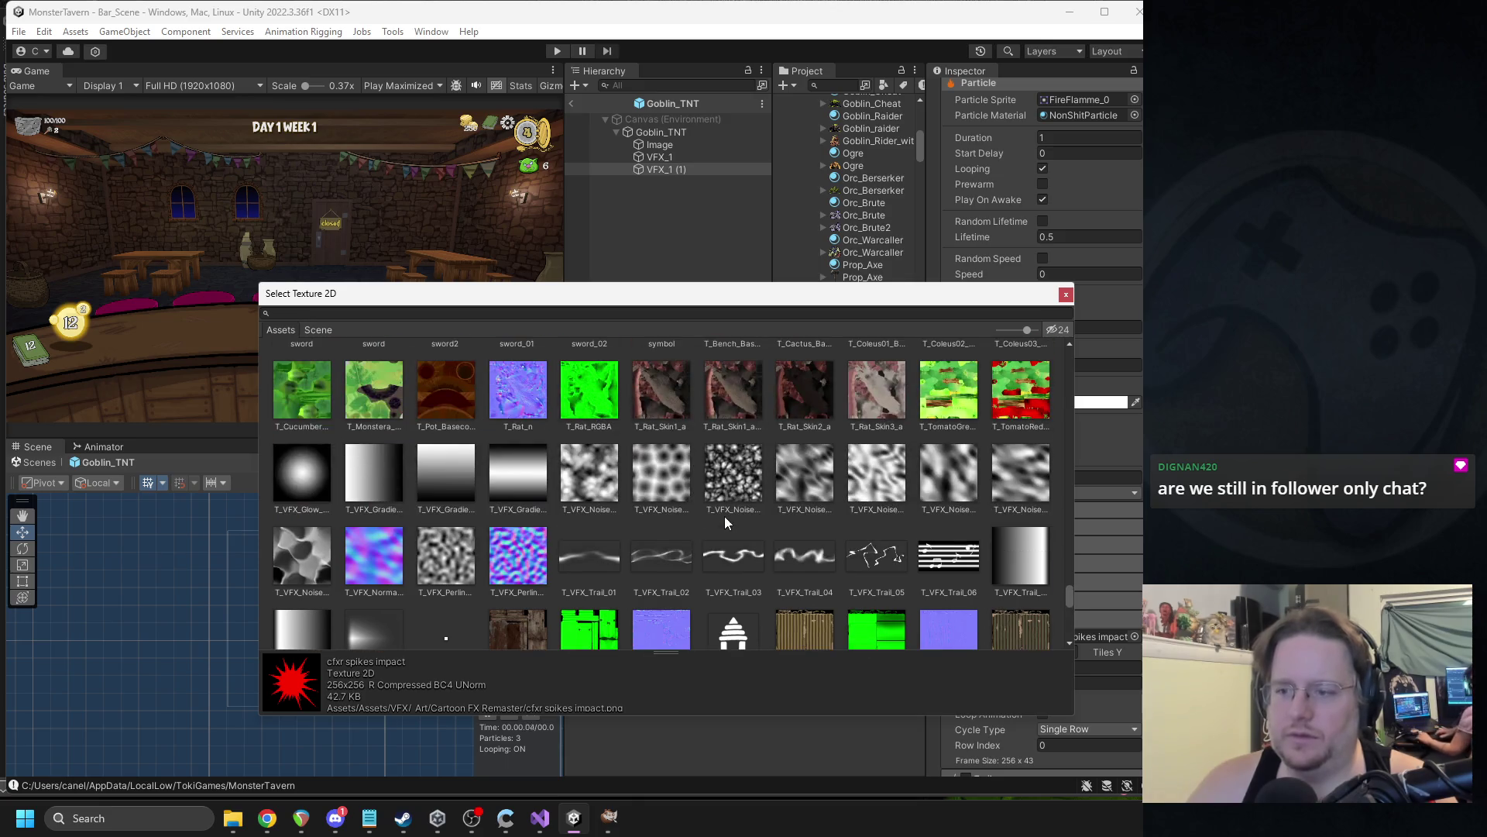
{"action": "scroll", "coordinate": [724, 518], "scroll_direction": "up", "scroll_amount": 10}
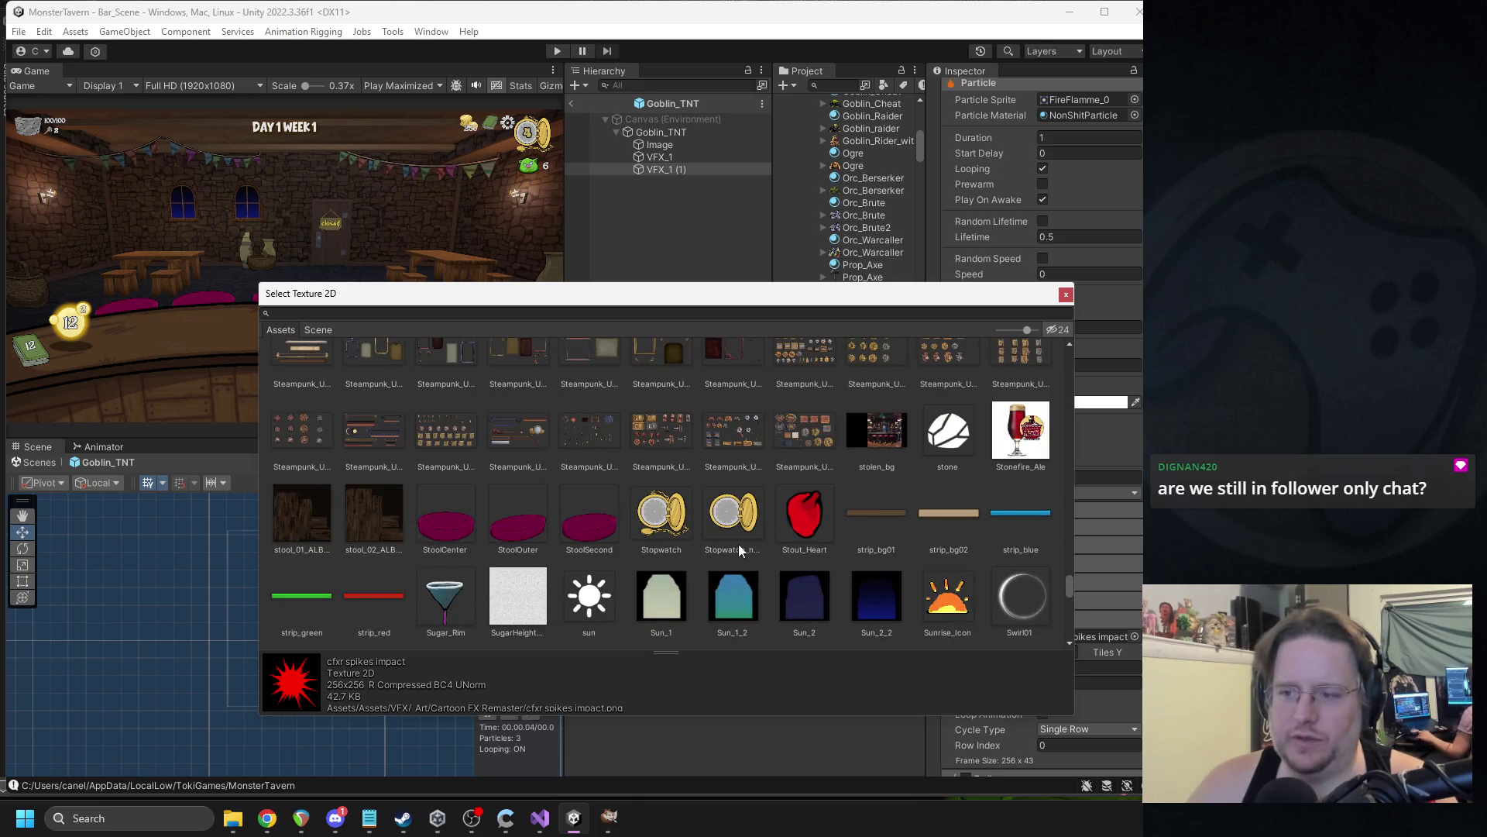
{"action": "scroll", "coordinate": [742, 545], "scroll_direction": "down", "scroll_amount": 2}
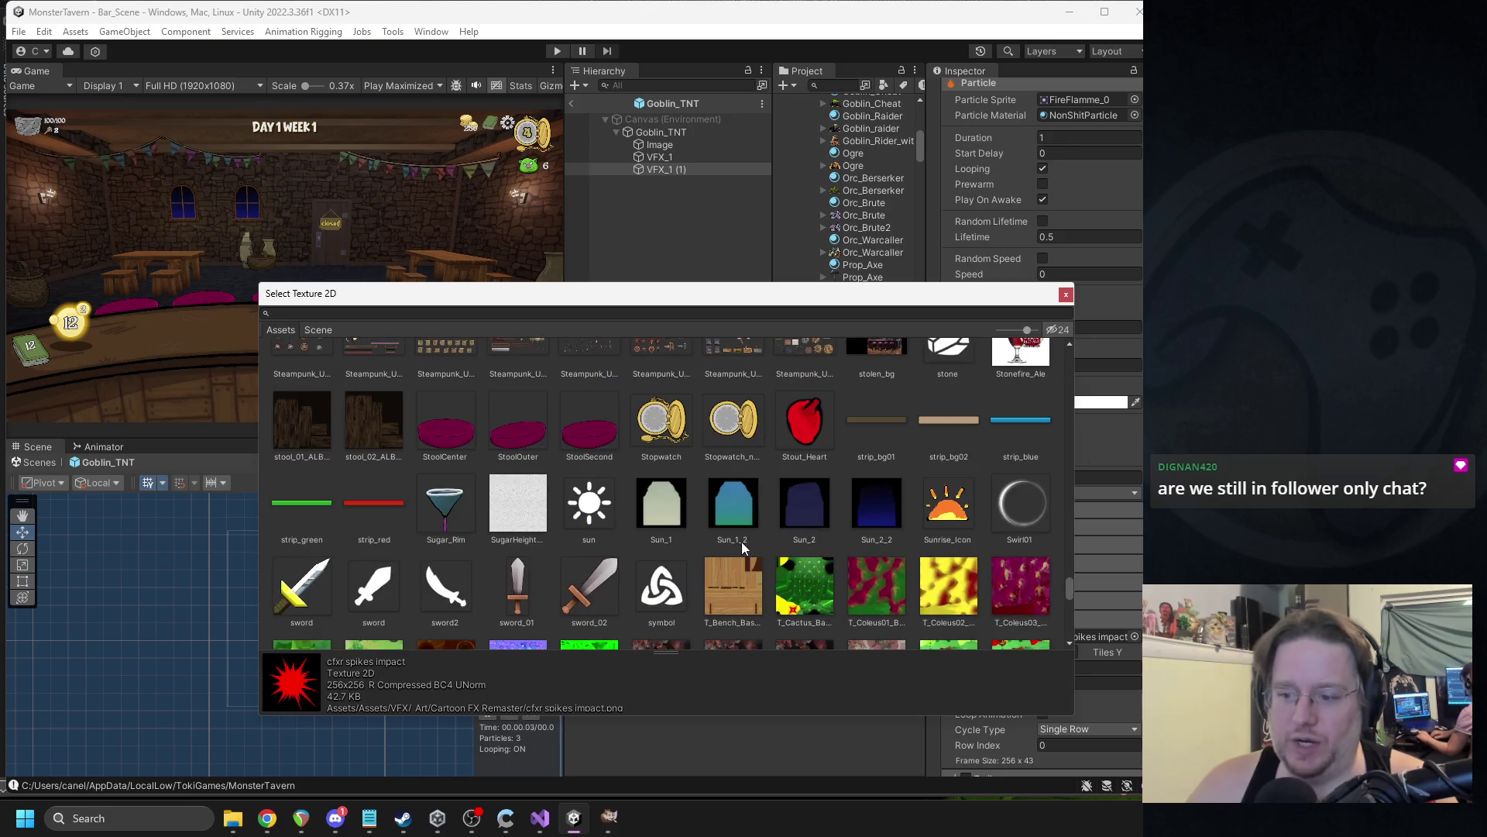
{"action": "scroll", "coordinate": [742, 542], "scroll_direction": "up", "scroll_amount": 2}
{"action": "scroll", "coordinate": [741, 542], "scroll_direction": "up", "scroll_amount": 6}
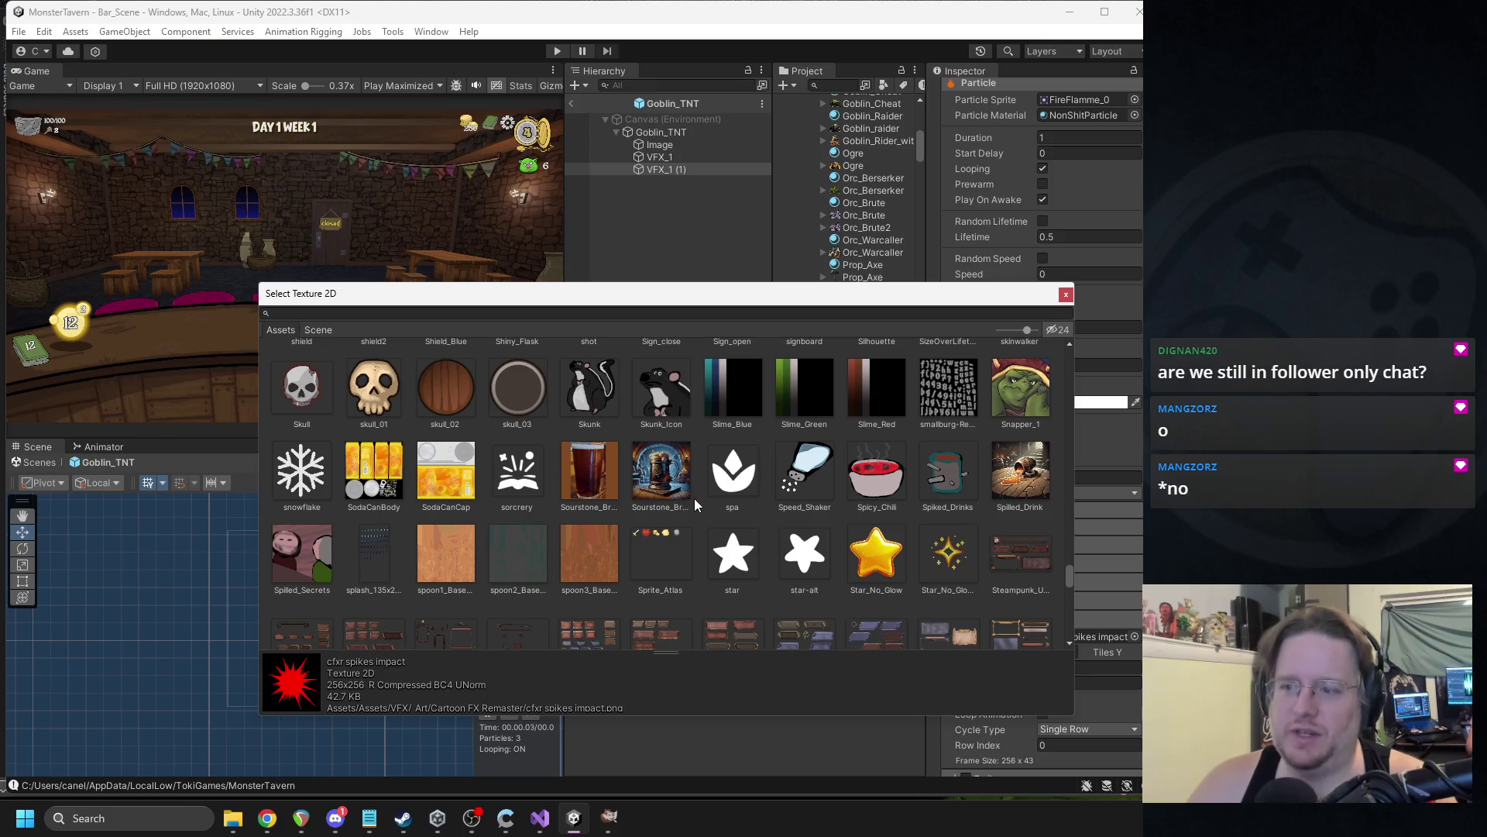
{"action": "scroll", "coordinate": [697, 508], "scroll_direction": "up", "scroll_amount": 2}
{"action": "scroll", "coordinate": [698, 515], "scroll_direction": "up", "scroll_amount": 1}
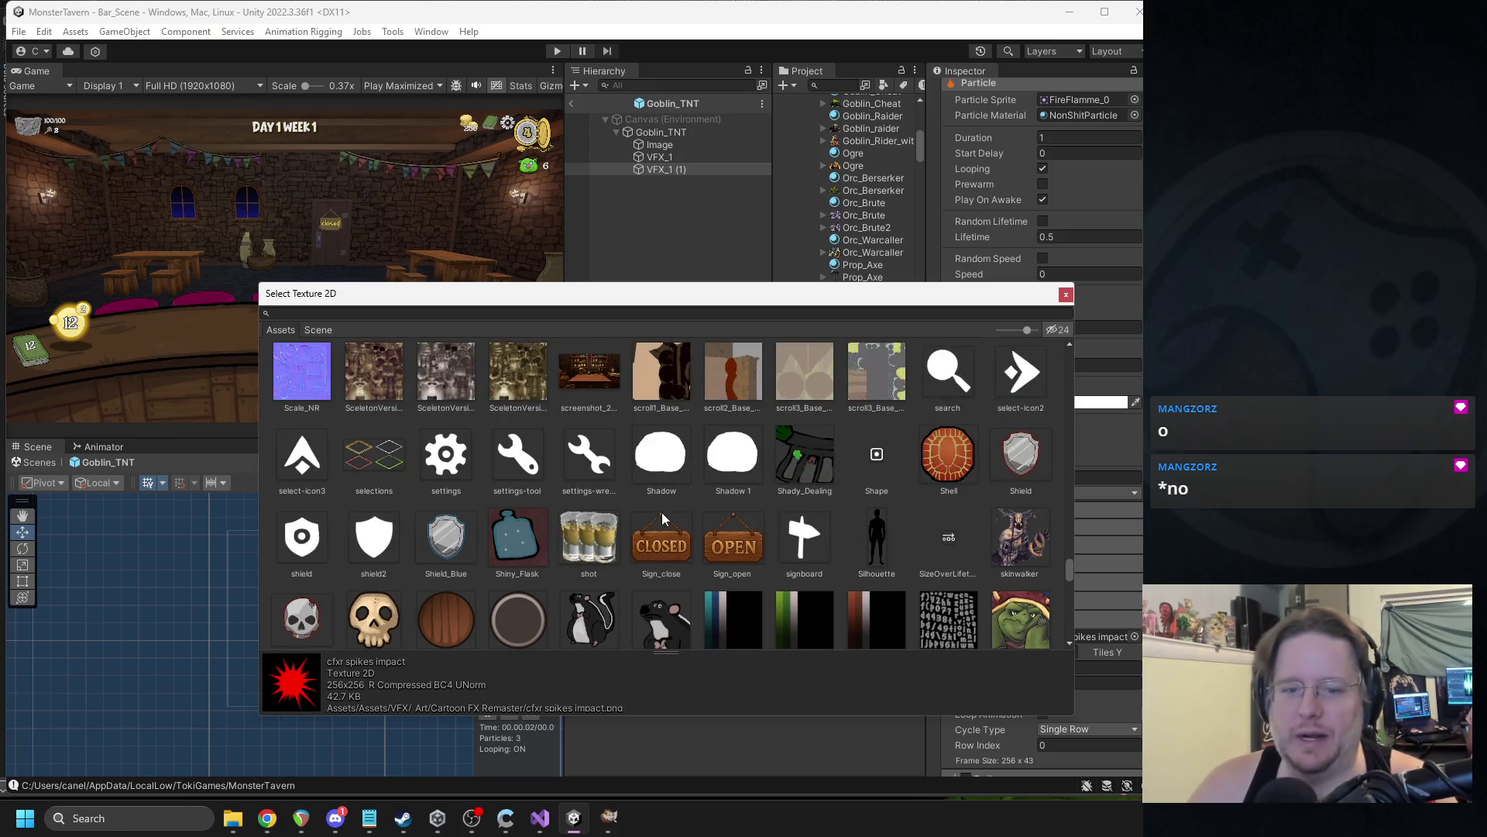
{"action": "scroll", "coordinate": [698, 512], "scroll_direction": "up", "scroll_amount": 5}
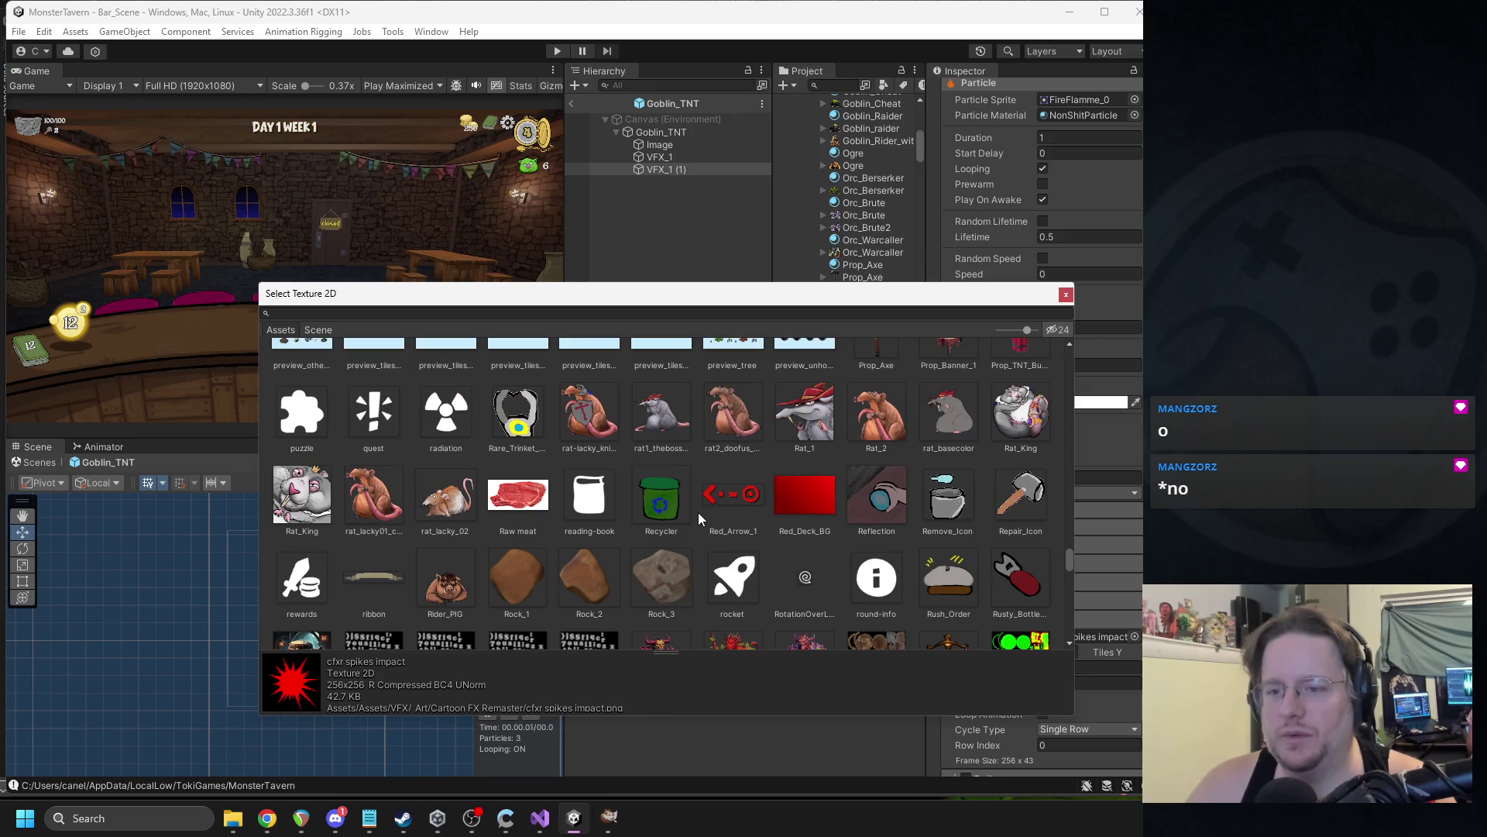
{"action": "scroll", "coordinate": [699, 513], "scroll_direction": "up", "scroll_amount": 8}
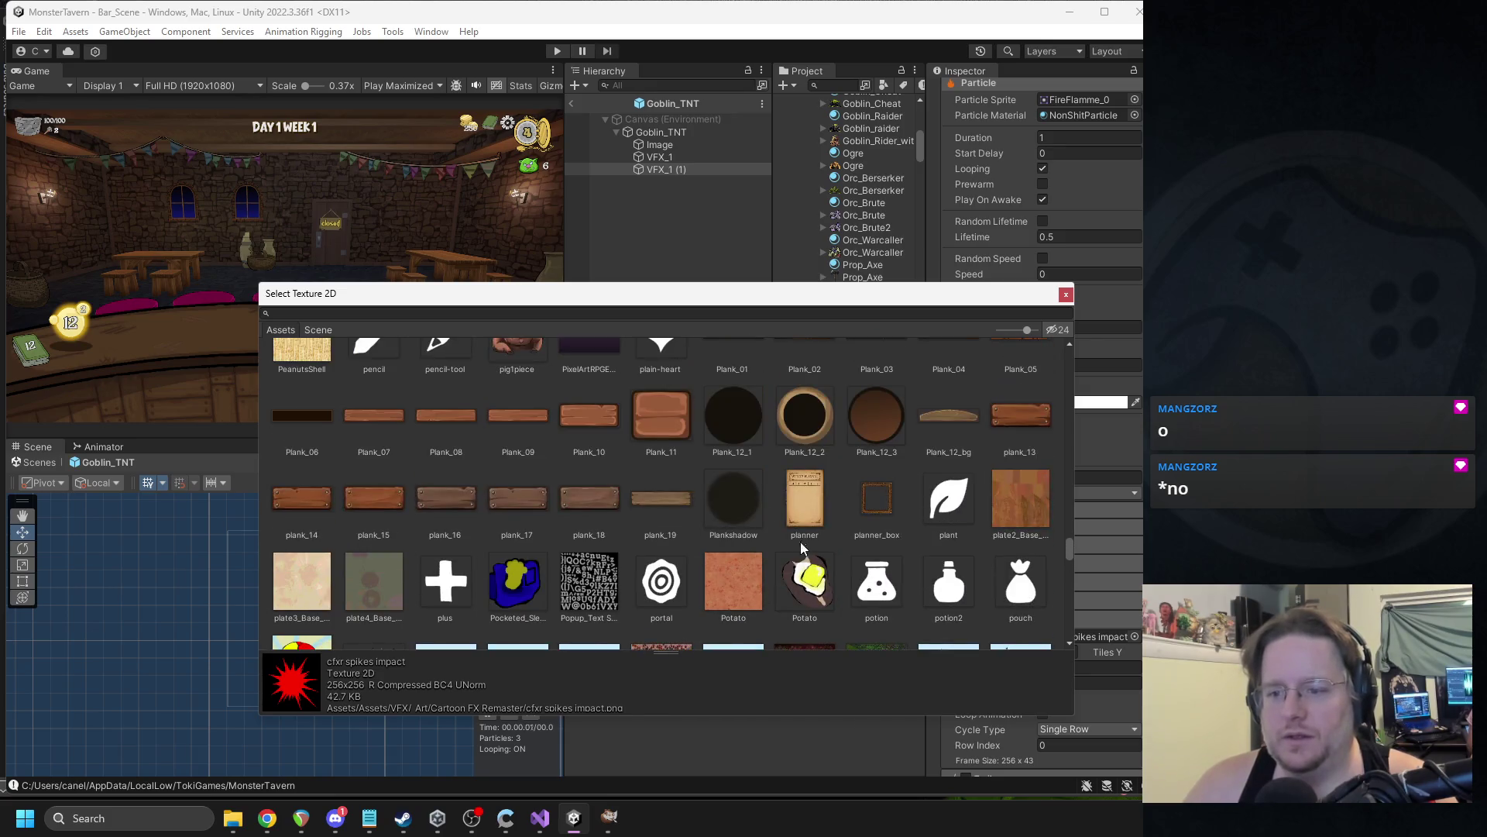
{"action": "scroll", "coordinate": [806, 504], "scroll_direction": "up", "scroll_amount": 2}
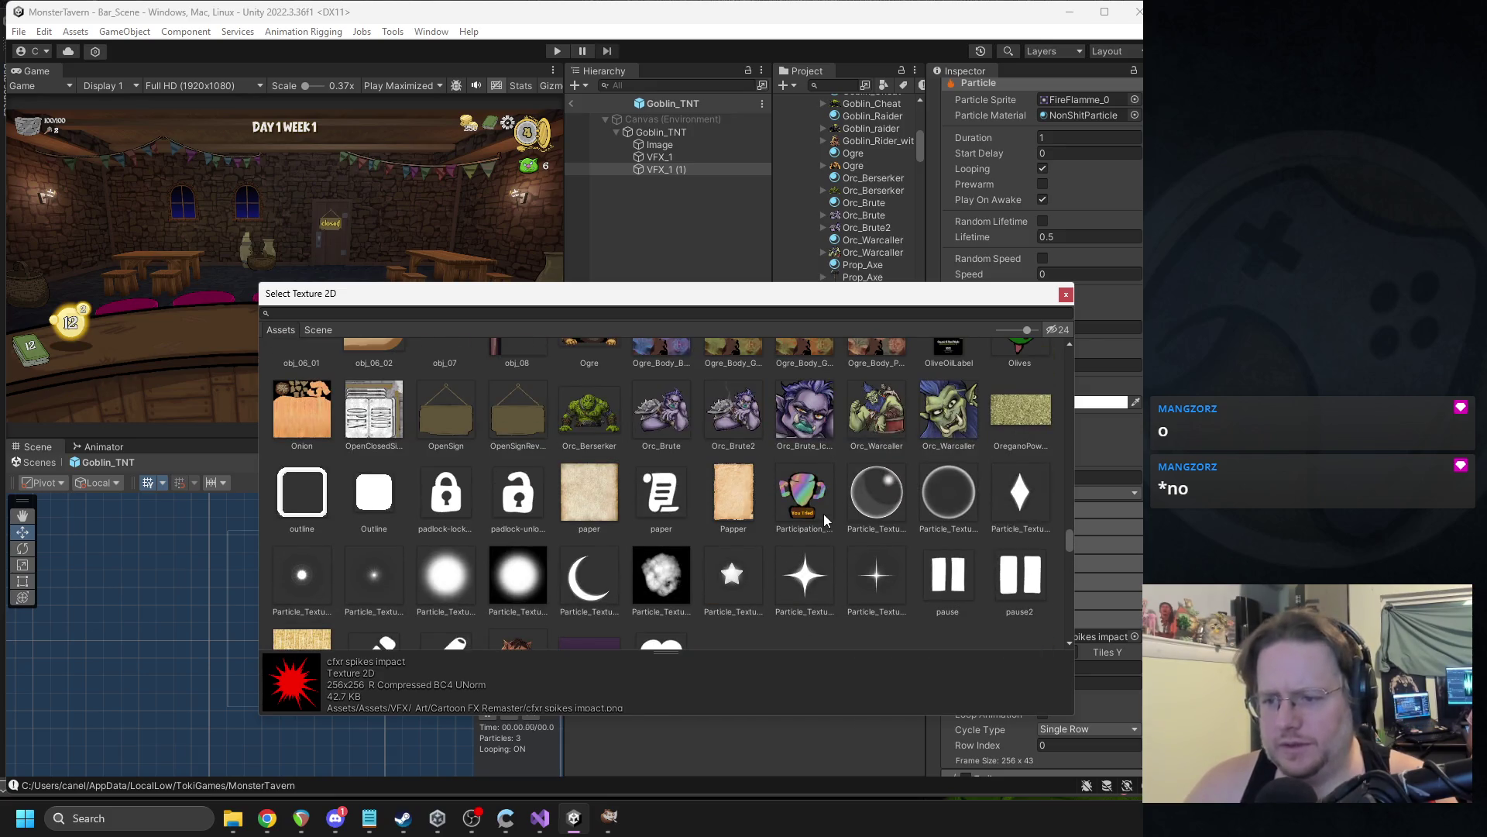
{"action": "scroll", "coordinate": [827, 520], "scroll_direction": "up", "scroll_amount": 10}
{"action": "scroll", "coordinate": [833, 519], "scroll_direction": "up", "scroll_amount": 3}
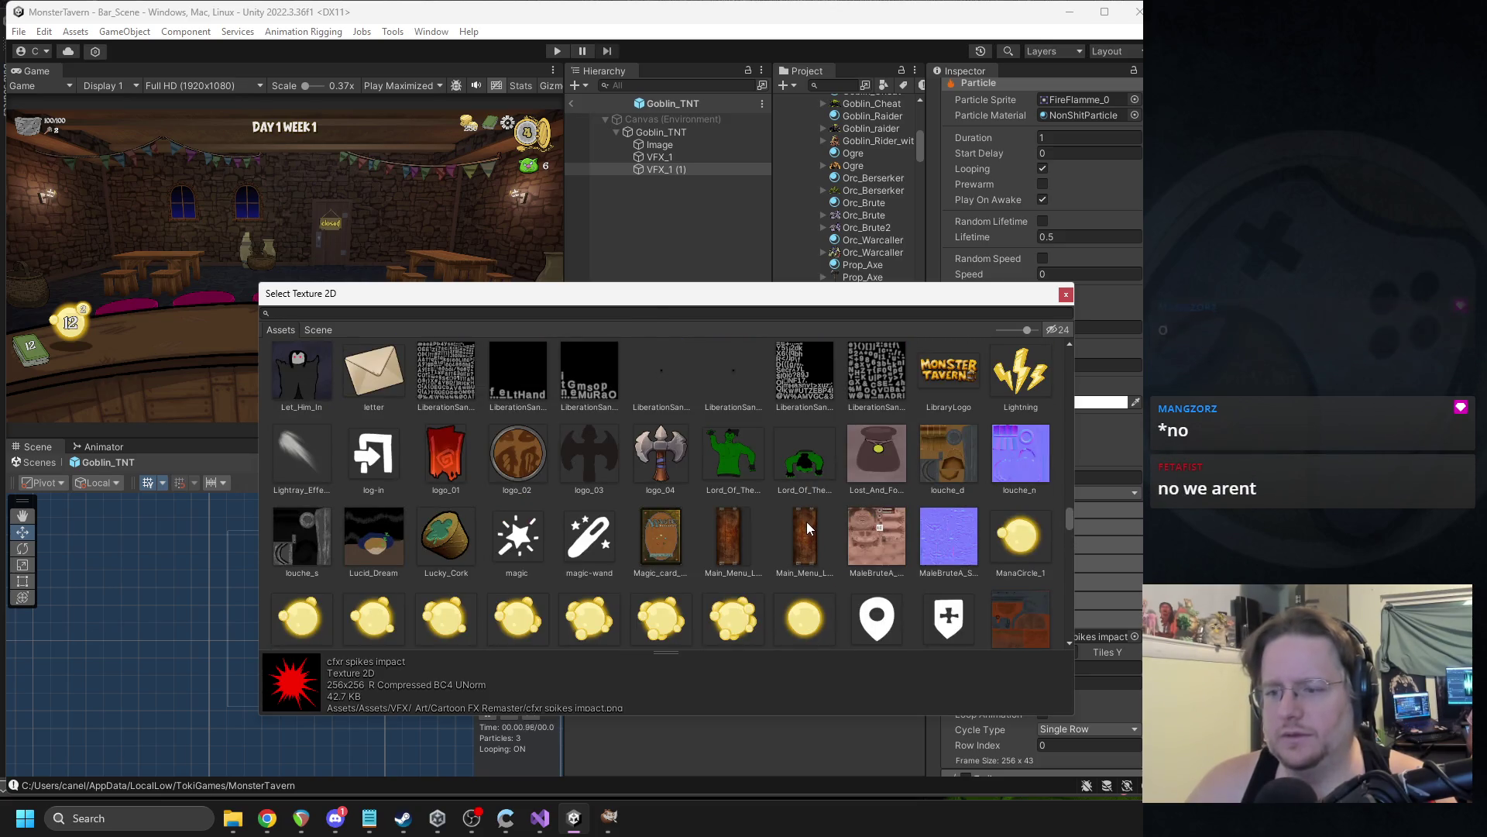
{"action": "scroll", "coordinate": [818, 518], "scroll_direction": "up", "scroll_amount": 2}
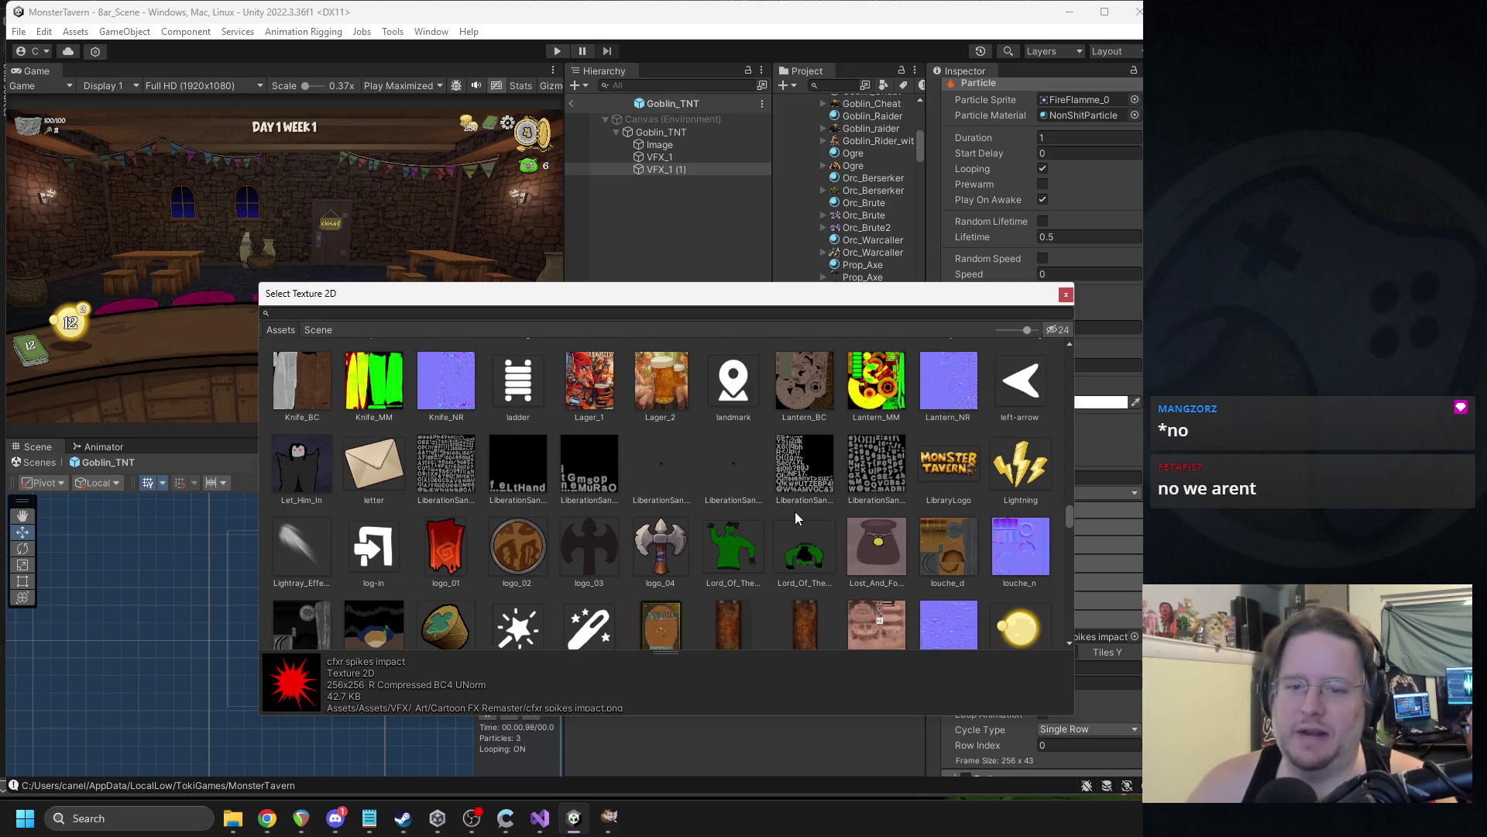
{"action": "scroll", "coordinate": [776, 513], "scroll_direction": "up", "scroll_amount": 3}
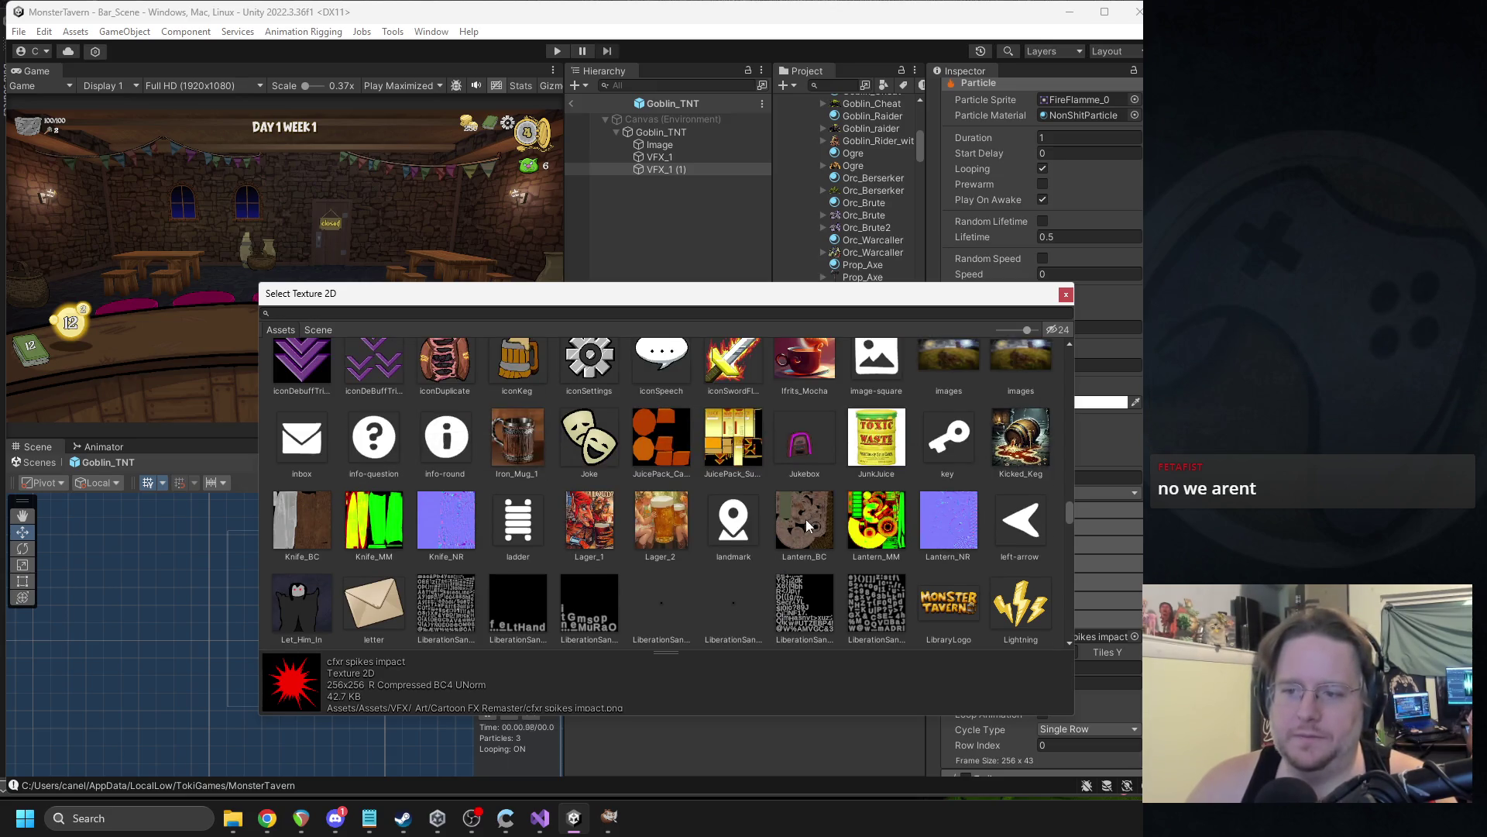
{"action": "scroll", "coordinate": [754, 503], "scroll_direction": "up", "scroll_amount": 1}
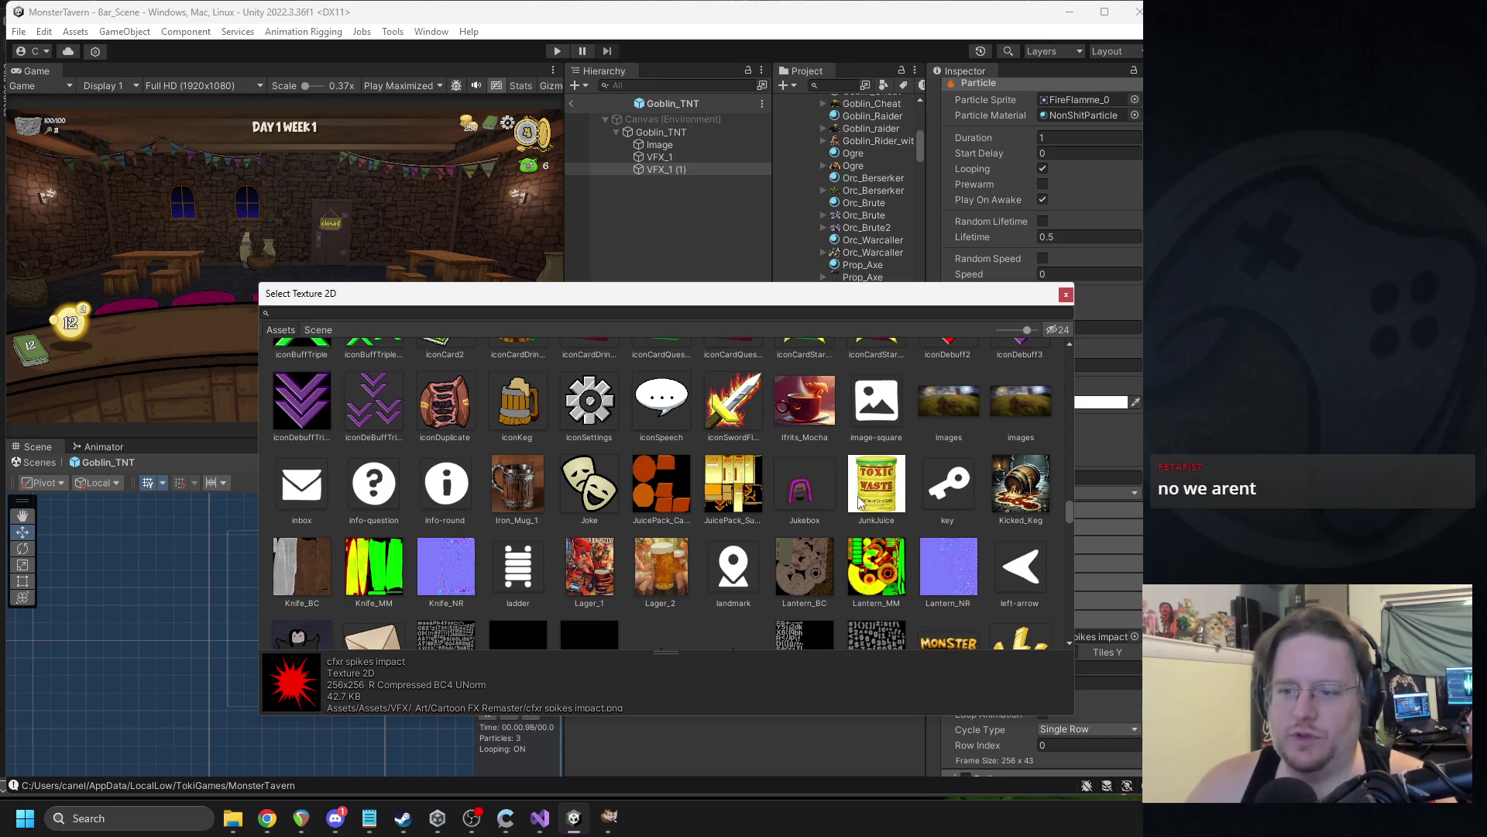
{"action": "scroll", "coordinate": [721, 506], "scroll_direction": "up", "scroll_amount": 8}
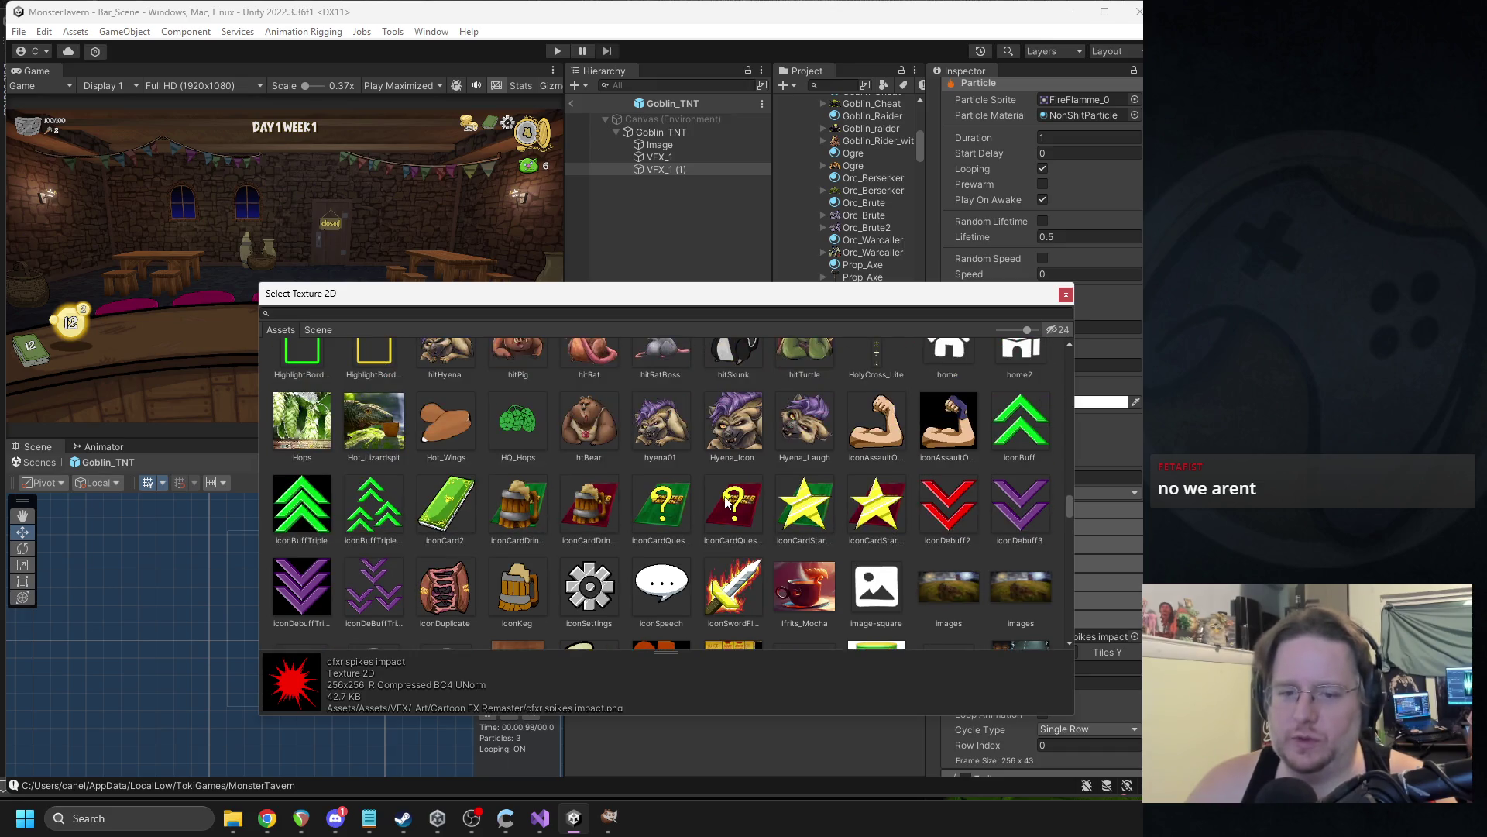
{"action": "scroll", "coordinate": [723, 502], "scroll_direction": "up", "scroll_amount": 10}
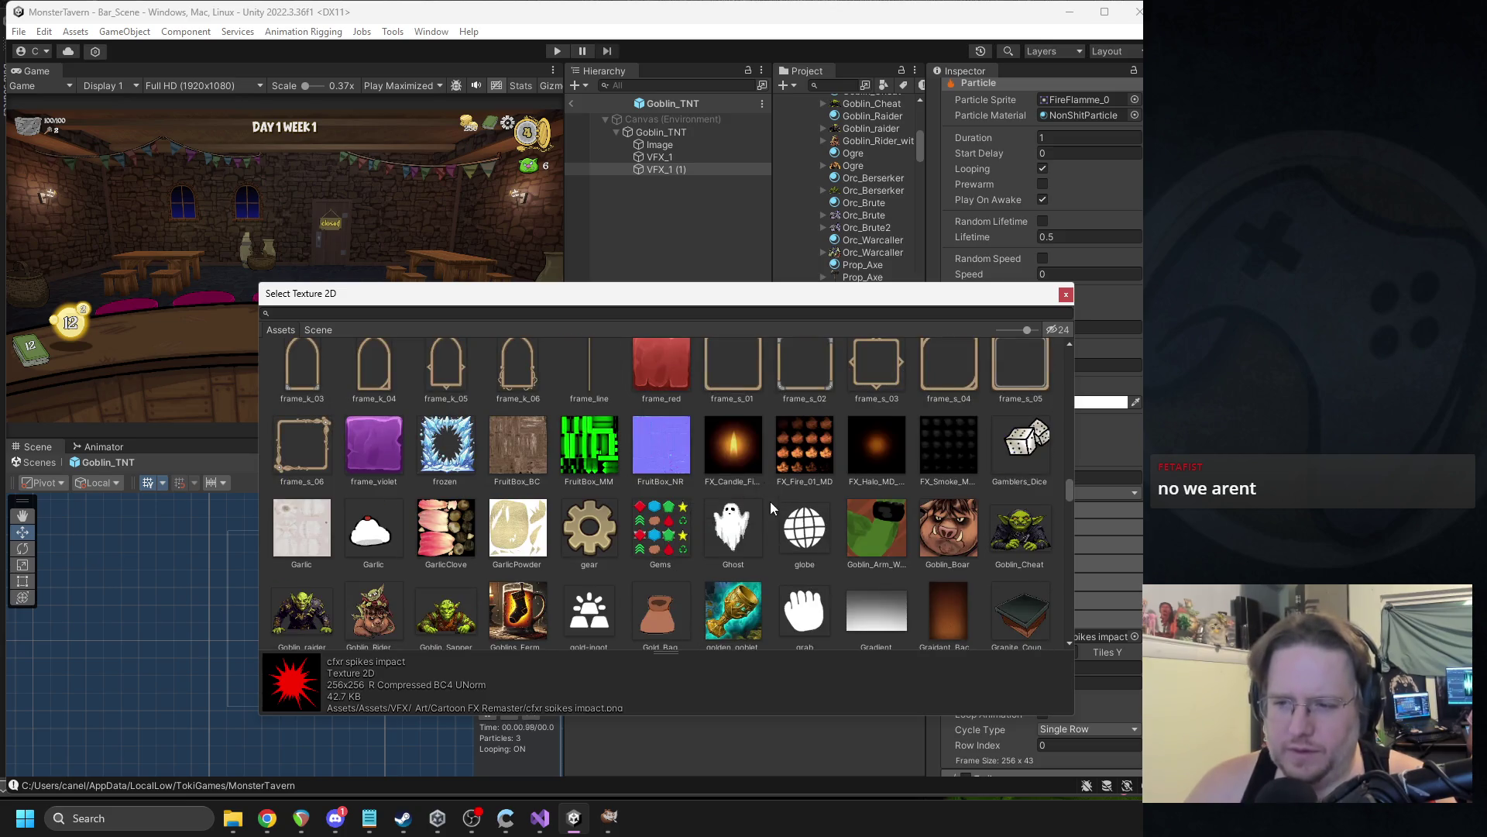
{"action": "left_click", "coordinate": [806, 454]}
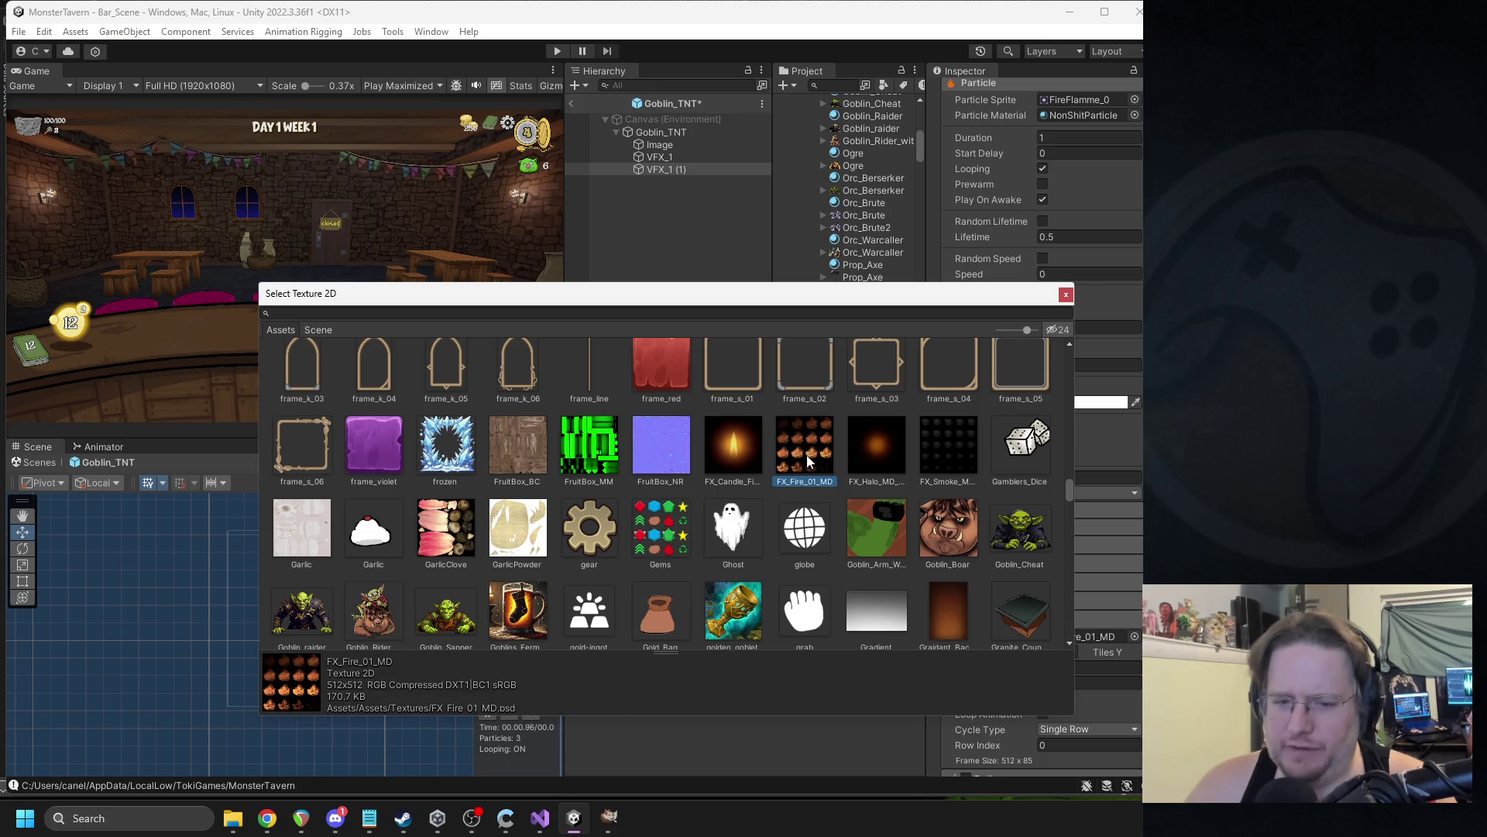
Confirm FX_Fire_01_MD, set Cycle Type to Whole Sheet, and view the texture's import settings.
{"action": "double_click", "coordinate": [806, 454]}
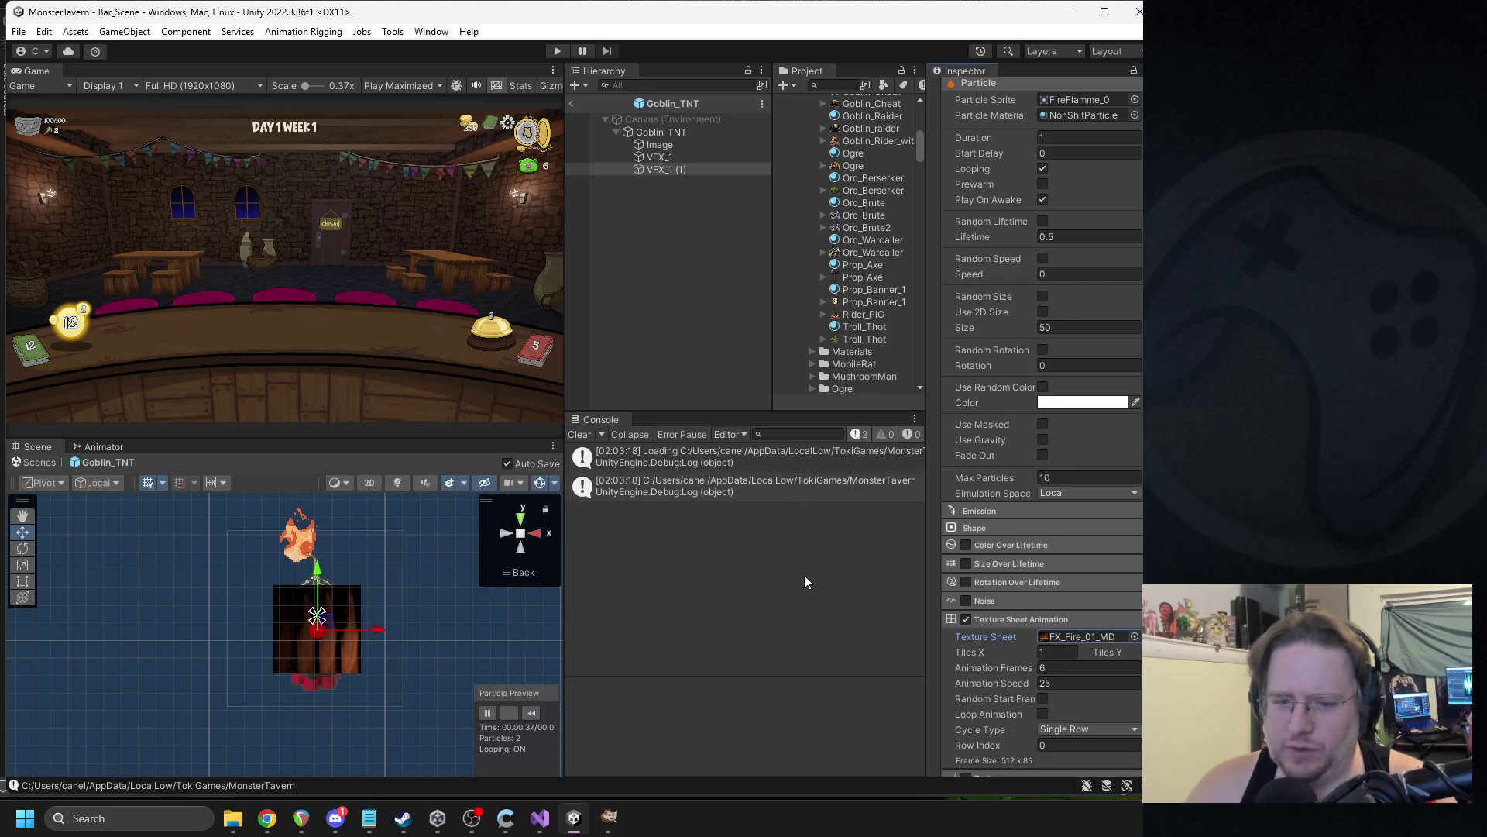
{"action": "left_click", "coordinate": [1100, 639]}
{"action": "left_click", "coordinate": [1082, 726]}
{"action": "left_click", "coordinate": [1081, 732]}
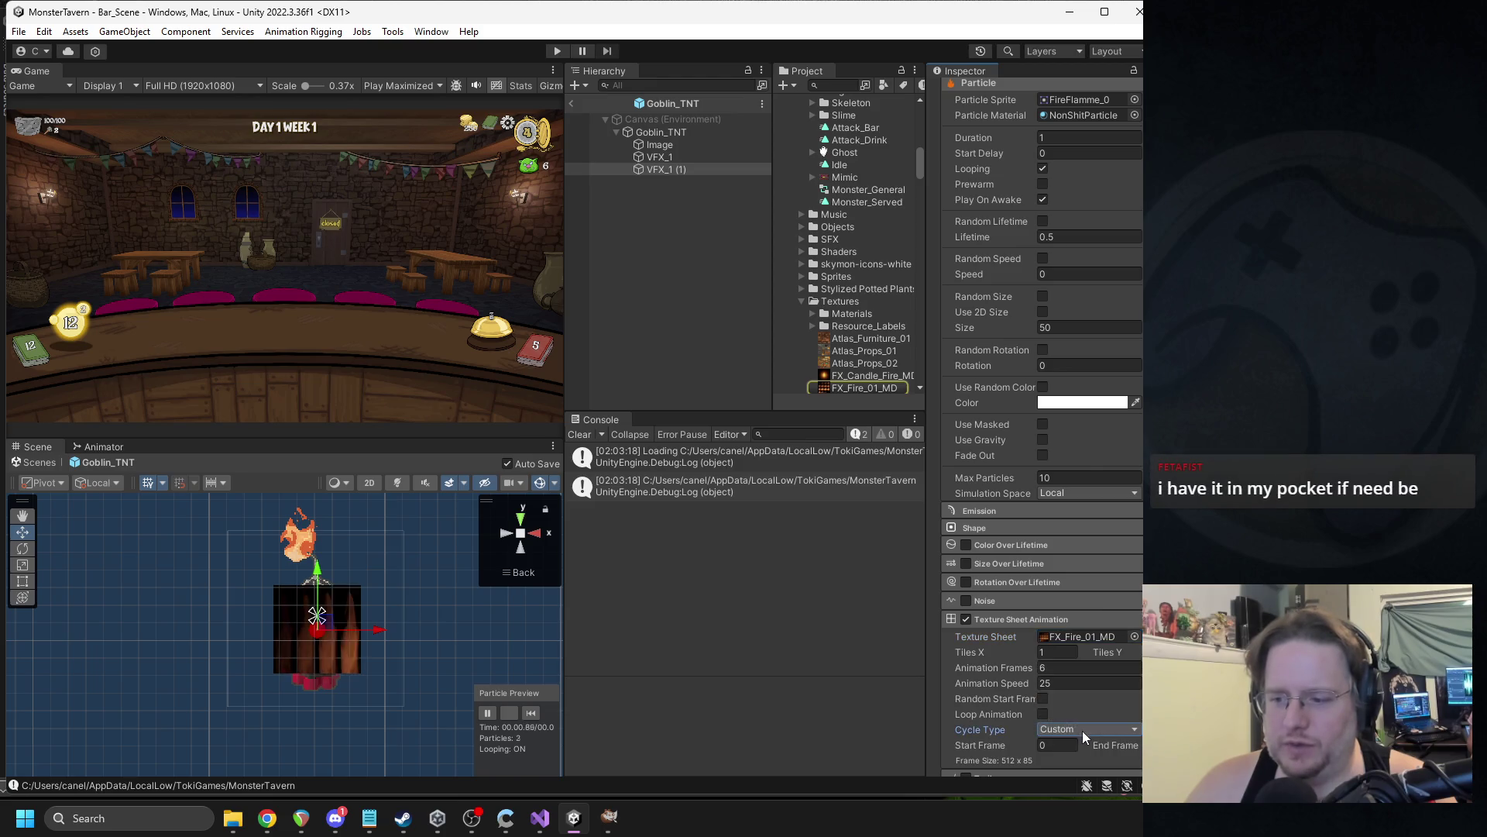
{"action": "left_click", "coordinate": [1081, 732]}
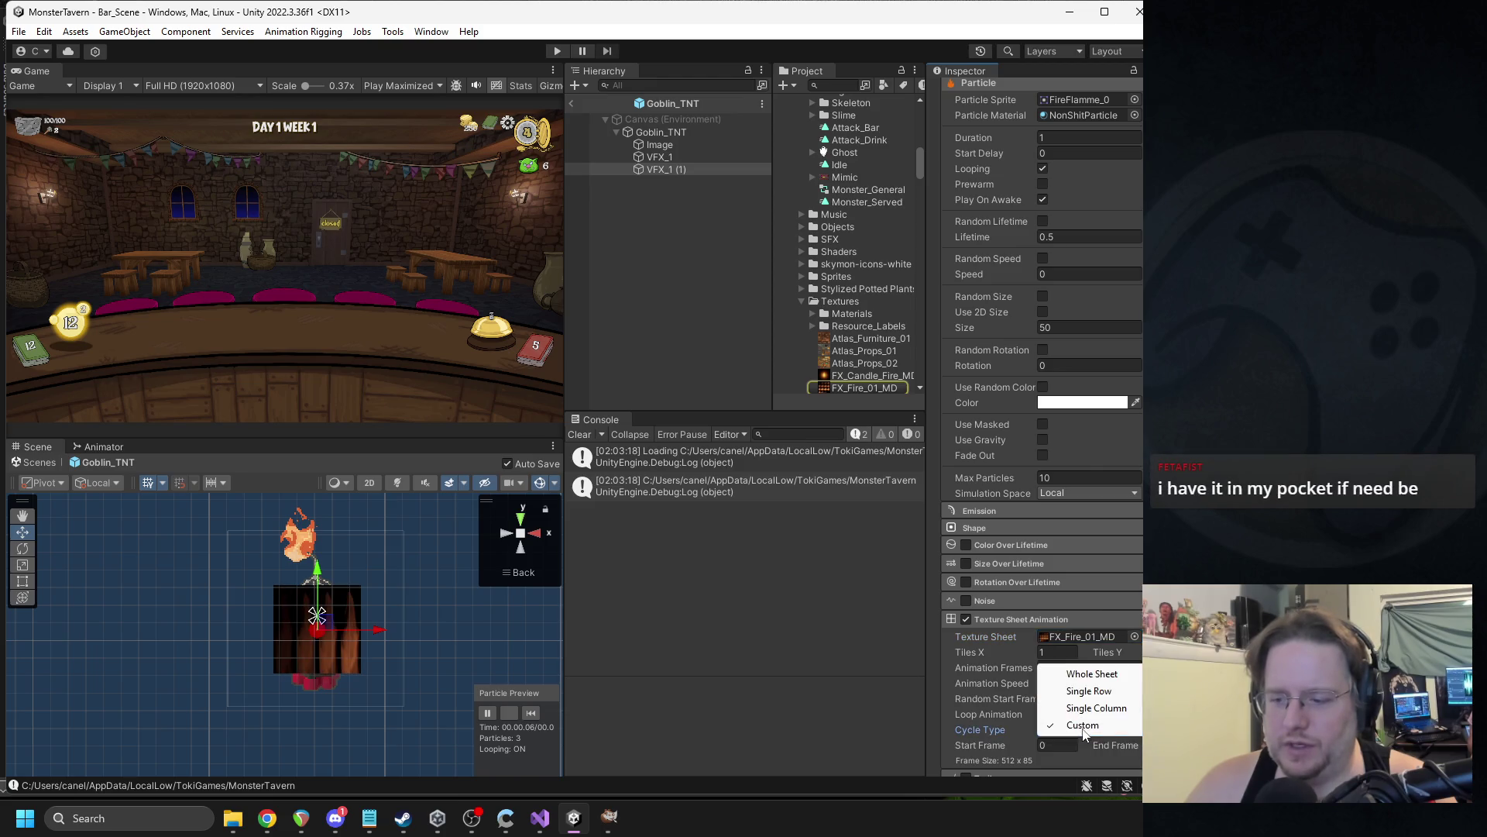
{"action": "left_click", "coordinate": [1100, 674]}
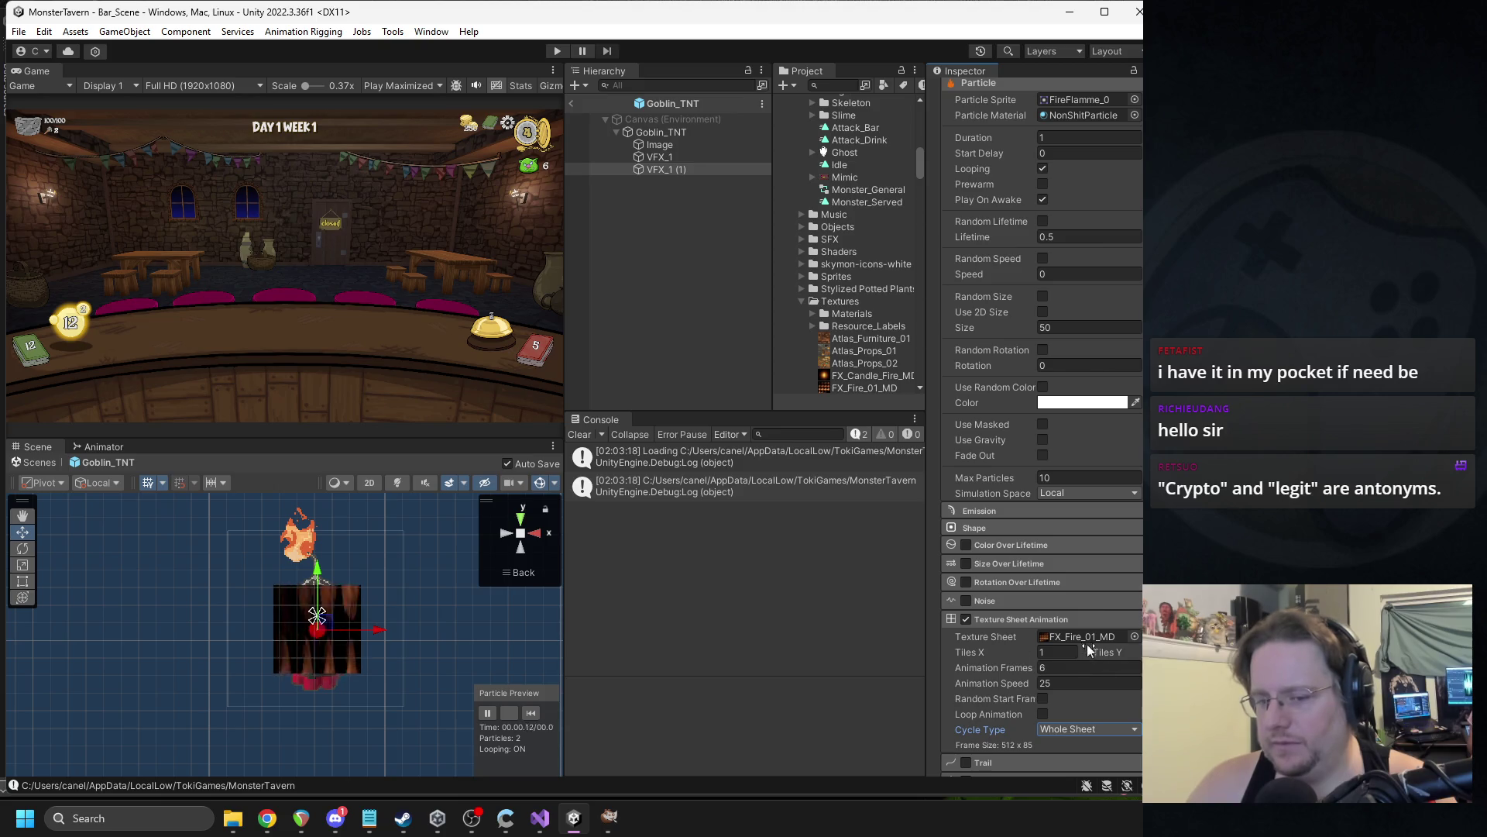
{"action": "left_click", "coordinate": [854, 386]}
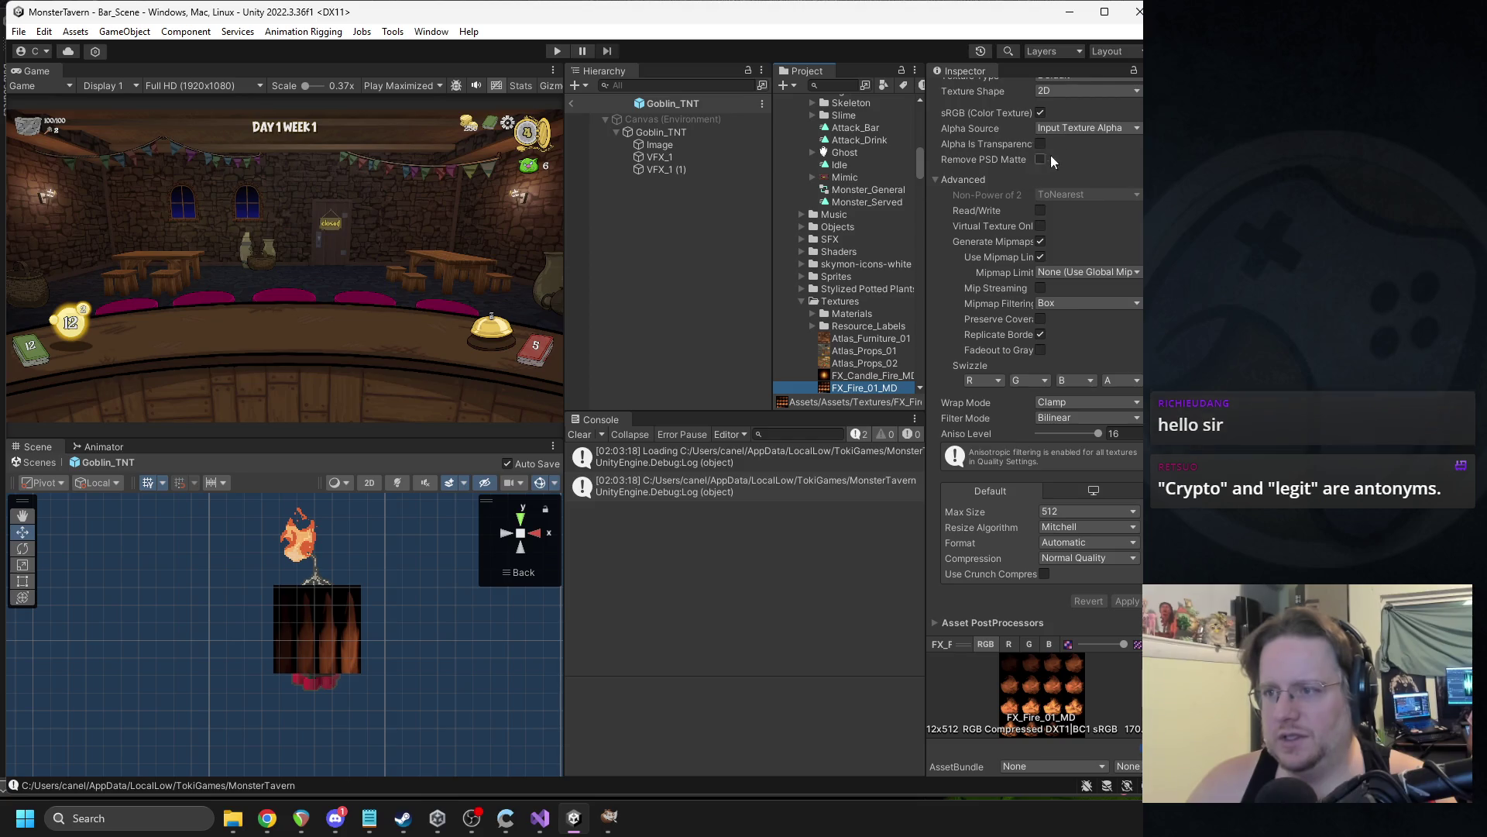
Set FX_Fire_01_MD's Alpha Source to From Gray Scale and apply the import settings.
{"action": "left_click", "coordinate": [1071, 126]}
{"action": "left_click", "coordinate": [1092, 179]}
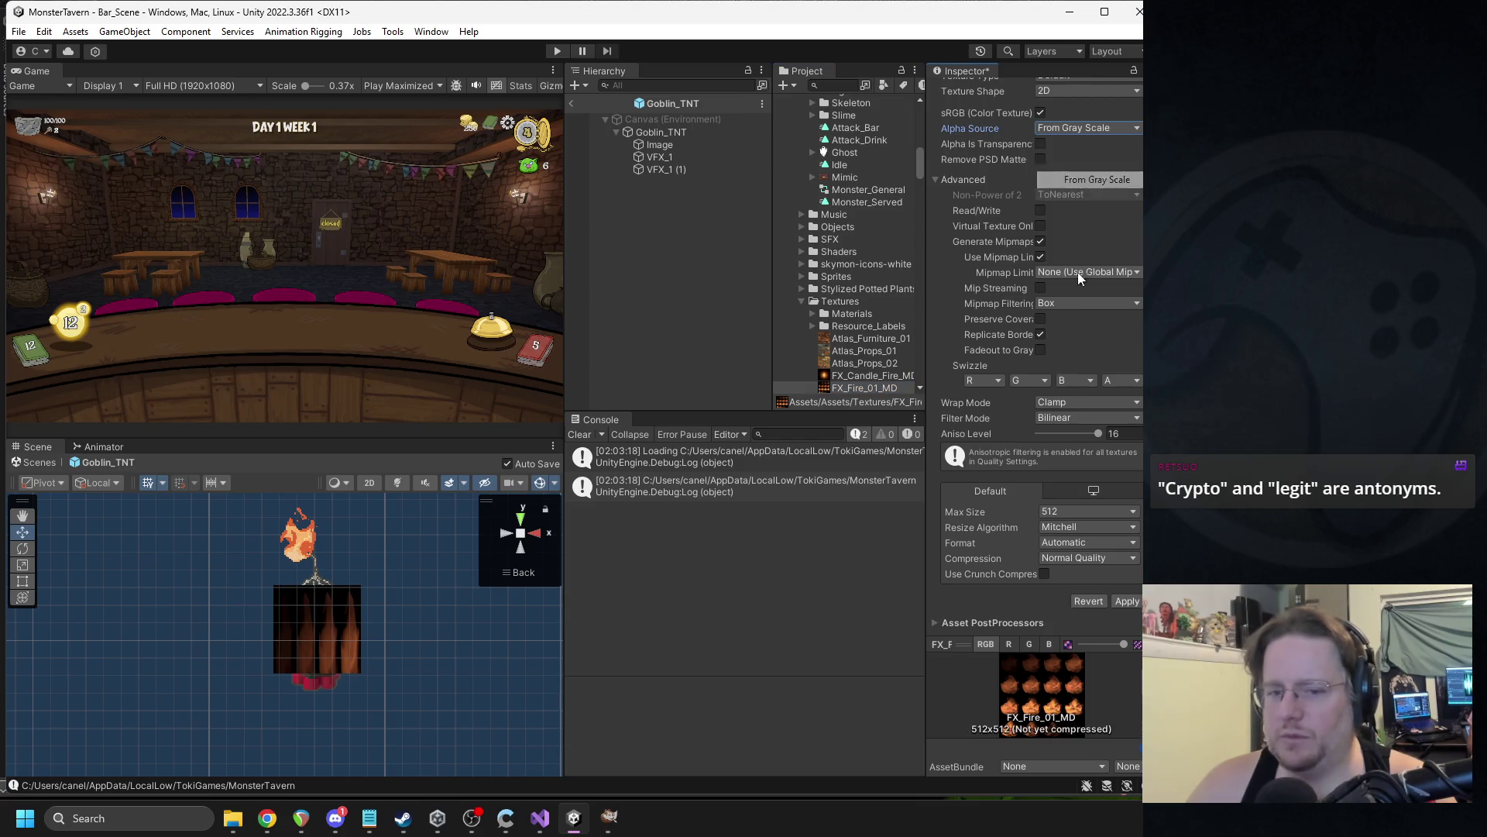
{"action": "left_click", "coordinate": [1127, 602]}
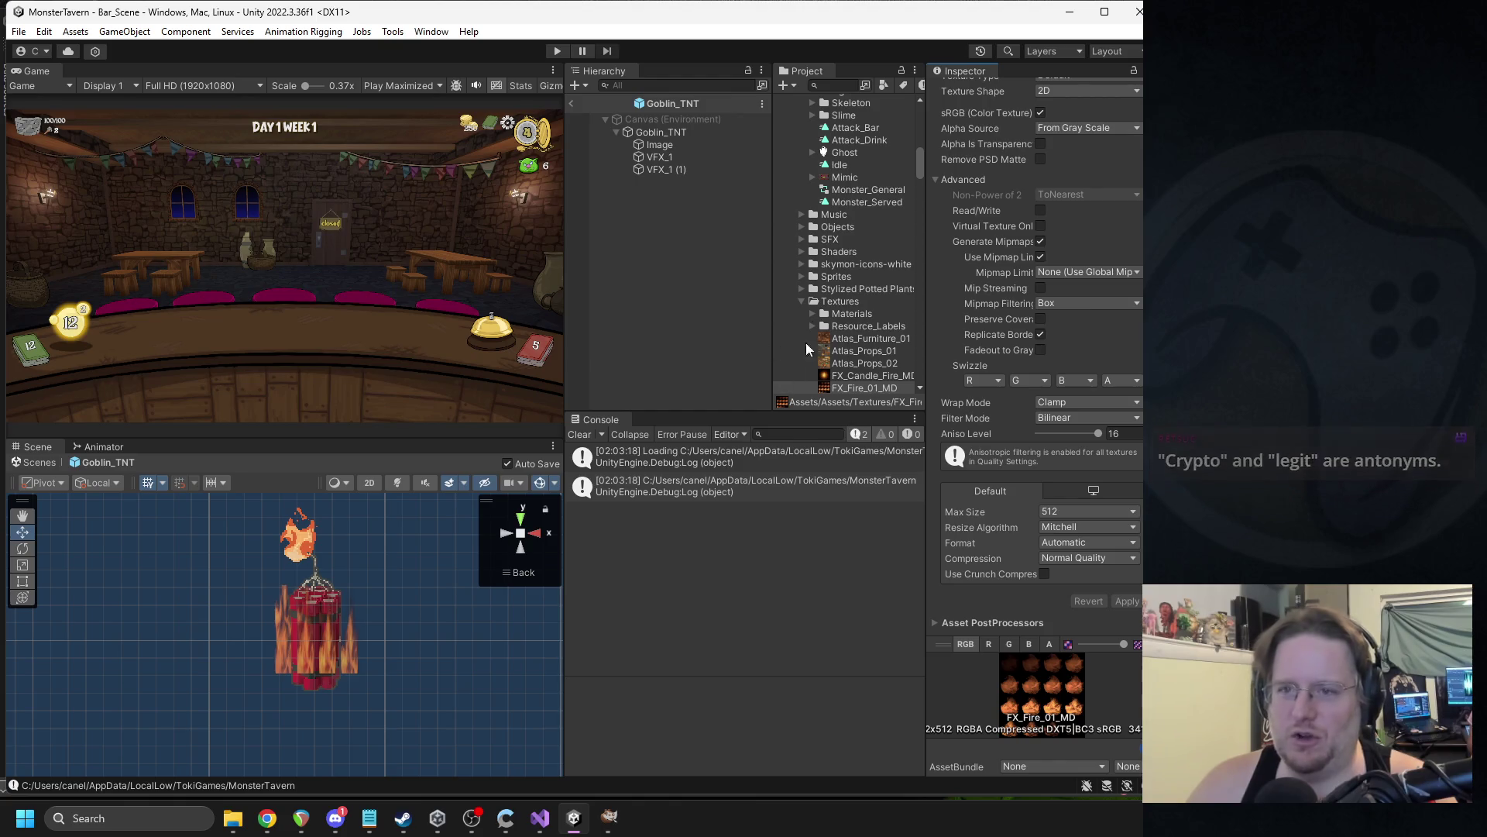
Reopen the fire texture, dismiss the 'Select an app' prompt, and reselect VFX_1 (1).
{"action": "left_click", "coordinate": [707, 168]}
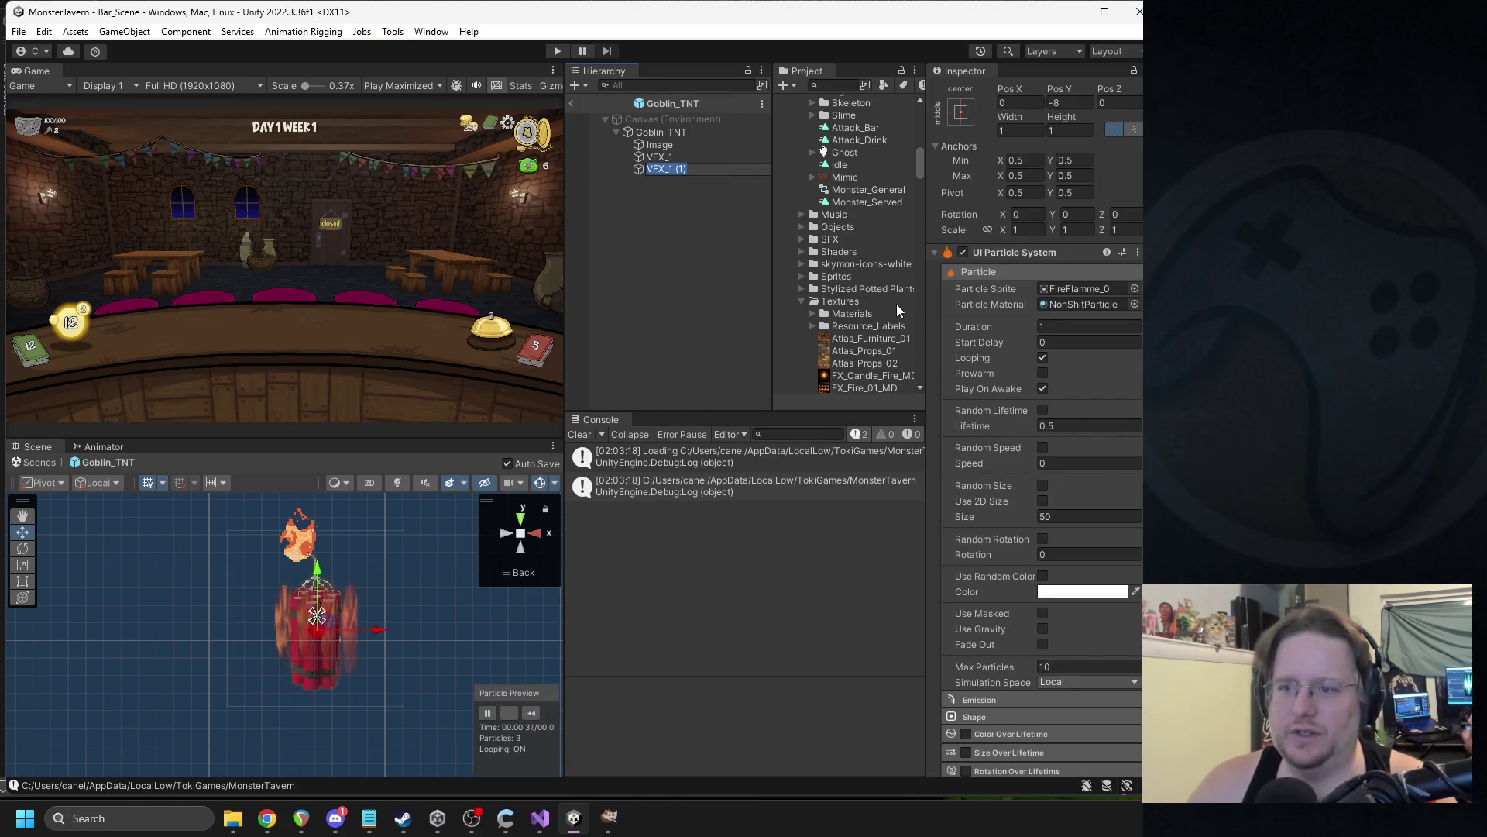
{"action": "left_click", "coordinate": [865, 388]}
{"action": "double_click", "coordinate": [866, 388]}
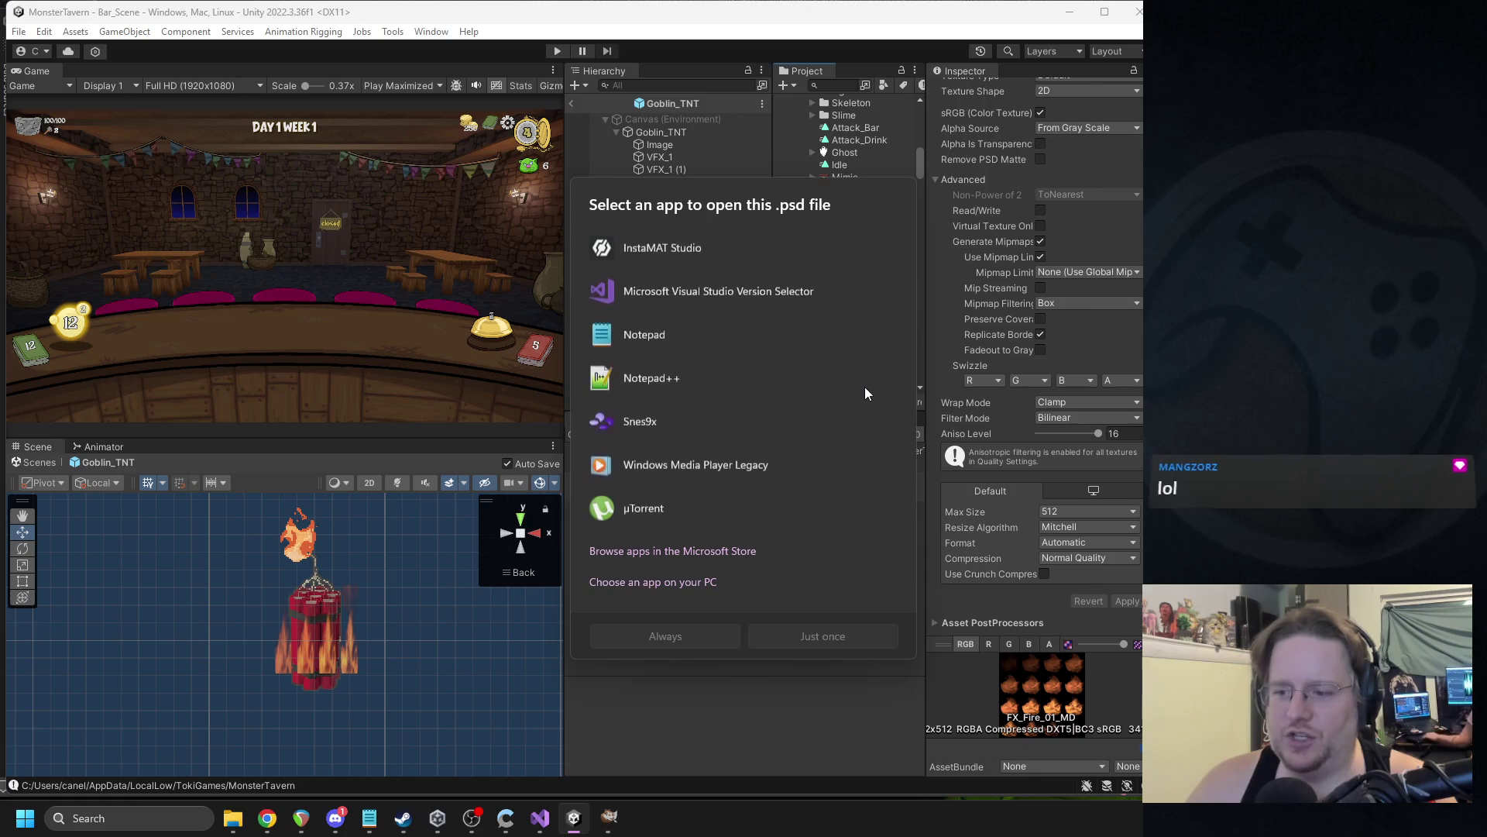
{"action": "left_click", "coordinate": [745, 131]}
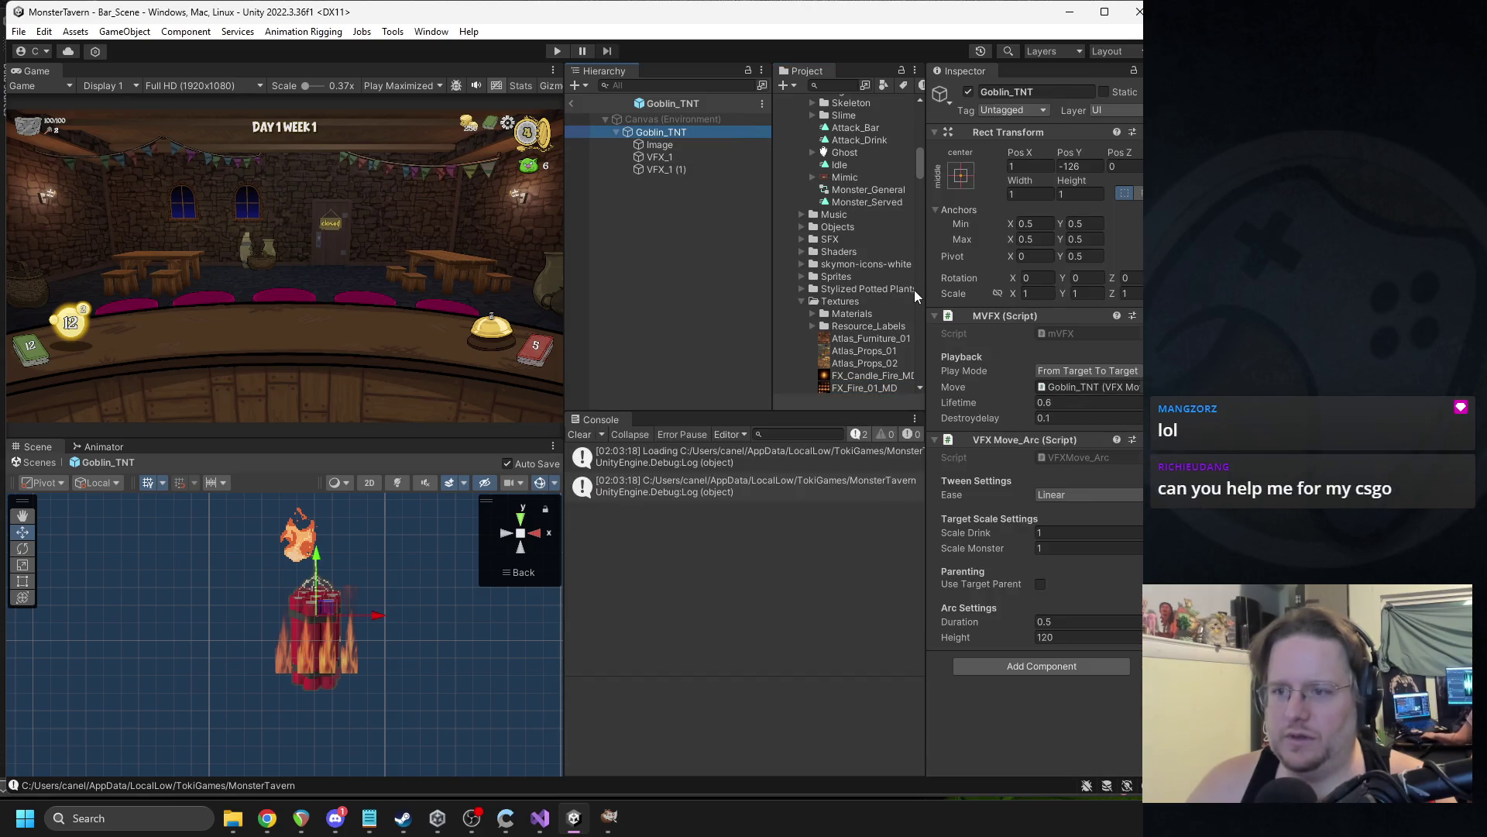
{"action": "left_click", "coordinate": [866, 388]}
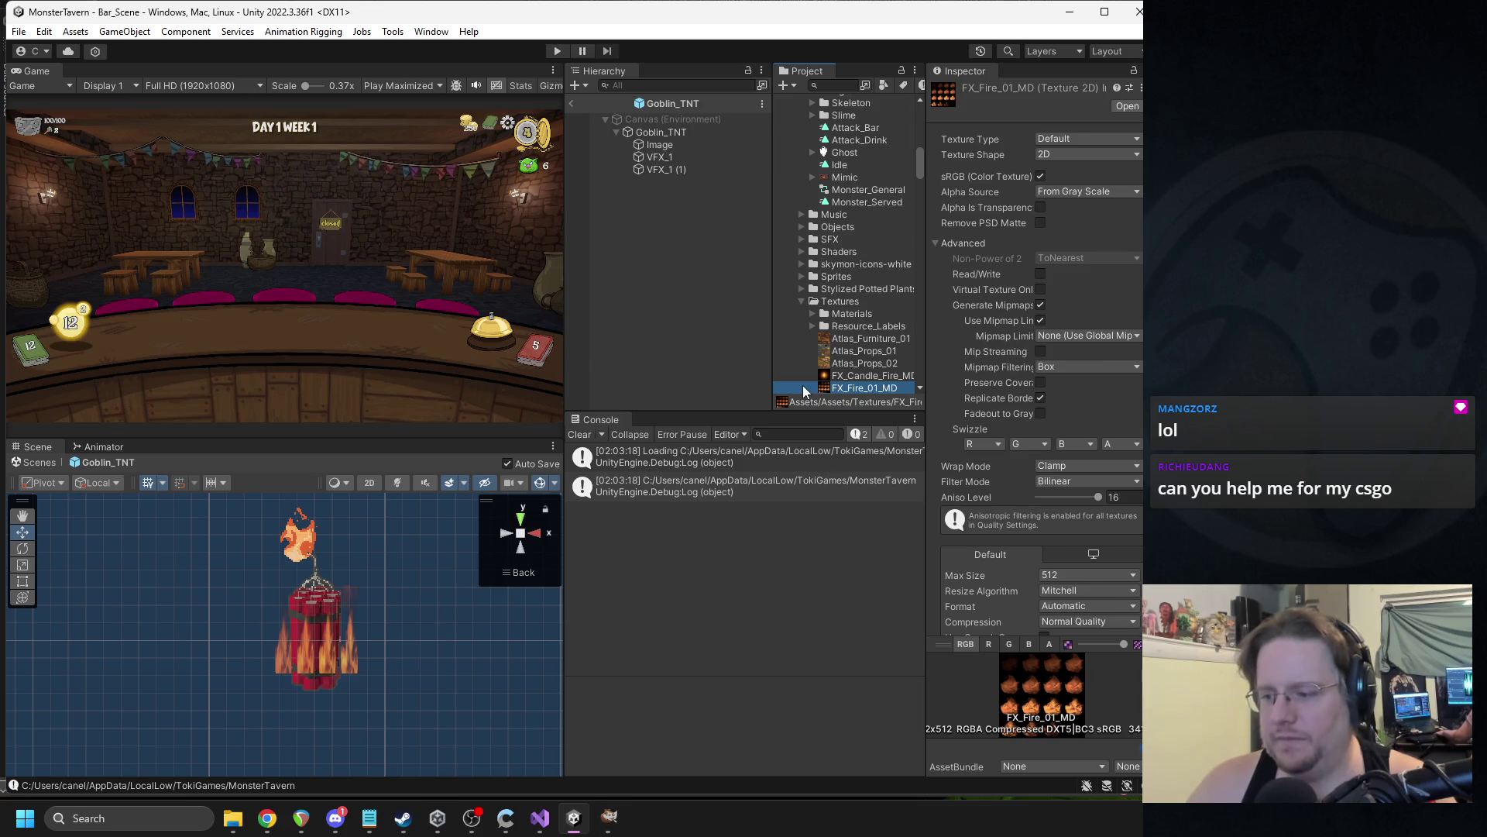
{"action": "left_click", "coordinate": [671, 167]}
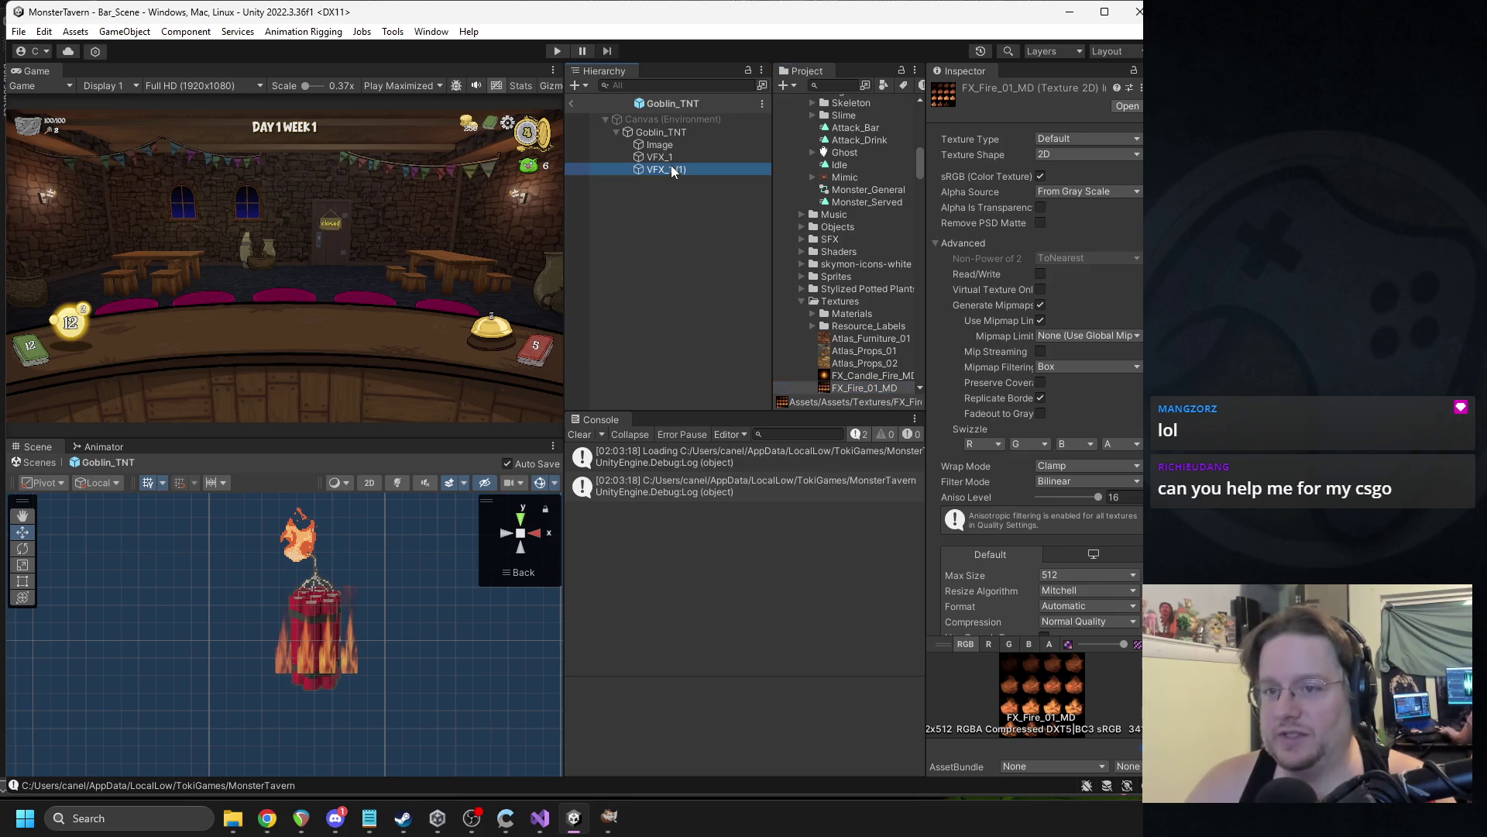
Set VFX_1 (1)'s texture sheet to Tiles X 4, 24 animation frames and speed 1.
{"action": "scroll", "coordinate": [951, 438], "scroll_direction": "down", "scroll_amount": 5}
{"action": "left_click", "coordinate": [1020, 618]}
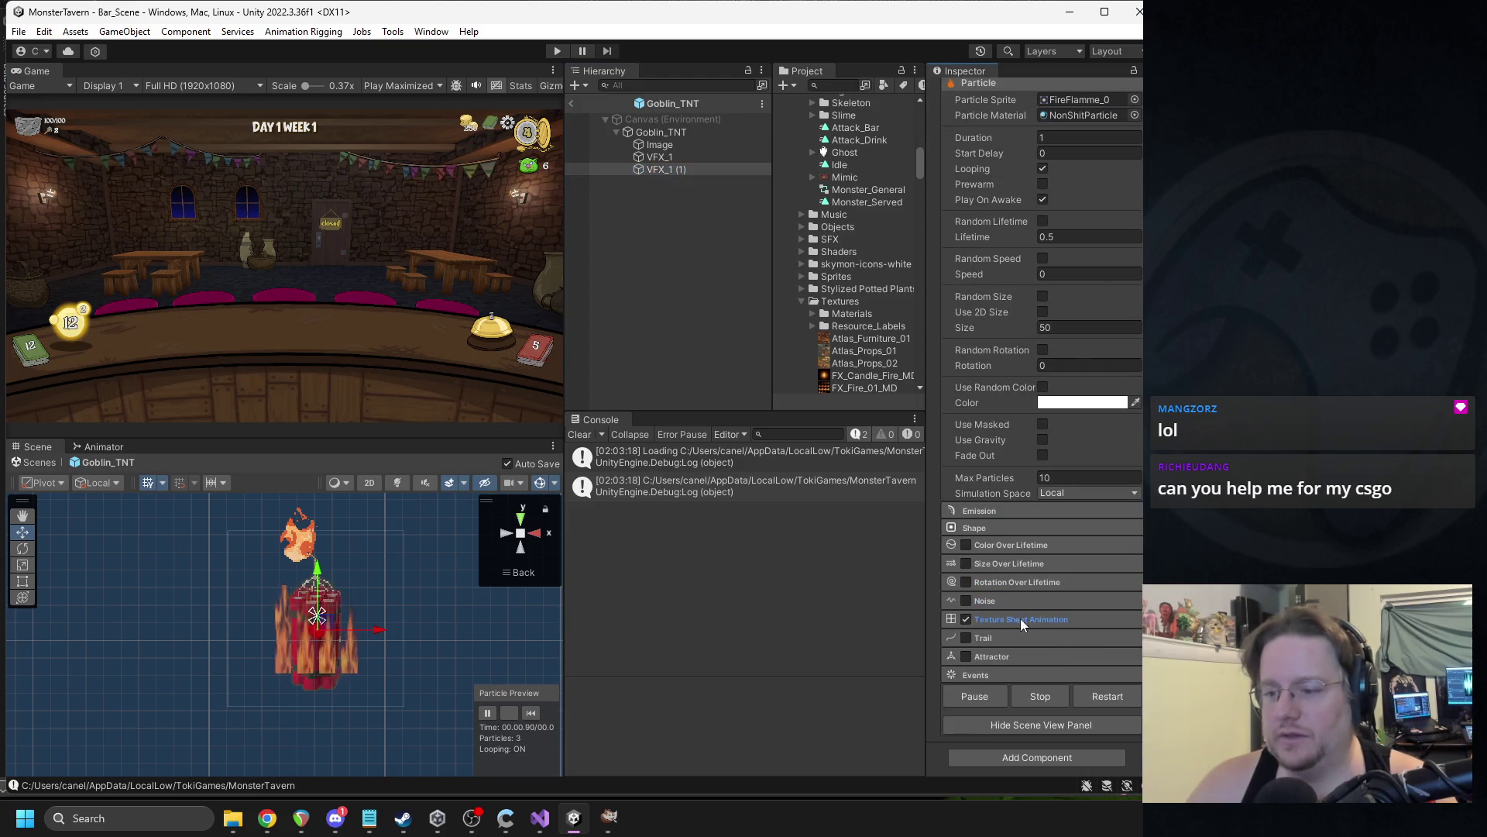
{"action": "left_click", "coordinate": [1044, 667]}
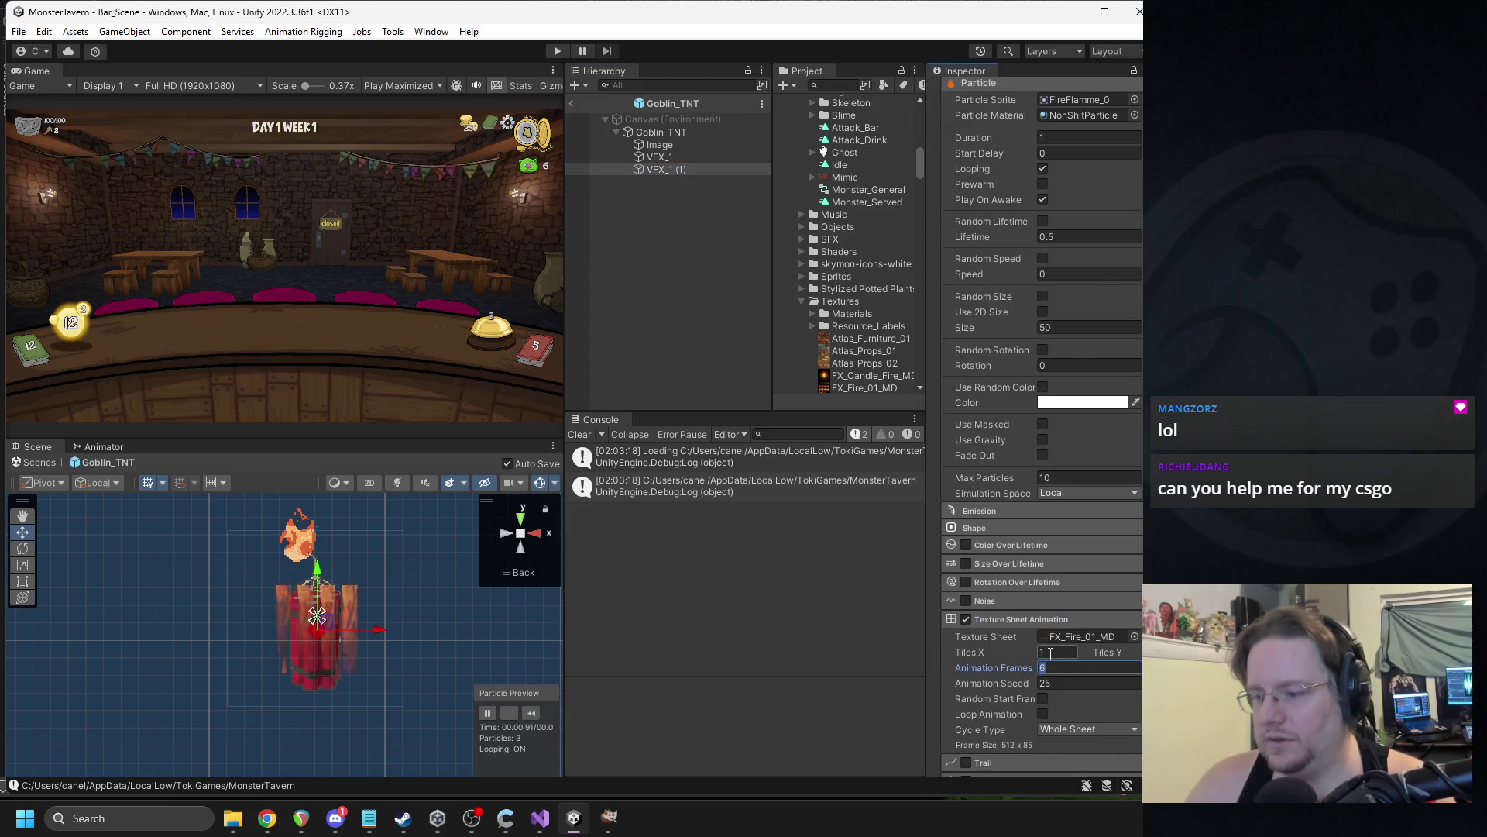
{"action": "left_click", "coordinate": [1052, 652]}
{"action": "type", "text": "4"}
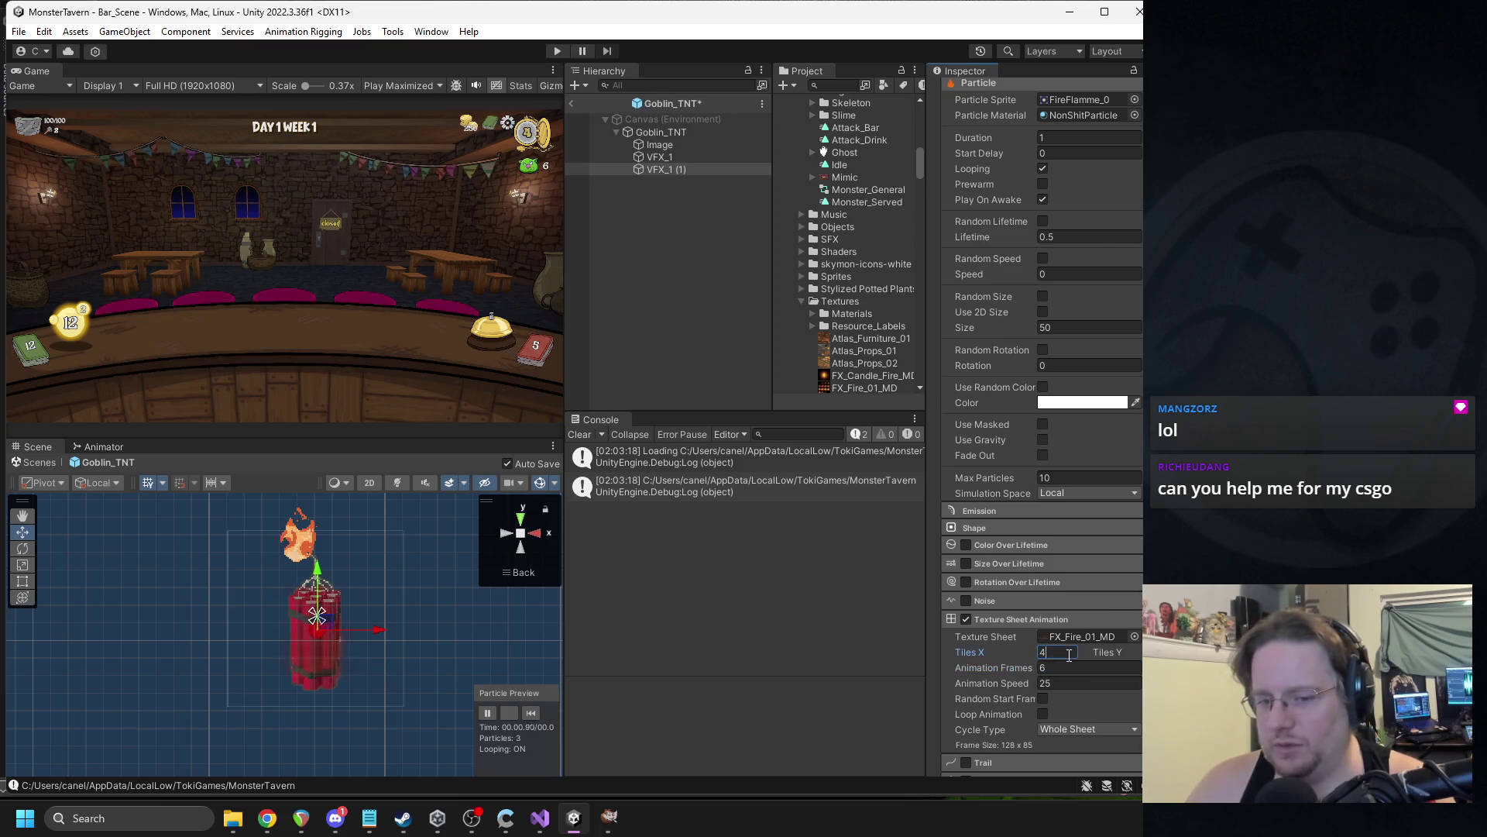
{"action": "left_click", "coordinate": [1084, 668]}
{"action": "type", "text": "4"}
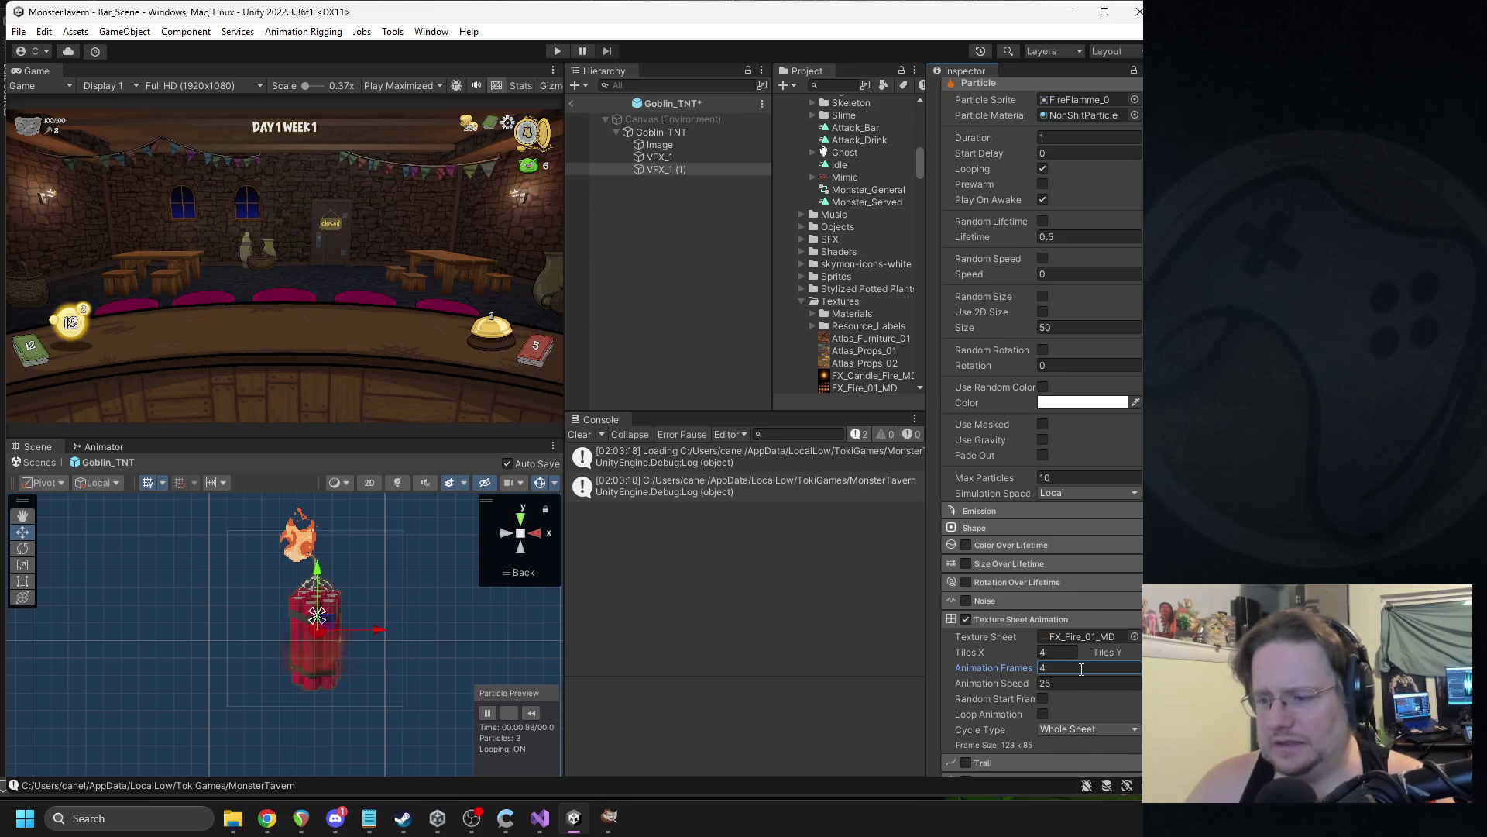
{"action": "type", "text": "24"}
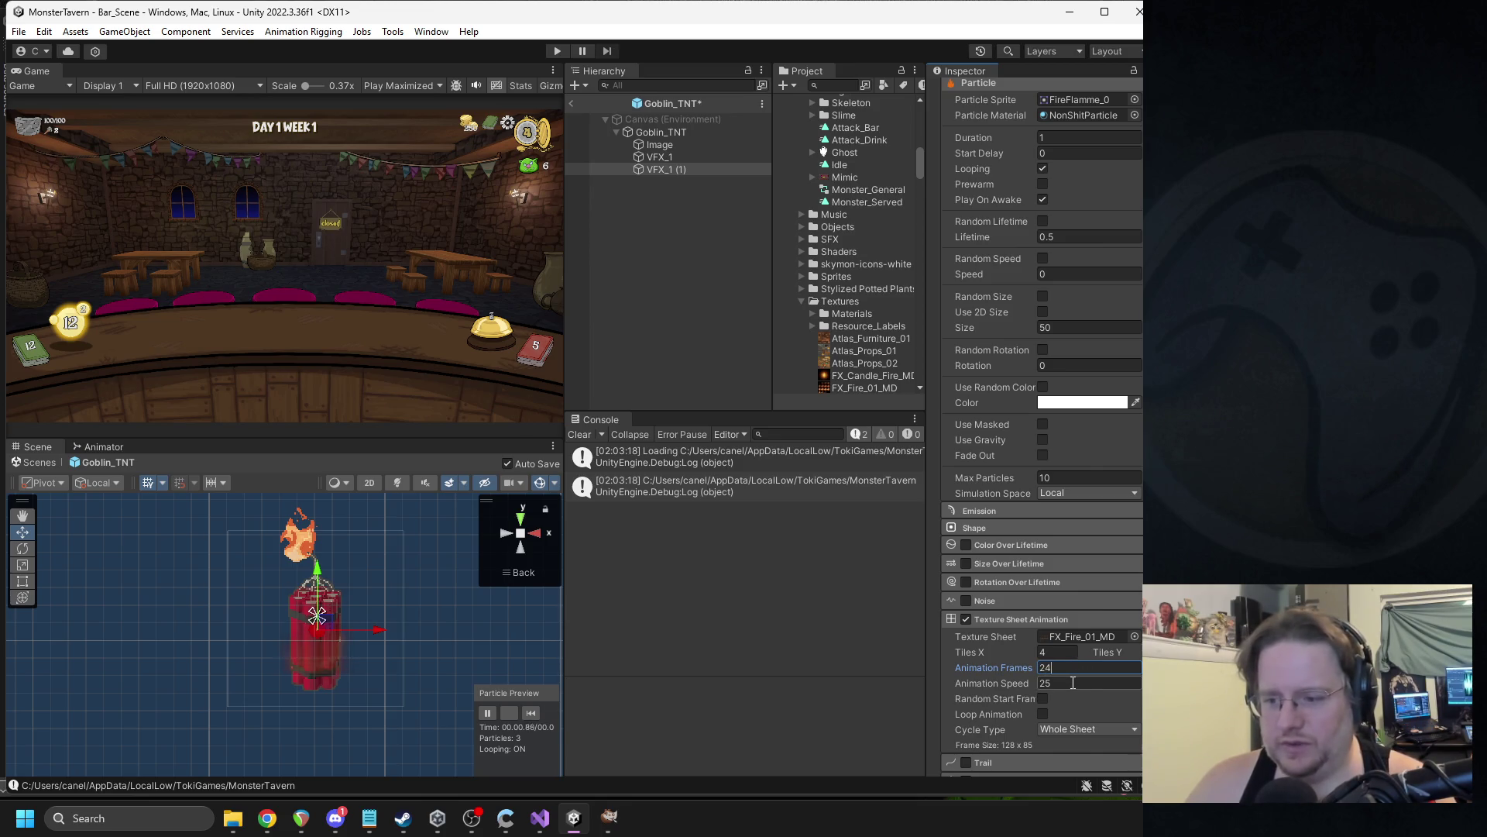
{"action": "left_click", "coordinate": [1073, 682]}
{"action": "type", "text": "1"}
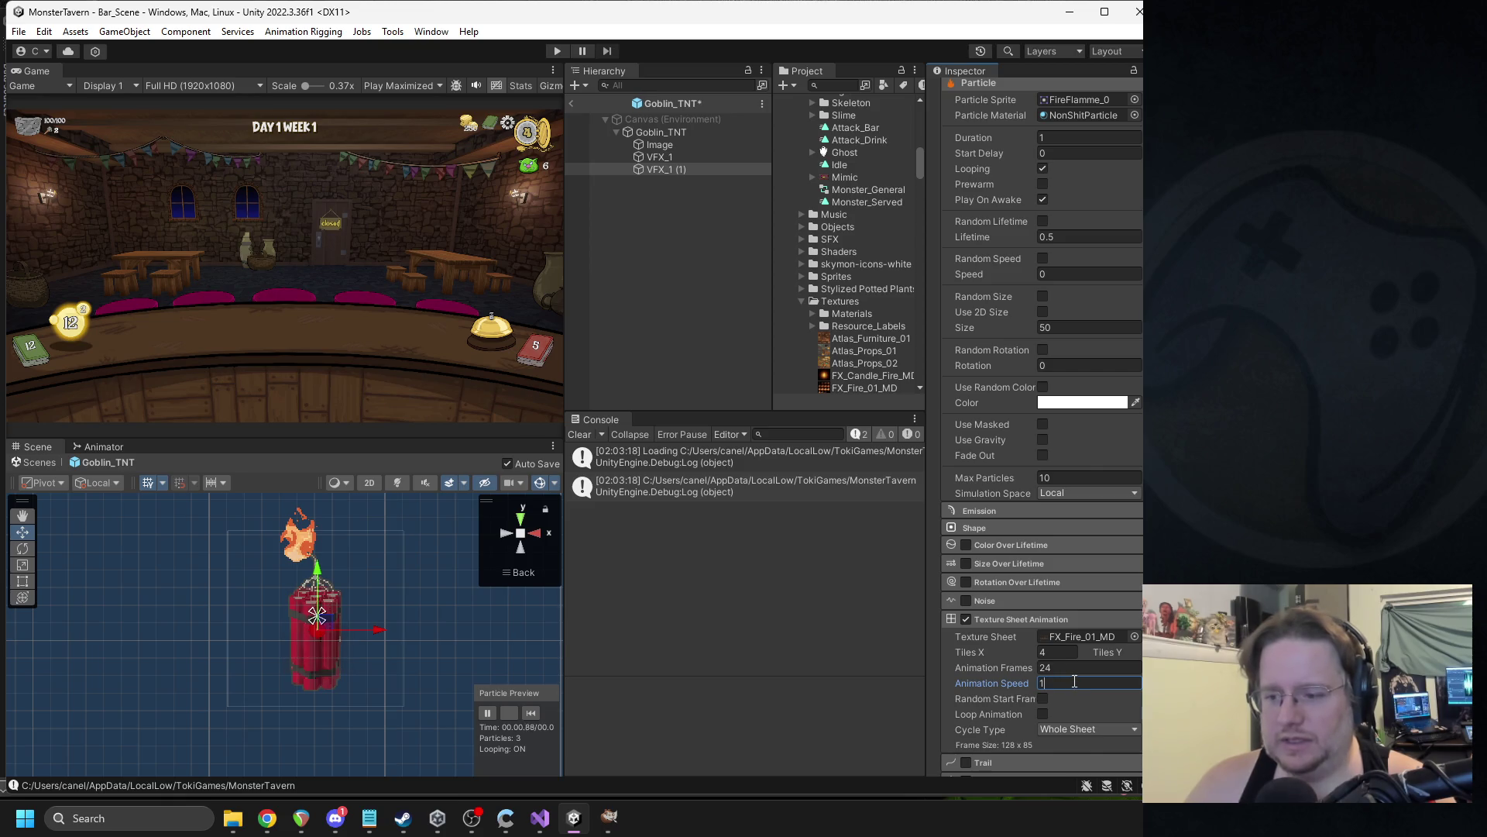
{"action": "left_click", "coordinate": [1135, 636]}
{"action": "scroll", "coordinate": [1018, 573], "scroll_direction": "up", "scroll_amount": 3}
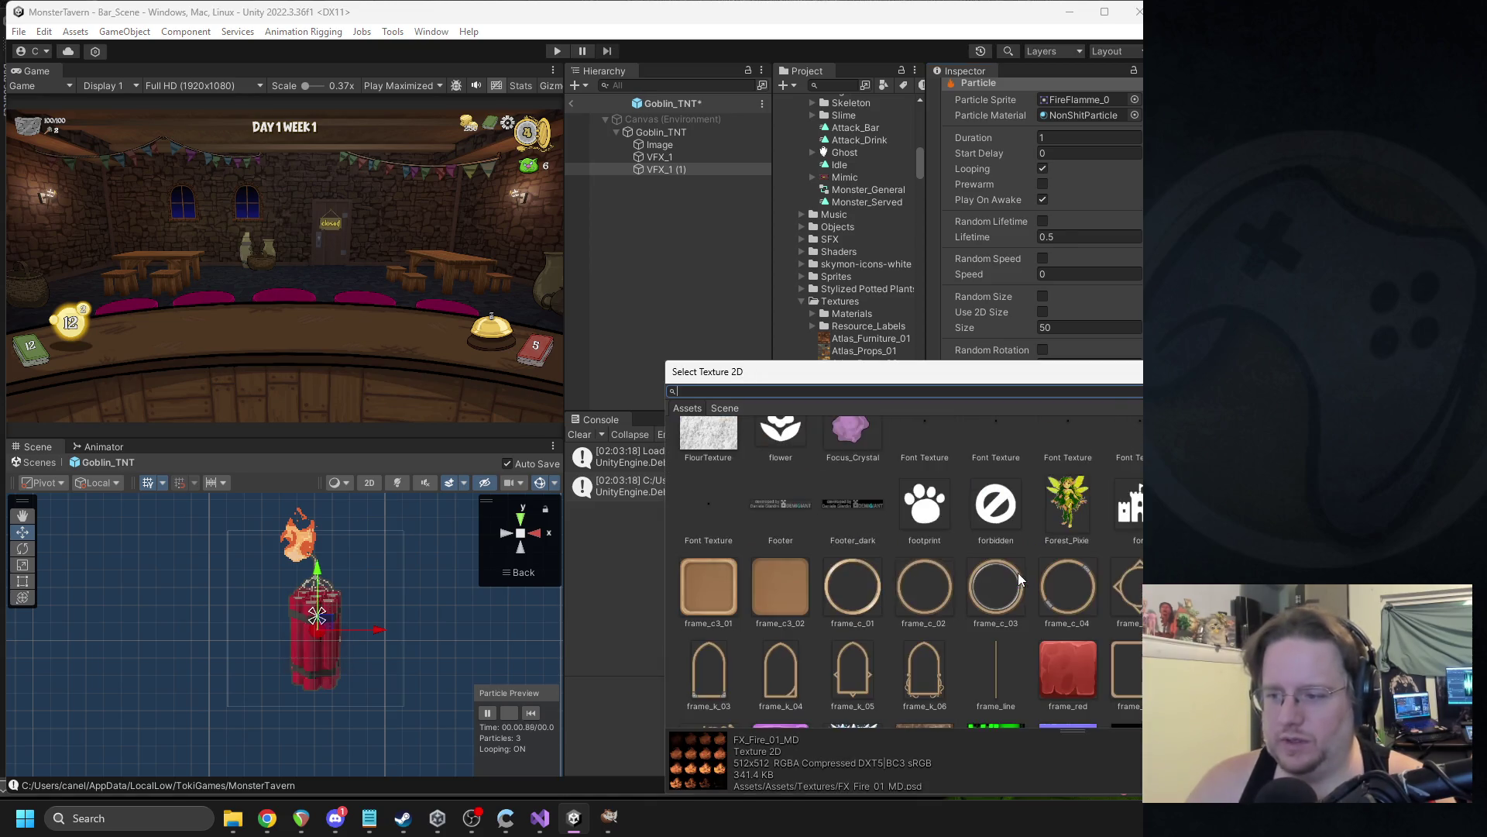
Search 'ex' in the texture picker and assign the Explosion texture to the sheet.
{"action": "scroll", "coordinate": [1018, 573], "scroll_direction": "down", "scroll_amount": 2}
{"action": "scroll", "coordinate": [1128, 587], "scroll_direction": "down", "scroll_amount": 1}
{"action": "scroll", "coordinate": [1113, 586], "scroll_direction": "up", "scroll_amount": 5}
{"action": "scroll", "coordinate": [1080, 581], "scroll_direction": "up", "scroll_amount": 6}
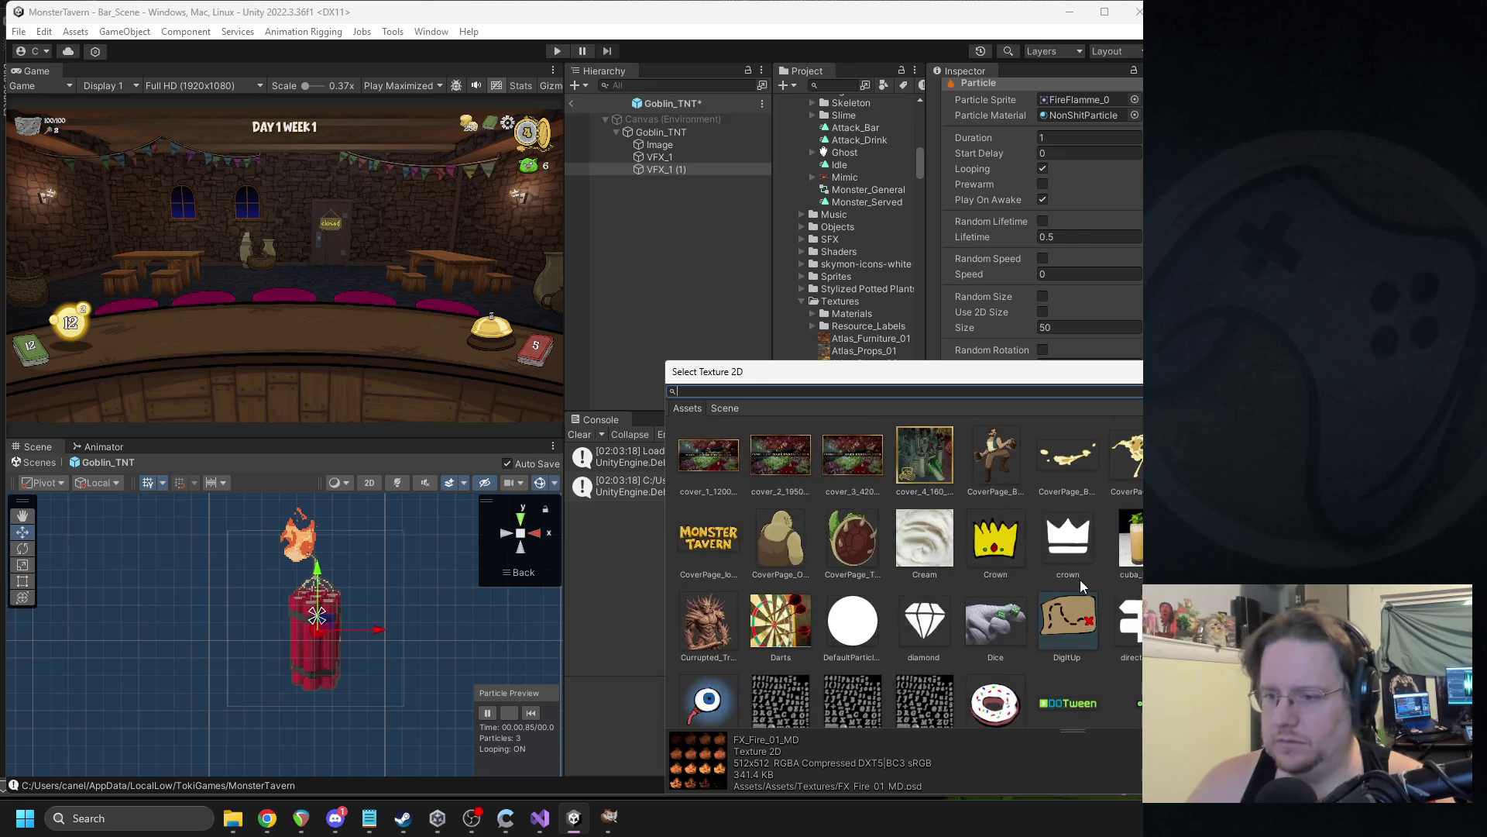
{"action": "scroll", "coordinate": [1047, 577], "scroll_direction": "up", "scroll_amount": 4}
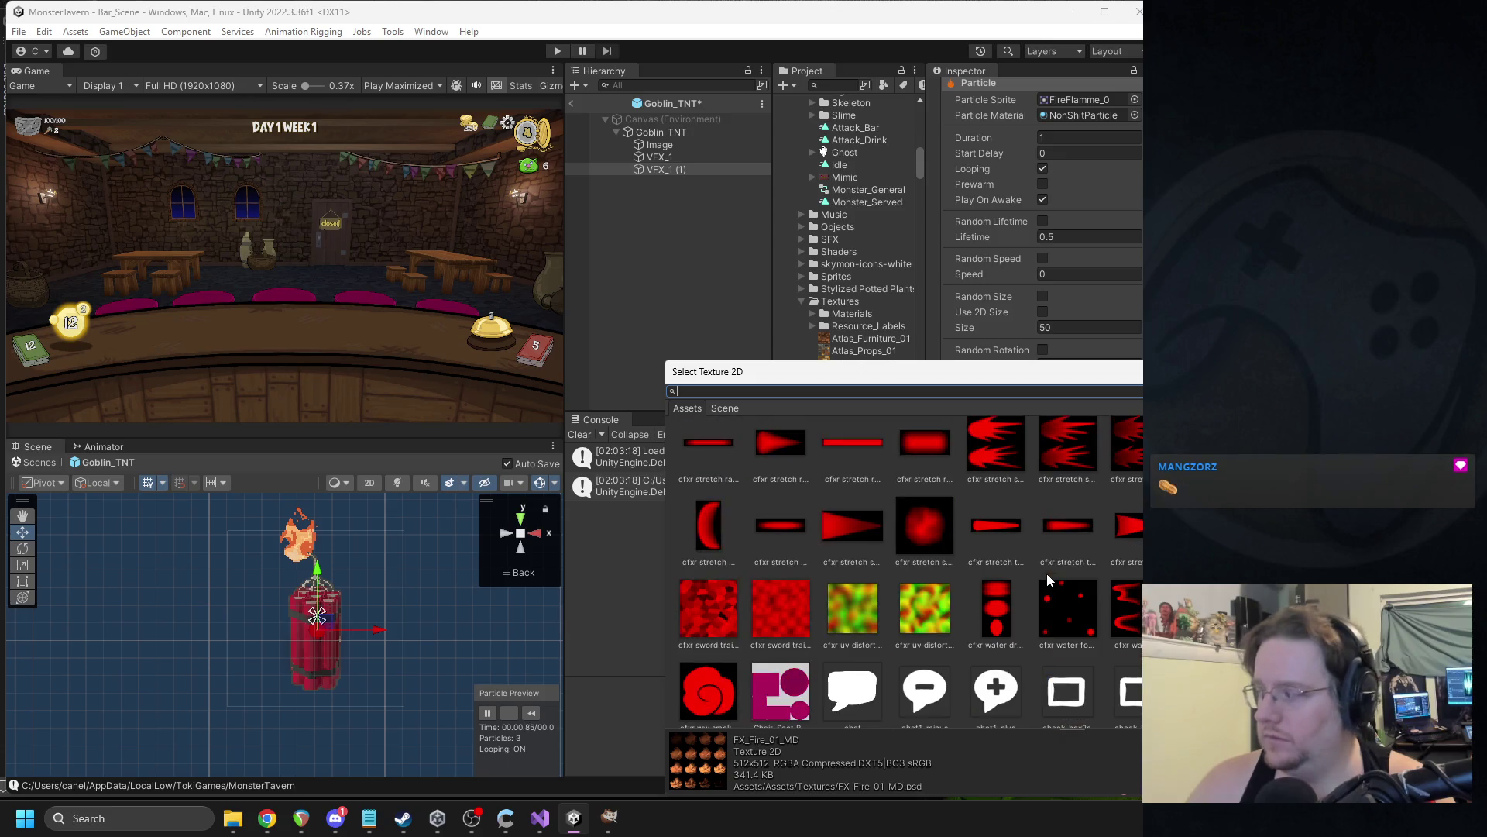
{"action": "scroll", "coordinate": [1095, 574], "scroll_direction": "up", "scroll_amount": 6}
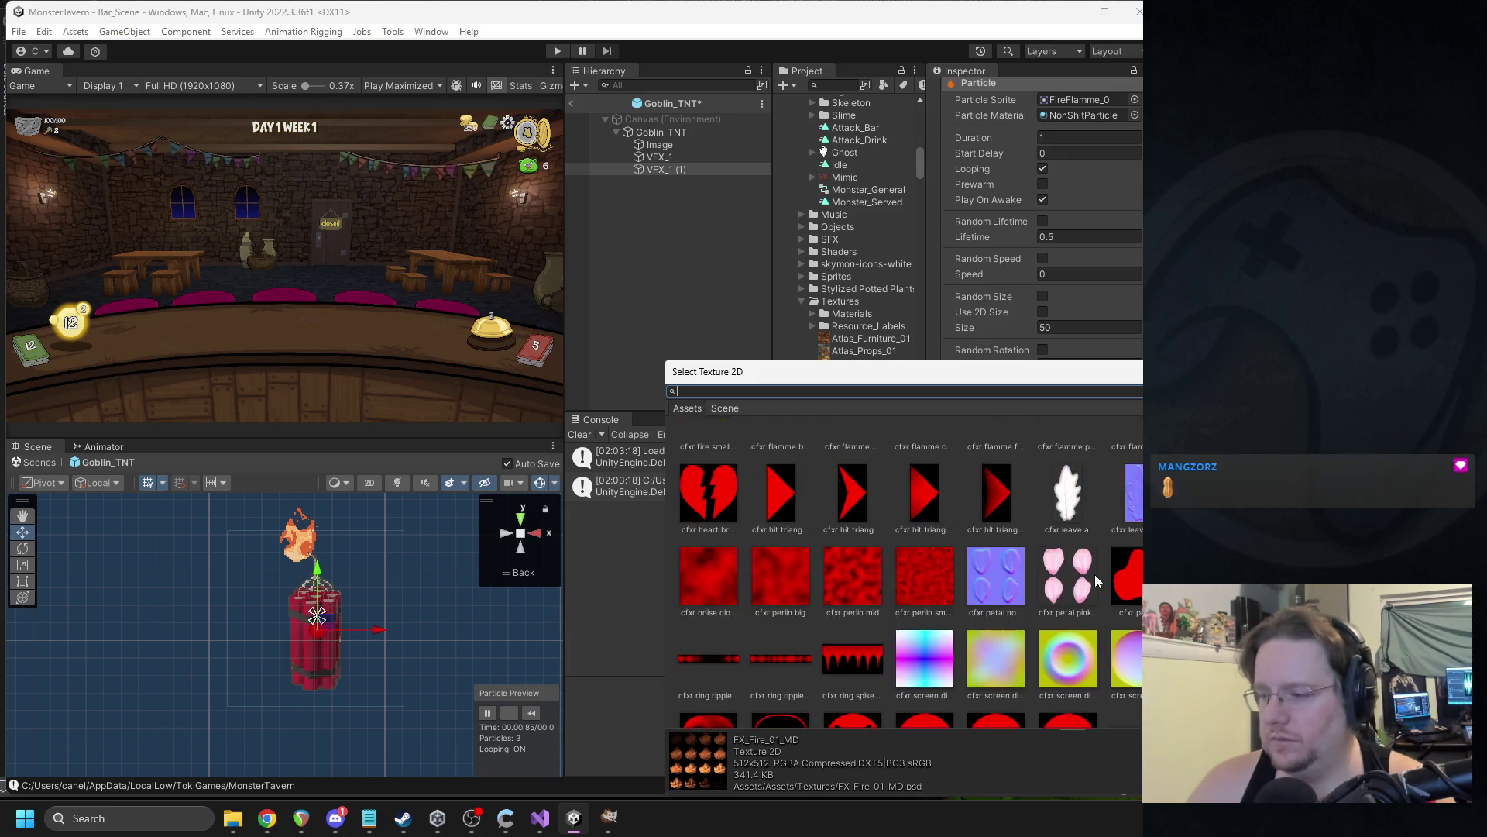
{"action": "scroll", "coordinate": [1109, 585], "scroll_direction": "down", "scroll_amount": 3}
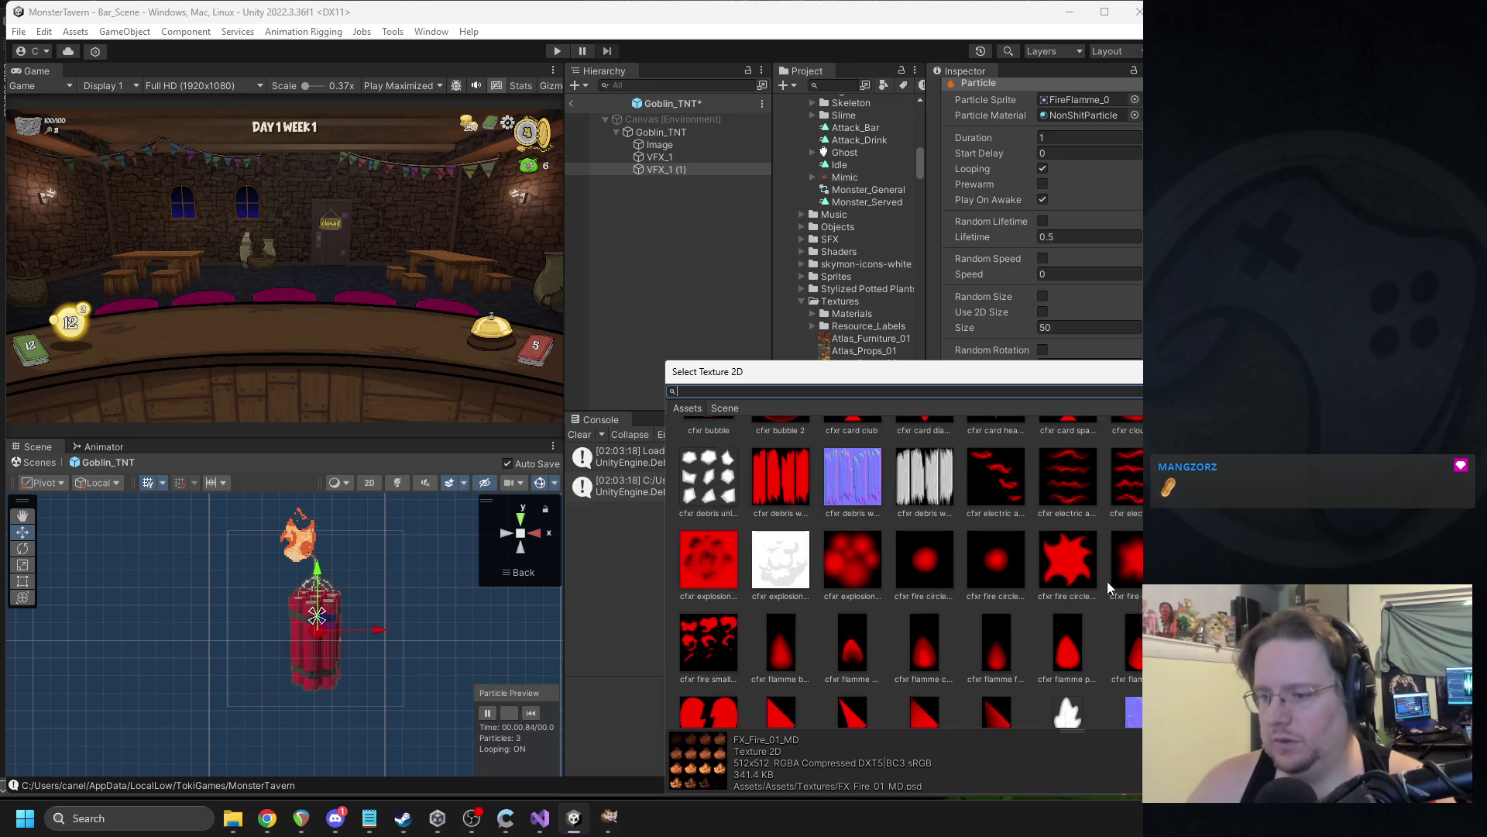
{"action": "type", "text": "ex"}
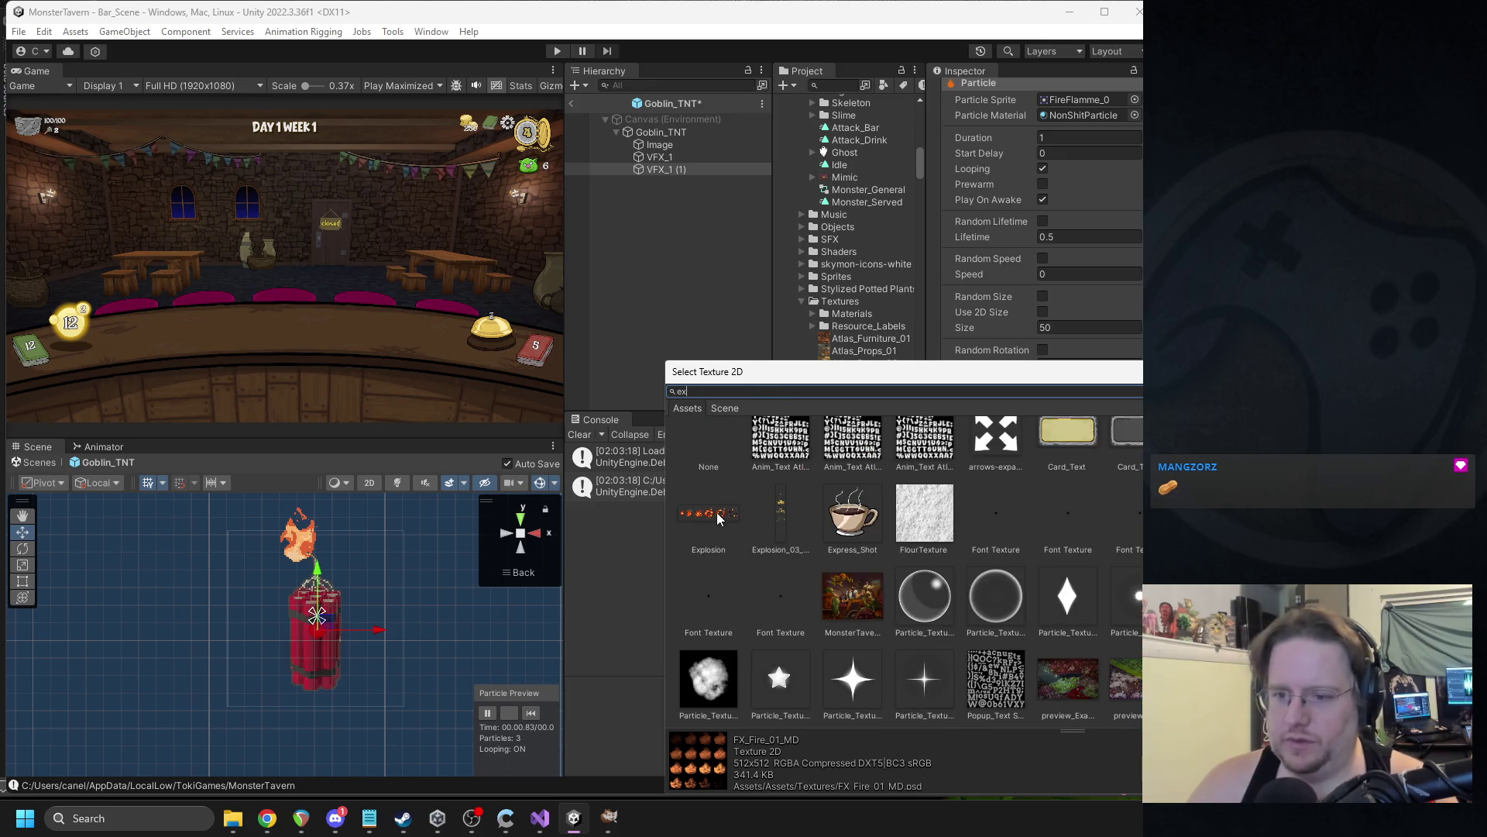
{"action": "left_click", "coordinate": [693, 519]}
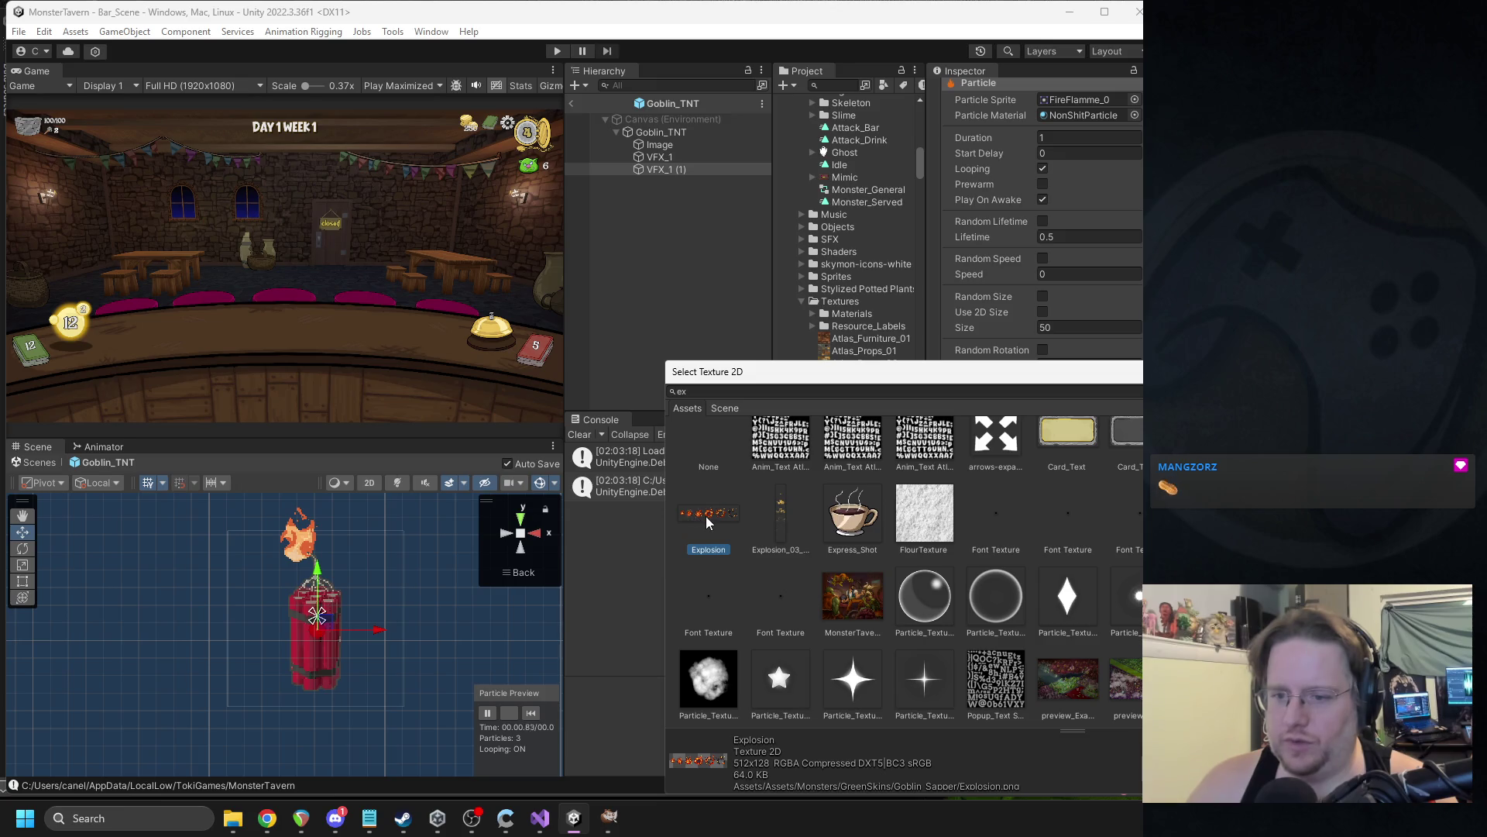
{"action": "double_click", "coordinate": [733, 523]}
Set the Explosion sheet's Tiles X to 6.
{"action": "left_click", "coordinate": [1057, 652]}
{"action": "type", "text": "6"}
{"action": "left_click", "coordinate": [1084, 729]}
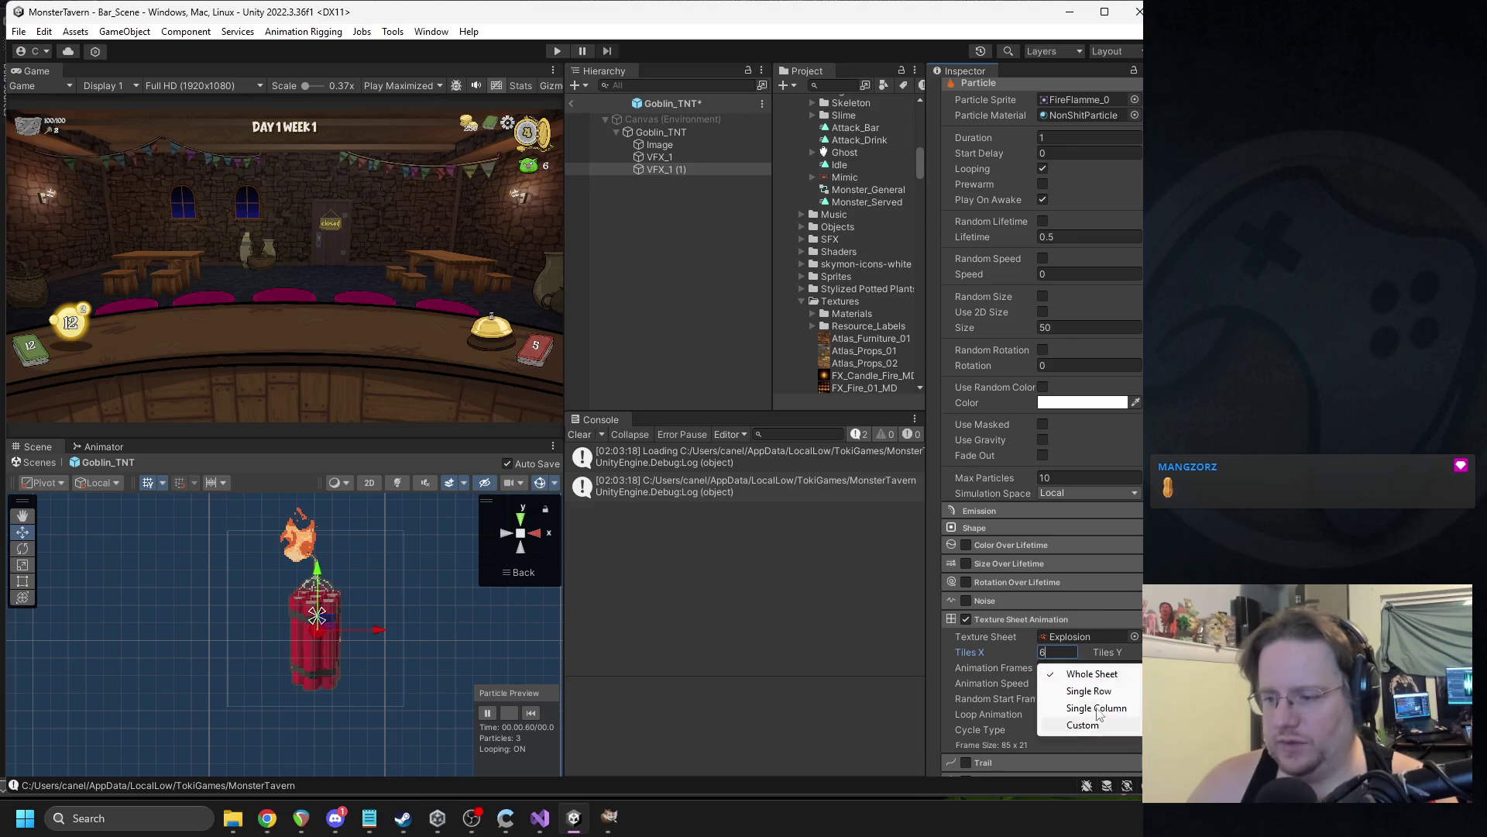
Set the Explosion sheet to Single Row cycling with 2 animation frames at speed 25.
{"action": "left_click", "coordinate": [1116, 686]}
{"action": "left_click", "coordinate": [1064, 670]}
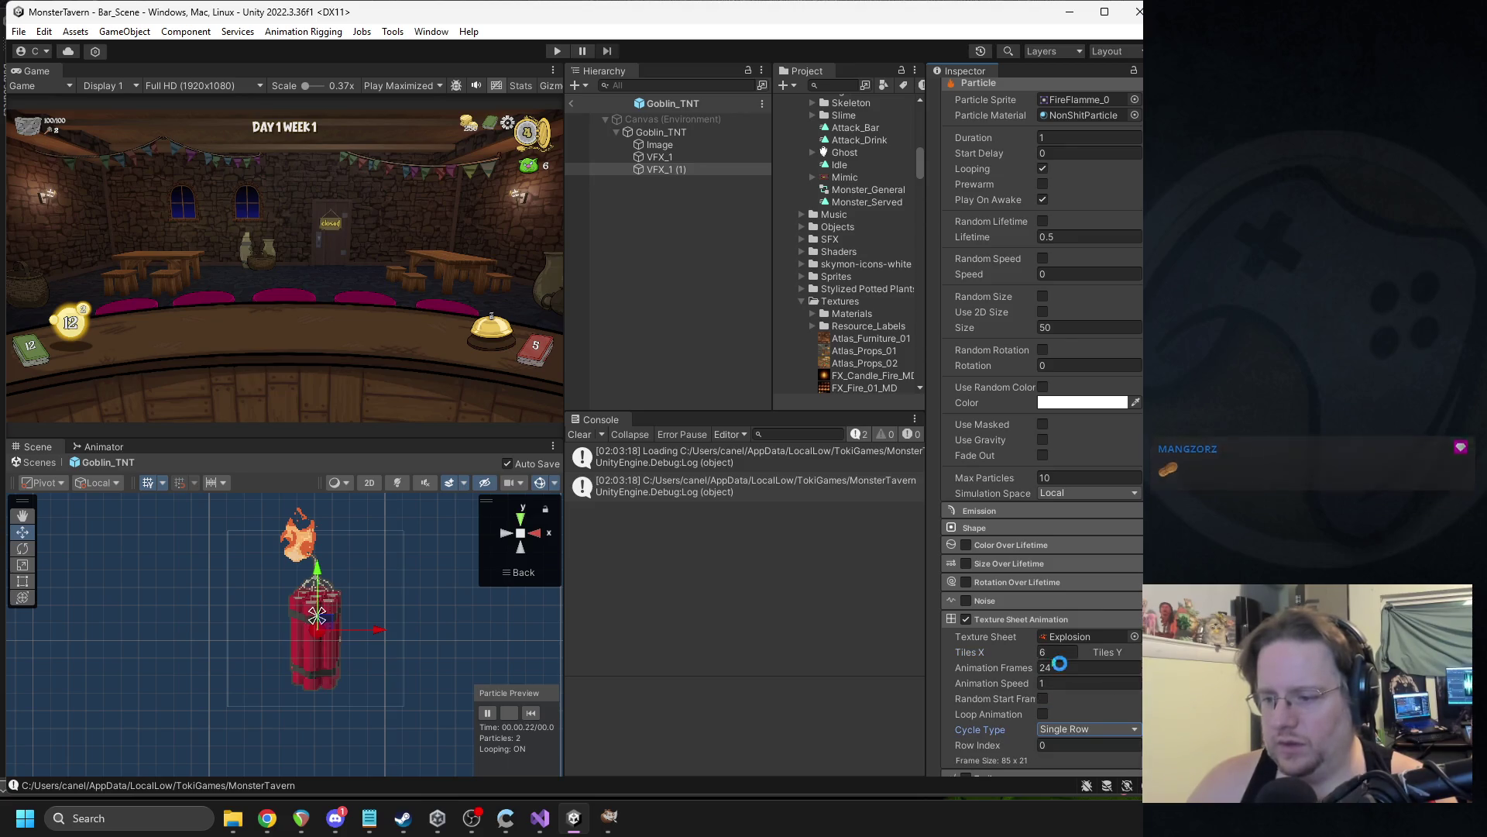
{"action": "type", "text": "6"}
{"action": "key", "text": "Return"}
{"action": "left_click", "coordinate": [1057, 683]}
{"action": "type", "text": "25"}
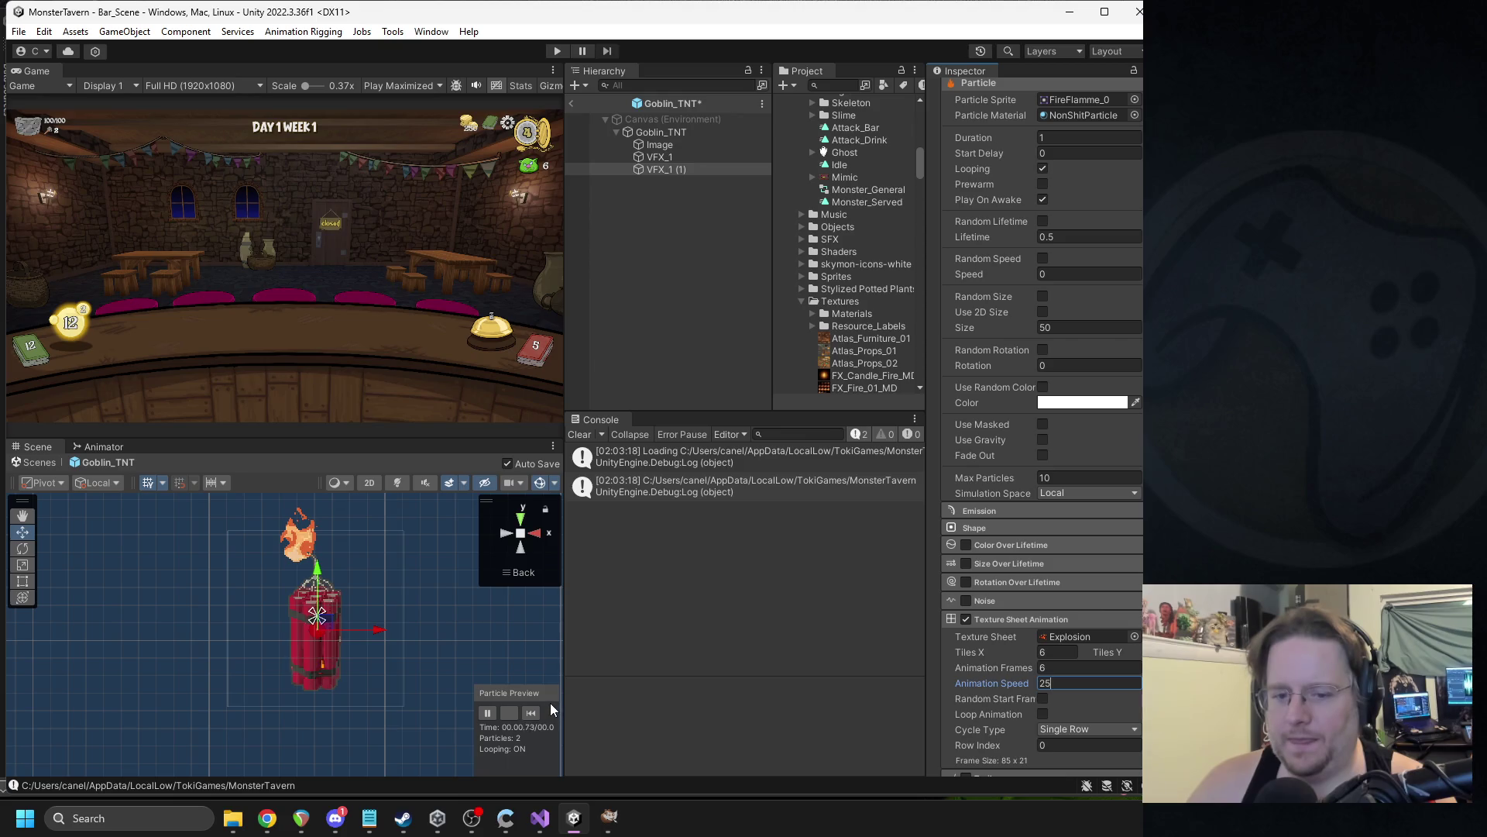
{"action": "left_click", "coordinate": [1053, 667]}
{"action": "type", "text": "1"}
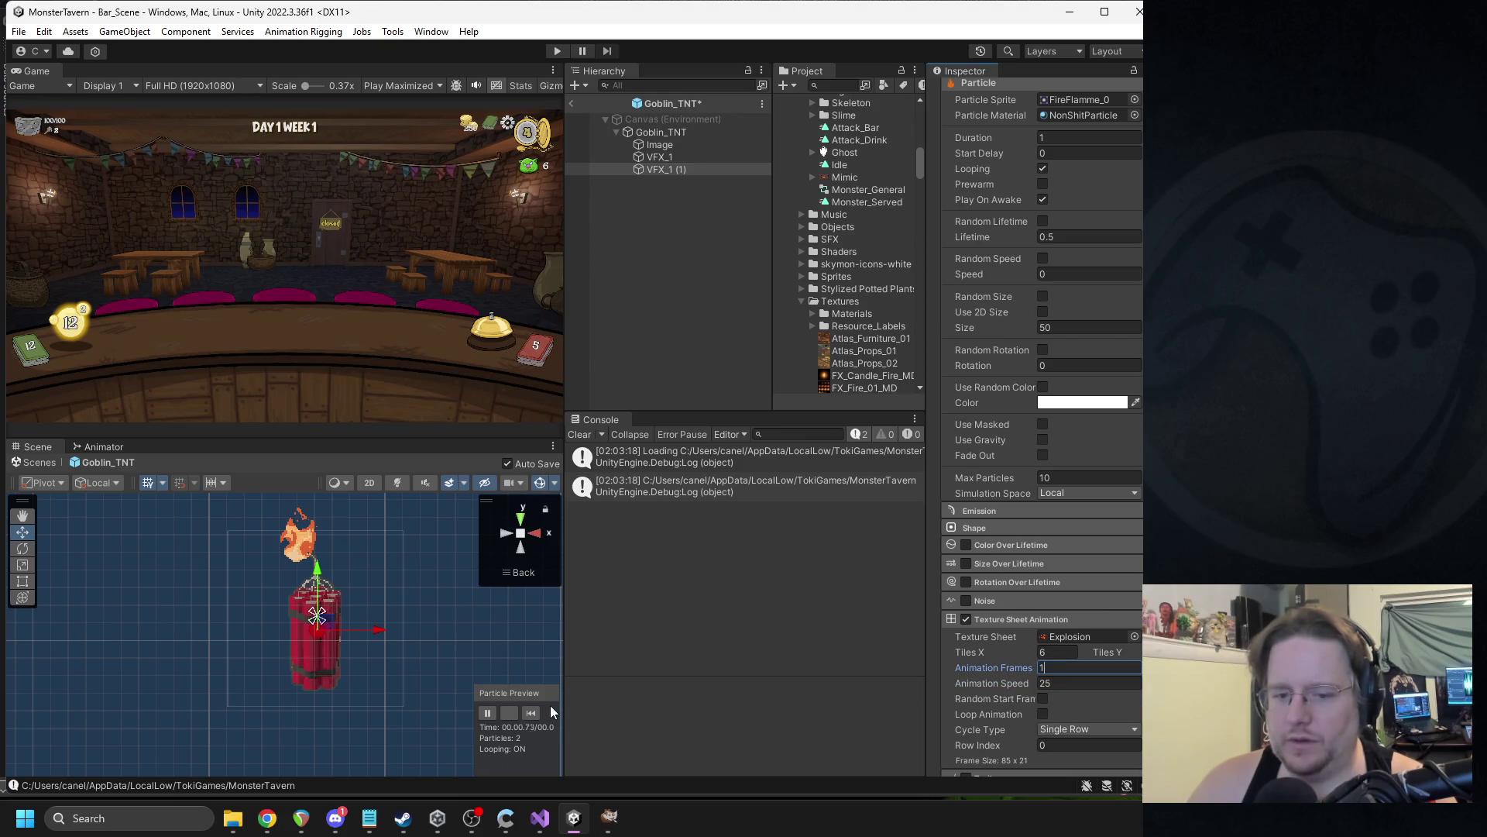
{"action": "key", "text": "Return"}
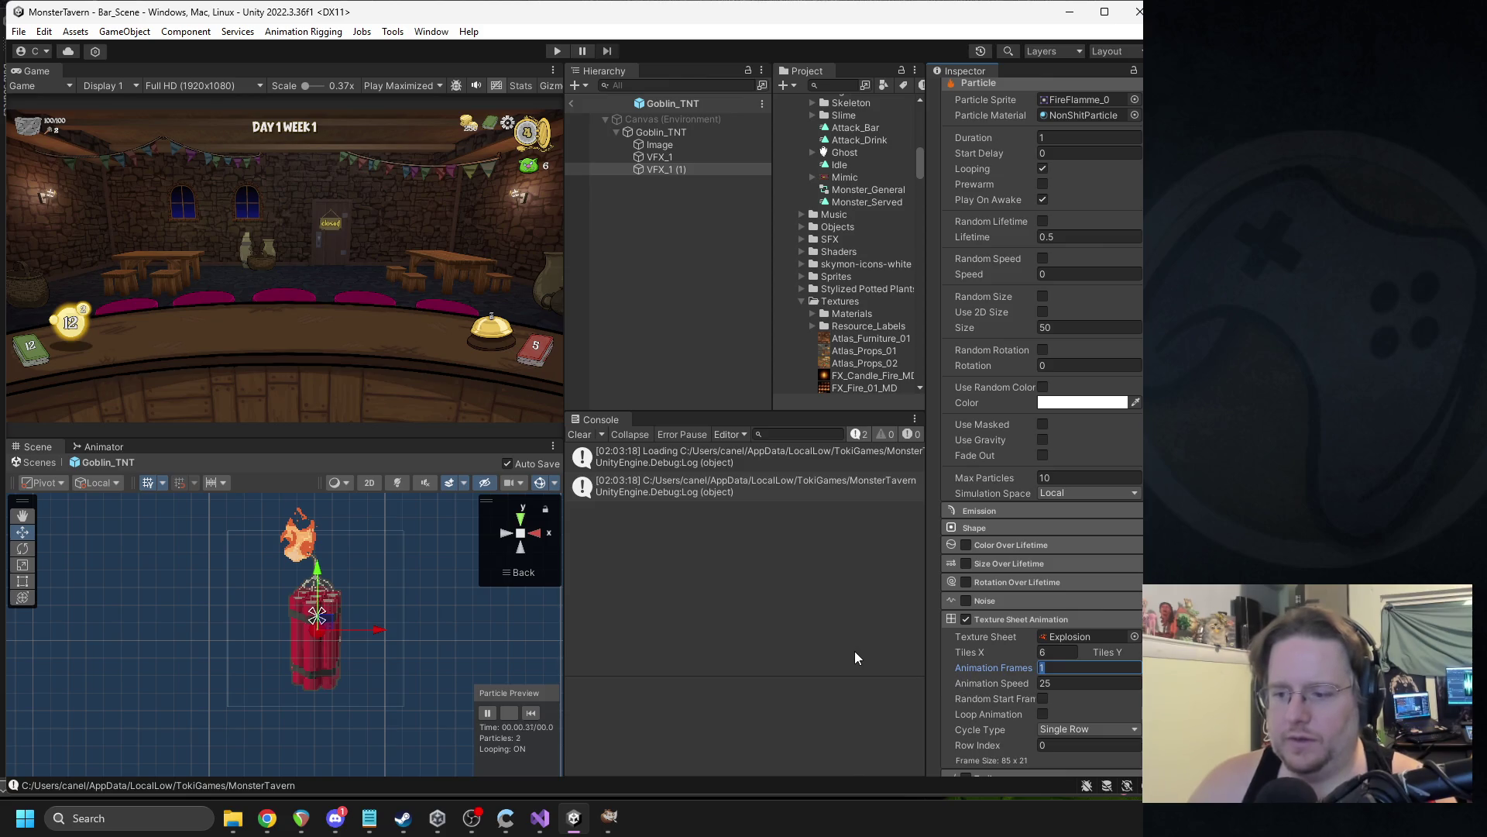
{"action": "type", "text": "2"}
{"action": "key", "text": "Return"}
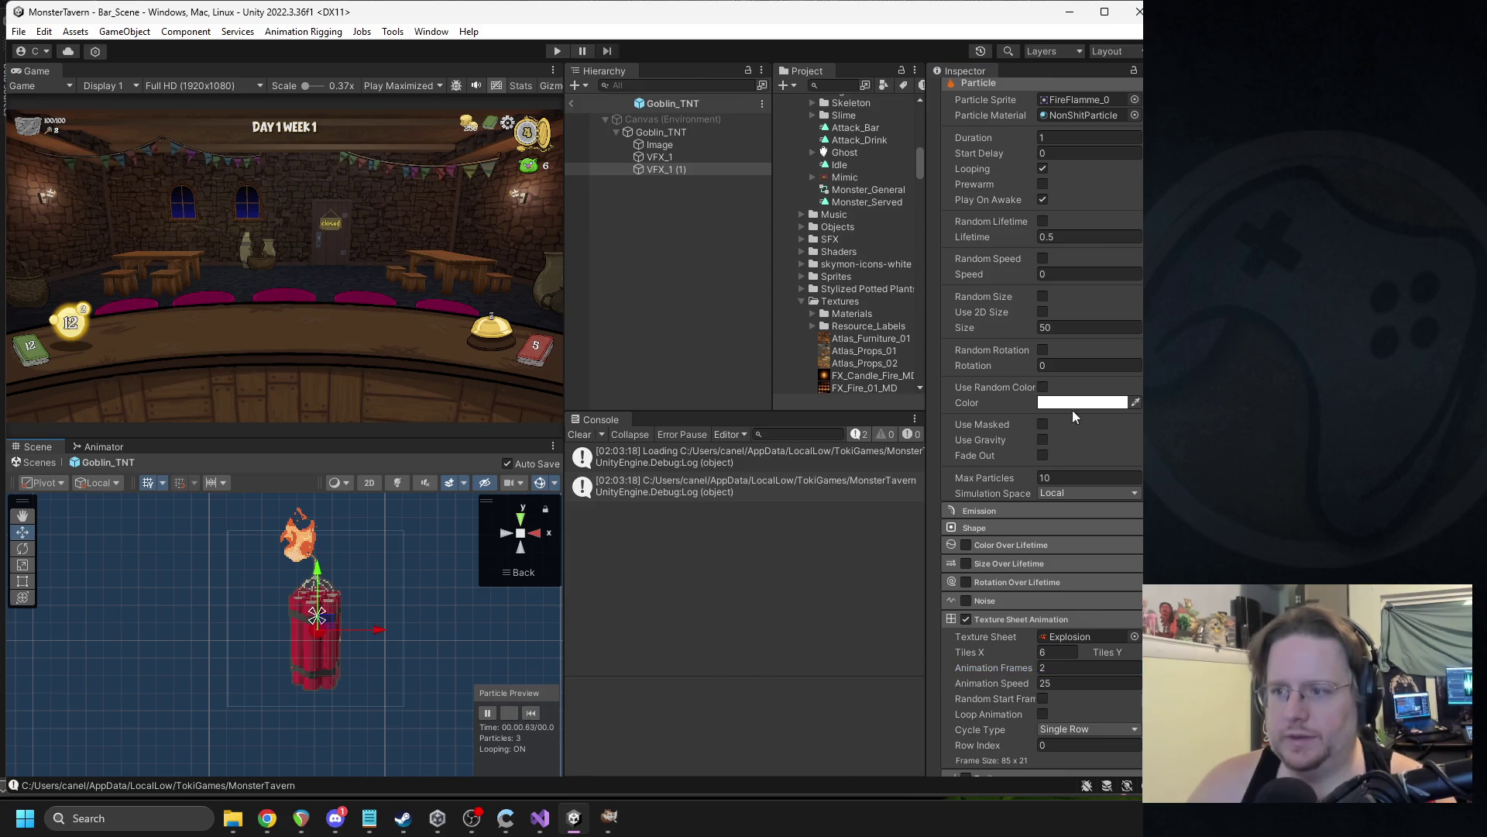
Enlarge the particles to size 150 and exit the Goblin_TNT prefab back to the scene.
{"action": "left_click", "coordinate": [1045, 328]}
{"action": "type", "text": "15"}
{"action": "key", "text": "Return"}
{"action": "left_click", "coordinate": [573, 103]}
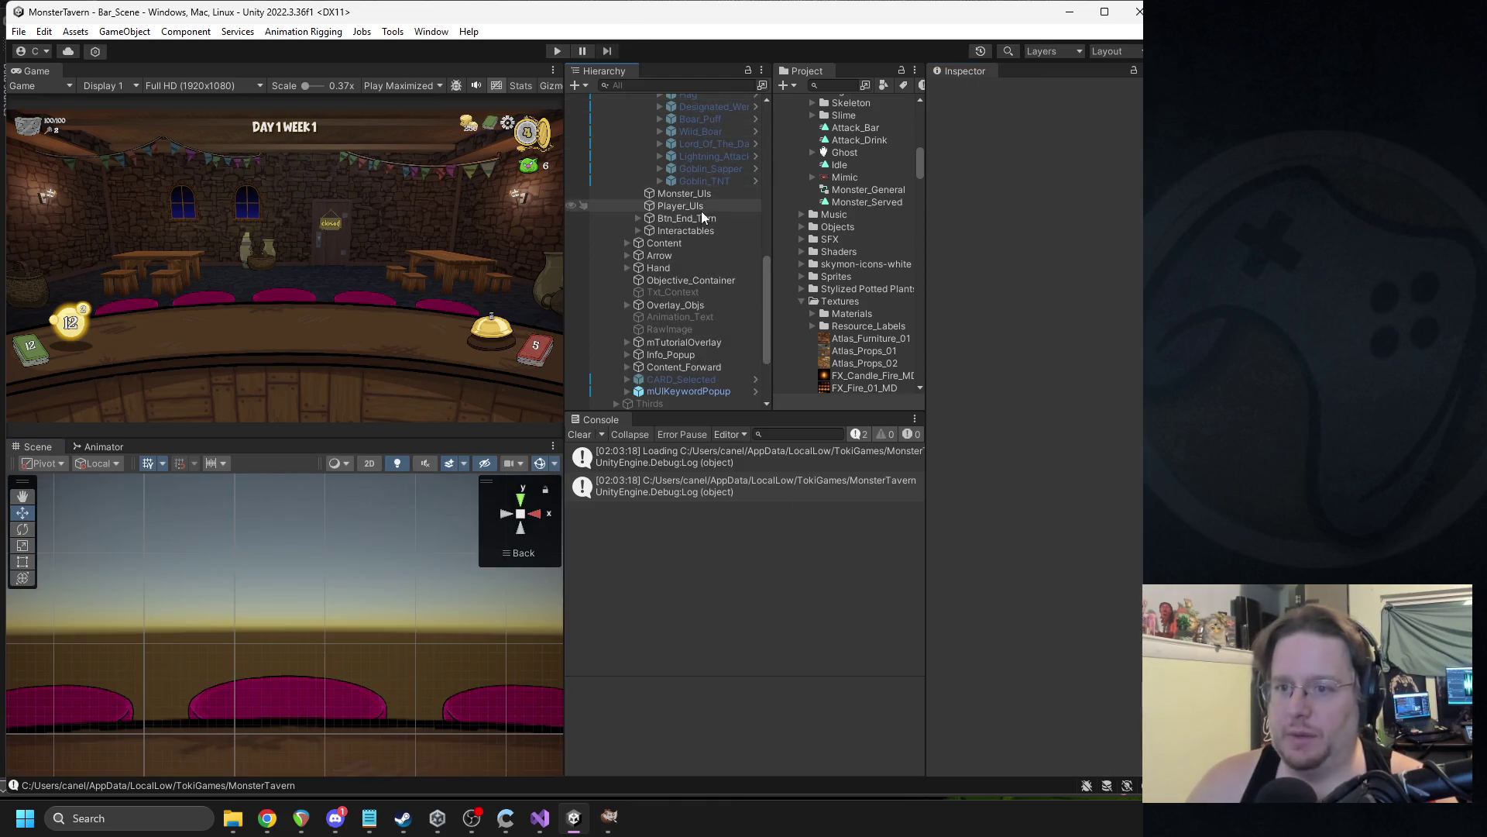
Step away to other windows, return to Unity, and select Goblin_TNT in the Hierarchy.
{"action": "key", "text": "alt+Tab"}
{"action": "key", "text": "alt+Tab"}
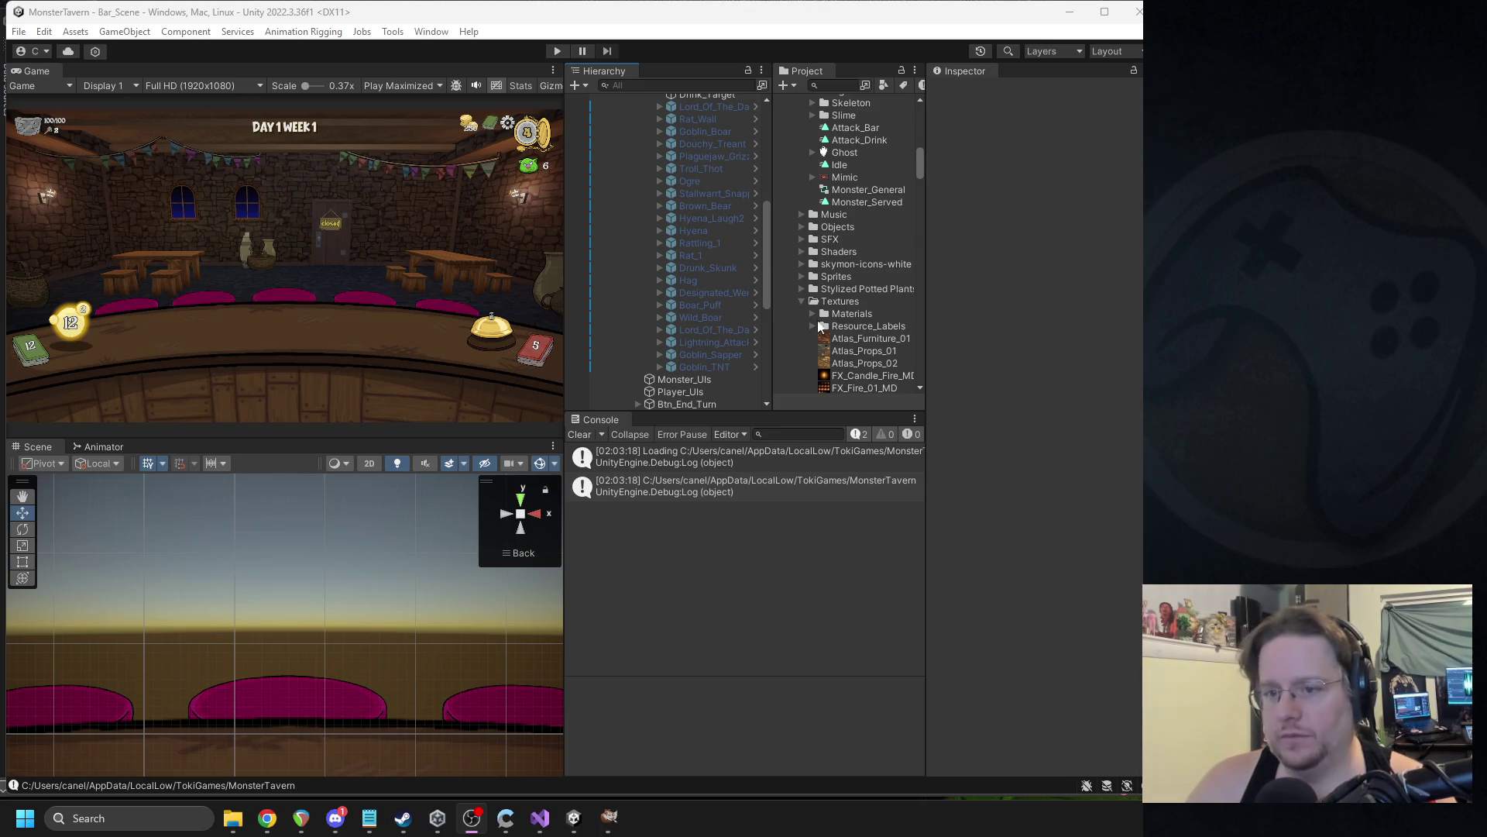
{"action": "key", "text": "alt+Tab"}
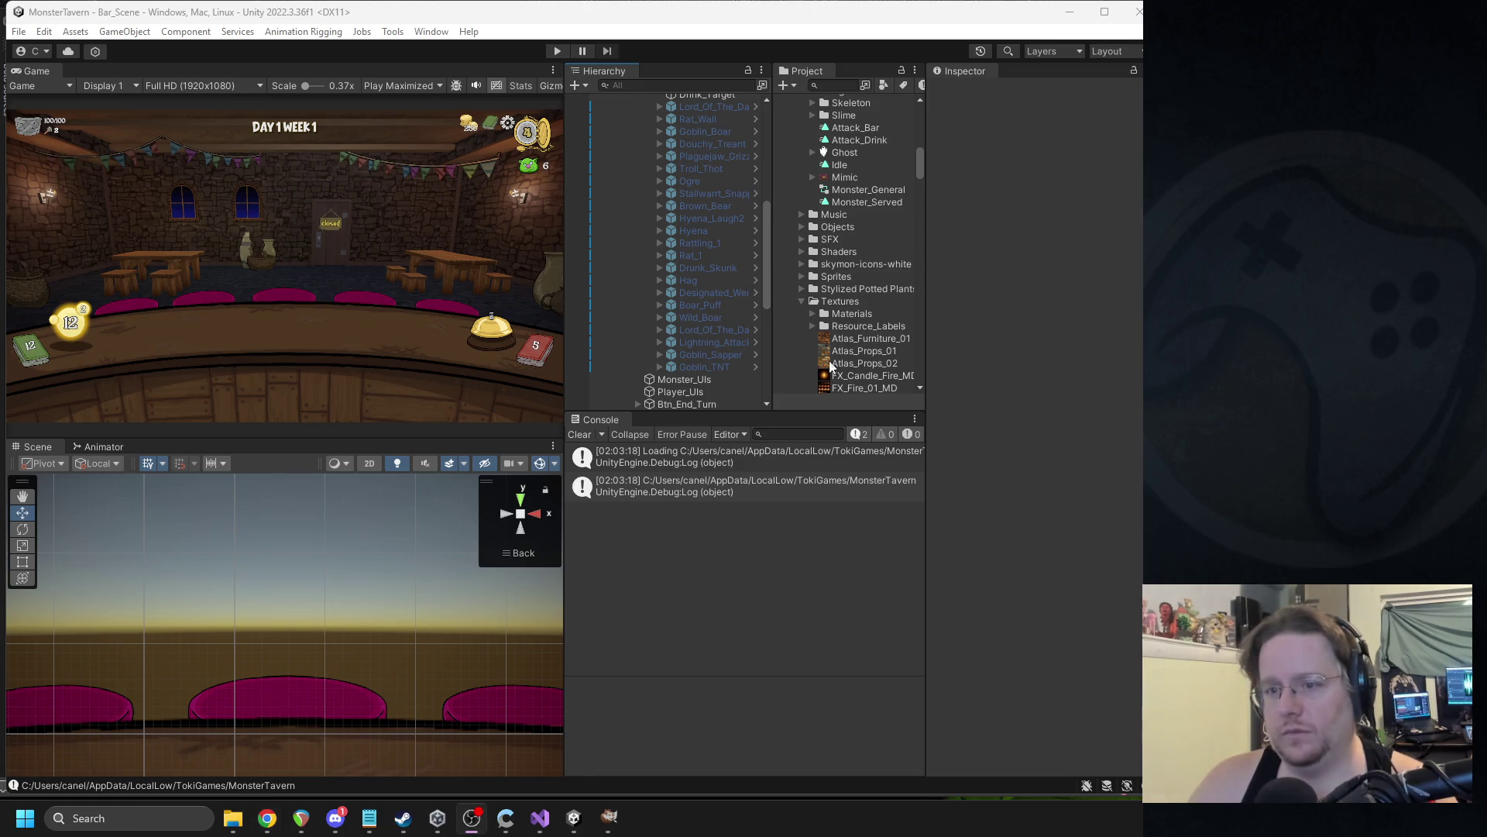
{"action": "scroll", "coordinate": [682, 265], "scroll_direction": "up", "scroll_amount": 5}
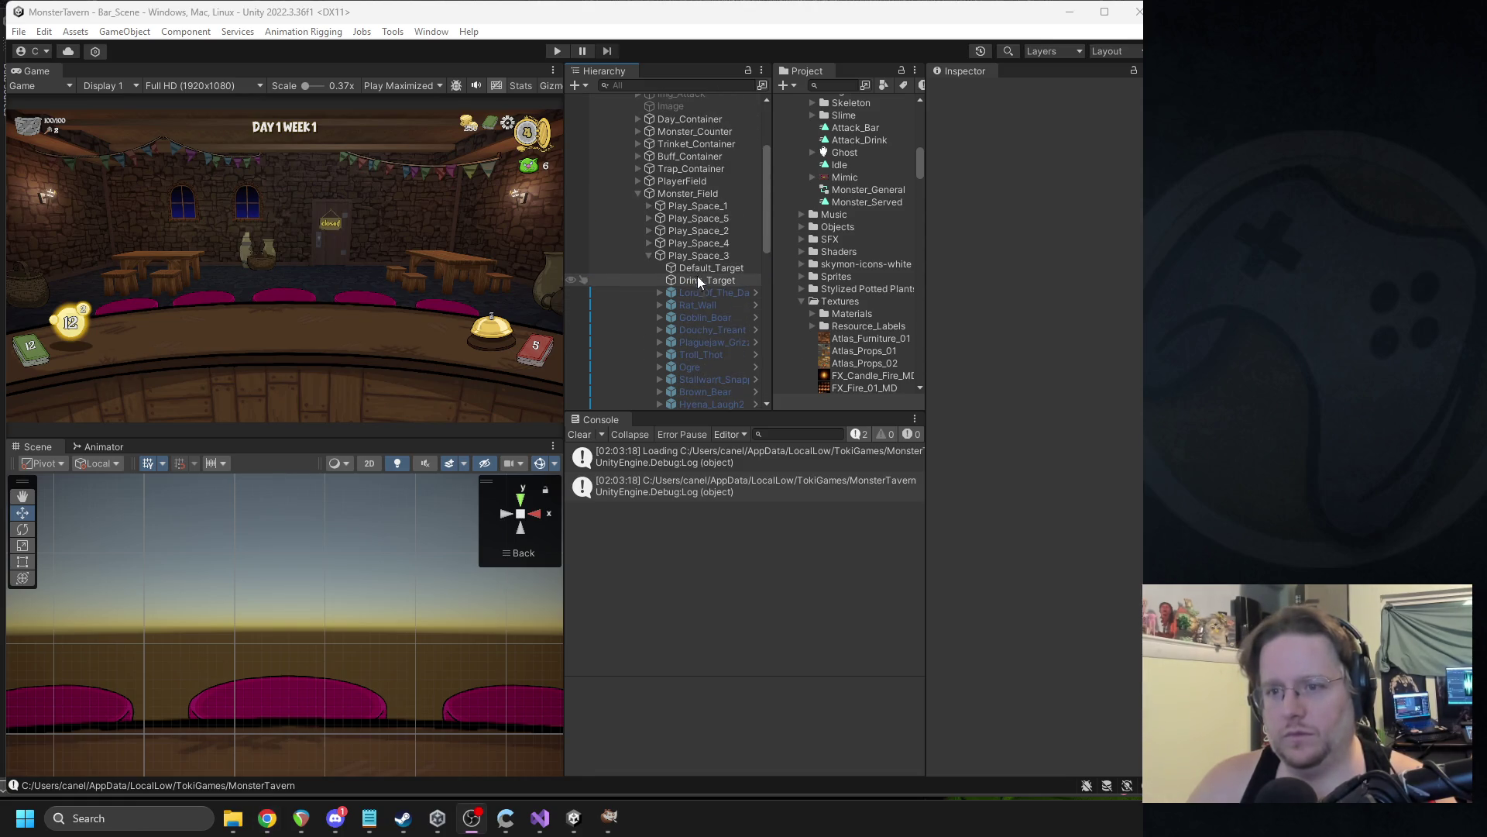
{"action": "left_click", "coordinate": [336, 817]}
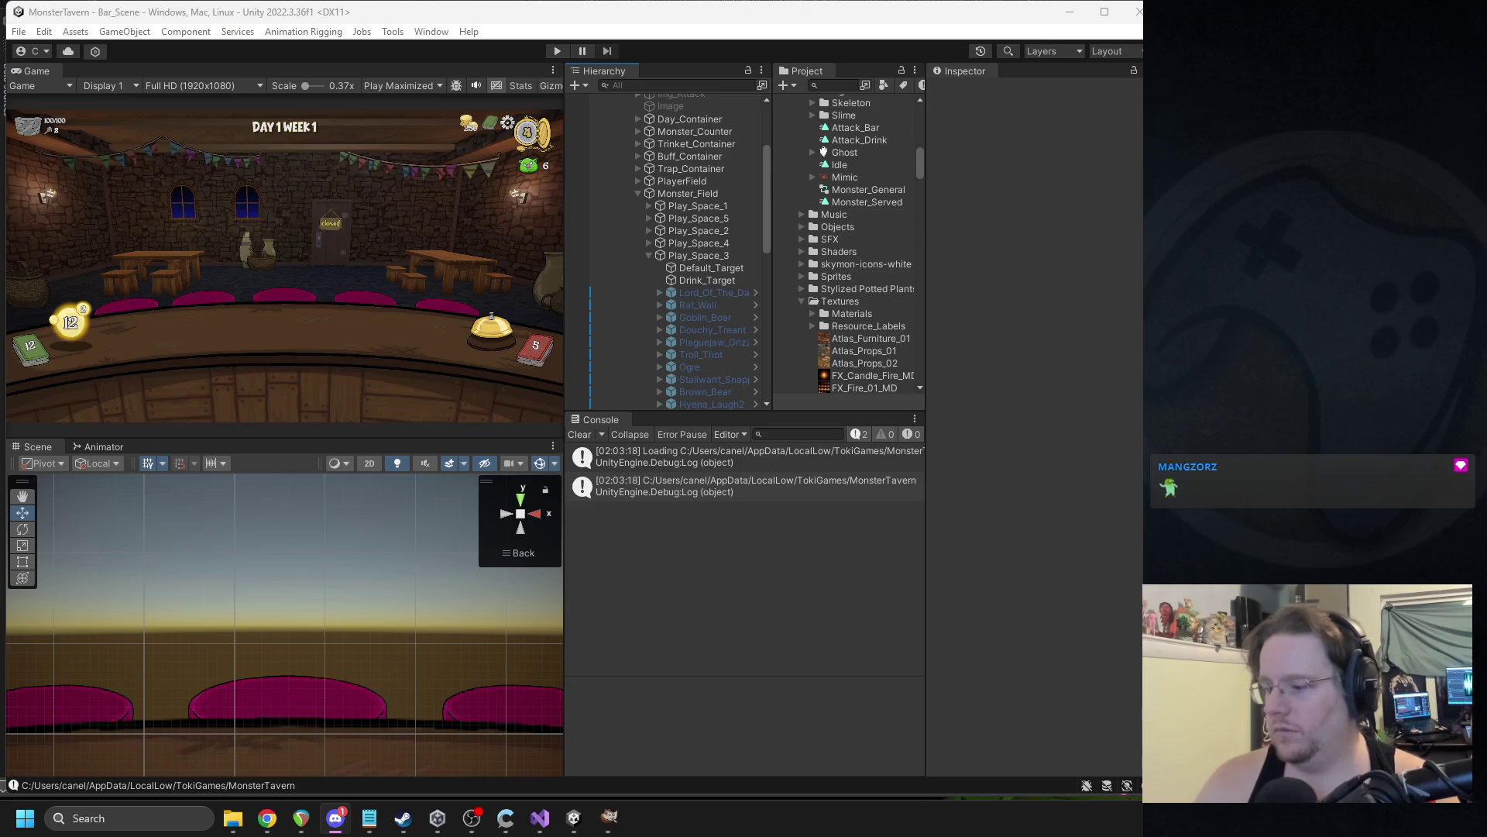
{"action": "left_click", "coordinate": [946, 338]}
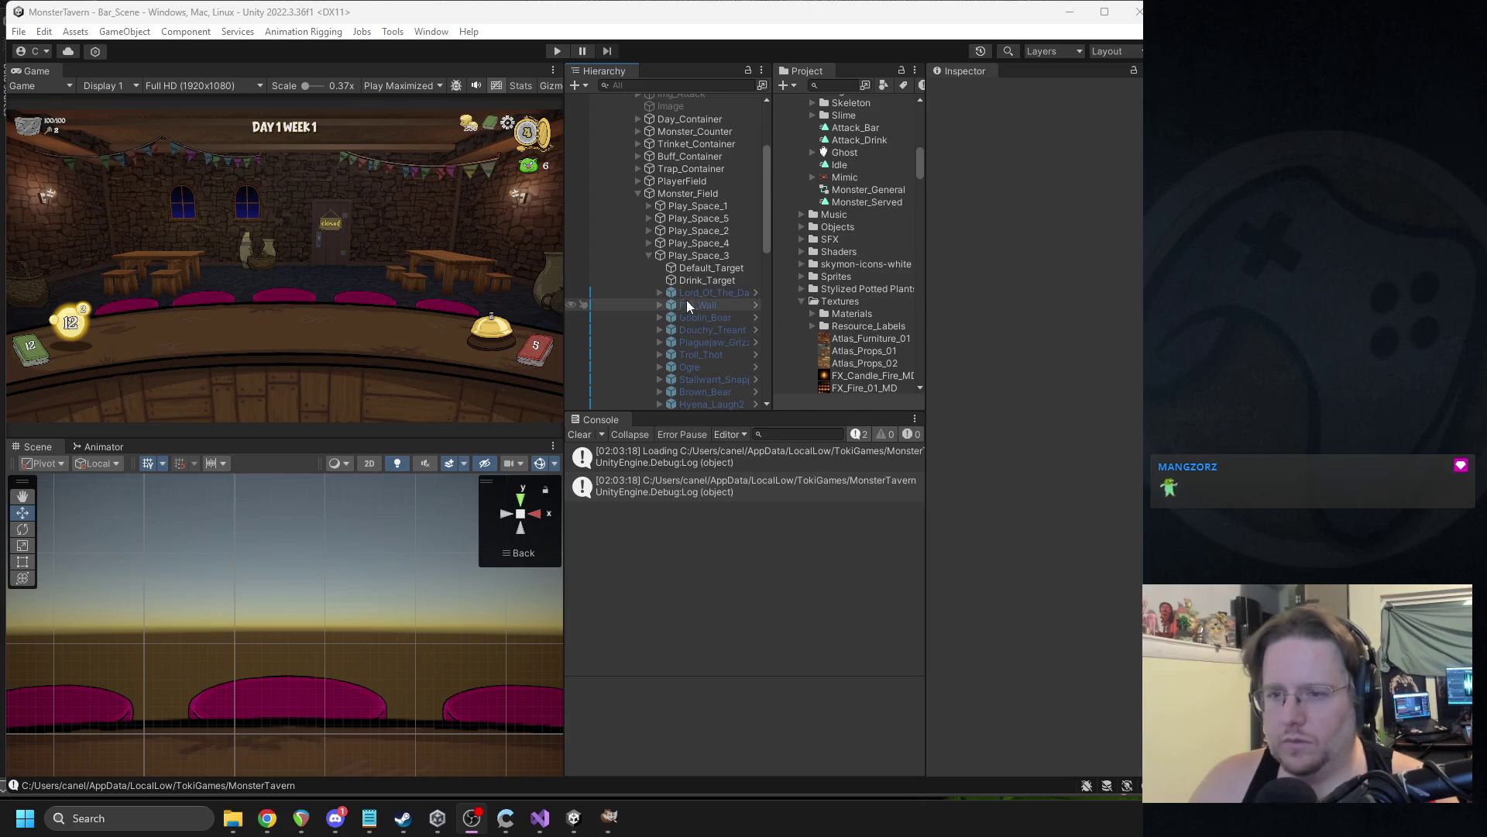
{"action": "scroll", "coordinate": [697, 294], "scroll_direction": "down", "scroll_amount": 5}
{"action": "left_click", "coordinate": [703, 367]}
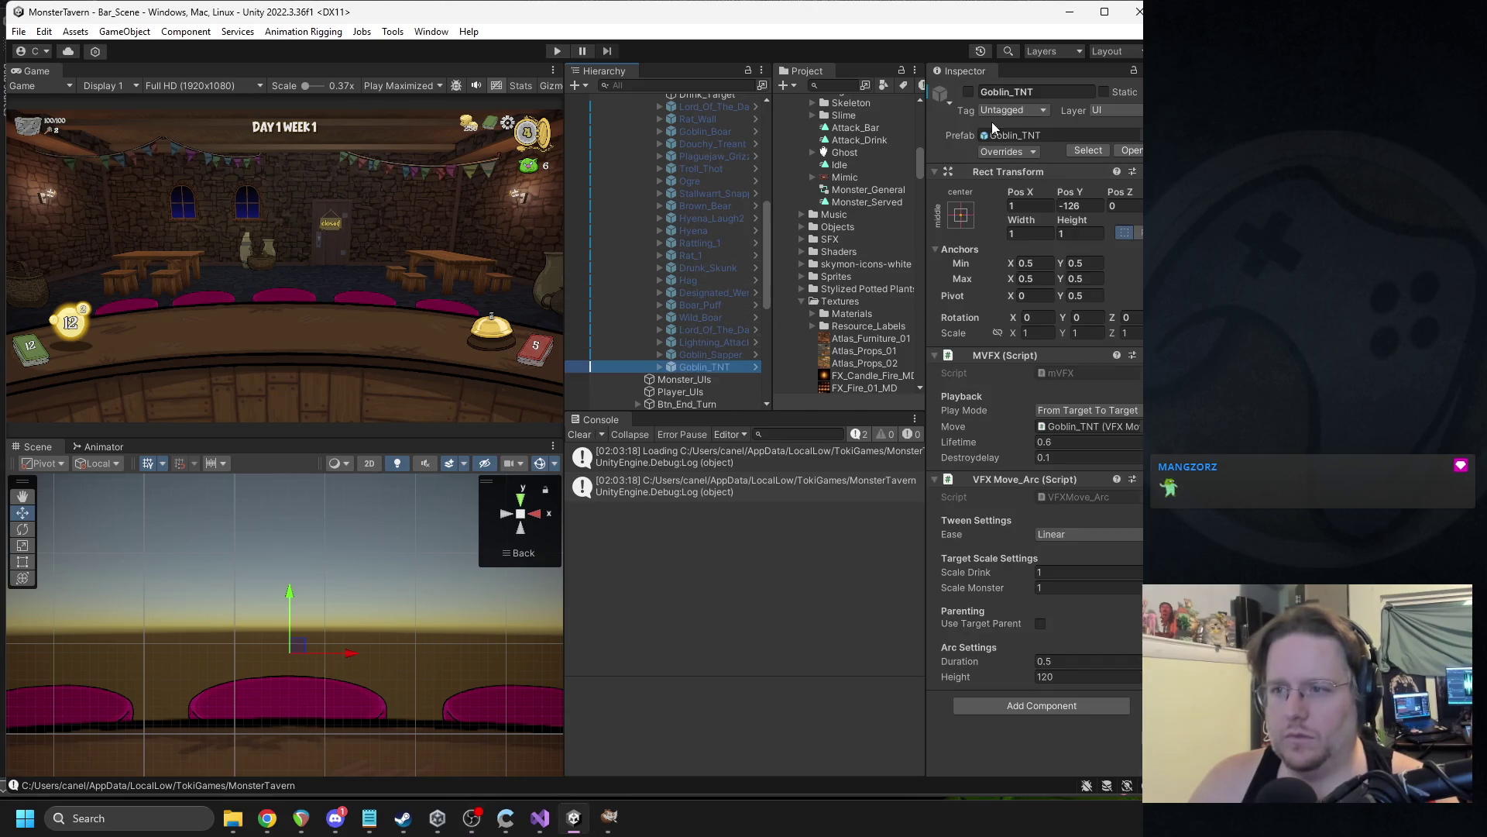
{"action": "left_click", "coordinate": [968, 91]}
{"action": "key", "text": "f"}
{"action": "left_click", "coordinate": [660, 367]}
{"action": "scroll", "coordinate": [701, 372], "scroll_direction": "down", "scroll_amount": 4}
{"action": "left_click_drag", "start_coordinate": [705, 273], "coordinate": [704, 265]}
{"action": "key", "text": "f"}
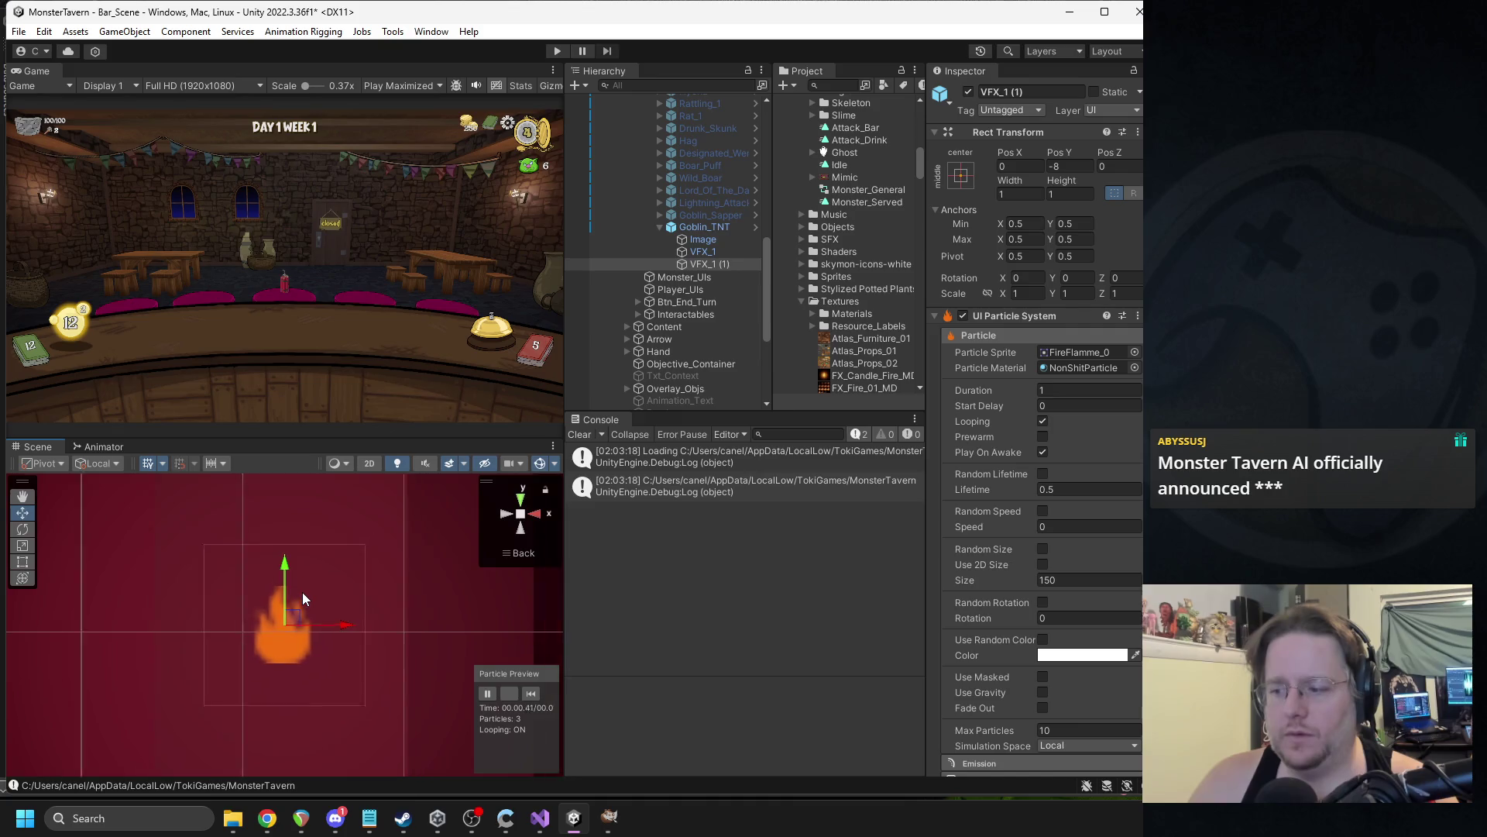
{"action": "scroll", "coordinate": [297, 599], "scroll_direction": "down", "scroll_amount": 5}
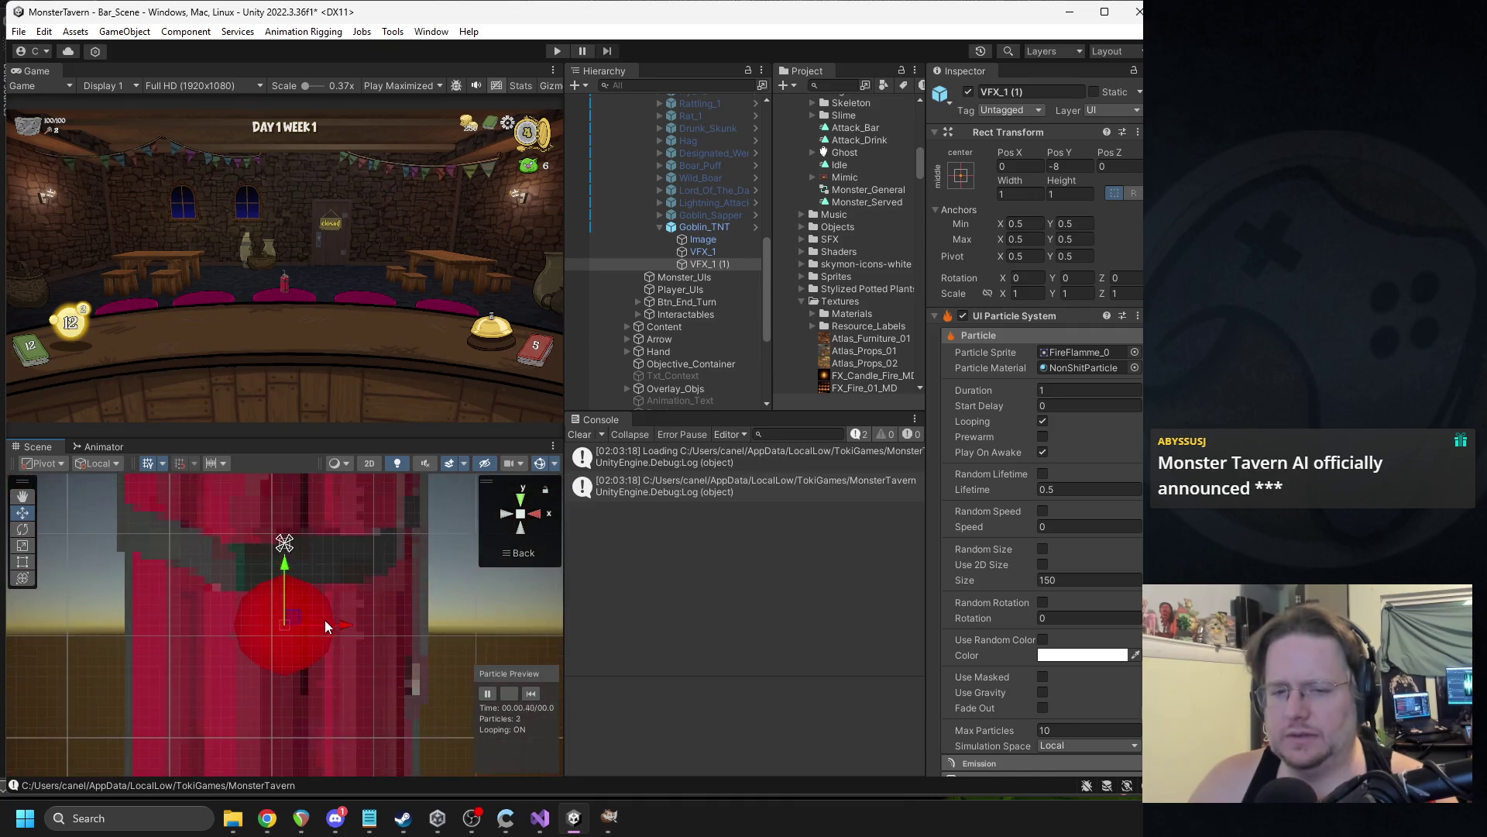
{"action": "scroll", "coordinate": [337, 629], "scroll_direction": "down", "scroll_amount": 1}
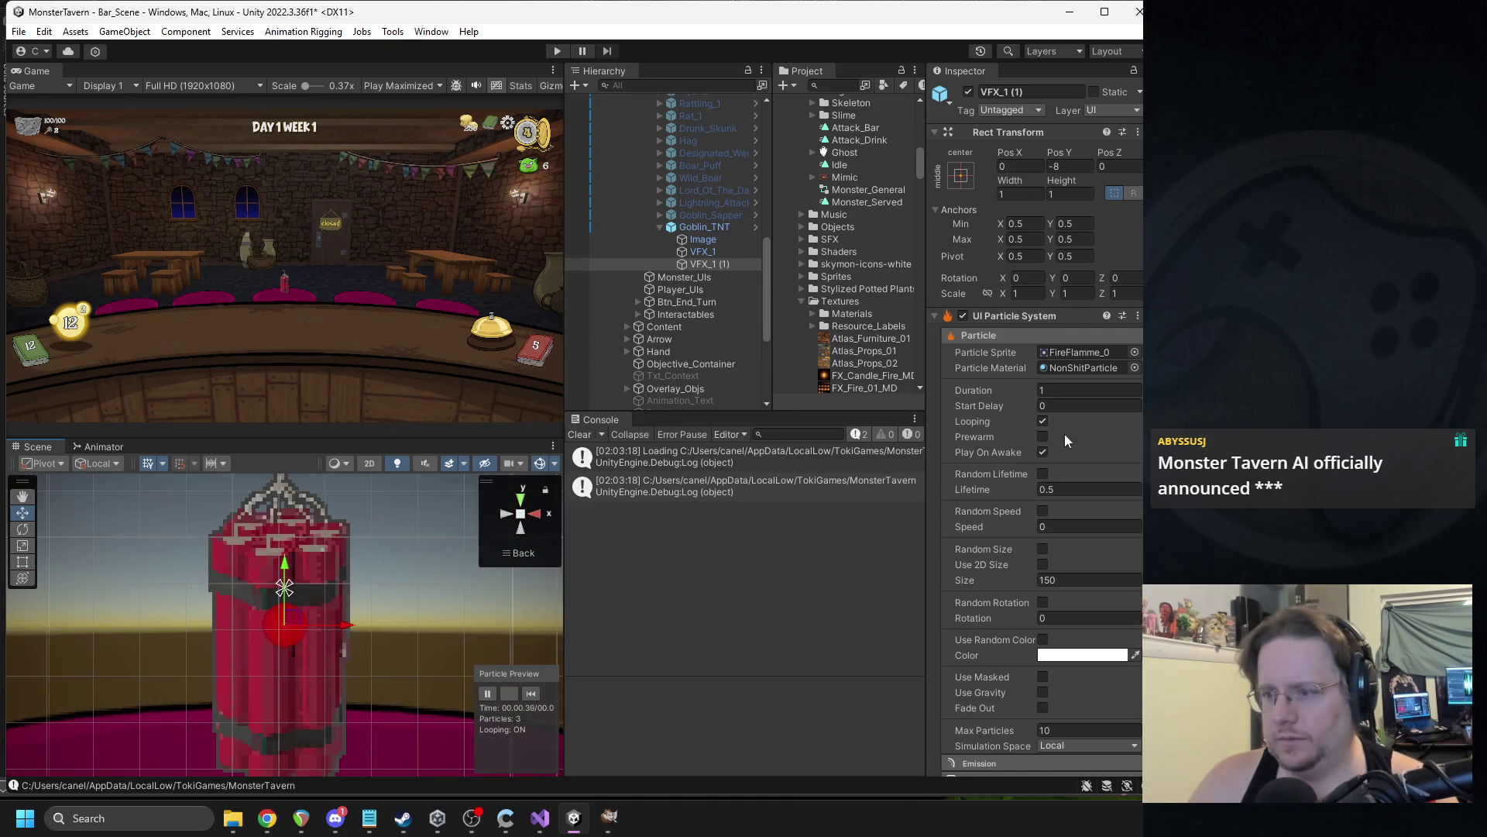
{"action": "left_click", "coordinate": [1134, 352]}
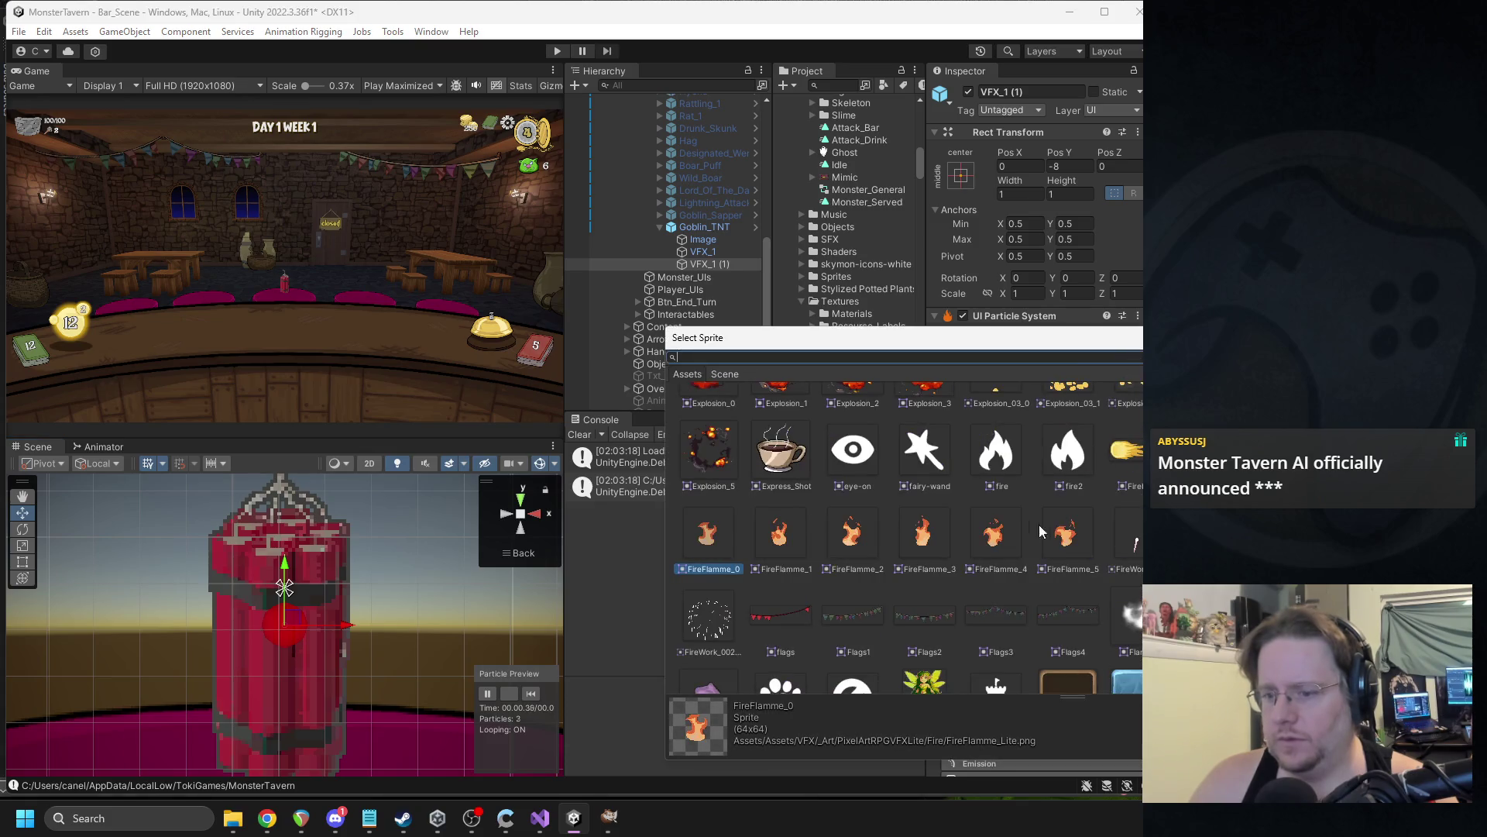
{"action": "scroll", "coordinate": [899, 468], "scroll_direction": "up", "scroll_amount": 3}
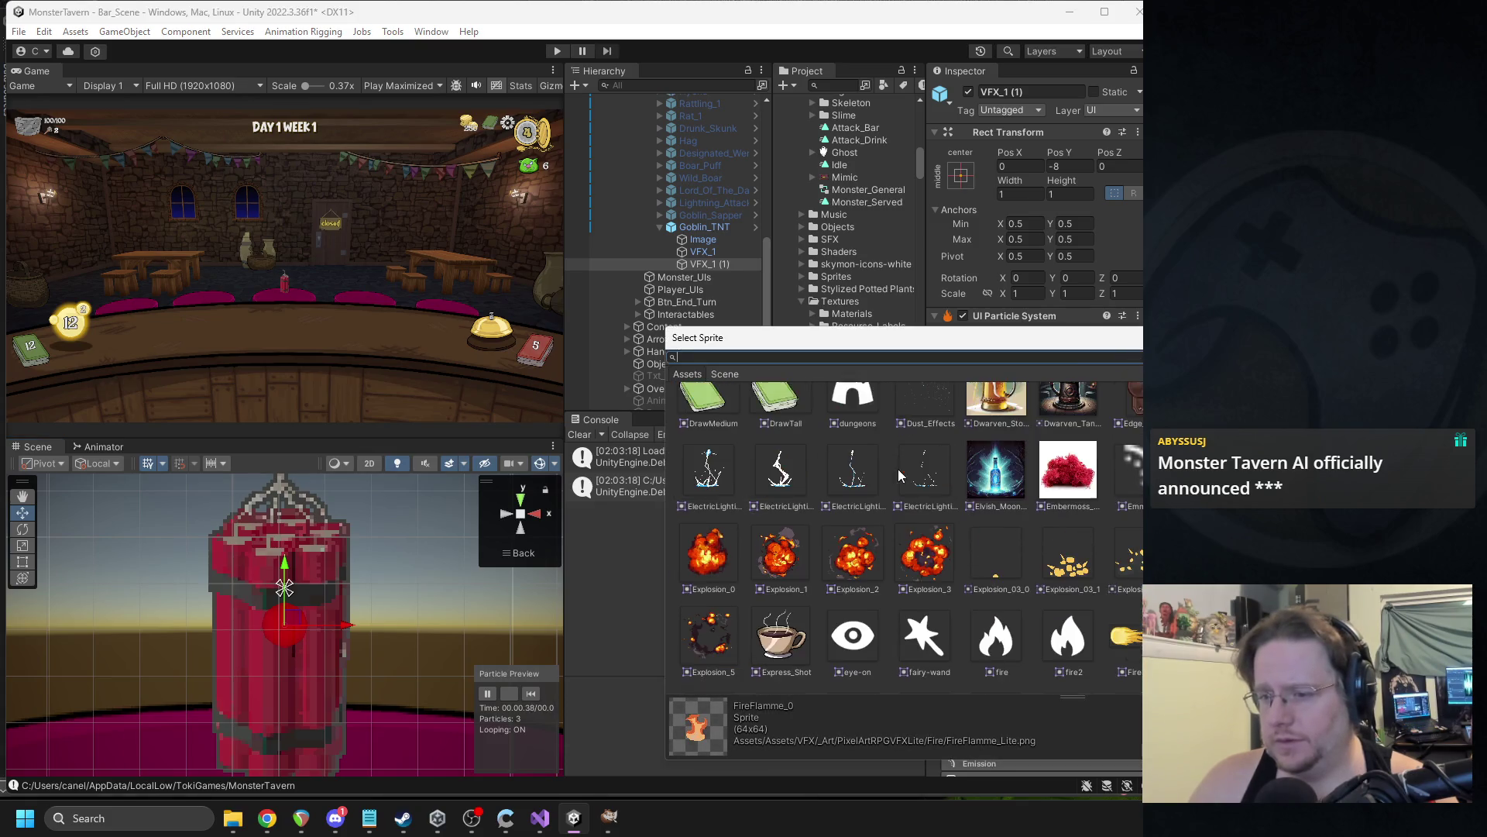
{"action": "scroll", "coordinate": [1088, 537], "scroll_direction": "up", "scroll_amount": 1}
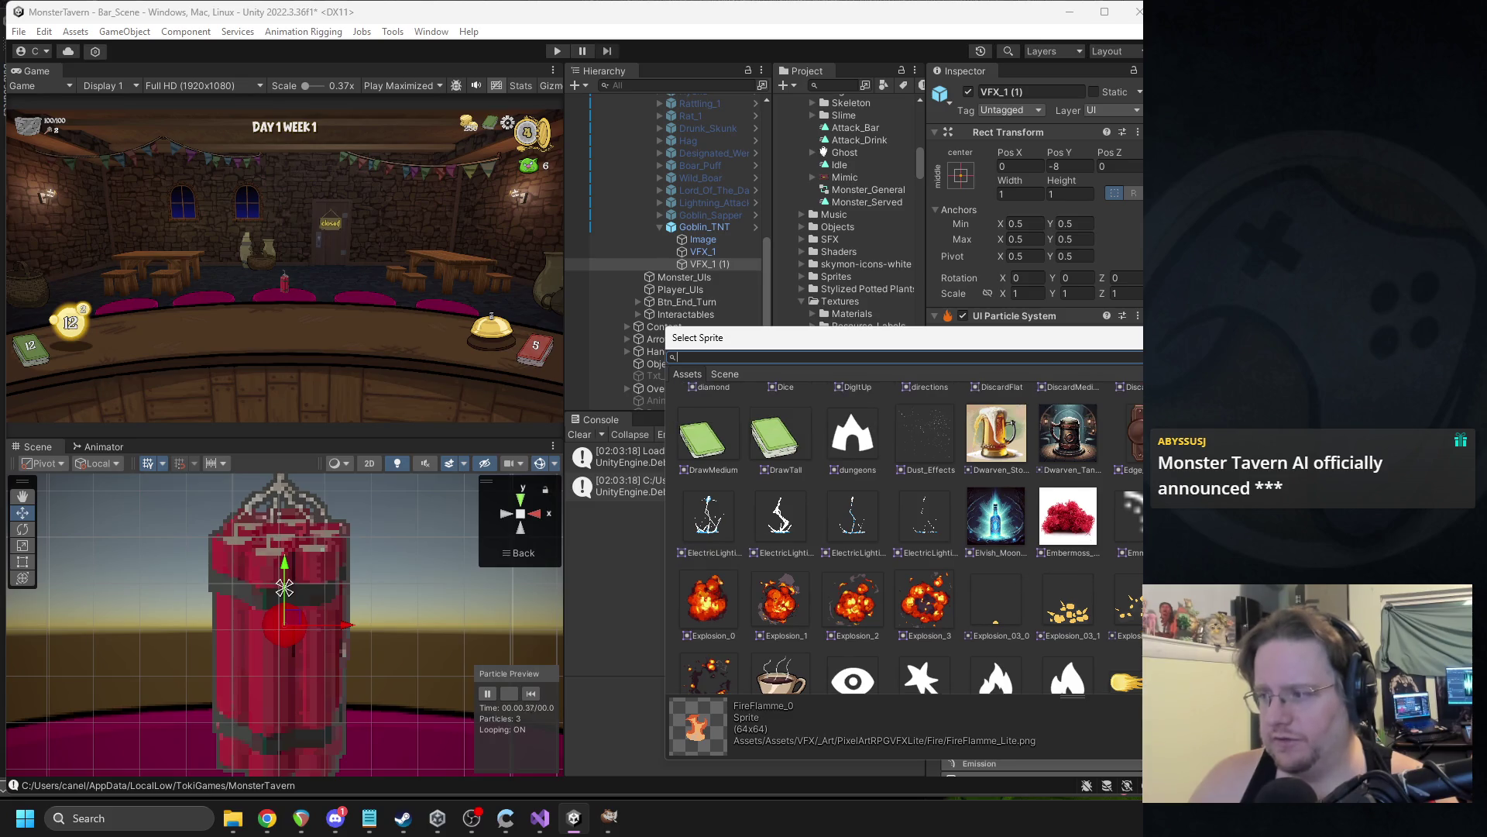
{"action": "key", "text": "Escape"}
{"action": "scroll", "coordinate": [1025, 546], "scroll_direction": "down", "scroll_amount": 5}
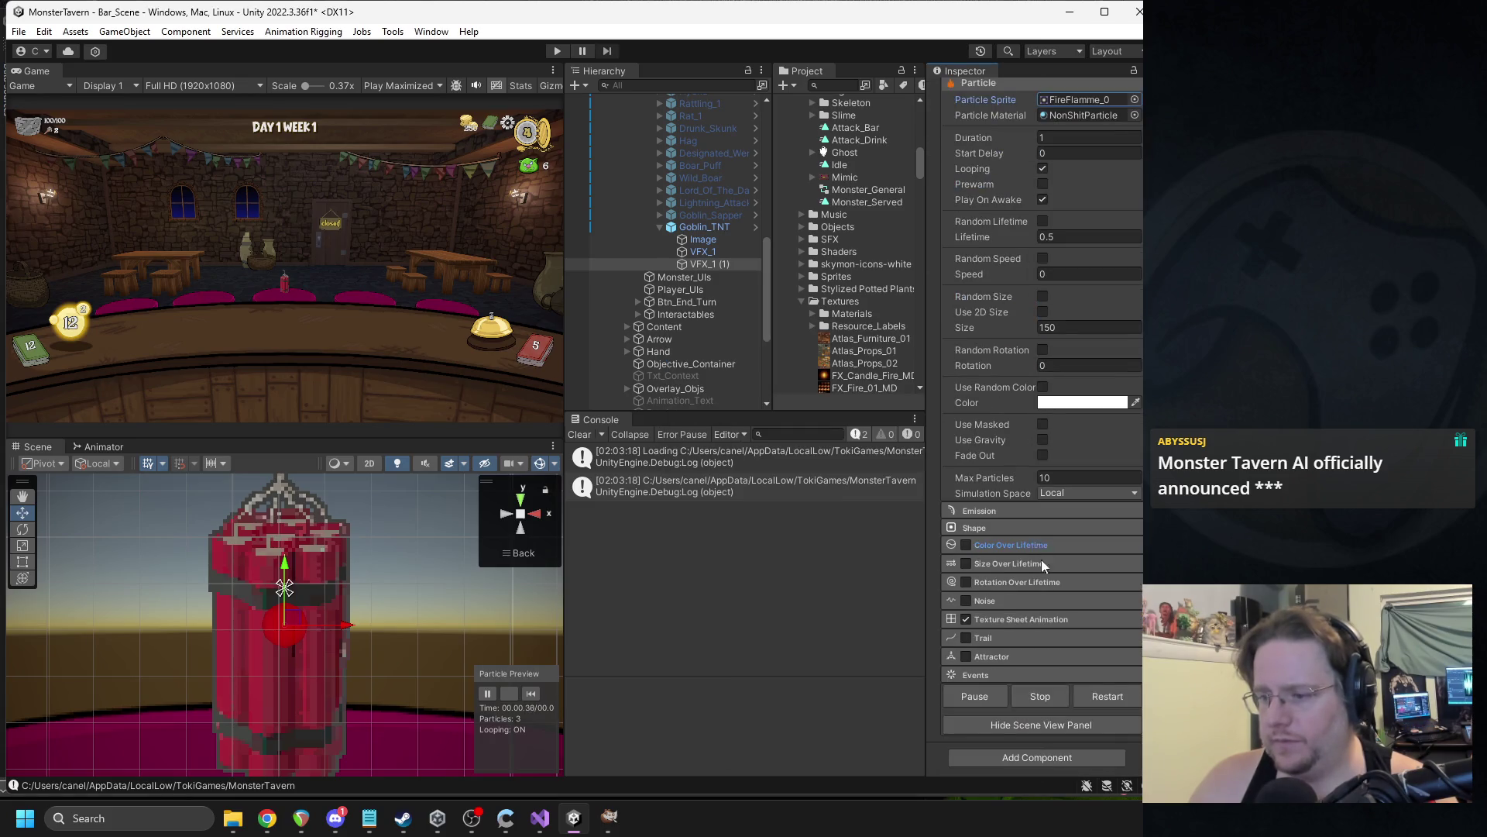
{"action": "left_click", "coordinate": [1025, 618]}
Set the Explosion texture sheet to 6 animation frames and restart the particle preview.
{"action": "left_click", "coordinate": [1053, 667]}
{"action": "type", "text": "6"}
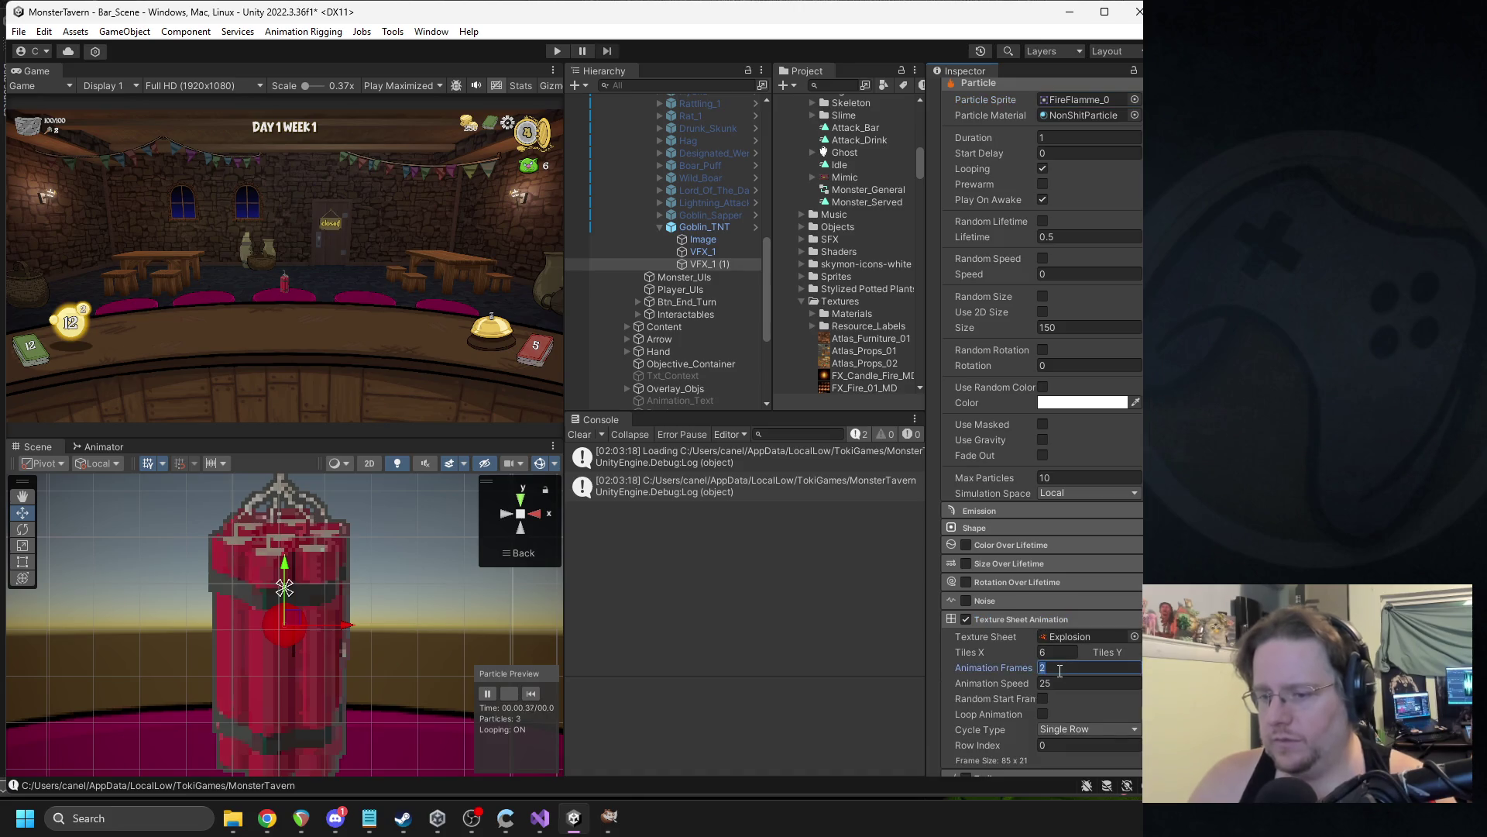
{"action": "left_click", "coordinate": [528, 697]}
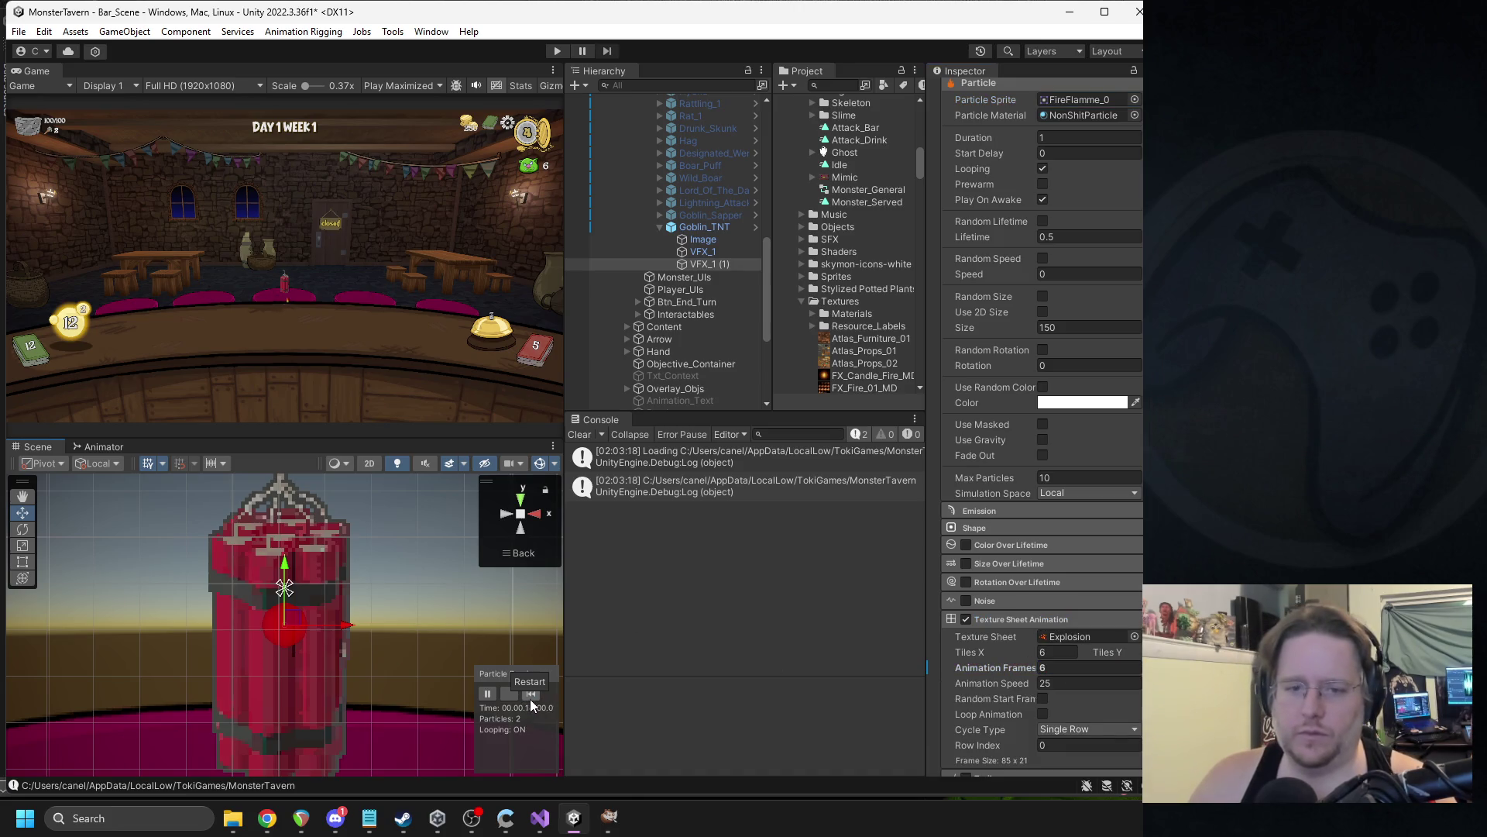
{"action": "scroll", "coordinate": [310, 663], "scroll_direction": "down", "scroll_amount": 5}
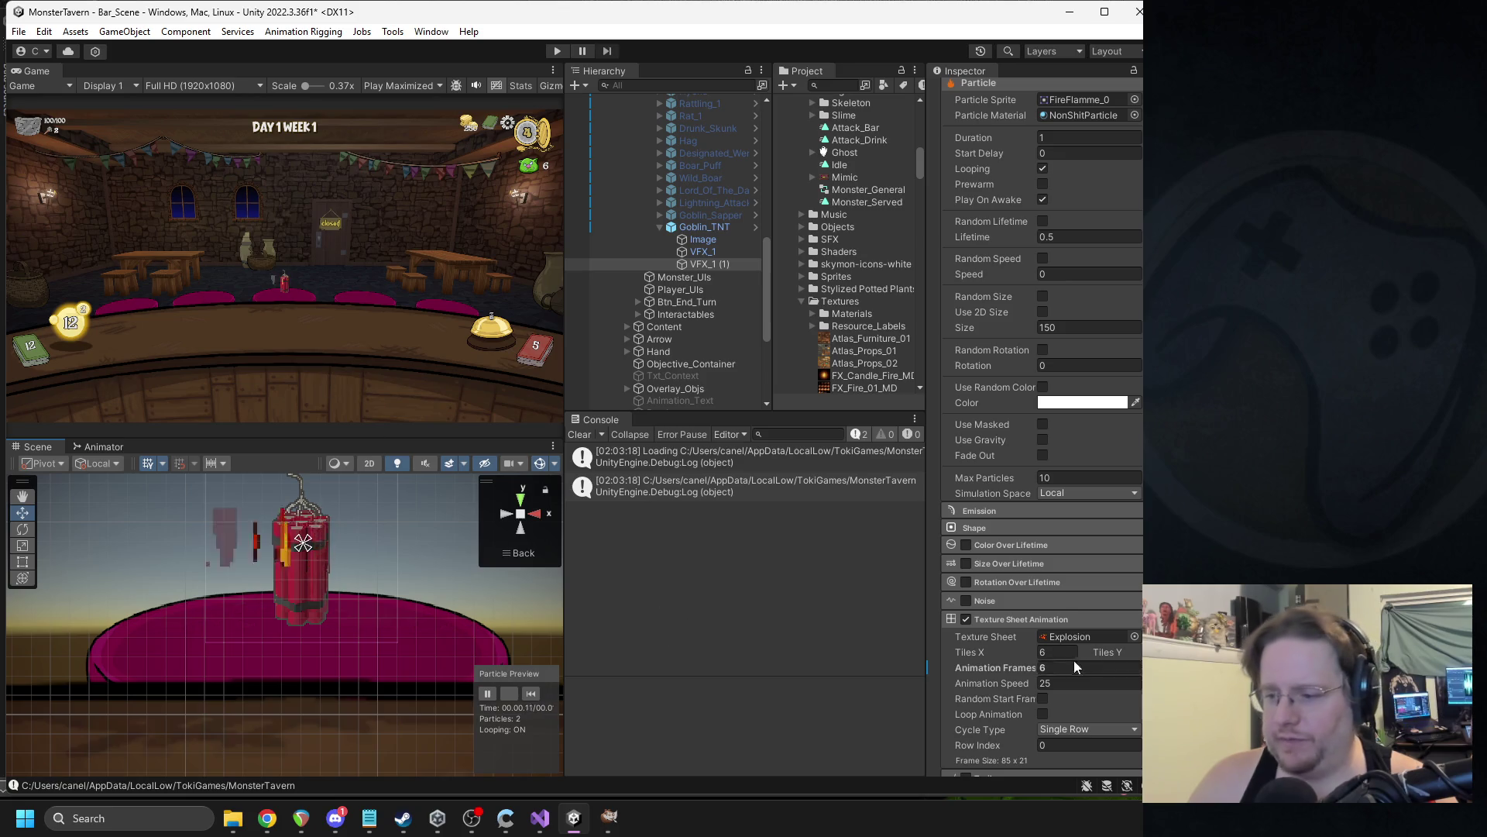
Locate the Explosion texture in the Project and open it in Paint.
{"action": "left_click", "coordinate": [1048, 744]}
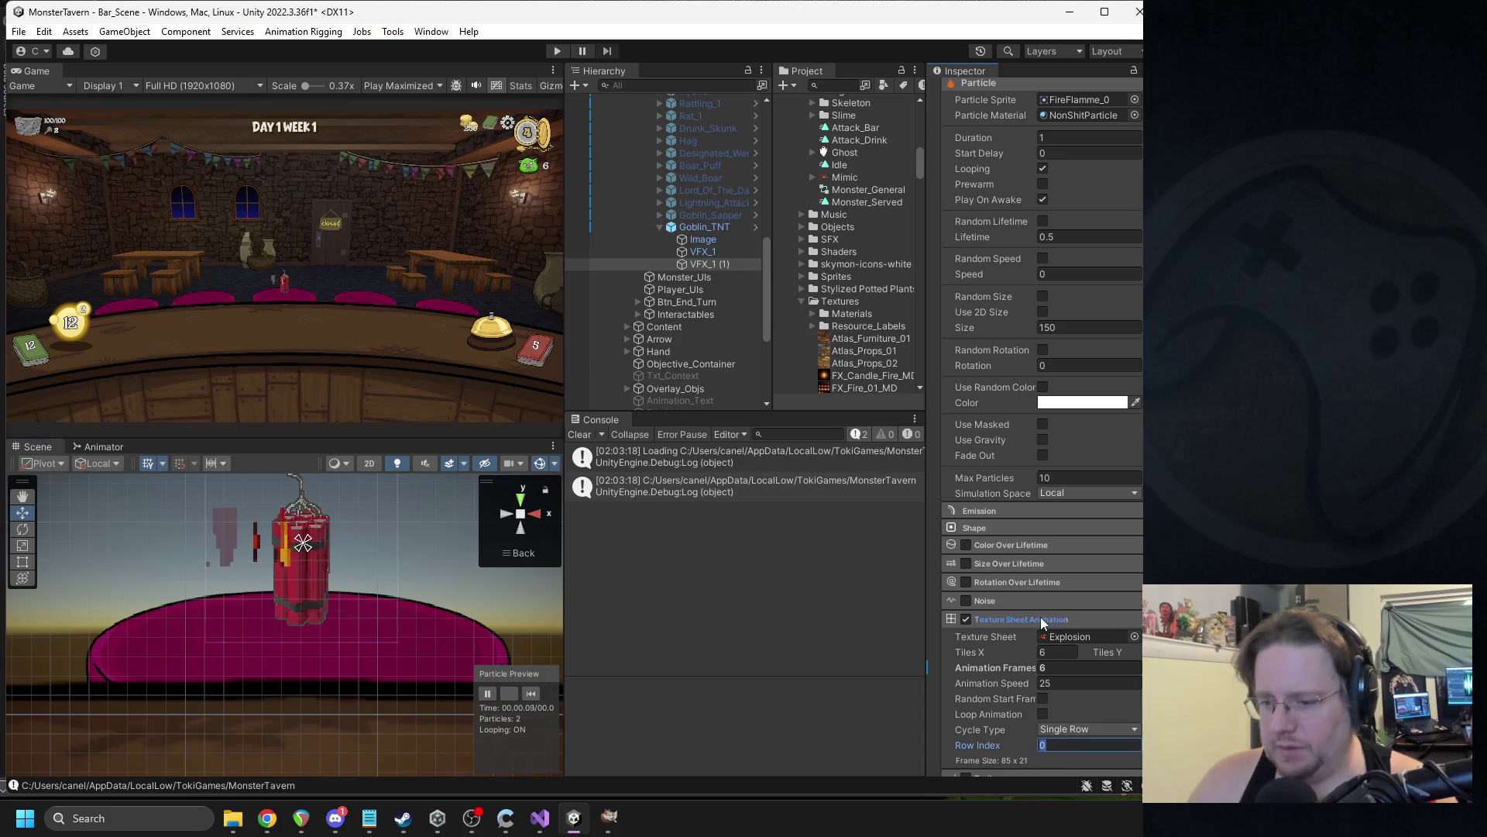
{"action": "left_click", "coordinate": [1080, 636]}
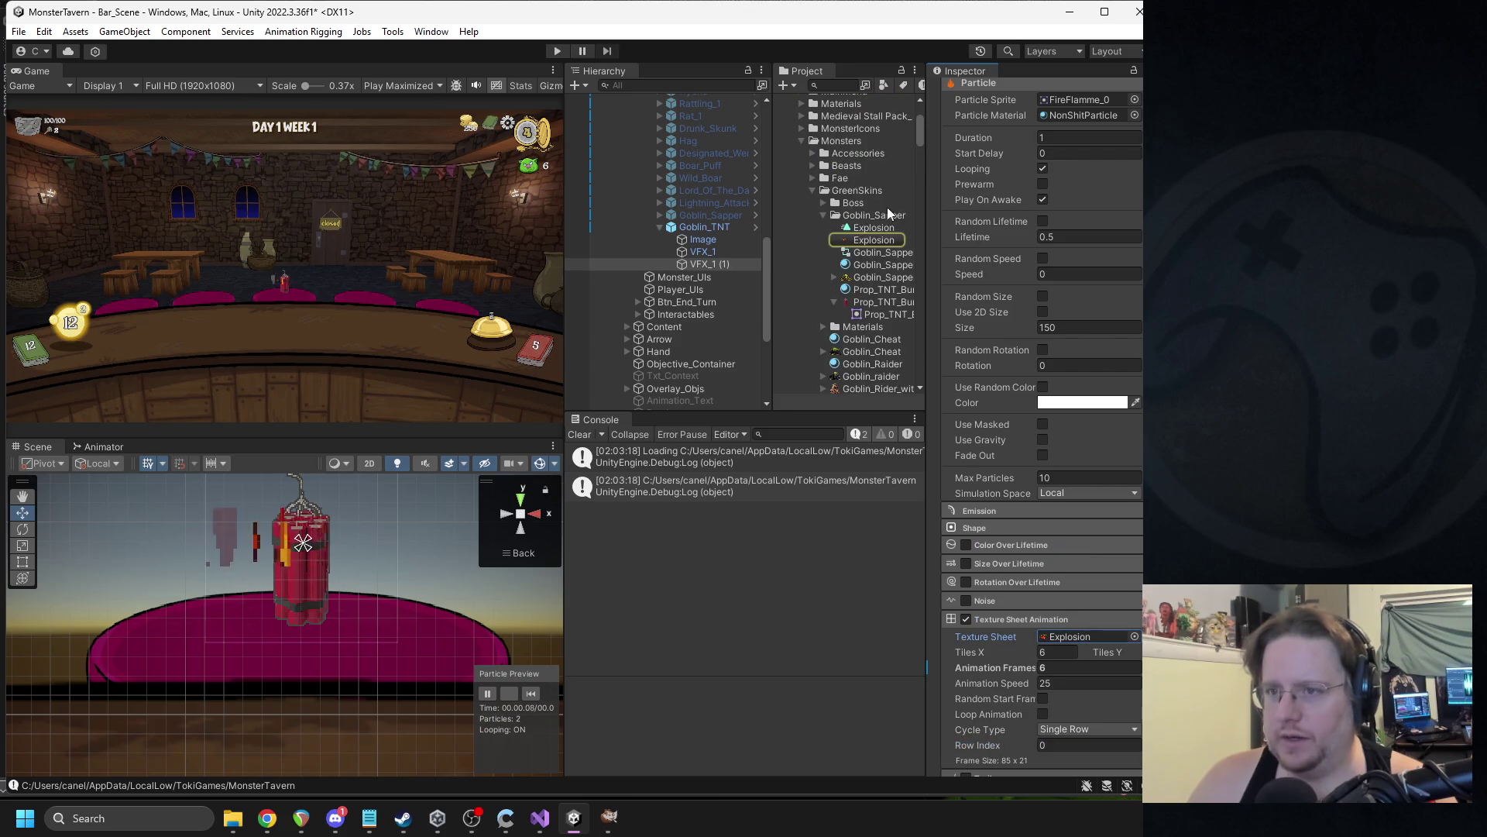
{"action": "double_click", "coordinate": [858, 243]}
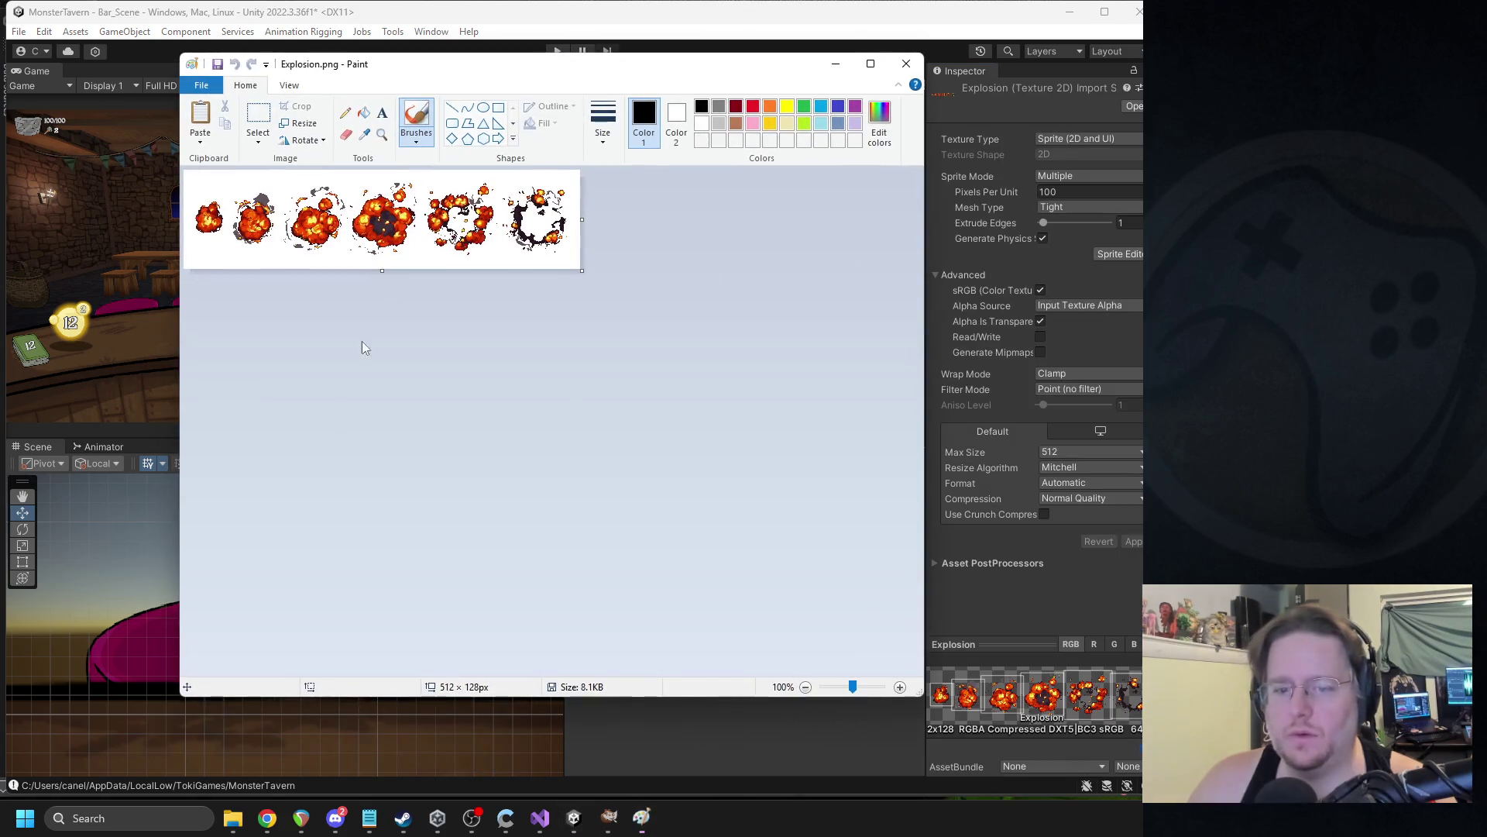
Launch Calculator, close the Explosion image in Paint, and reselect VFX_1 (1) in Unity.
{"action": "left_click", "coordinate": [122, 816]}
{"action": "type", "text": "calc"}
{"action": "key", "text": "Return"}
{"action": "mouse_move", "coordinate": [283, 813]}
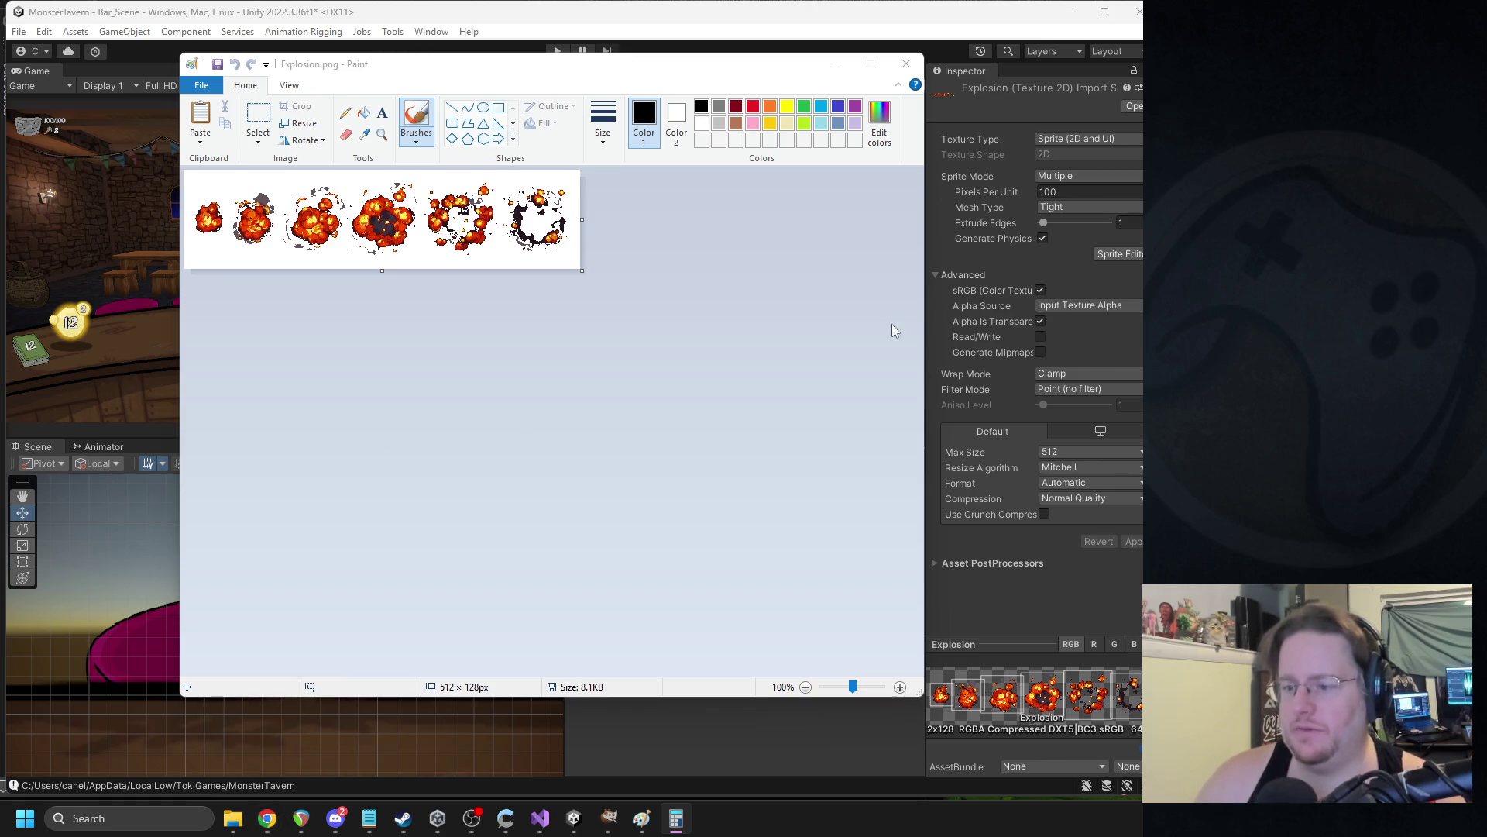
{"action": "left_click", "coordinate": [907, 63]}
{"action": "left_click", "coordinate": [697, 263]}
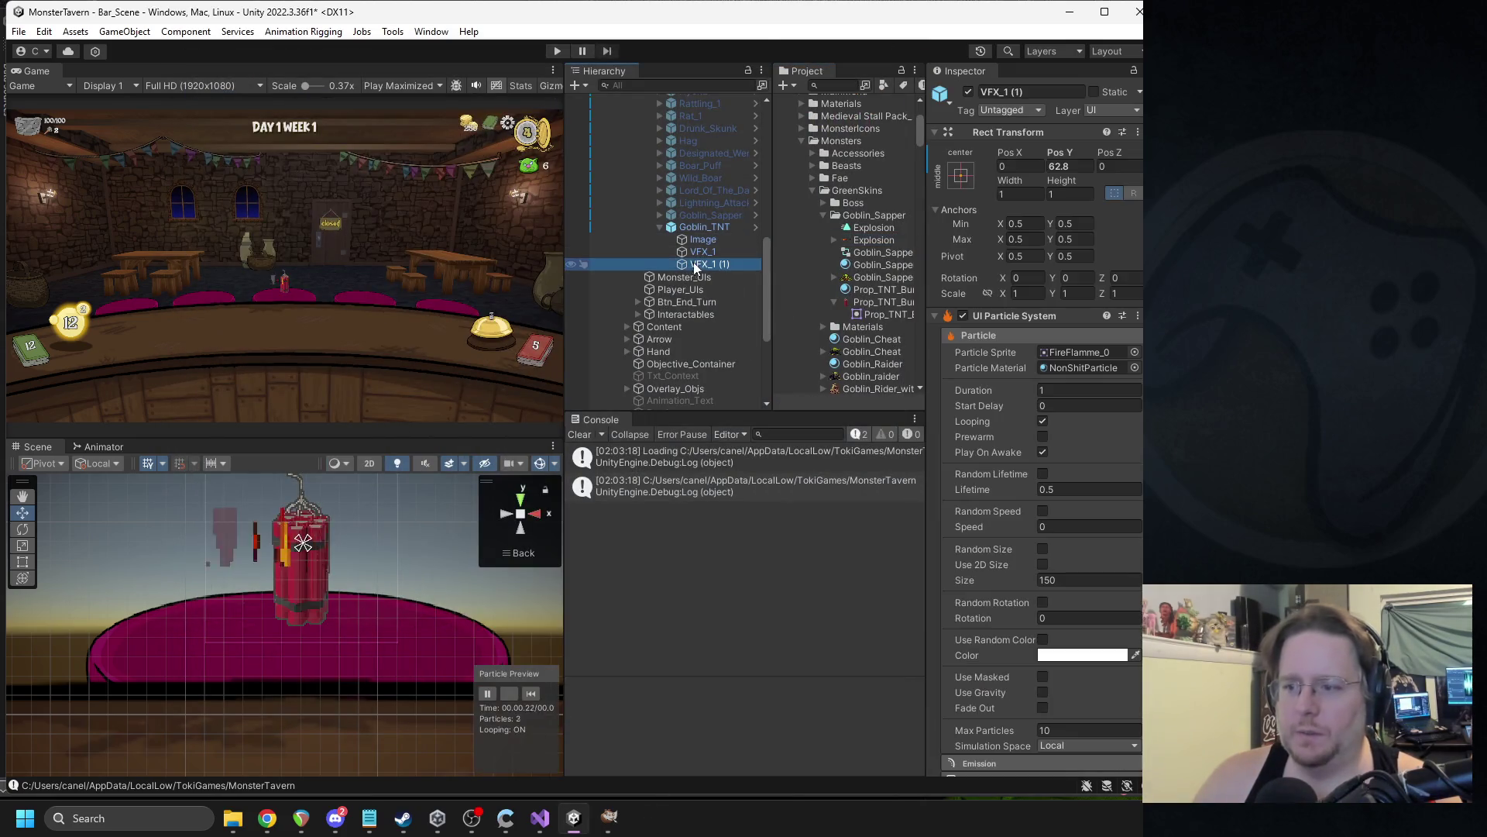
Set VFX_1 (1)'s emission Rate over Time to 1.
{"action": "scroll", "coordinate": [1063, 490], "scroll_direction": "down", "scroll_amount": 5}
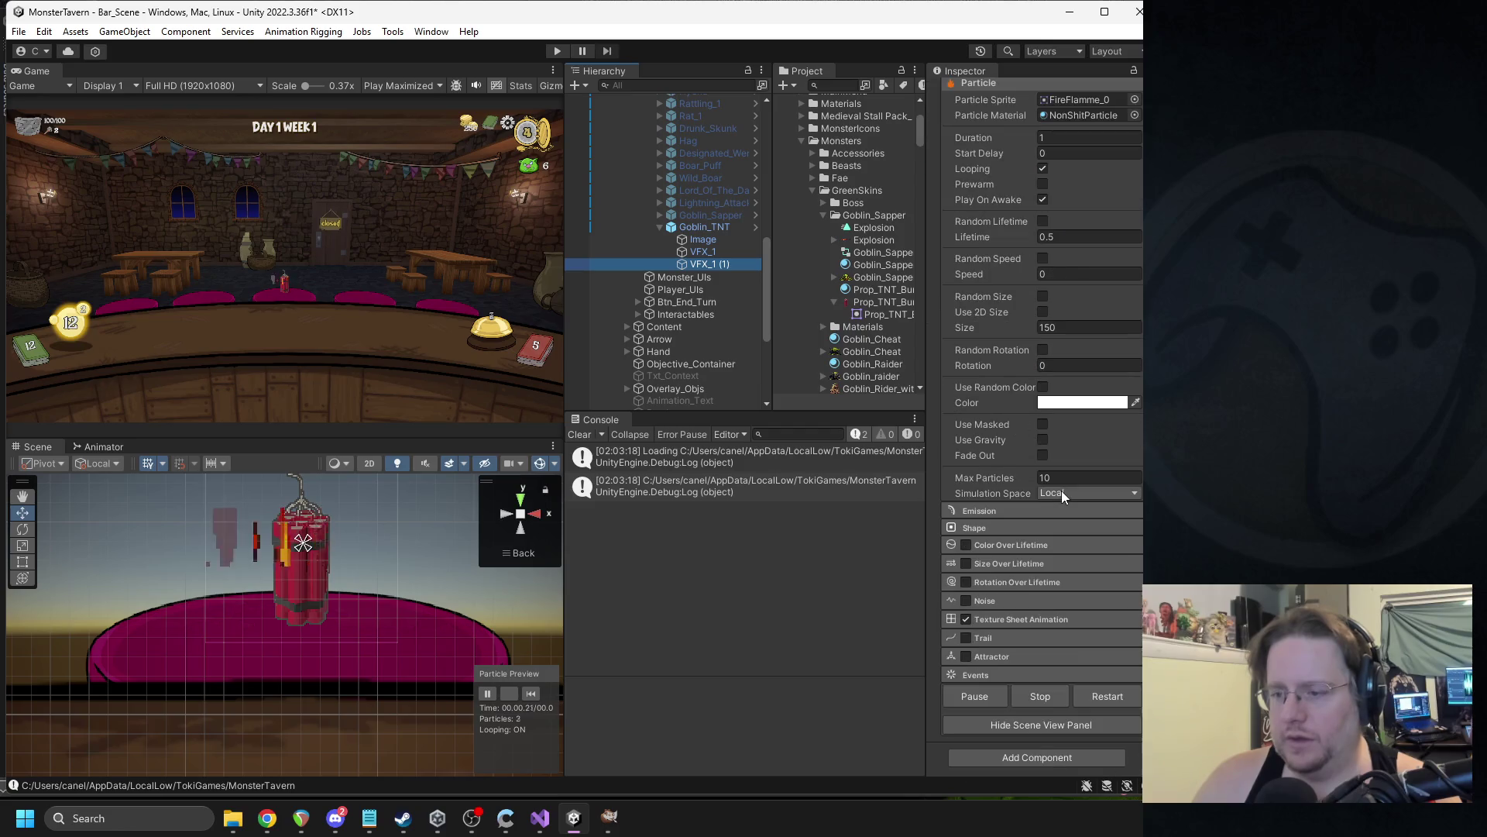
{"action": "left_click", "coordinate": [1024, 508]}
{"action": "left_click", "coordinate": [1059, 526]}
{"action": "type", "text": "1"}
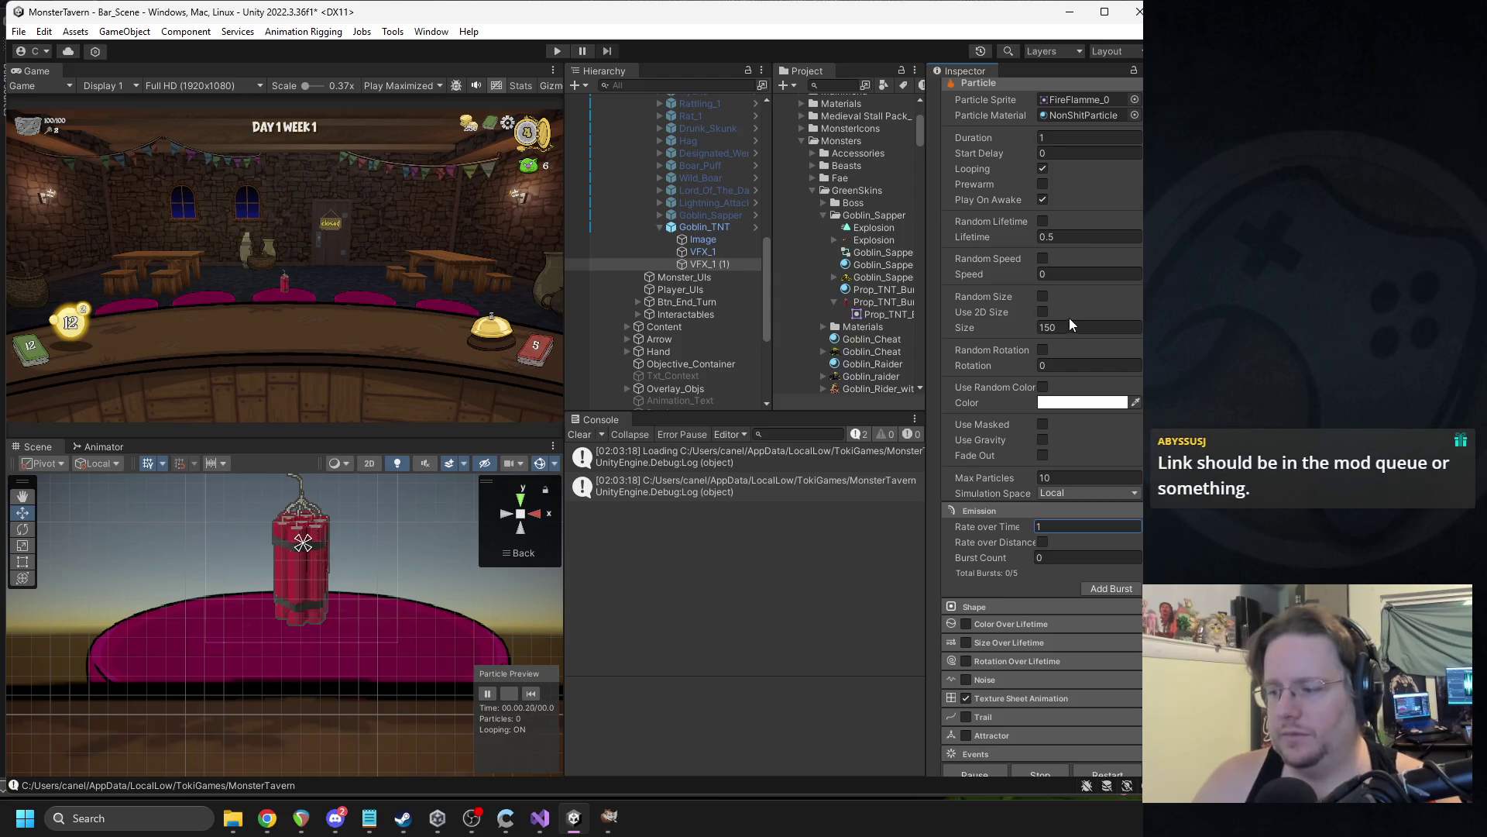
Expand Shape and Texture Sheet Animation, then bring up the Texture Sheet texture picker.
{"action": "scroll", "coordinate": [1058, 356], "scroll_direction": "down", "scroll_amount": 3}
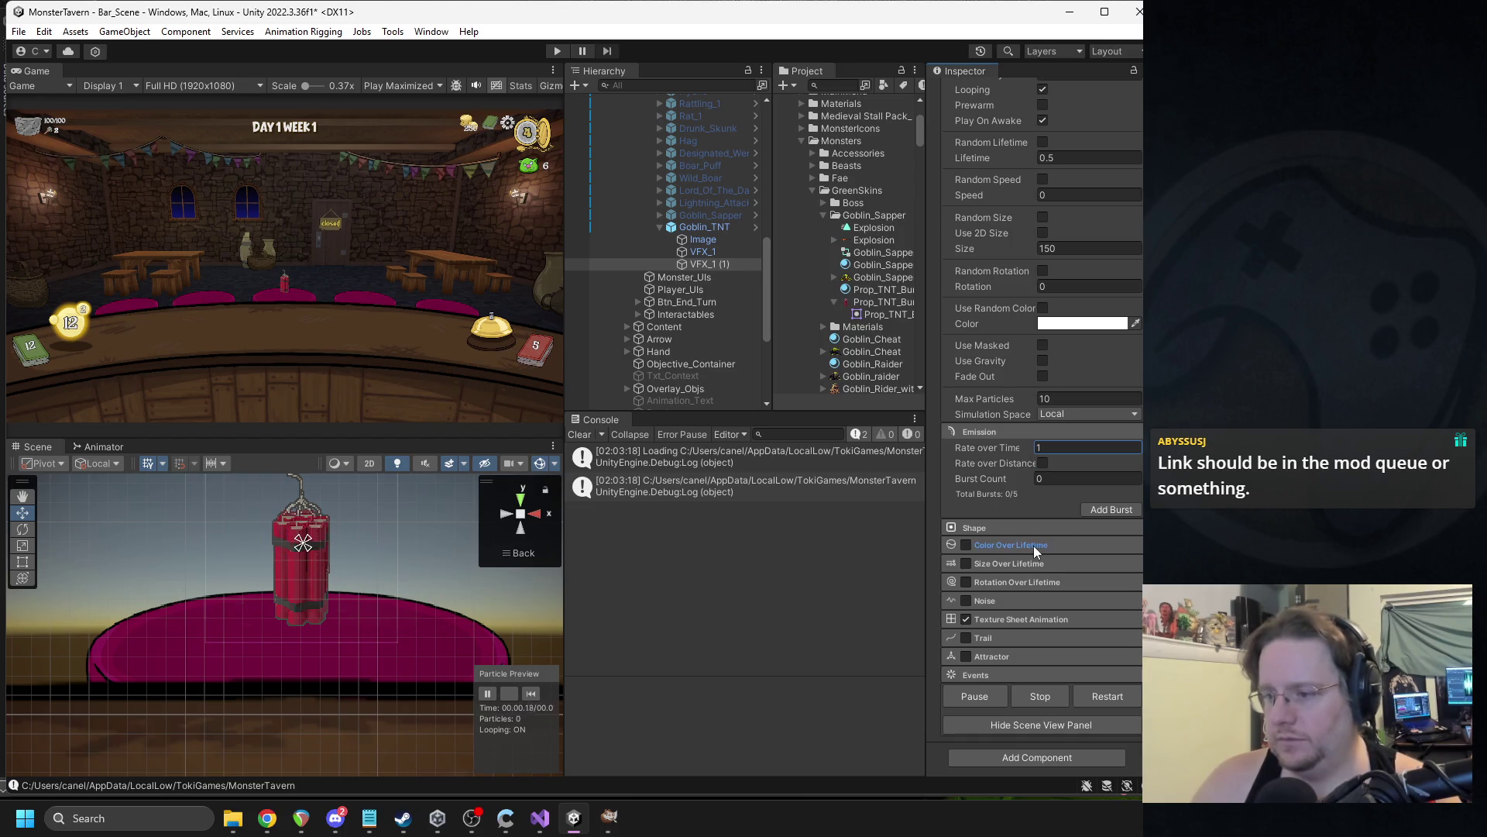
{"action": "left_click", "coordinate": [996, 530]}
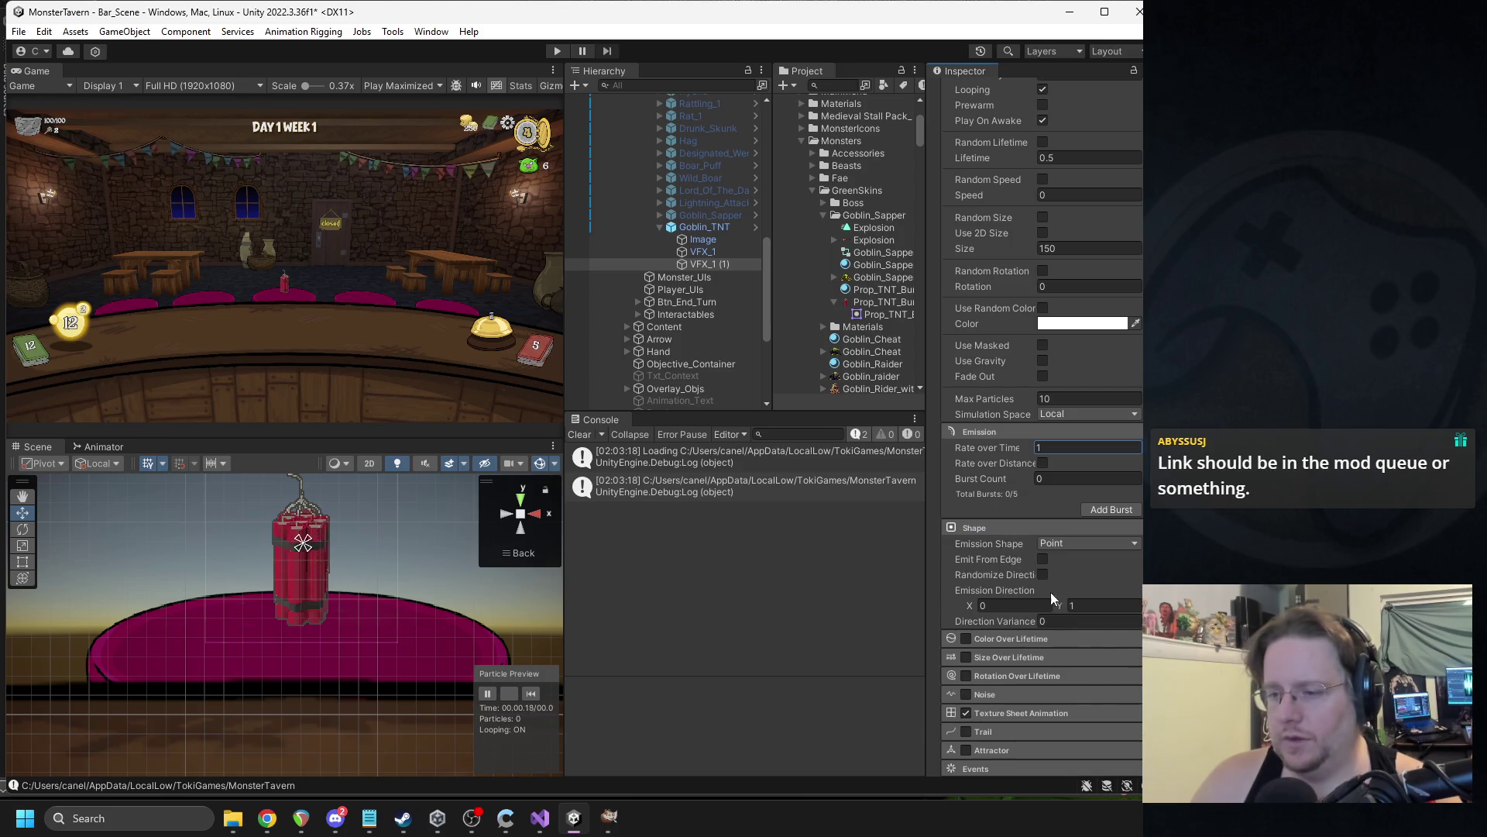
{"action": "scroll", "coordinate": [993, 625], "scroll_direction": "down", "scroll_amount": 3}
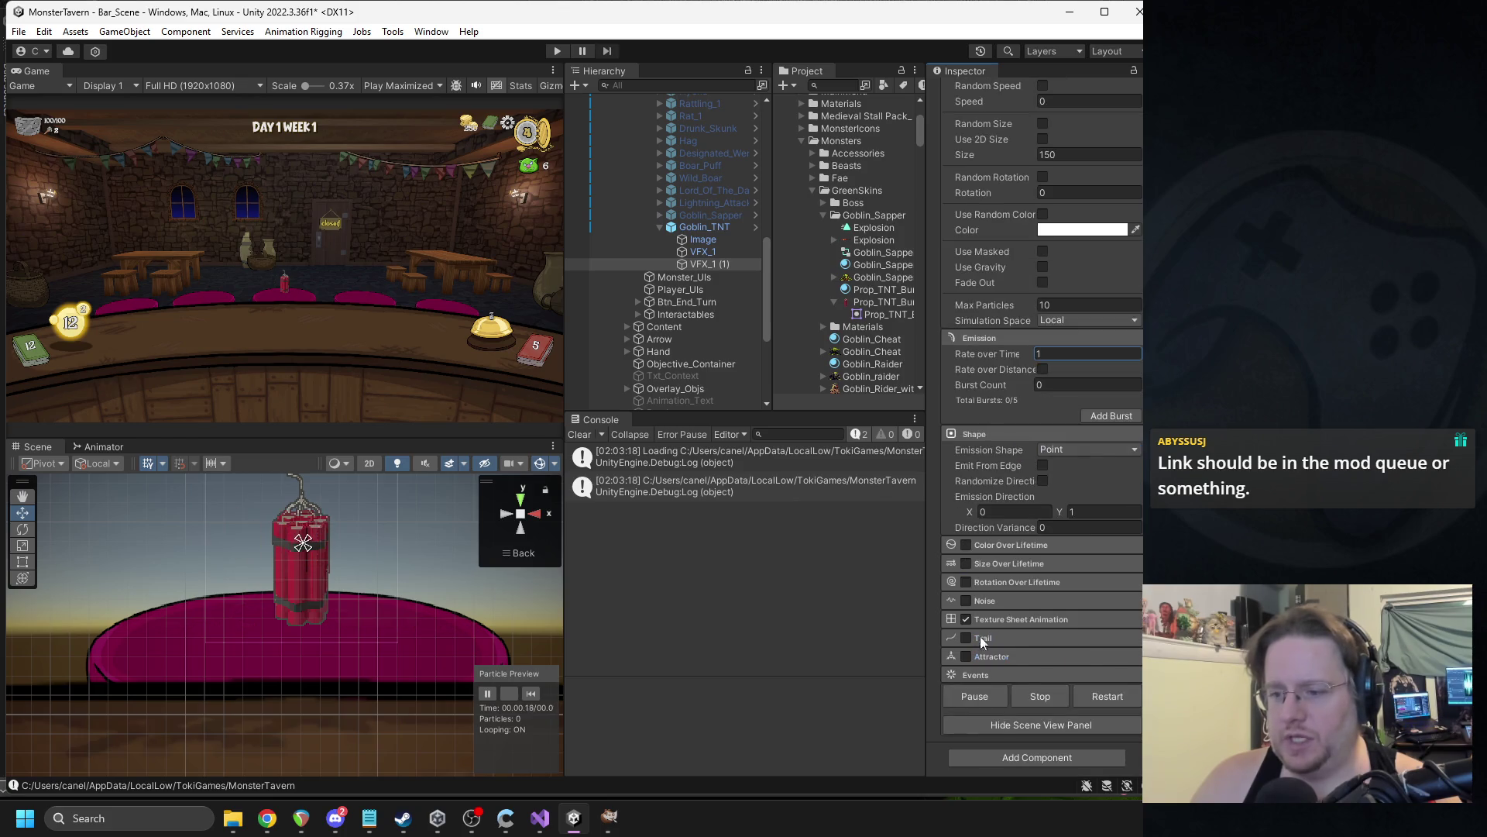
{"action": "left_click", "coordinate": [989, 625]}
{"action": "left_click", "coordinate": [1053, 651]}
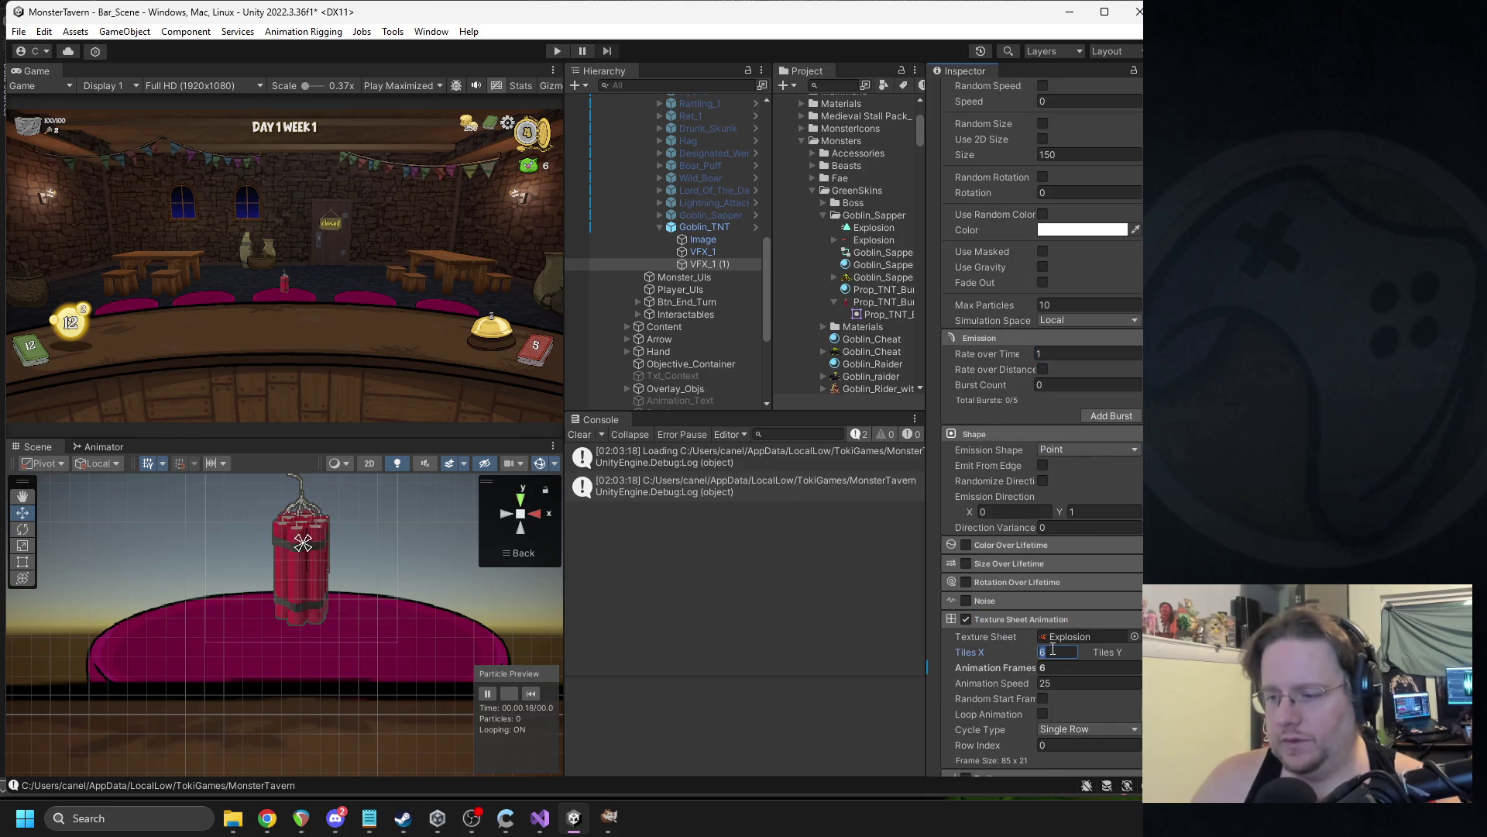
{"action": "left_click", "coordinate": [1135, 636]}
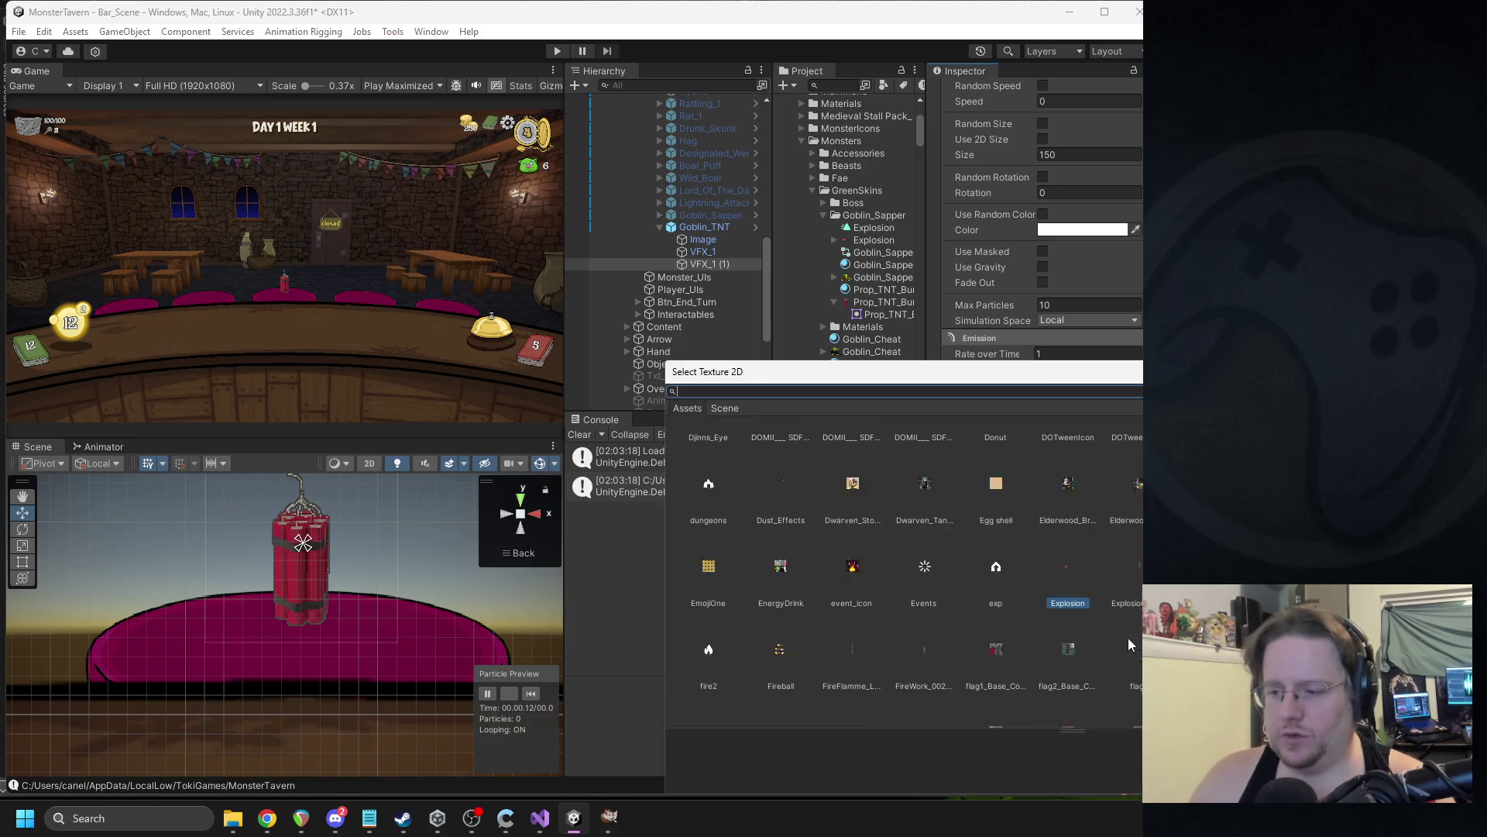
Keep Explosion as the sheet texture and set animation frames to 2.
{"action": "scroll", "coordinate": [930, 542], "scroll_direction": "up", "scroll_amount": 3}
{"action": "scroll", "coordinate": [852, 503], "scroll_direction": "down", "scroll_amount": 2}
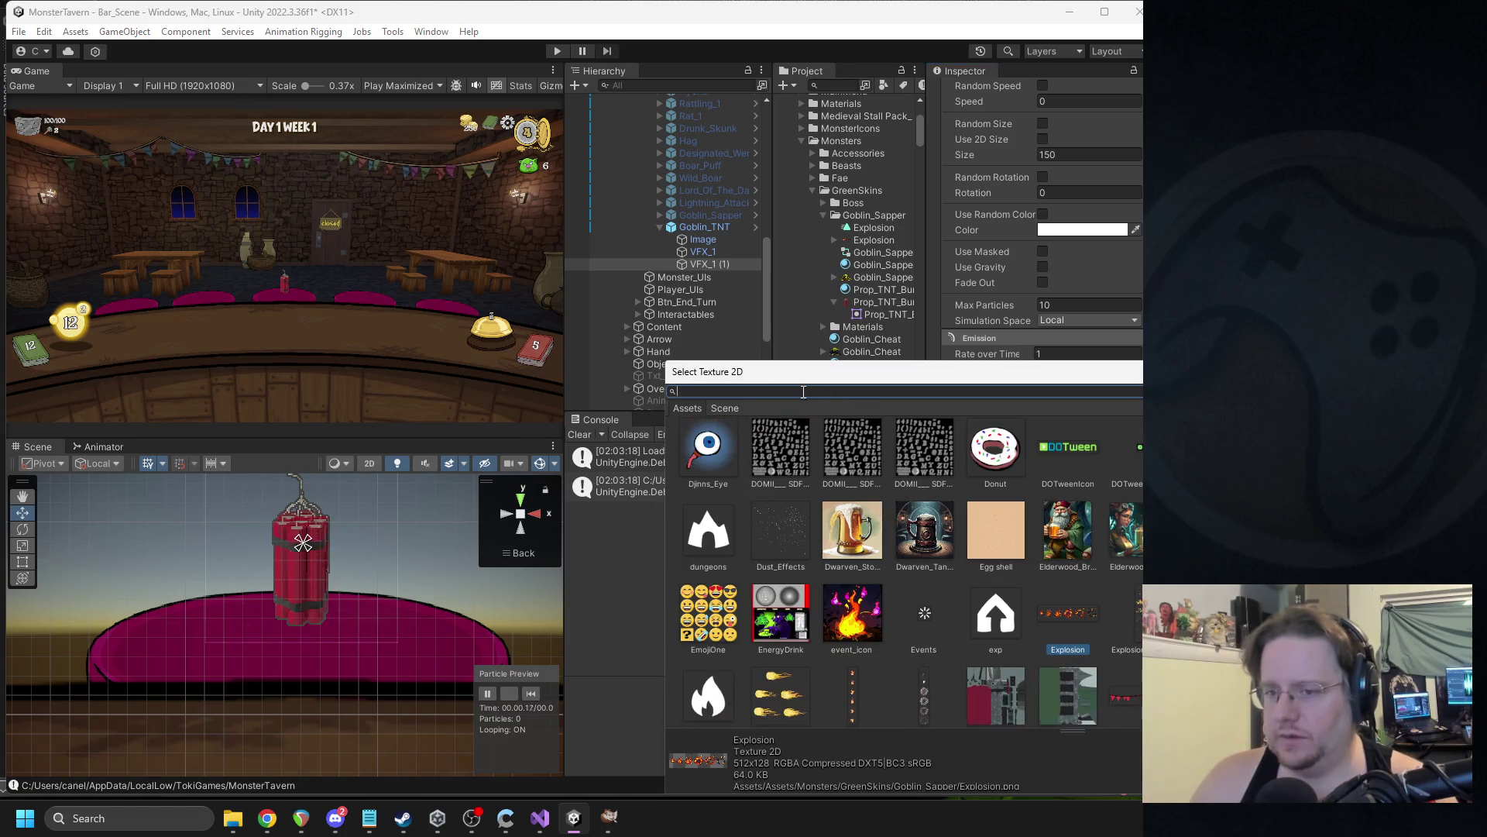
{"action": "type", "text": "ex"}
{"action": "double_click", "coordinate": [737, 514]}
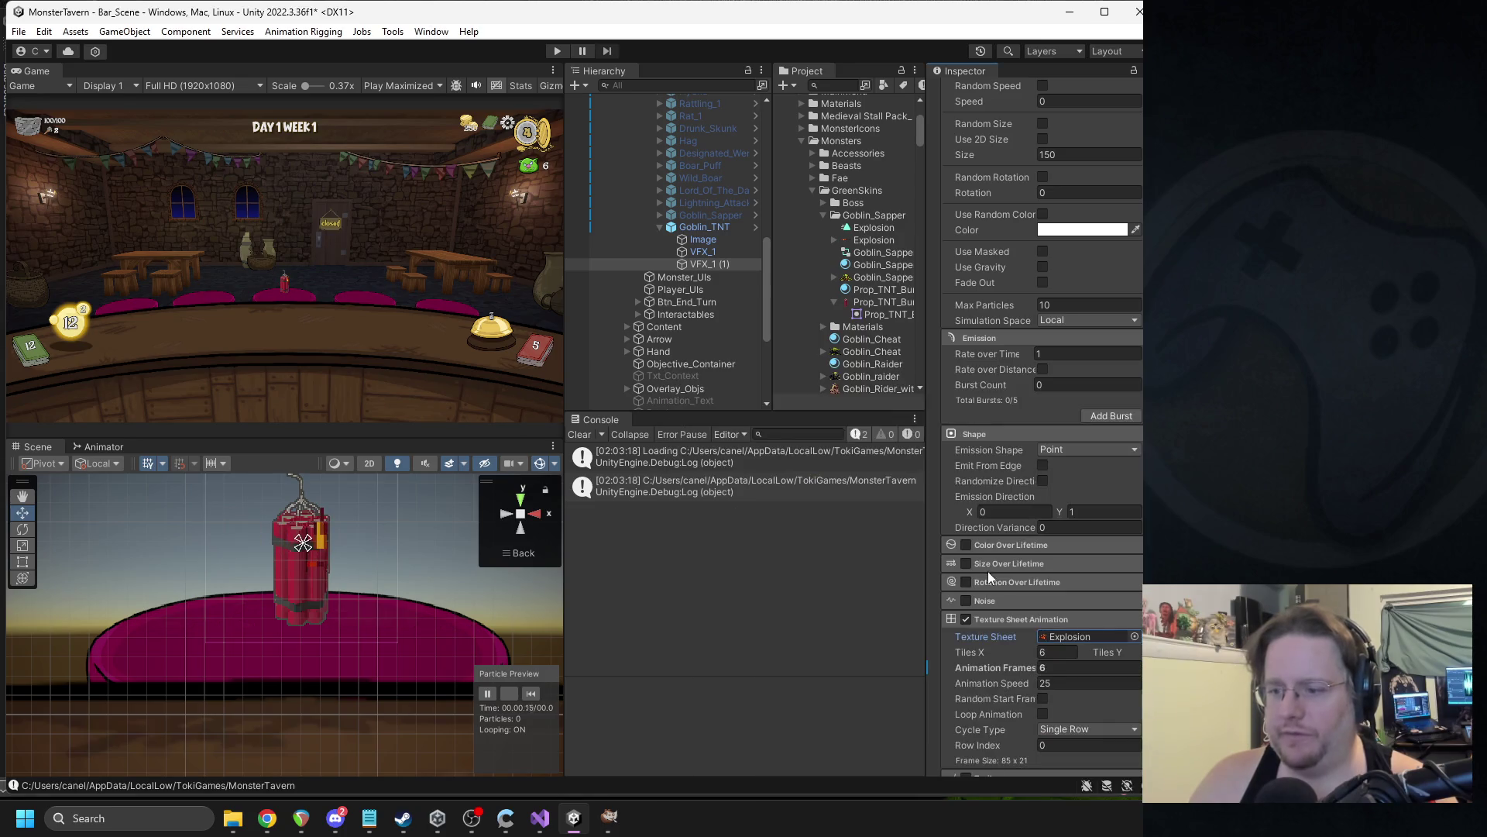
{"action": "left_click", "coordinate": [1047, 667]}
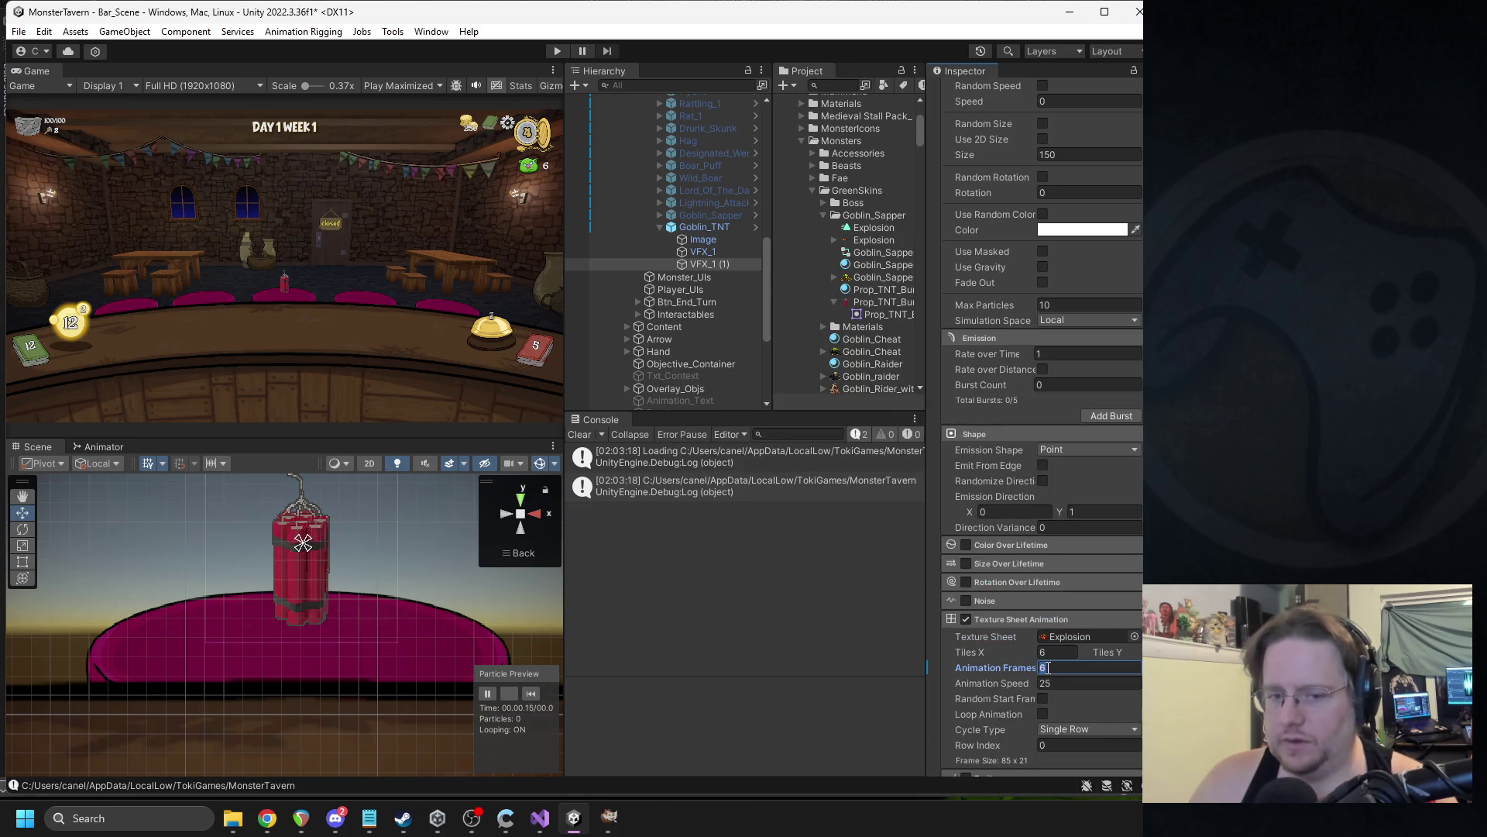
{"action": "type", "text": "1"}
{"action": "scroll", "coordinate": [406, 585], "scroll_direction": "up", "scroll_amount": 1}
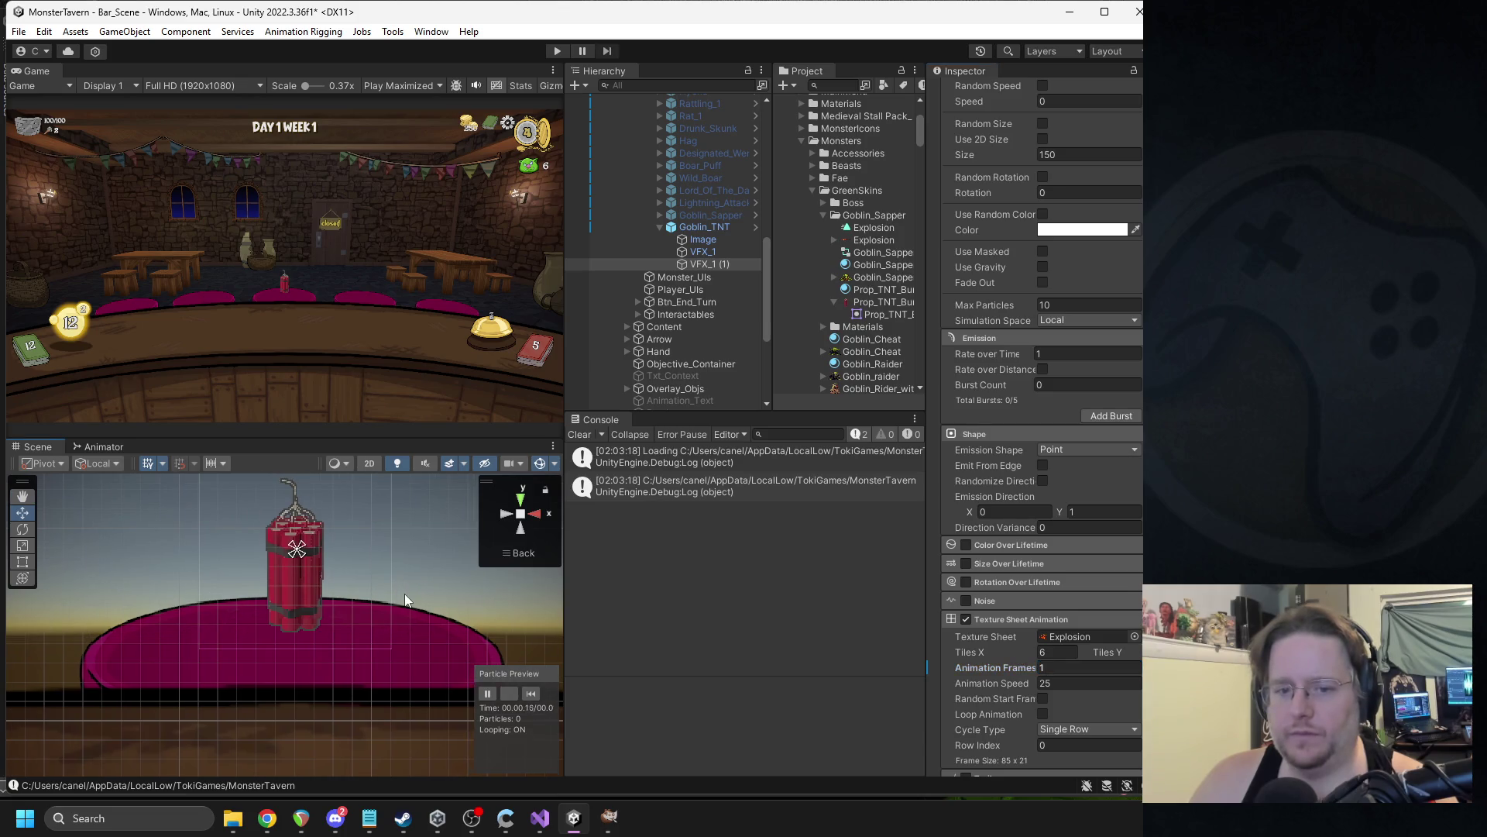
{"action": "left_click", "coordinate": [1085, 667]}
{"action": "type", "text": "2"}
{"action": "key", "text": "Return"}
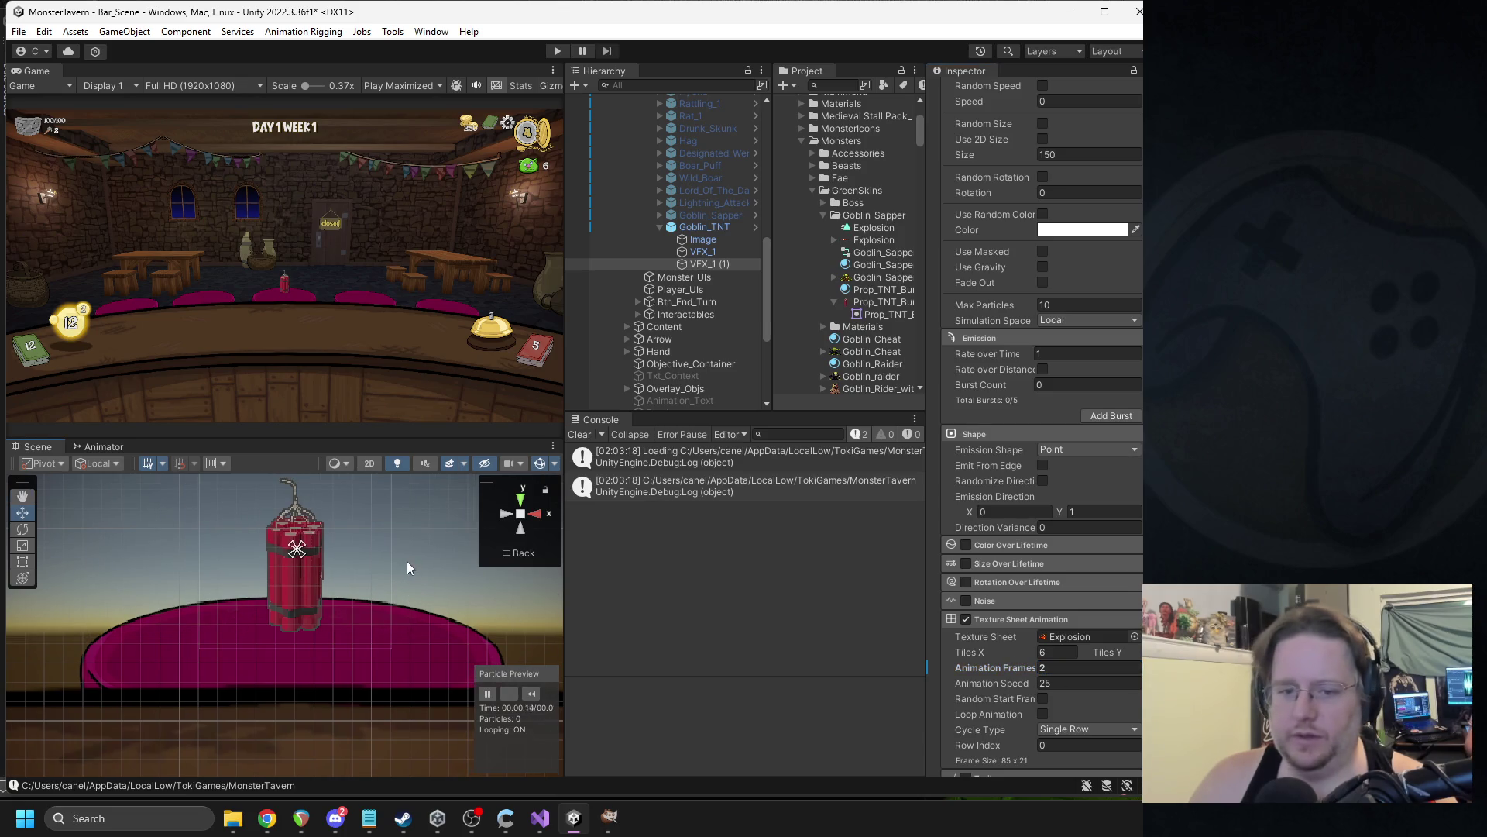
Set the sheet to 6 animation frames, 6 horizontal tiles, and animation speed 1.
{"action": "scroll", "coordinate": [434, 581], "scroll_direction": "down", "scroll_amount": 2}
{"action": "type", "text": "6"}
{"action": "key", "text": "Return"}
{"action": "left_click", "coordinate": [1053, 652]}
{"action": "type", "text": "1"}
{"action": "key", "text": "Return"}
{"action": "type", "text": "6"}
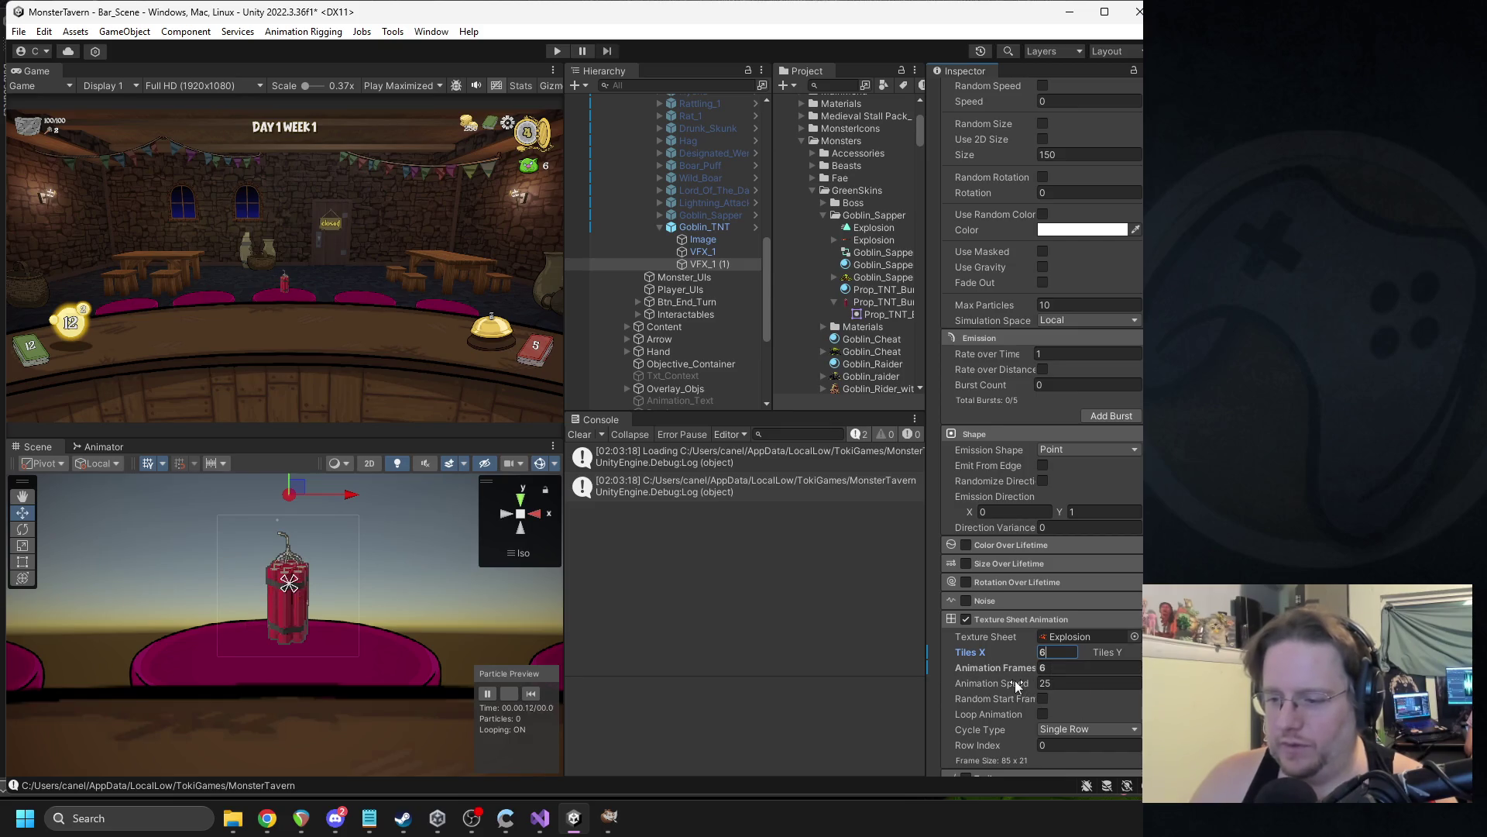
{"action": "left_click", "coordinate": [1059, 681]}
{"action": "type", "text": "1"}
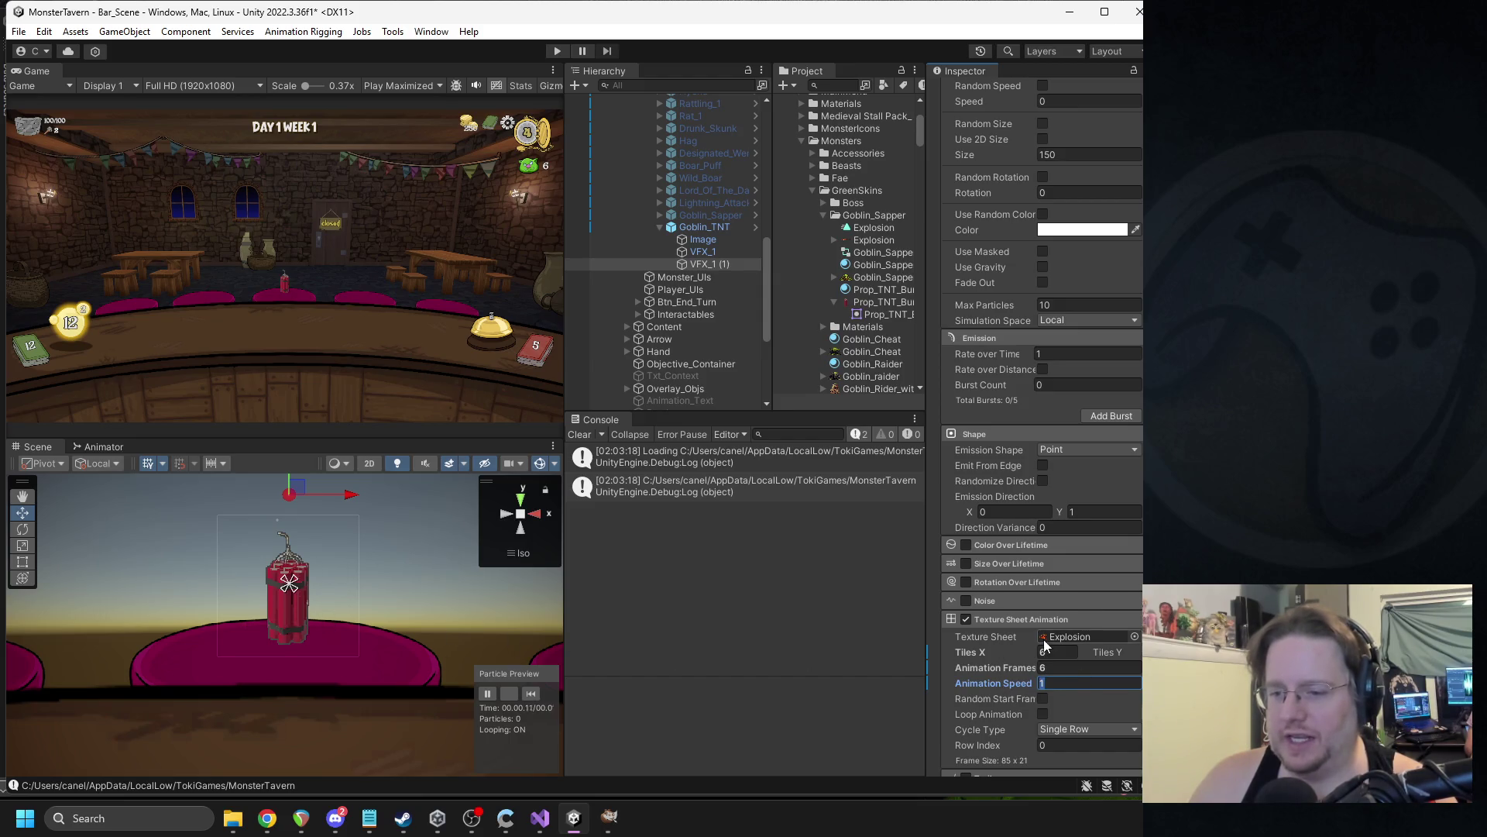
Check Explosion.png in Paint, close it, and reselect VFX_1 (1).
{"action": "left_click", "coordinate": [874, 244]}
{"action": "double_click", "coordinate": [874, 244]}
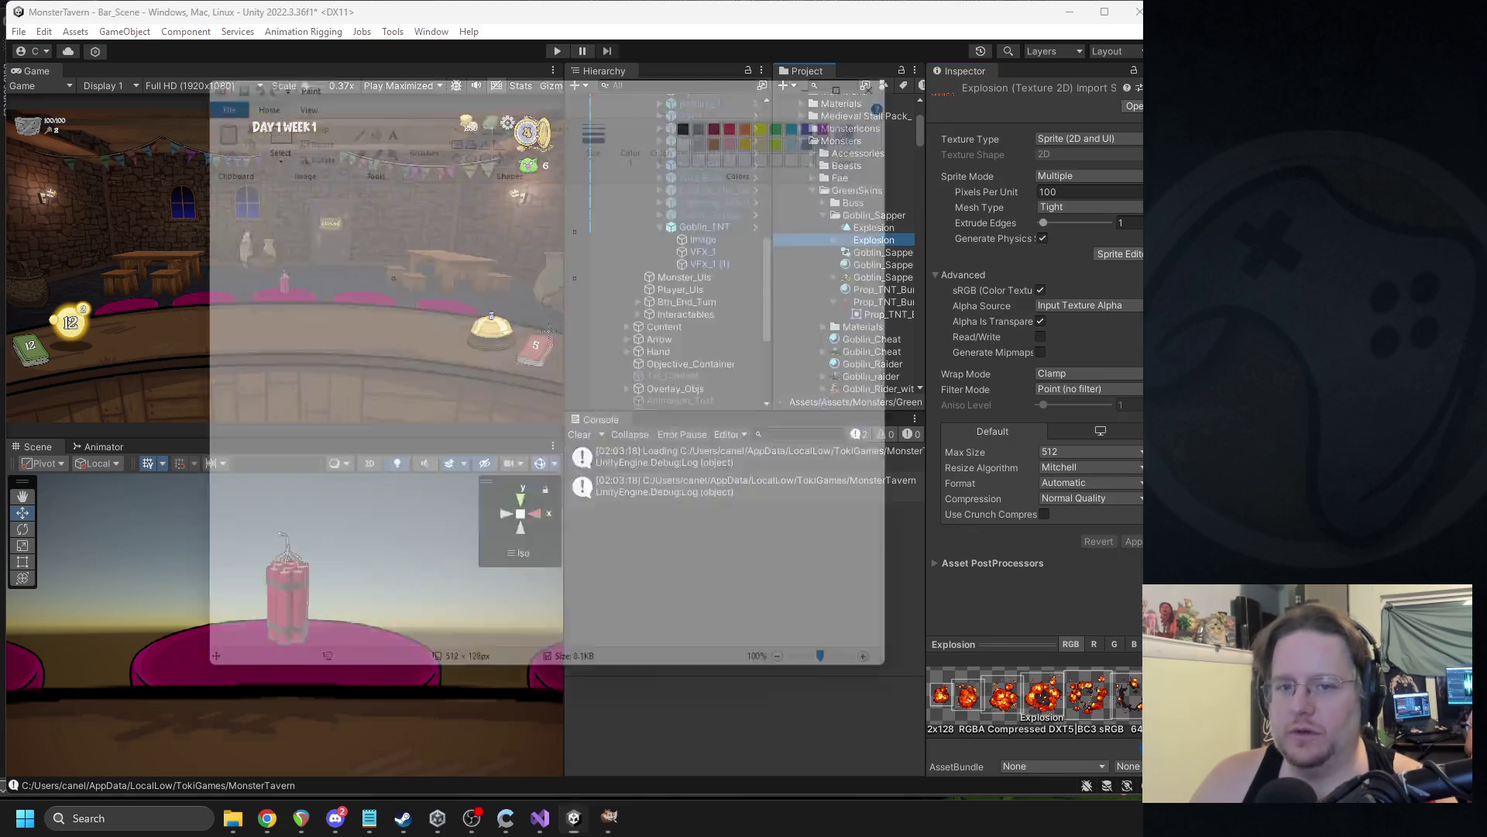
{"action": "scroll", "coordinate": [229, 320], "scroll_direction": "up", "scroll_amount": 3}
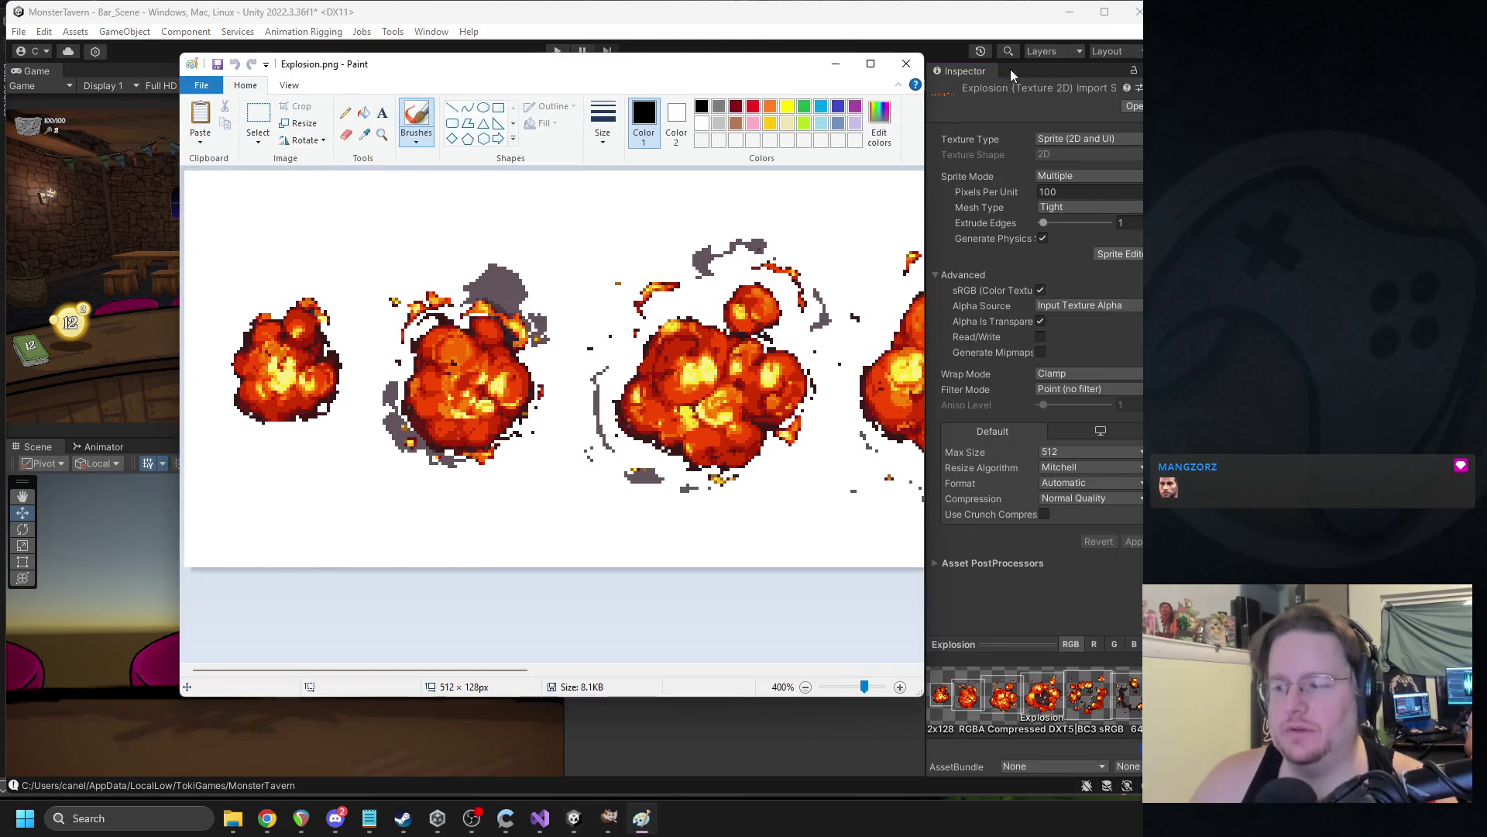
{"action": "left_click", "coordinate": [906, 64]}
{"action": "left_click", "coordinate": [711, 264]}
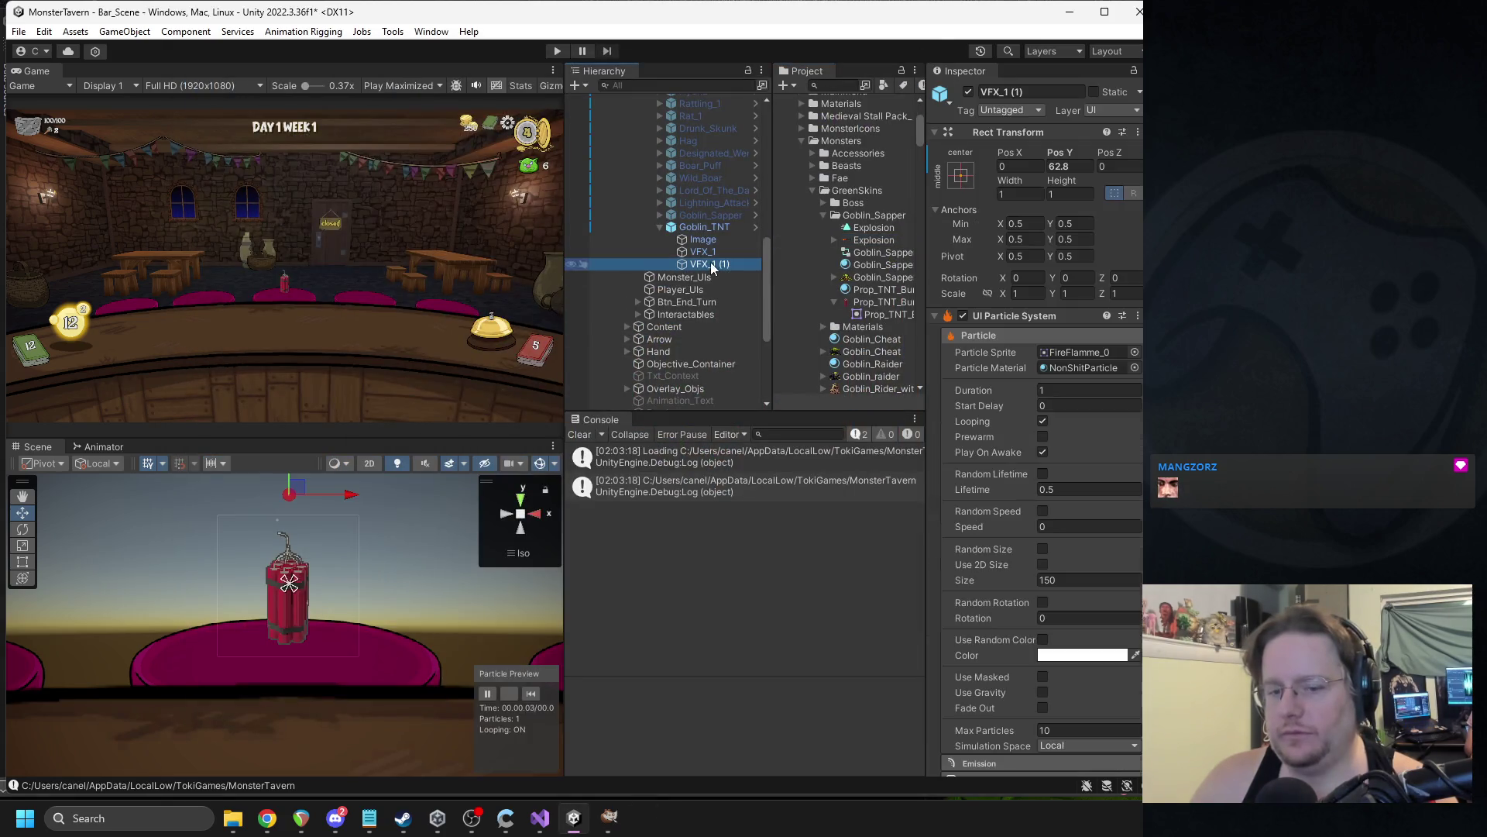
Select VFX_1 (1), restart its preview, and turn off Looping.
{"action": "left_click", "coordinate": [720, 239]}
{"action": "scroll", "coordinate": [714, 248], "scroll_direction": "up", "scroll_amount": 2}
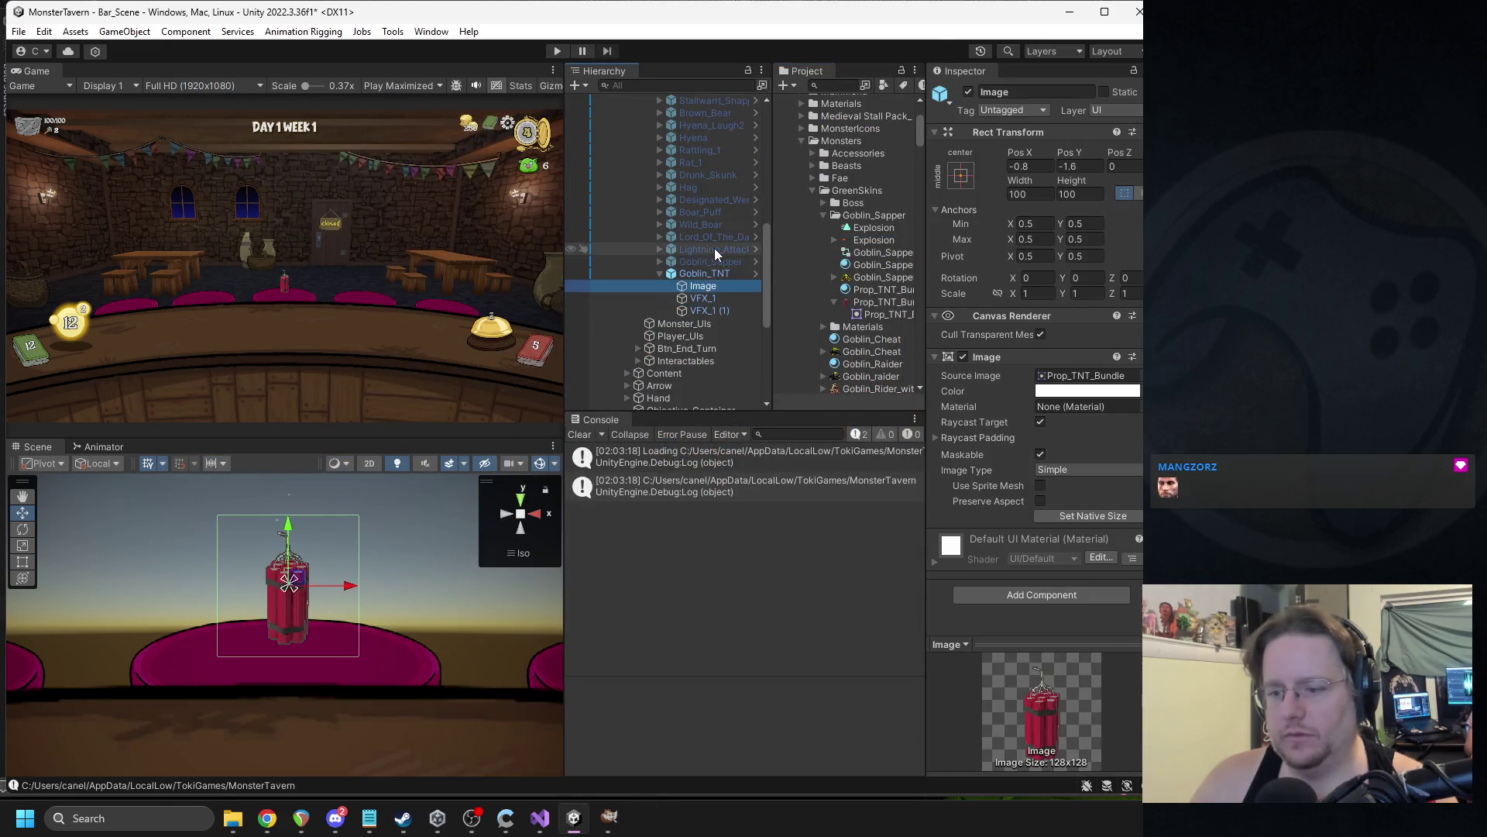
{"action": "left_click", "coordinate": [712, 264]}
{"action": "left_click", "coordinate": [716, 308]}
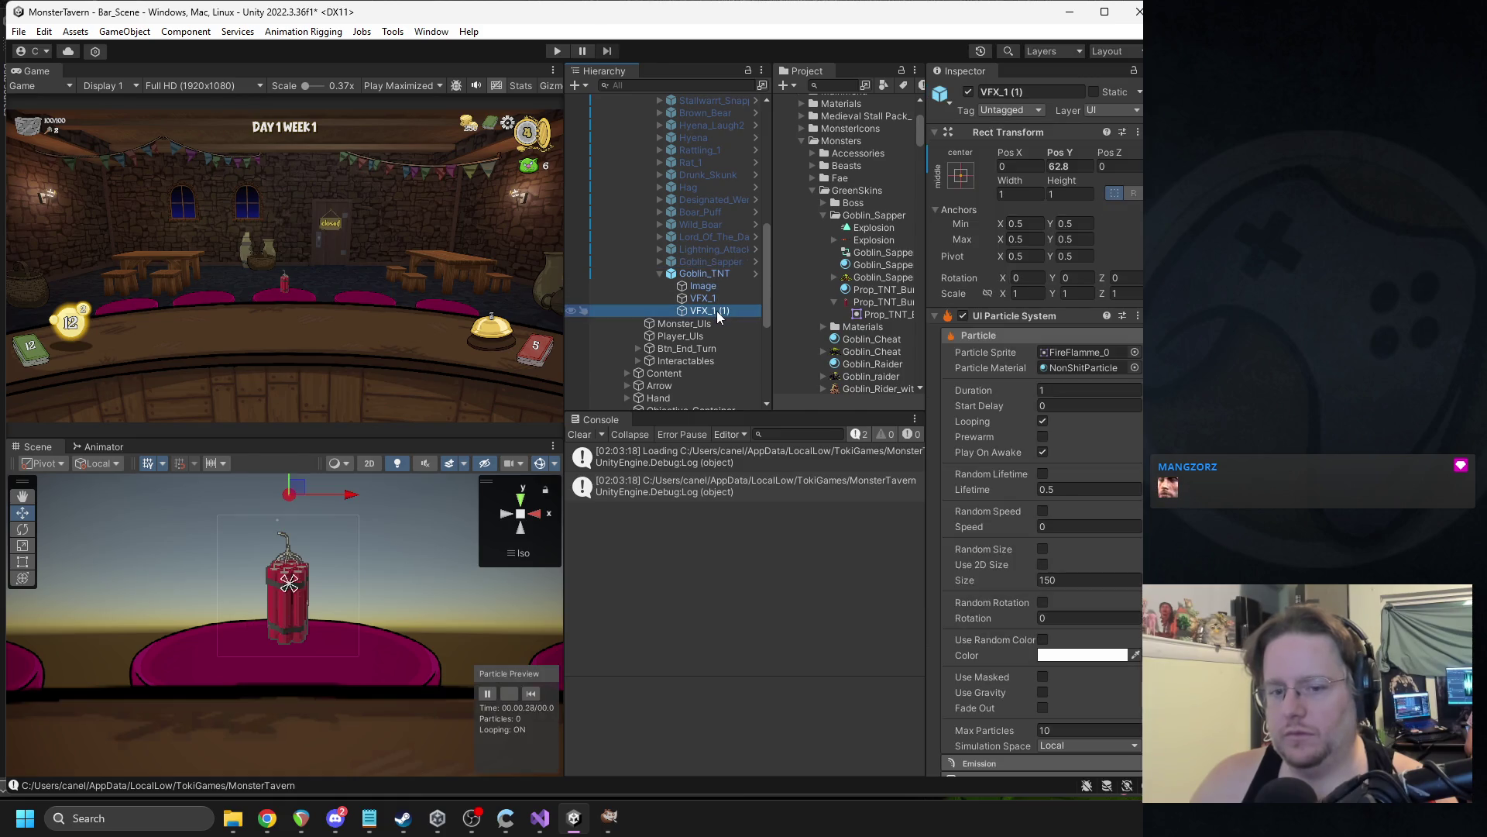
{"action": "scroll", "coordinate": [314, 527], "scroll_direction": "down", "scroll_amount": 2}
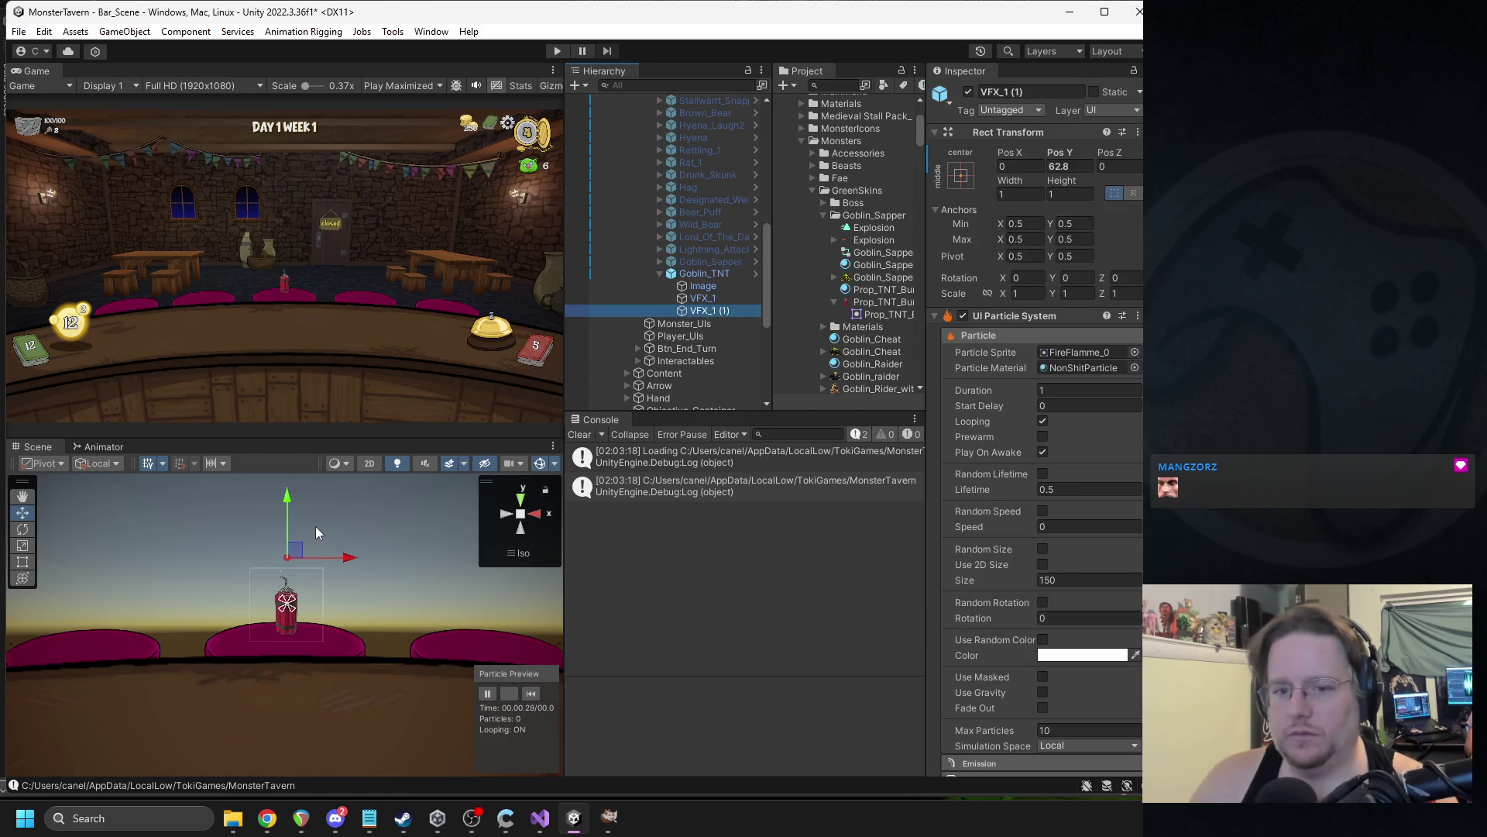
{"action": "left_click", "coordinate": [535, 692]}
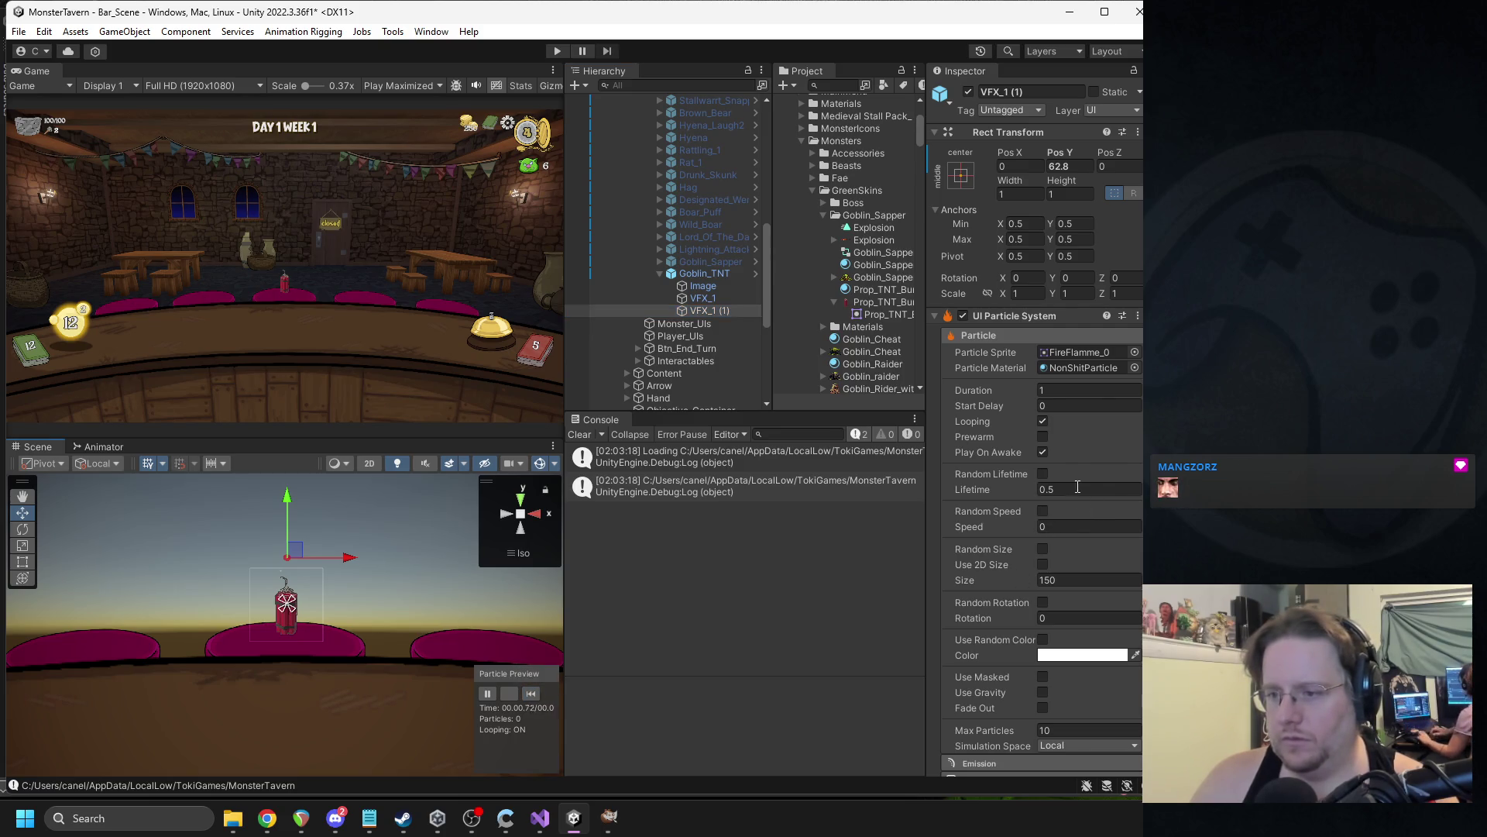
{"action": "left_click", "coordinate": [1044, 421]}
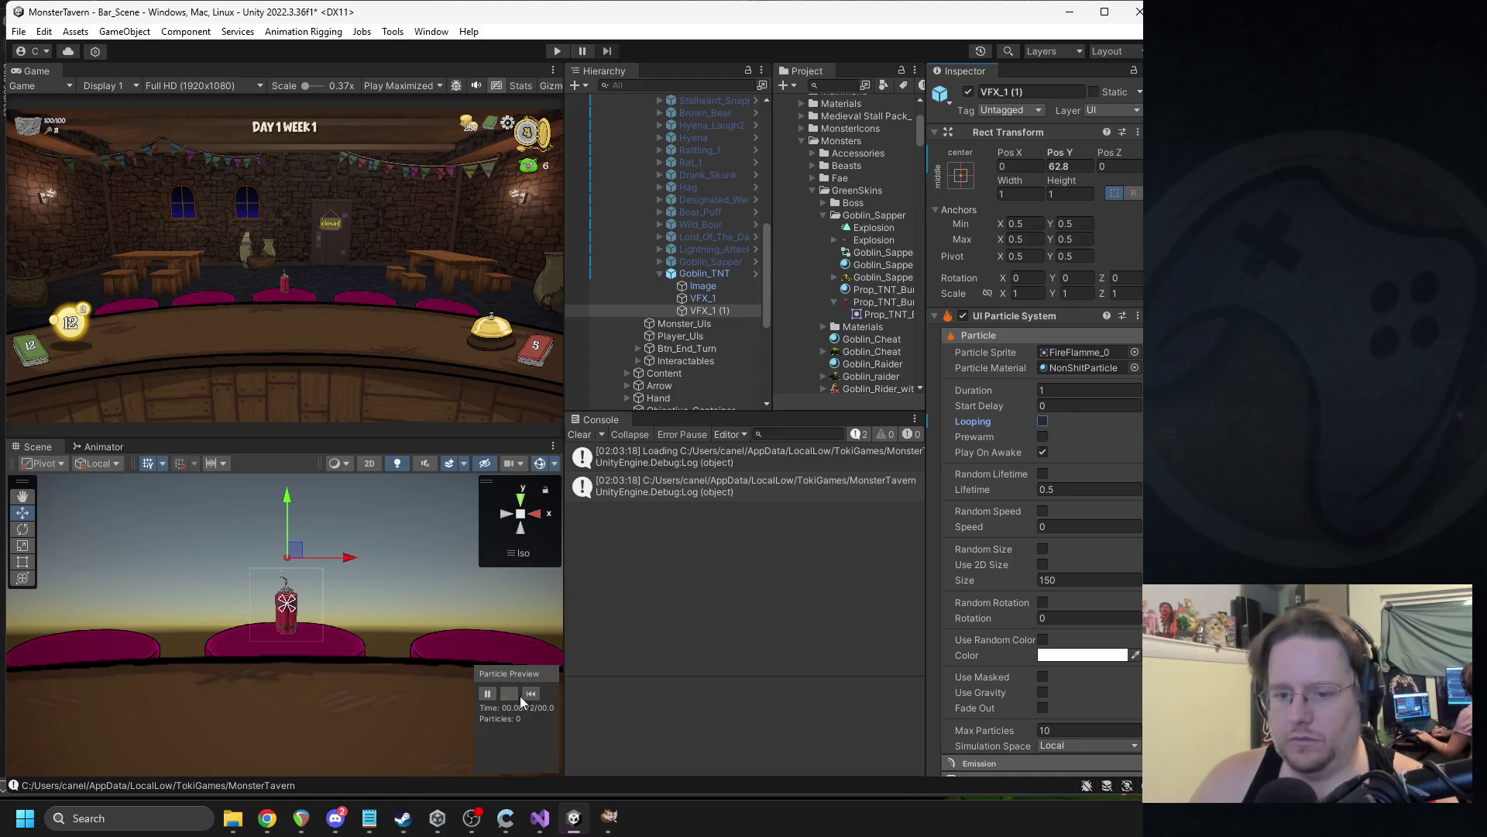
Keep the emission Rate over Time at 1.
{"action": "scroll", "coordinate": [1052, 620], "scroll_direction": "down", "scroll_amount": 5}
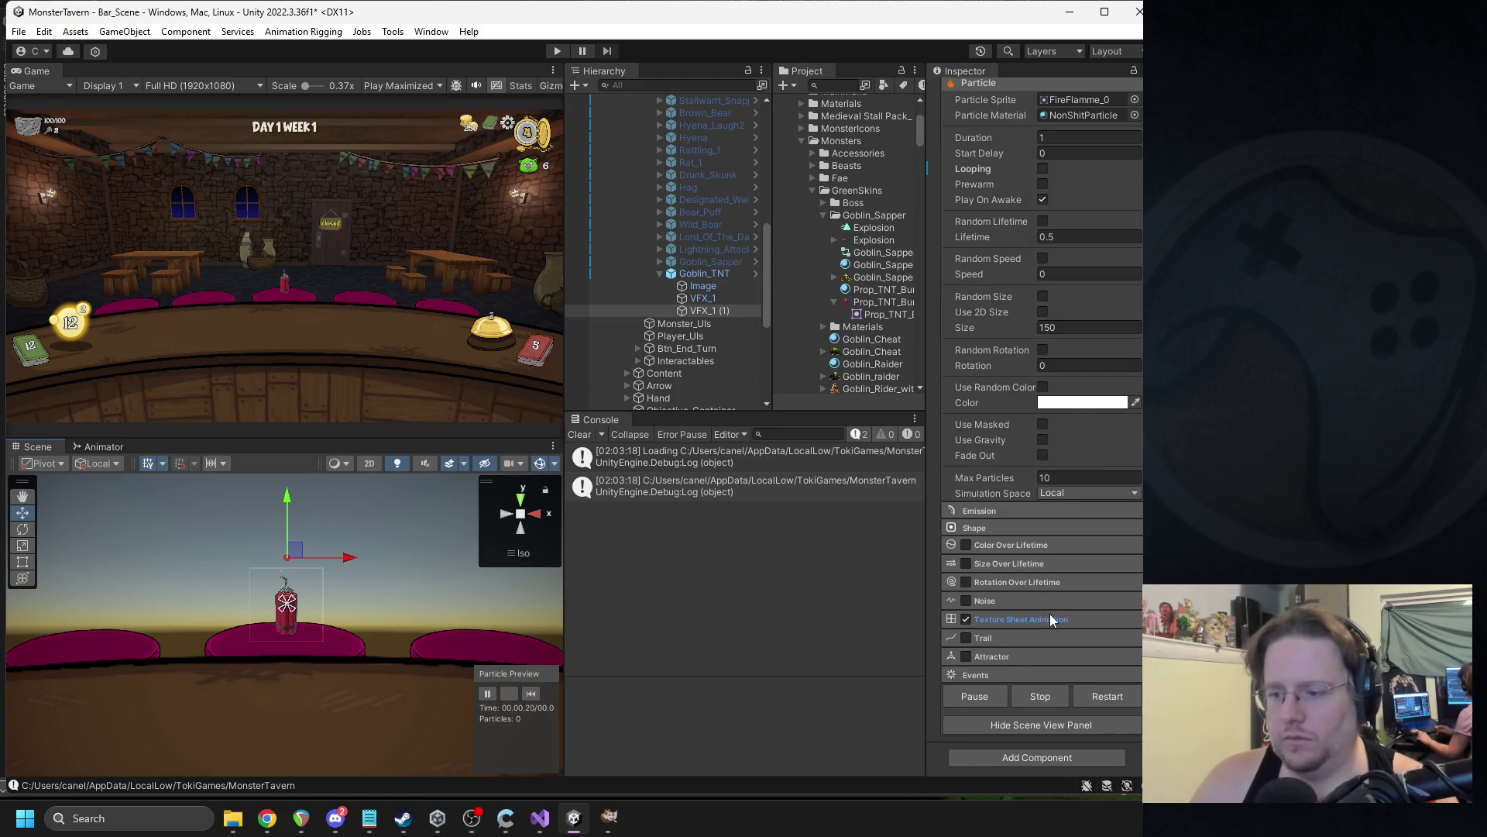
{"action": "left_click", "coordinate": [1012, 513]}
{"action": "left_click", "coordinate": [1085, 526]}
{"action": "type", "text": "5"}
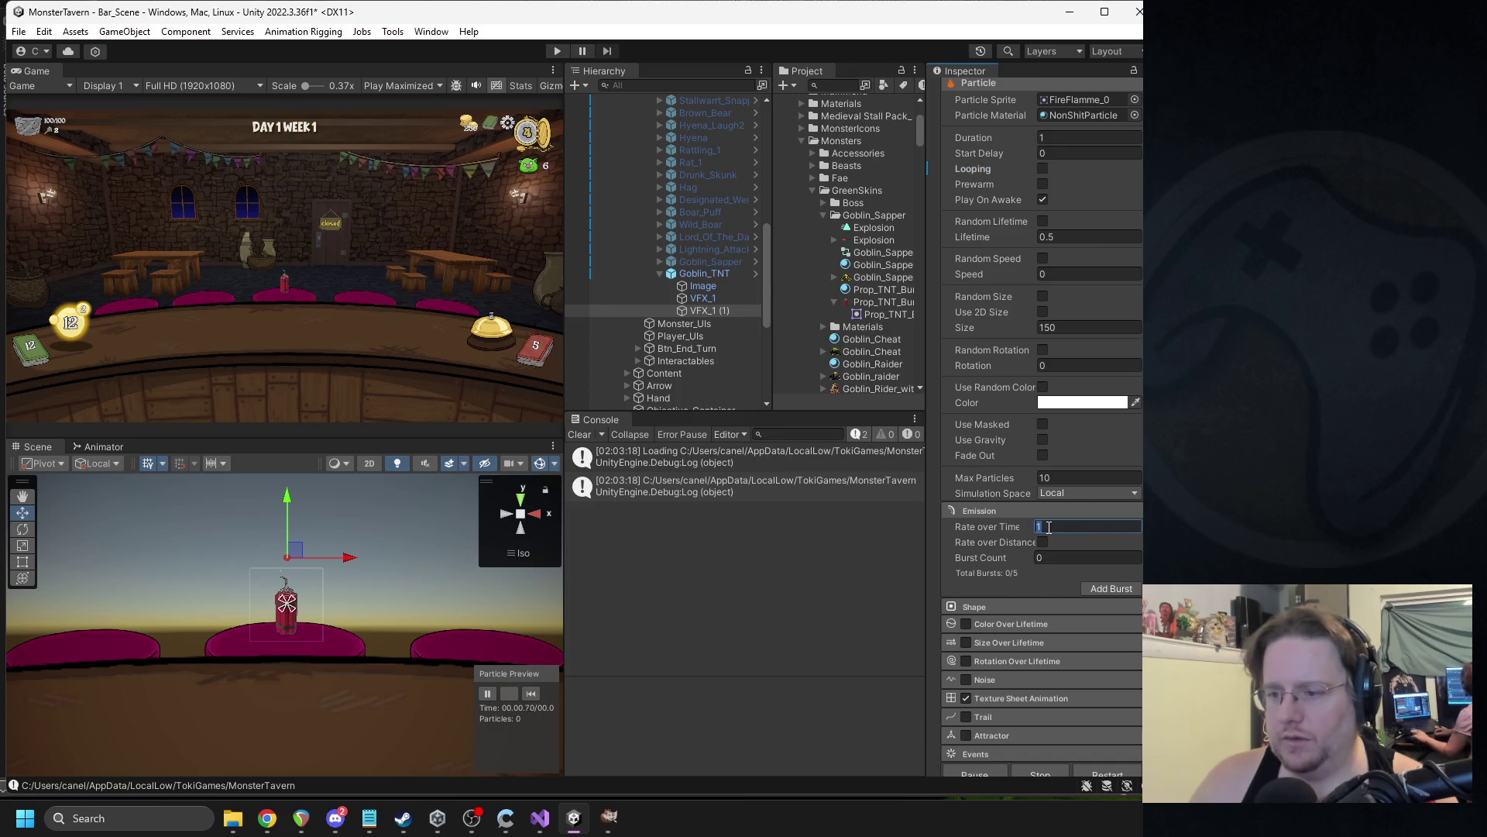
{"action": "key", "text": "BackSpace"}
{"action": "type", "text": "1"}
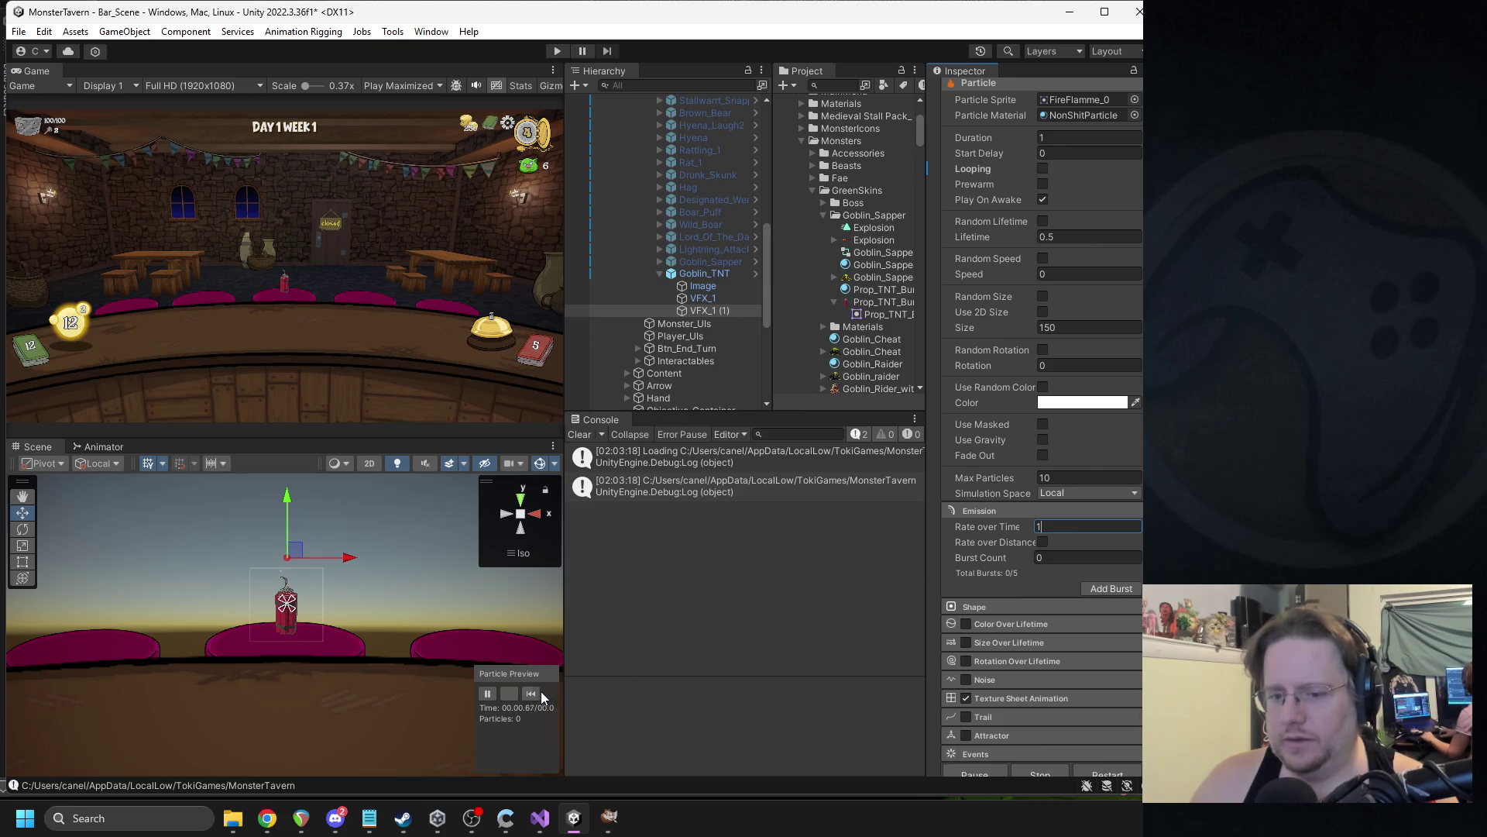
Set the texture sheet animation speed to 12 with Loop Animation enabled, and restart the preview.
{"action": "scroll", "coordinate": [1020, 561], "scroll_direction": "down", "scroll_amount": 3}
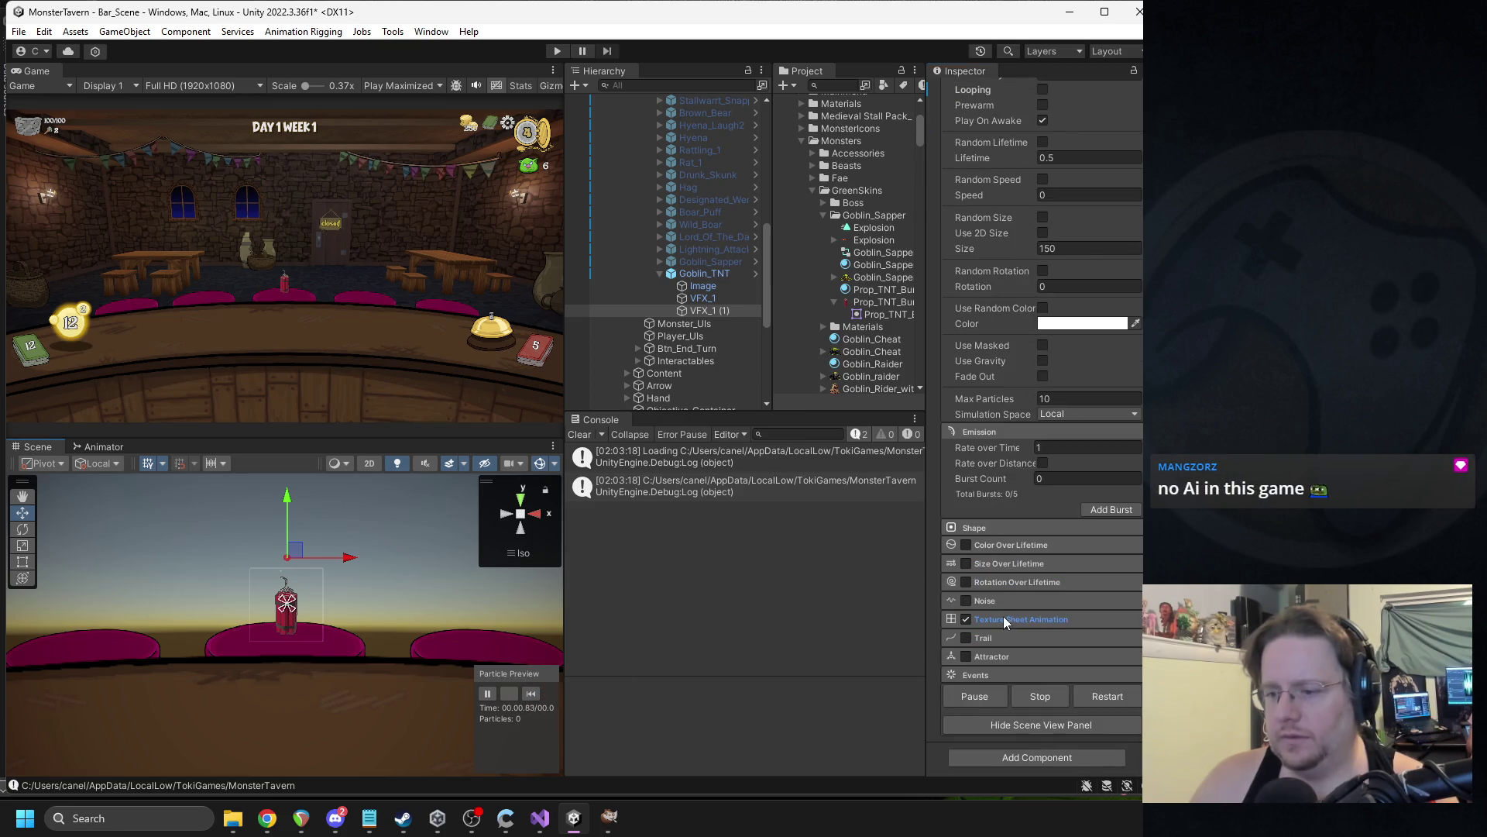
{"action": "left_click", "coordinate": [1004, 620]}
{"action": "scroll", "coordinate": [1077, 574], "scroll_direction": "down", "scroll_amount": 3}
{"action": "left_click", "coordinate": [1045, 558]}
{"action": "type", "text": "6"}
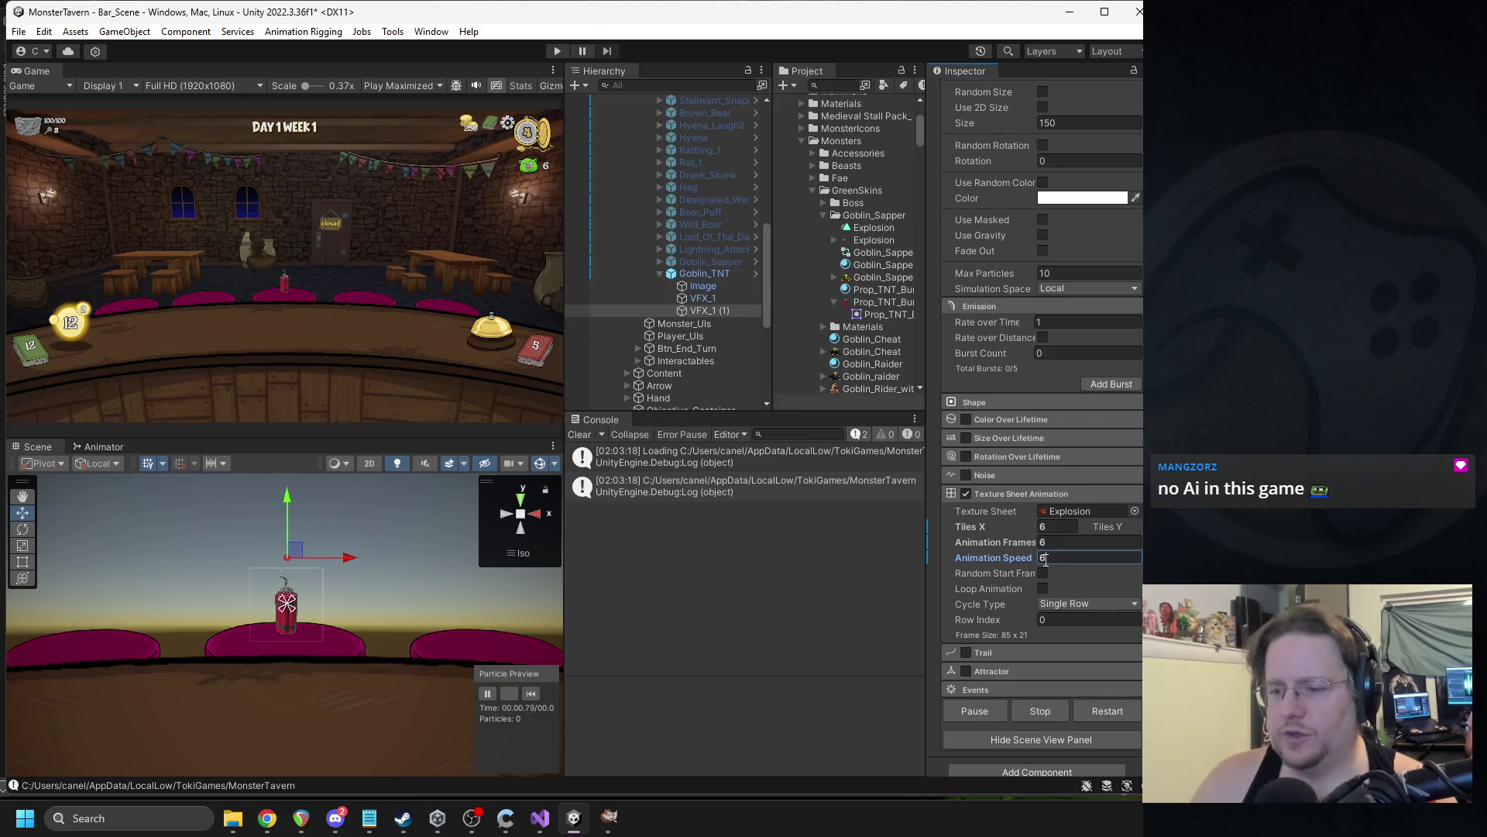
{"action": "type", "text": "12"}
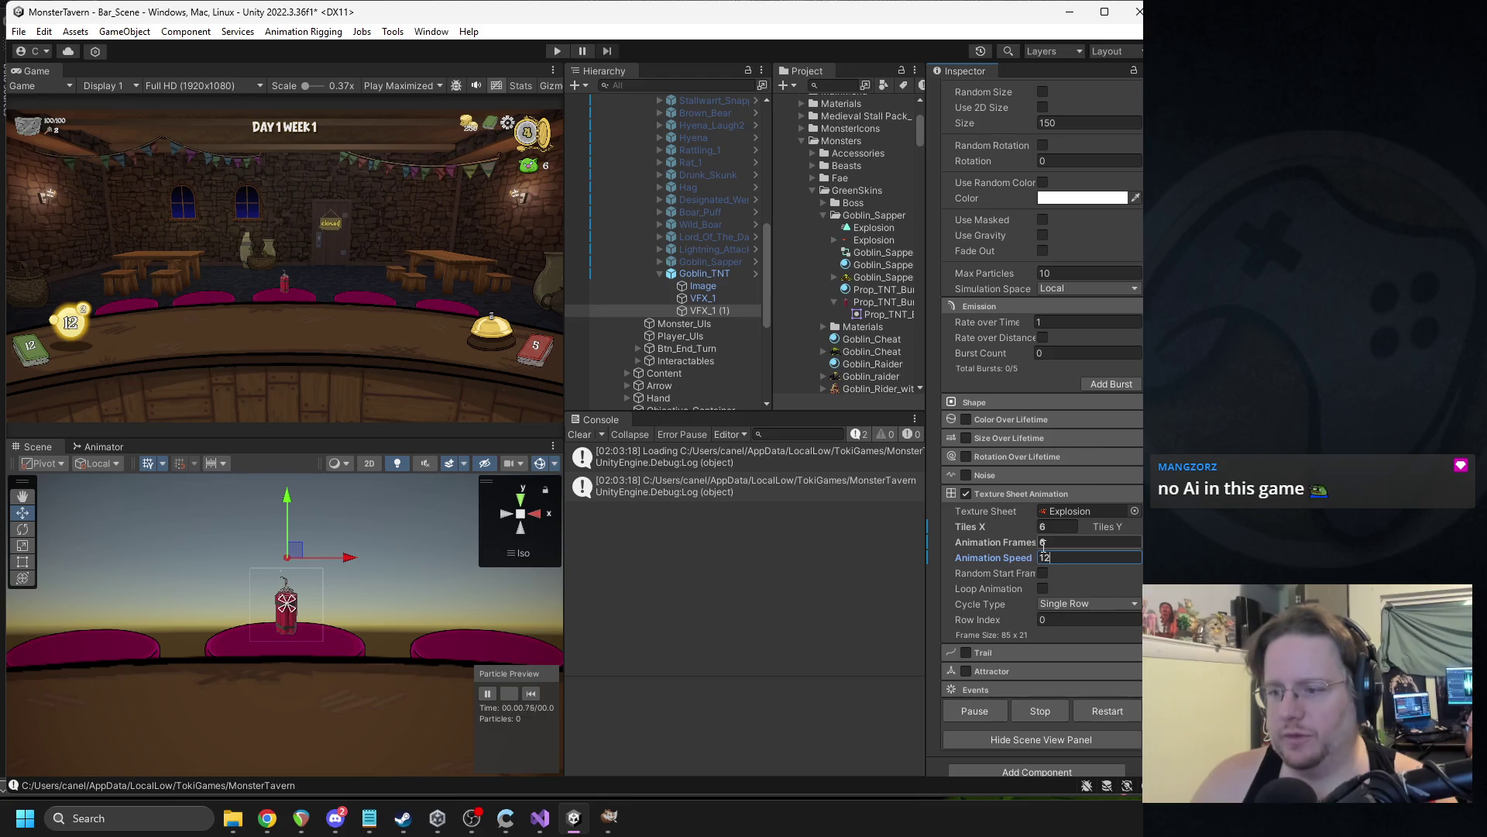
{"action": "key", "text": "BackSpace"}
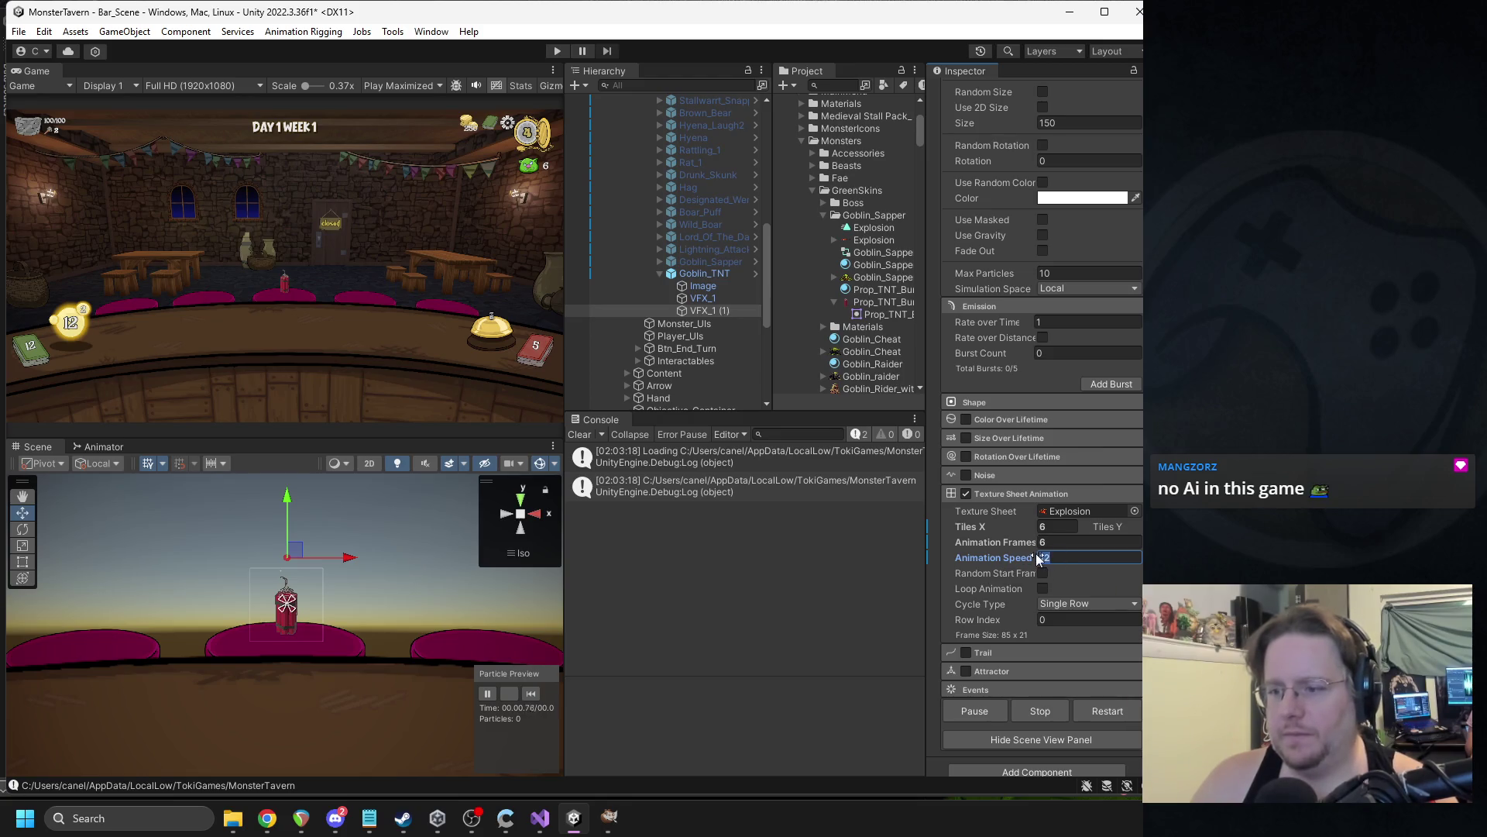
{"action": "key", "text": "BackSpace"}
{"action": "type", "text": "30"}
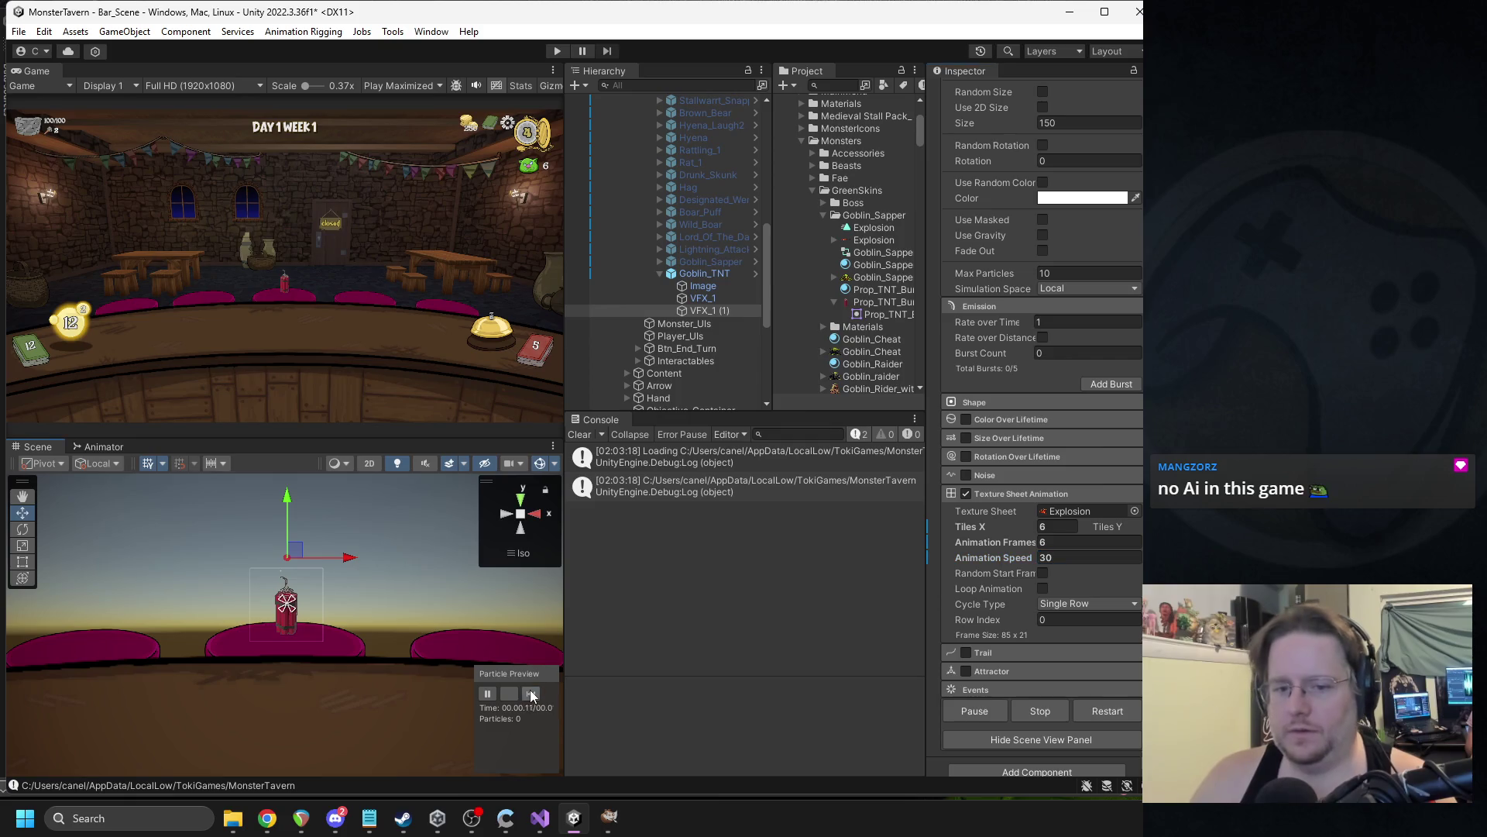
{"action": "key", "text": "BackSpace"}
{"action": "key", "text": "BackSpace"}
{"action": "type", "text": "12"}
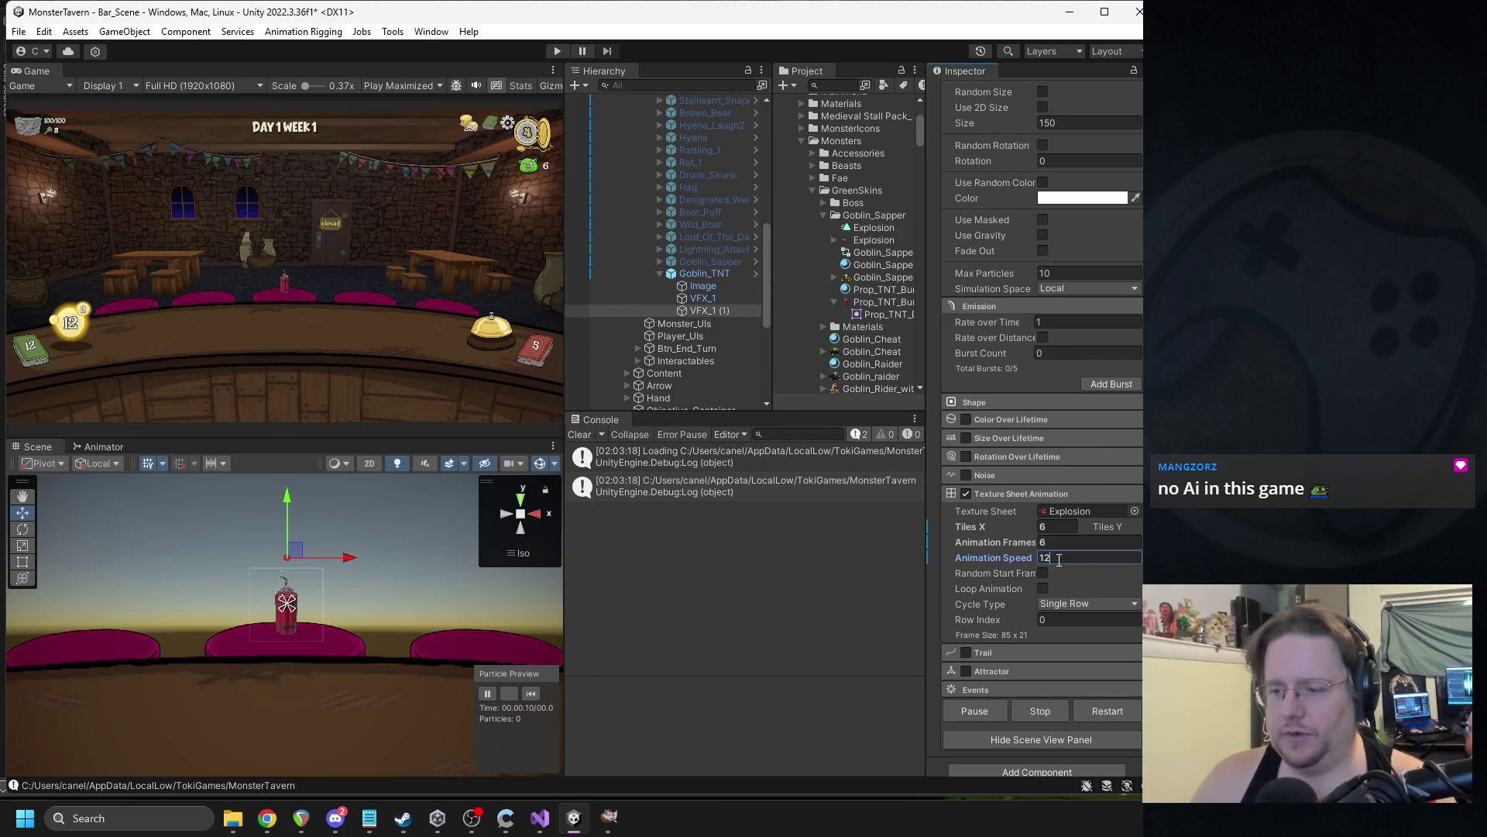
{"action": "left_click", "coordinate": [1043, 588]}
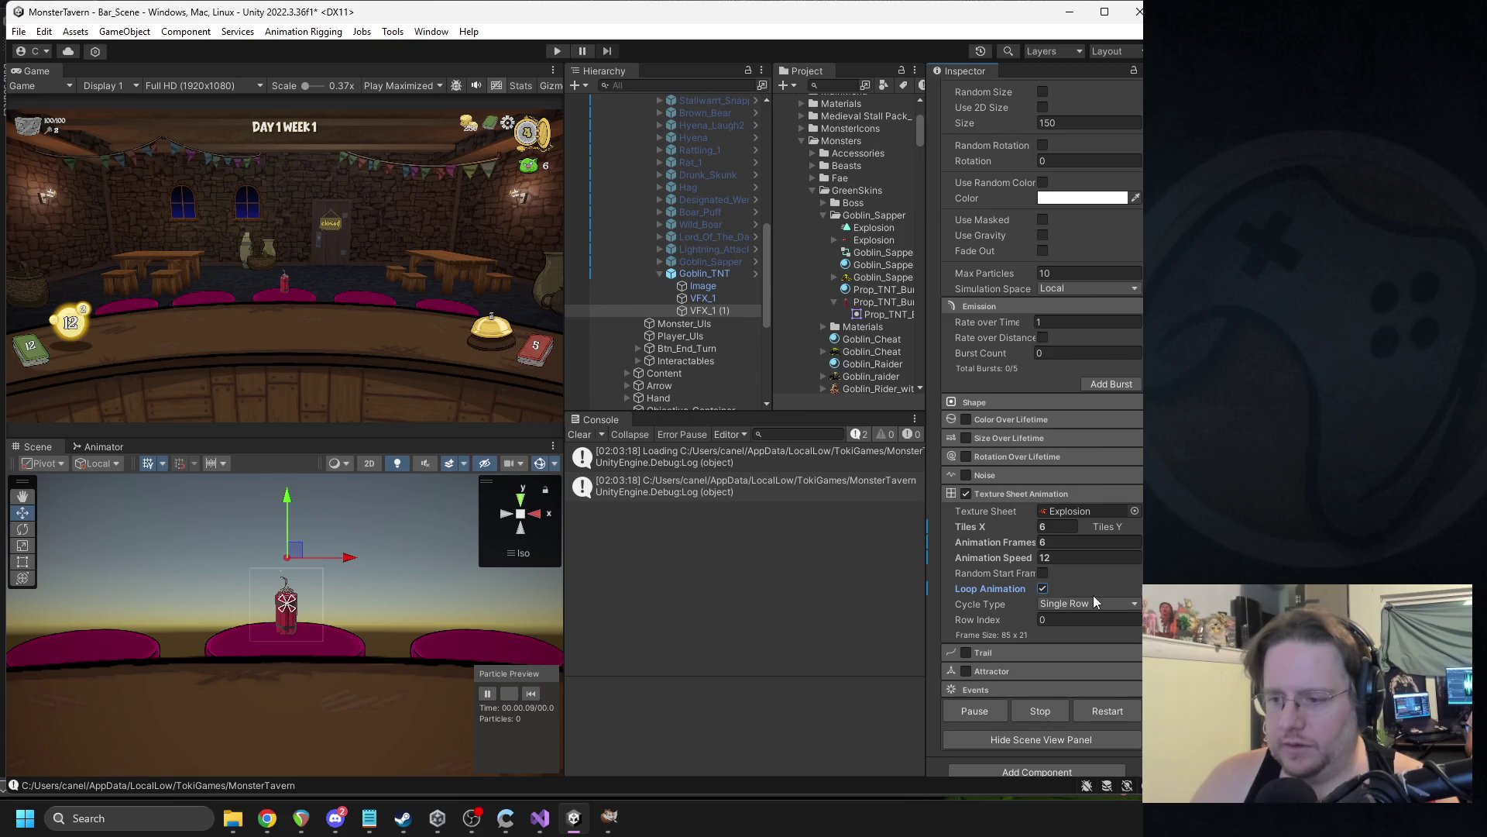
{"action": "left_click", "coordinate": [532, 695]}
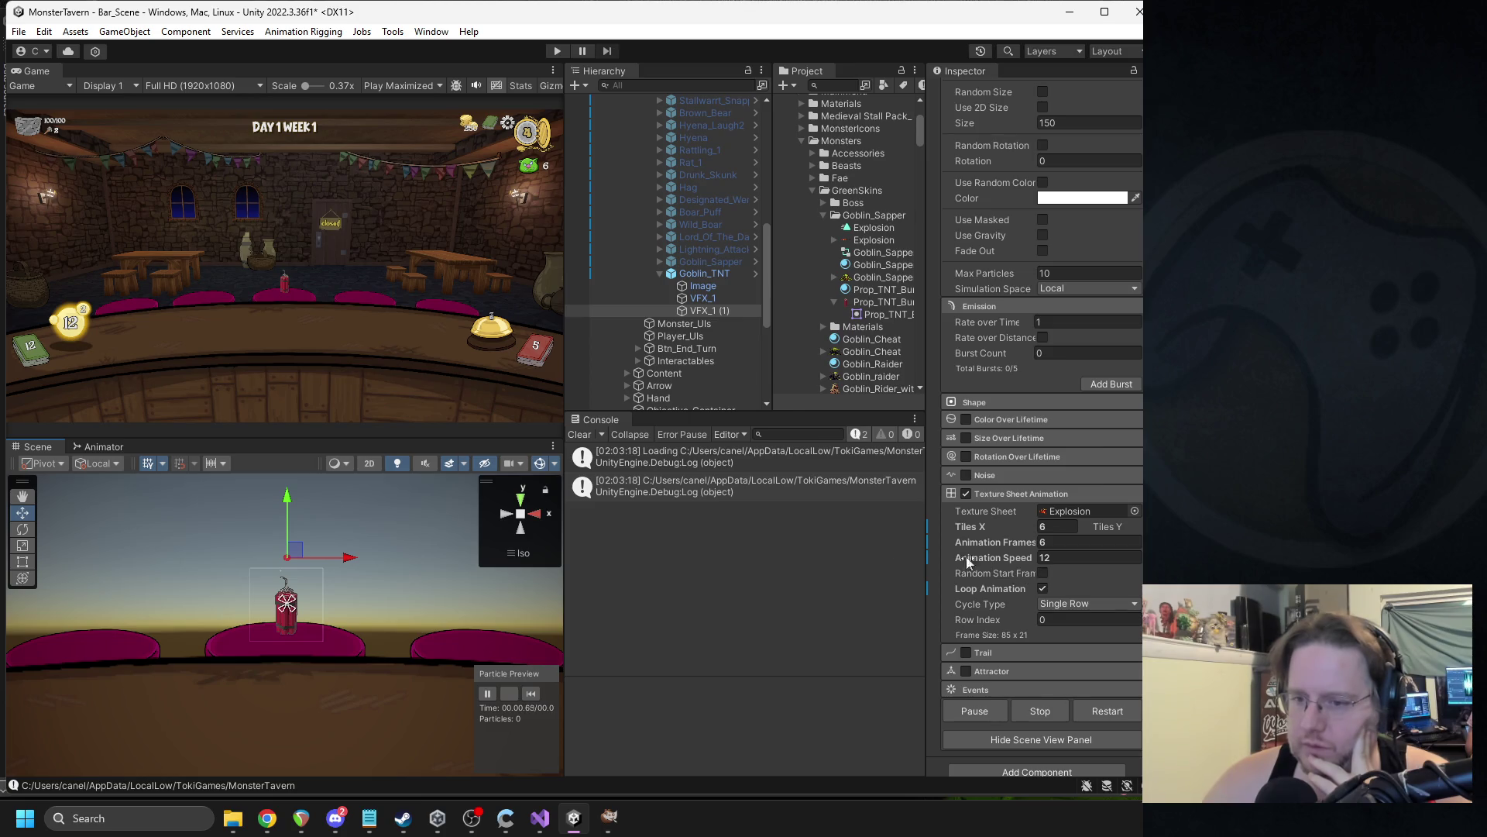
{"action": "left_click", "coordinate": [720, 309]}
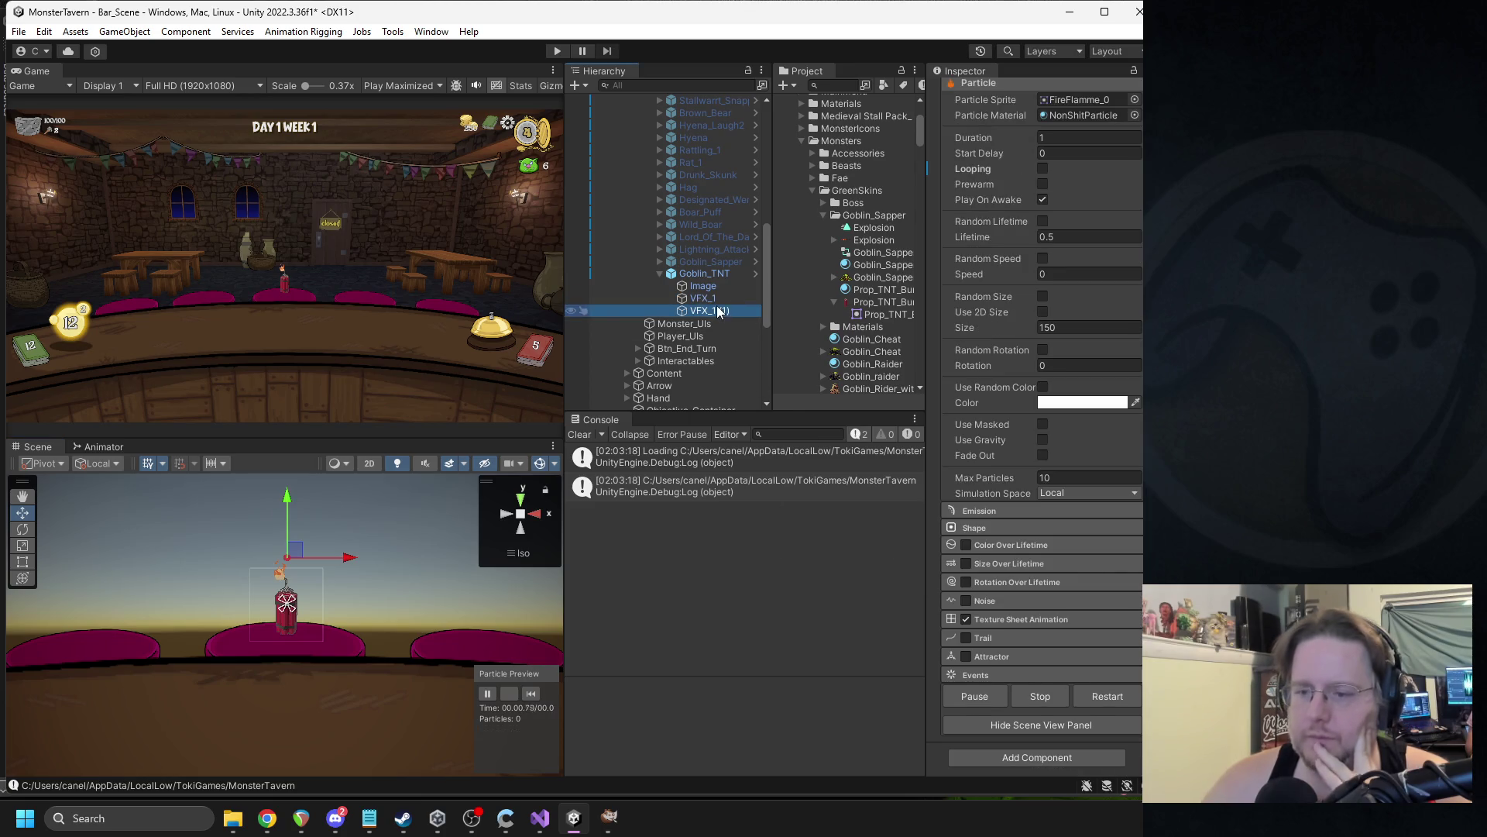
Replace the FireFlamme_0 particle sprite with Explosion_0 by searching 'ex' in the sprite picker.
{"action": "scroll", "coordinate": [1055, 298], "scroll_direction": "up", "scroll_amount": 3}
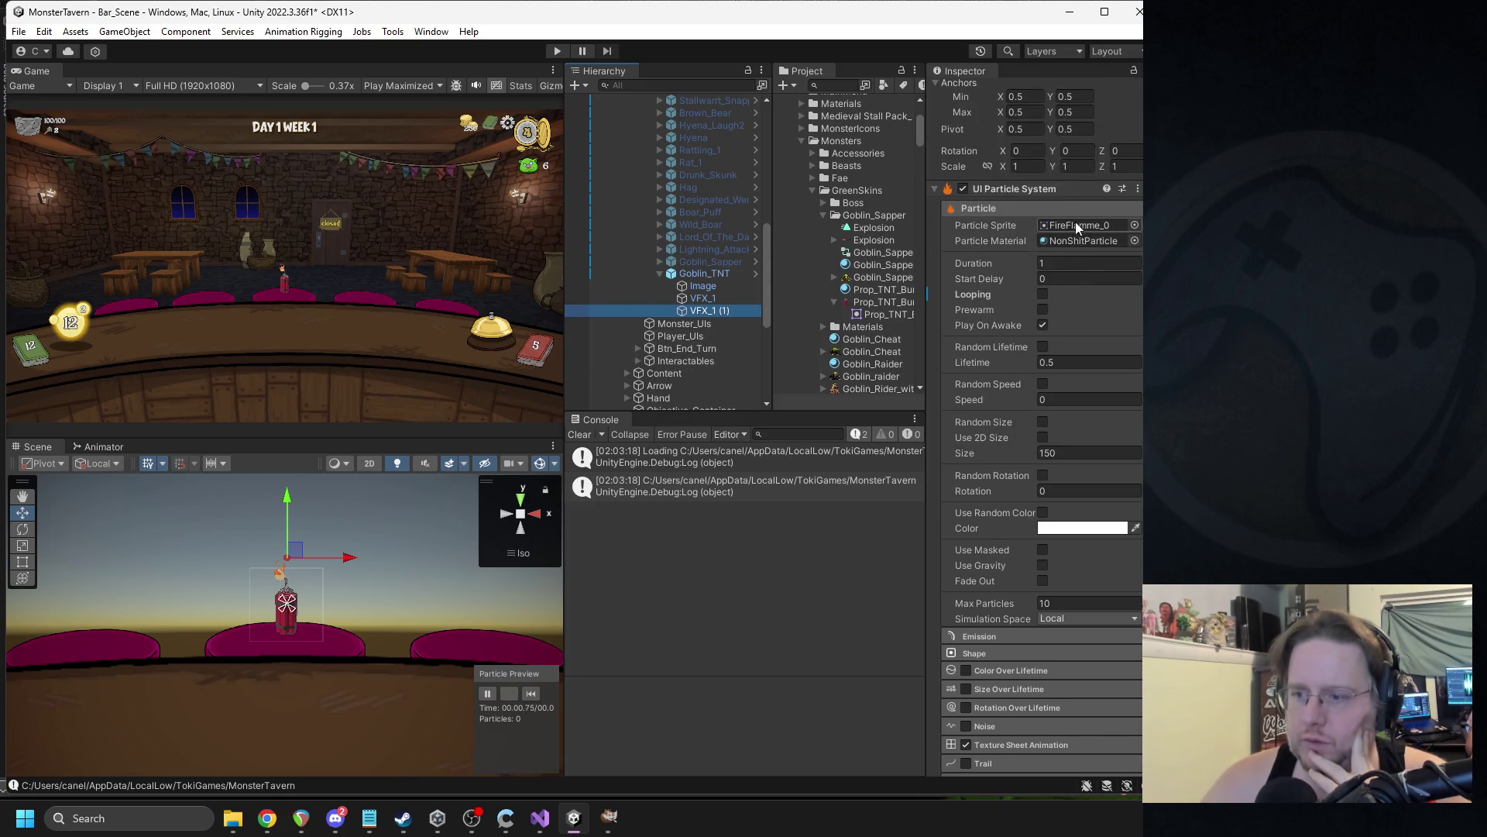
{"action": "left_click", "coordinate": [1114, 224]}
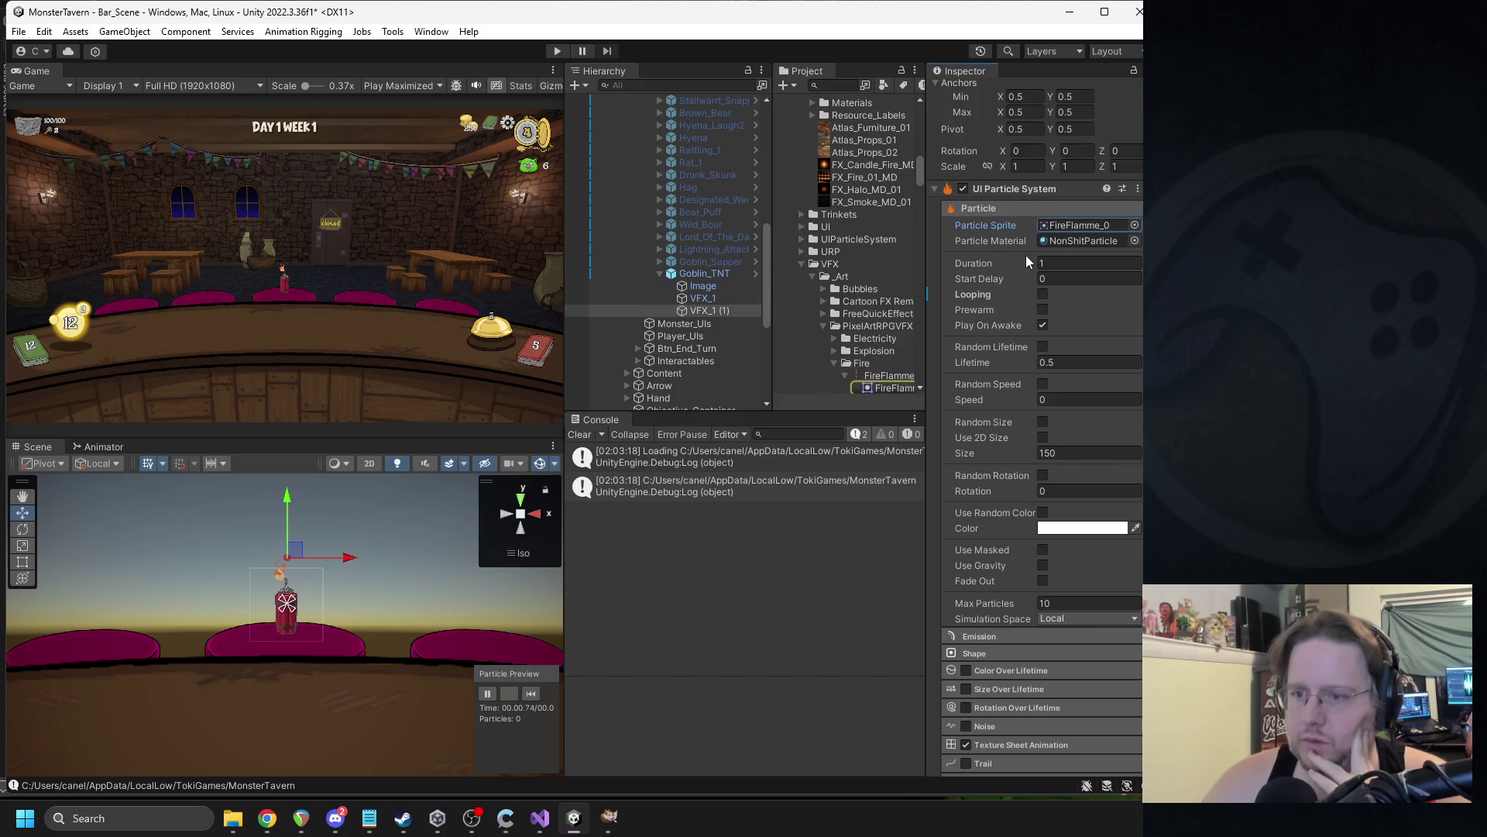
{"action": "left_click", "coordinate": [1134, 225]}
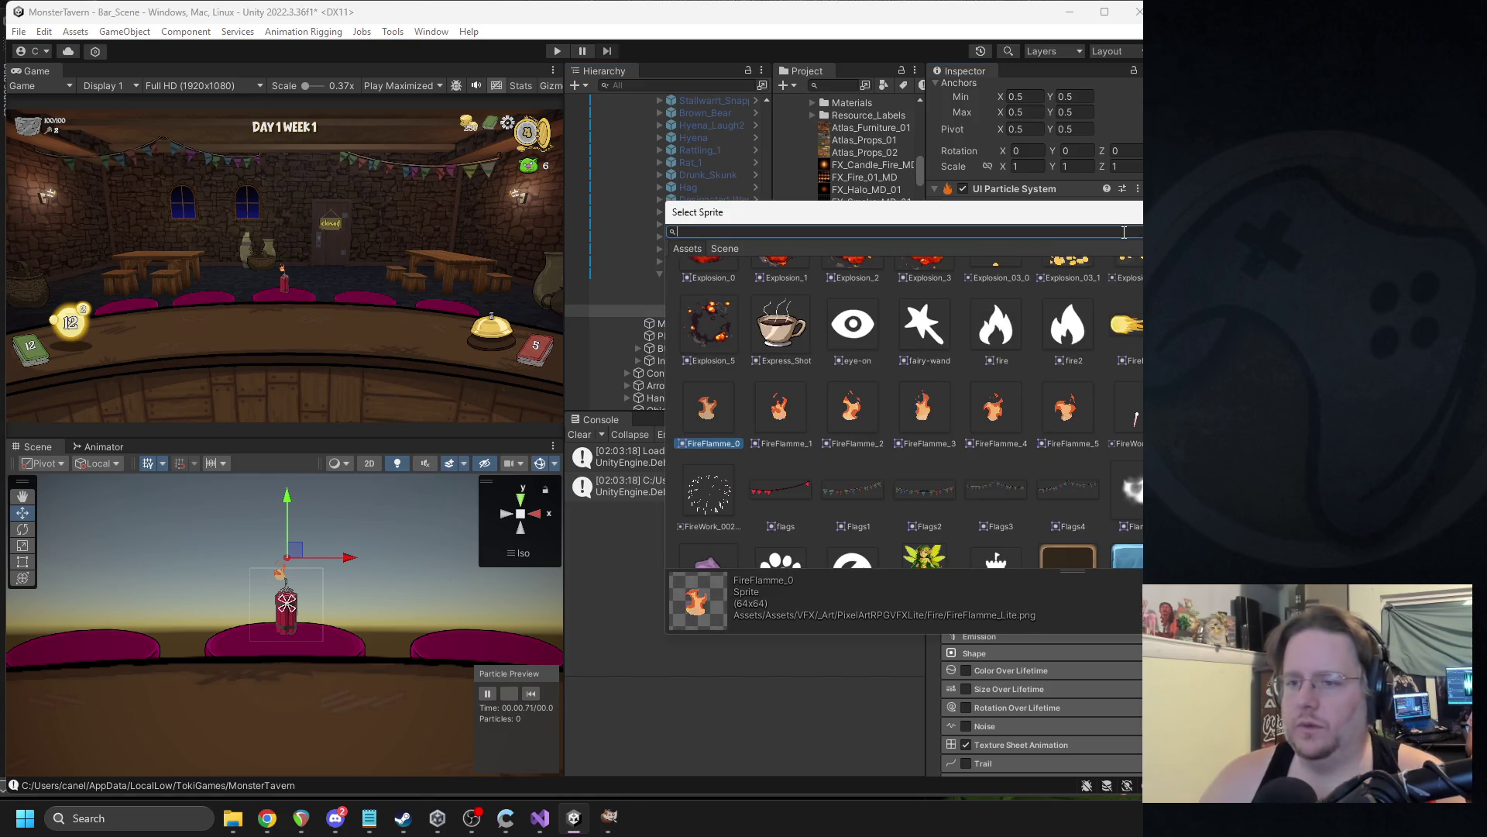
{"action": "type", "text": "ex"}
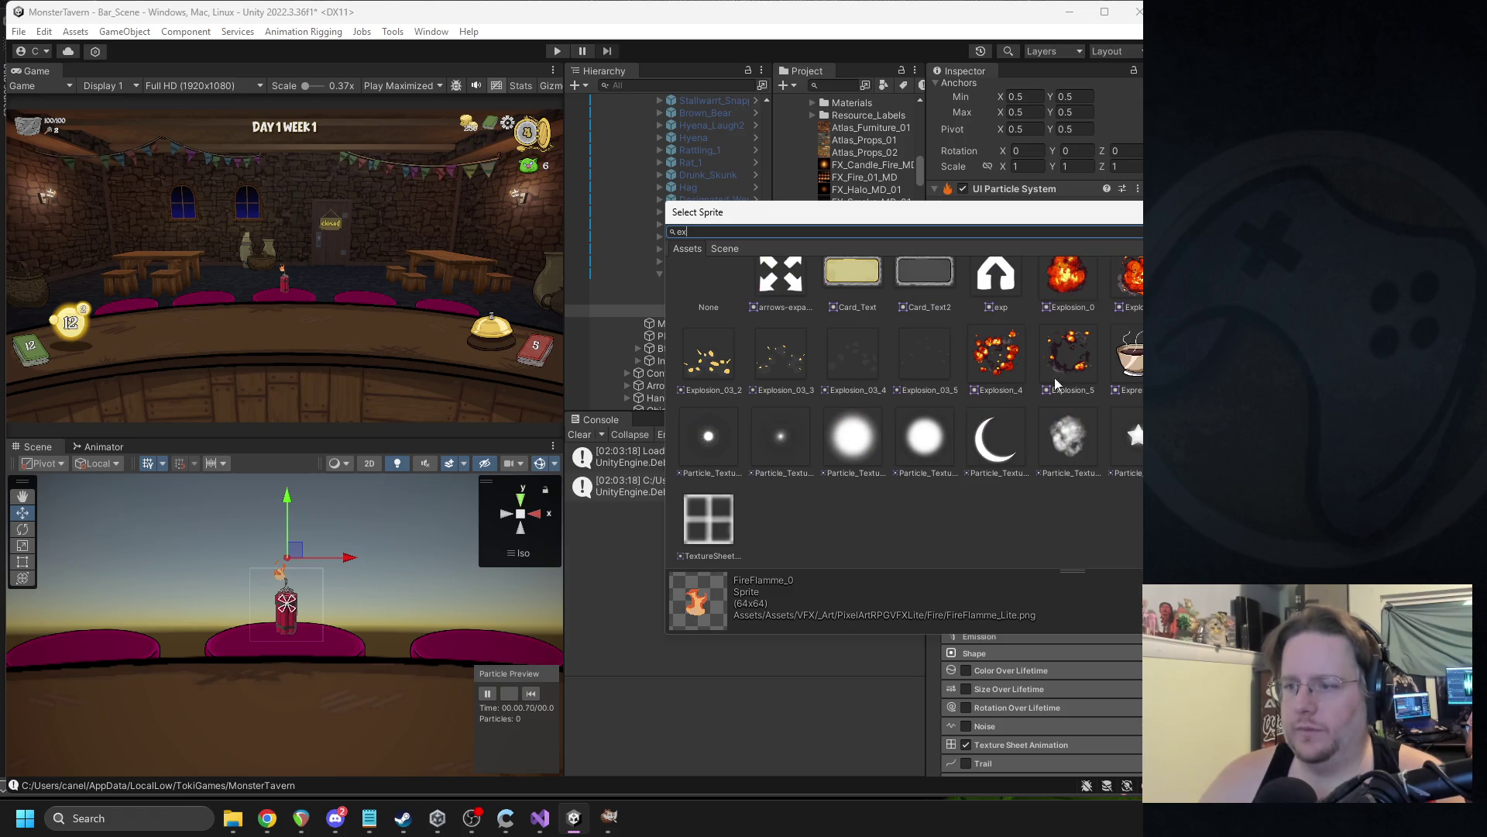
{"action": "scroll", "coordinate": [1038, 386], "scroll_direction": "up", "scroll_amount": 1}
{"action": "double_click", "coordinate": [1071, 310]}
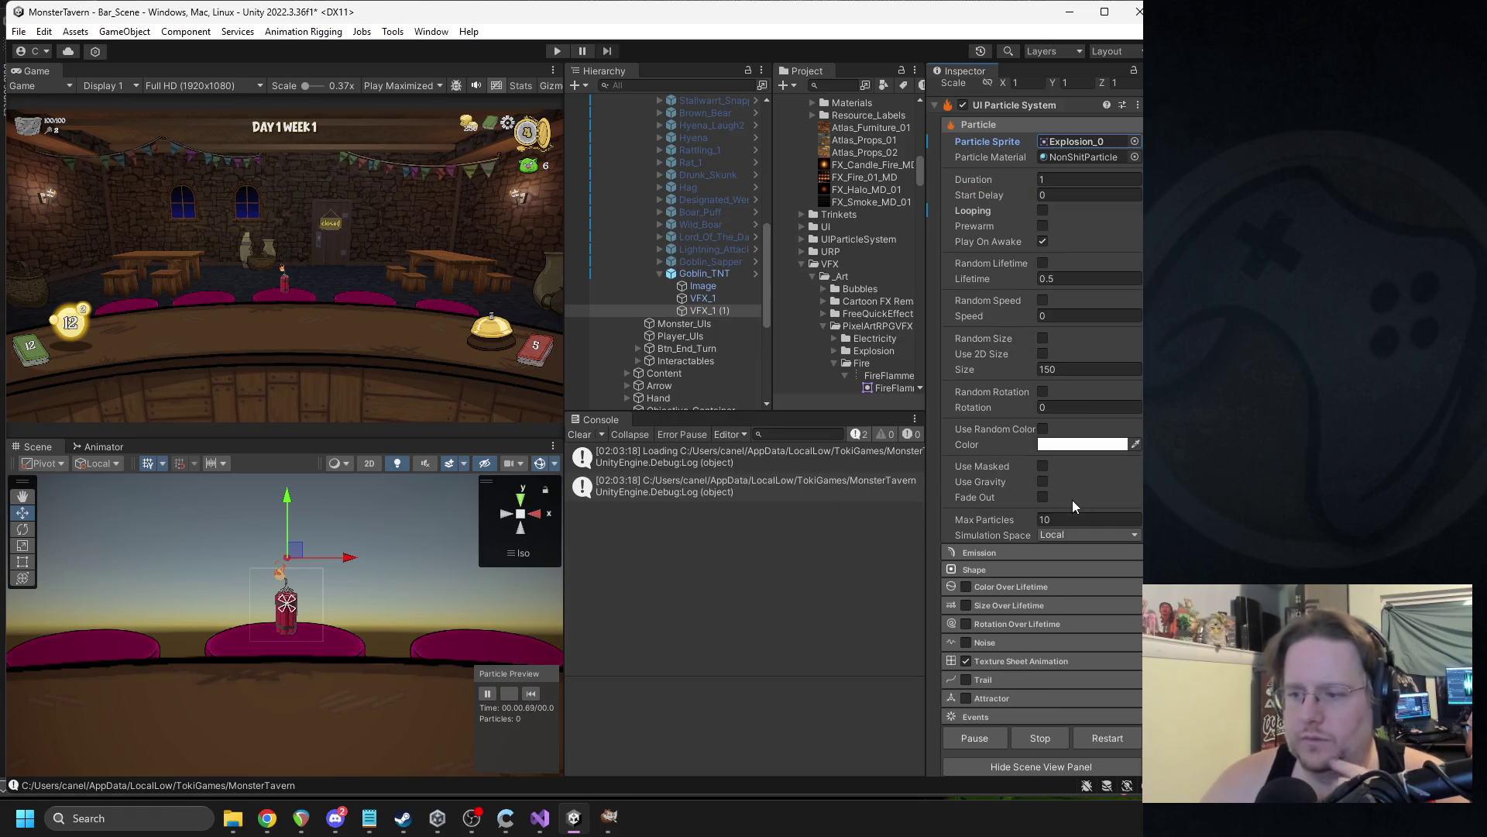
Try a particle Lifetime of 1, then set it back to 0.5.
{"action": "left_click", "coordinate": [1068, 521]}
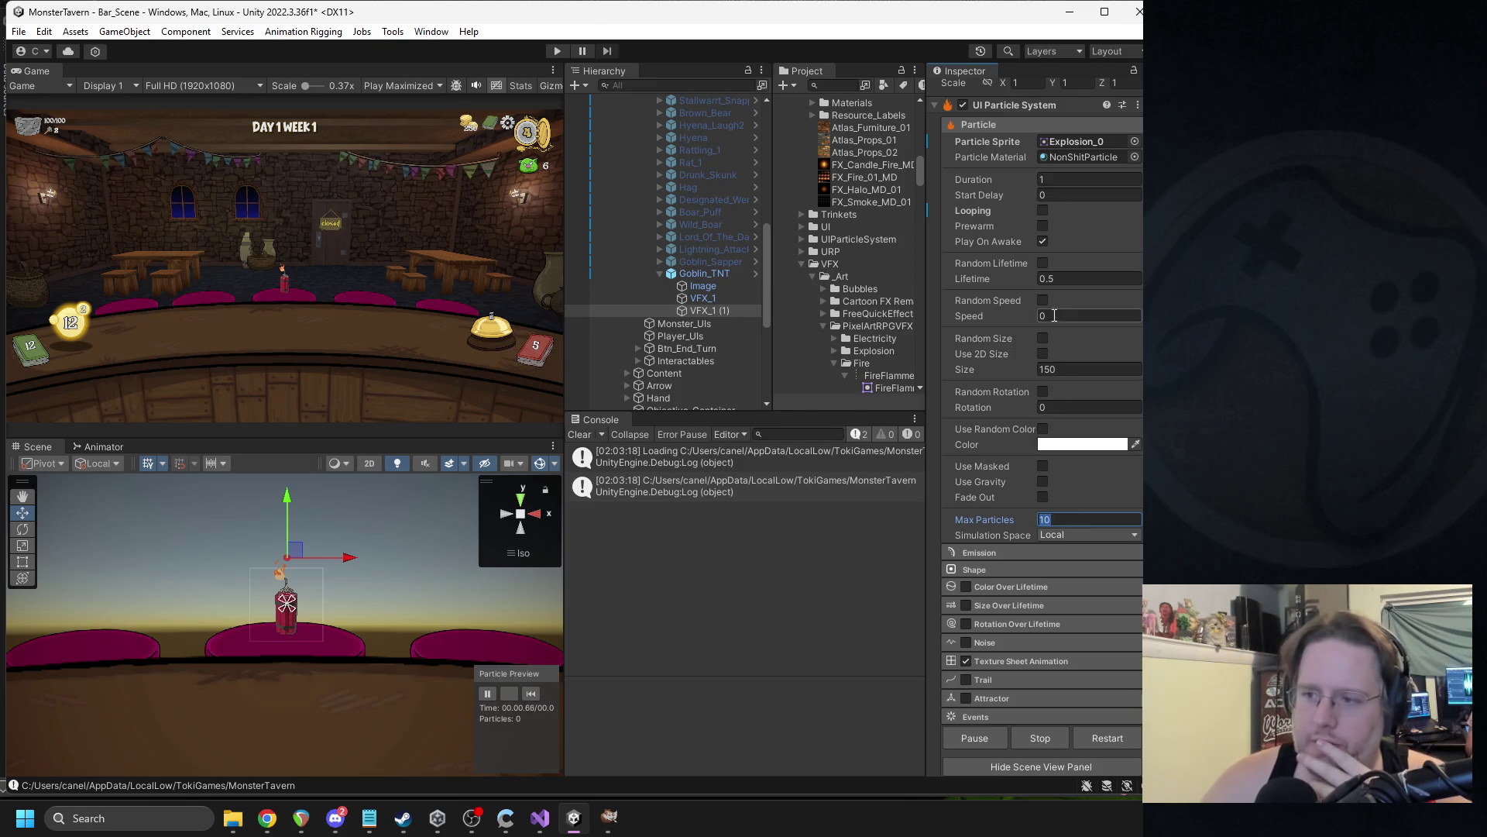
{"action": "left_click", "coordinate": [1050, 281]}
{"action": "double_click", "coordinate": [1079, 275]}
{"action": "type", "text": "1"}
{"action": "scroll", "coordinate": [1006, 397], "scroll_direction": "down", "scroll_amount": 2}
{"action": "key", "text": "BackSpace"}
{"action": "type", "text": "0.5"}
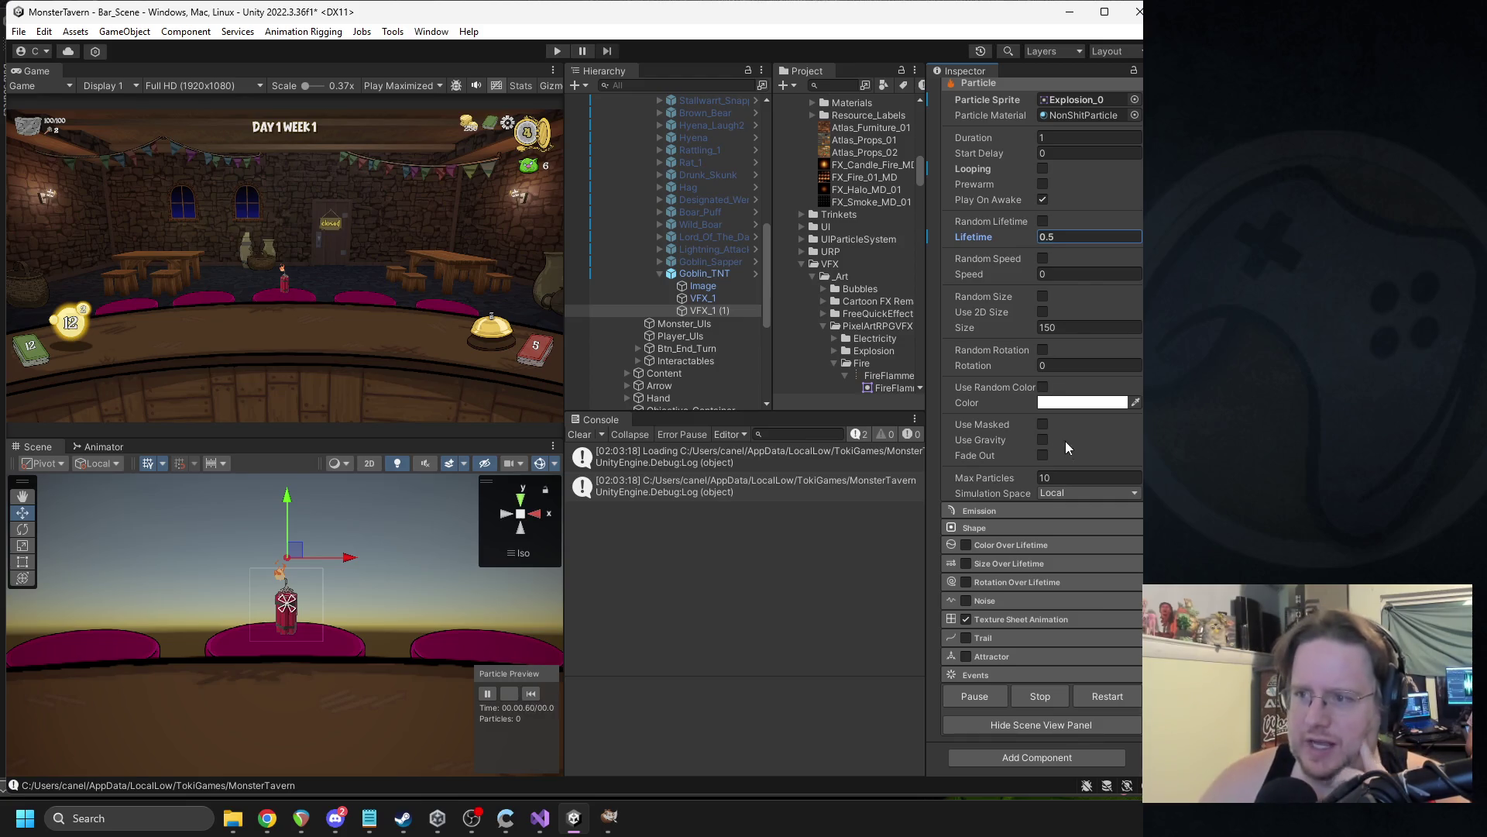
{"action": "left_click", "coordinate": [1029, 624]}
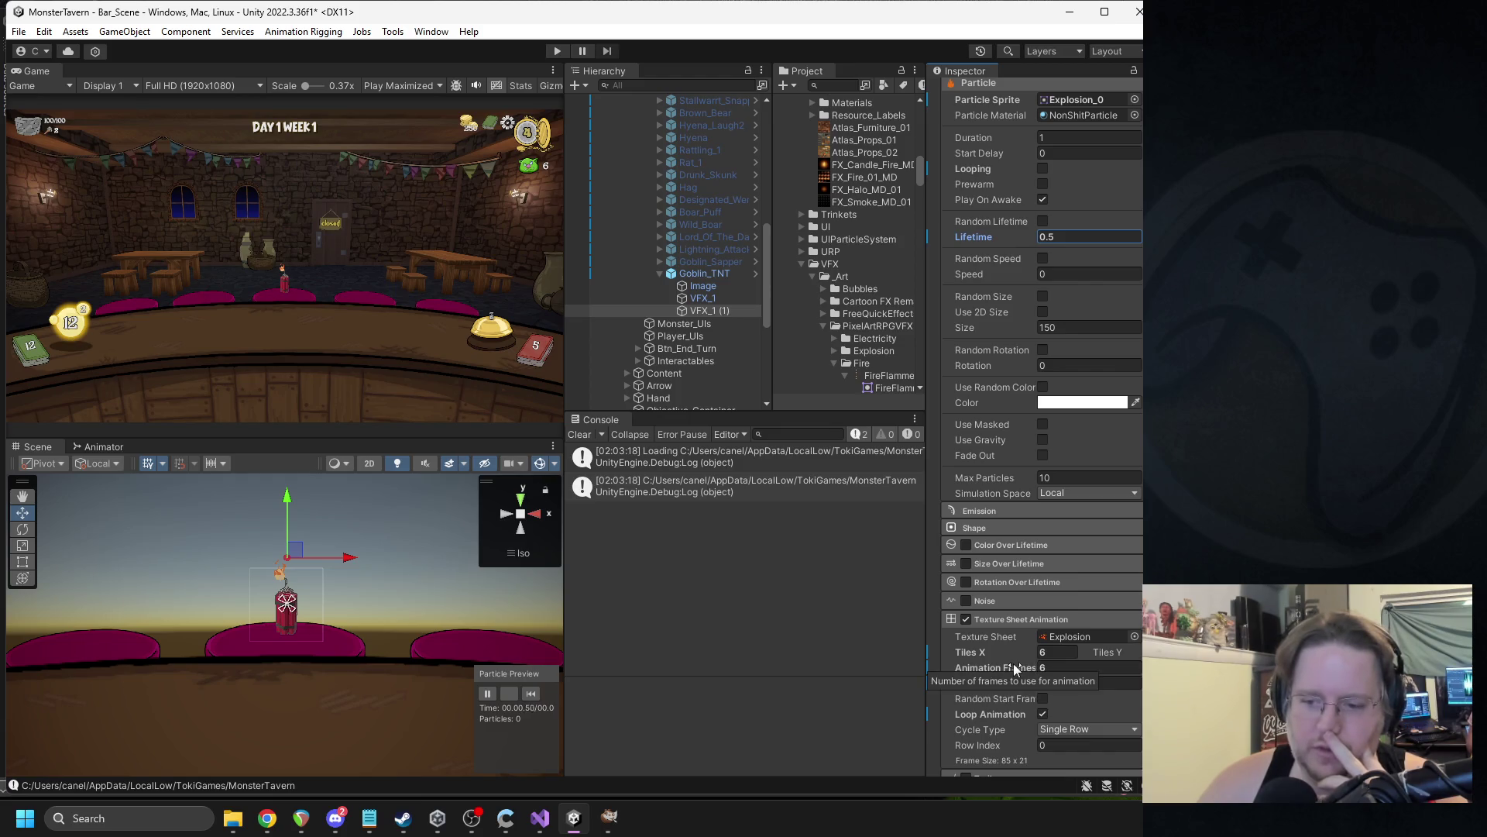
{"action": "scroll", "coordinate": [1084, 697], "scroll_direction": "down", "scroll_amount": 2}
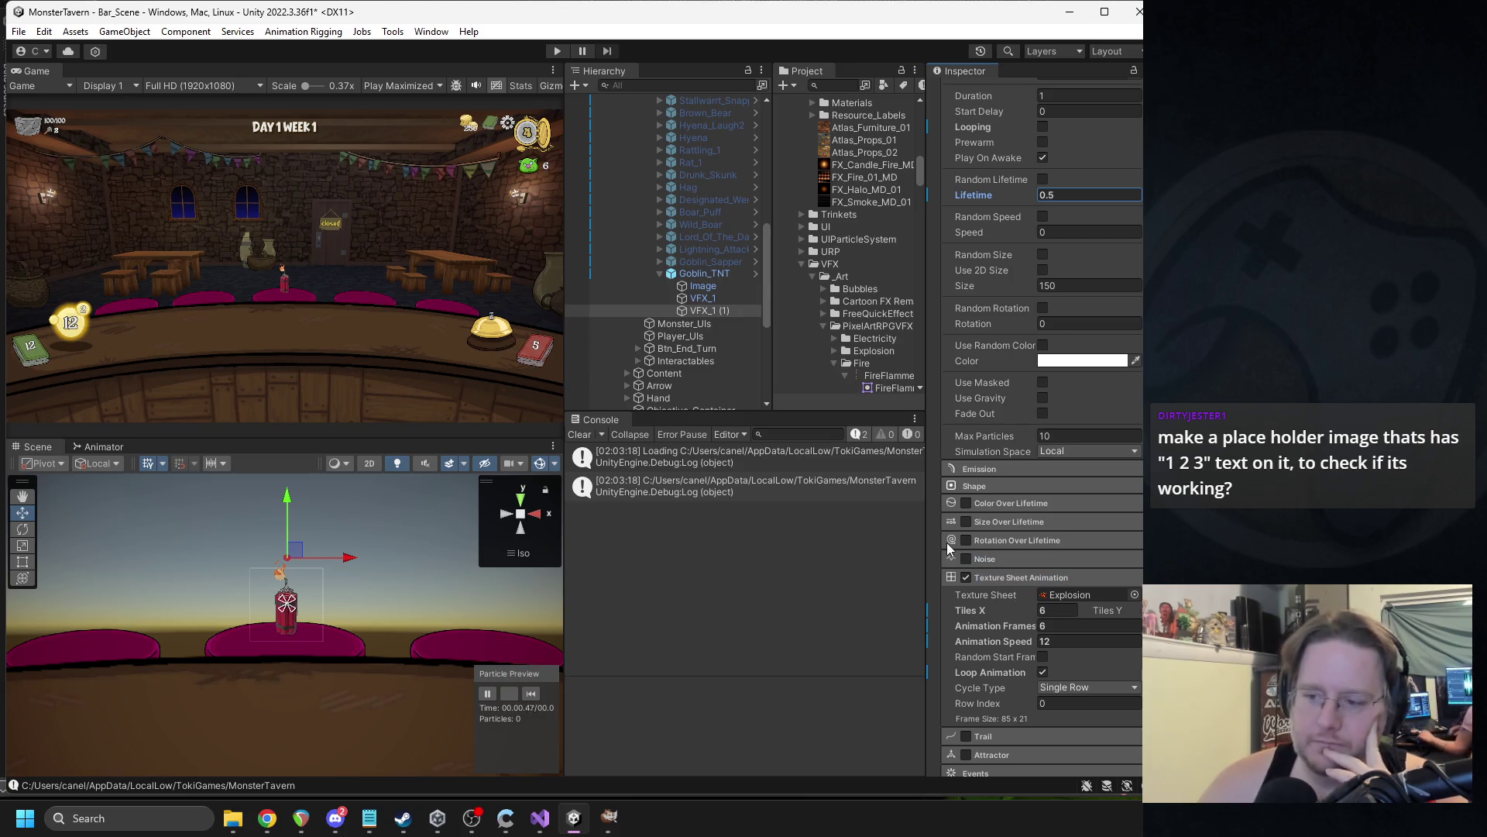
{"action": "left_click", "coordinate": [664, 677]}
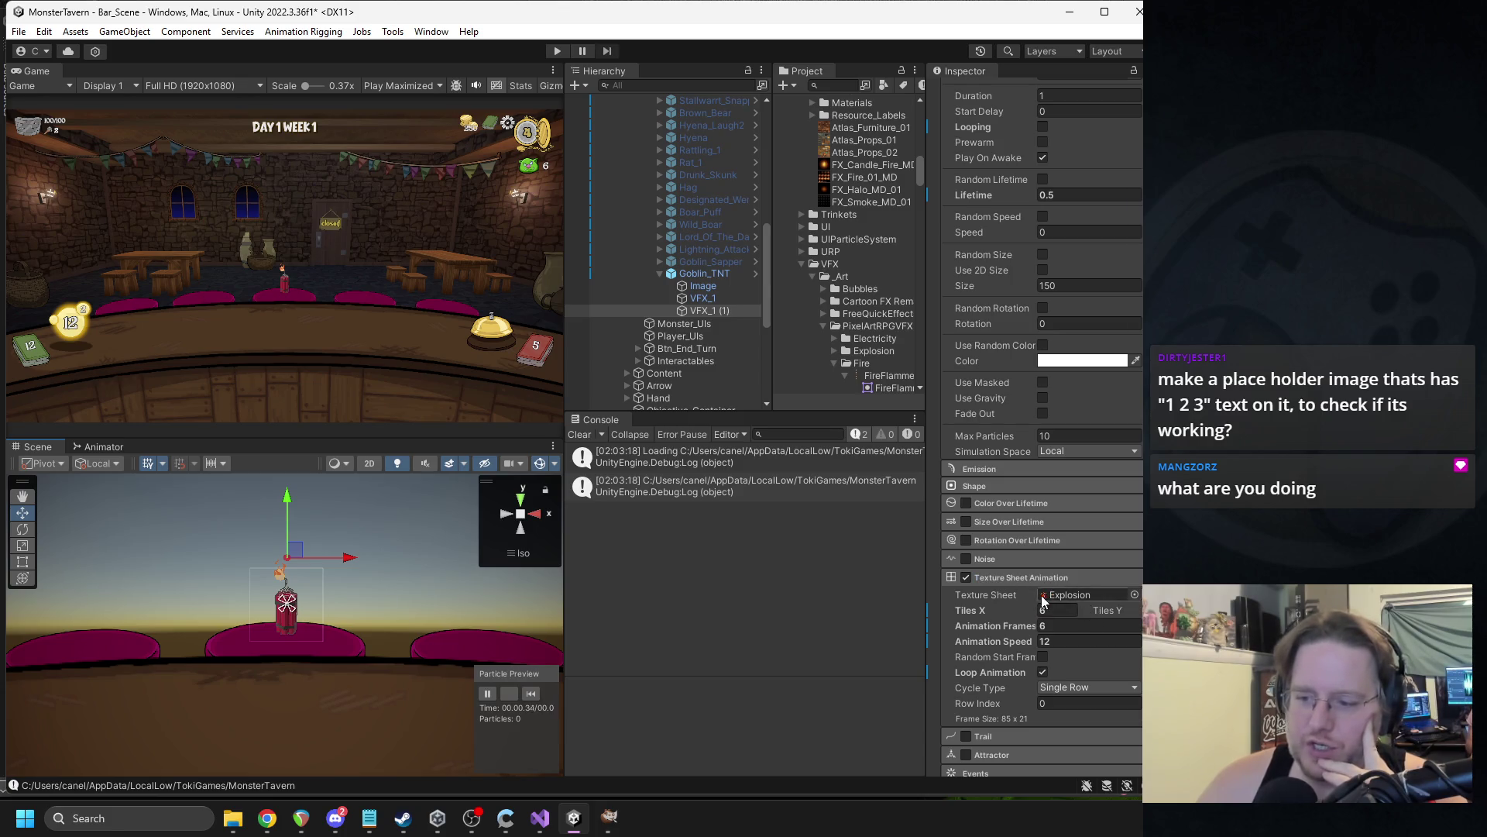
Try Custom and Whole Sheet cycle types, settle on Single Row, then reselect VFX_1.
{"action": "left_click", "coordinate": [1076, 687]}
{"action": "left_click", "coordinate": [1098, 755]}
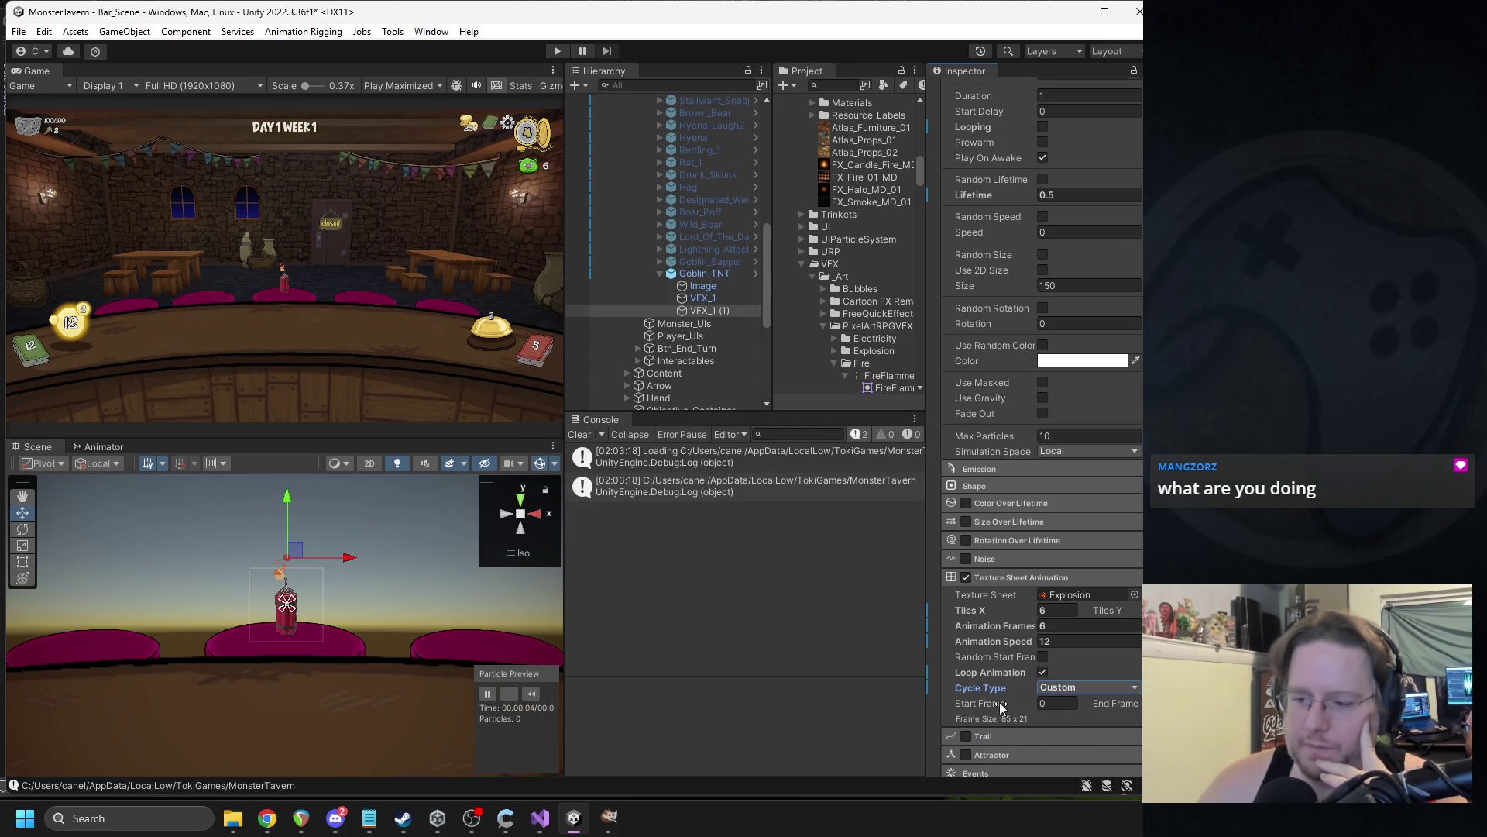
{"action": "left_click", "coordinate": [531, 692]}
{"action": "left_click", "coordinate": [1050, 691]}
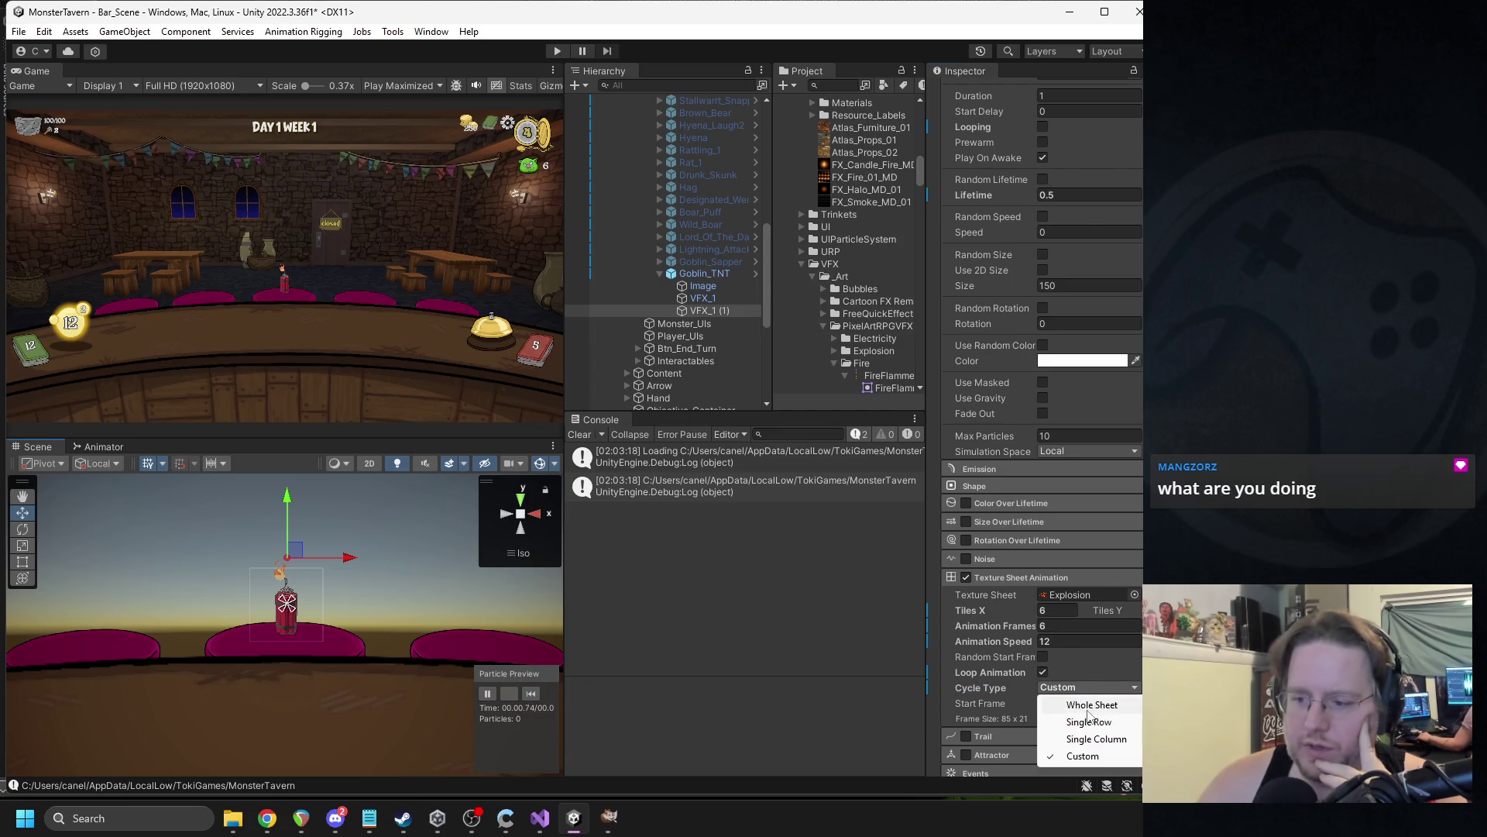
{"action": "left_click", "coordinate": [1089, 706]}
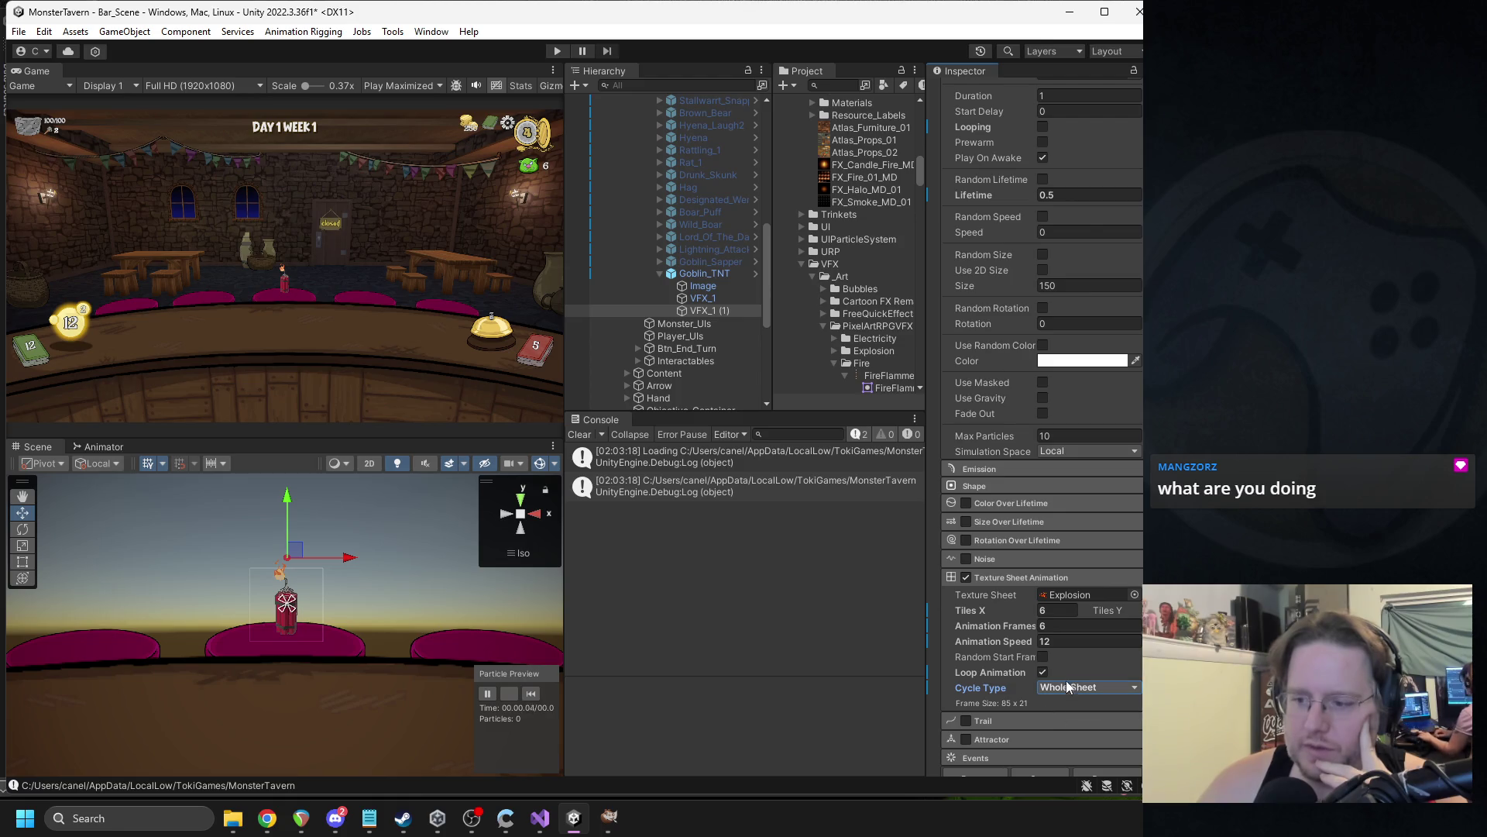
{"action": "left_click", "coordinate": [1074, 686]}
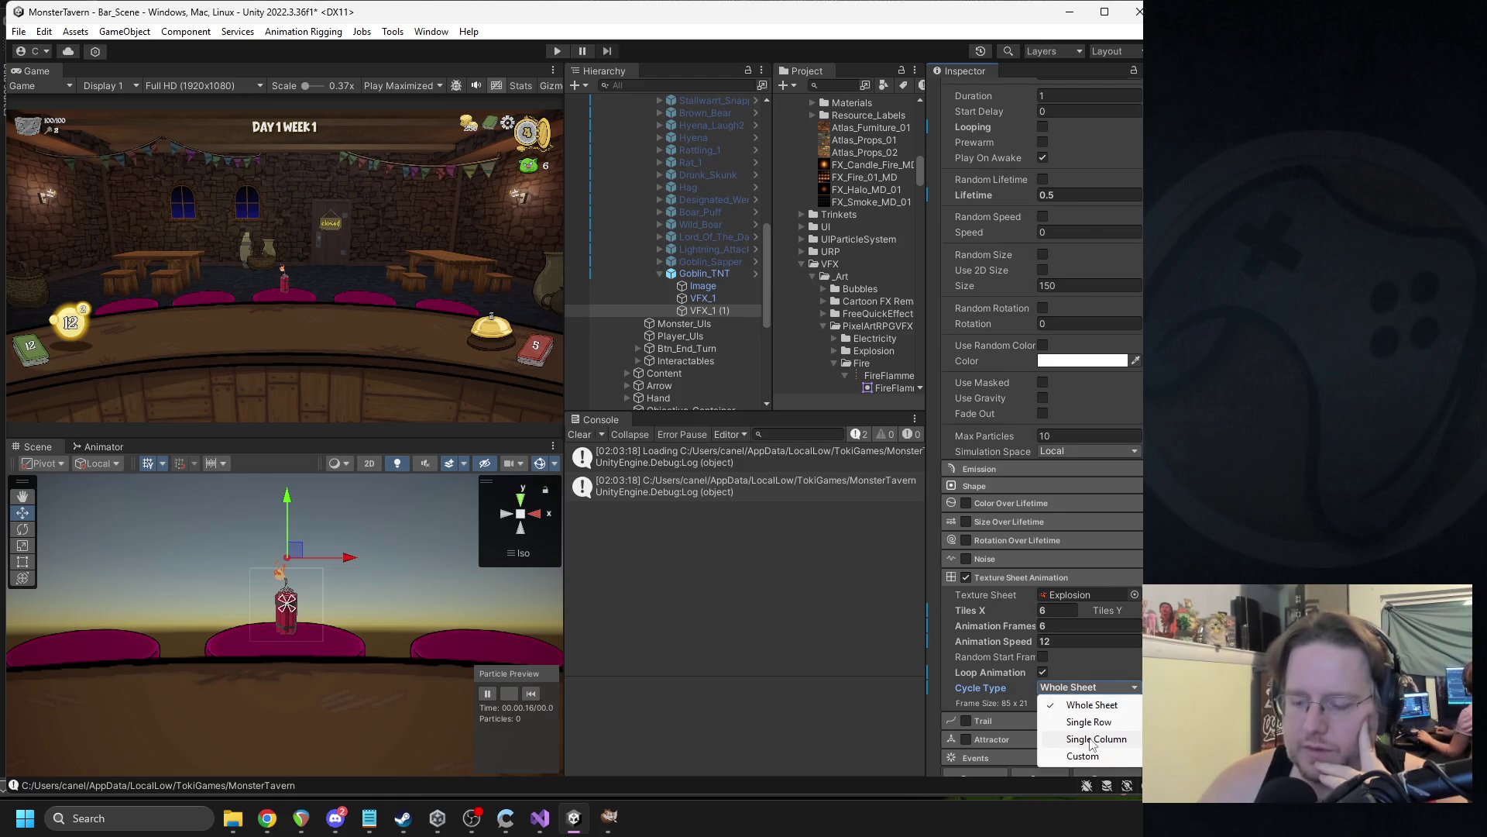
{"action": "left_click", "coordinate": [1091, 722]}
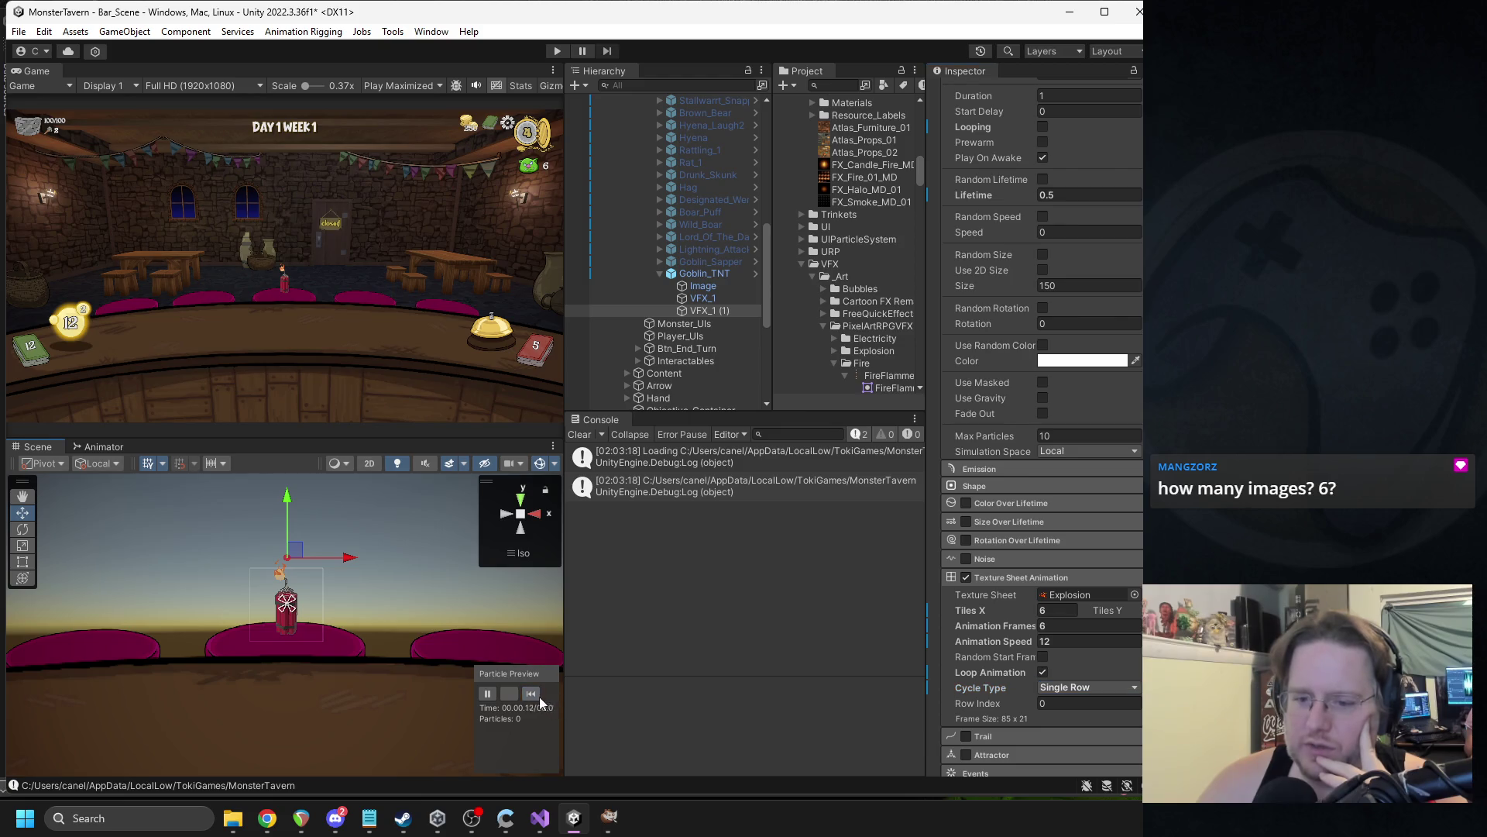
{"action": "scroll", "coordinate": [1096, 370], "scroll_direction": "up", "scroll_amount": 6}
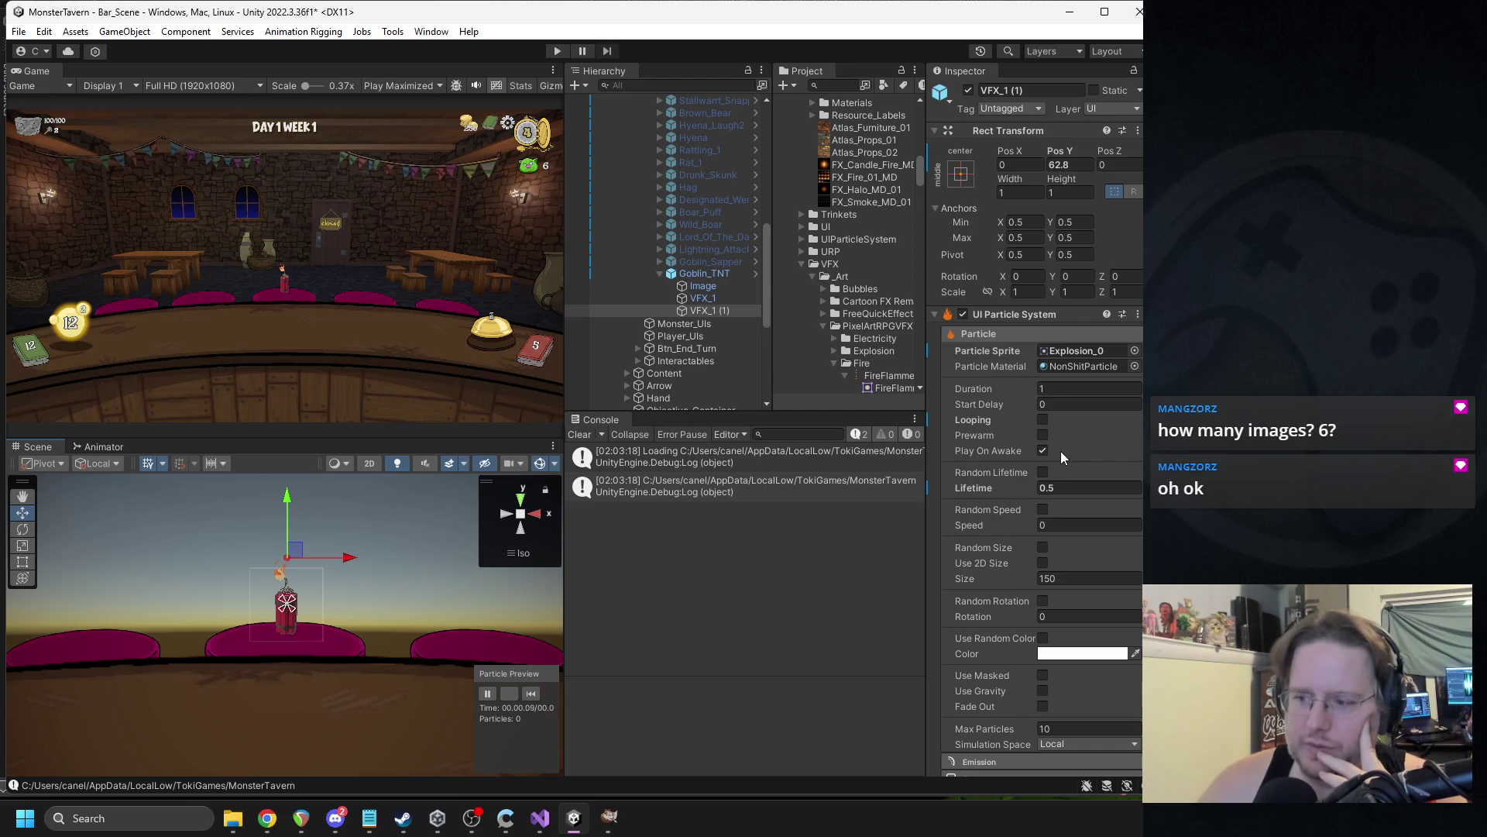
{"action": "left_click", "coordinate": [721, 300]}
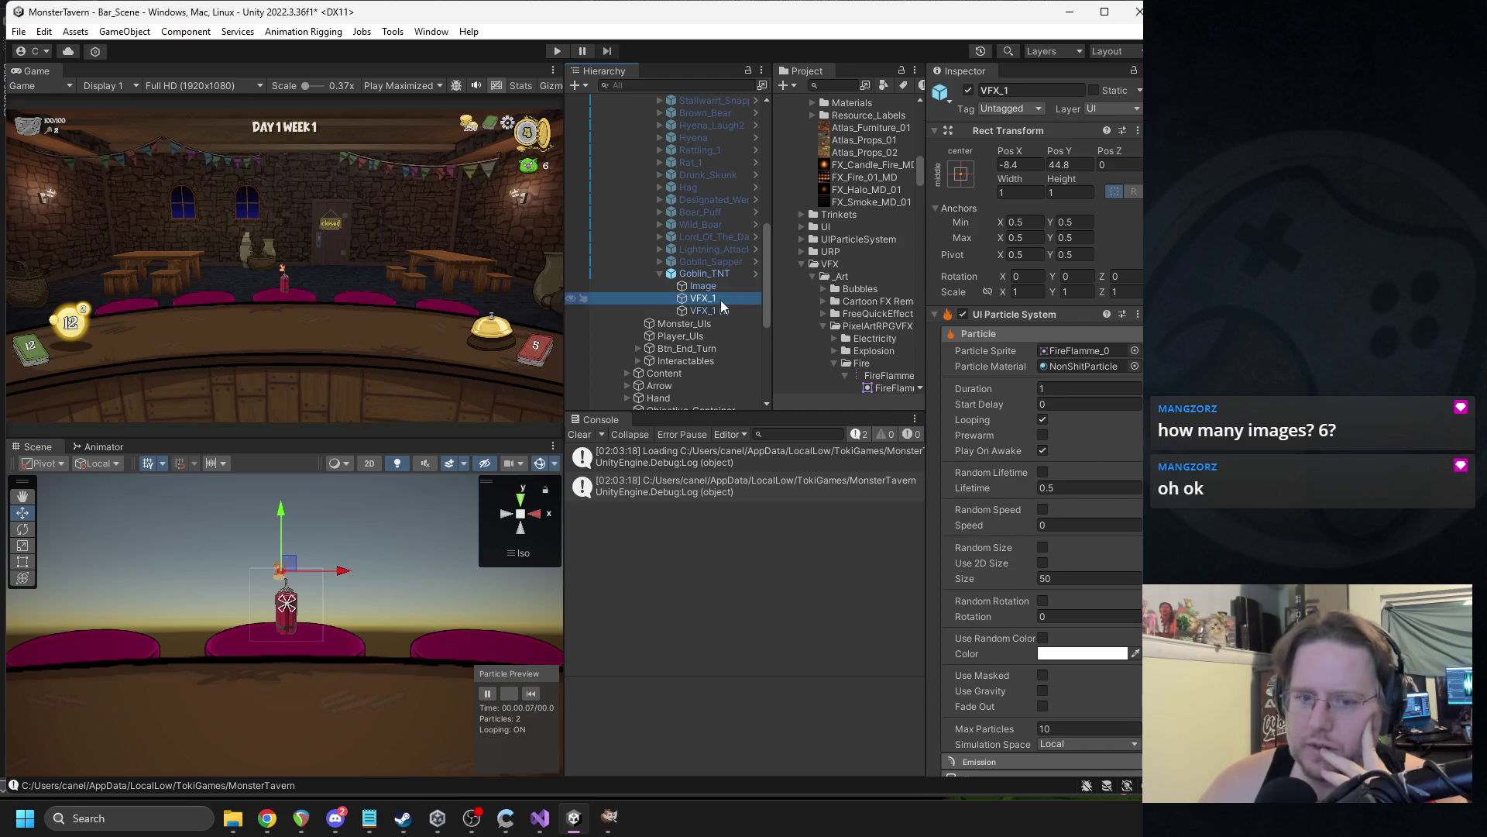
Duplicate VFX_1 and switch the copy's texture sheet to the Explosion texture.
{"action": "left_click", "coordinate": [575, 677]}
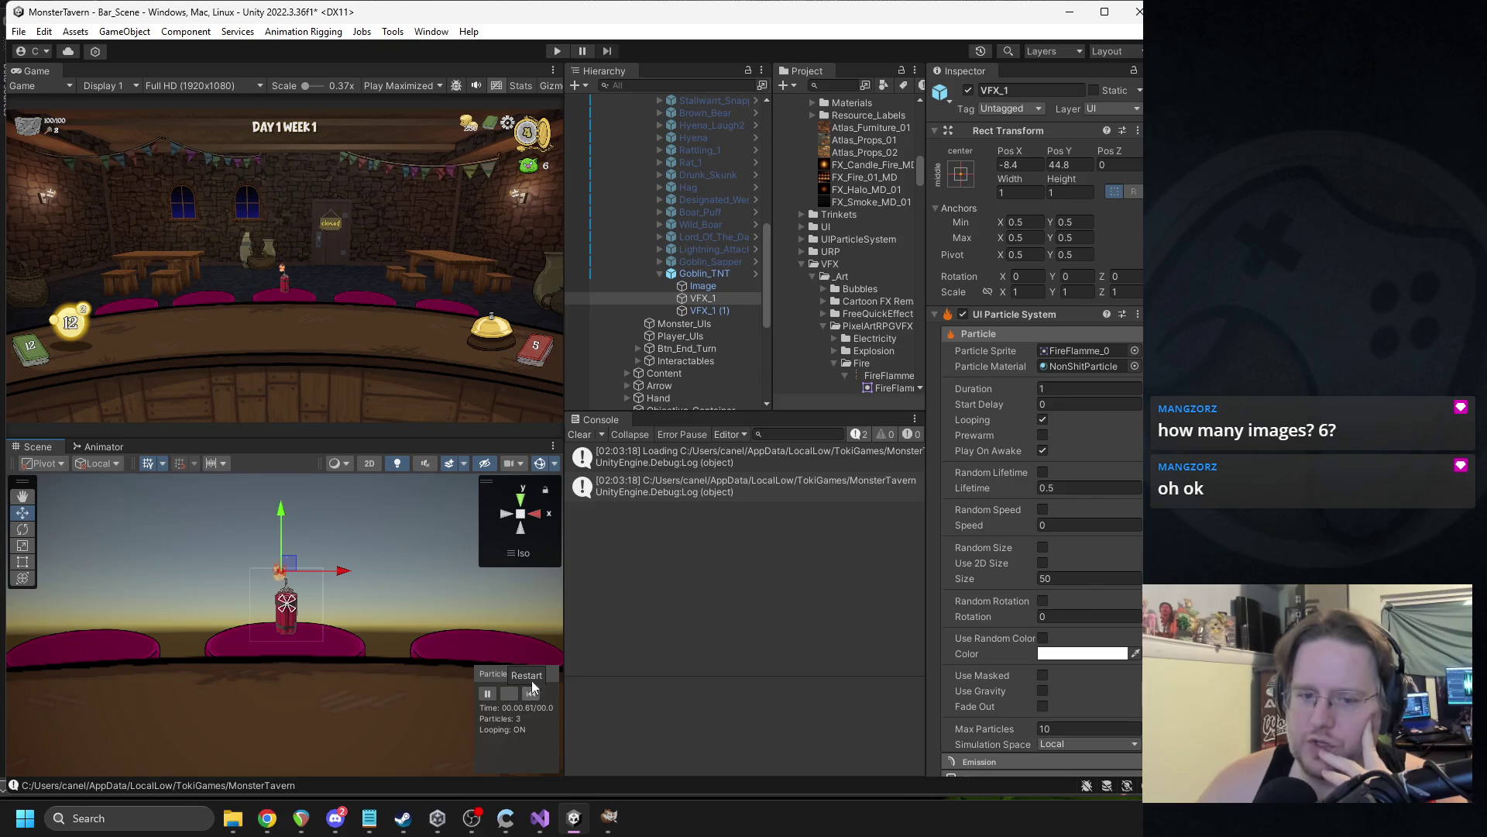
{"action": "left_click", "coordinate": [719, 300]}
{"action": "key", "text": "ctrl+d"}
{"action": "scroll", "coordinate": [1006, 500], "scroll_direction": "down", "scroll_amount": 3}
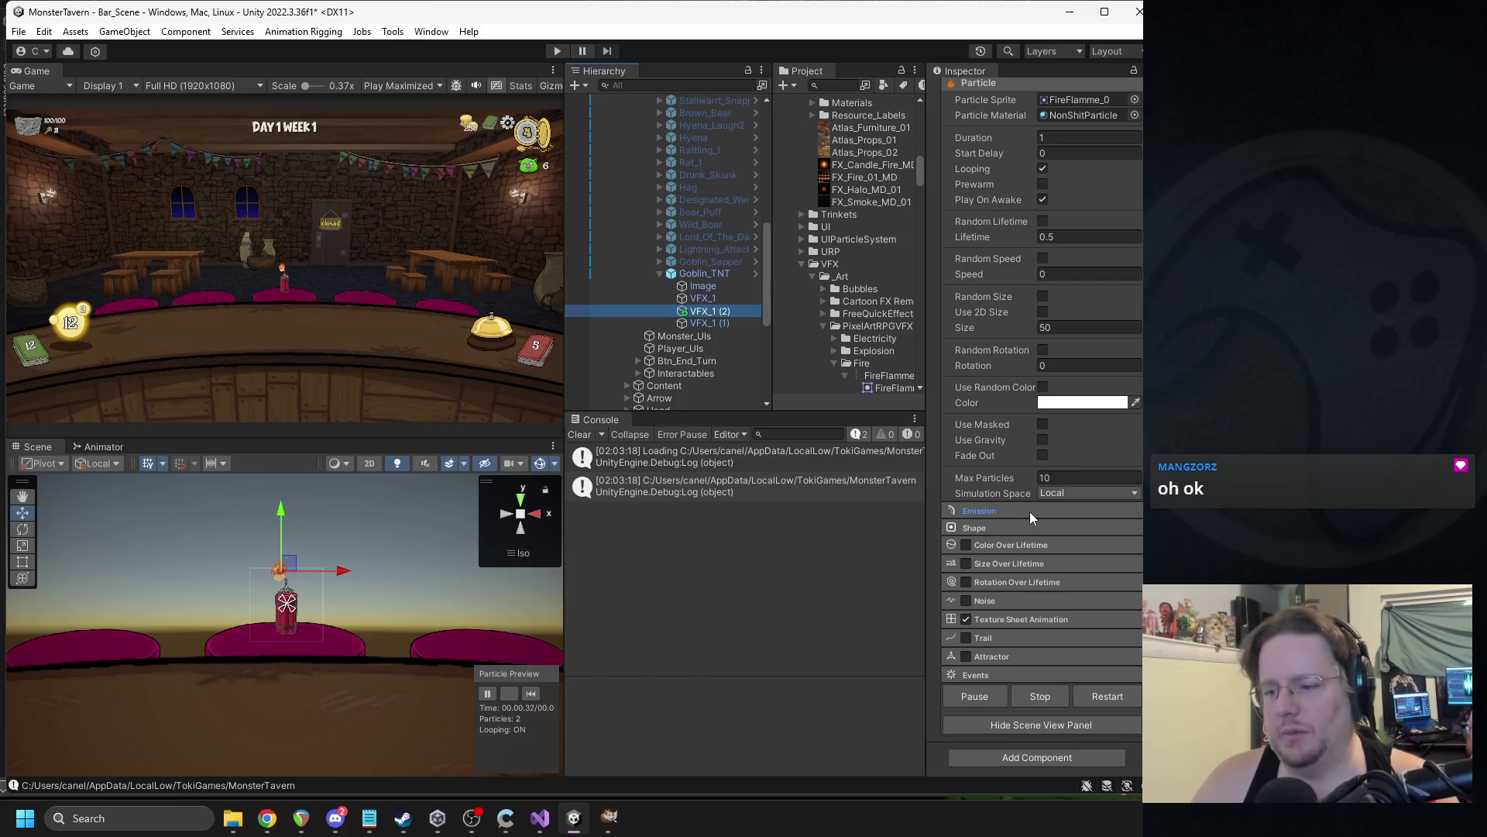
{"action": "left_click", "coordinate": [1007, 623]}
{"action": "left_click", "coordinate": [1135, 641]}
{"action": "type", "text": "ex"}
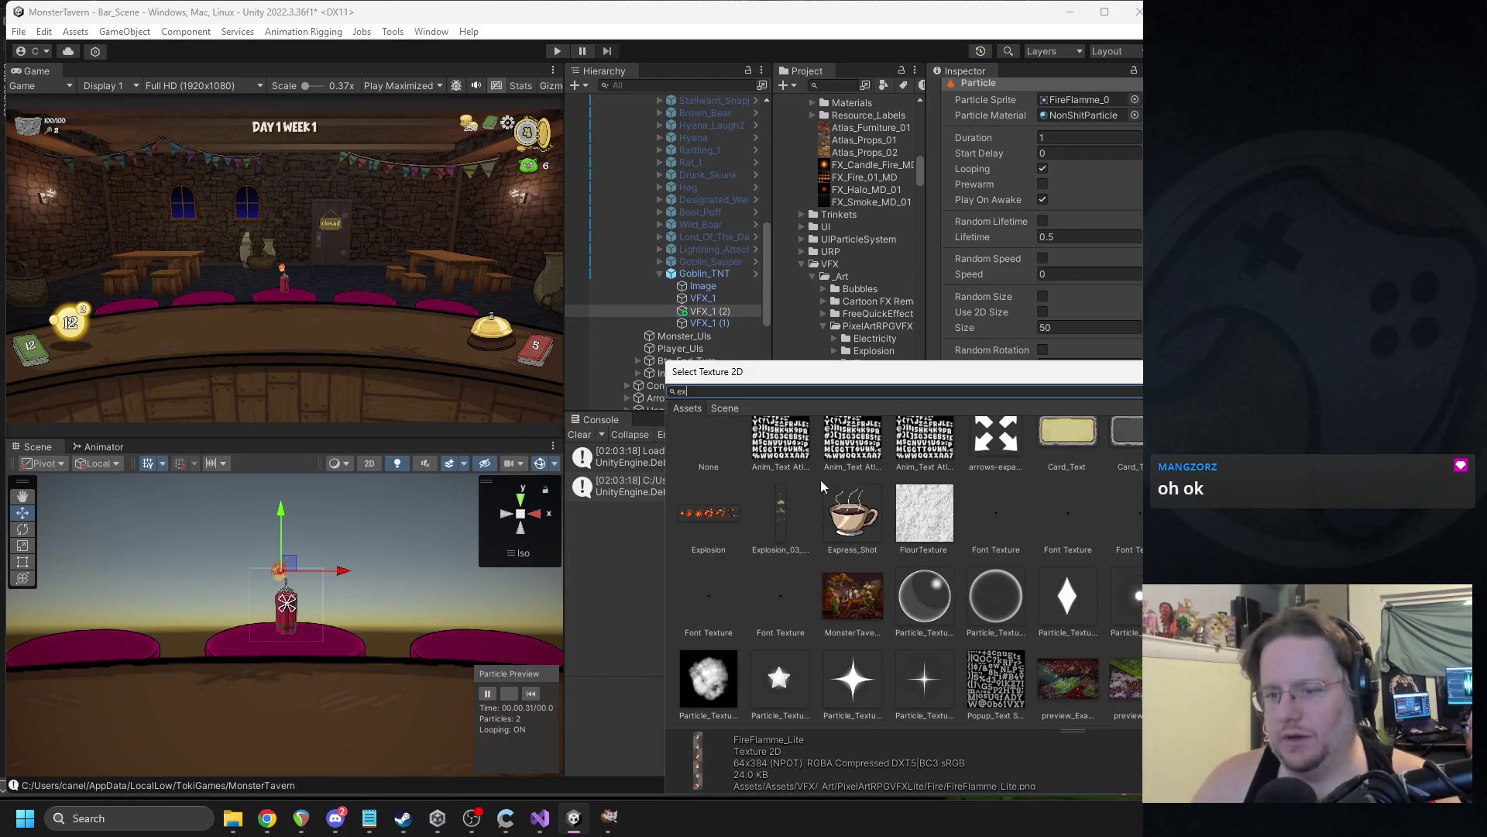
{"action": "double_click", "coordinate": [735, 521]}
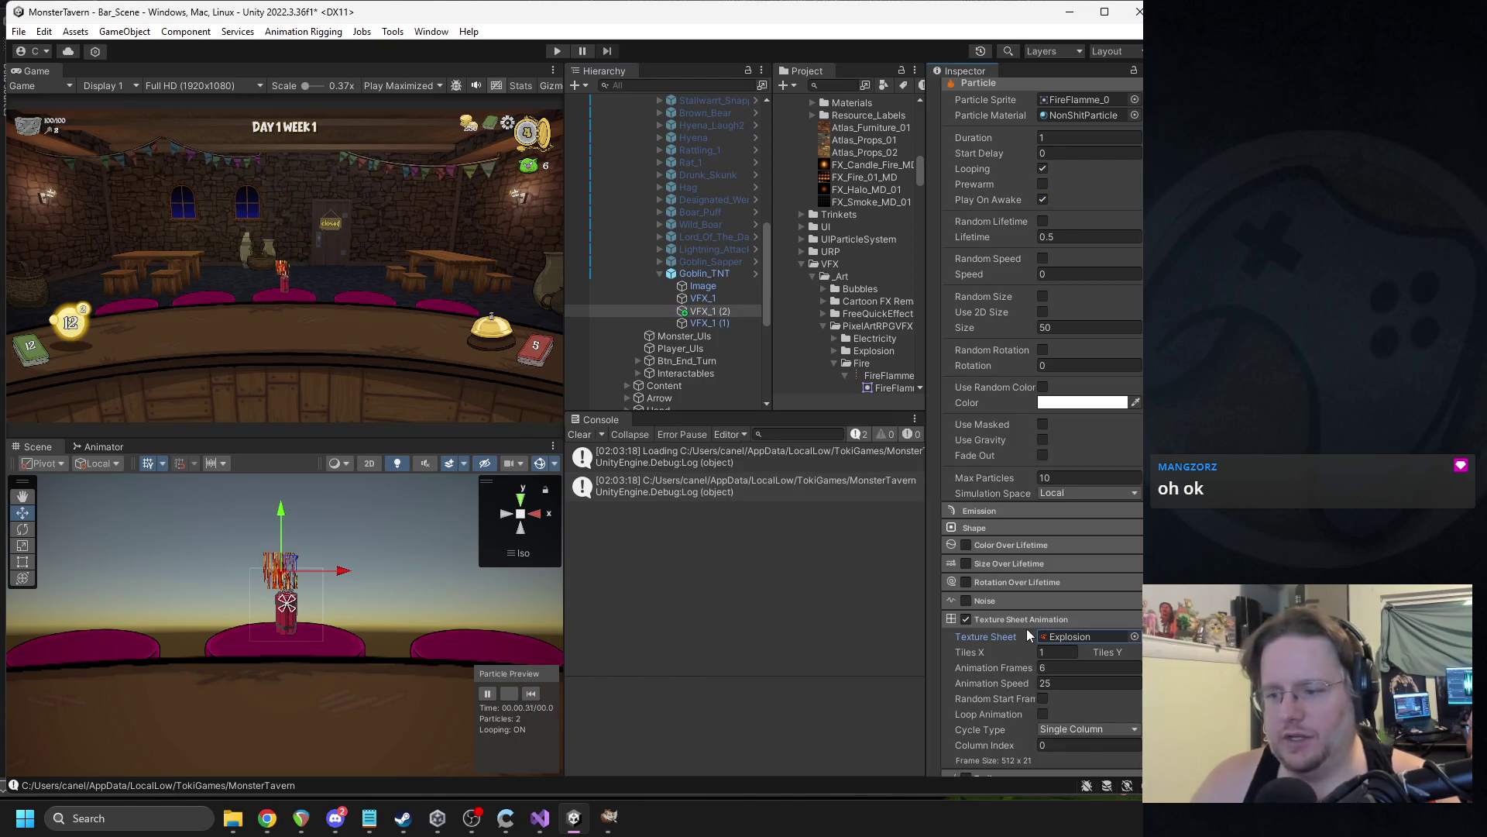
Split the test sheet into 6 tiles across and enlarge the particles to size 250.
{"action": "left_click", "coordinate": [1066, 651]}
{"action": "type", "text": "6"}
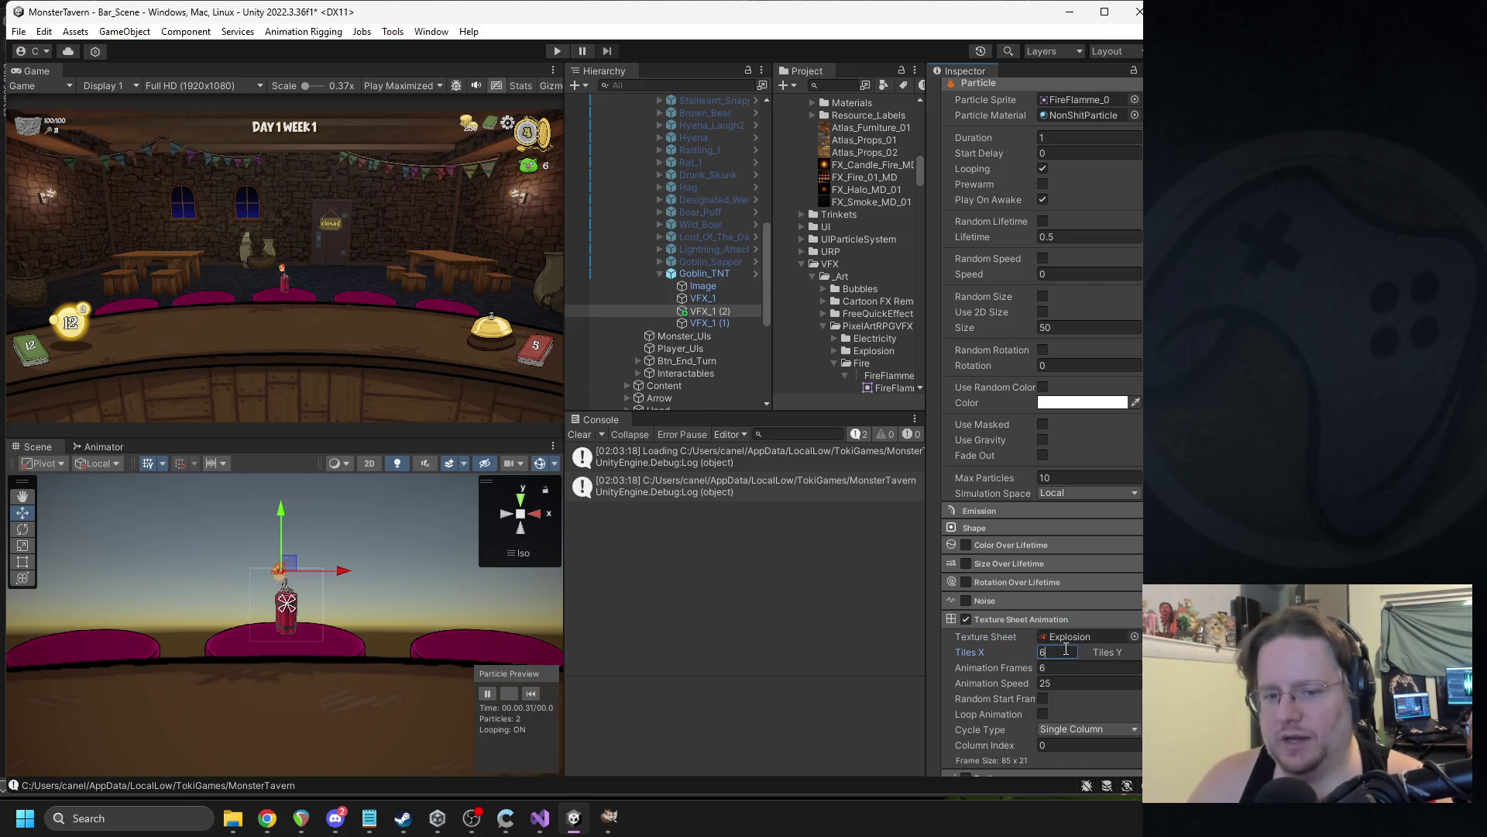
{"action": "left_click", "coordinate": [1066, 328]}
{"action": "type", "text": "25"}
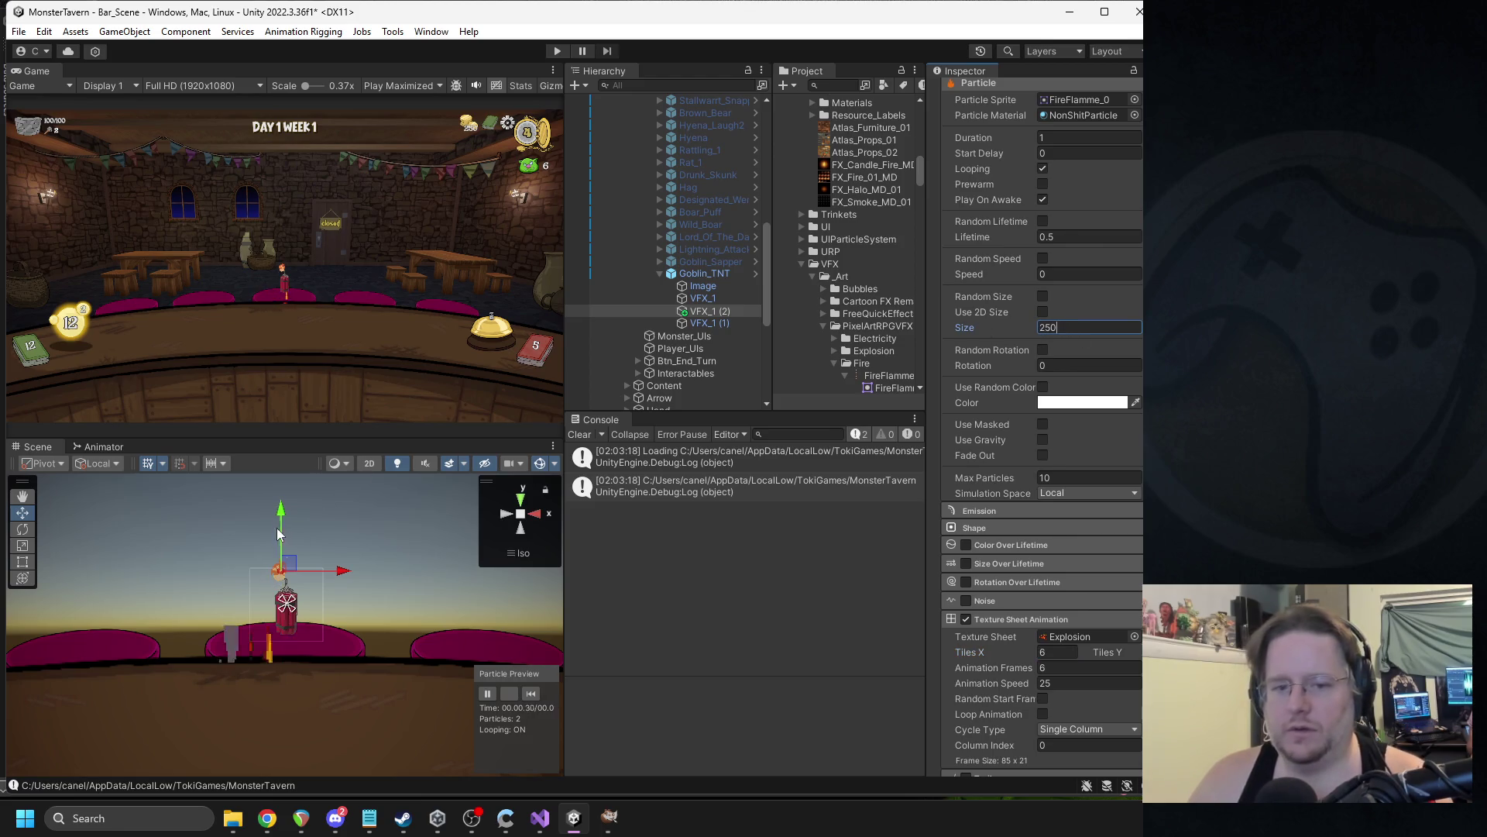
On the VFX_1 (2) copy, set the texture sheet animation speed to 12 frames per second.
{"action": "left_click", "coordinate": [287, 488]}
{"action": "left_click", "coordinate": [286, 600]}
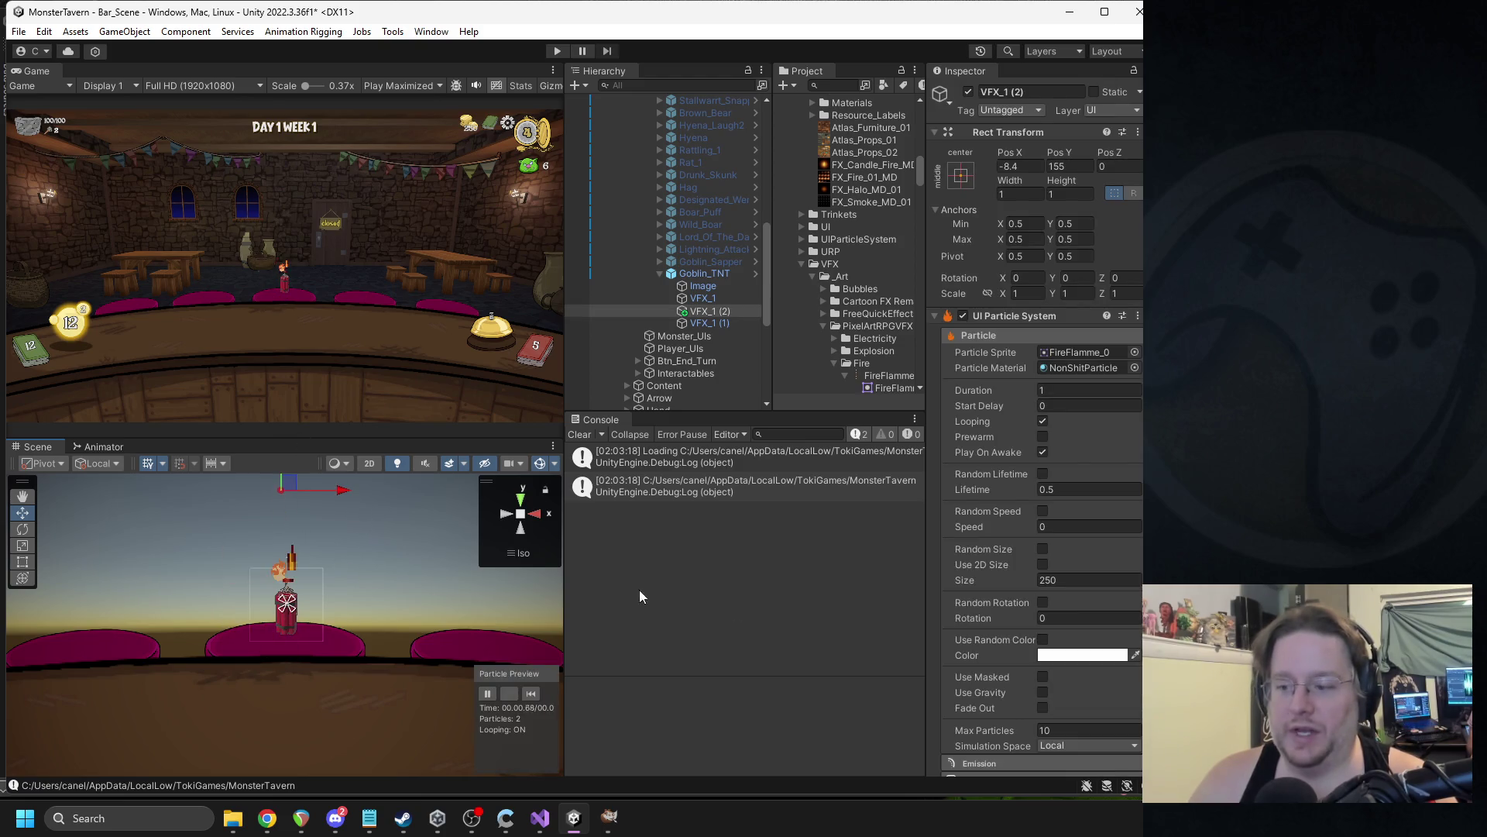
{"action": "scroll", "coordinate": [1044, 666], "scroll_direction": "down", "scroll_amount": 5}
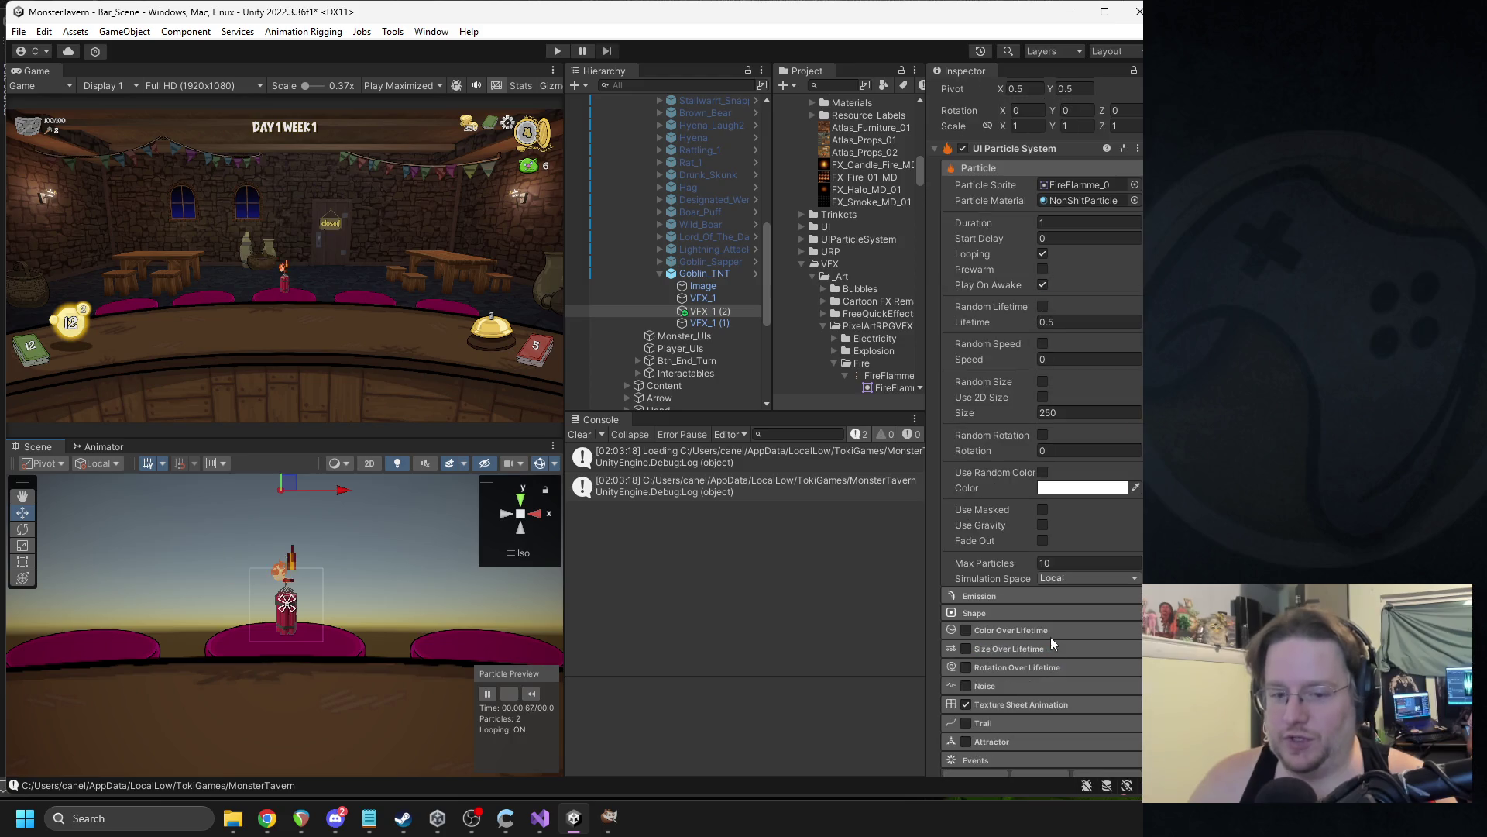
{"action": "scroll", "coordinate": [1025, 625], "scroll_direction": "down", "scroll_amount": 2}
{"action": "left_click", "coordinate": [1007, 619]}
{"action": "scroll", "coordinate": [1107, 654], "scroll_direction": "down", "scroll_amount": 2}
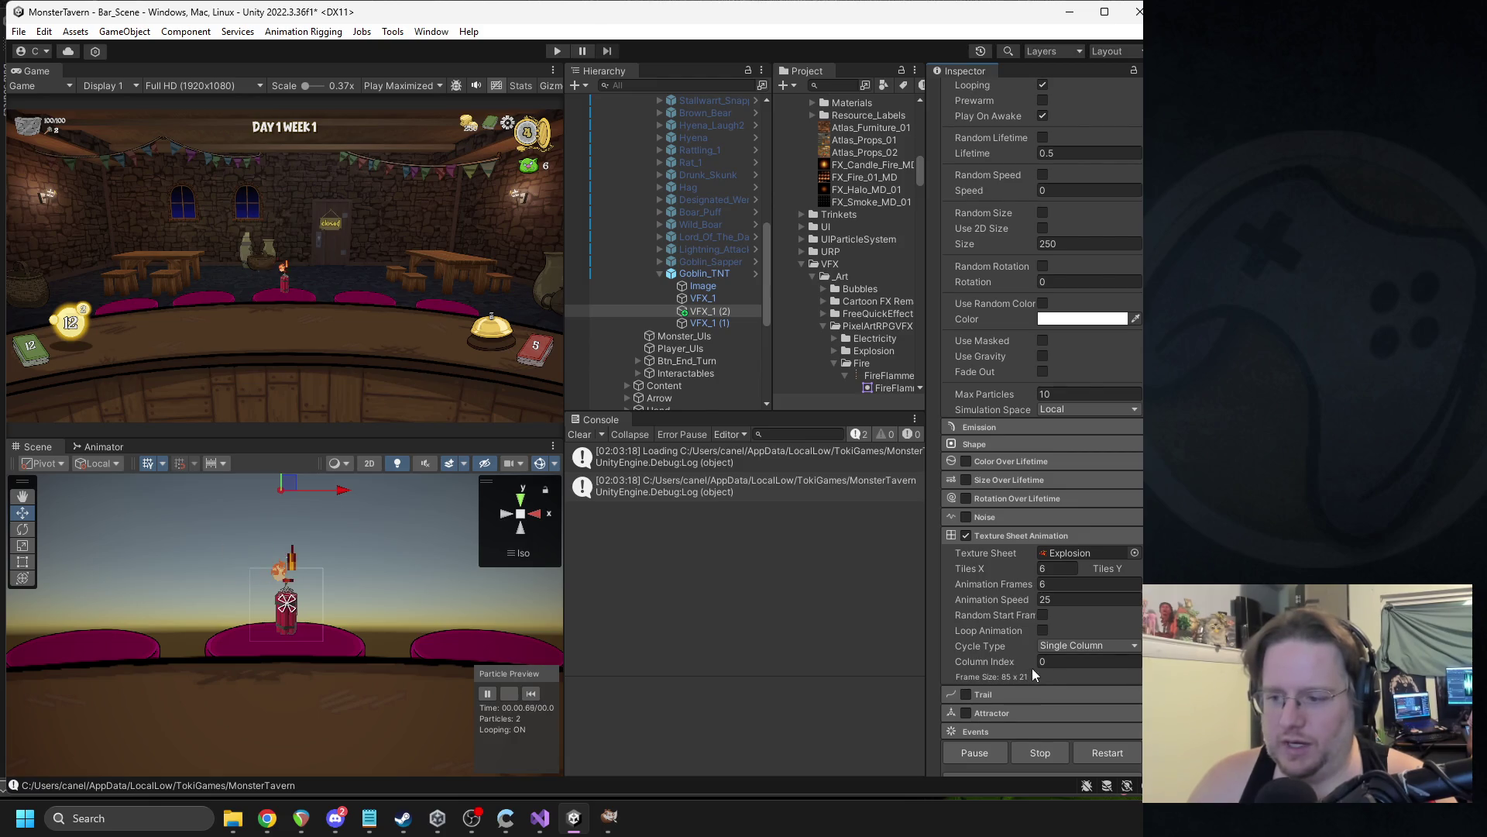
{"action": "scroll", "coordinate": [1024, 671], "scroll_direction": "up", "scroll_amount": 1}
{"action": "left_click", "coordinate": [1047, 642]}
{"action": "type", "text": "12"}
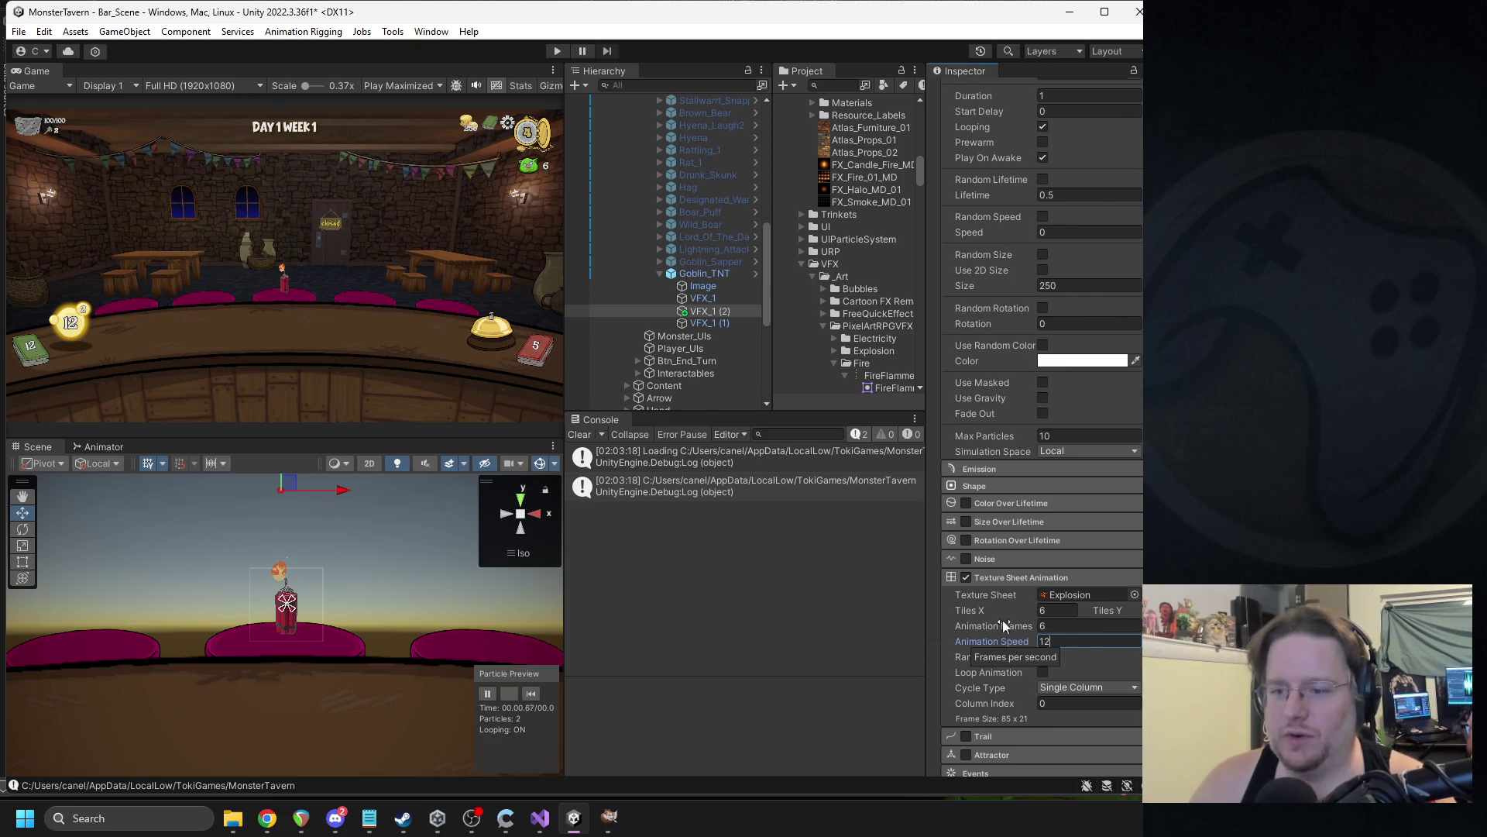
Delete both trial VFX_1 copies and duplicate VFX_1 into a fresh VFX_1 (1).
{"action": "left_click", "coordinate": [703, 321]}
{"action": "key", "text": "Delete"}
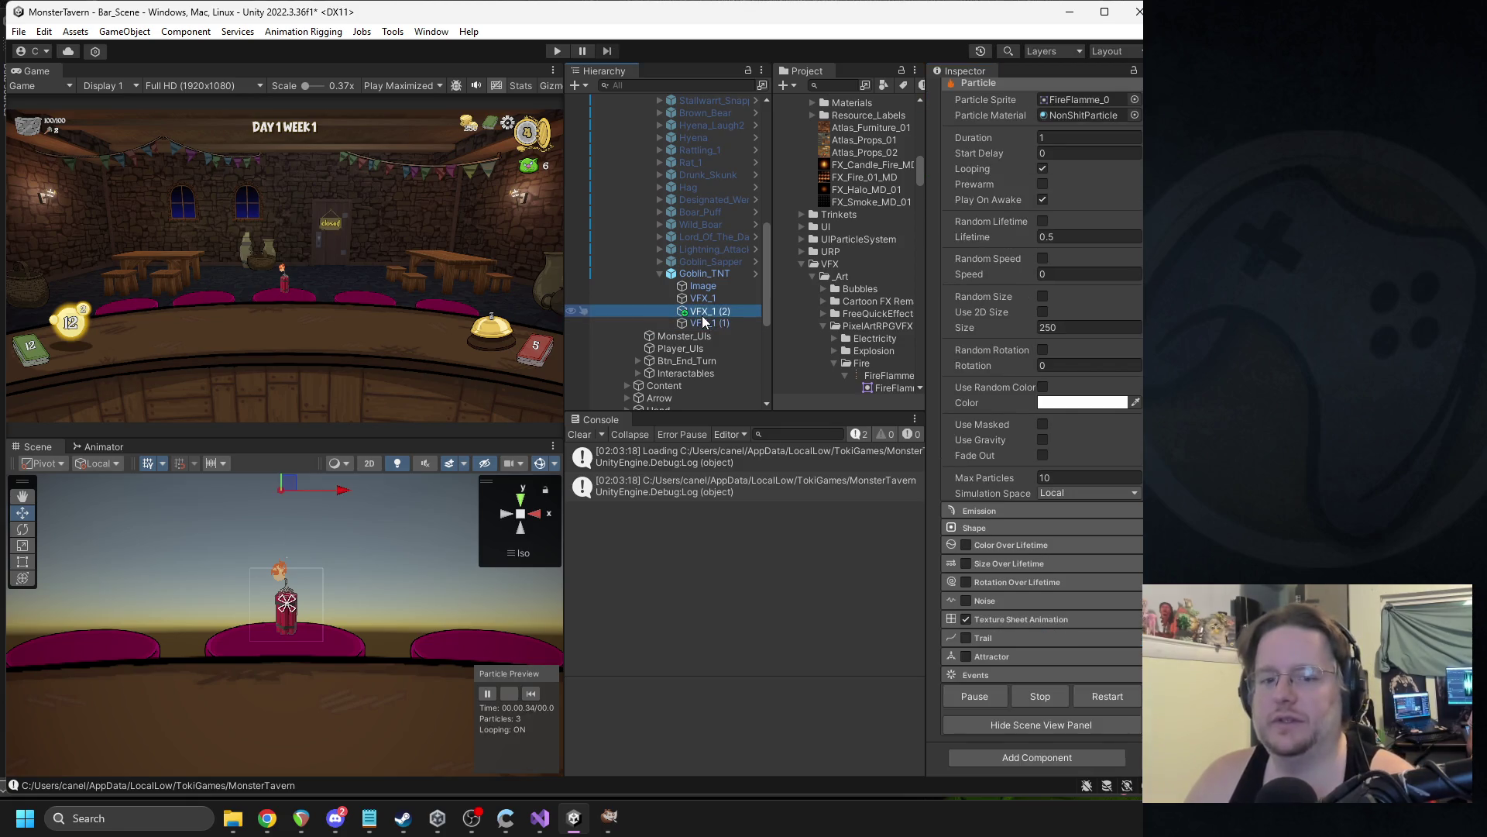
{"action": "left_click", "coordinate": [707, 311]}
{"action": "key", "text": "Delete"}
{"action": "left_click", "coordinate": [702, 298]}
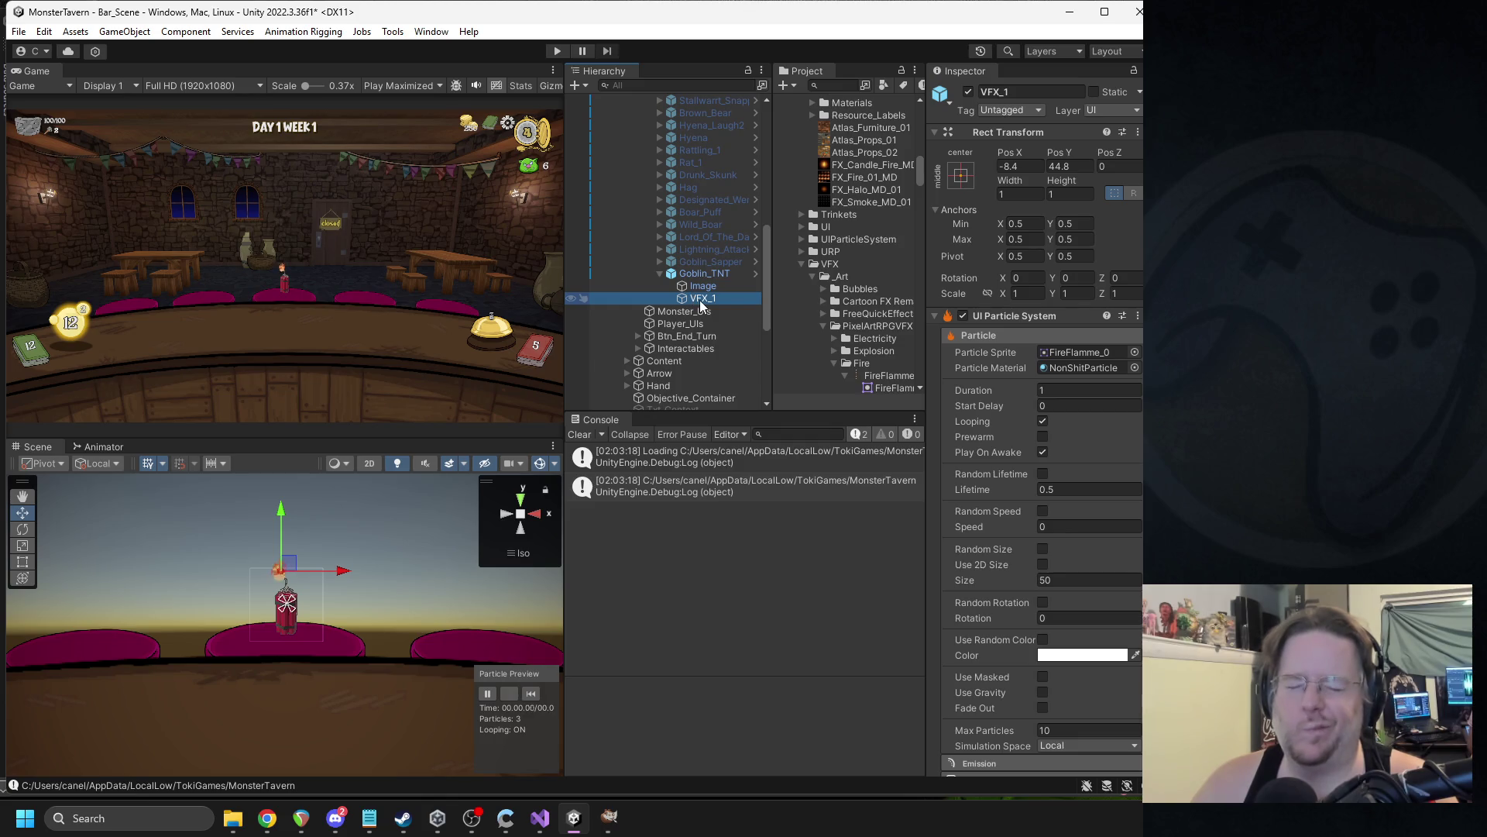
{"action": "key", "text": "ctrl+d"}
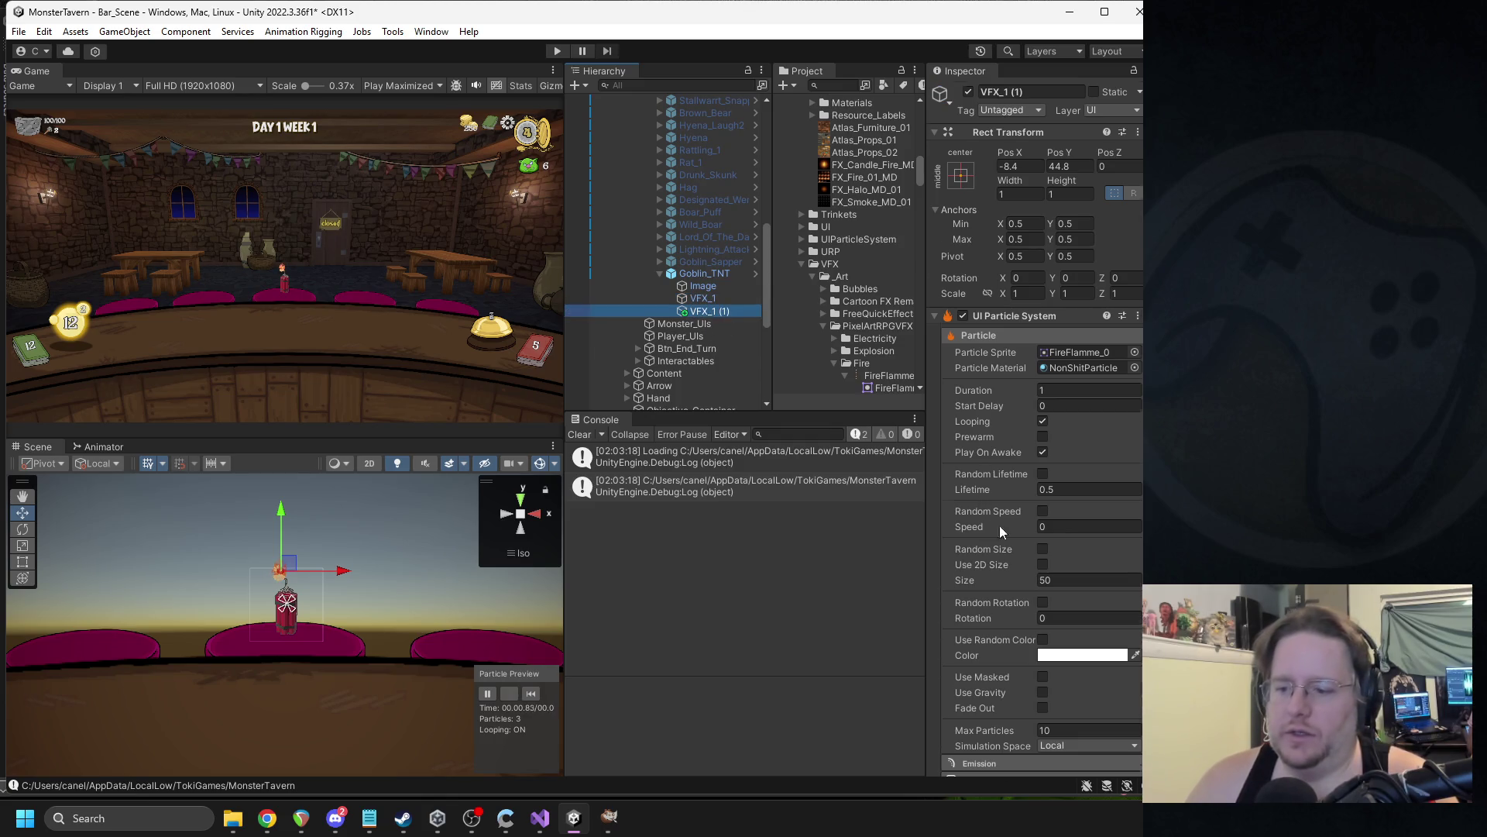
Replace VFX_1 (1)'s FireFlamme_0 particle sprite with Explosion_0 from the sprite picker.
{"action": "scroll", "coordinate": [989, 522], "scroll_direction": "down", "scroll_amount": 5}
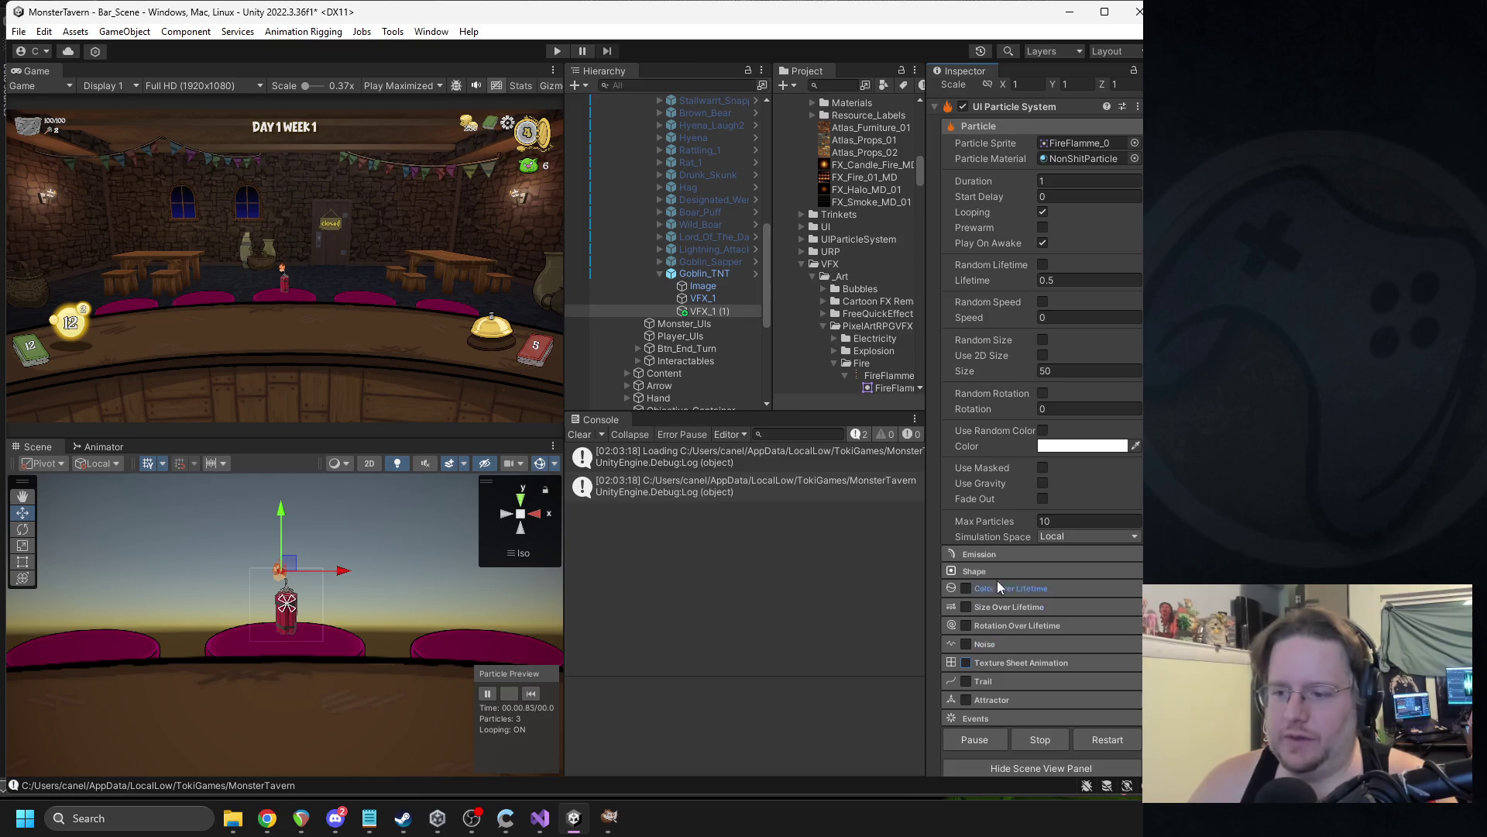
{"action": "scroll", "coordinate": [1011, 507], "scroll_direction": "up", "scroll_amount": 1}
{"action": "left_click", "coordinate": [1135, 184]}
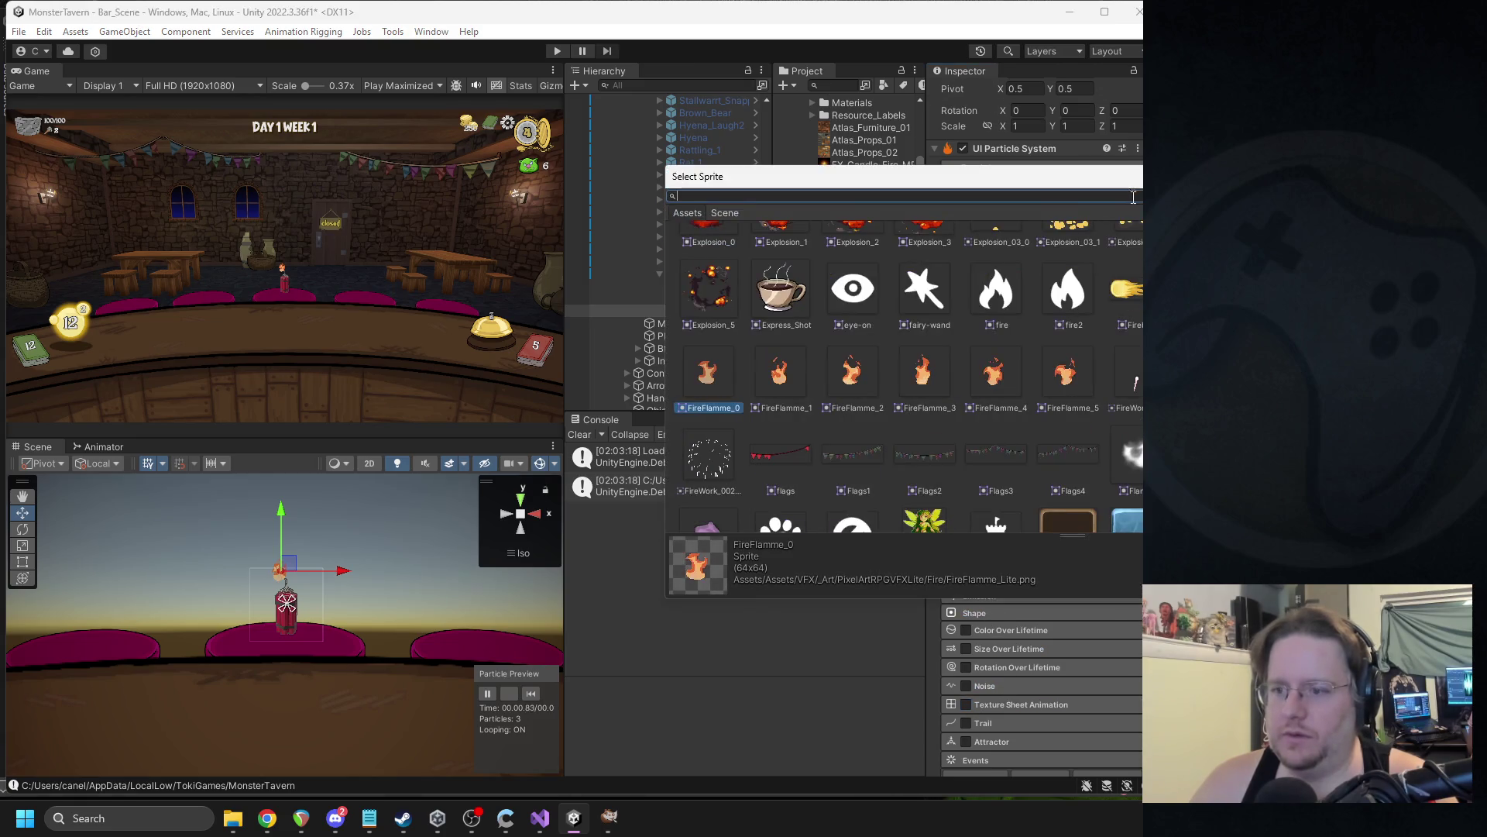
{"action": "scroll", "coordinate": [907, 372], "scroll_direction": "down", "scroll_amount": 4}
{"action": "scroll", "coordinate": [907, 372], "scroll_direction": "up", "scroll_amount": 3}
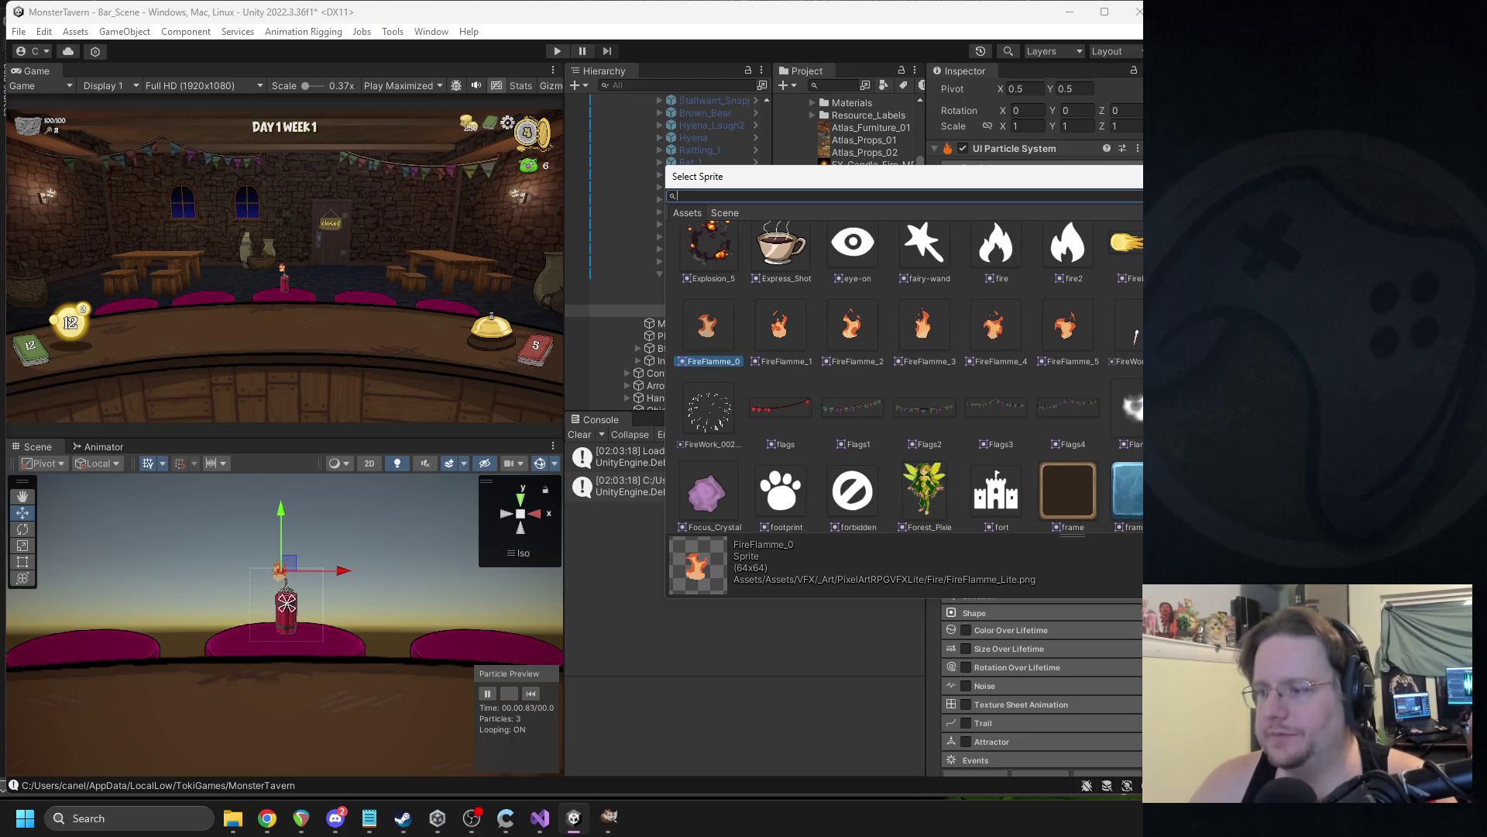
{"action": "scroll", "coordinate": [914, 411], "scroll_direction": "up", "scroll_amount": 1}
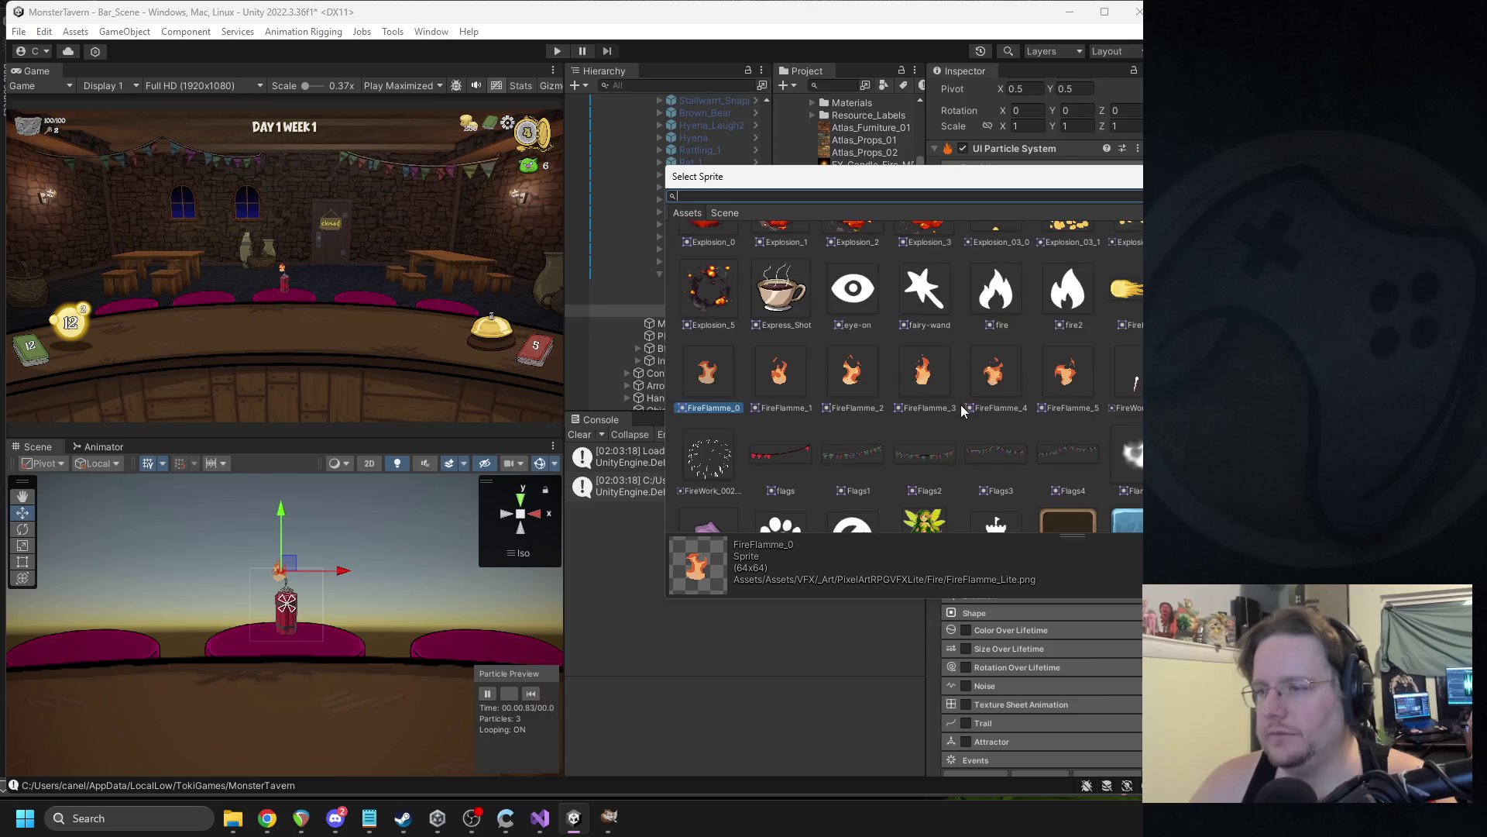
{"action": "scroll", "coordinate": [1000, 418], "scroll_direction": "up", "scroll_amount": 1}
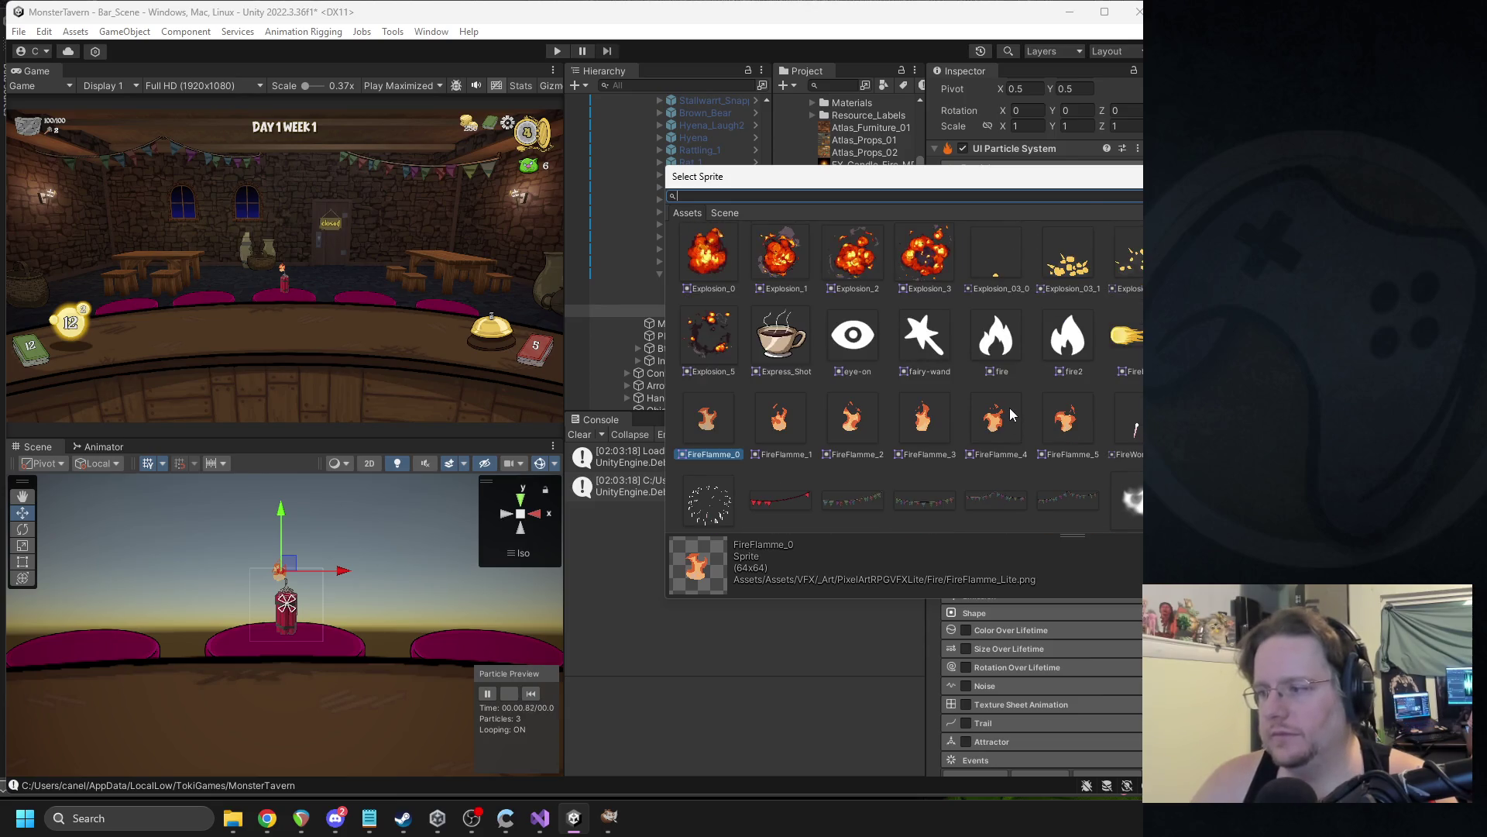
{"action": "scroll", "coordinate": [1011, 414], "scroll_direction": "up", "scroll_amount": 1}
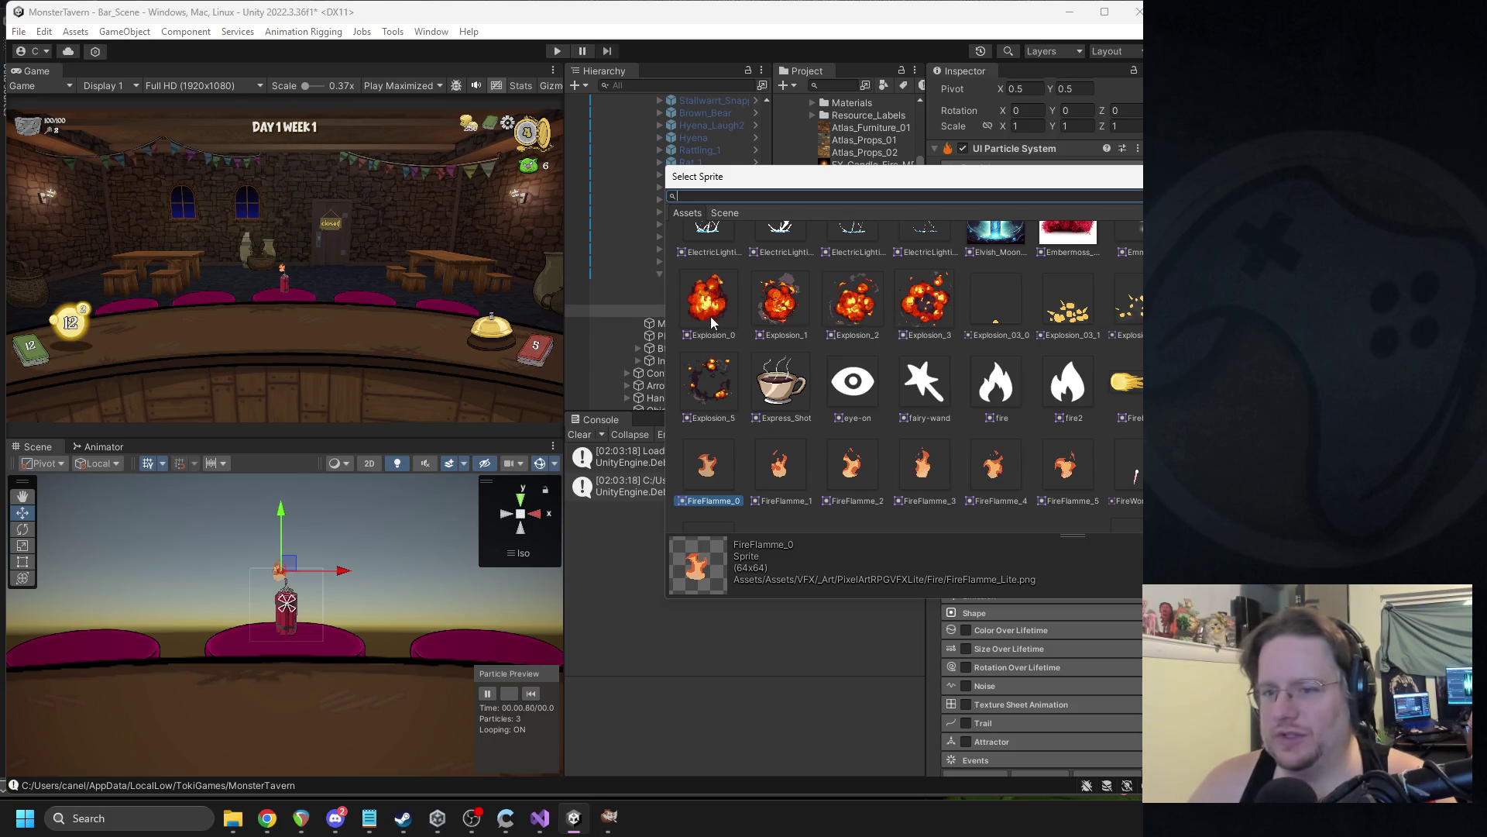
{"action": "scroll", "coordinate": [852, 360], "scroll_direction": "up", "scroll_amount": 1}
{"action": "double_click", "coordinate": [708, 391]}
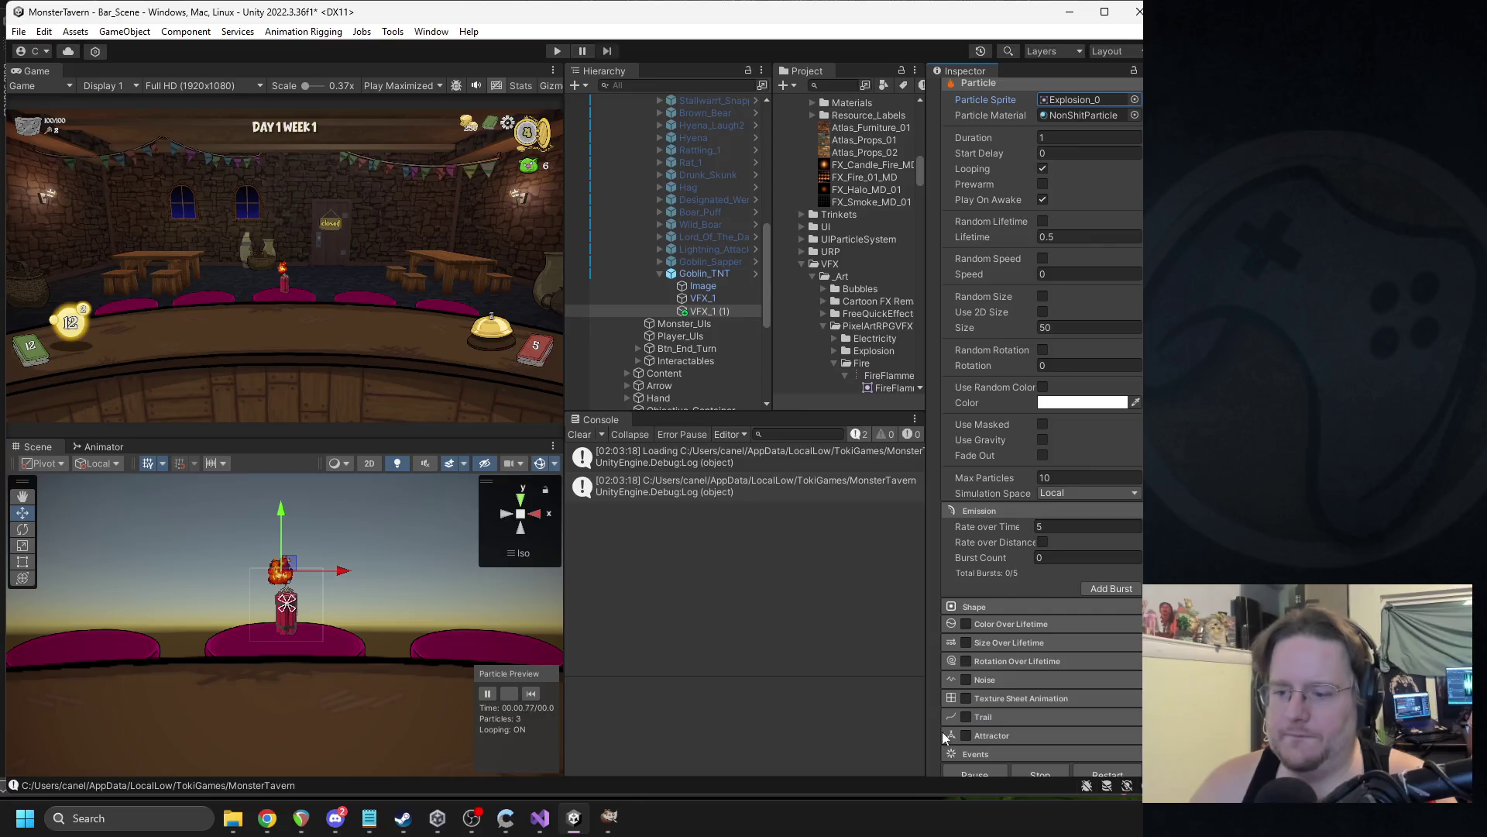
Move the effect slightly lower on the goblin and enable size over lifetime.
{"action": "left_click", "coordinate": [531, 694]}
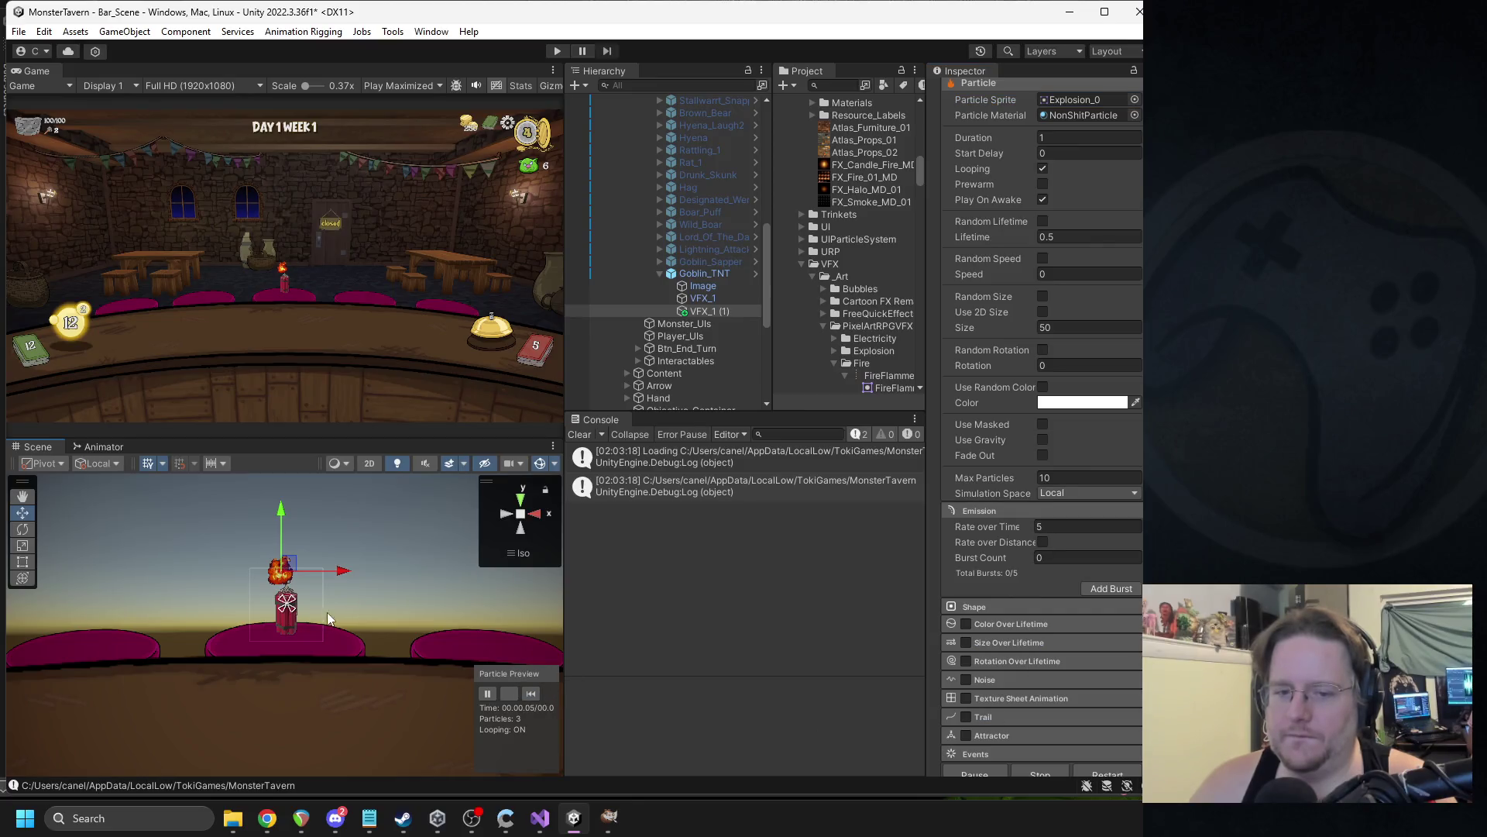
{"action": "left_click_drag", "start_coordinate": [292, 571], "coordinate": [302, 604]}
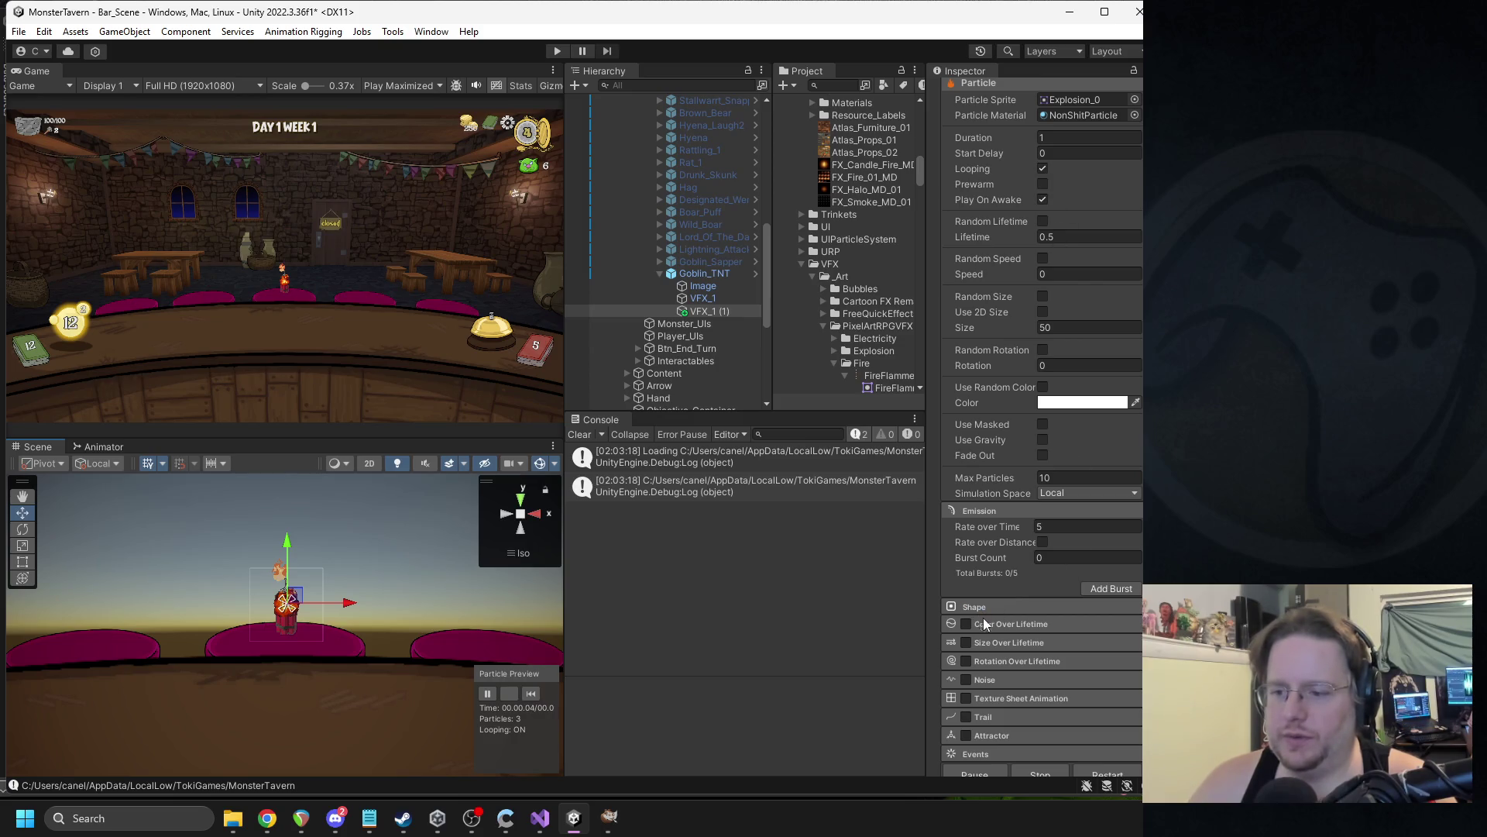
{"action": "left_click", "coordinate": [969, 642]}
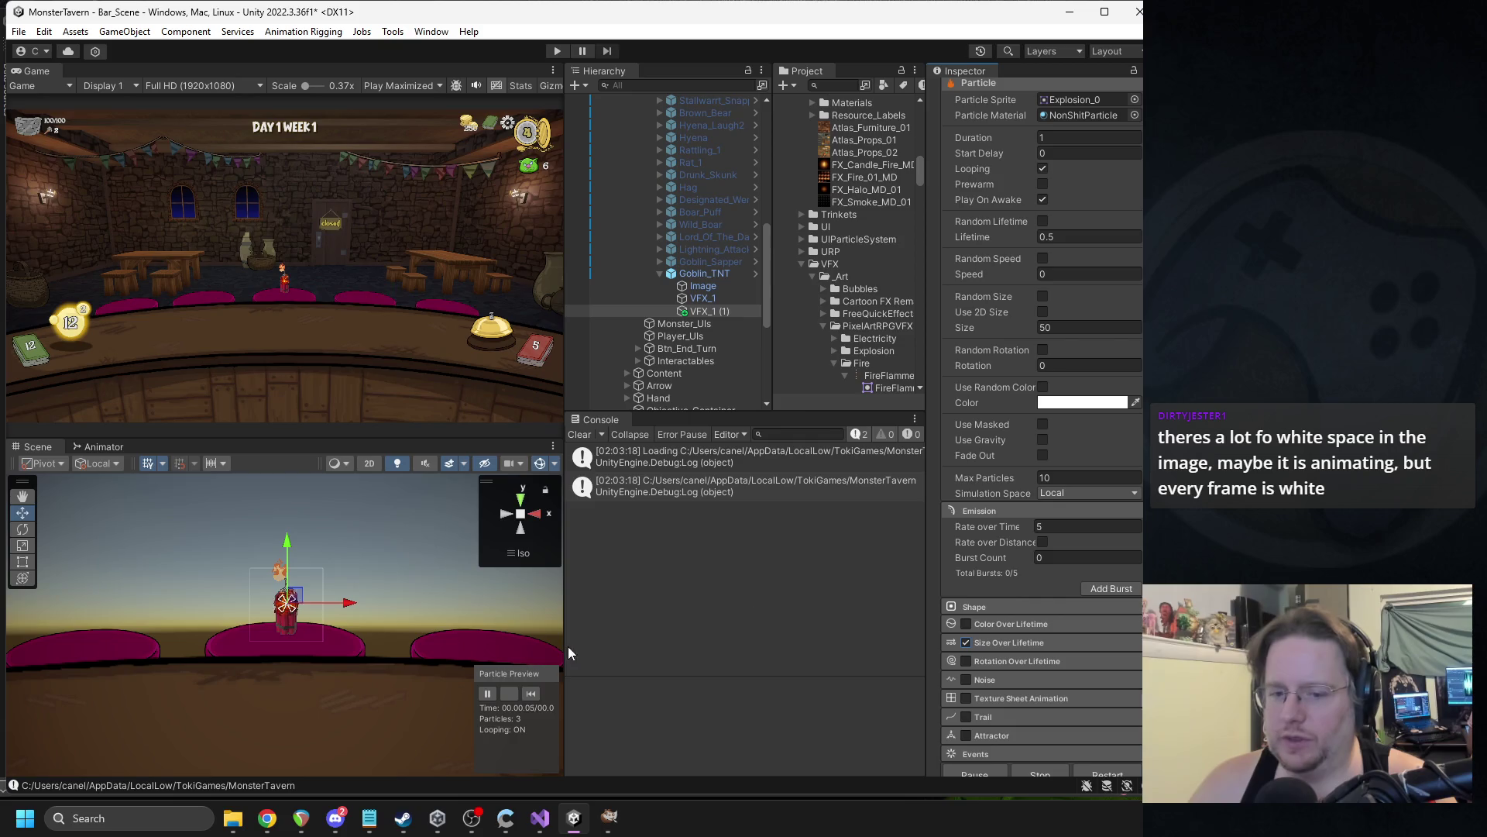
Set the Explosion_0 particle size to 250.
{"action": "left_click", "coordinate": [1044, 327]}
{"action": "type", "text": "250"}
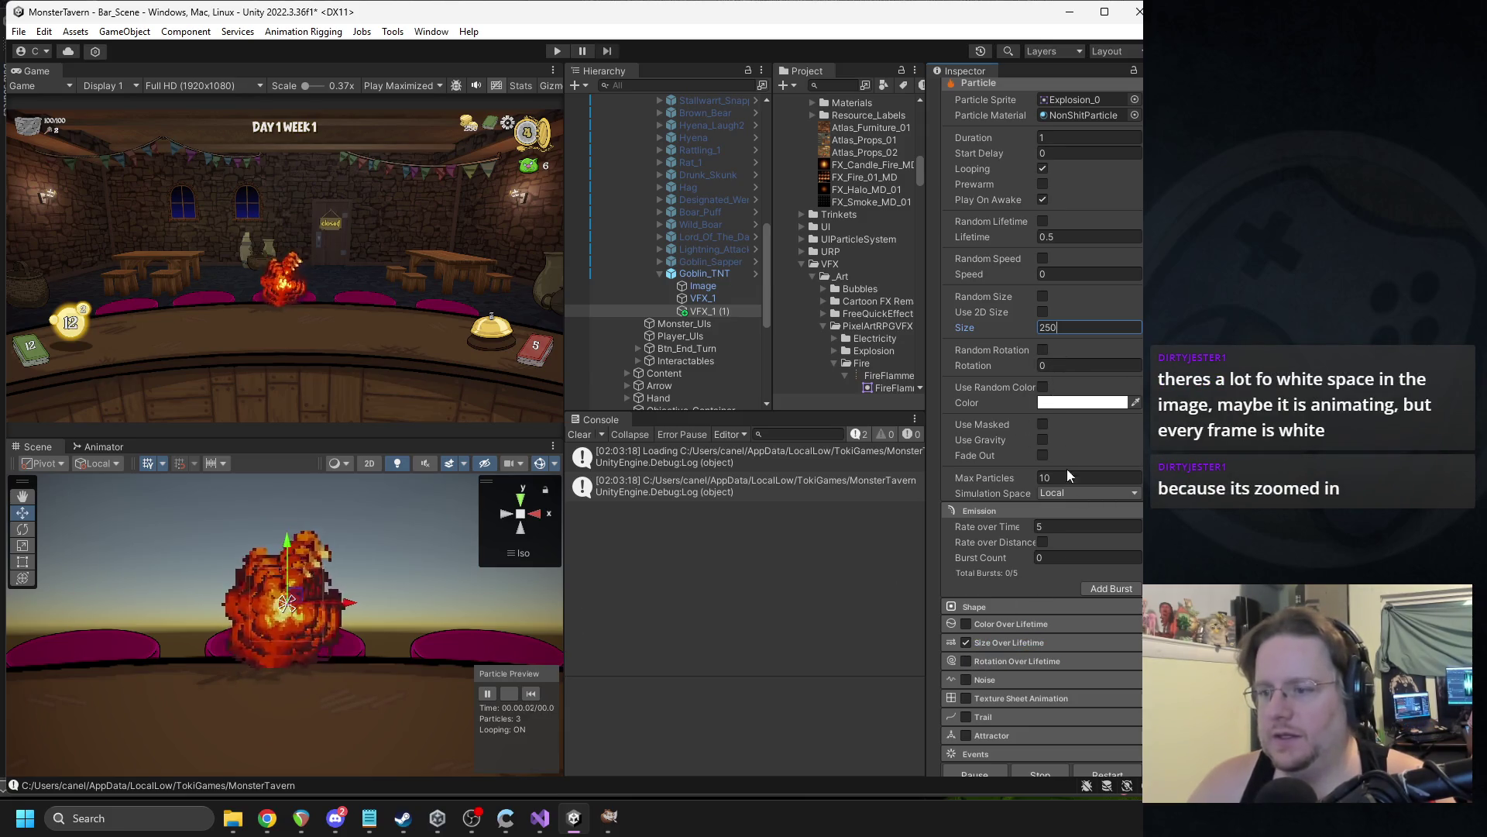
{"action": "scroll", "coordinate": [1086, 501], "scroll_direction": "down", "scroll_amount": 2}
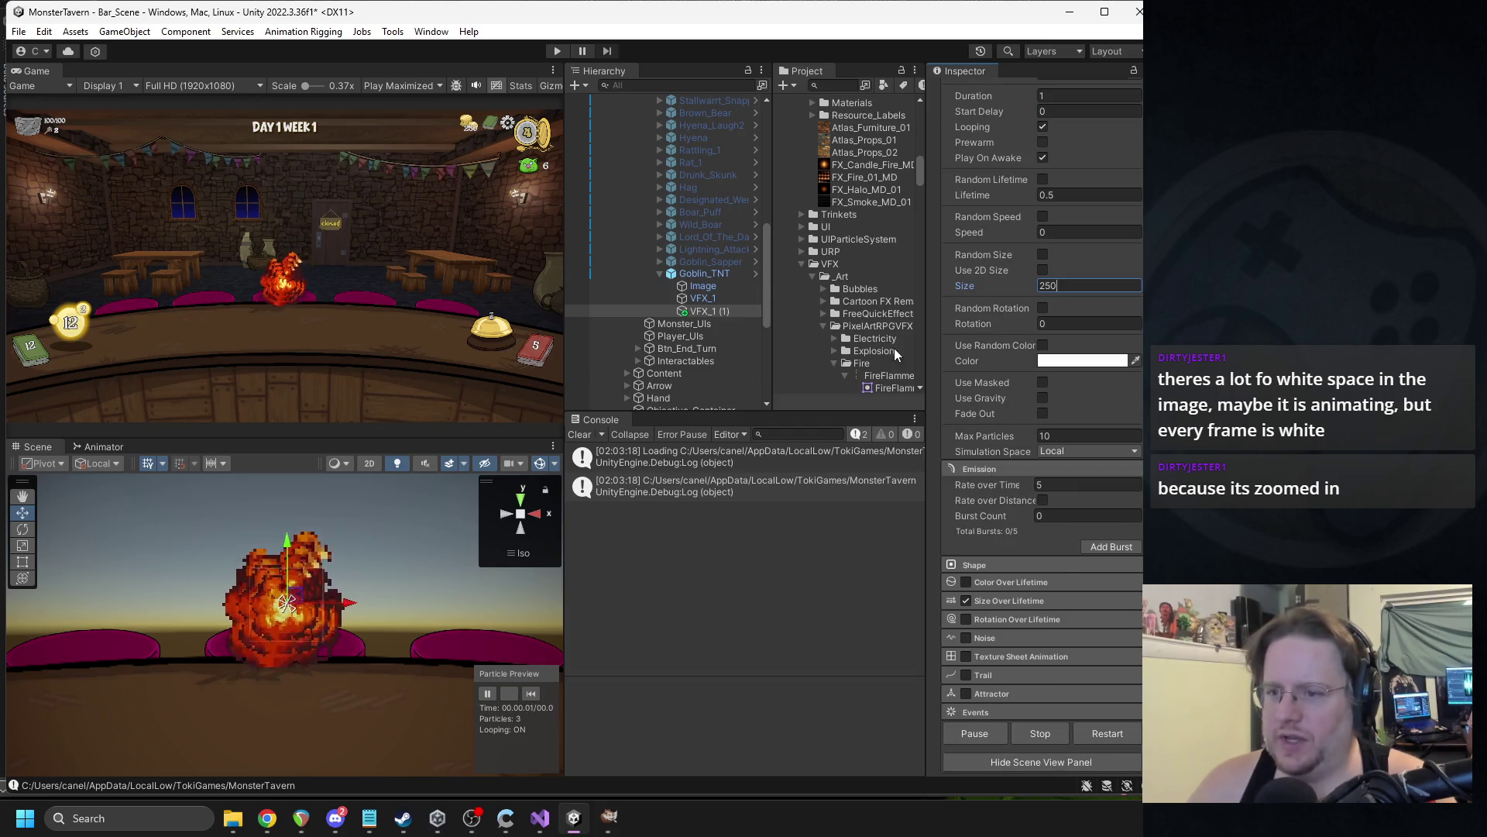
{"action": "scroll", "coordinate": [883, 364], "scroll_direction": "down", "scroll_amount": 3}
{"action": "scroll", "coordinate": [1042, 517], "scroll_direction": "down", "scroll_amount": 2}
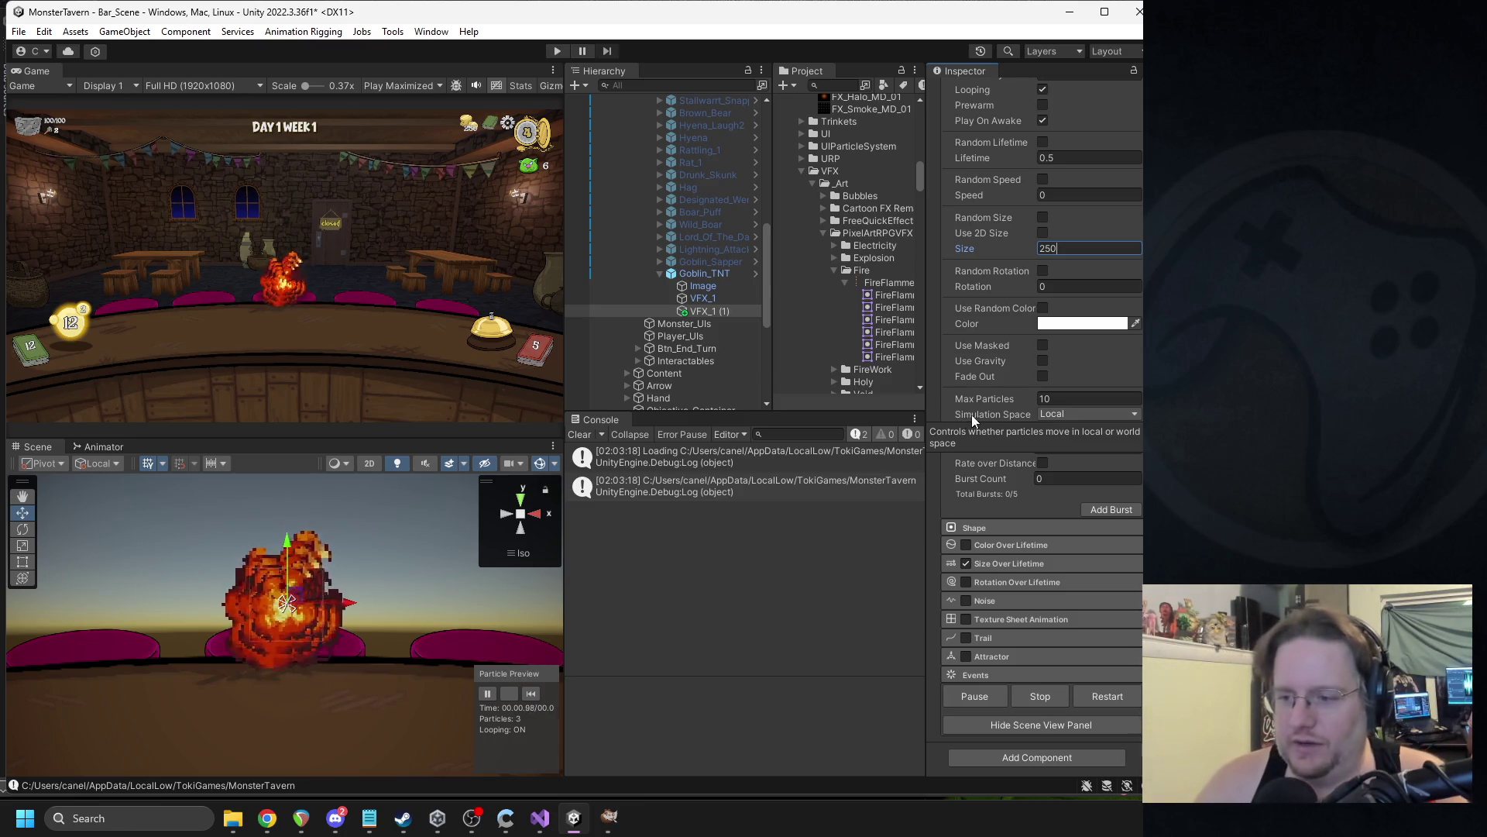
Enable random particle rotation from 0 to 180.
{"action": "left_click", "coordinate": [1073, 325]}
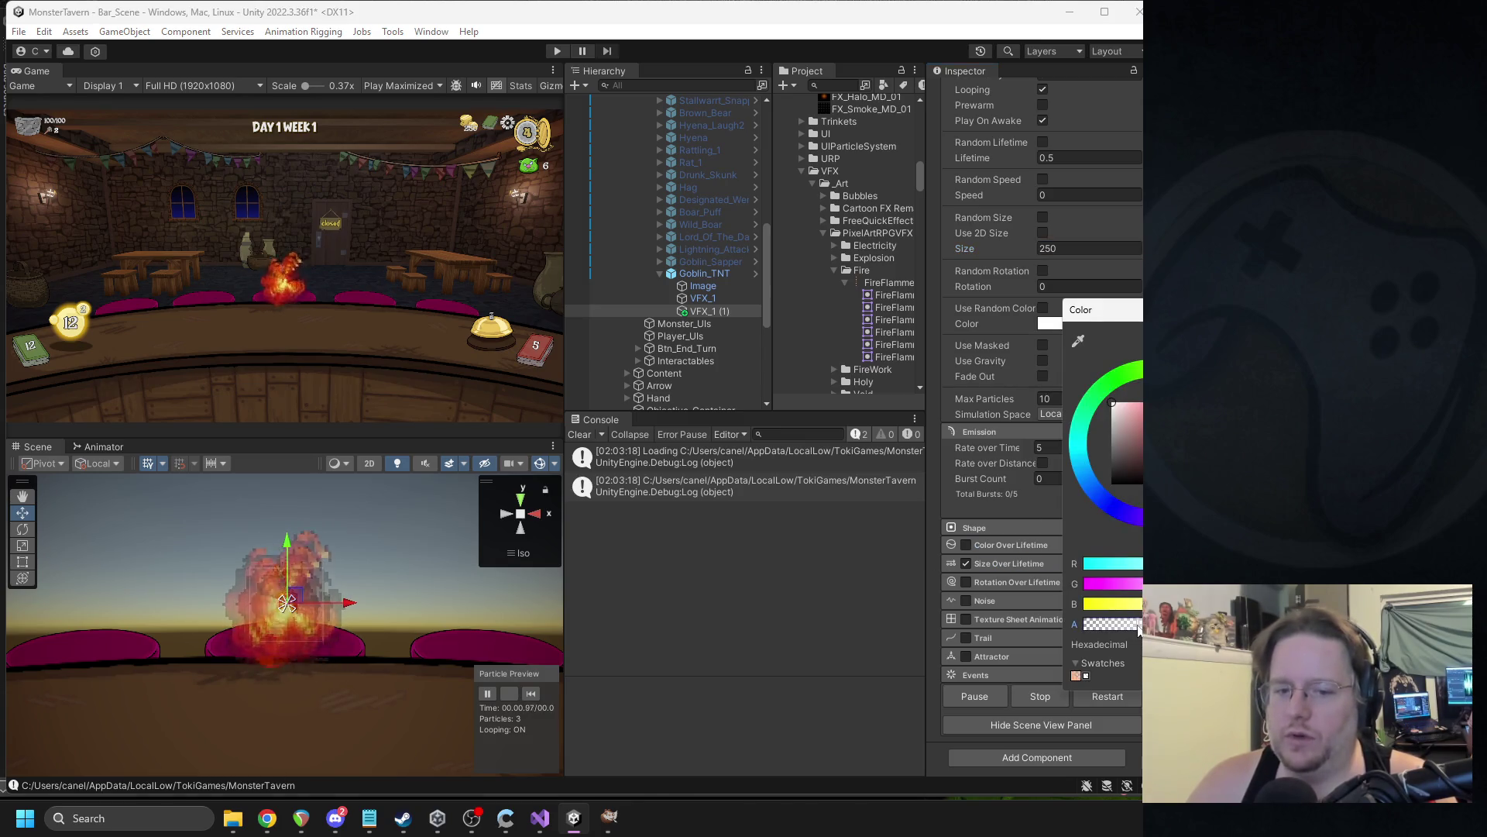
{"action": "left_click", "coordinate": [1043, 271]}
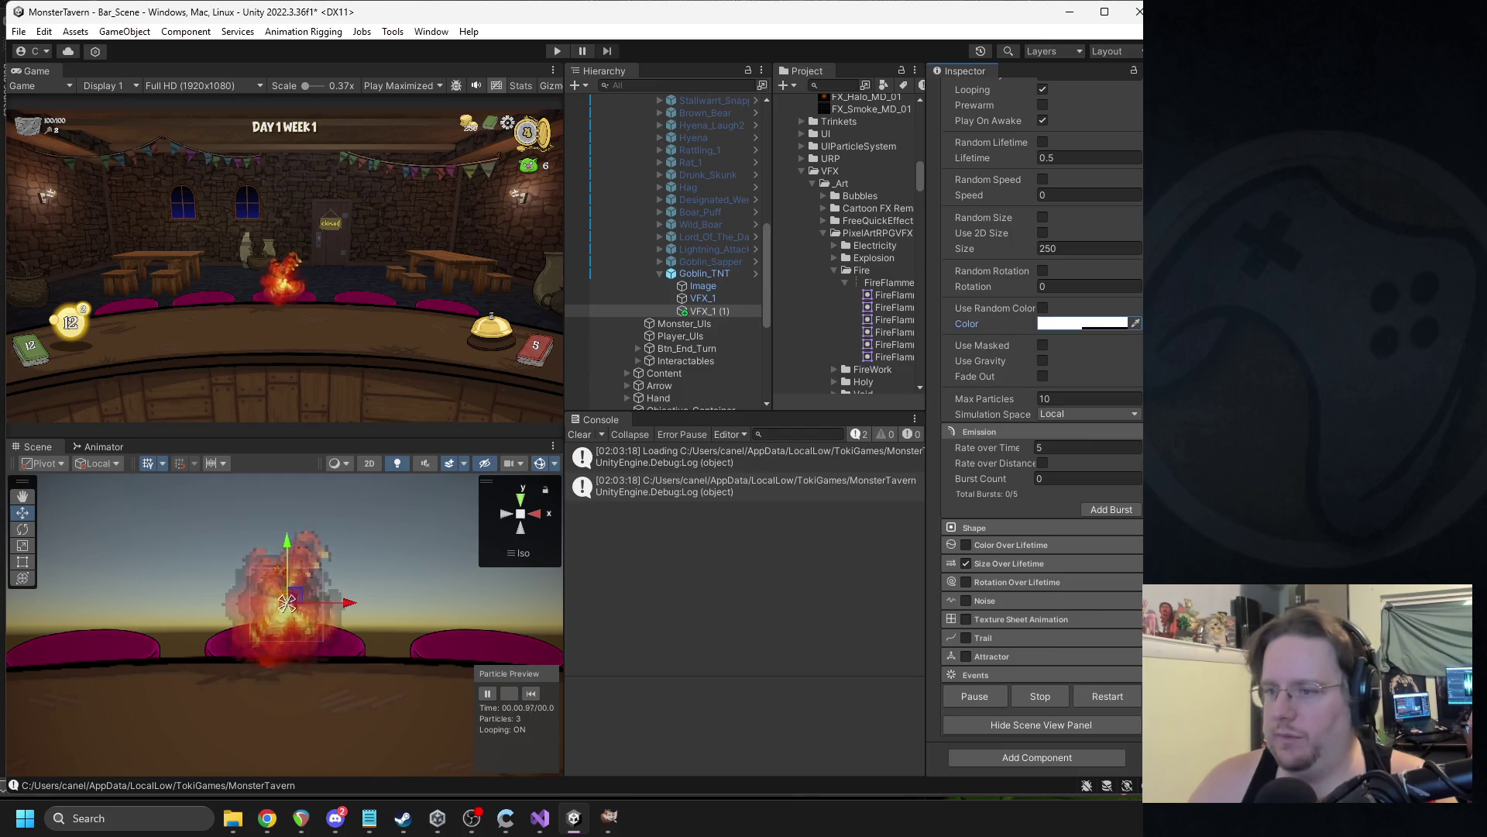
{"action": "left_click", "coordinate": [1043, 270]}
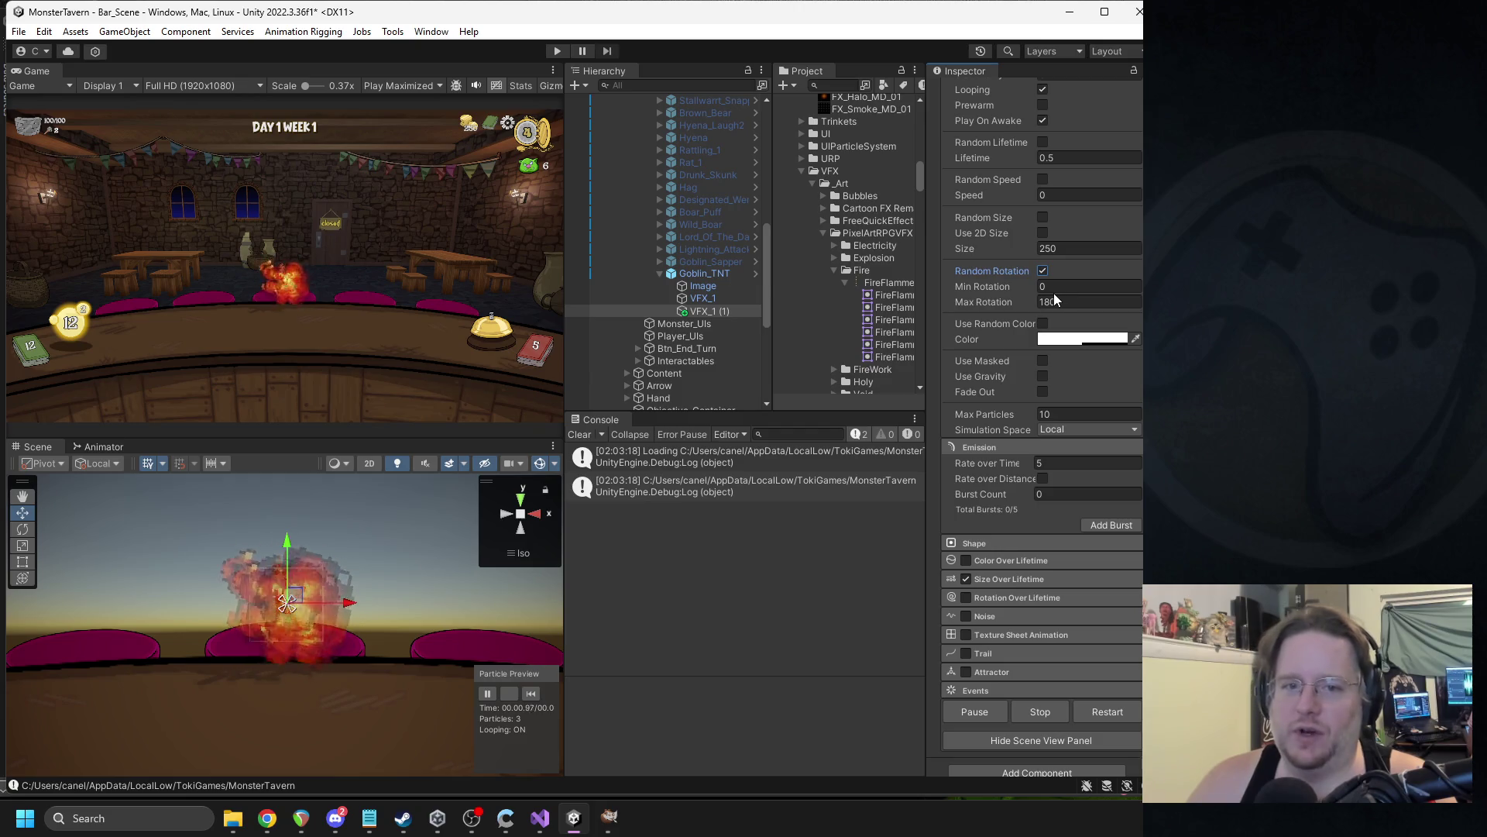
{"action": "scroll", "coordinate": [1076, 273], "scroll_direction": "up", "scroll_amount": 3}
{"action": "scroll", "coordinate": [1077, 275], "scroll_direction": "down", "scroll_amount": 3}
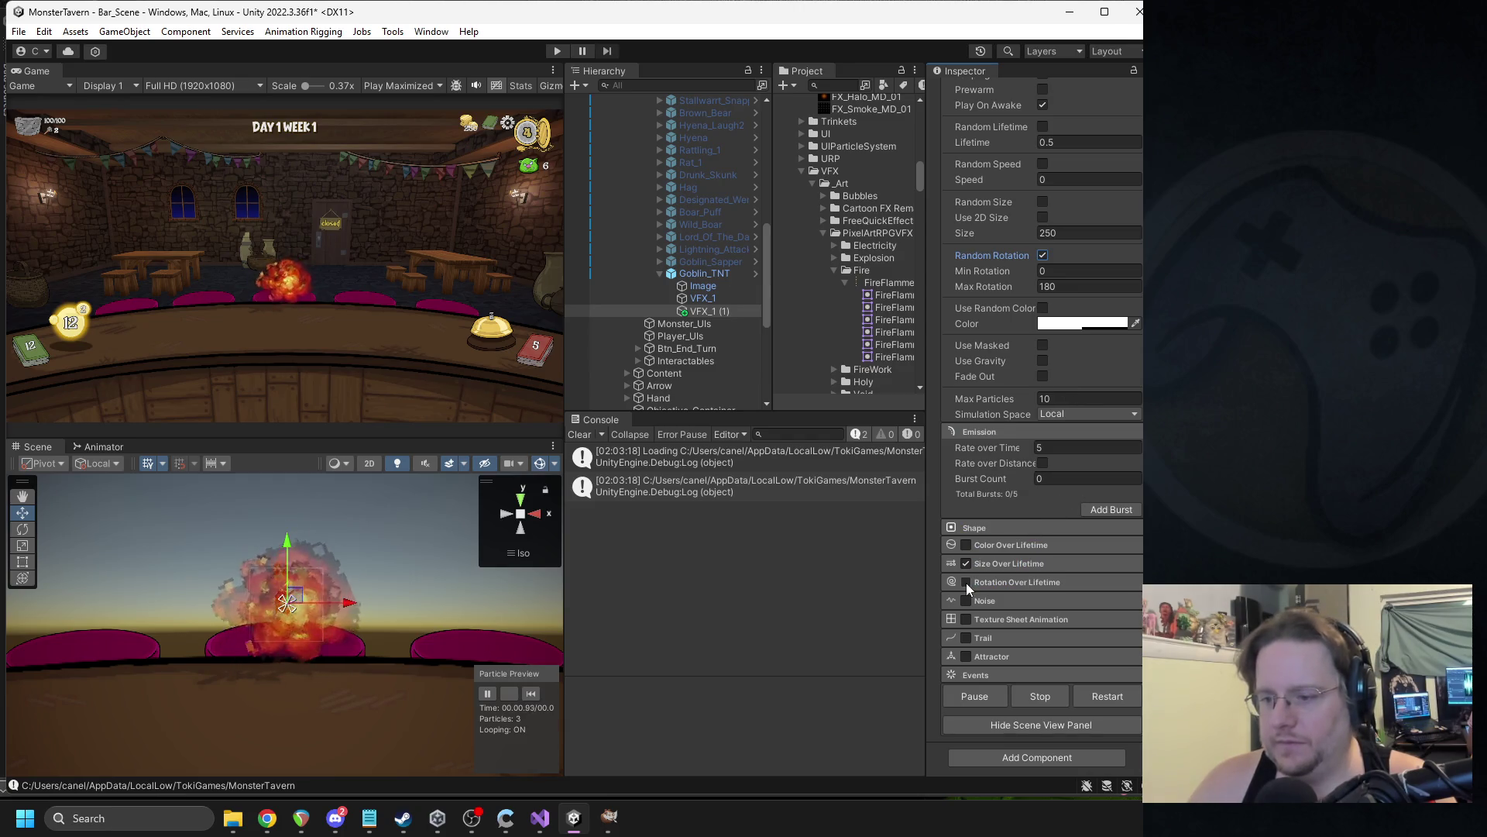
Try colour over lifetime, turn it back off, and set emission rate over time to 10.
{"action": "left_click", "coordinate": [966, 544]}
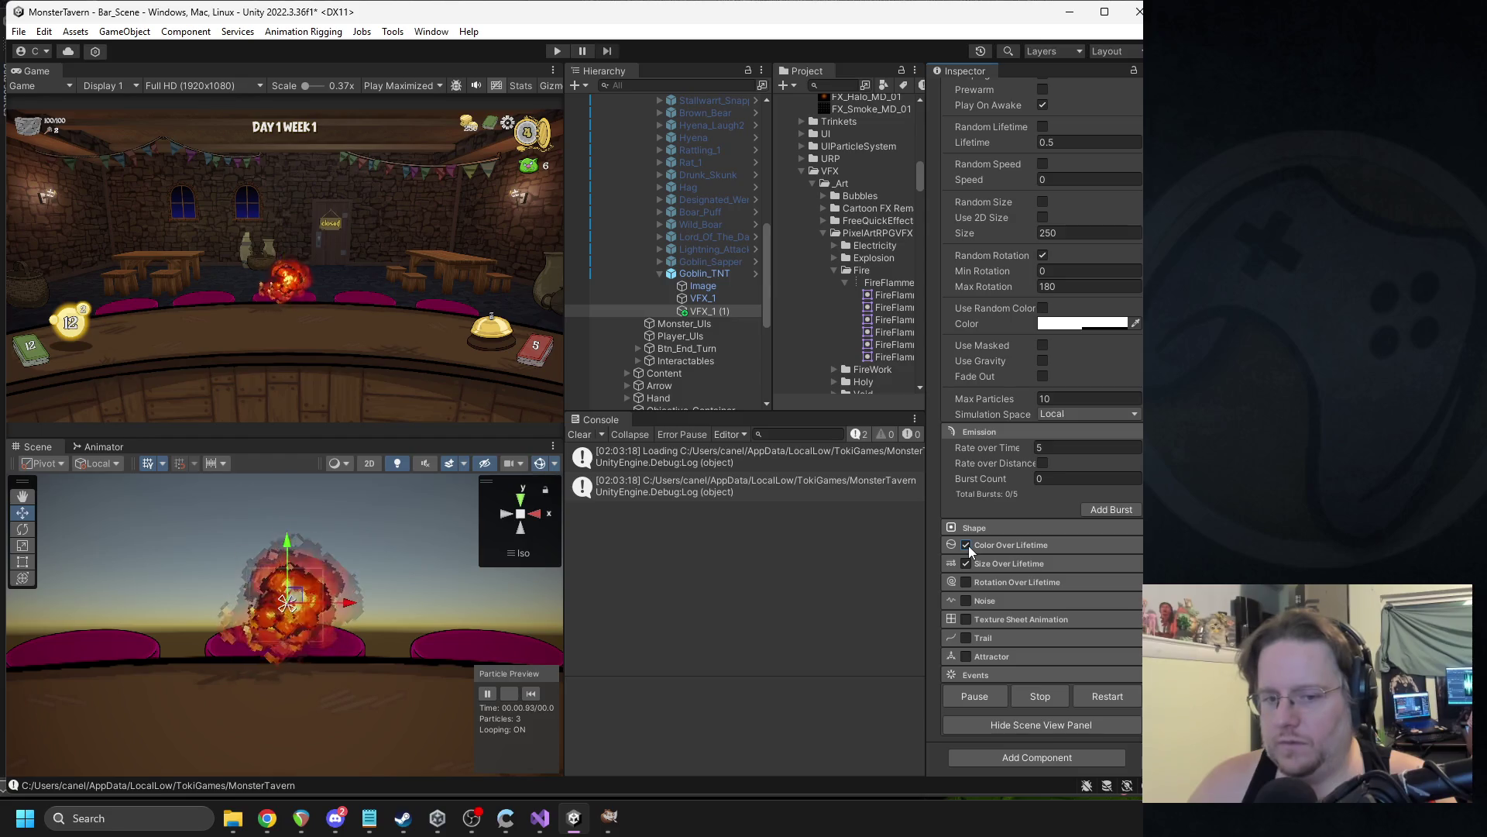
{"action": "left_click", "coordinate": [968, 545]}
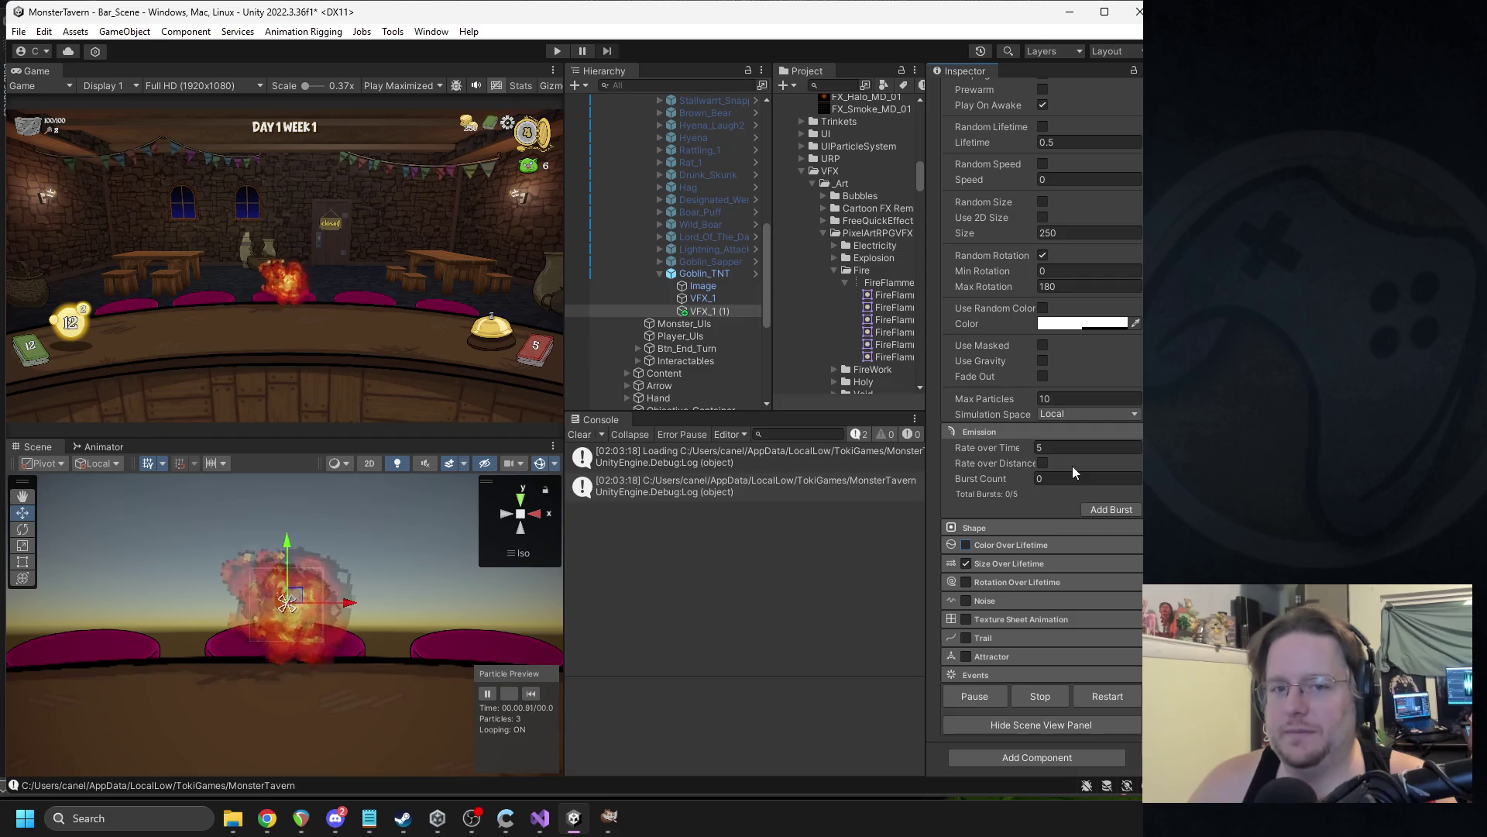
{"action": "left_click", "coordinate": [1046, 447]}
{"action": "type", "text": "10"}
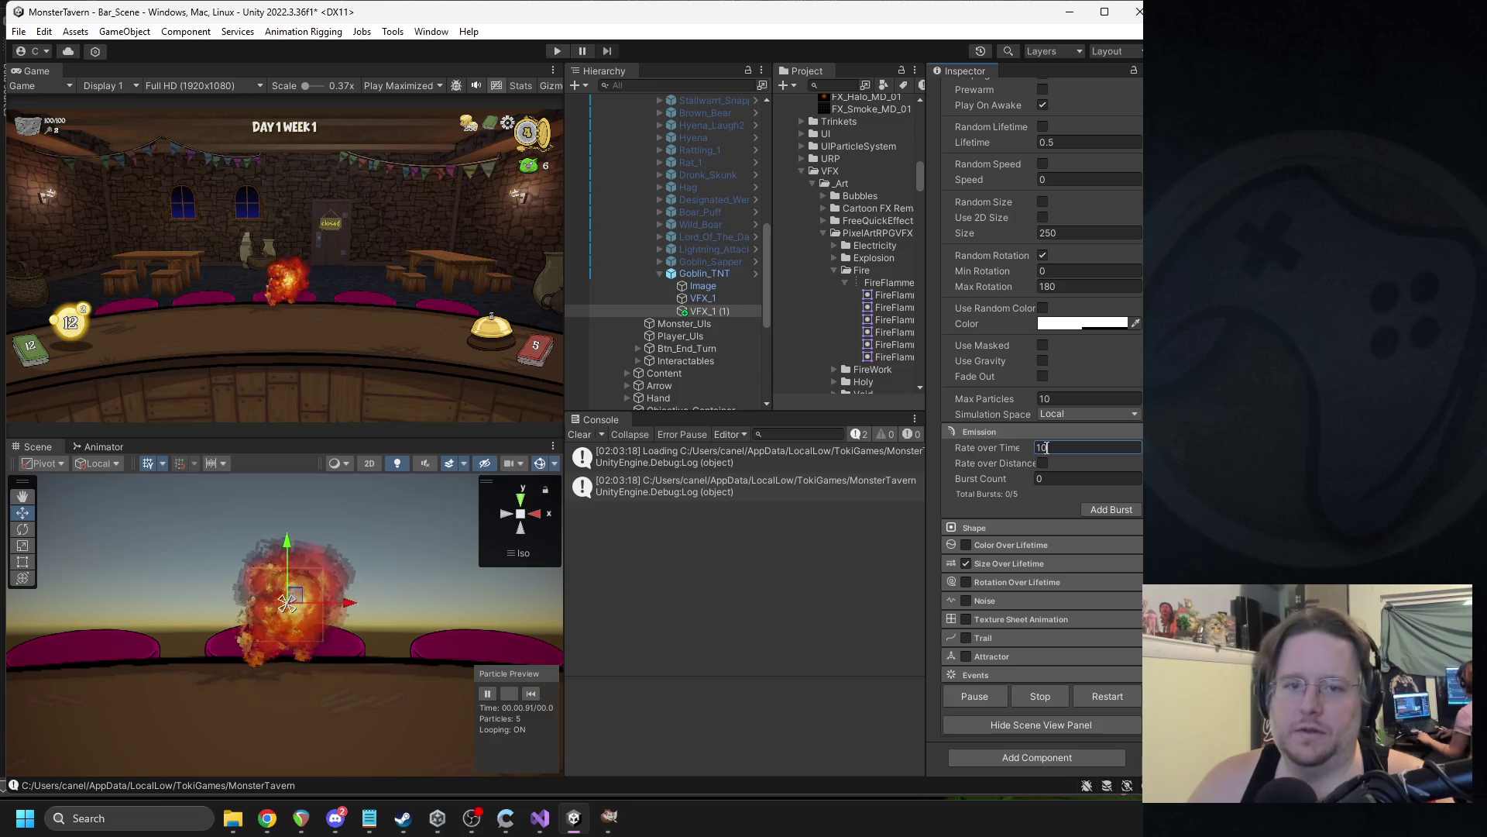
{"action": "scroll", "coordinate": [1034, 273], "scroll_direction": "up", "scroll_amount": 5}
Turn off looping and replay the particle preview.
{"action": "left_click", "coordinate": [1042, 282]}
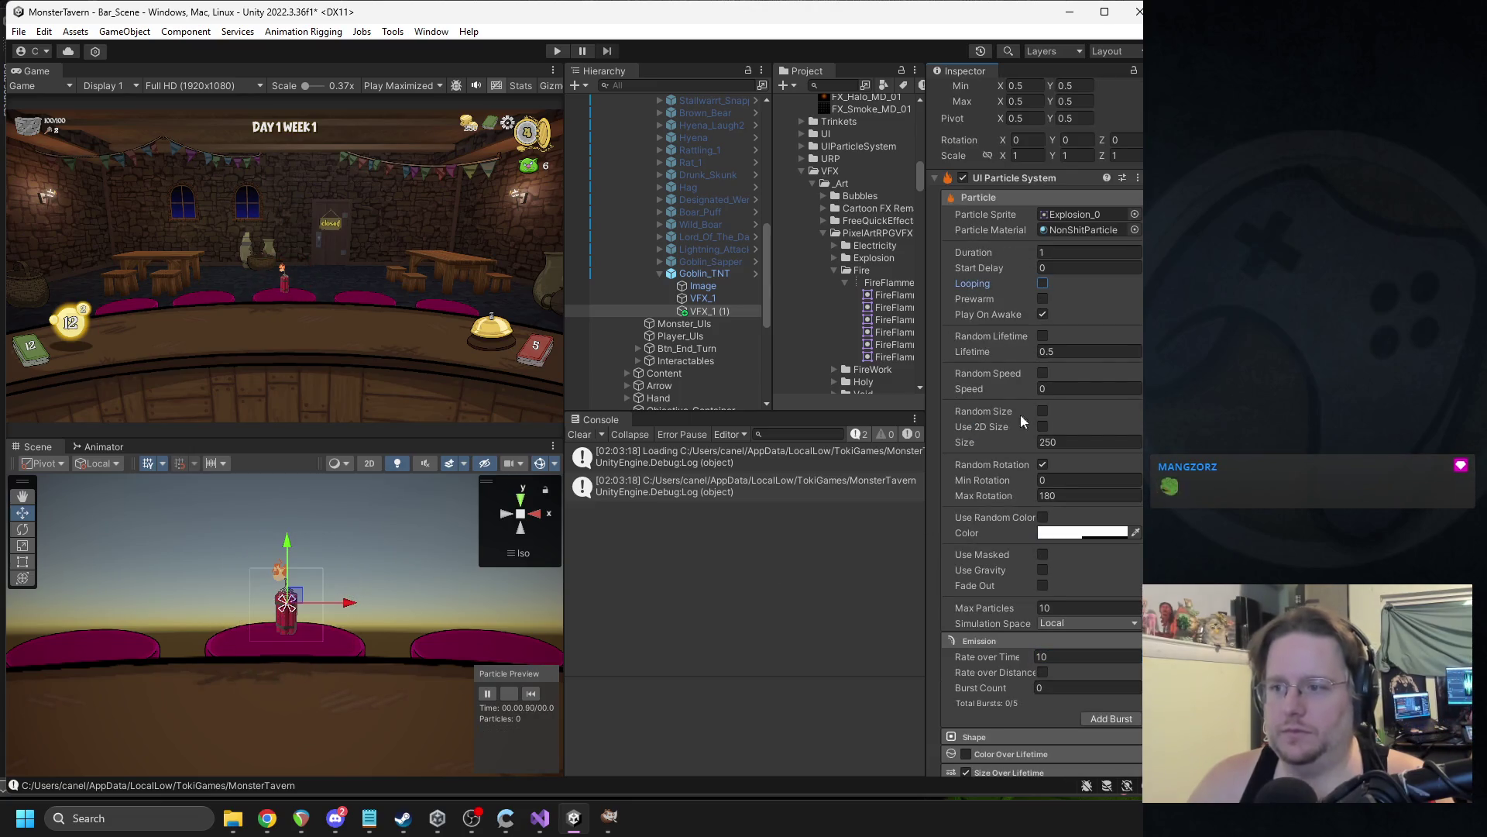
{"action": "left_click", "coordinate": [532, 693]}
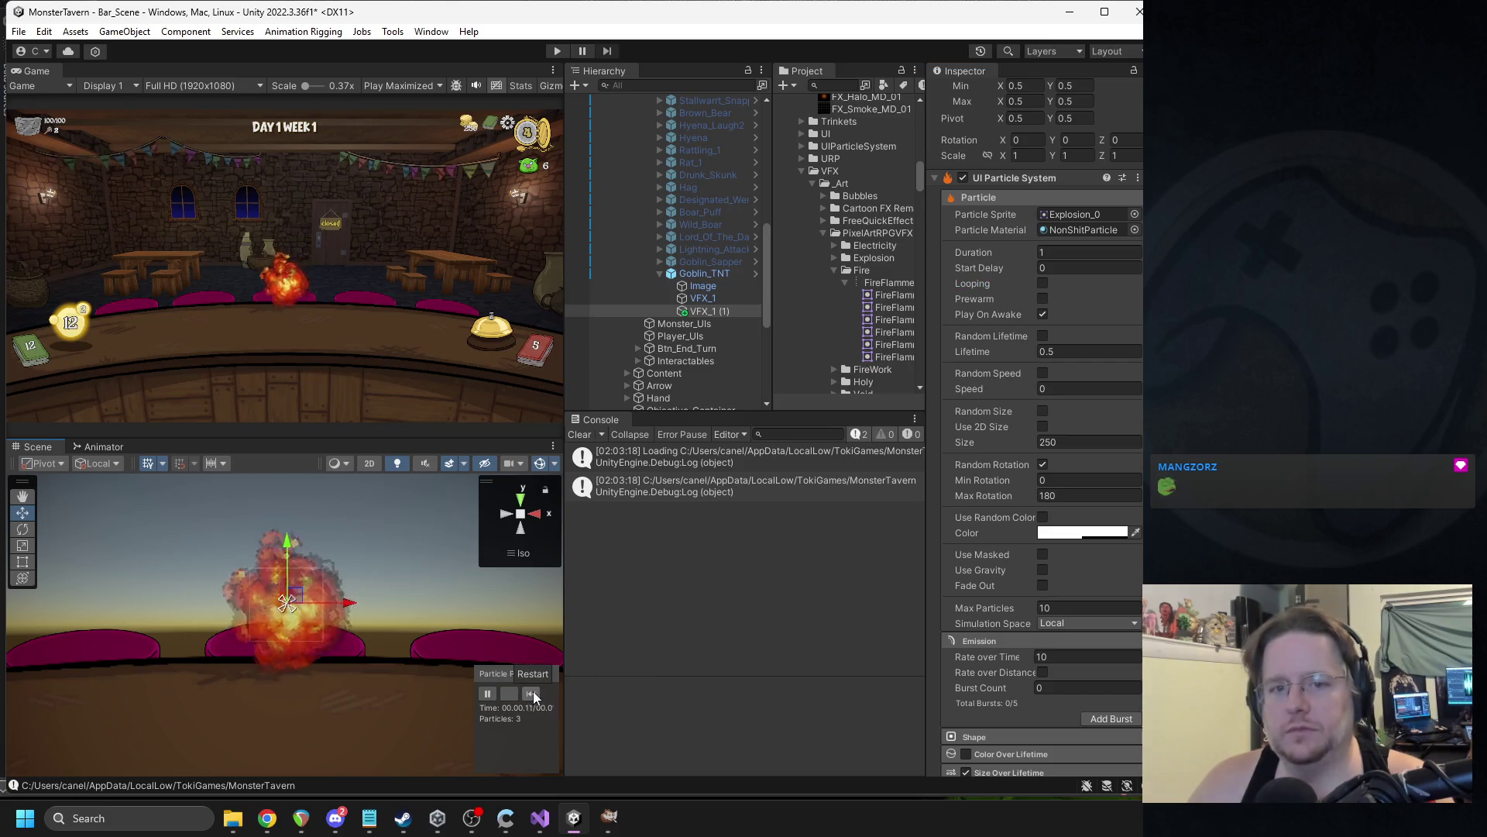
{"action": "left_click", "coordinate": [532, 693]}
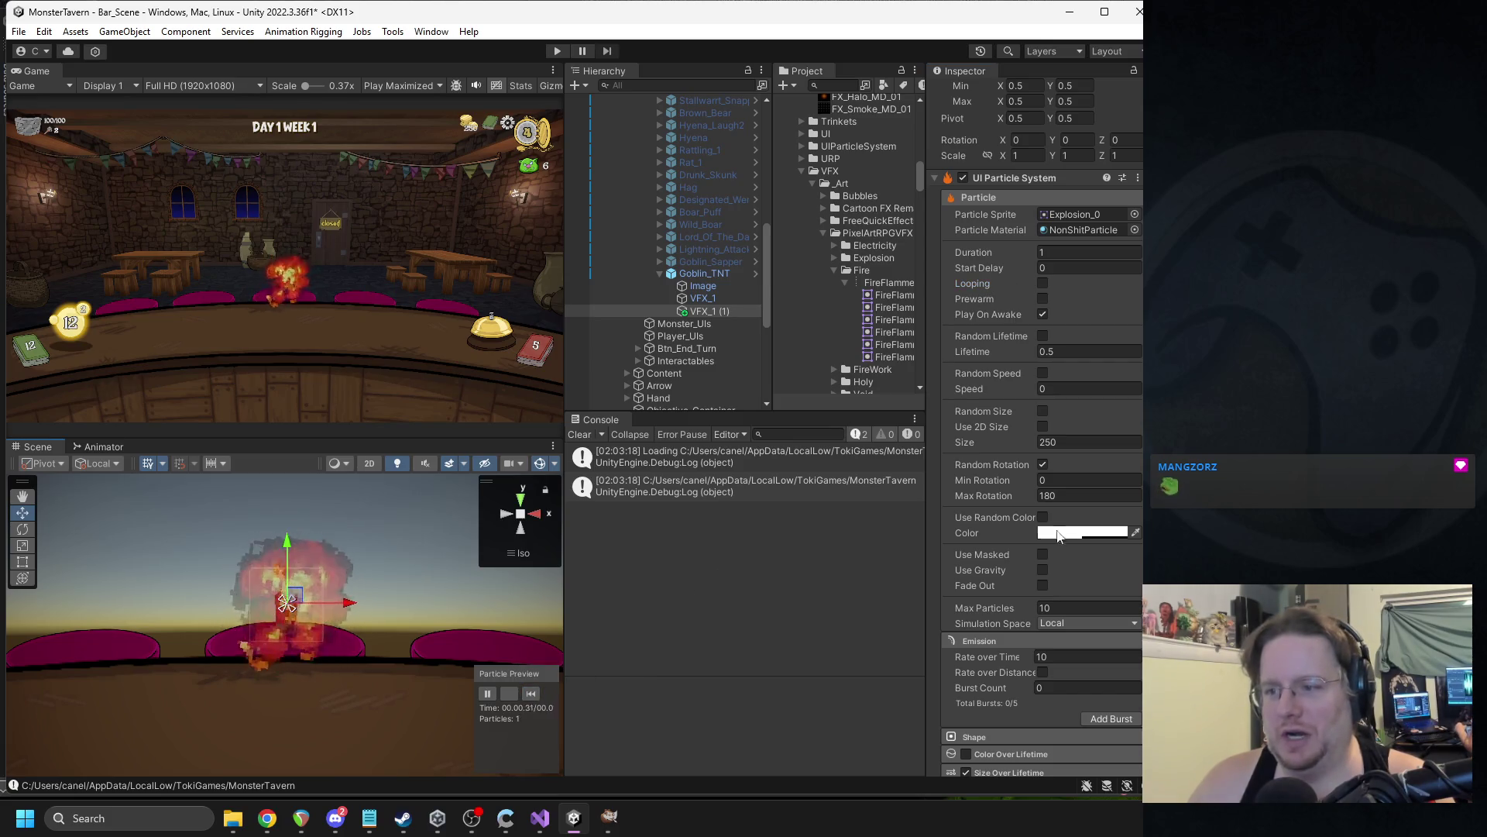
Set the particle lifetime to 0.3 and replay the preview.
{"action": "scroll", "coordinate": [1044, 617], "scroll_direction": "down", "scroll_amount": 3}
{"action": "left_click", "coordinate": [1044, 618]}
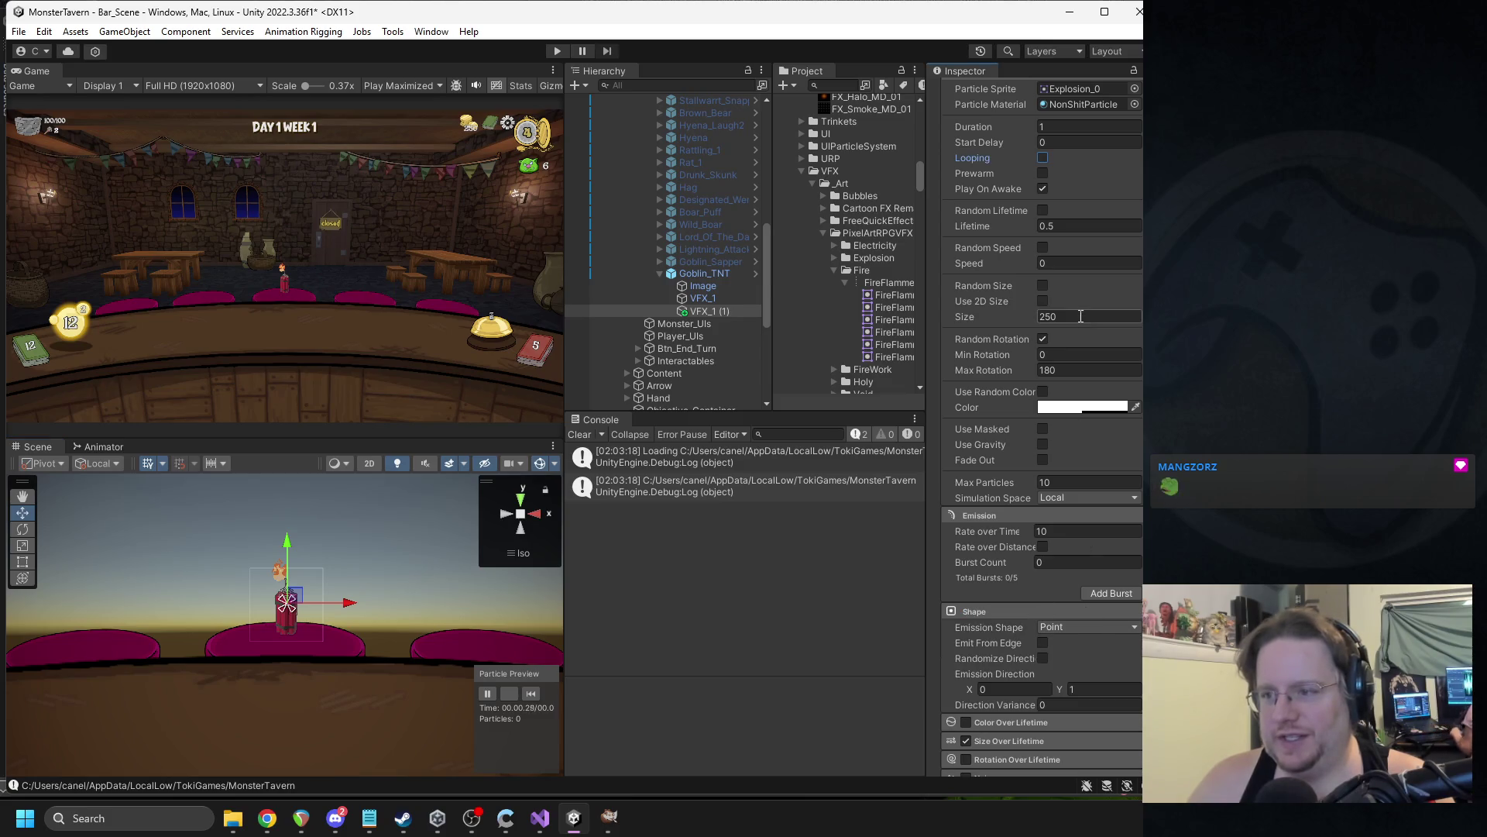
{"action": "left_click", "coordinate": [1053, 229]}
{"action": "key", "text": "BackSpace"}
{"action": "type", "text": "3"}
{"action": "left_click", "coordinate": [531, 693]}
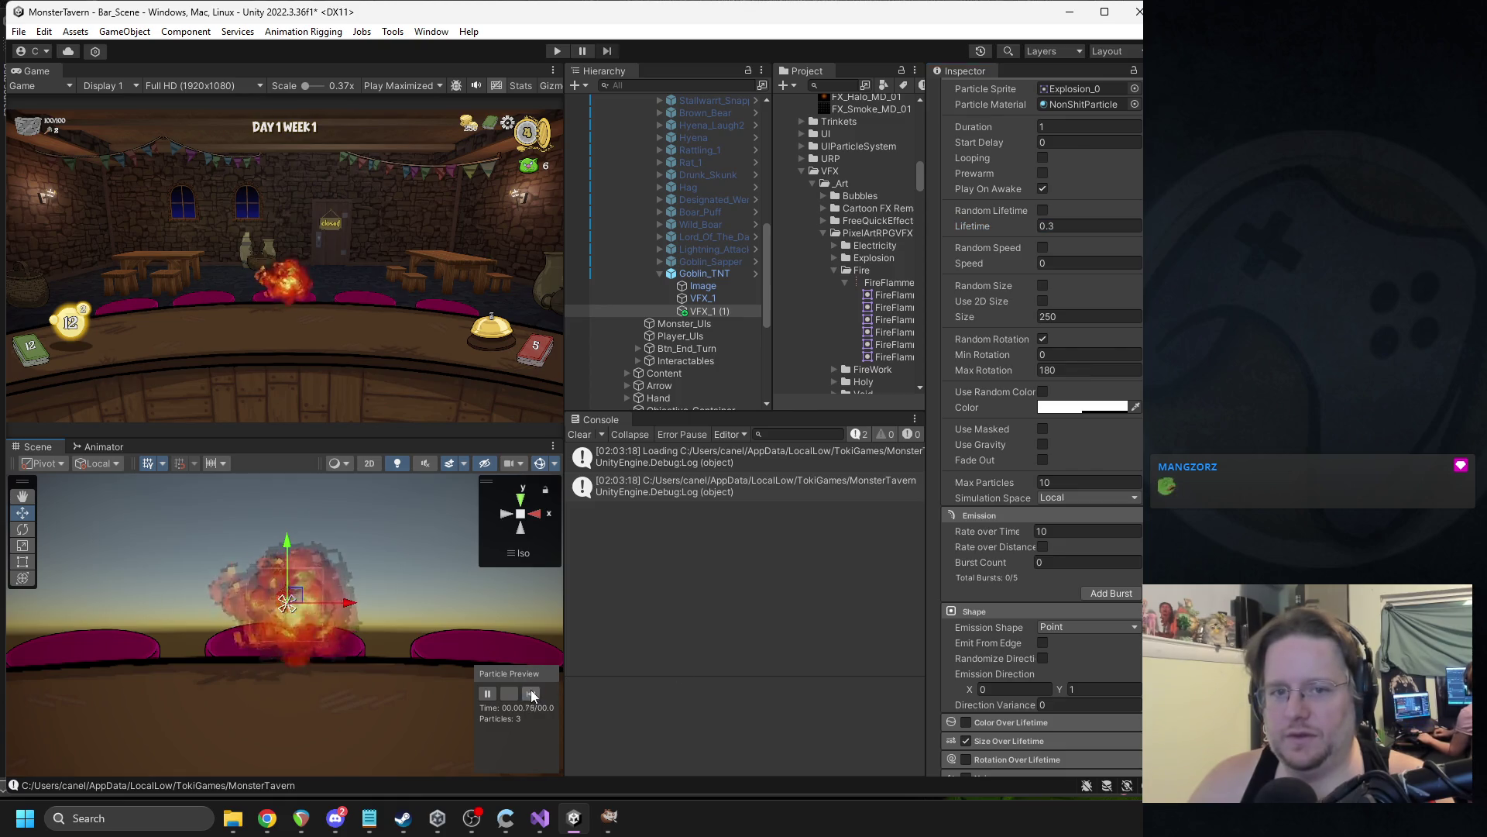
{"action": "scroll", "coordinate": [1038, 232], "scroll_direction": "up", "scroll_amount": 3}
Set the effect duration to 0.6, test it repeatedly, and enable fade out.
{"action": "left_click", "coordinate": [1060, 207]}
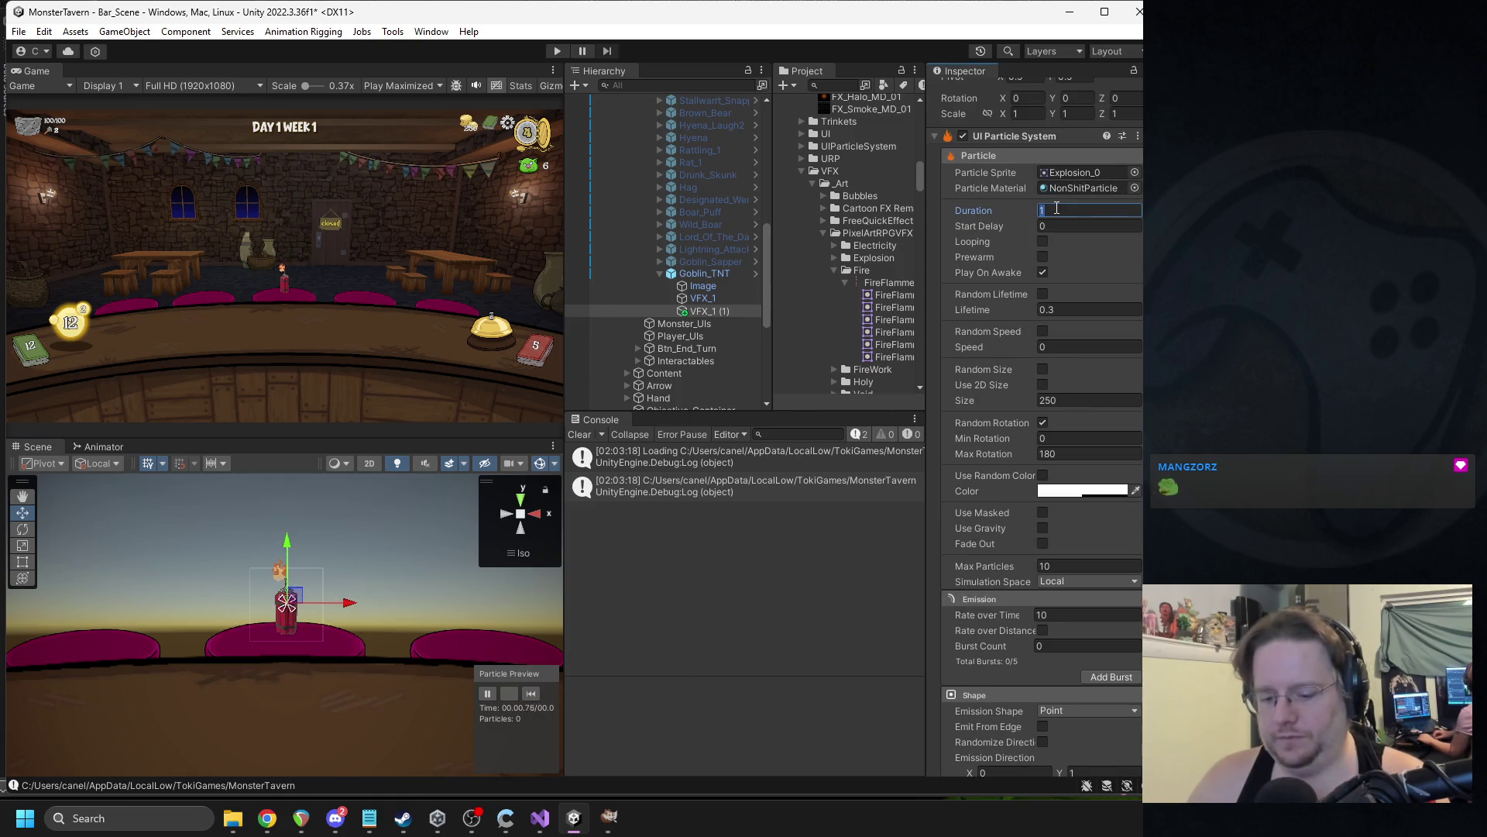
{"action": "type", "text": "0.6"}
{"action": "left_click", "coordinate": [531, 693]}
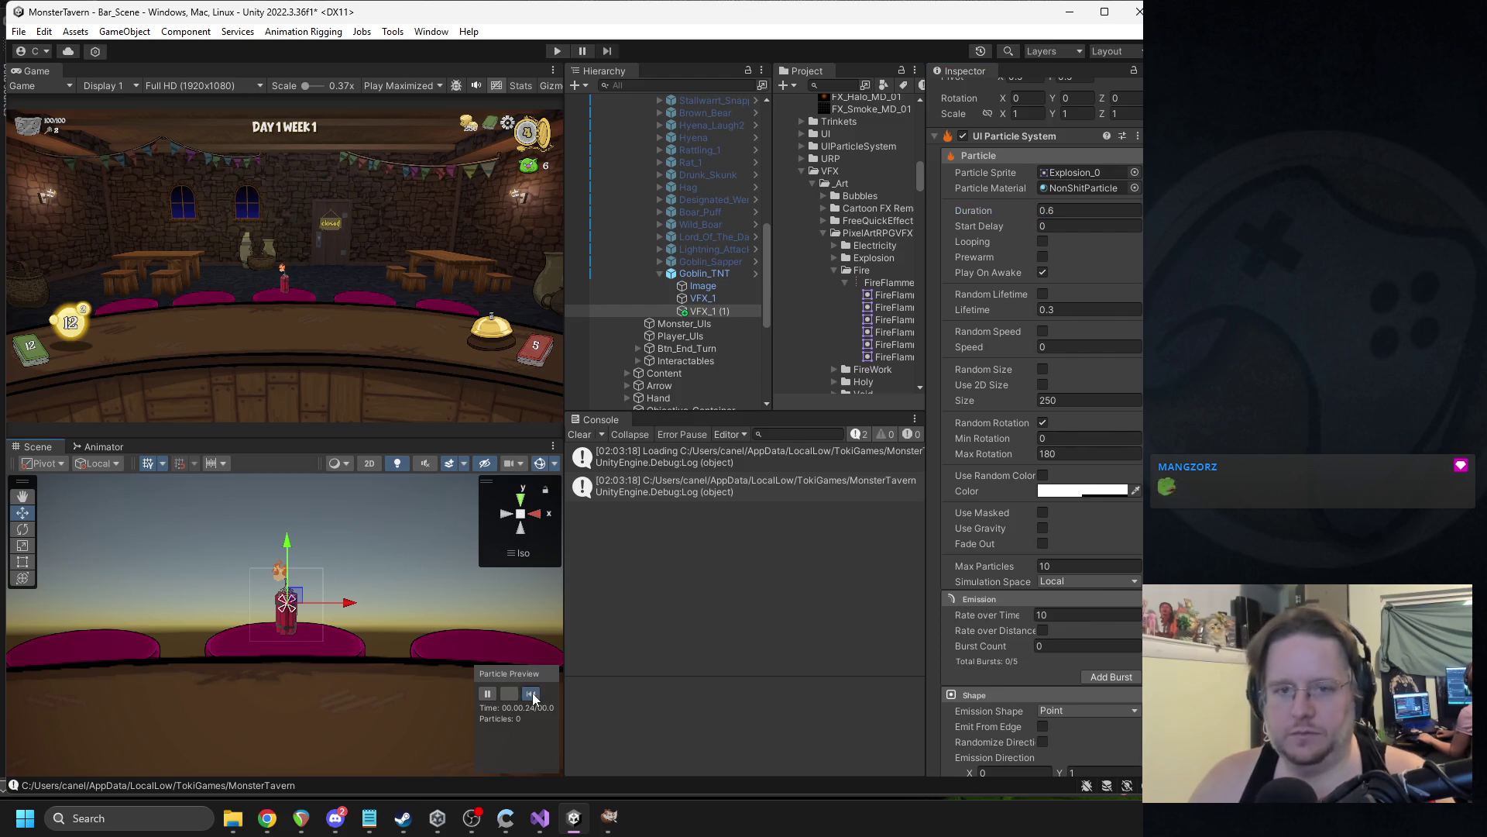
{"action": "left_click", "coordinate": [533, 695]}
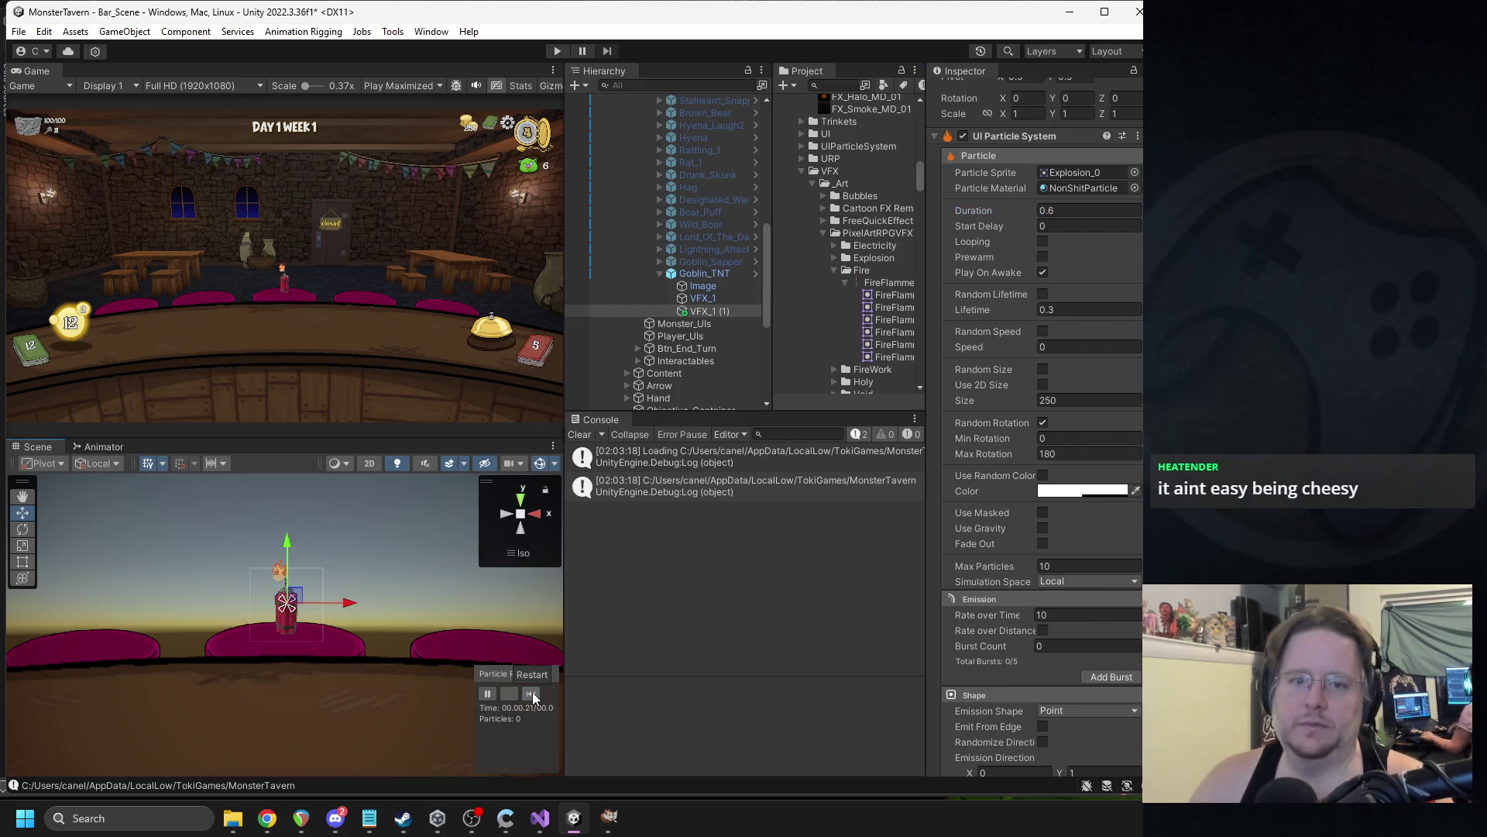
{"action": "left_click", "coordinate": [533, 695]}
{"action": "left_click", "coordinate": [533, 695]}
{"action": "left_click", "coordinate": [533, 697]}
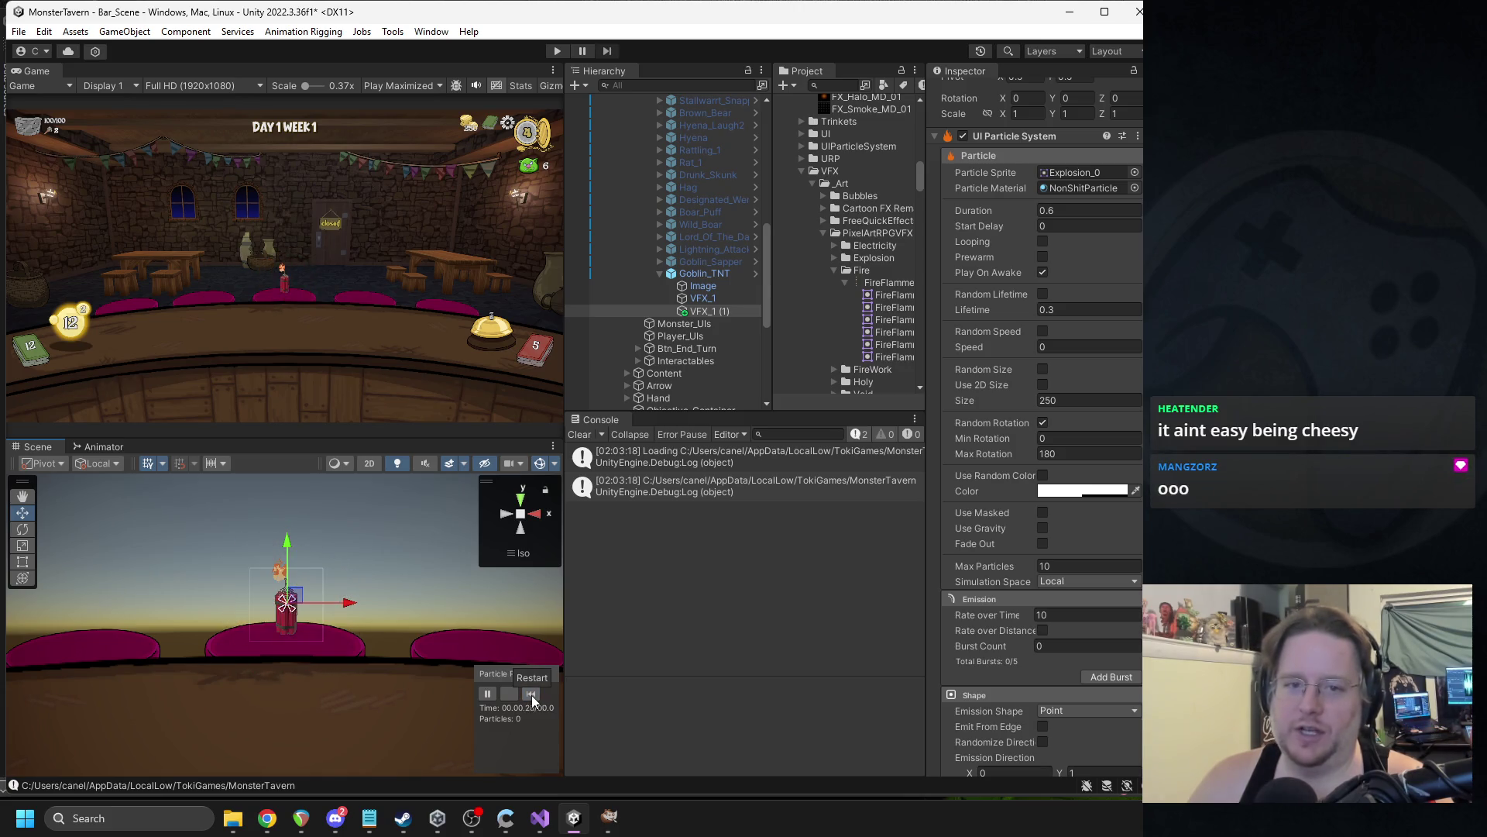
{"action": "left_click", "coordinate": [533, 697]}
{"action": "left_click", "coordinate": [532, 695]}
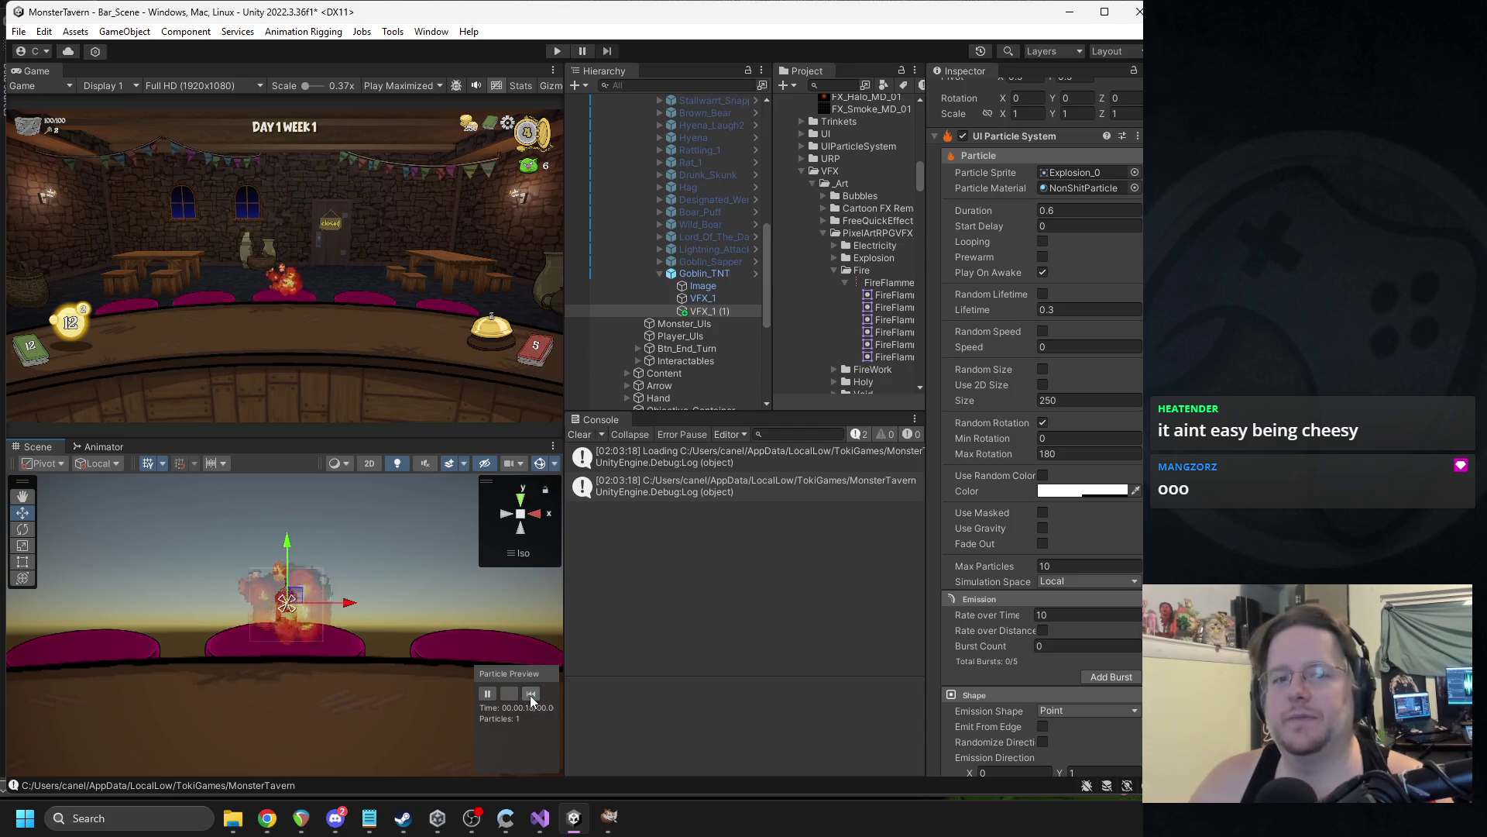
{"action": "left_click", "coordinate": [1043, 543]}
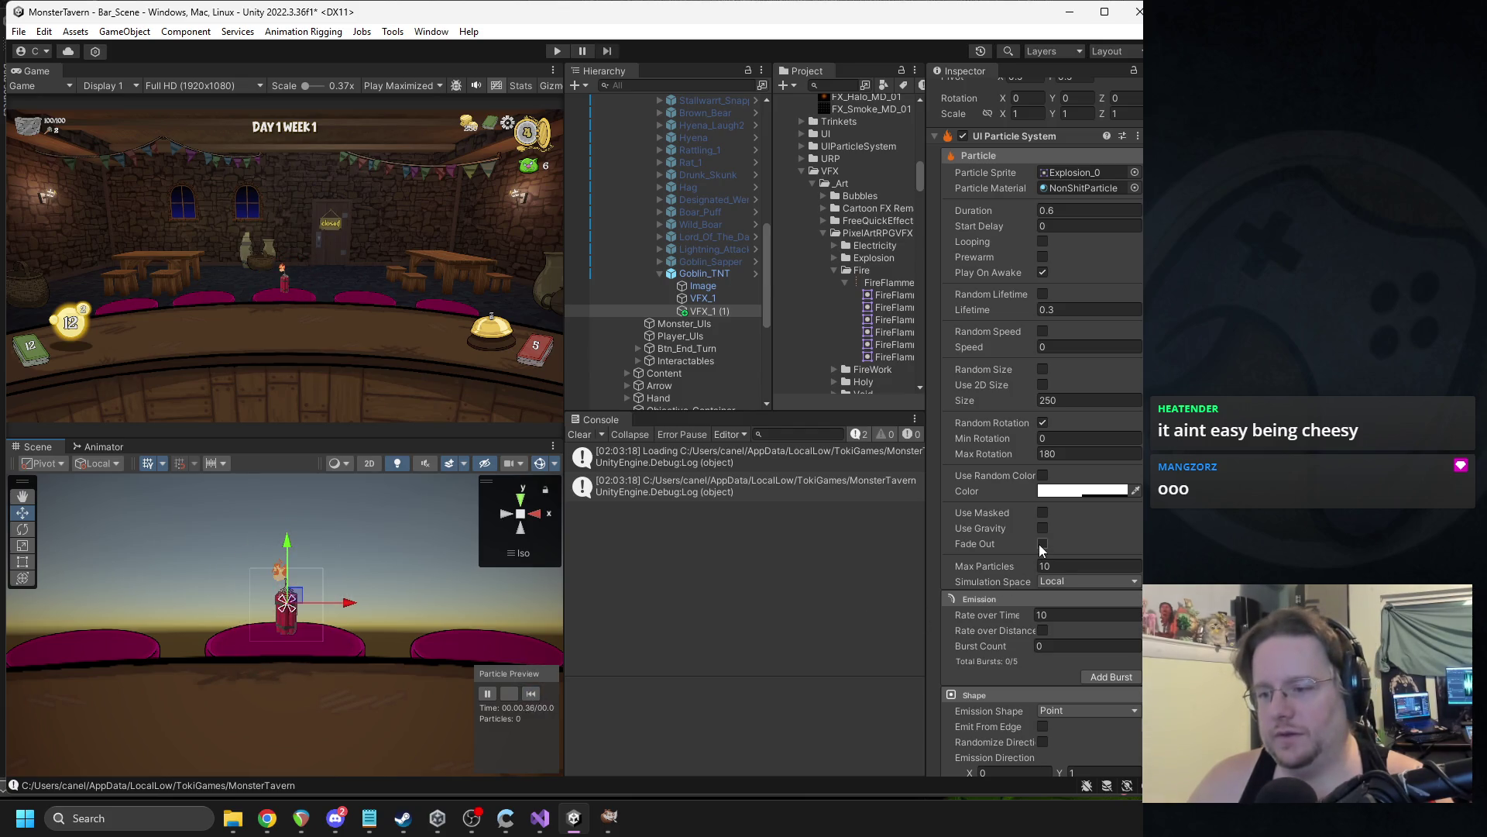
Replay the faded explosion and check the particle colour picker without changes.
{"action": "left_click", "coordinate": [532, 695]}
{"action": "left_click", "coordinate": [531, 694]}
{"action": "left_click", "coordinate": [1083, 490]}
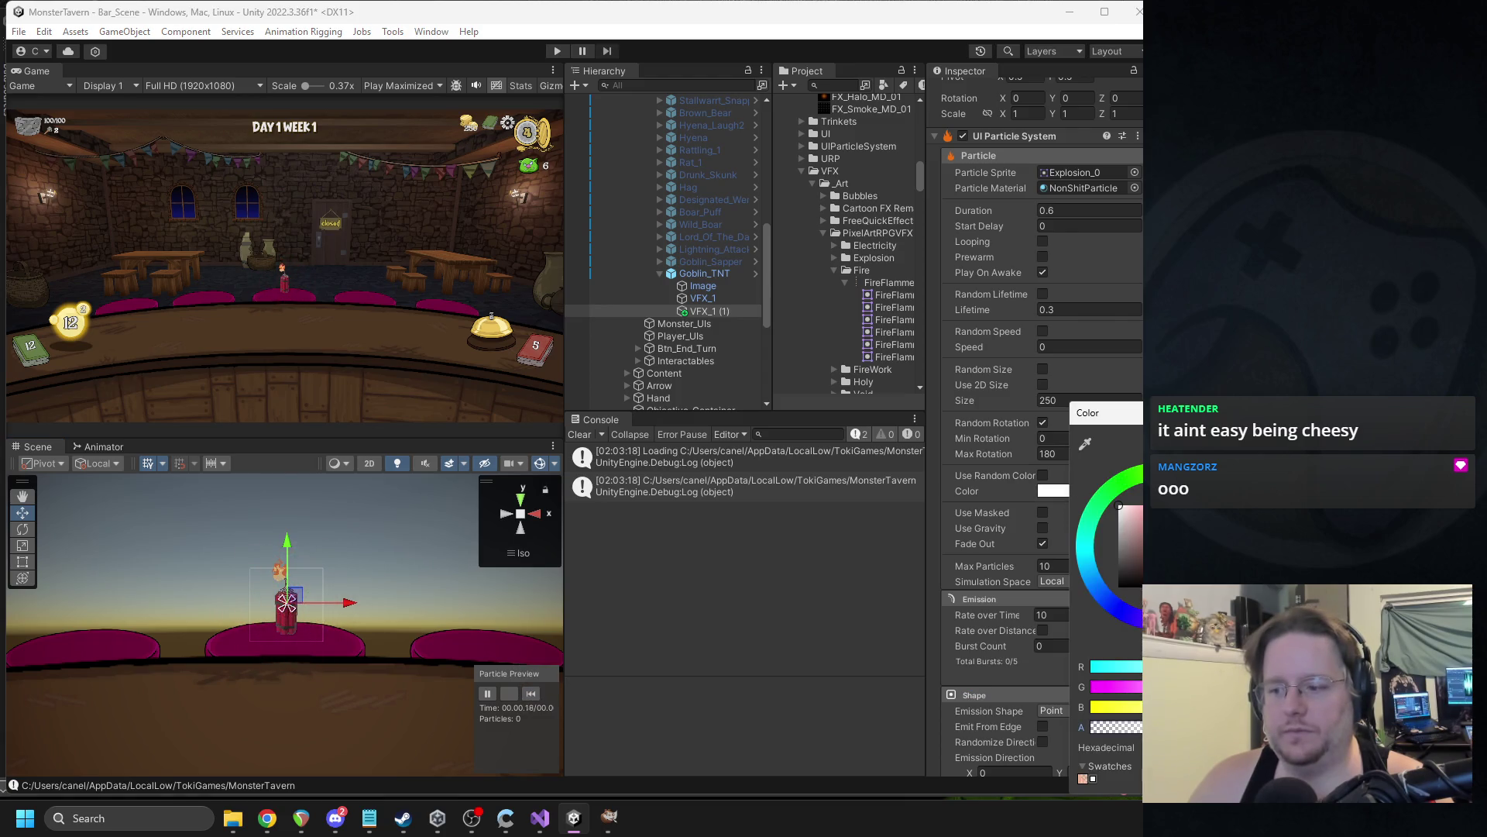
{"action": "left_click", "coordinate": [531, 695]}
{"action": "left_click", "coordinate": [531, 693]}
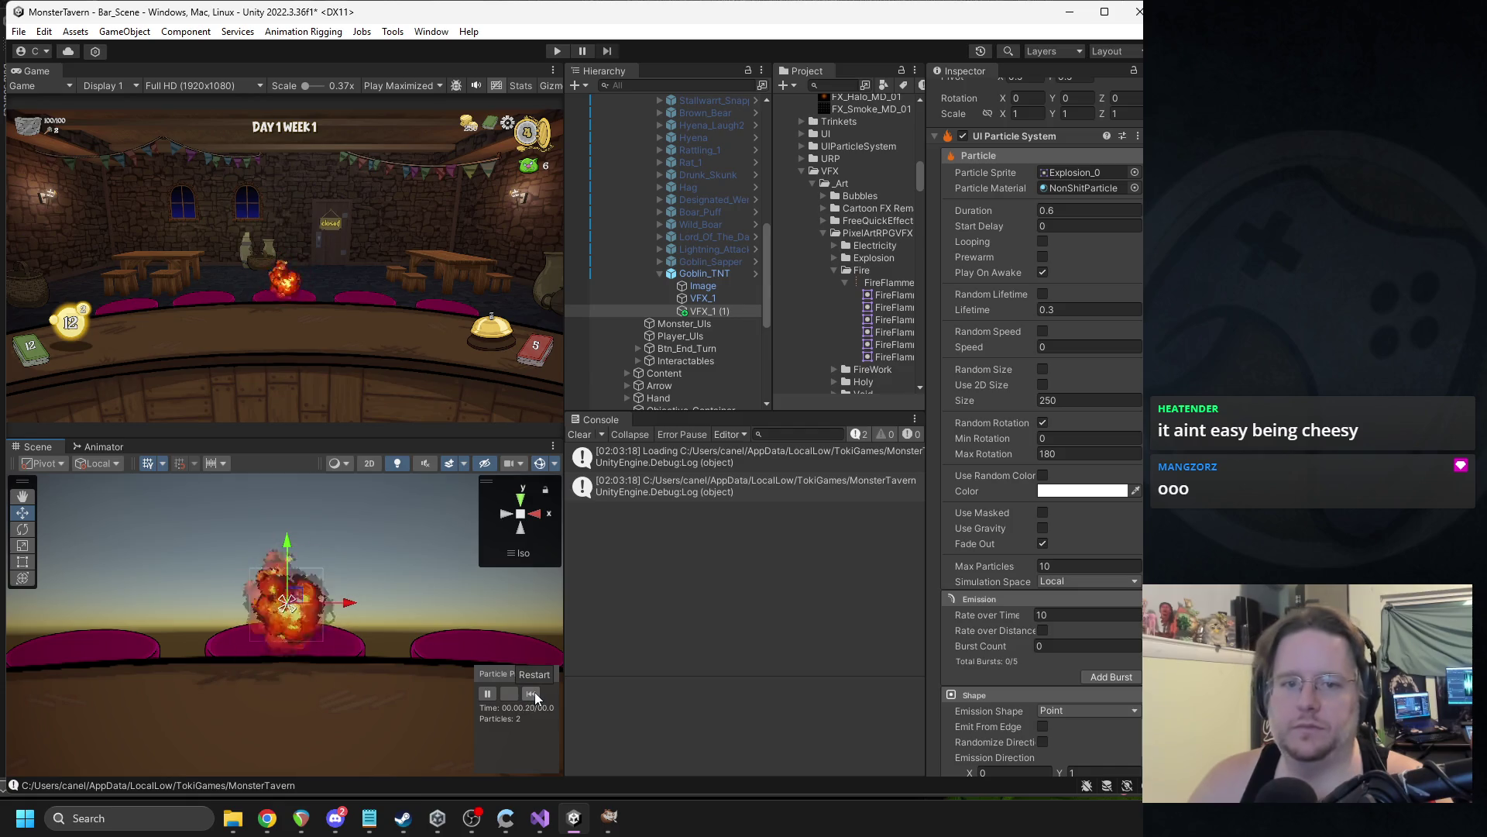
{"action": "left_click", "coordinate": [531, 694]}
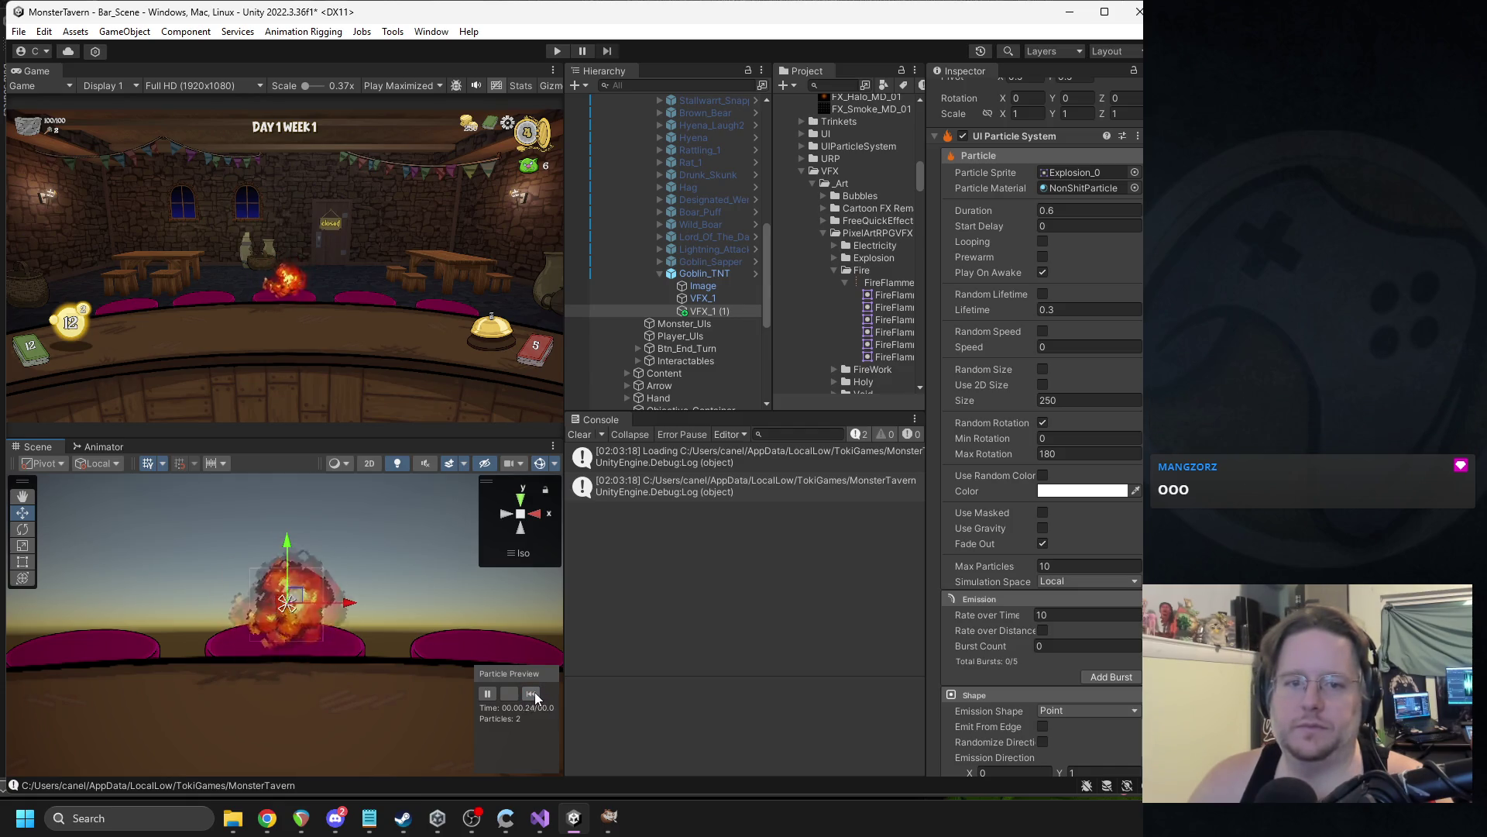
{"action": "left_click", "coordinate": [533, 694]}
{"action": "left_click", "coordinate": [533, 694]}
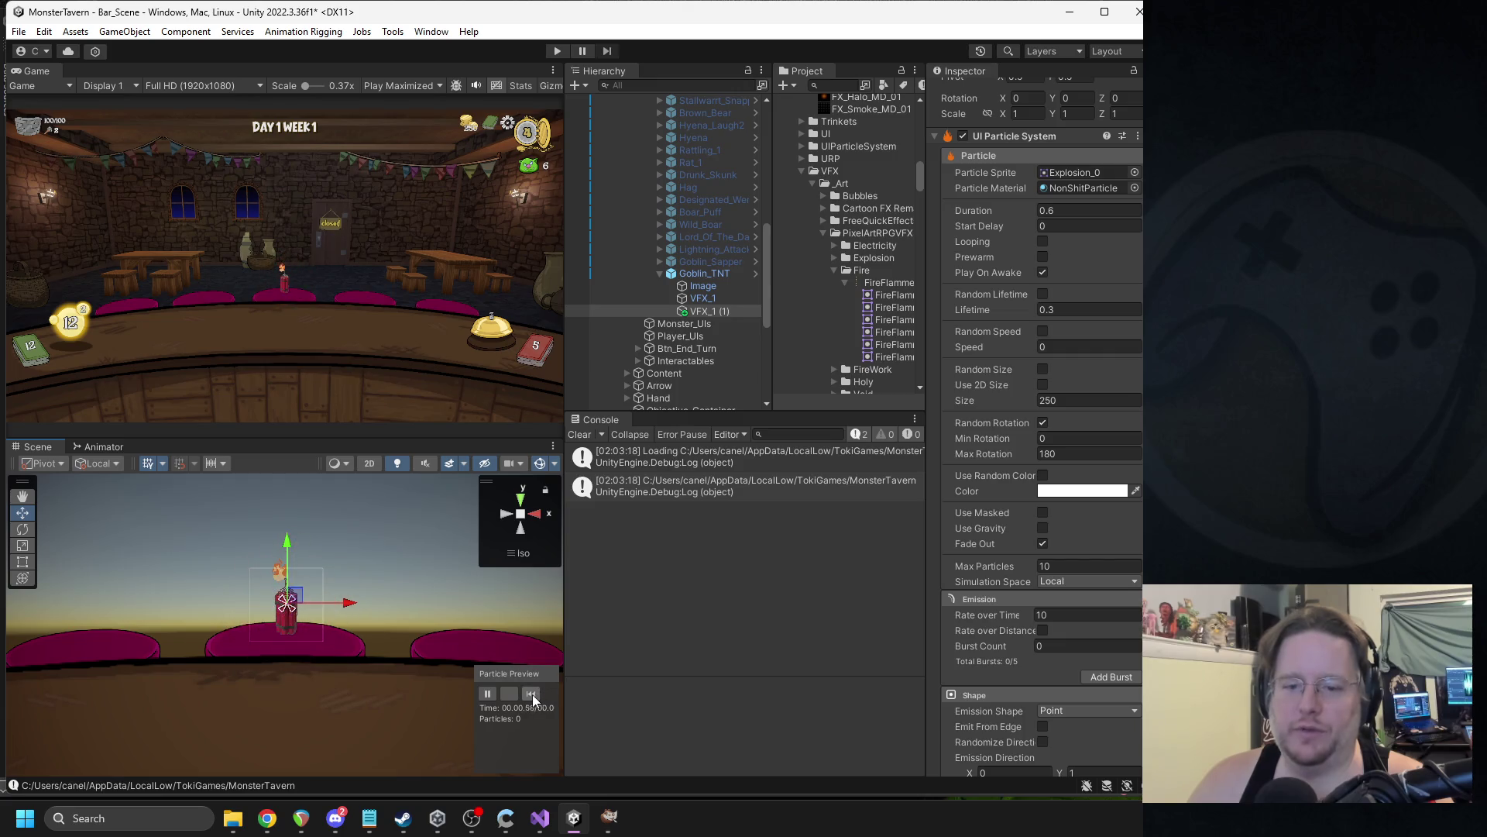
Lower the emission rate over time to 8 and replay the preview.
{"action": "left_click", "coordinate": [1070, 615]}
{"action": "left_click", "coordinate": [531, 694]}
{"action": "left_click", "coordinate": [533, 695]}
{"action": "left_click", "coordinate": [535, 700]}
{"action": "left_click", "coordinate": [537, 701]}
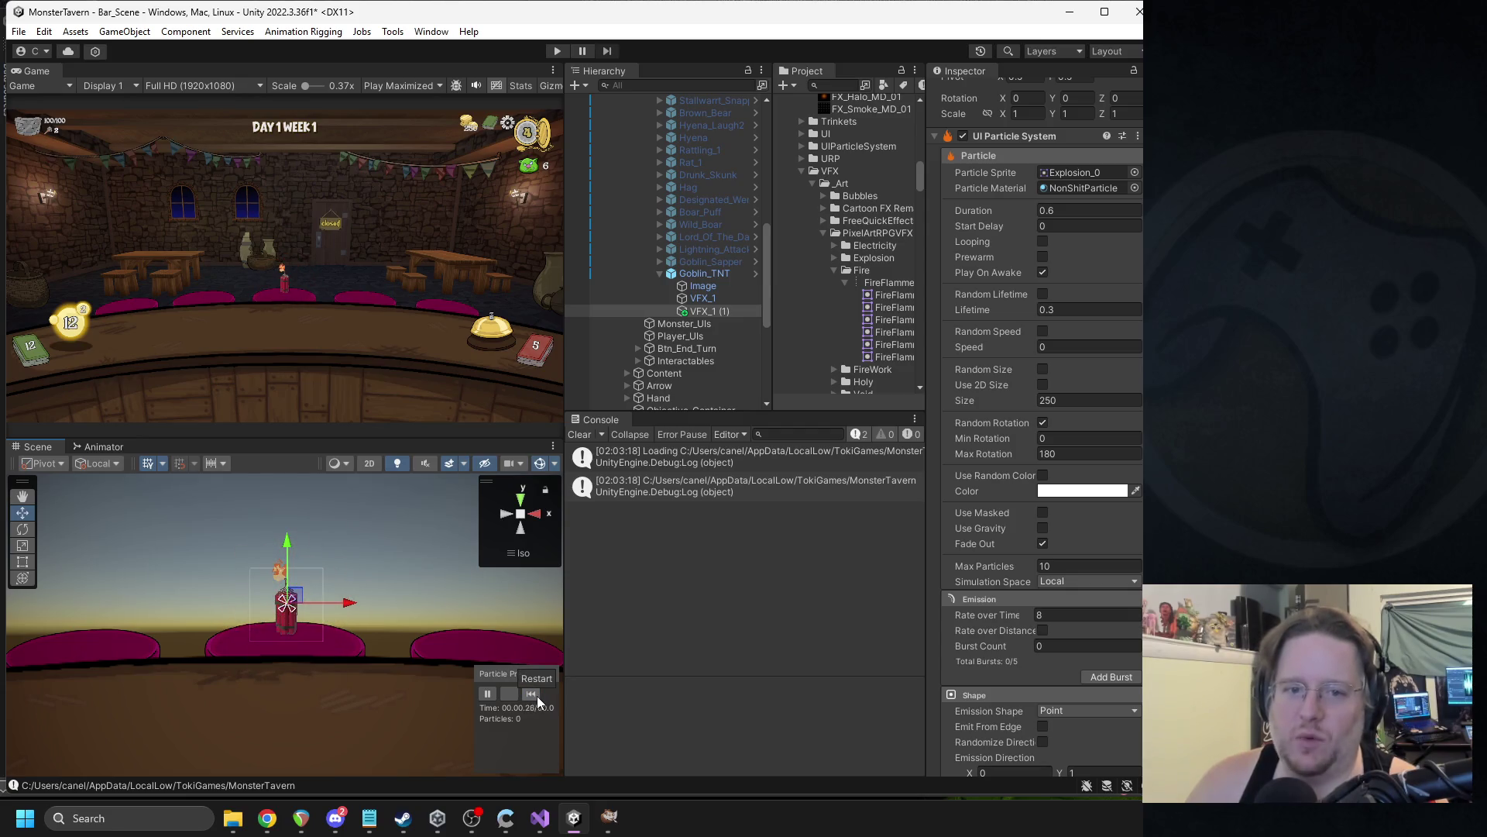
{"action": "scroll", "coordinate": [1041, 609], "scroll_direction": "down", "scroll_amount": 5}
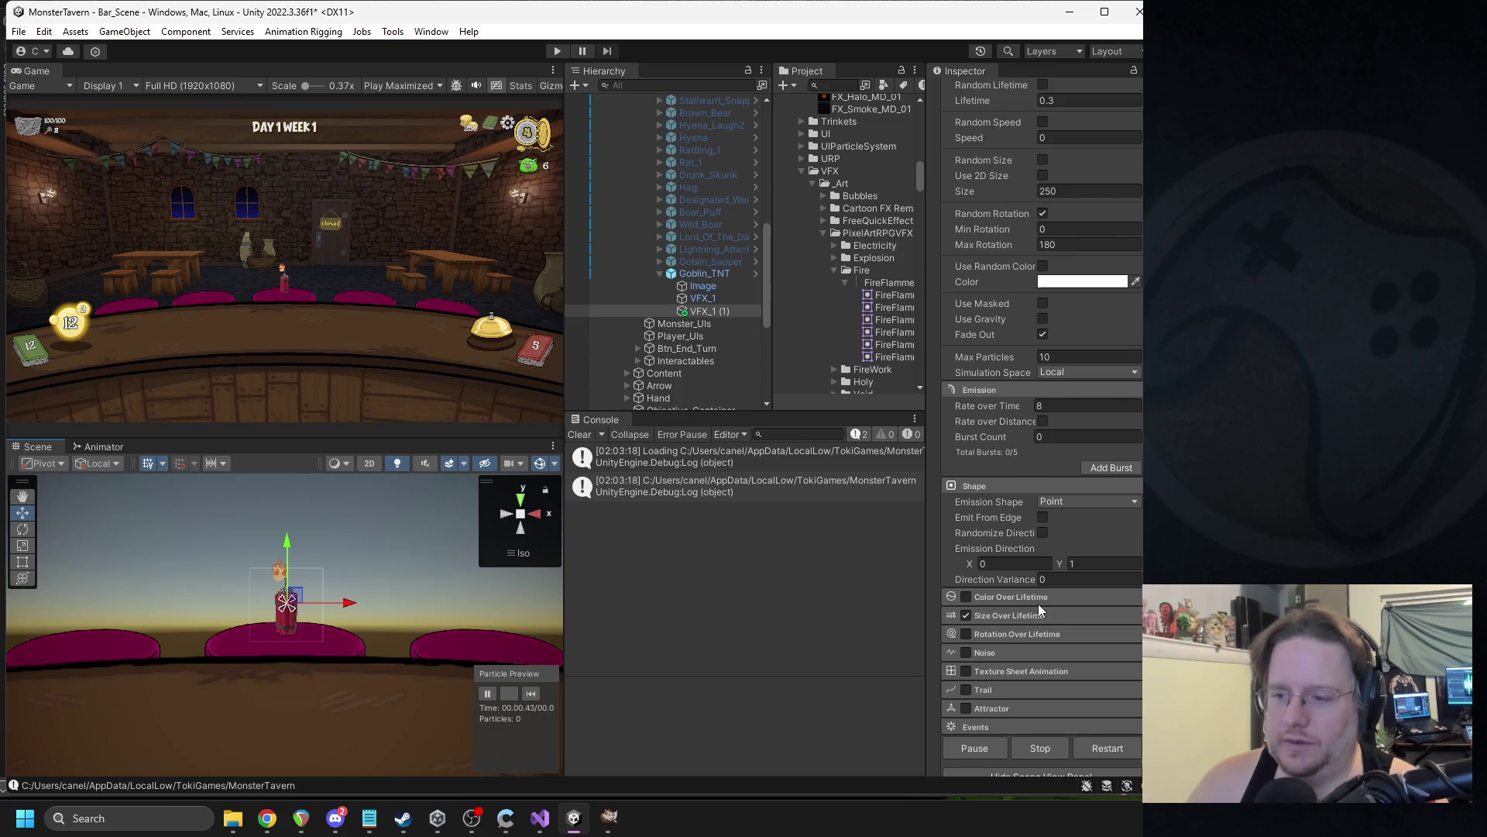
{"action": "left_click", "coordinate": [966, 598]}
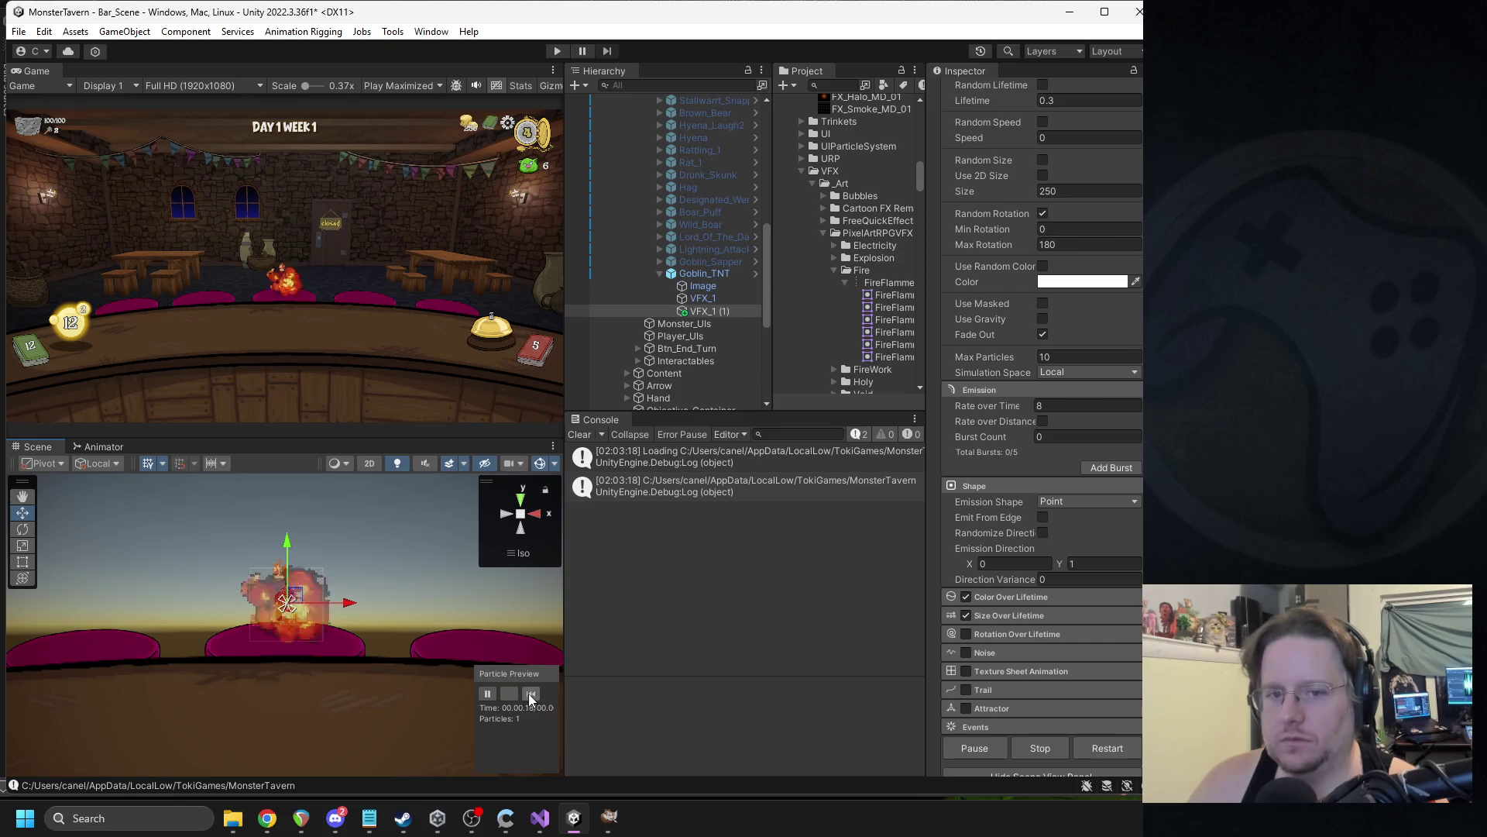
{"action": "left_click", "coordinate": [966, 596]}
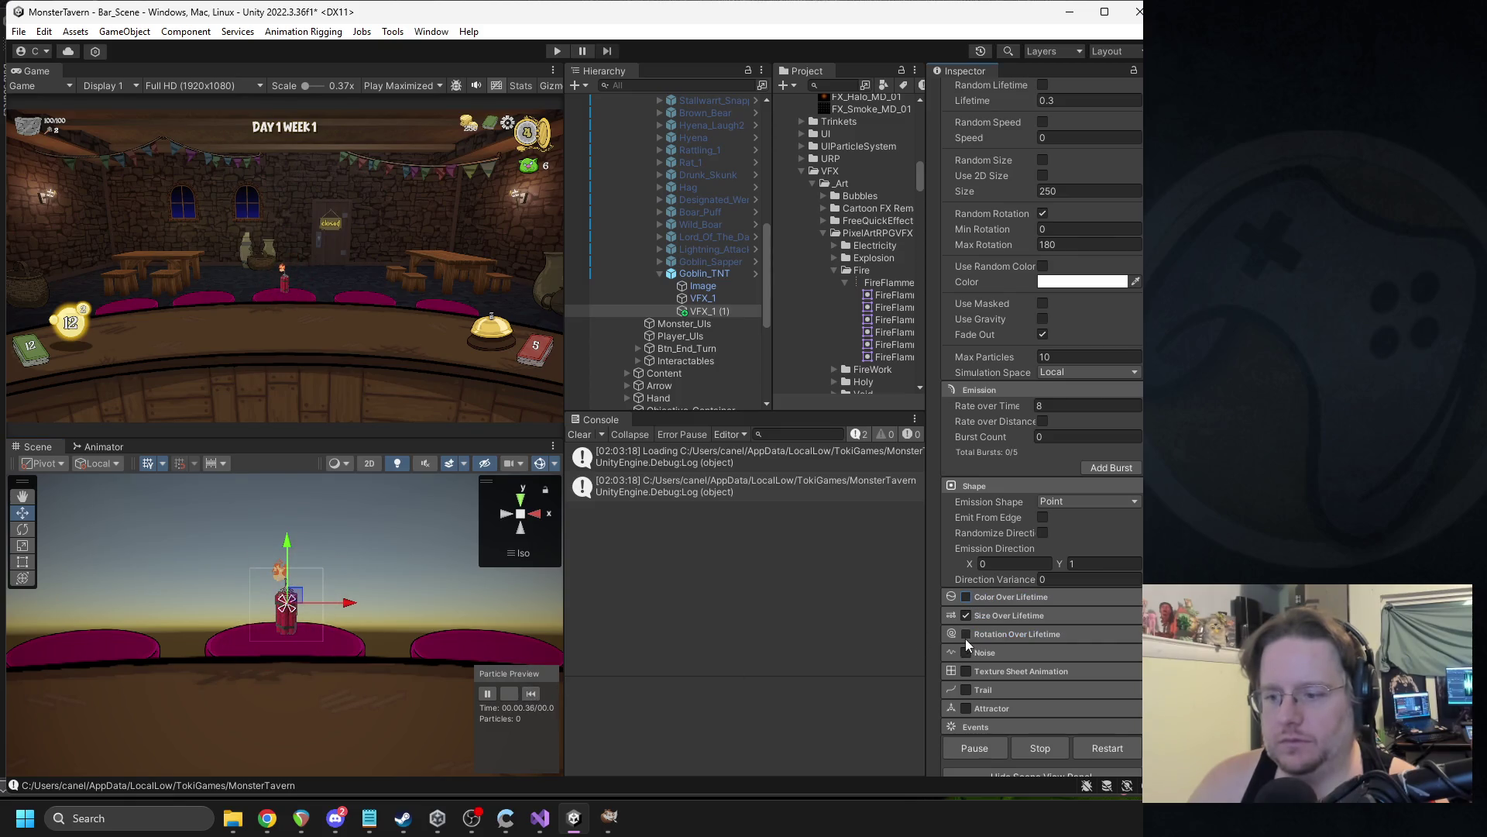
{"action": "left_click", "coordinate": [986, 654]}
{"action": "left_click", "coordinate": [999, 655]}
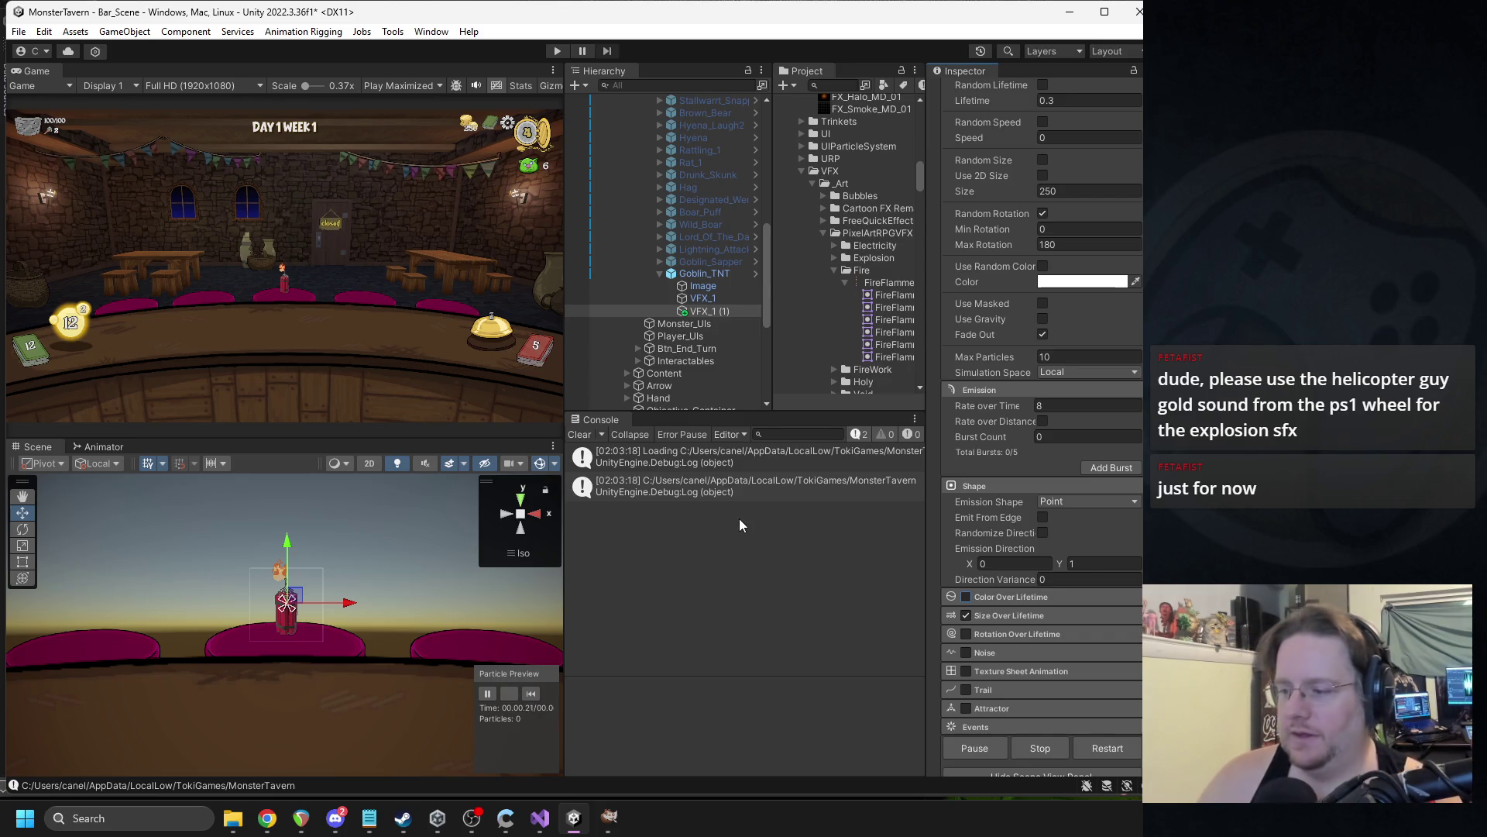
{"action": "mouse_move", "coordinate": [342, 819]}
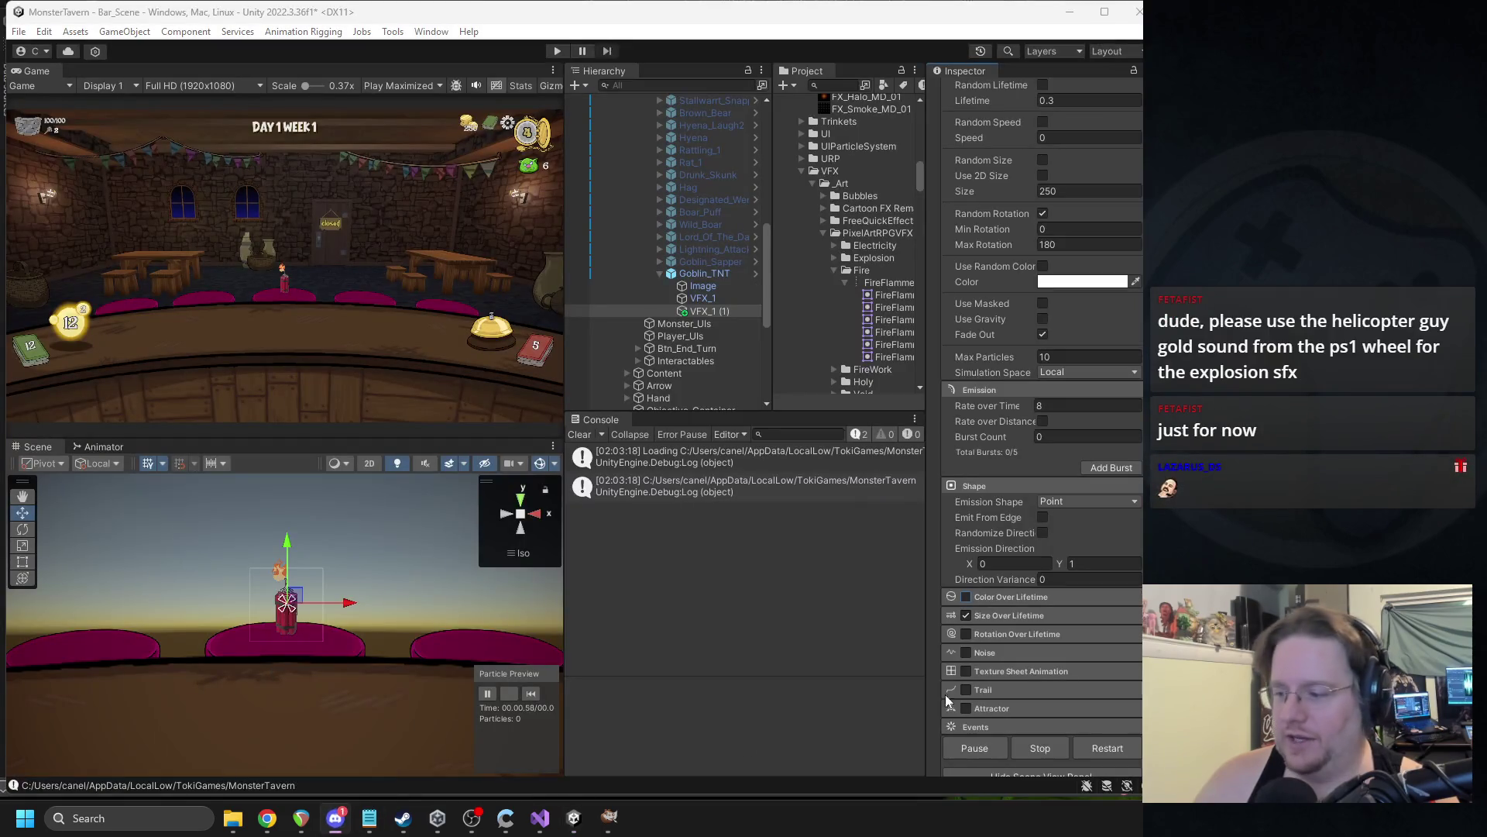
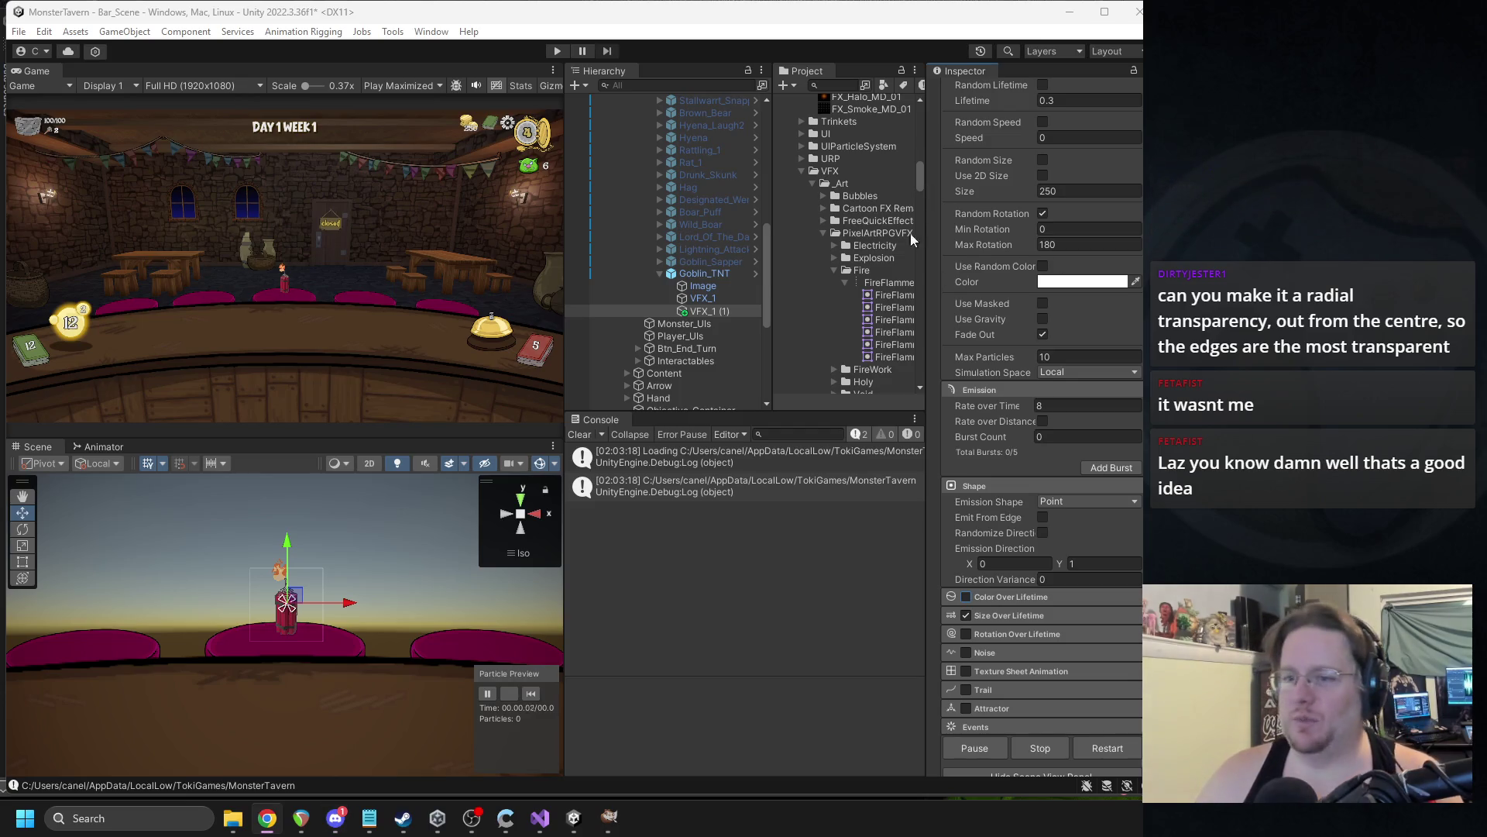
Give the VFX_1 (1) explosion a 0.6 start delay and nest it under VFX_1.
{"action": "left_click", "coordinate": [809, 176]}
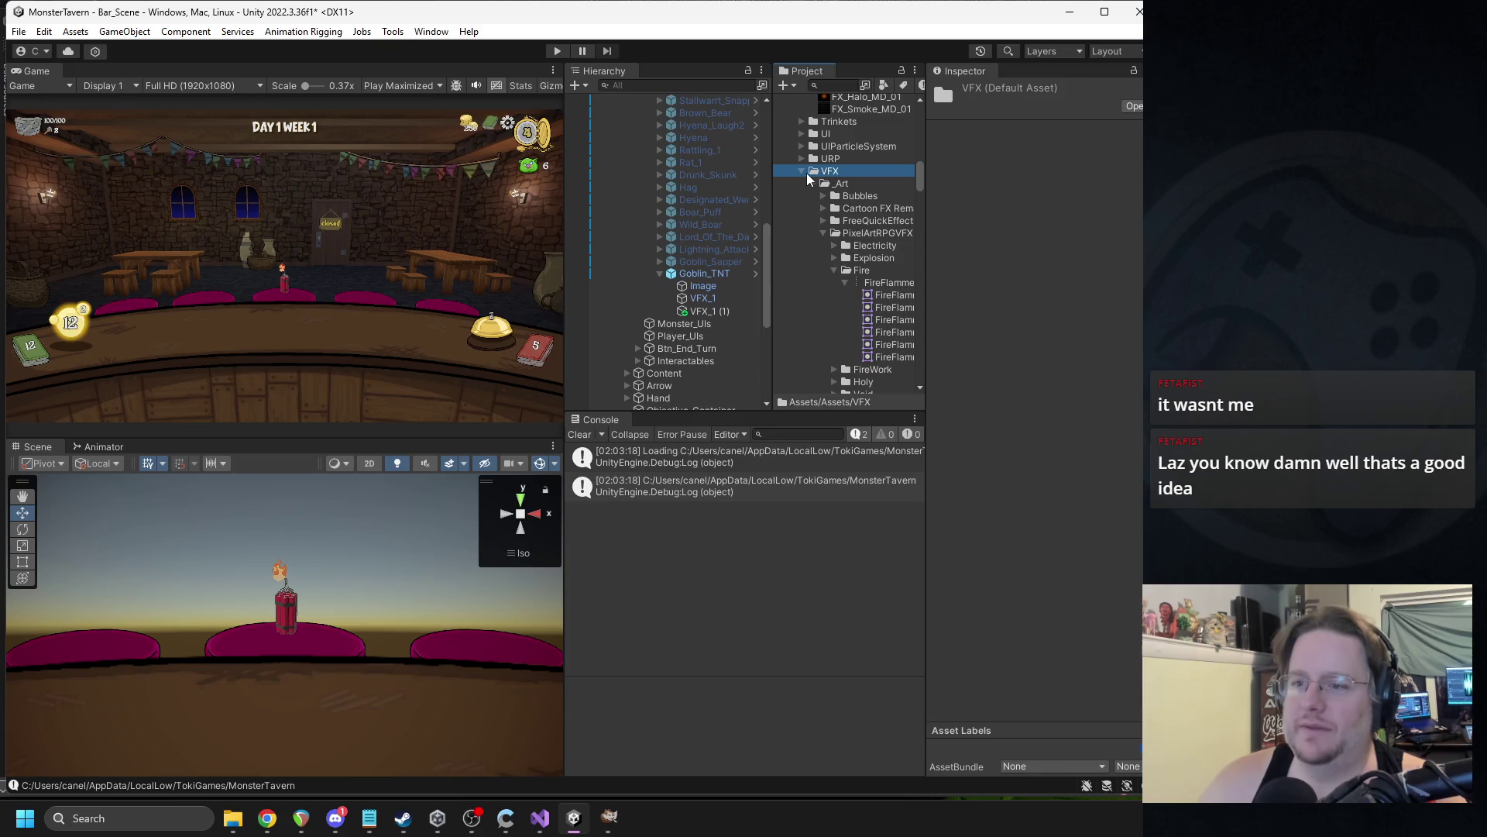
{"action": "left_click", "coordinate": [825, 234]}
{"action": "left_click", "coordinate": [713, 273]}
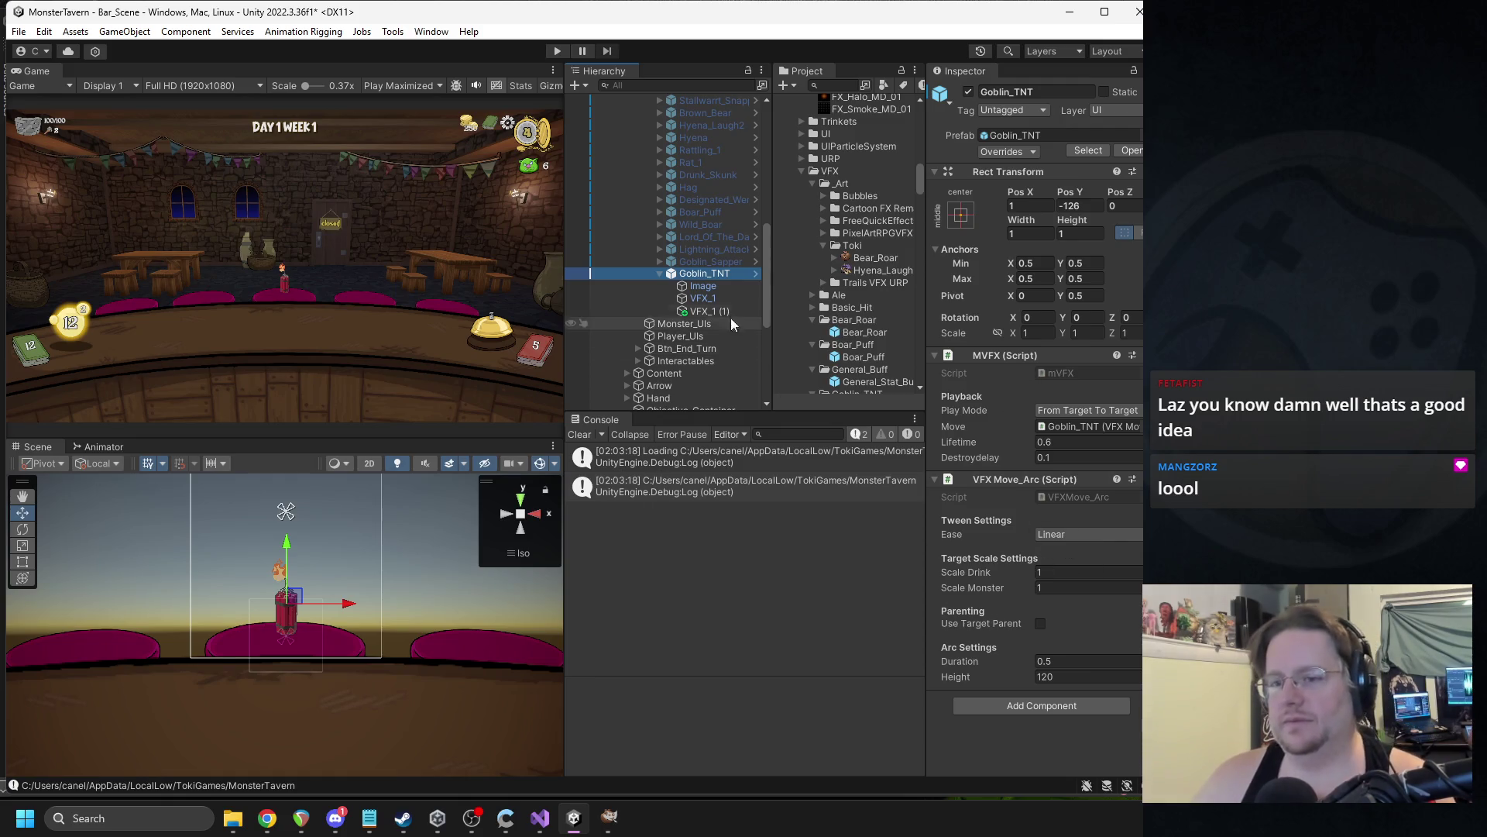
{"action": "left_click", "coordinate": [710, 301]}
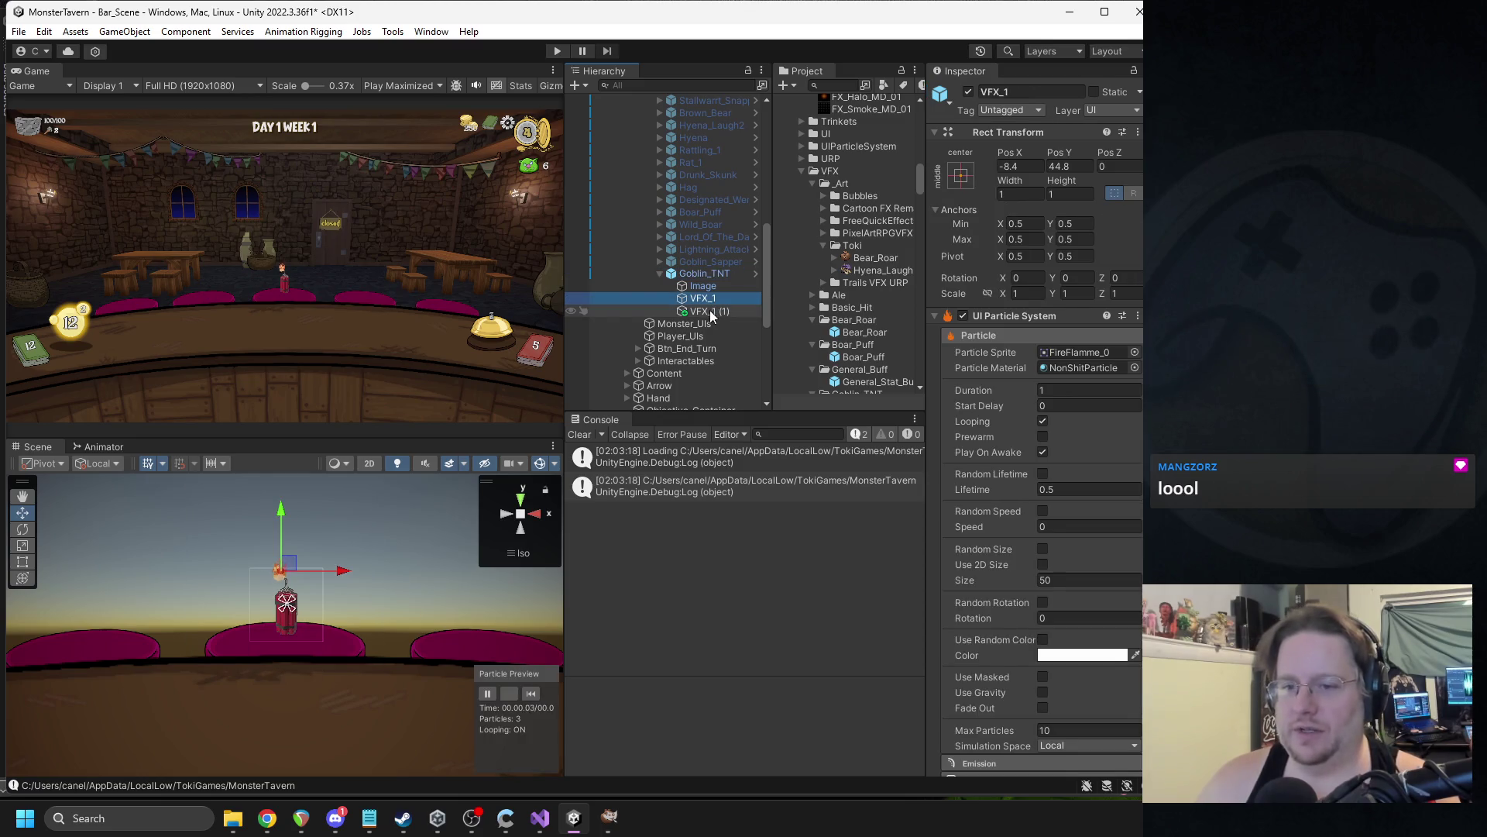
{"action": "left_click", "coordinate": [710, 312]}
{"action": "left_click", "coordinate": [1067, 406]}
{"action": "type", "text": ".6"}
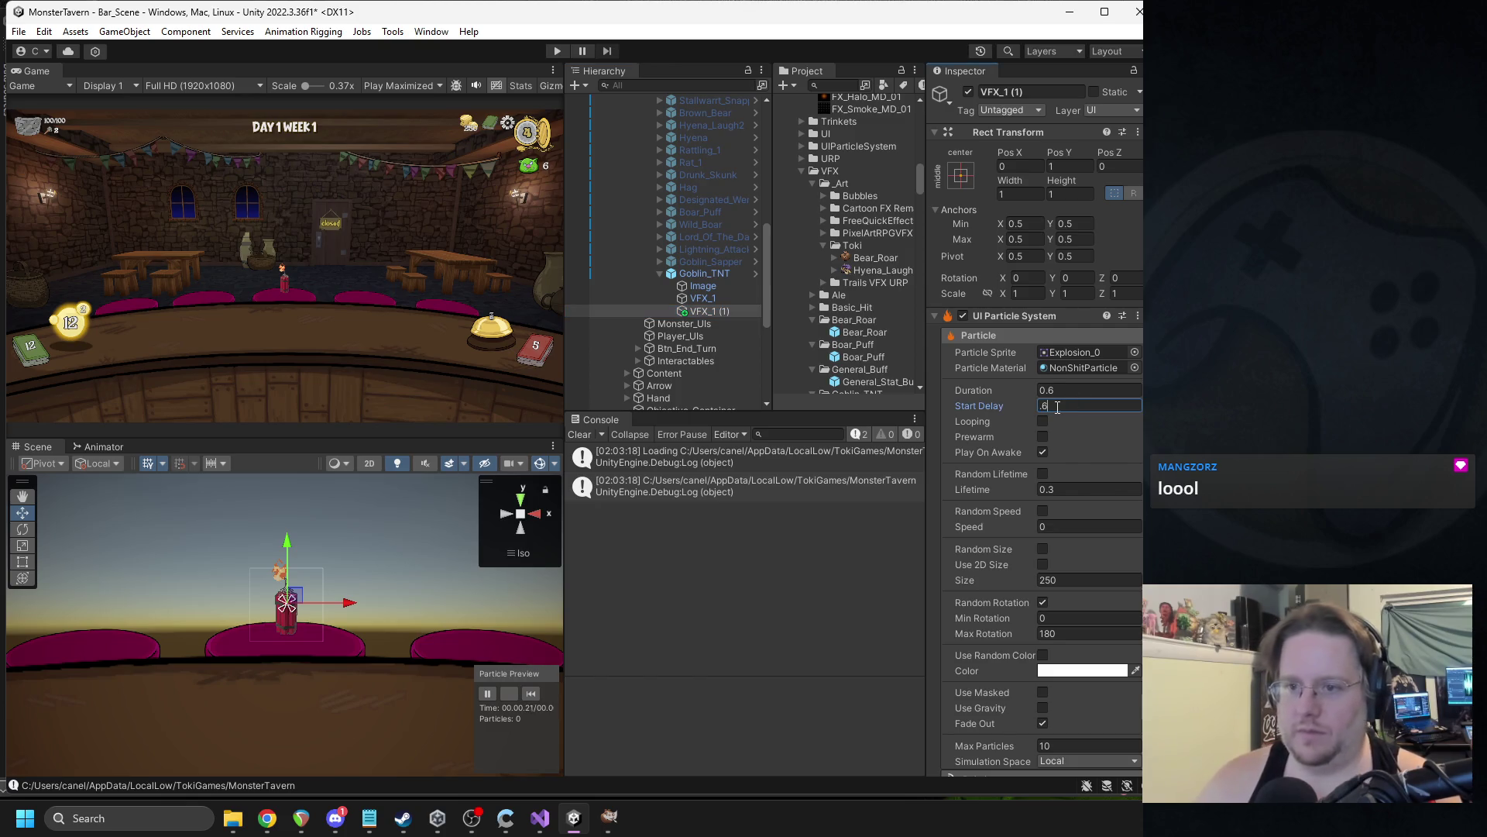
{"action": "mouse_move", "coordinate": [710, 311]}
{"action": "left_mouse_down"}
{"action": "mouse_move", "coordinate": [701, 298]}
{"action": "mouse_move", "coordinate": [713, 300]}
{"action": "left_mouse_up"}
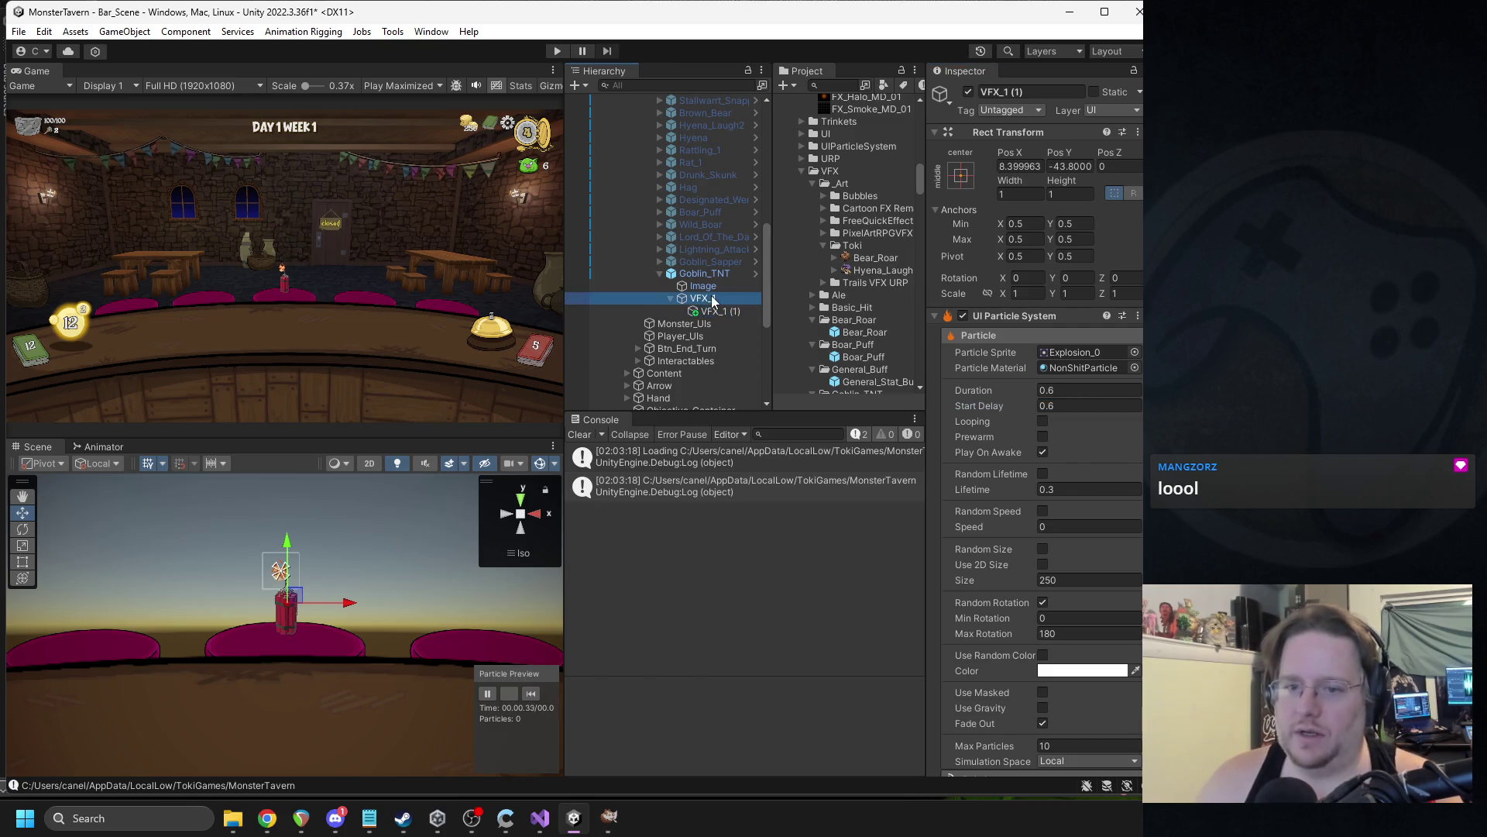
Turn off looping on VFX_1, set its duration to 0.6, and replay the burst preview.
{"action": "left_click", "coordinate": [713, 301]}
{"action": "left_click", "coordinate": [532, 692]}
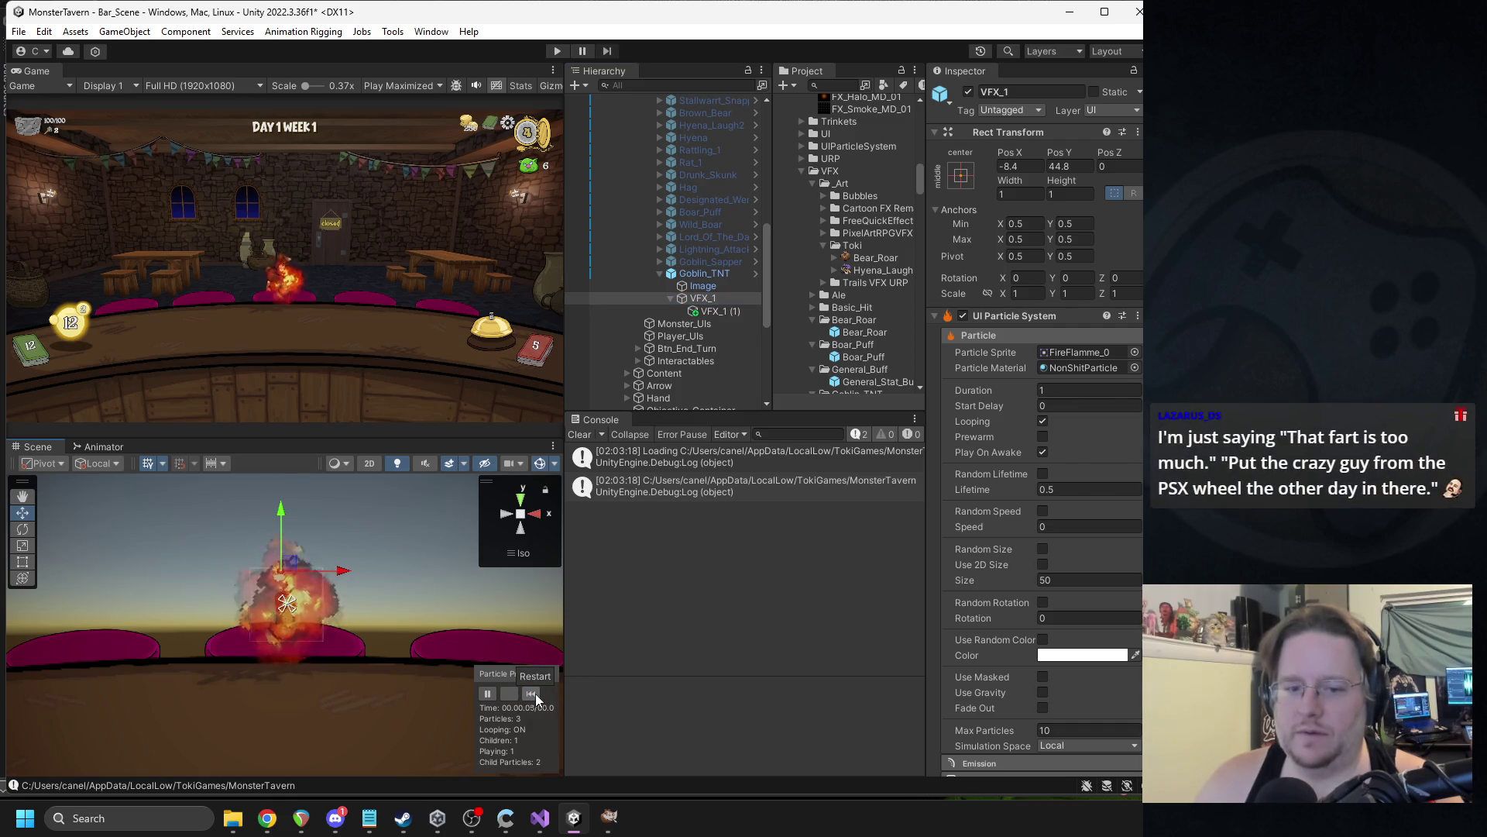
{"action": "left_click", "coordinate": [1043, 422]}
{"action": "type", "text": ".6"}
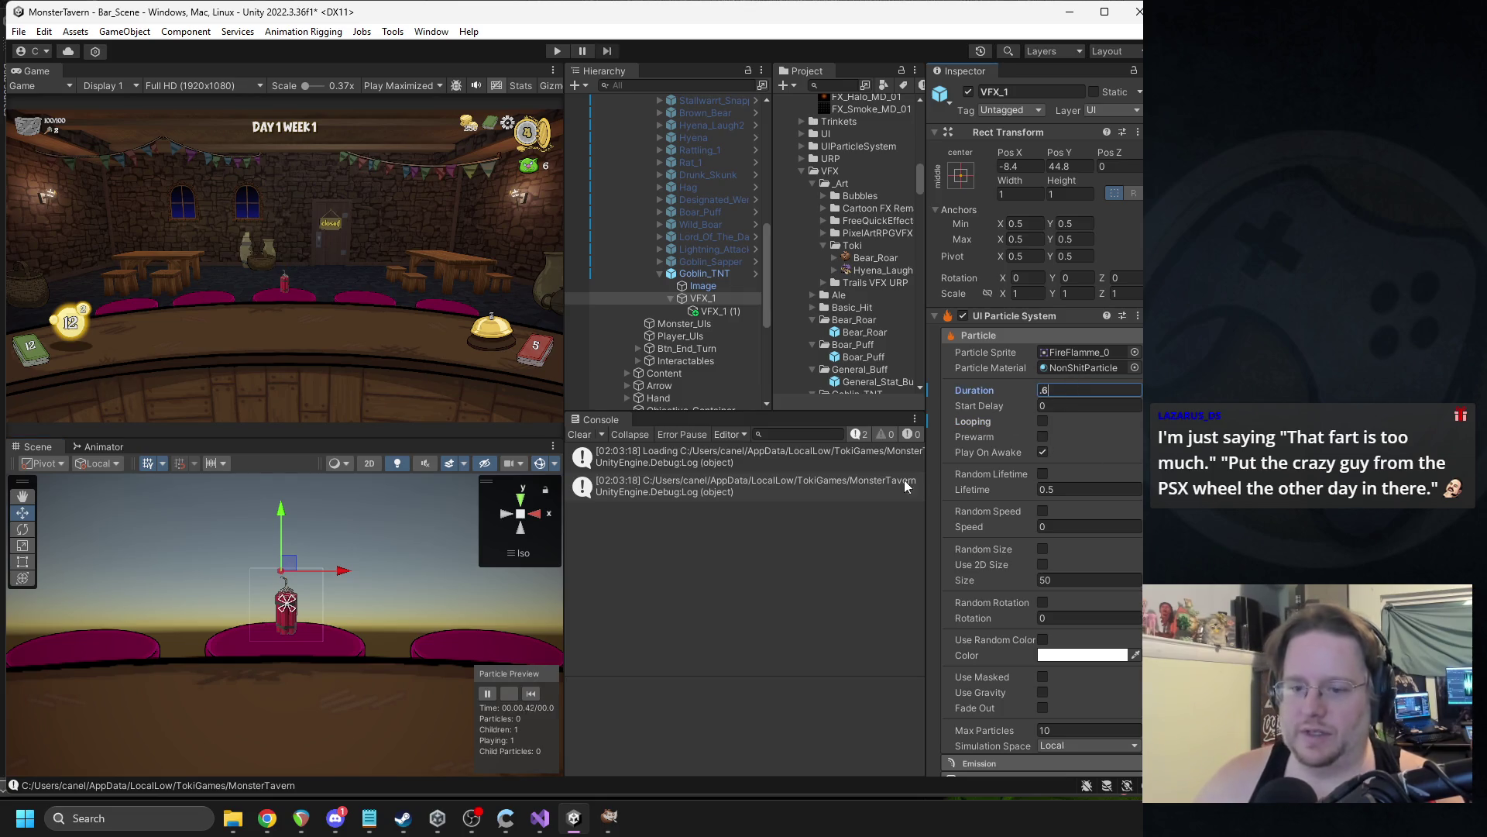
{"action": "left_click", "coordinate": [528, 692]}
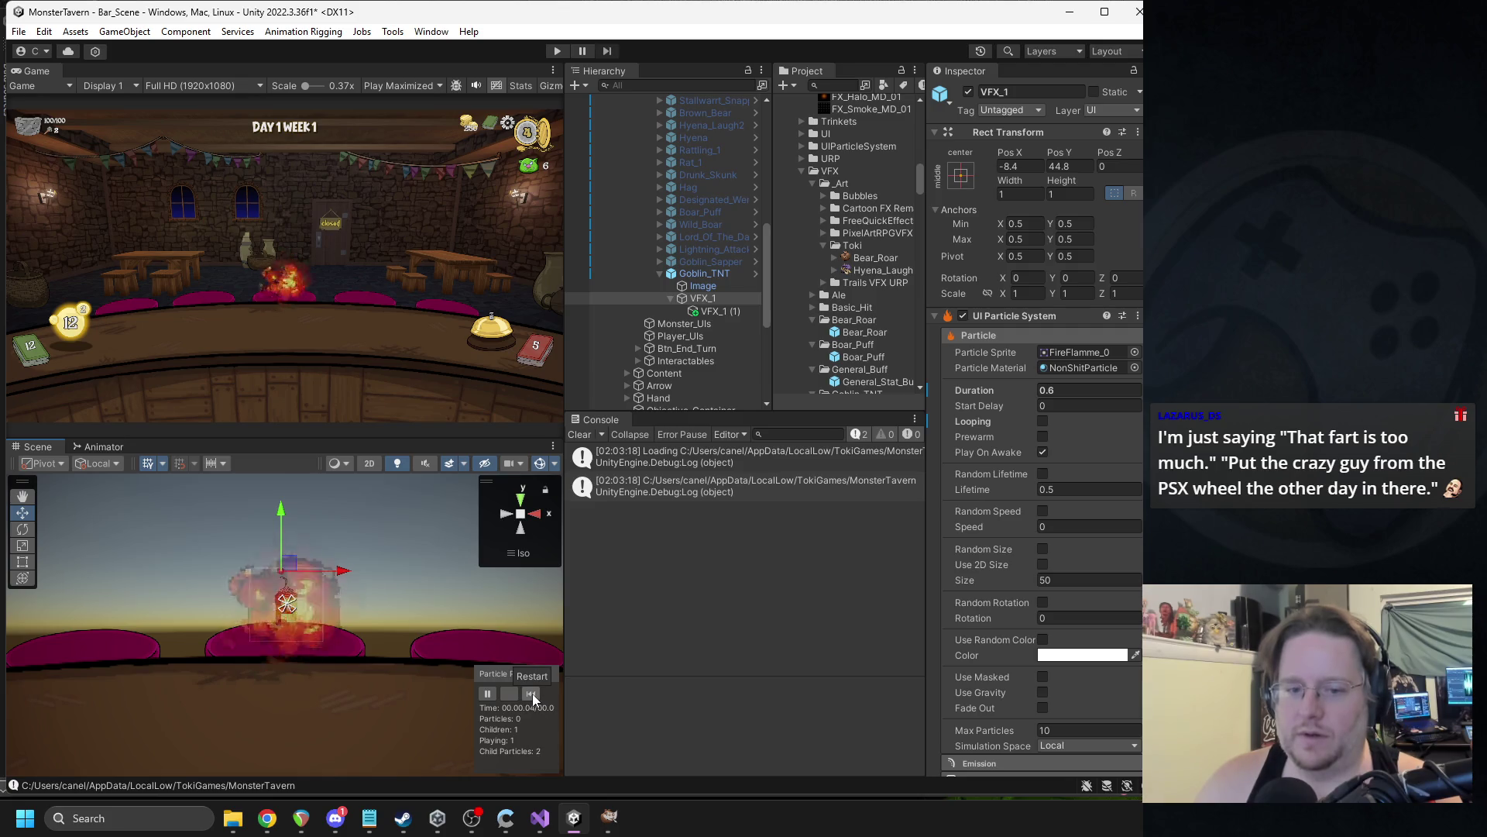
{"action": "left_click", "coordinate": [532, 695]}
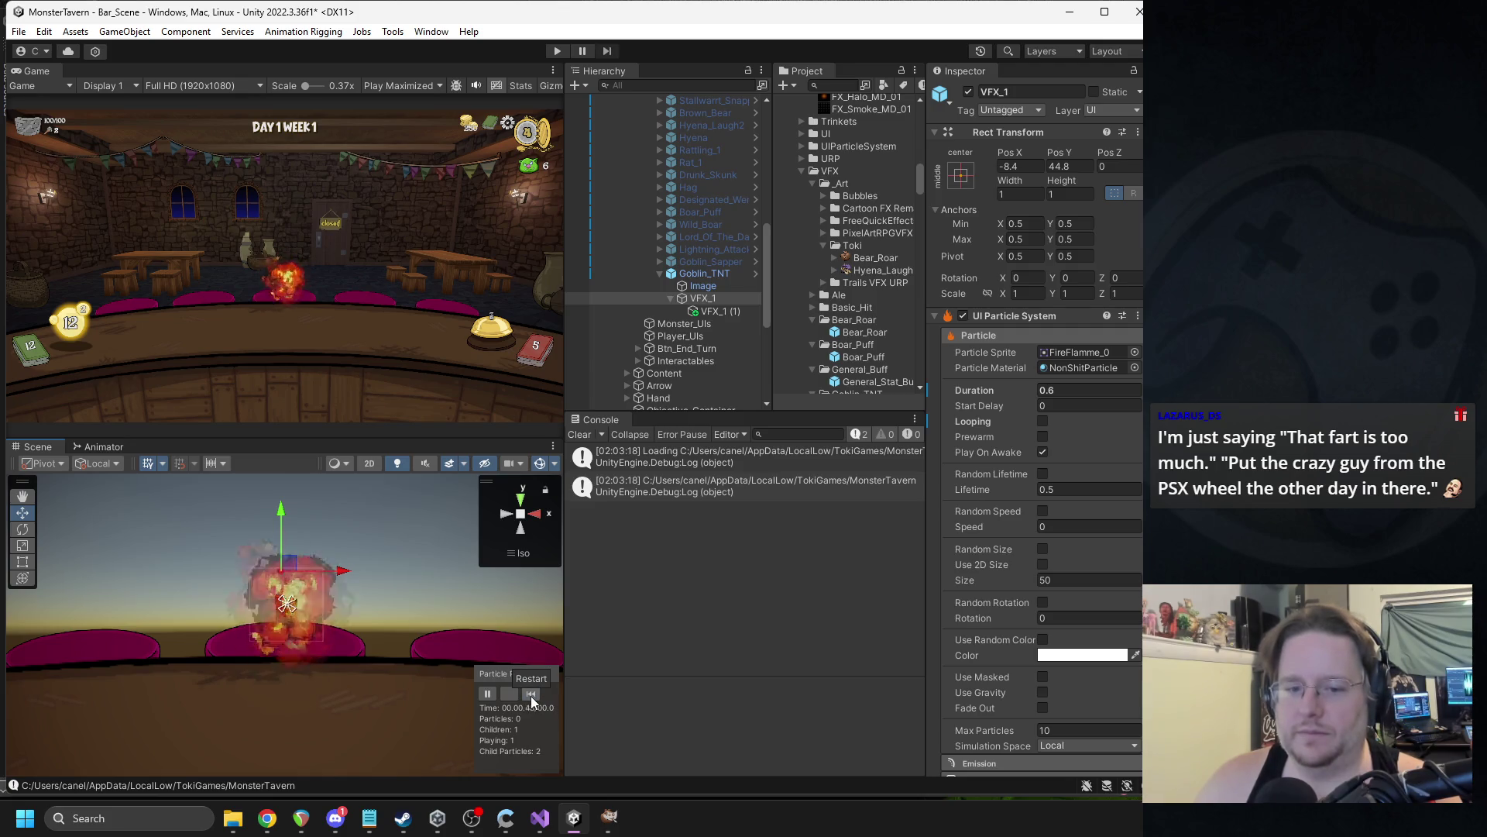
{"action": "left_click", "coordinate": [532, 695]}
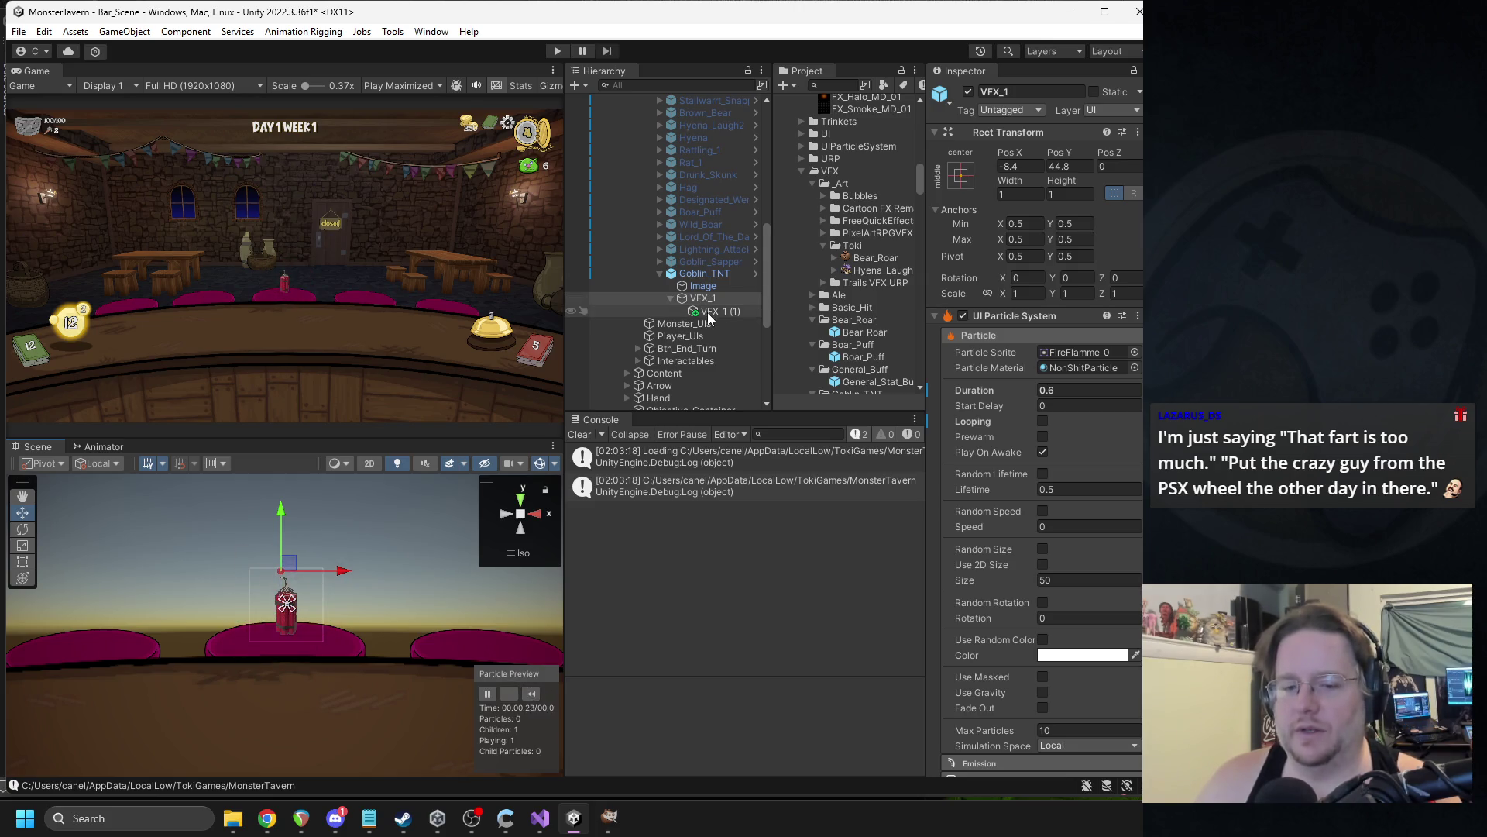
{"action": "left_click", "coordinate": [705, 273]}
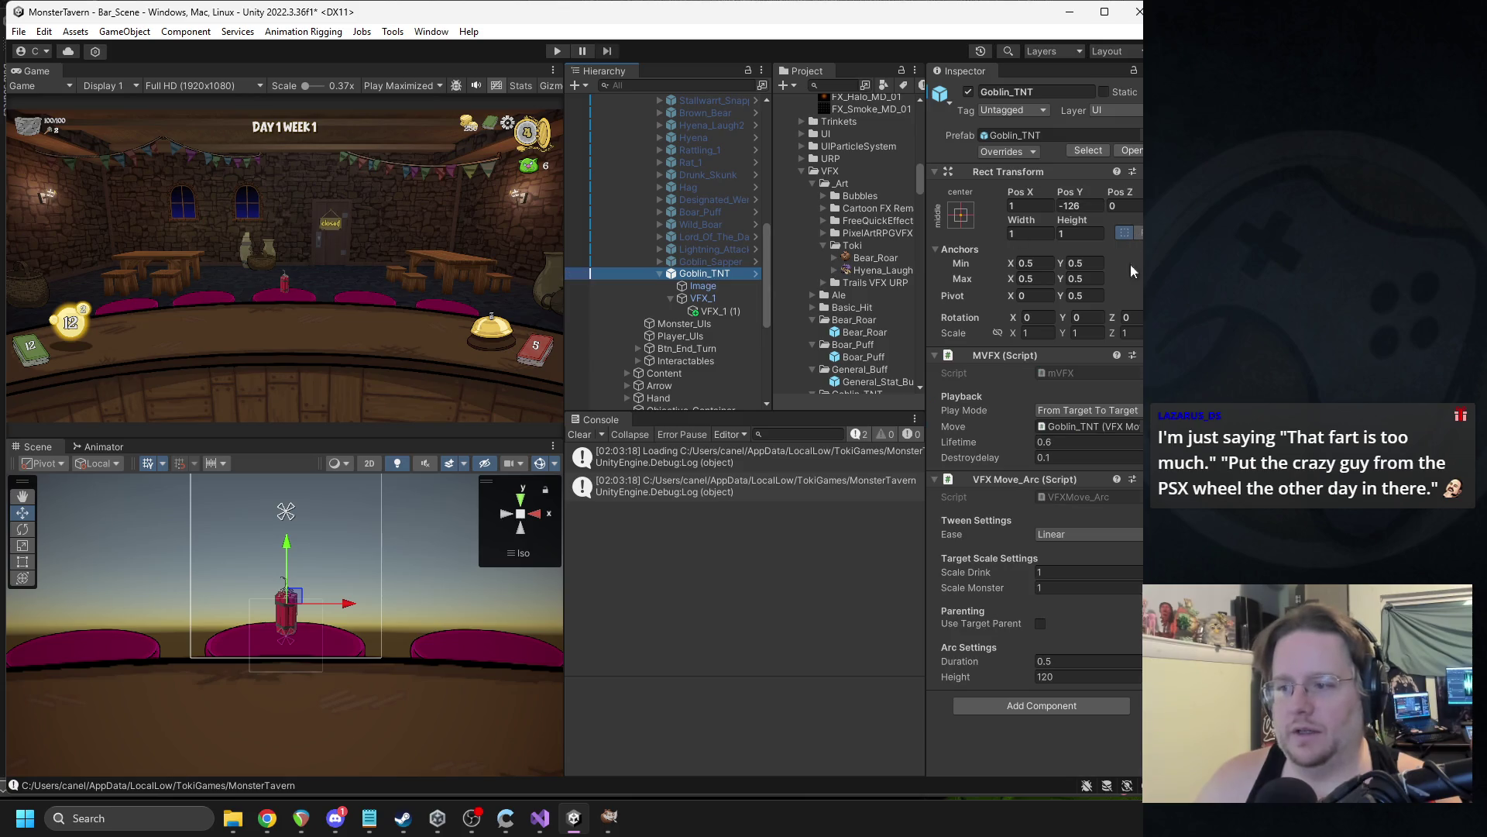
Check Goblin_TNT's prefab overrides and deactivate the Goblin_TNT object in the scene.
{"action": "left_click", "coordinate": [1007, 151]}
{"action": "left_click", "coordinate": [1114, 271]}
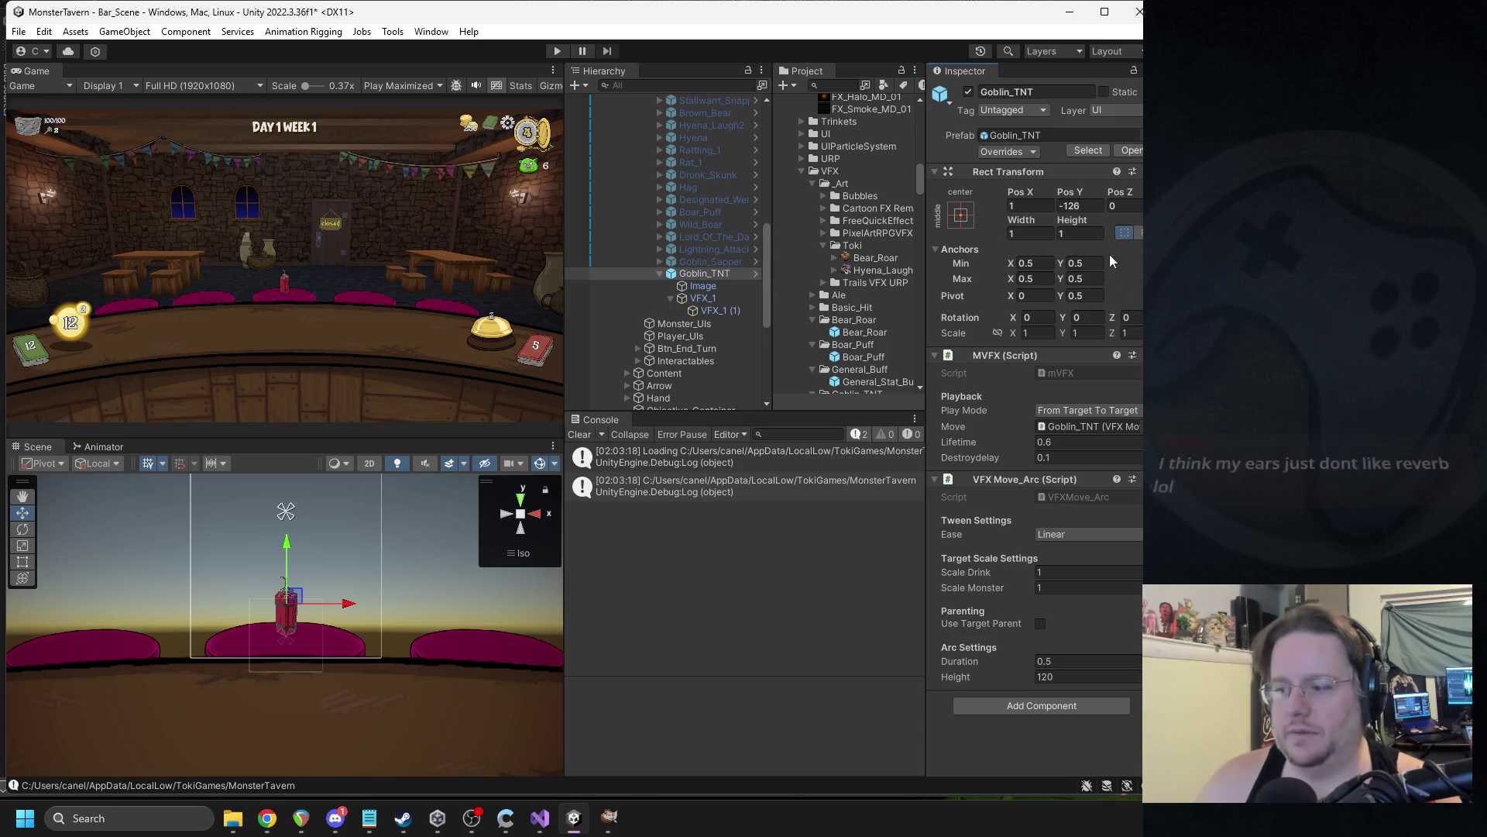
{"action": "left_click", "coordinate": [967, 91]}
{"action": "scroll", "coordinate": [700, 216], "scroll_direction": "up", "scroll_amount": 10}
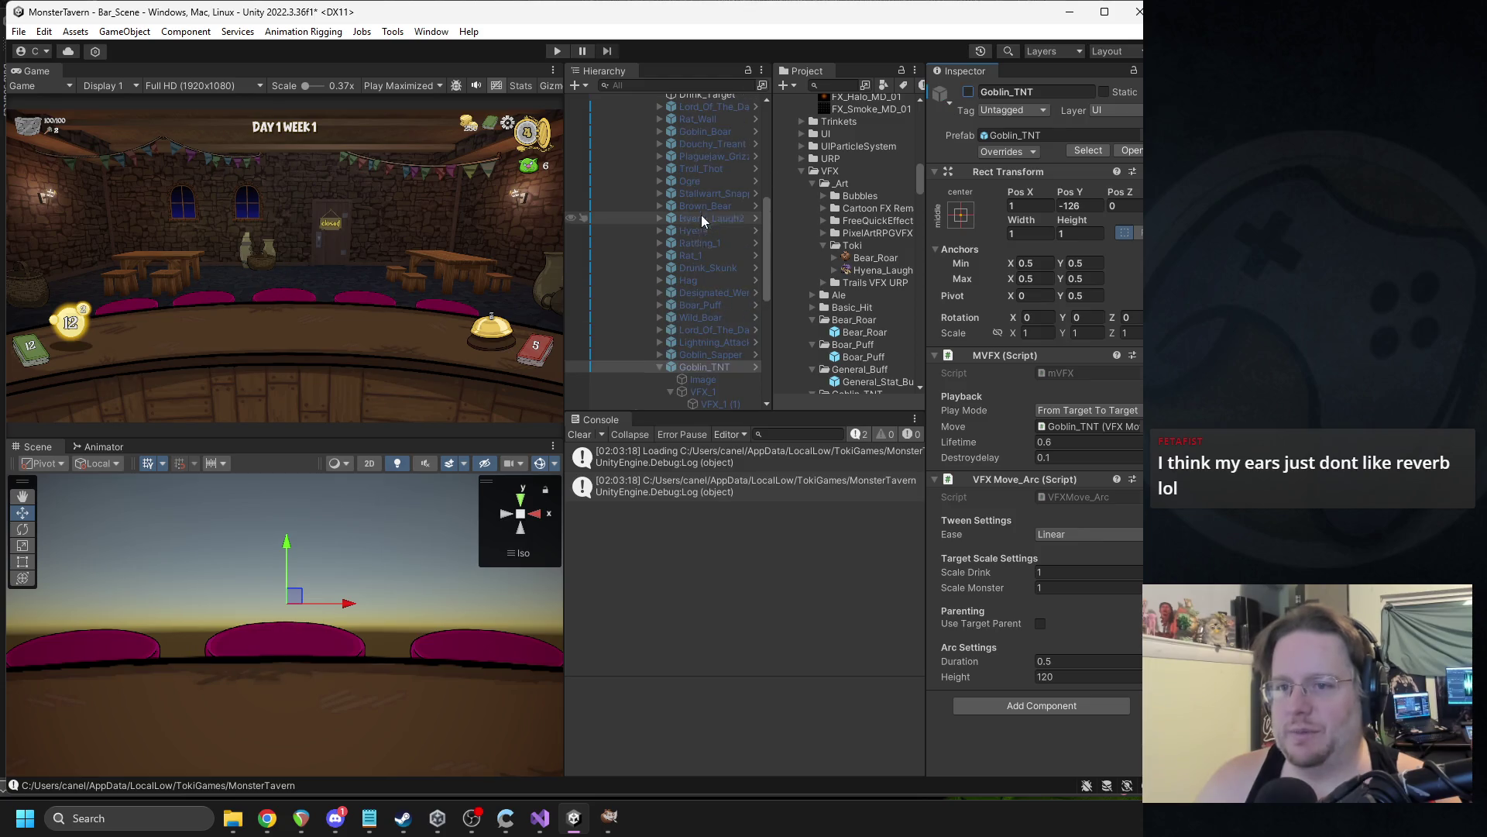
{"action": "scroll", "coordinate": [821, 243], "scroll_direction": "down", "scroll_amount": 2}
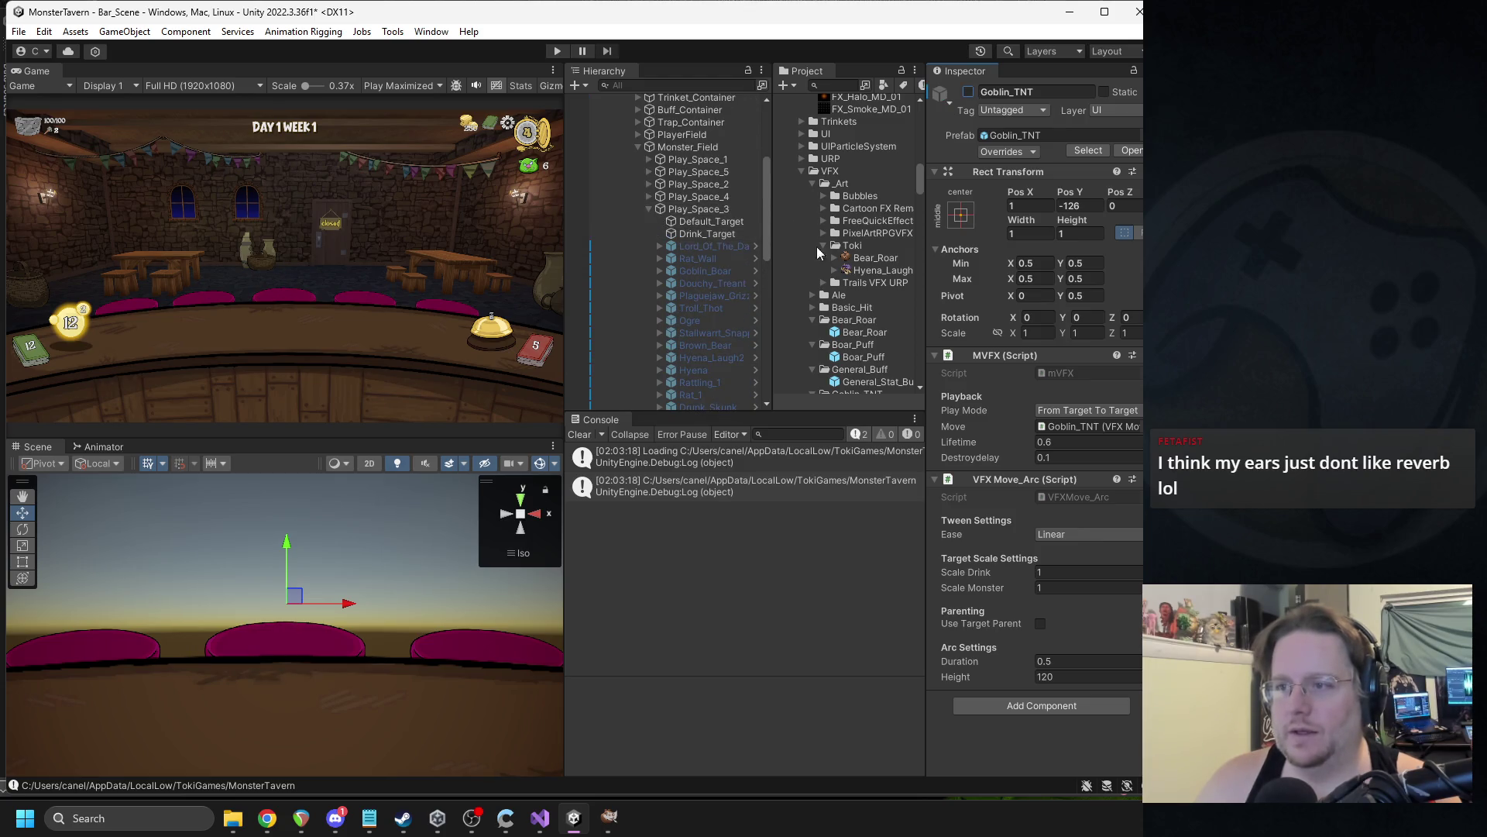
{"action": "scroll", "coordinate": [756, 290], "scroll_direction": "down", "scroll_amount": 8}
{"action": "scroll", "coordinate": [829, 217], "scroll_direction": "up", "scroll_amount": 5}
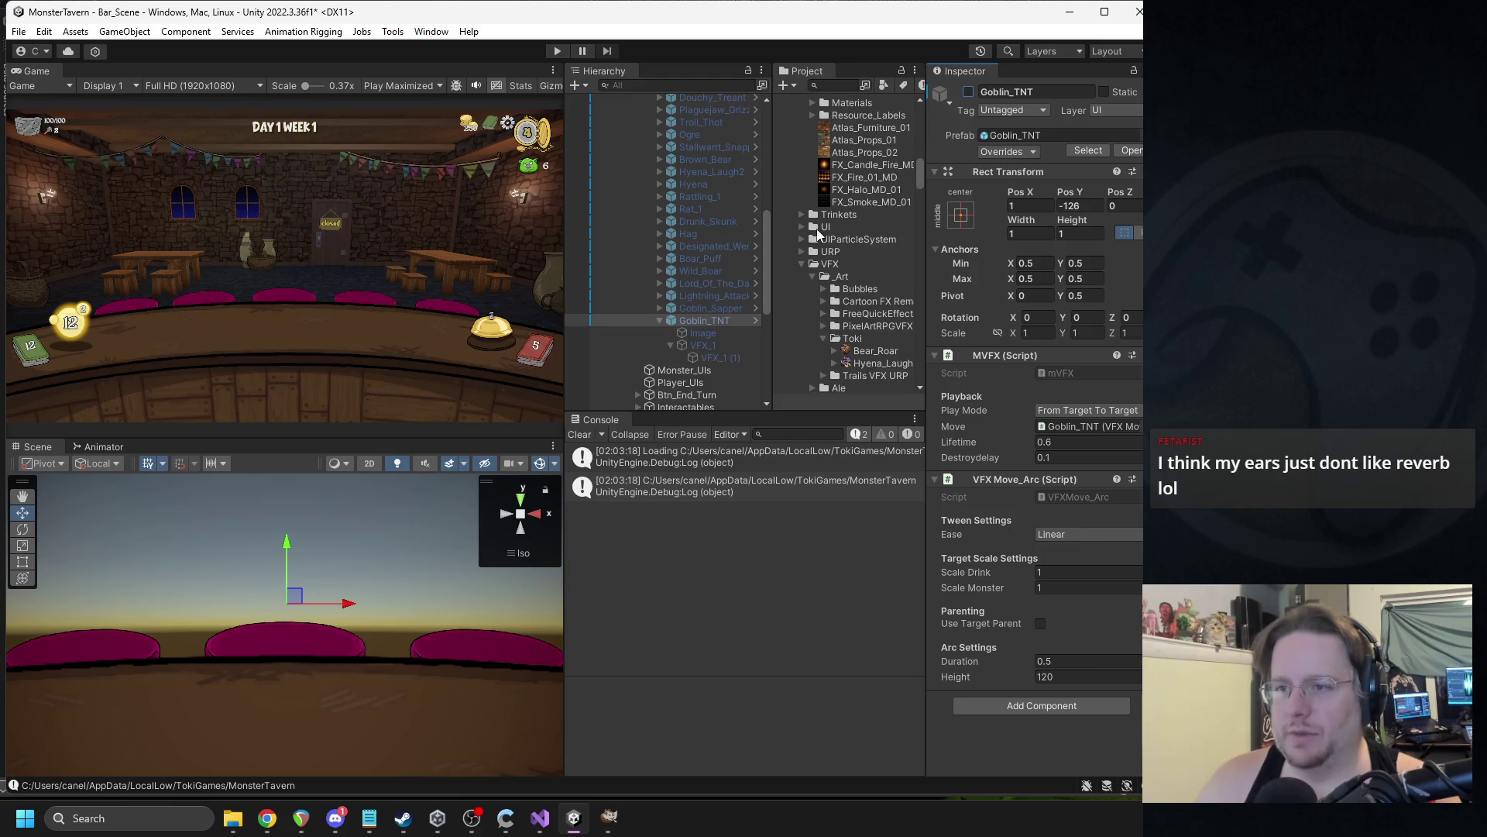
{"action": "scroll", "coordinate": [806, 255], "scroll_direction": "up", "scroll_amount": 6}
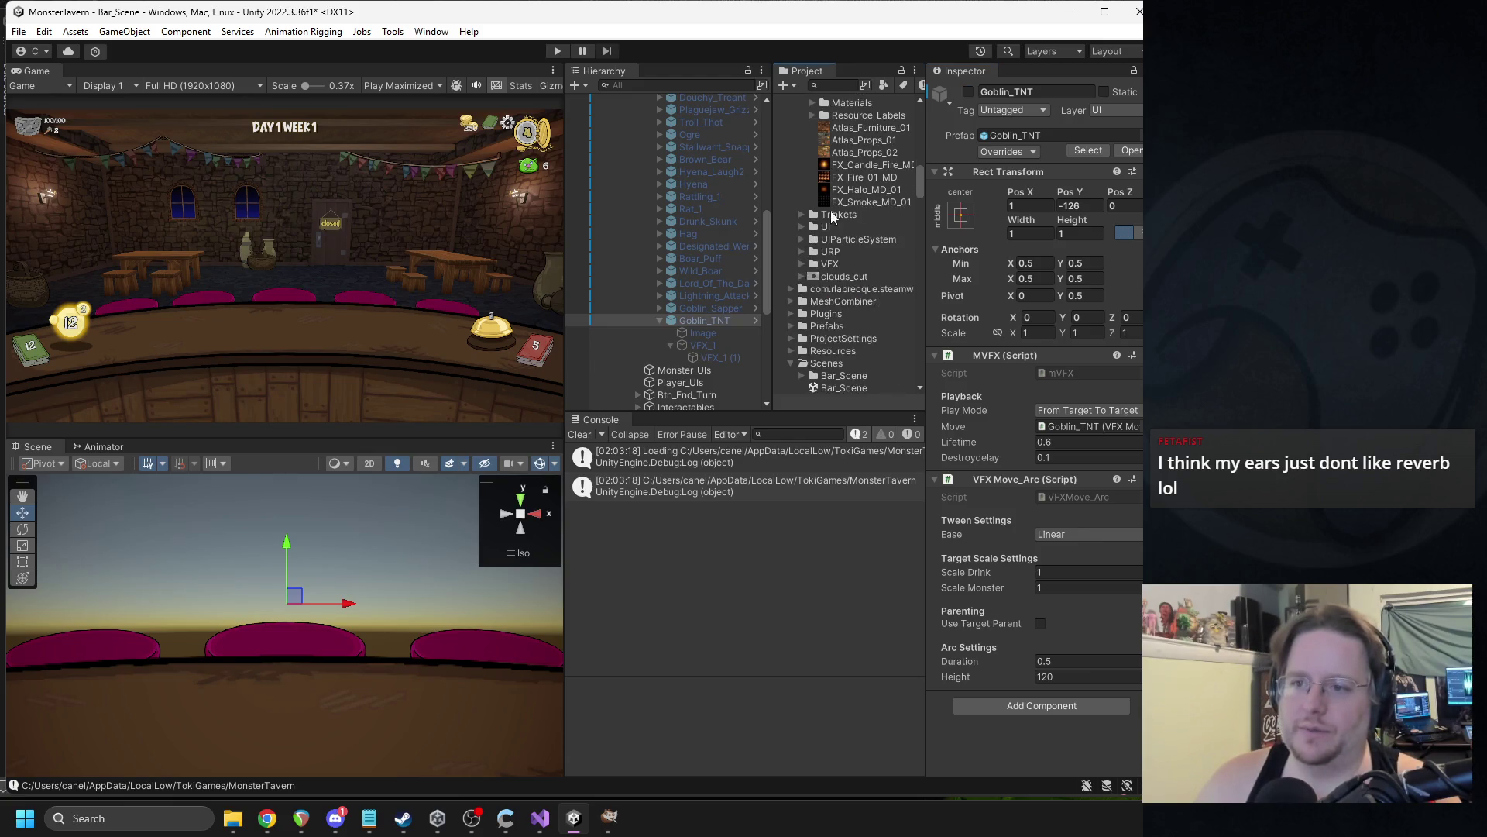
{"action": "scroll", "coordinate": [805, 256], "scroll_direction": "up", "scroll_amount": 10}
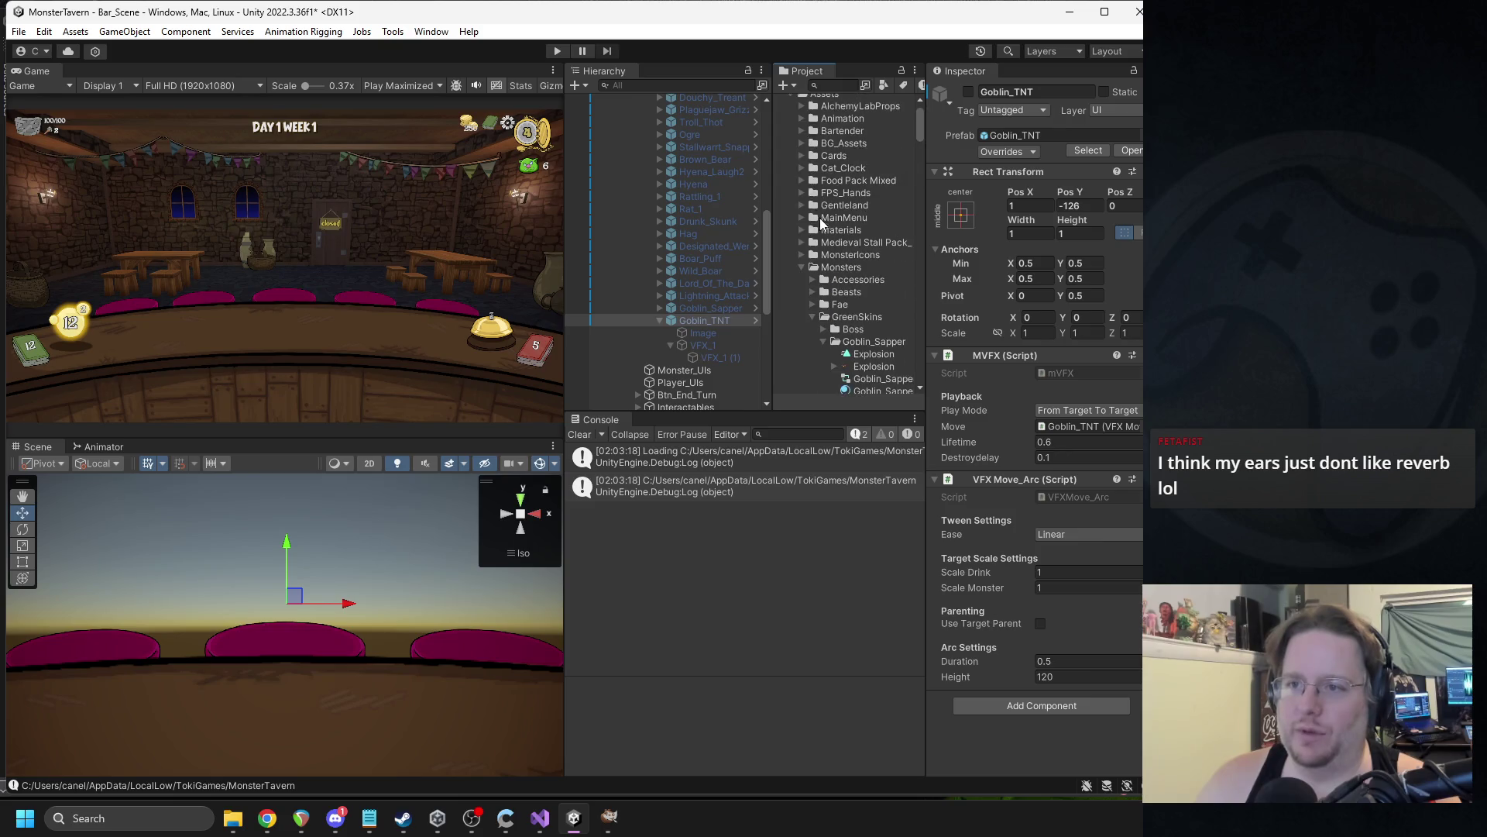
Collapse the GreenSkins folder and open the Goblin_Sapper prefab for editing.
{"action": "left_click", "coordinate": [813, 315]}
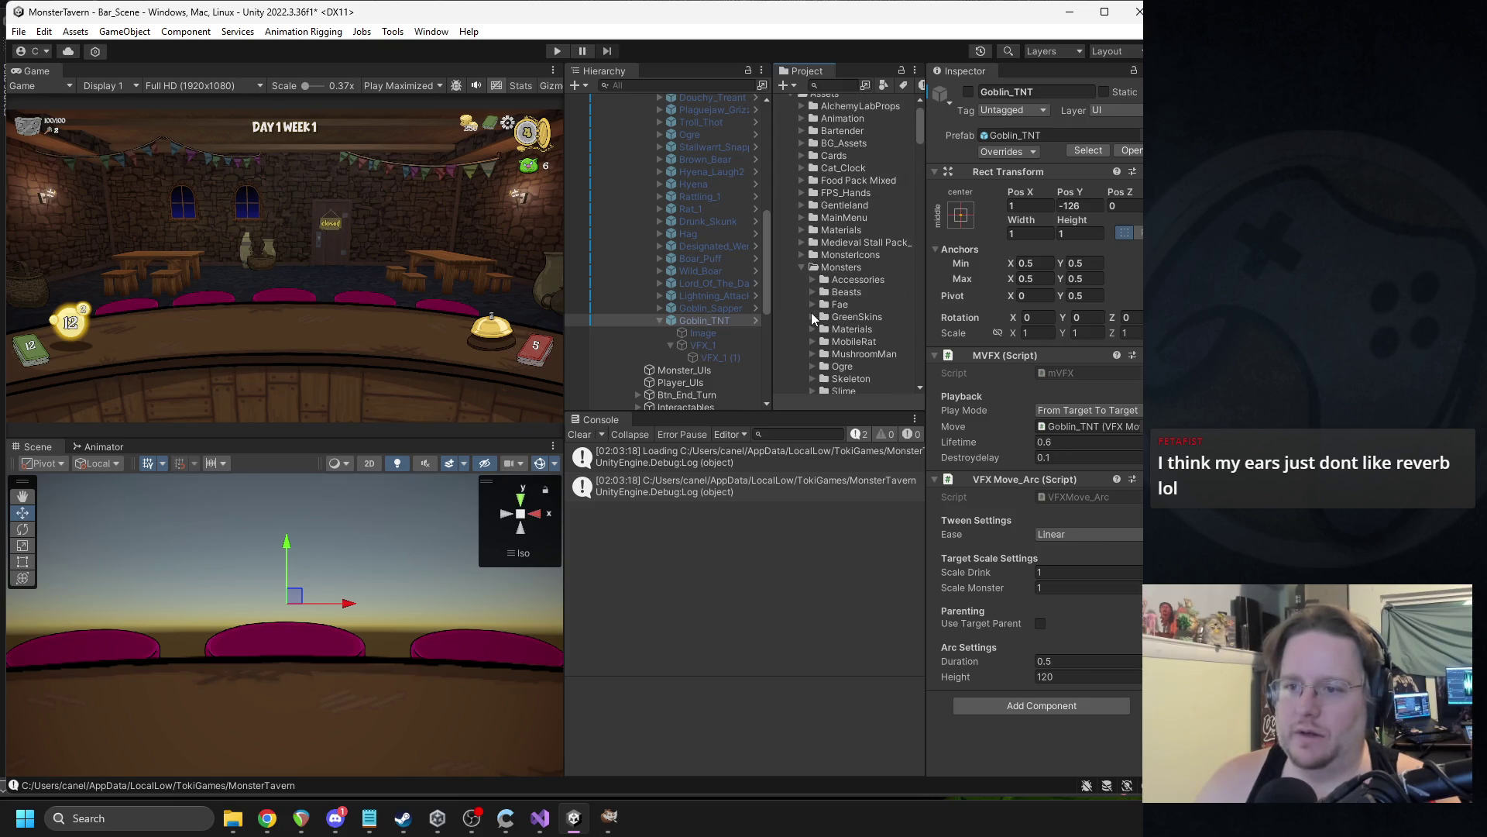
{"action": "left_click", "coordinate": [700, 307]}
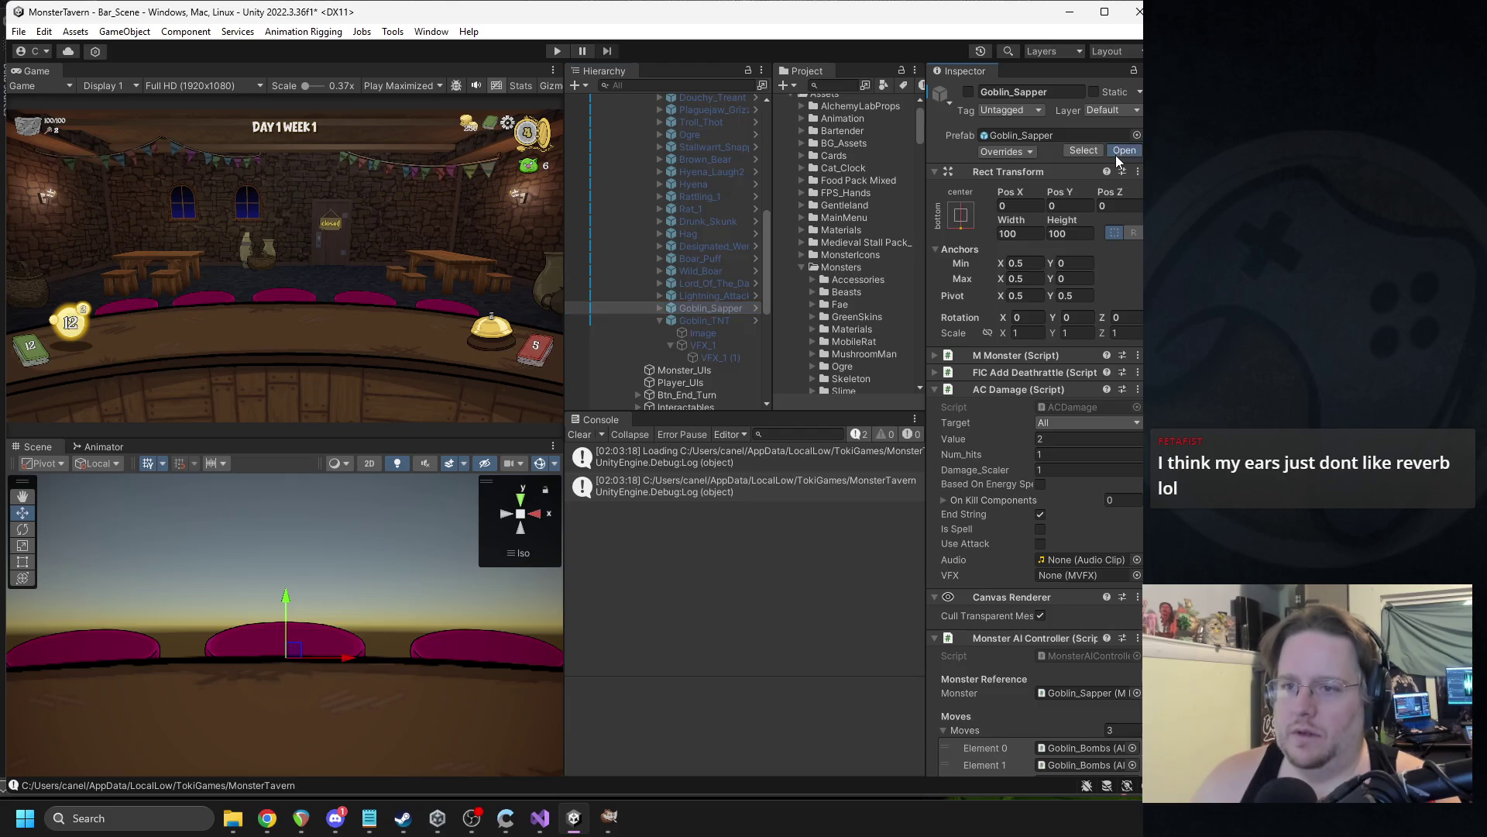
{"action": "left_click", "coordinate": [1115, 155]}
{"action": "left_click", "coordinate": [703, 207]}
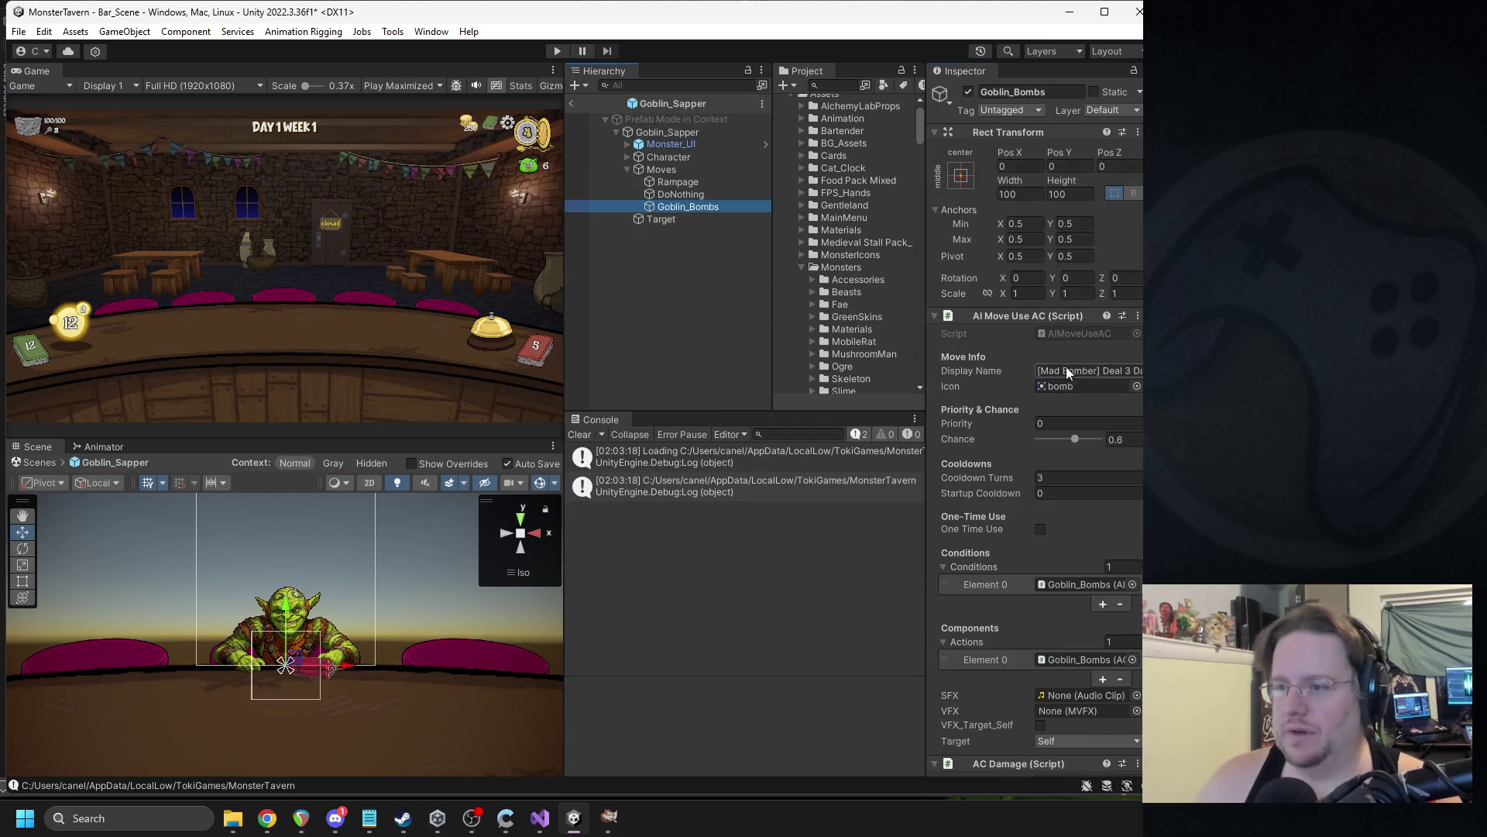
Try the CARD GAME V1 and card_slip5 clips as the Goblin_Bombs sound, then locate card_slip5.
{"action": "left_click", "coordinate": [1137, 694]}
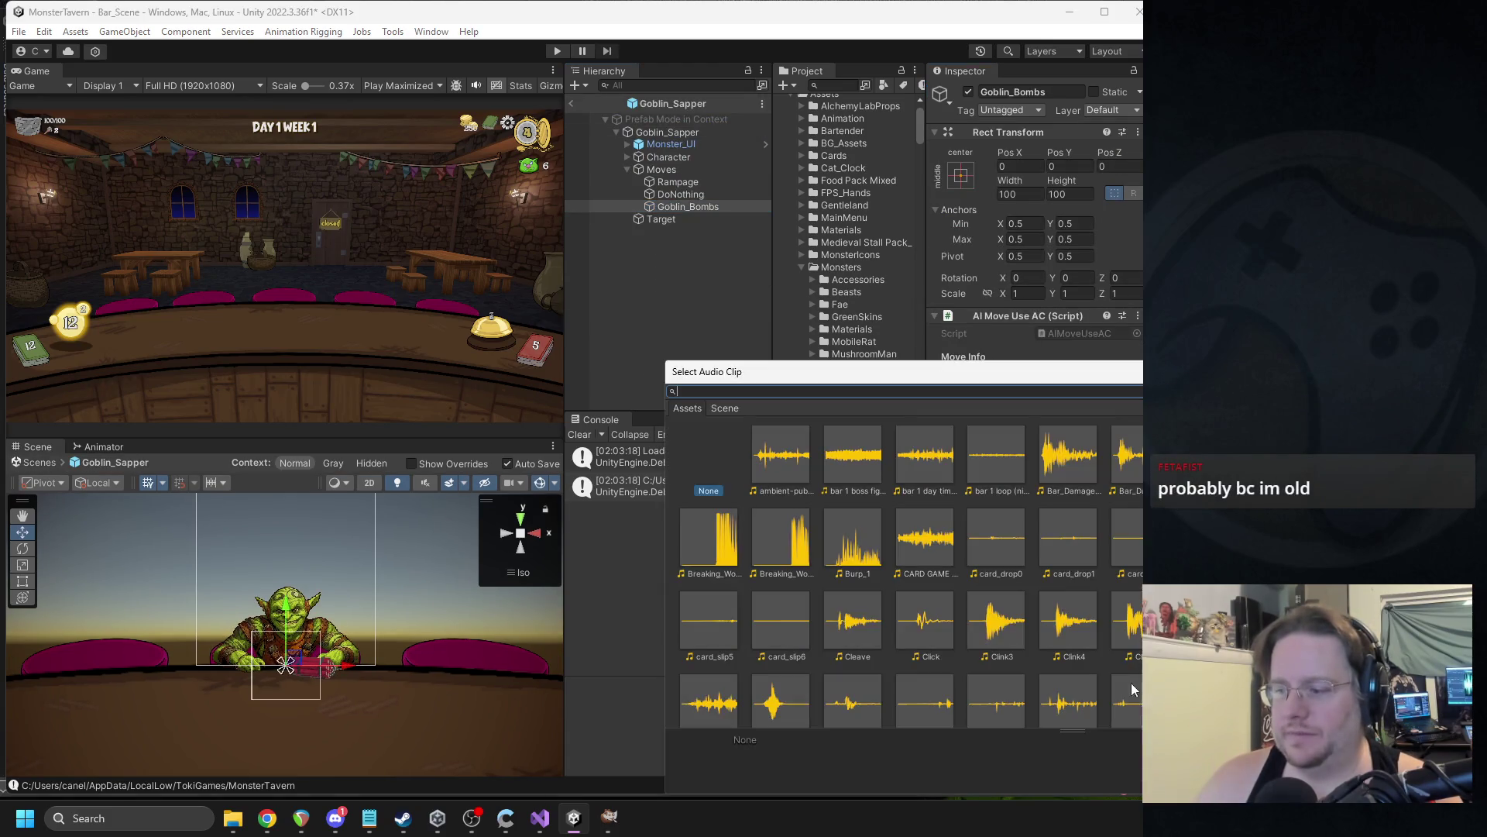
{"action": "double_click", "coordinate": [928, 542]}
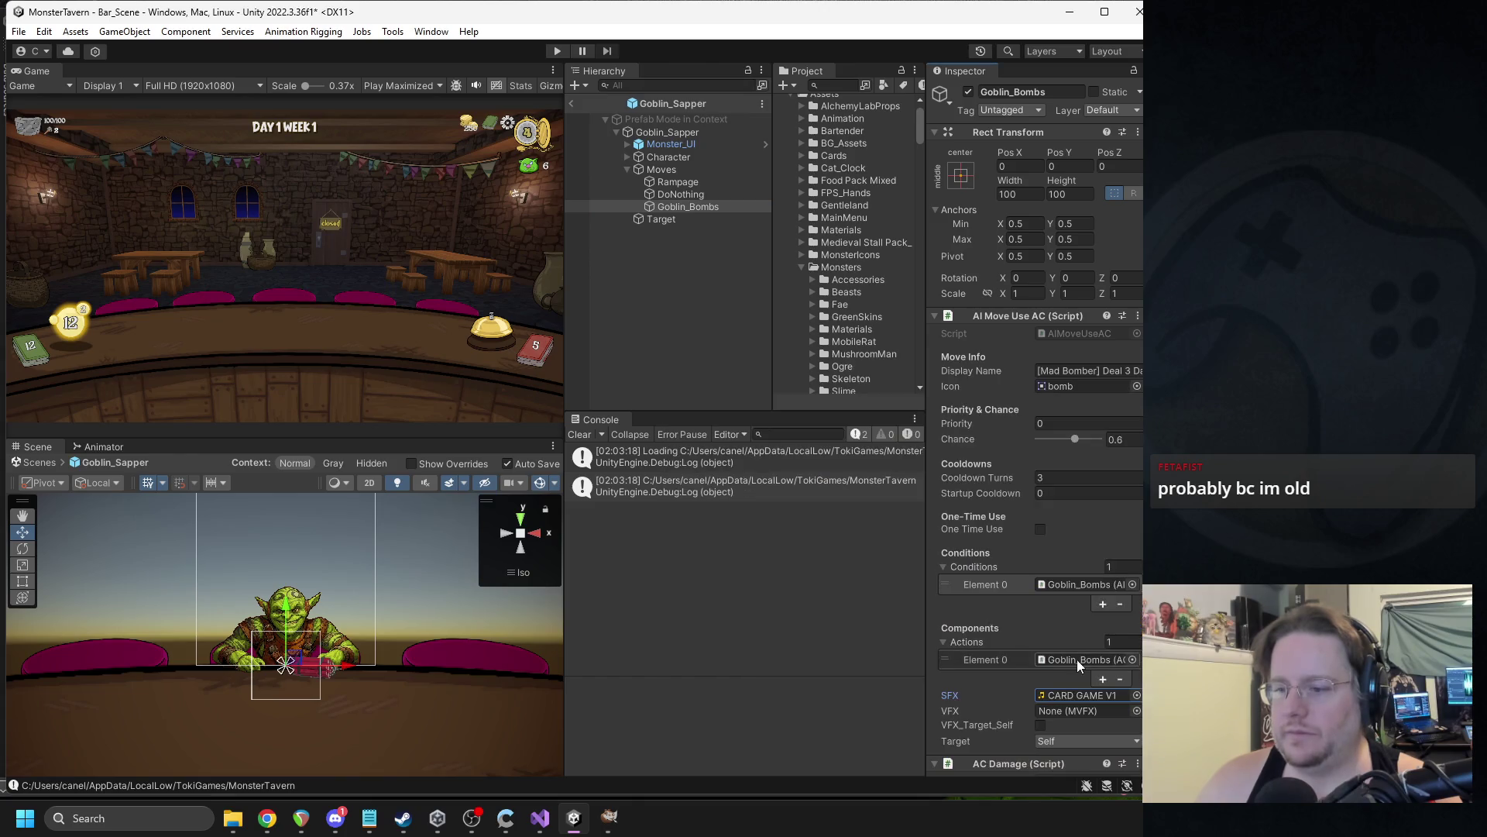
{"action": "left_click", "coordinate": [1136, 696]}
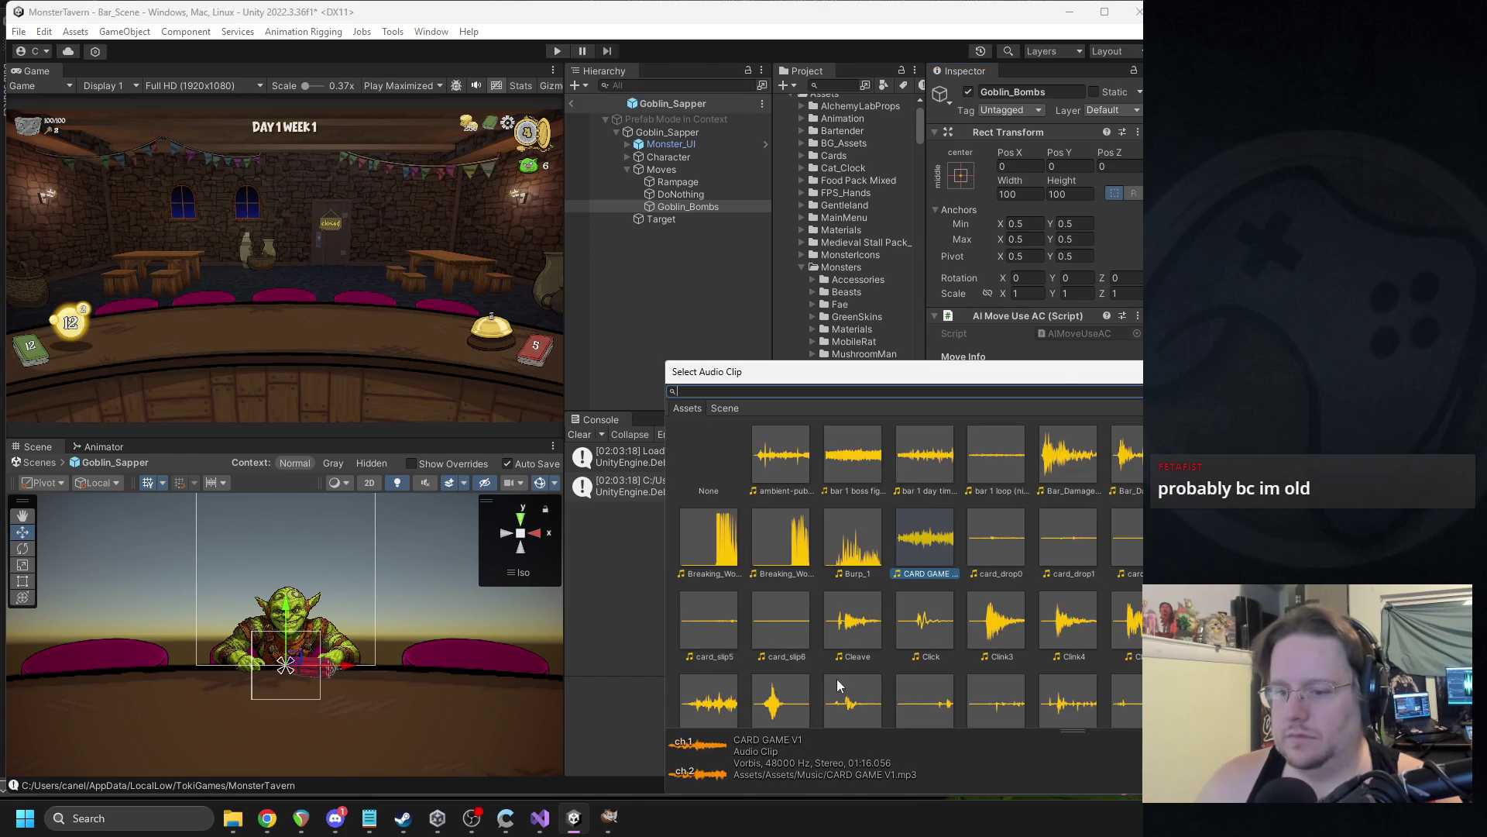
{"action": "double_click", "coordinate": [727, 635]}
{"action": "left_click", "coordinate": [1077, 695]}
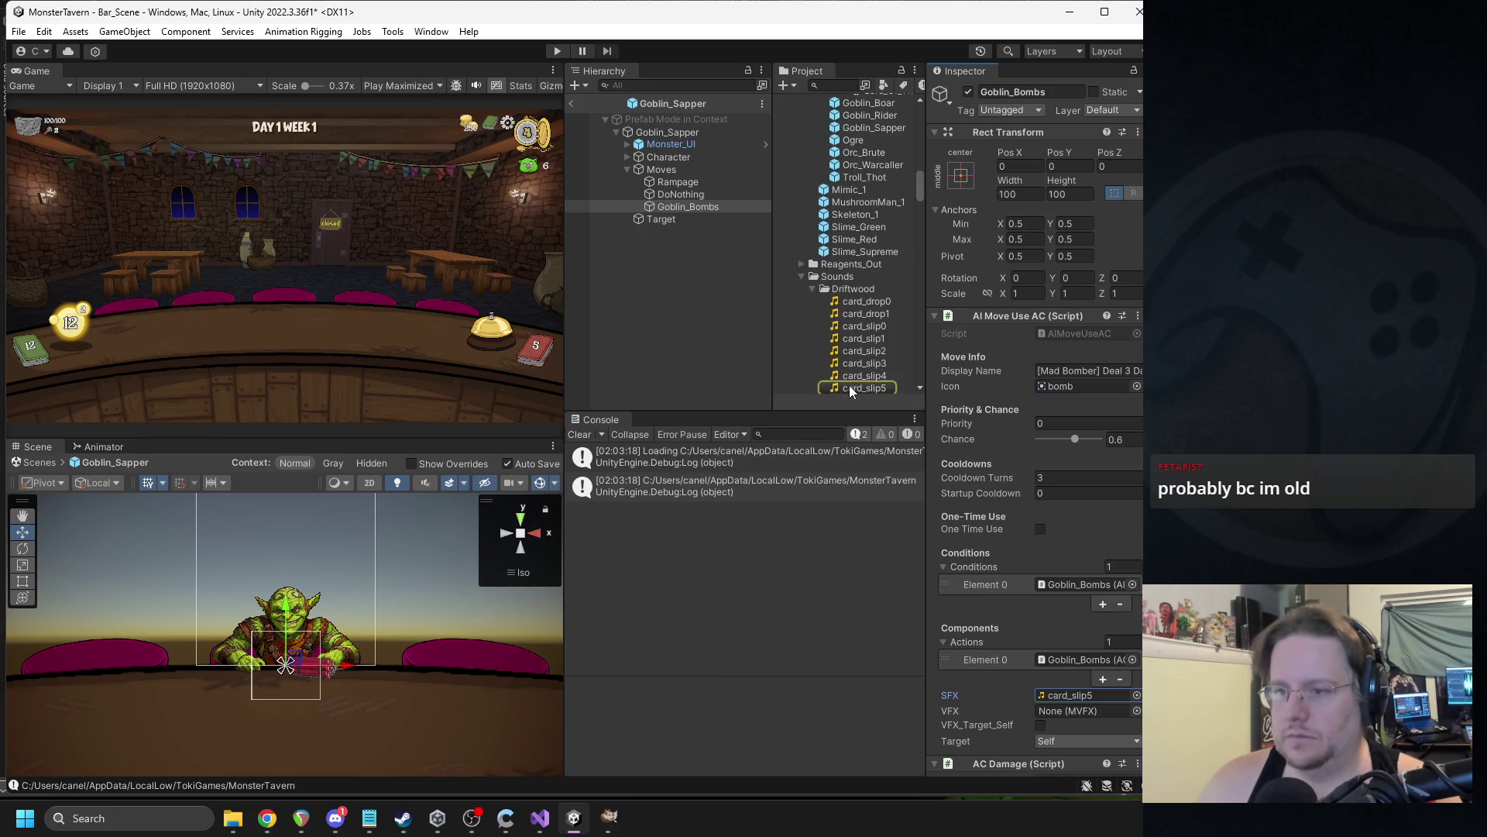
{"action": "left_click", "coordinate": [813, 289]}
{"action": "scroll", "coordinate": [844, 350], "scroll_direction": "down", "scroll_amount": 2}
Import the Gold1 sound from the browser into Sounds and assign it to Goblin_Bombs' SFX field.
{"action": "left_click", "coordinate": [268, 819]}
{"action": "left_click_drag", "start_coordinate": [866, 320], "coordinate": [862, 307]}
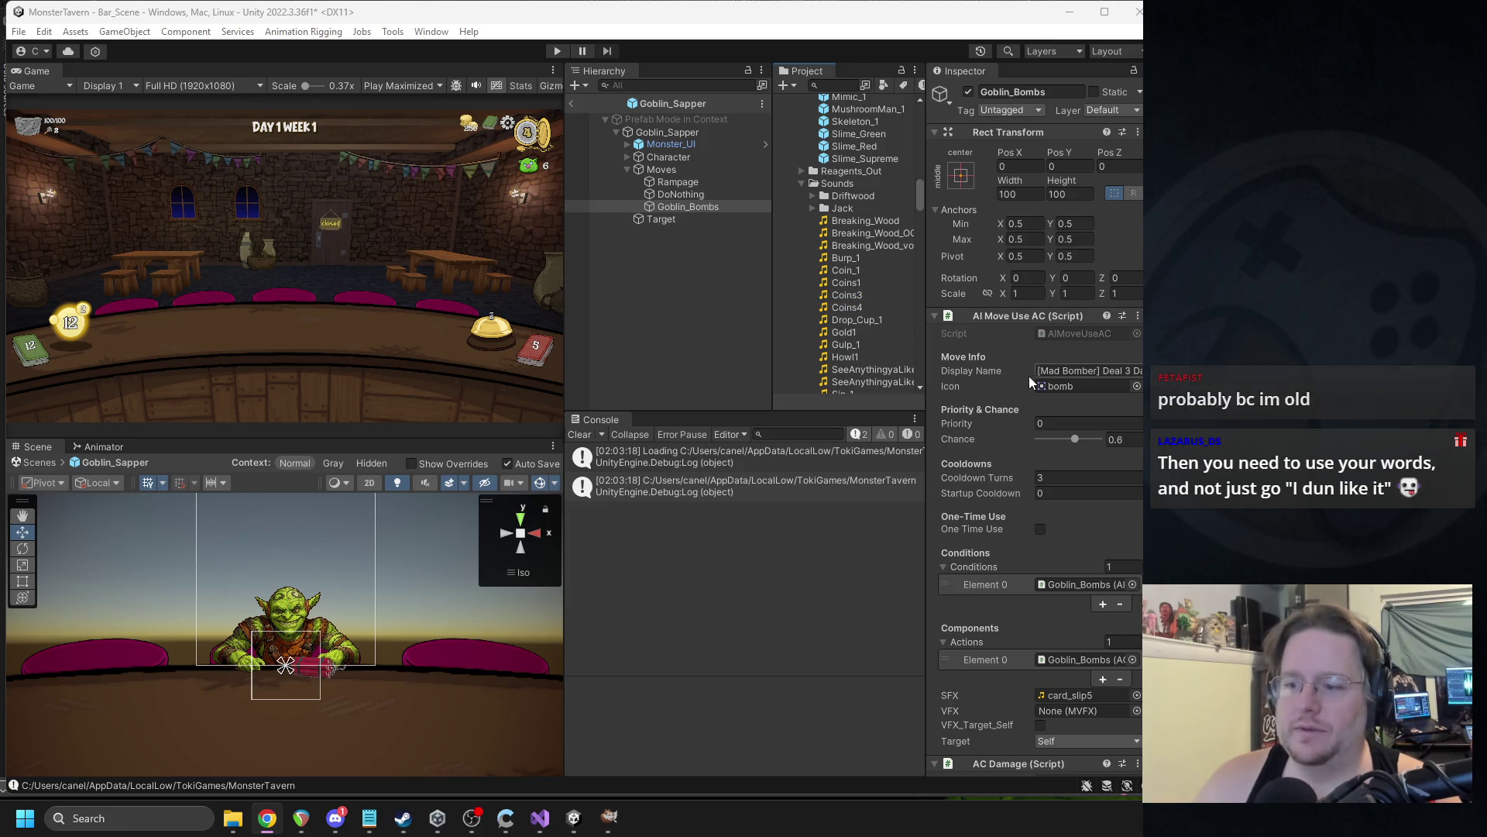
{"action": "scroll", "coordinate": [1015, 331], "scroll_direction": "down", "scroll_amount": 2}
{"action": "scroll", "coordinate": [1015, 332], "scroll_direction": "down", "scroll_amount": 4}
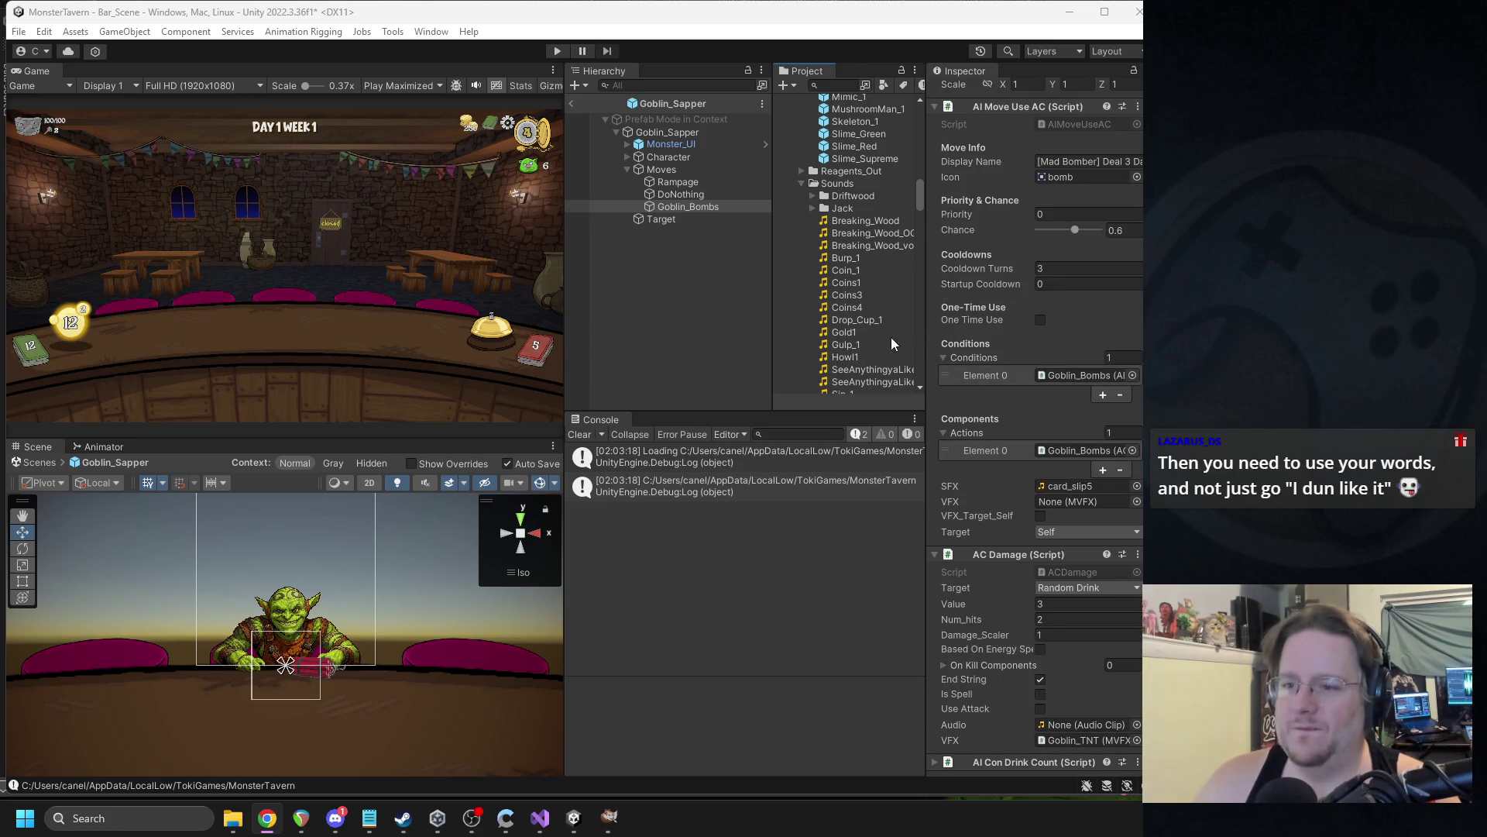
{"action": "scroll", "coordinate": [893, 344], "scroll_direction": "down", "scroll_amount": 3}
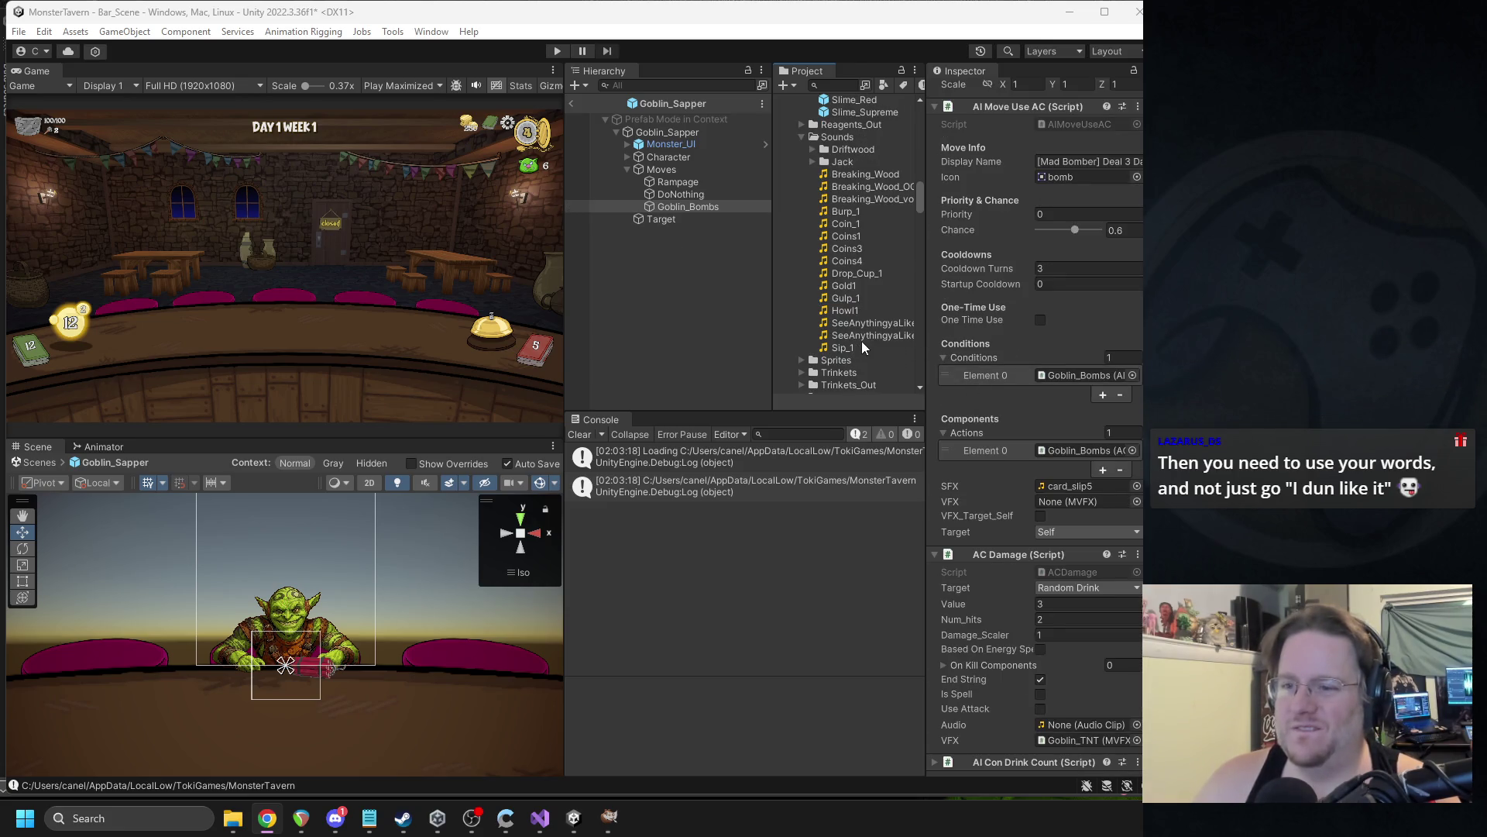
{"action": "left_click", "coordinate": [840, 286]}
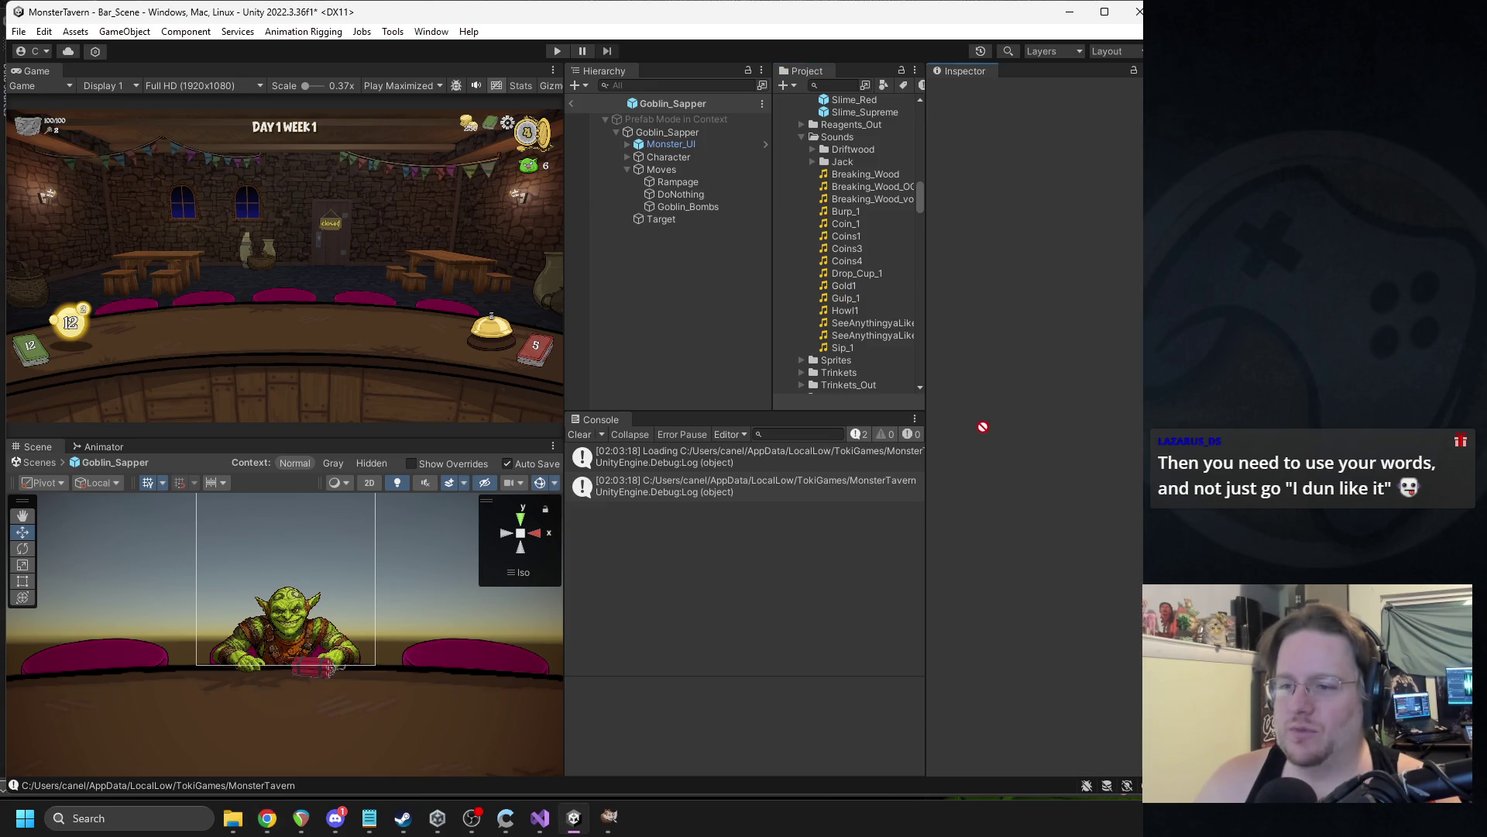
{"action": "left_click", "coordinate": [676, 207]}
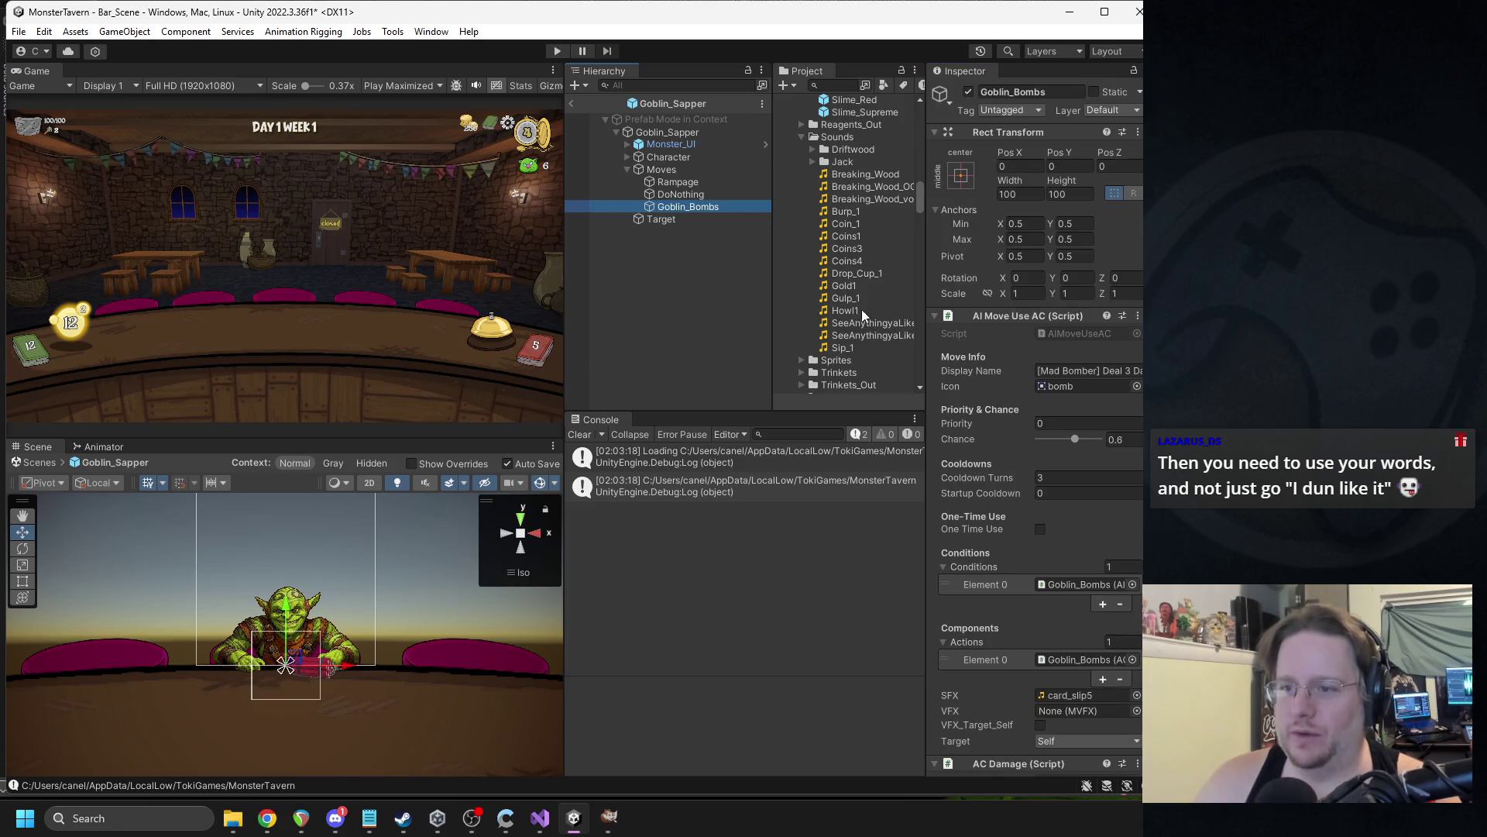
{"action": "mouse_move", "coordinate": [858, 289]}
{"action": "left_mouse_down"}
{"action": "mouse_move", "coordinate": [914, 349]}
{"action": "mouse_move", "coordinate": [1058, 692]}
{"action": "left_mouse_up"}
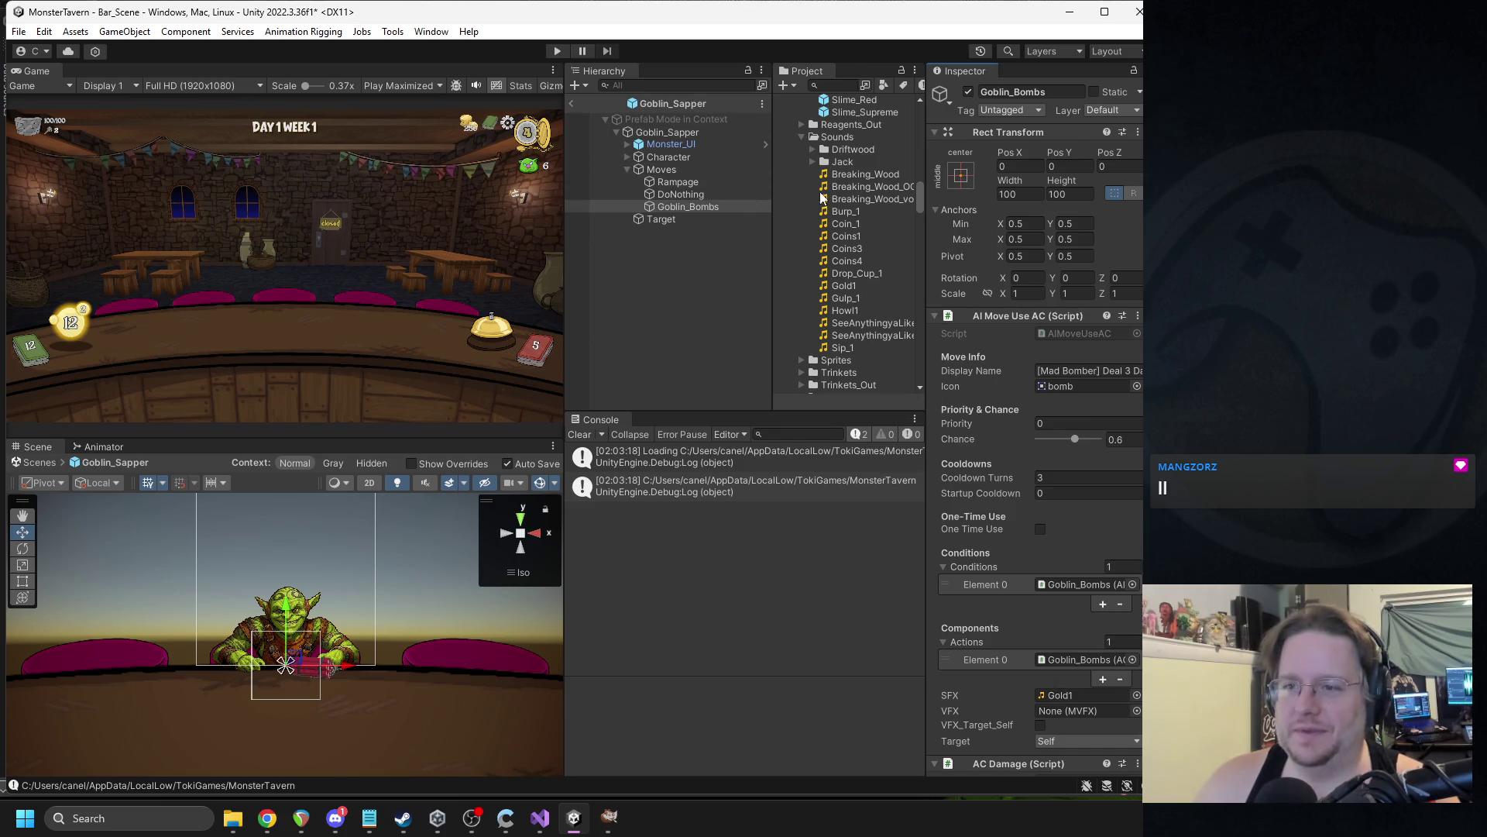
Collapse the Monsters folder and browse the VFX folder contents in the Project panel.
{"action": "scroll", "coordinate": [823, 197], "scroll_direction": "up", "scroll_amount": 15}
{"action": "scroll", "coordinate": [859, 276], "scroll_direction": "up", "scroll_amount": 5}
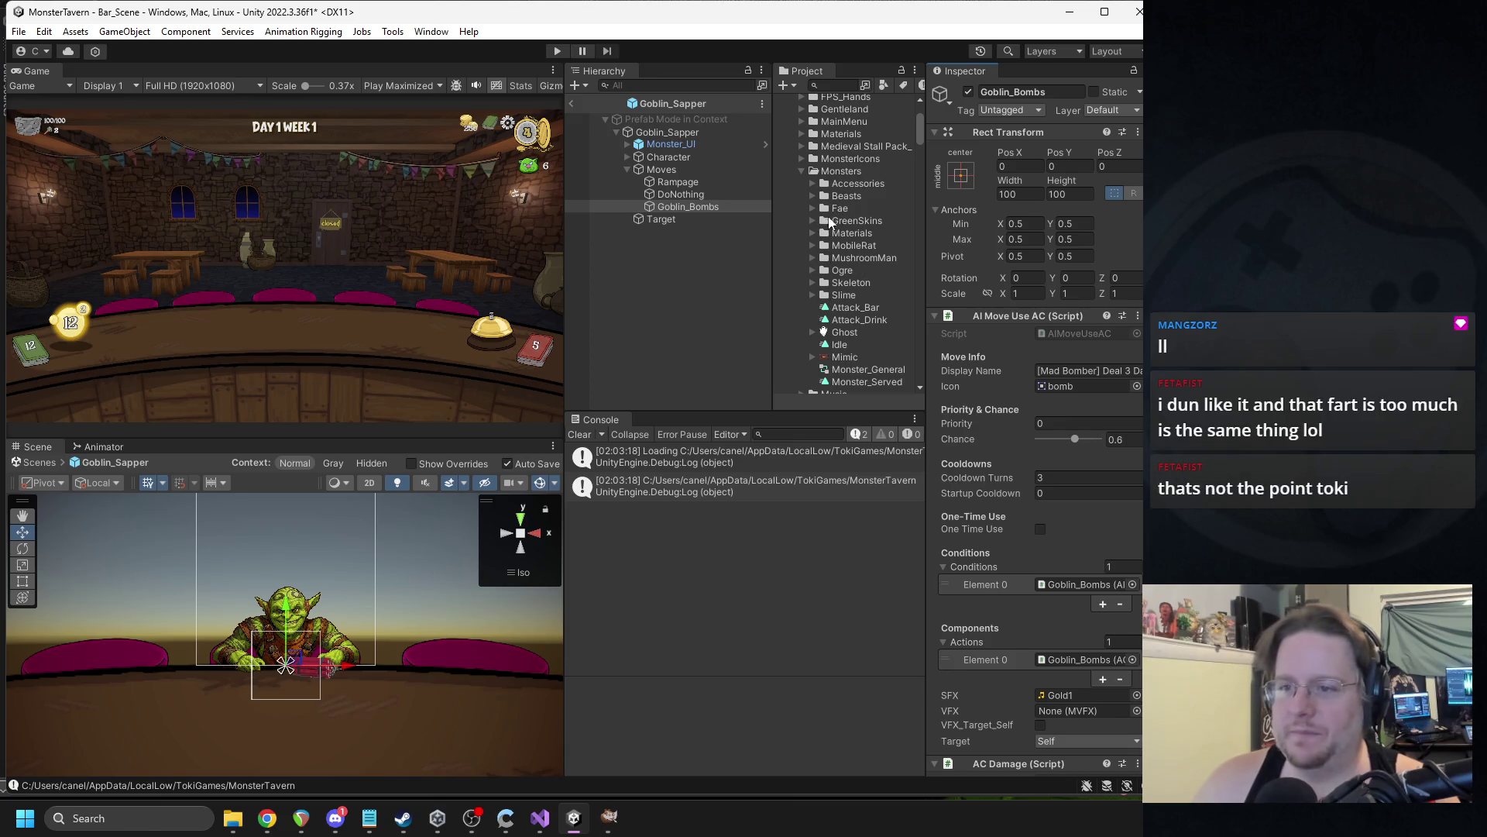
{"action": "left_click", "coordinate": [802, 172]}
{"action": "scroll", "coordinate": [844, 256], "scroll_direction": "down", "scroll_amount": 3}
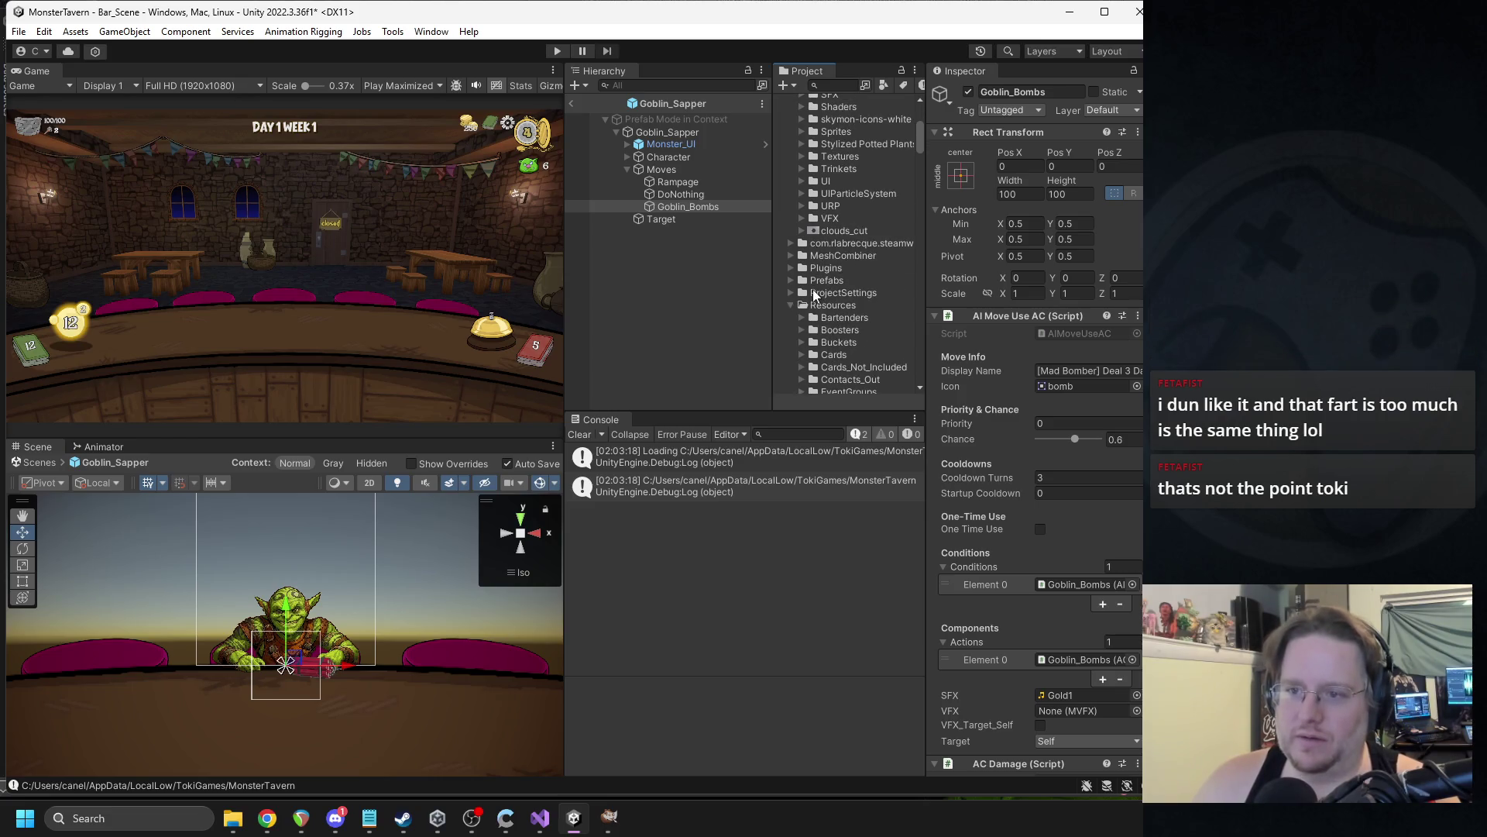
{"action": "scroll", "coordinate": [813, 294], "scroll_direction": "up", "scroll_amount": 5}
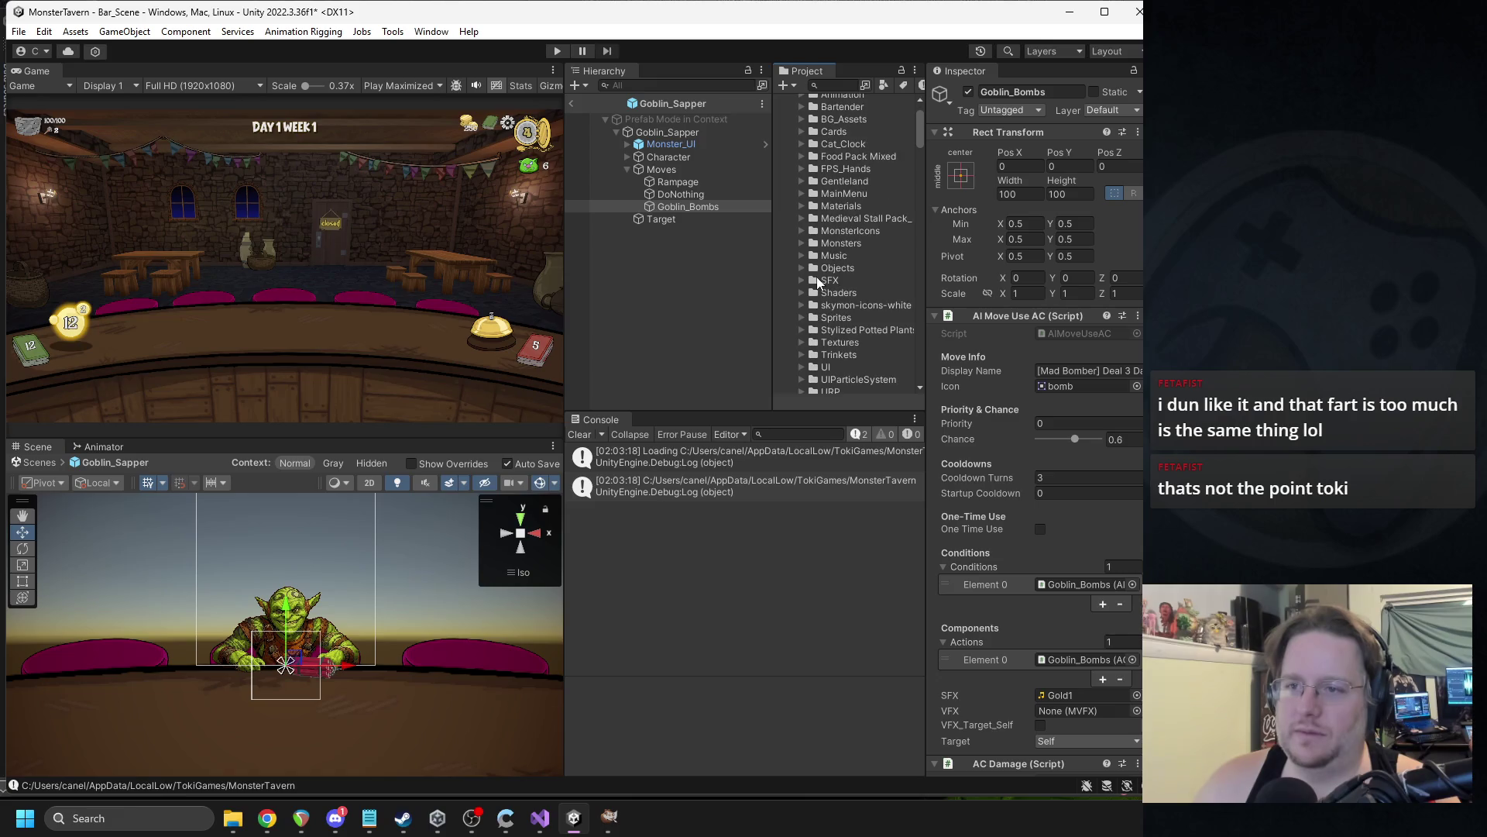
{"action": "scroll", "coordinate": [829, 245], "scroll_direction": "down", "scroll_amount": 3}
{"action": "left_click", "coordinate": [801, 311]}
{"action": "scroll", "coordinate": [860, 329], "scroll_direction": "down", "scroll_amount": 3}
{"action": "left_click", "coordinate": [824, 294]}
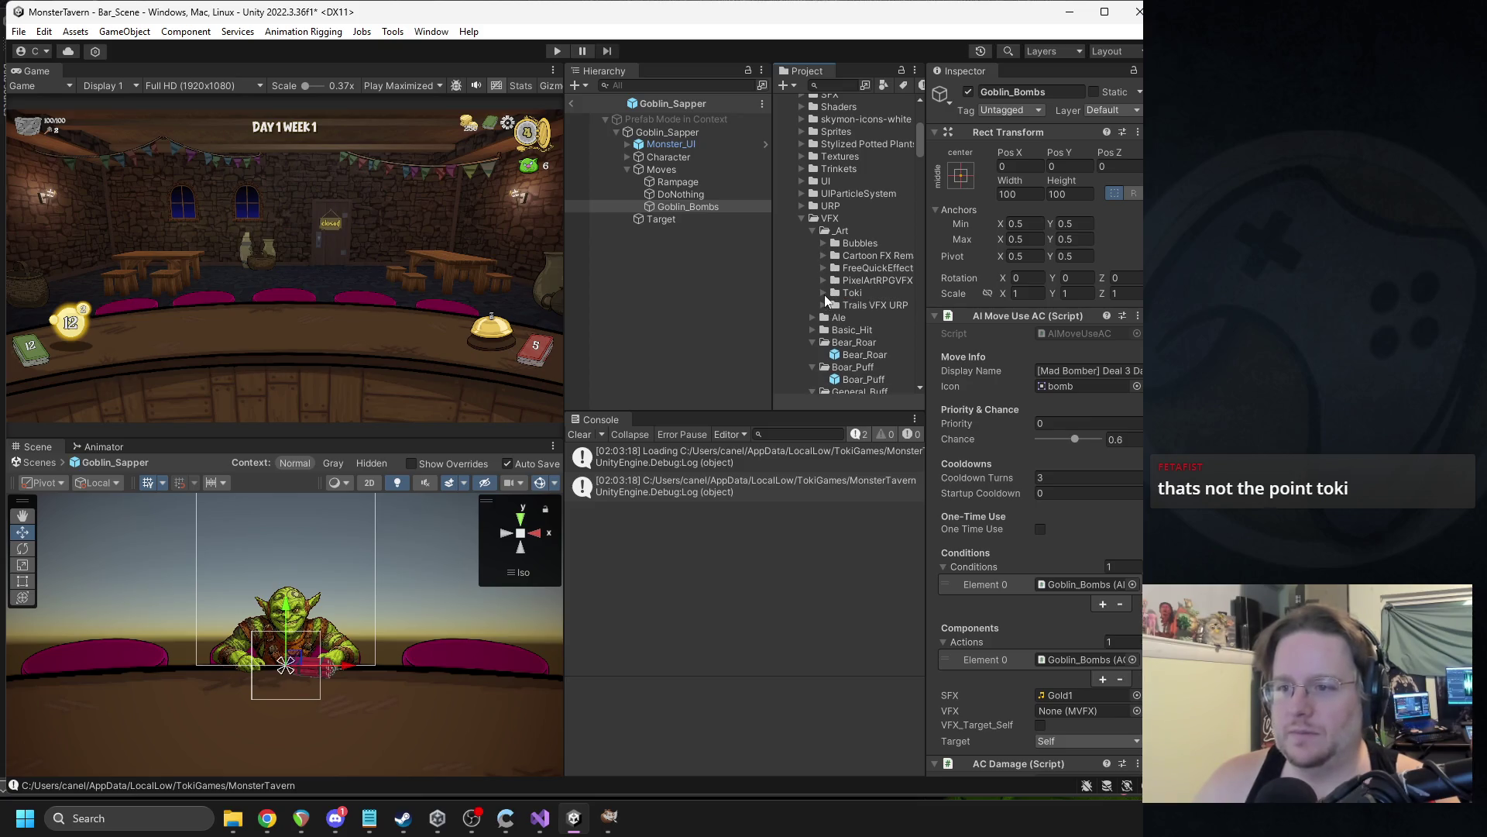
{"action": "left_click", "coordinate": [812, 230]}
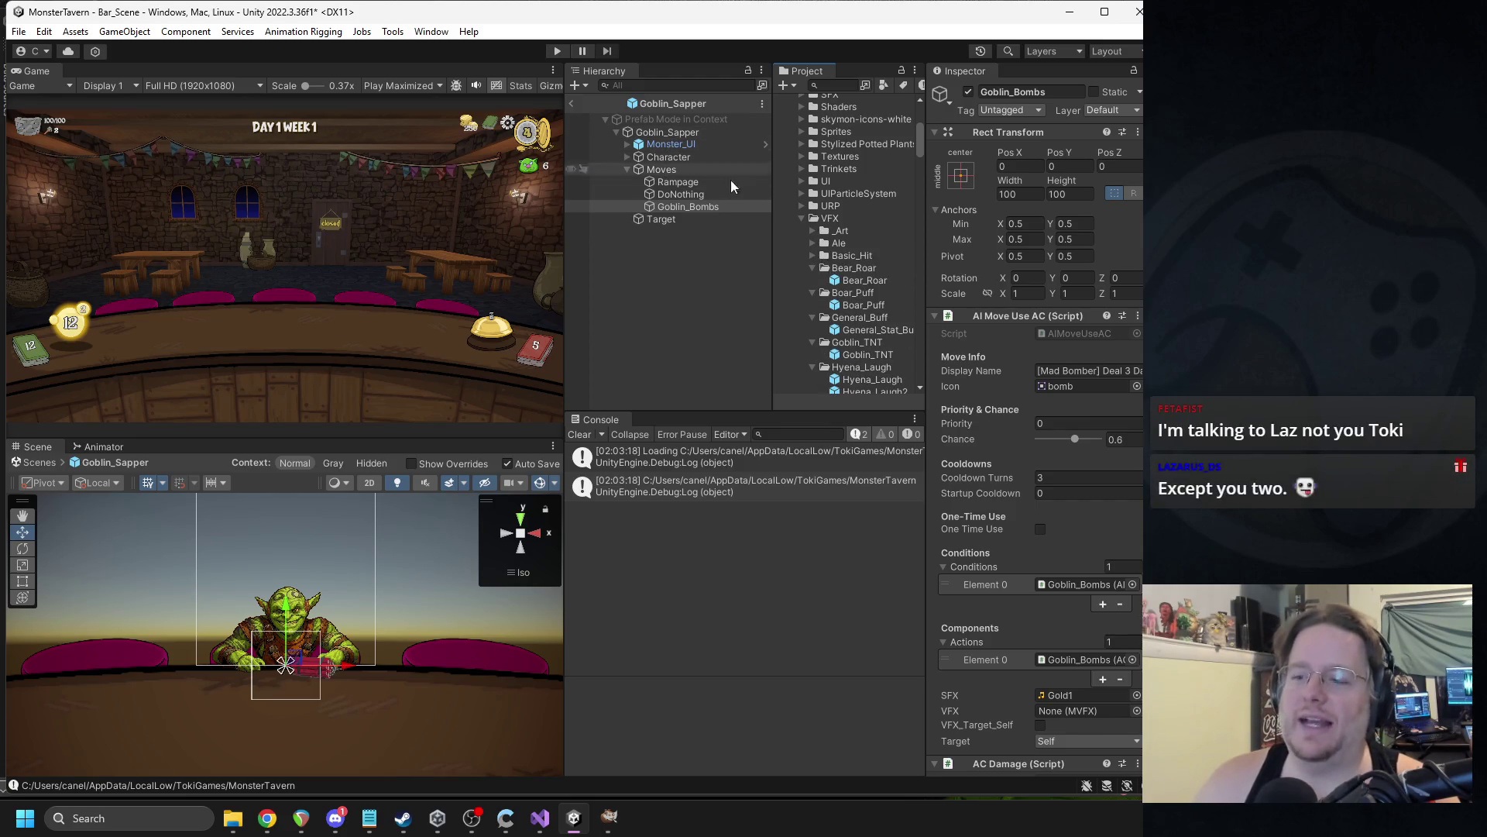
Review the bomb move in the Inspector, exit Prefab Mode to the scene, and start Play mode.
{"action": "scroll", "coordinate": [983, 328], "scroll_direction": "down", "scroll_amount": 10}
{"action": "scroll", "coordinate": [872, 277], "scroll_direction": "down", "scroll_amount": 3}
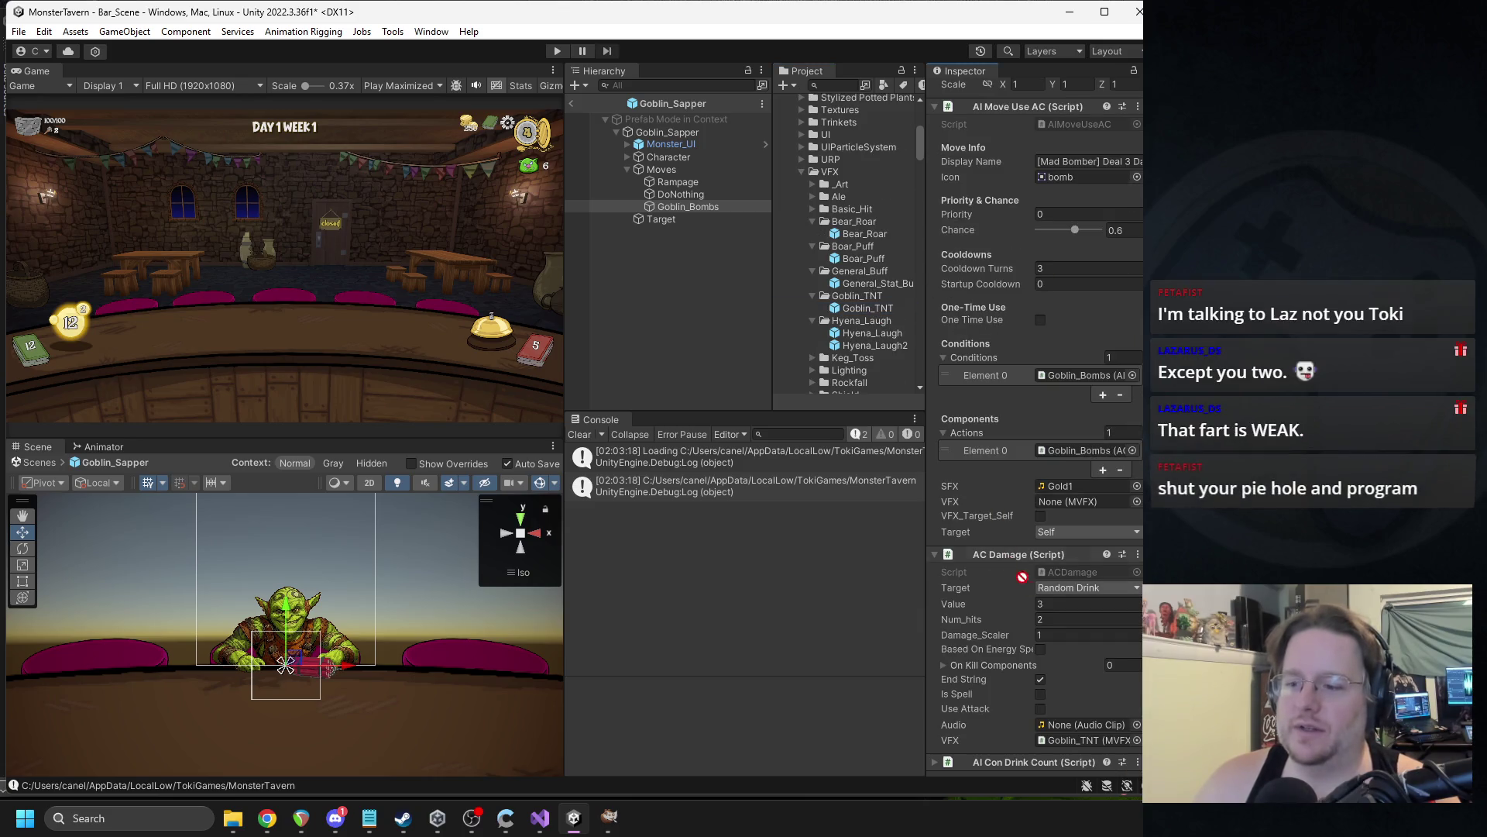
{"action": "scroll", "coordinate": [1088, 686], "scroll_direction": "down", "scroll_amount": 2}
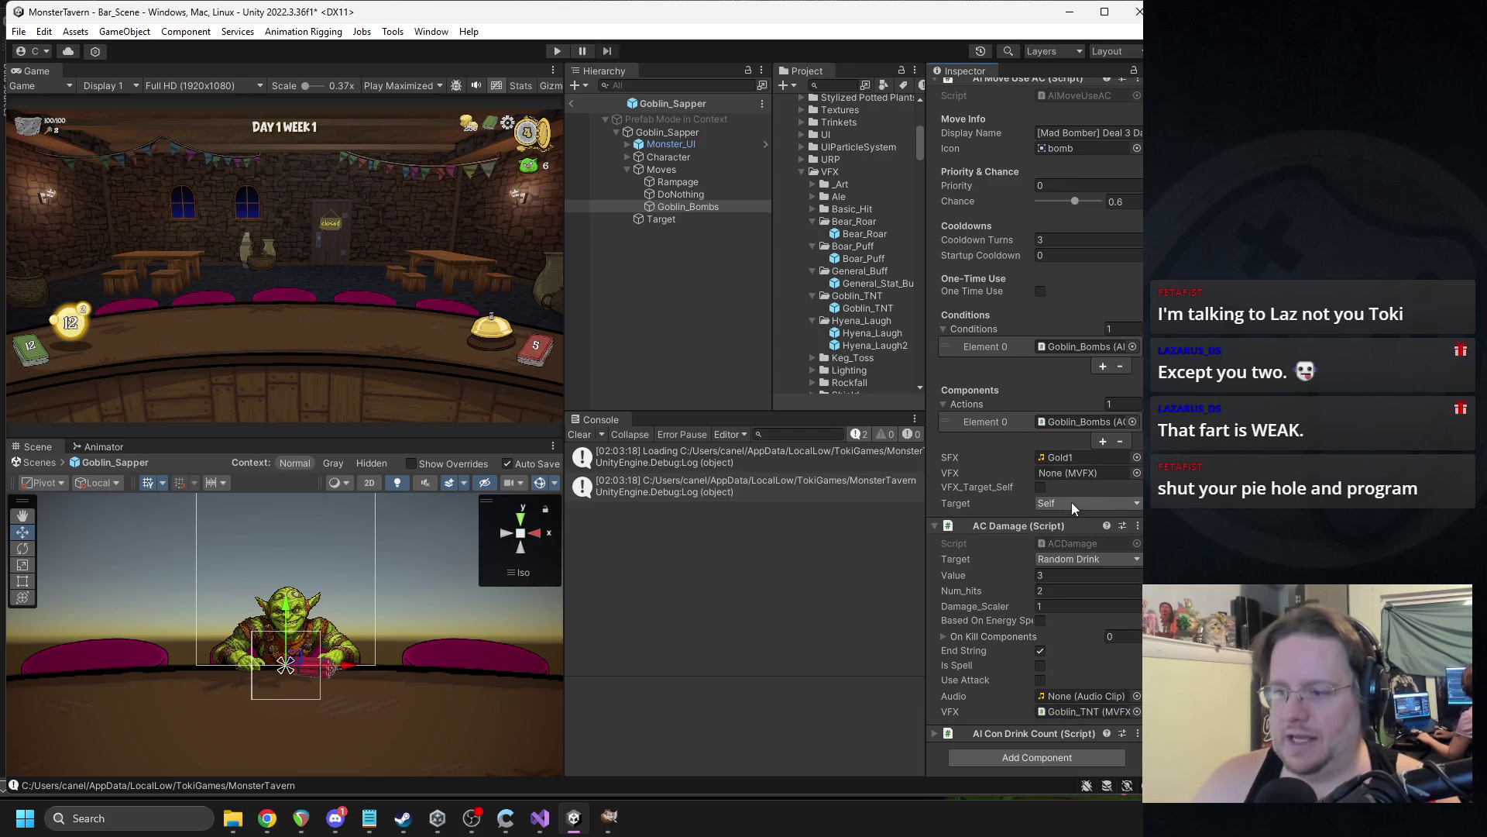
{"action": "left_click", "coordinate": [572, 104]}
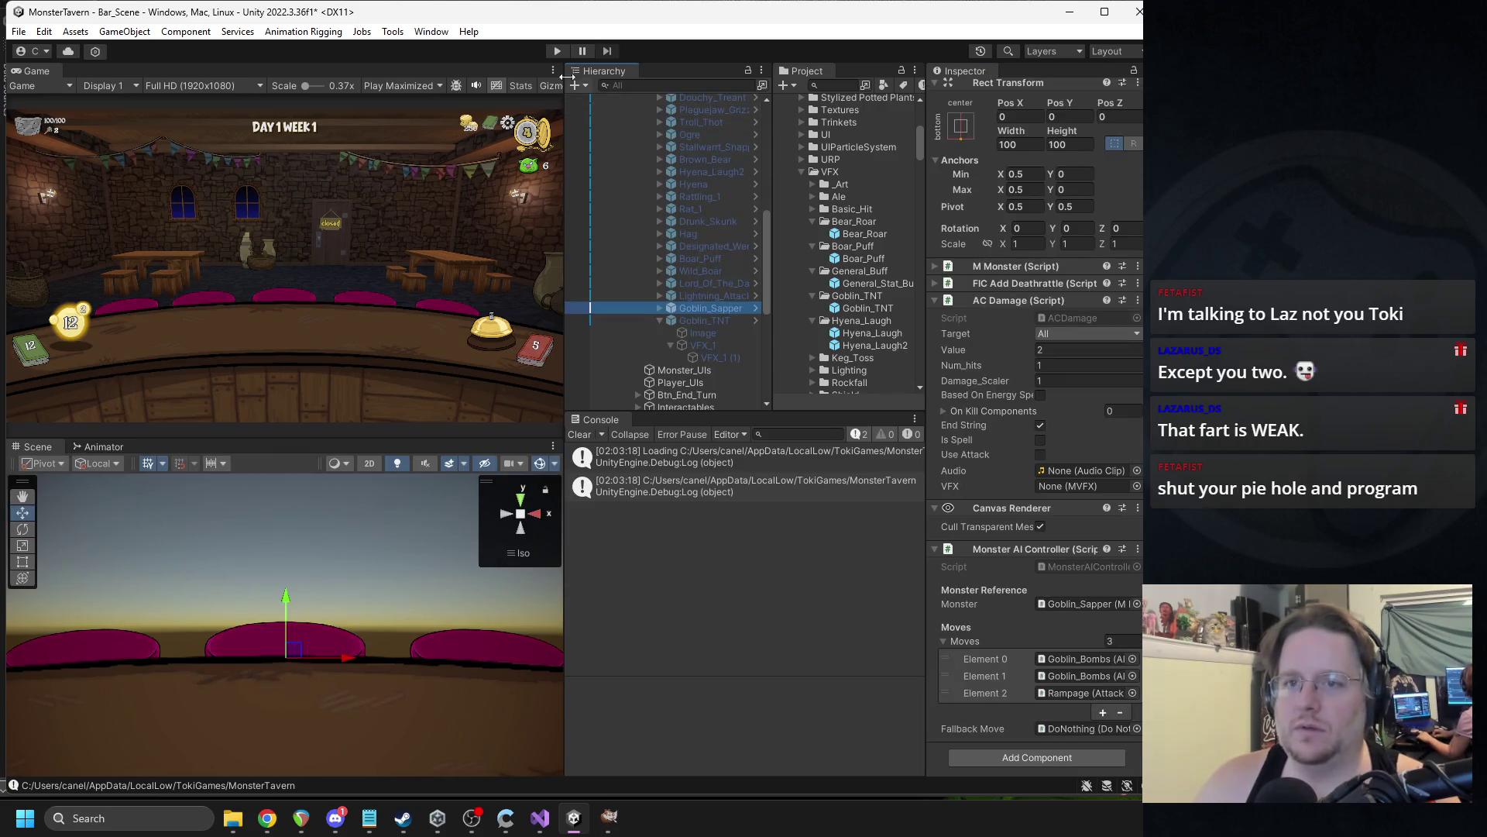
{"action": "left_click", "coordinate": [557, 51]}
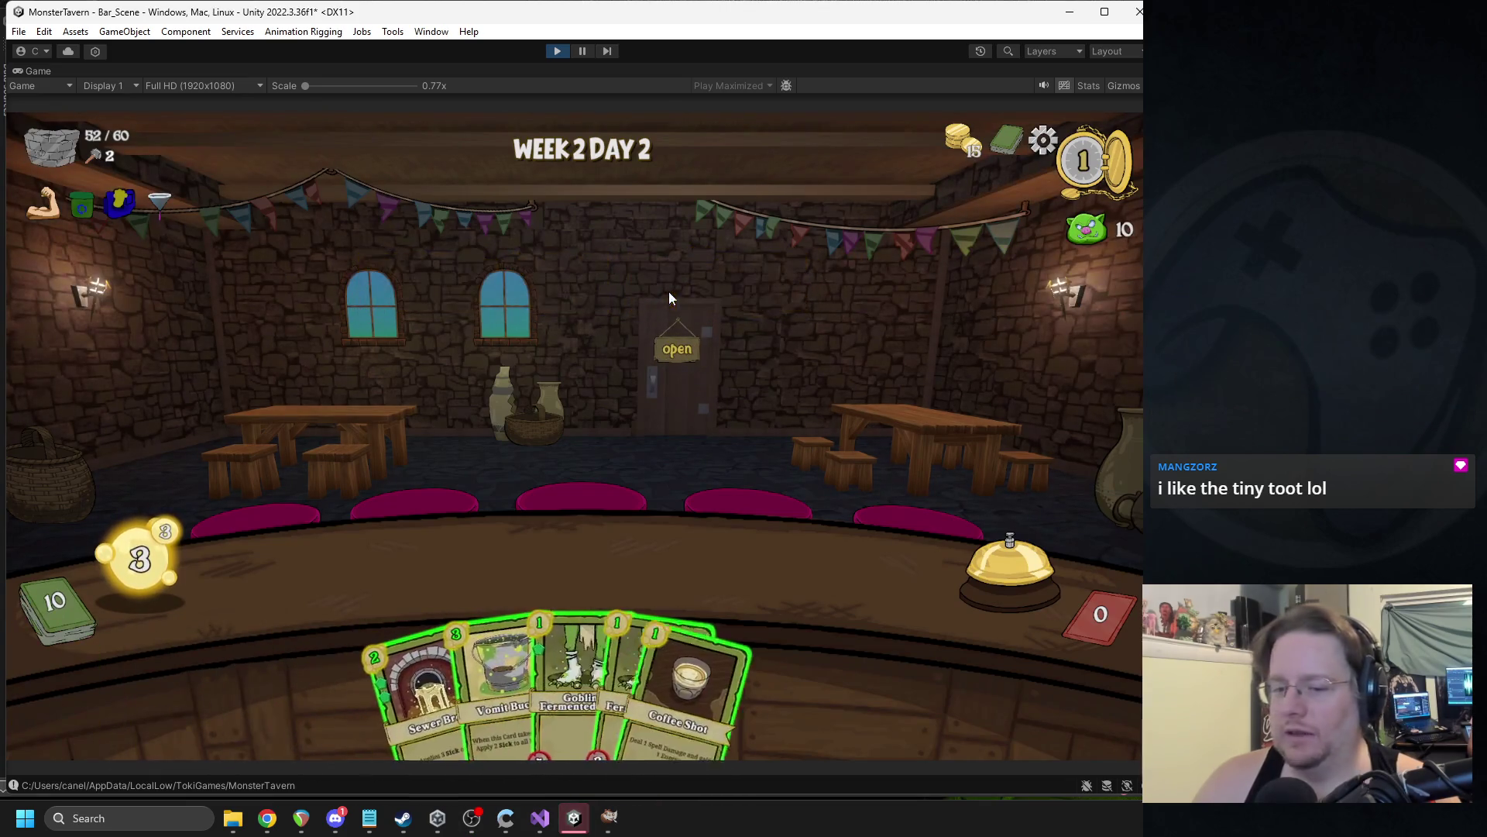
Play Sewer Brew, Fermented Socks, Bubbling Cauldron and Tuskwater, using Ritual of Uncasking and Sneeze on the troll.
{"action": "left_click_drag", "start_coordinate": [422, 651], "coordinate": [372, 589]}
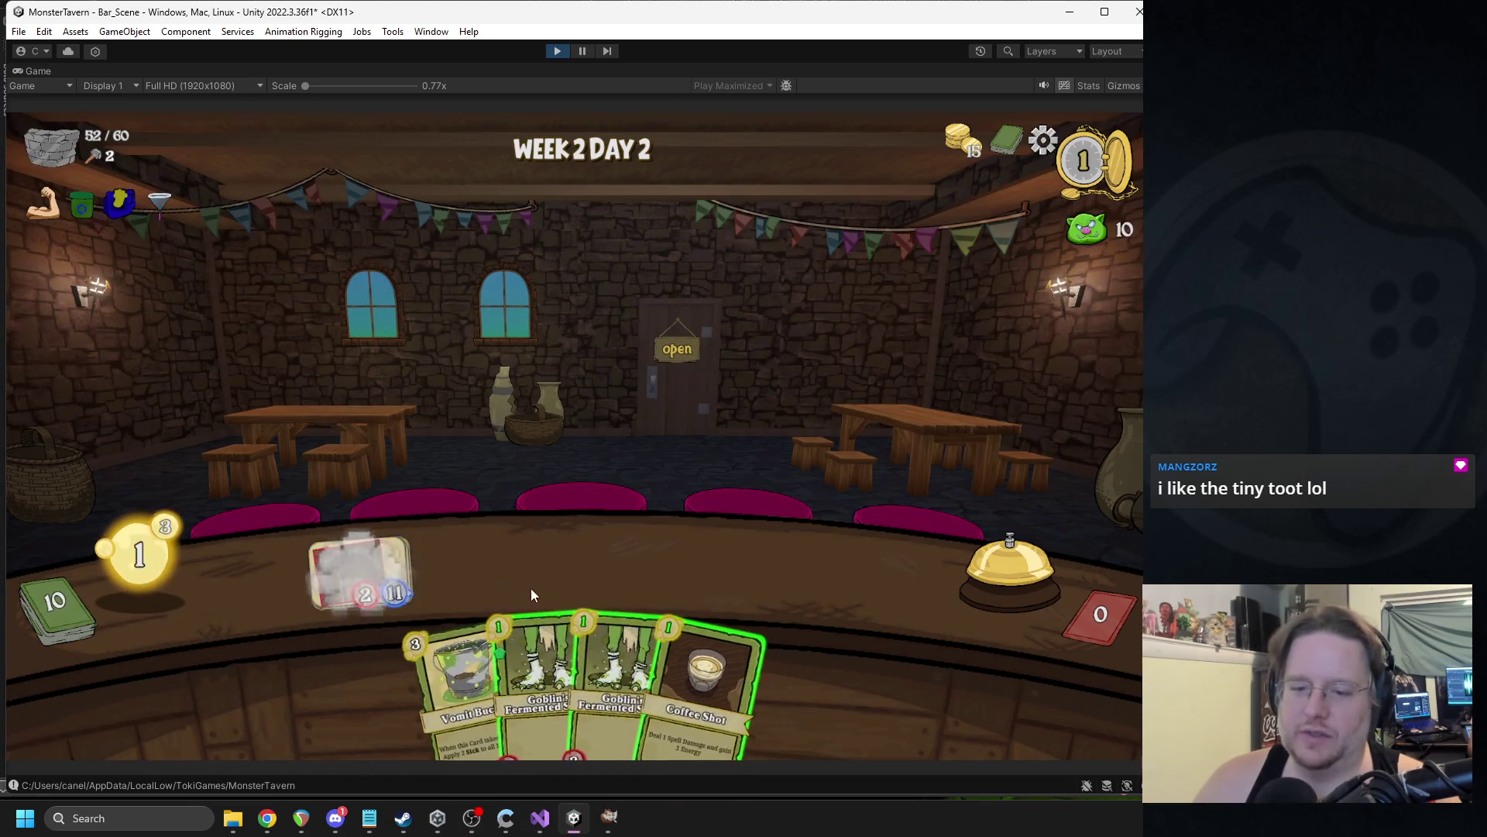
{"action": "left_click_drag", "start_coordinate": [525, 595], "coordinate": [476, 574]}
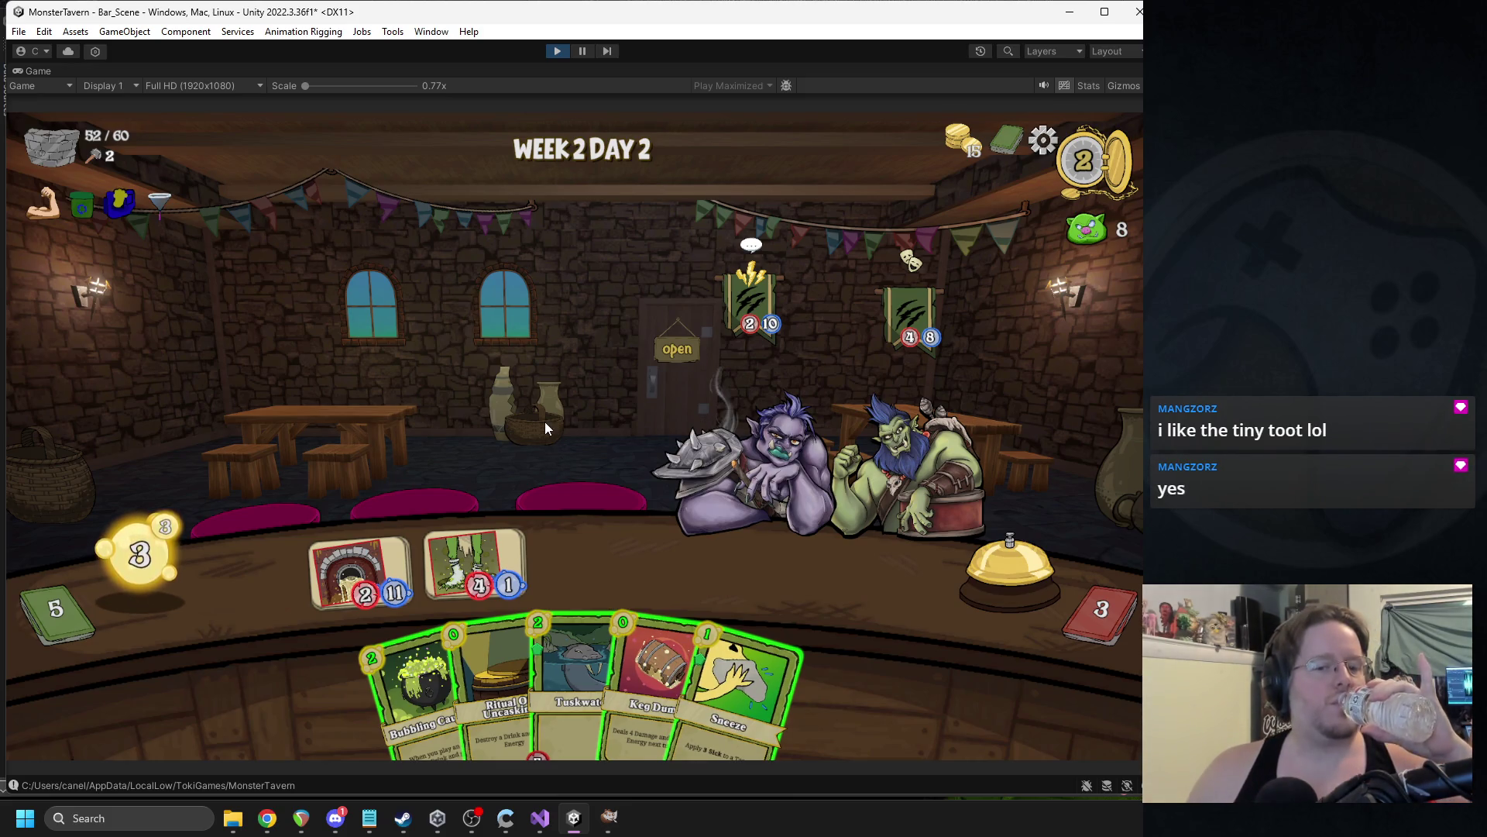
{"action": "left_click_drag", "start_coordinate": [410, 646], "coordinate": [814, 570]}
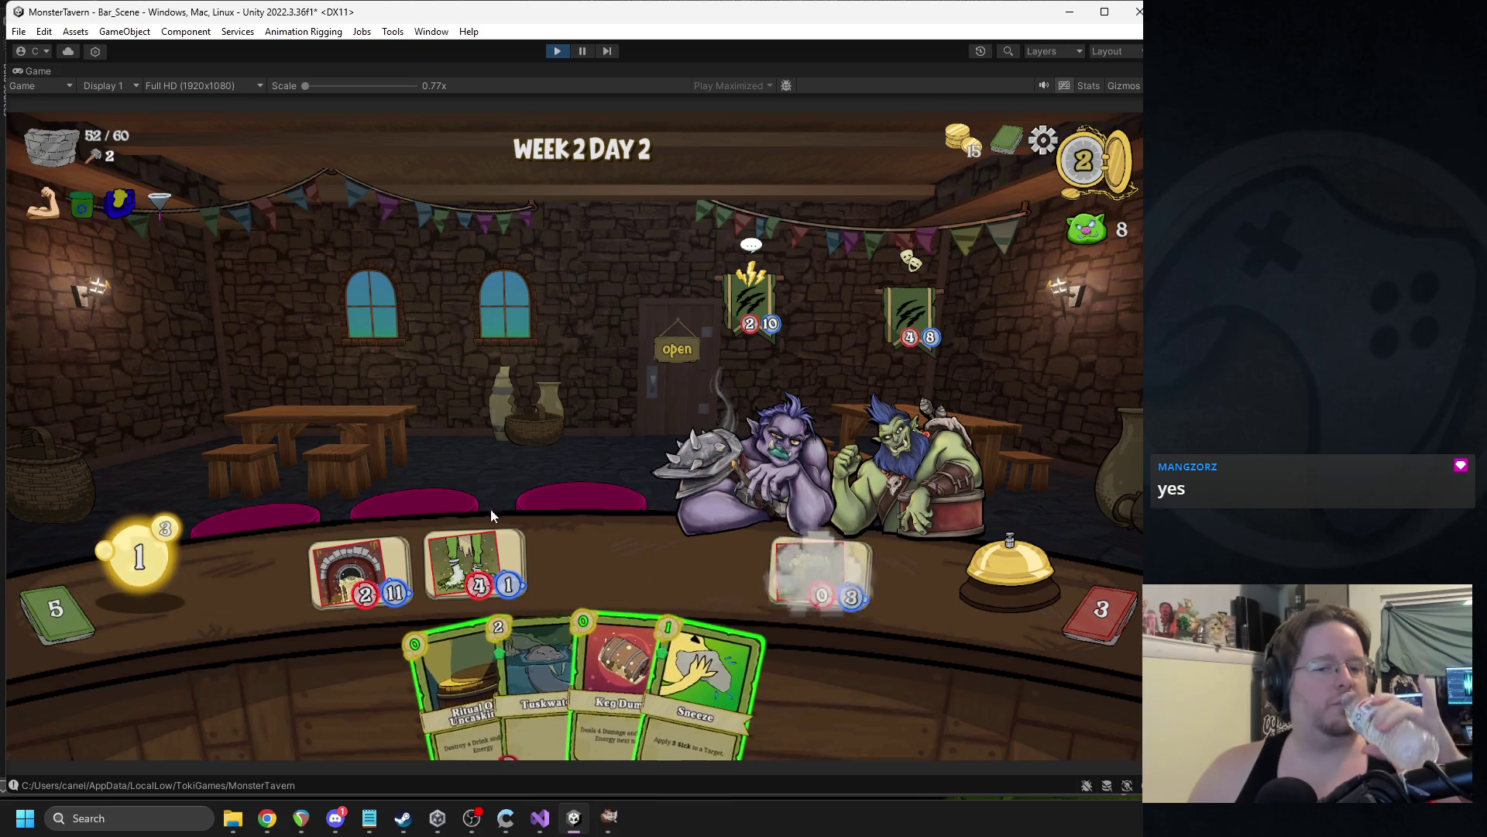
{"action": "left_click_drag", "start_coordinate": [457, 697], "coordinate": [477, 569]}
{"action": "mouse_move", "coordinate": [674, 658]}
{"action": "left_mouse_down"}
{"action": "mouse_move", "coordinate": [774, 465]}
{"action": "mouse_move", "coordinate": [806, 449]}
{"action": "left_mouse_up"}
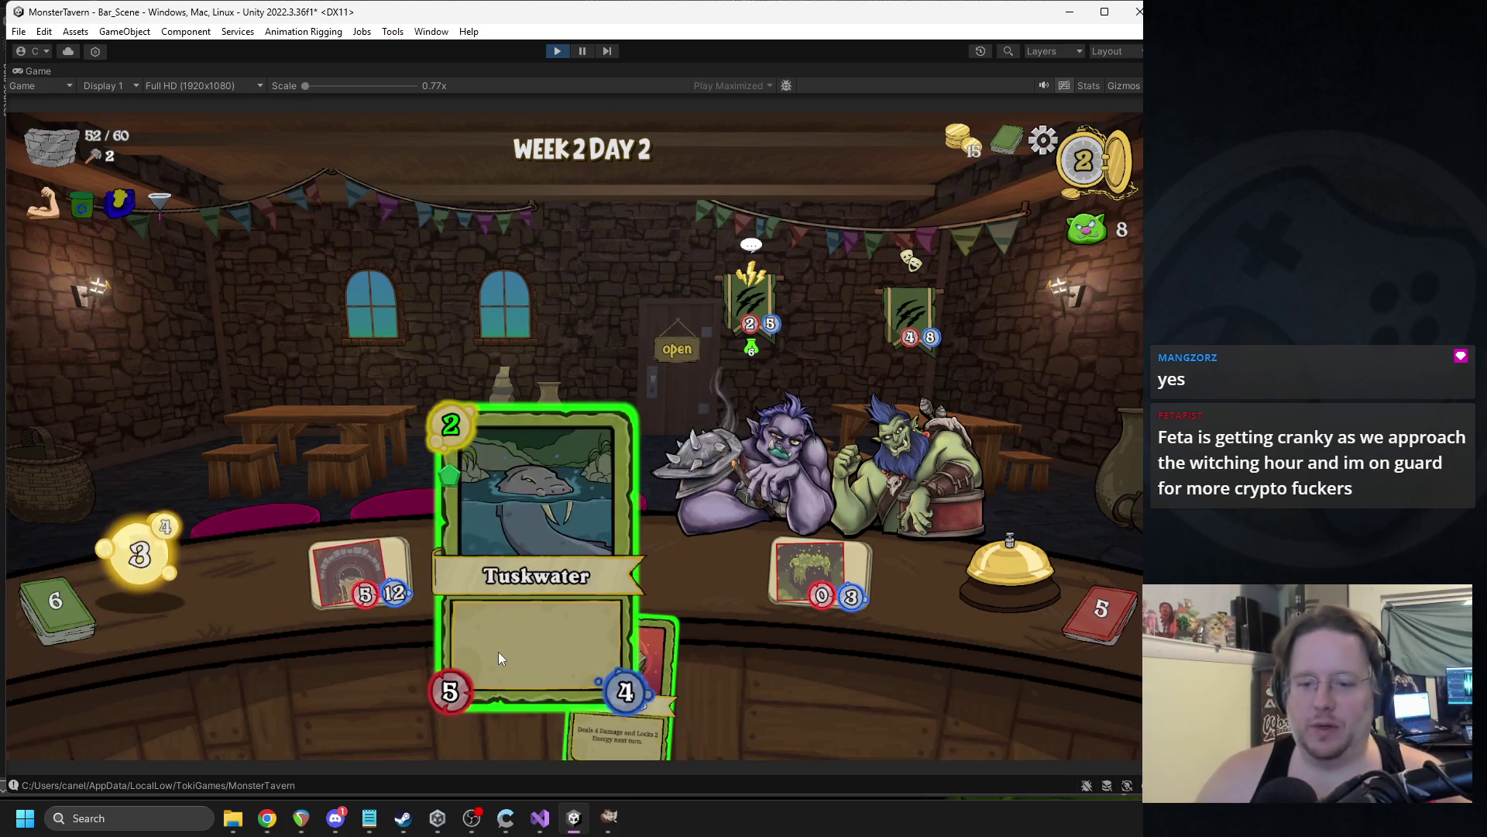
{"action": "left_click_drag", "start_coordinate": [496, 647], "coordinate": [476, 569]}
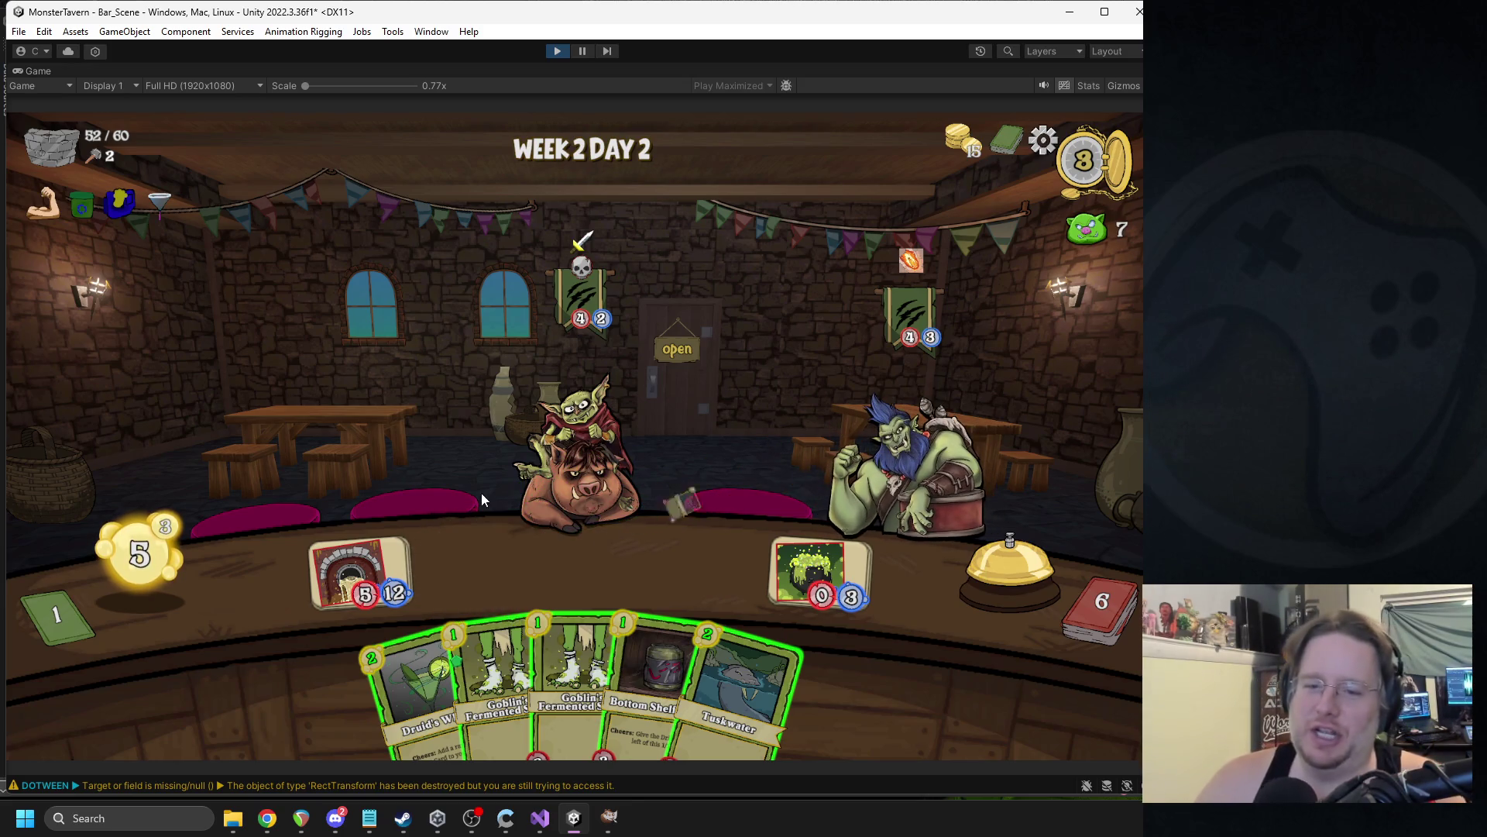
Place the druid drink with a Flashroot Ferment buff, Fermented Socks and Tuskwater, then ring the bell.
{"action": "mouse_move", "coordinate": [671, 643]}
{"action": "left_mouse_down"}
{"action": "mouse_move", "coordinate": [497, 586]}
{"action": "mouse_move", "coordinate": [685, 701]}
{"action": "left_mouse_up"}
{"action": "mouse_move", "coordinate": [420, 672]}
{"action": "left_mouse_down"}
{"action": "mouse_move", "coordinate": [459, 561]}
{"action": "mouse_move", "coordinate": [474, 565]}
{"action": "left_mouse_up"}
{"action": "mouse_move", "coordinate": [774, 672]}
{"action": "left_mouse_down"}
{"action": "mouse_move", "coordinate": [492, 542]}
{"action": "mouse_move", "coordinate": [476, 562]}
{"action": "left_mouse_up"}
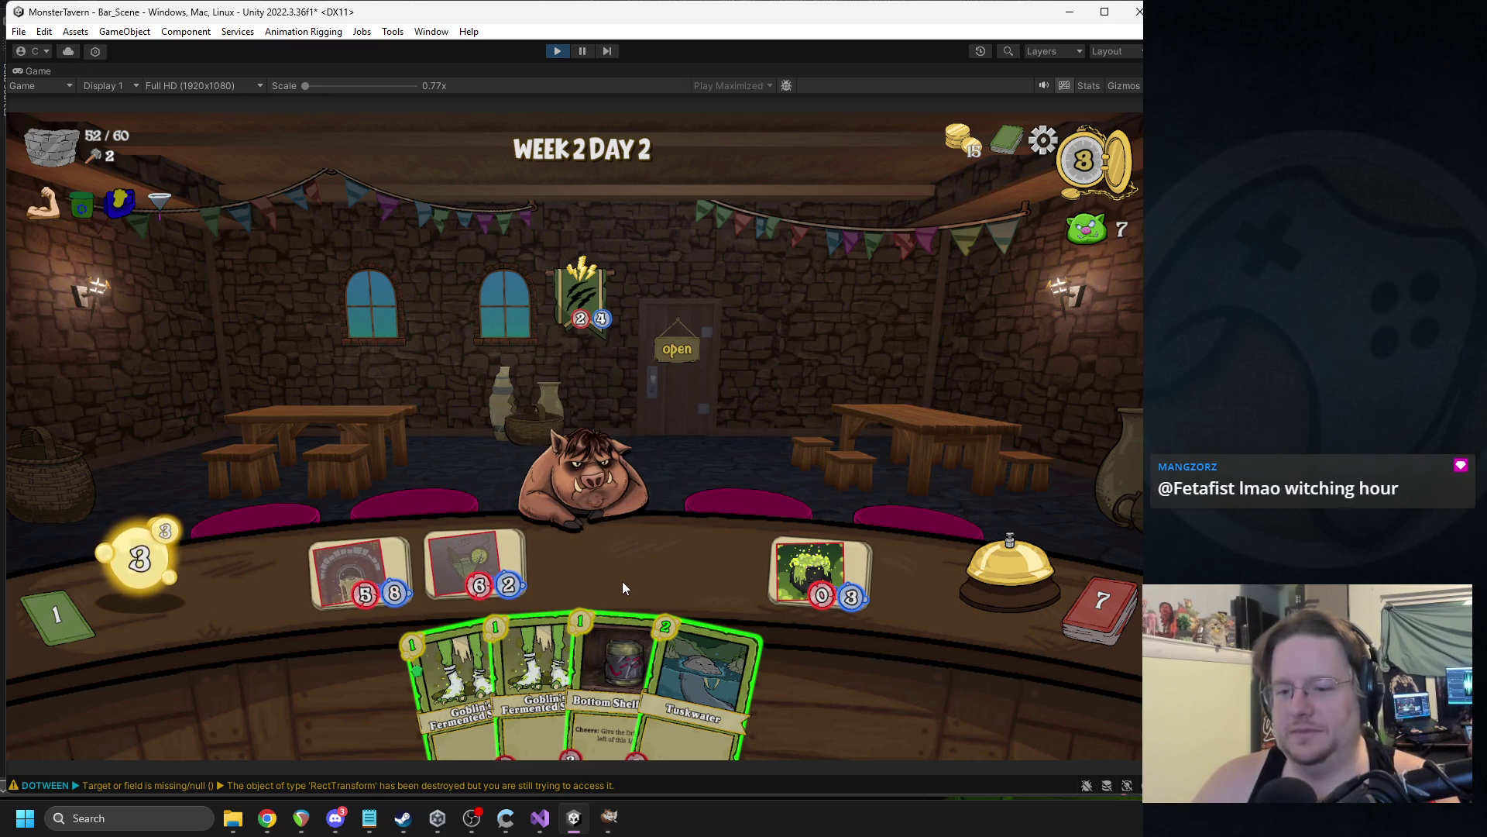
{"action": "left_click_drag", "start_coordinate": [465, 681], "coordinate": [589, 566]}
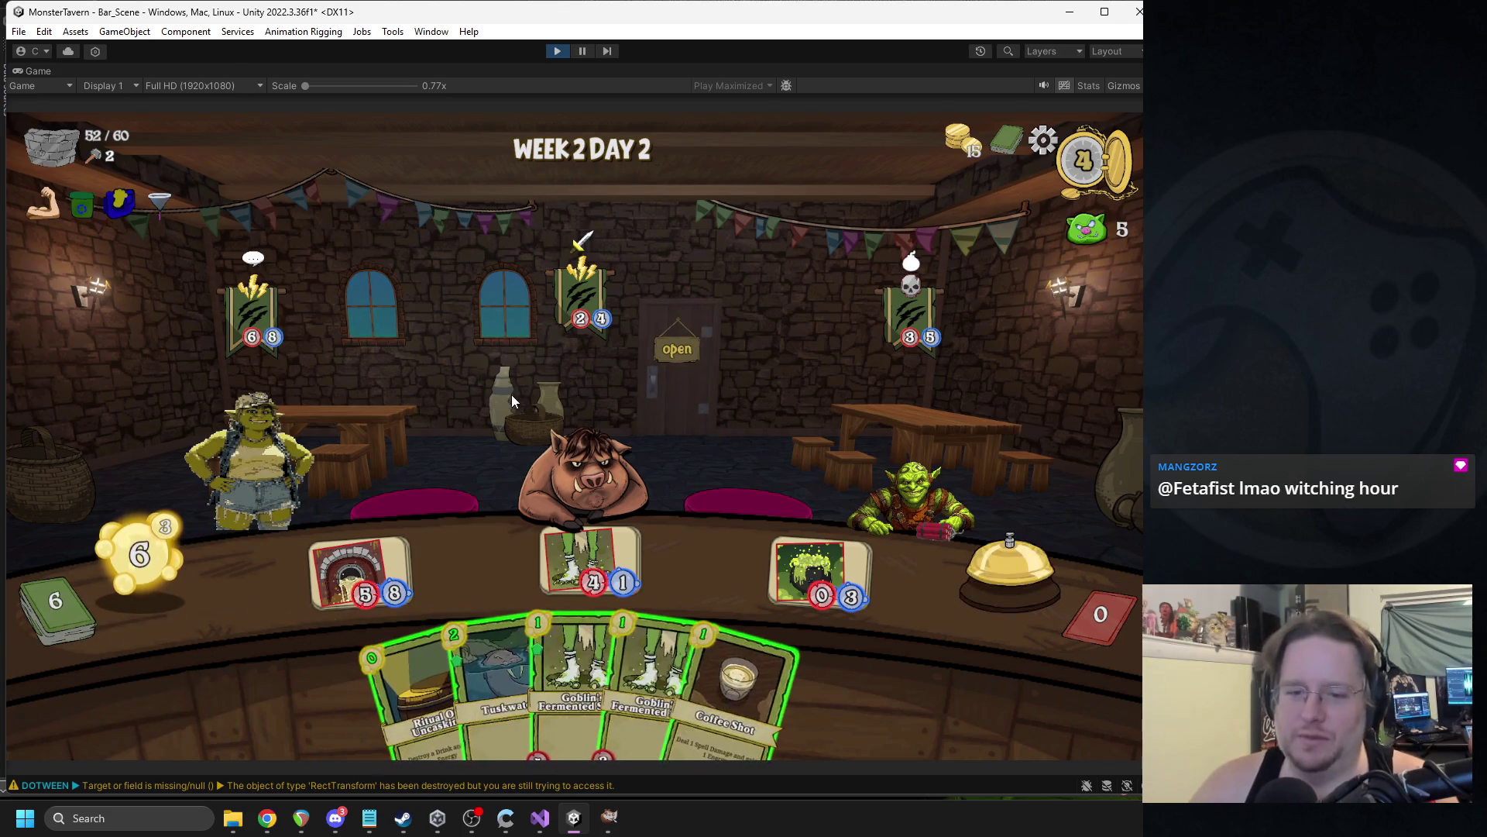
{"action": "left_click_drag", "start_coordinate": [476, 640], "coordinate": [474, 569]}
{"action": "left_click_drag", "start_coordinate": [620, 682], "coordinate": [705, 569]}
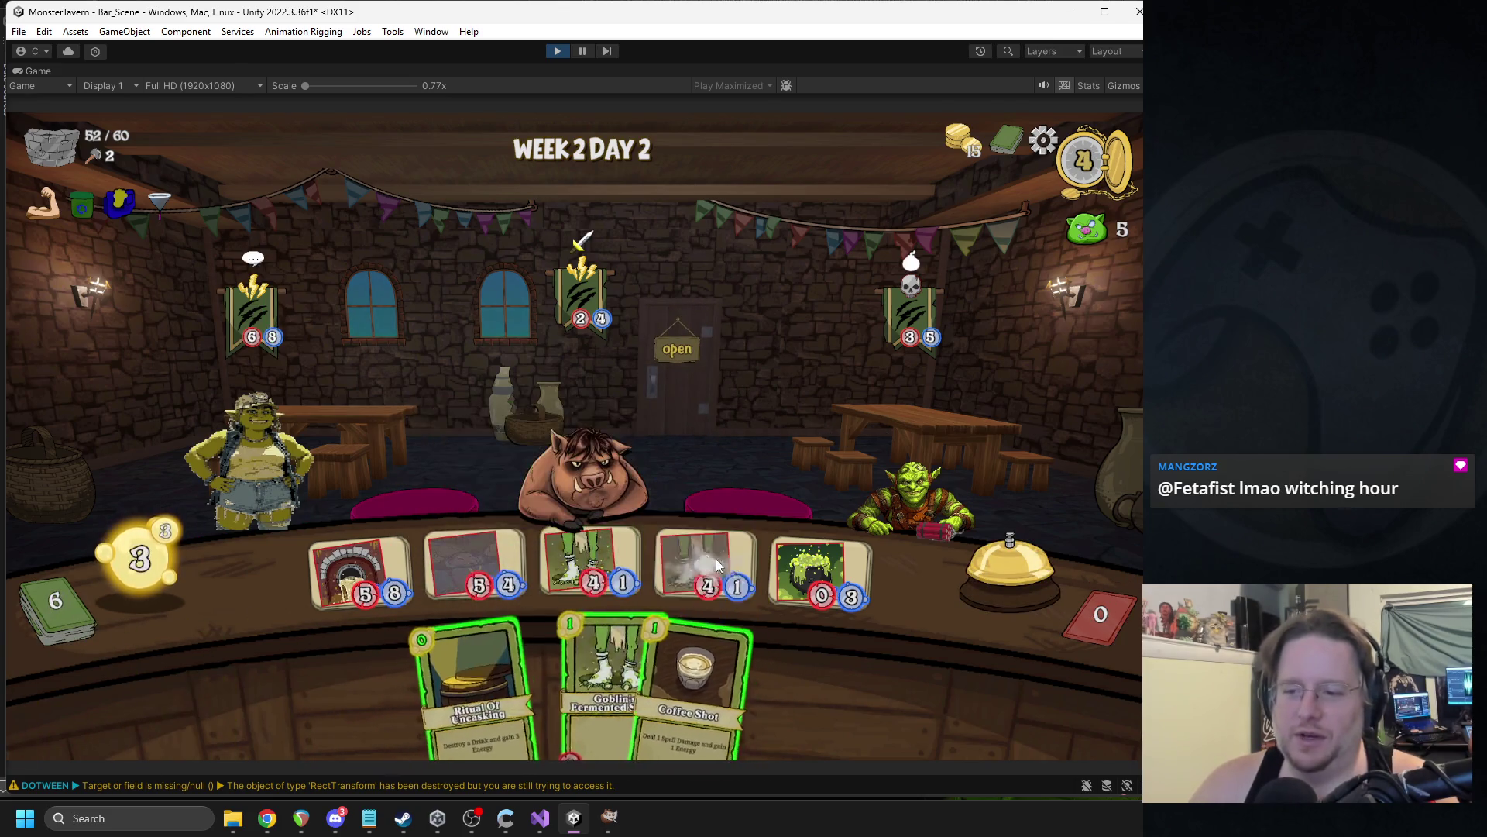
{"action": "left_click", "coordinate": [998, 592]}
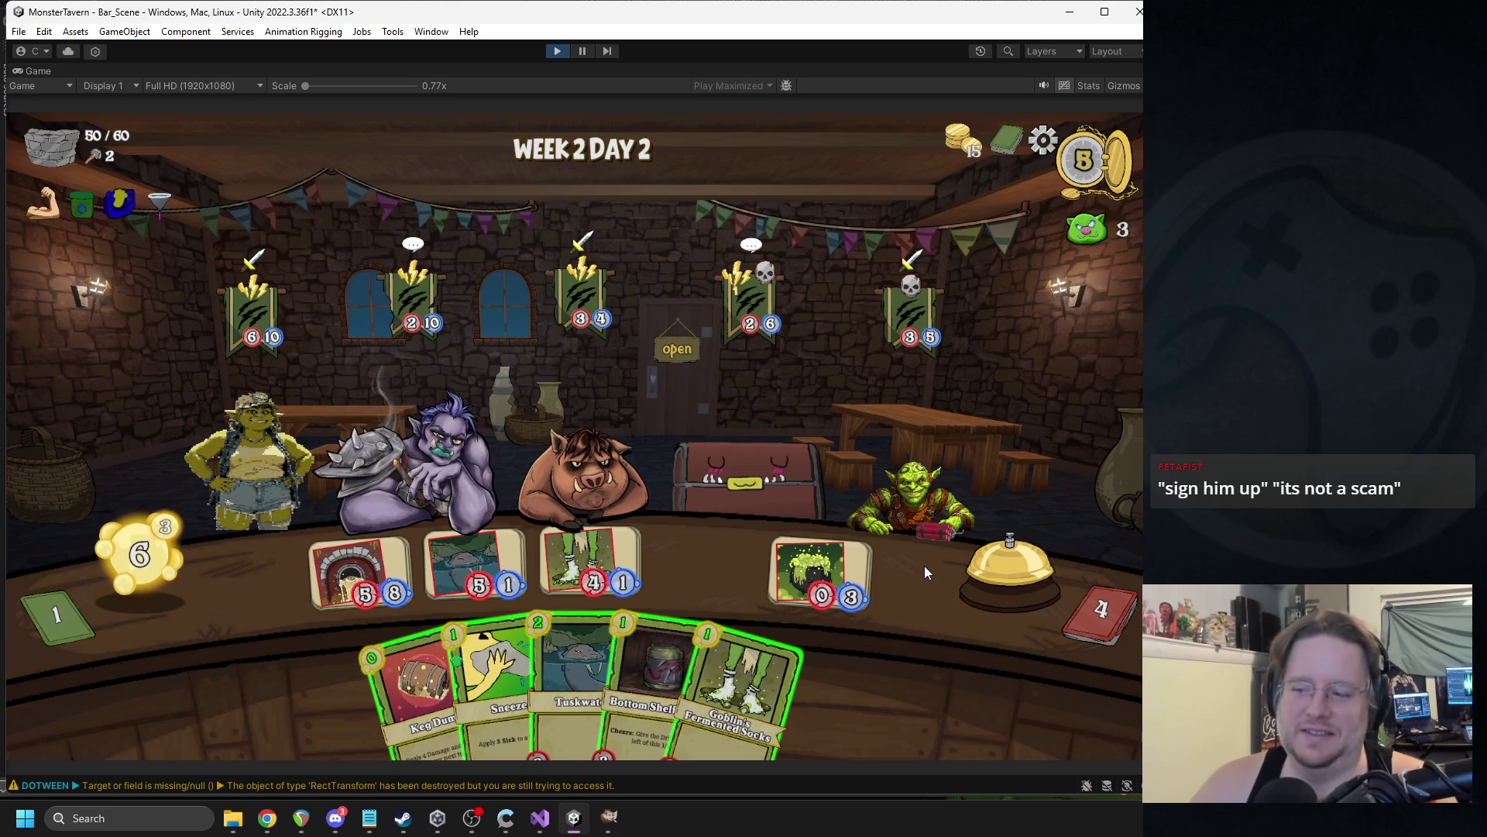
Stop play and set the Goblin_TNT prefab's Lifetime to 1.2 and destroy delay to 0, adjusting its arc Duration.
{"action": "left_click", "coordinate": [557, 51]}
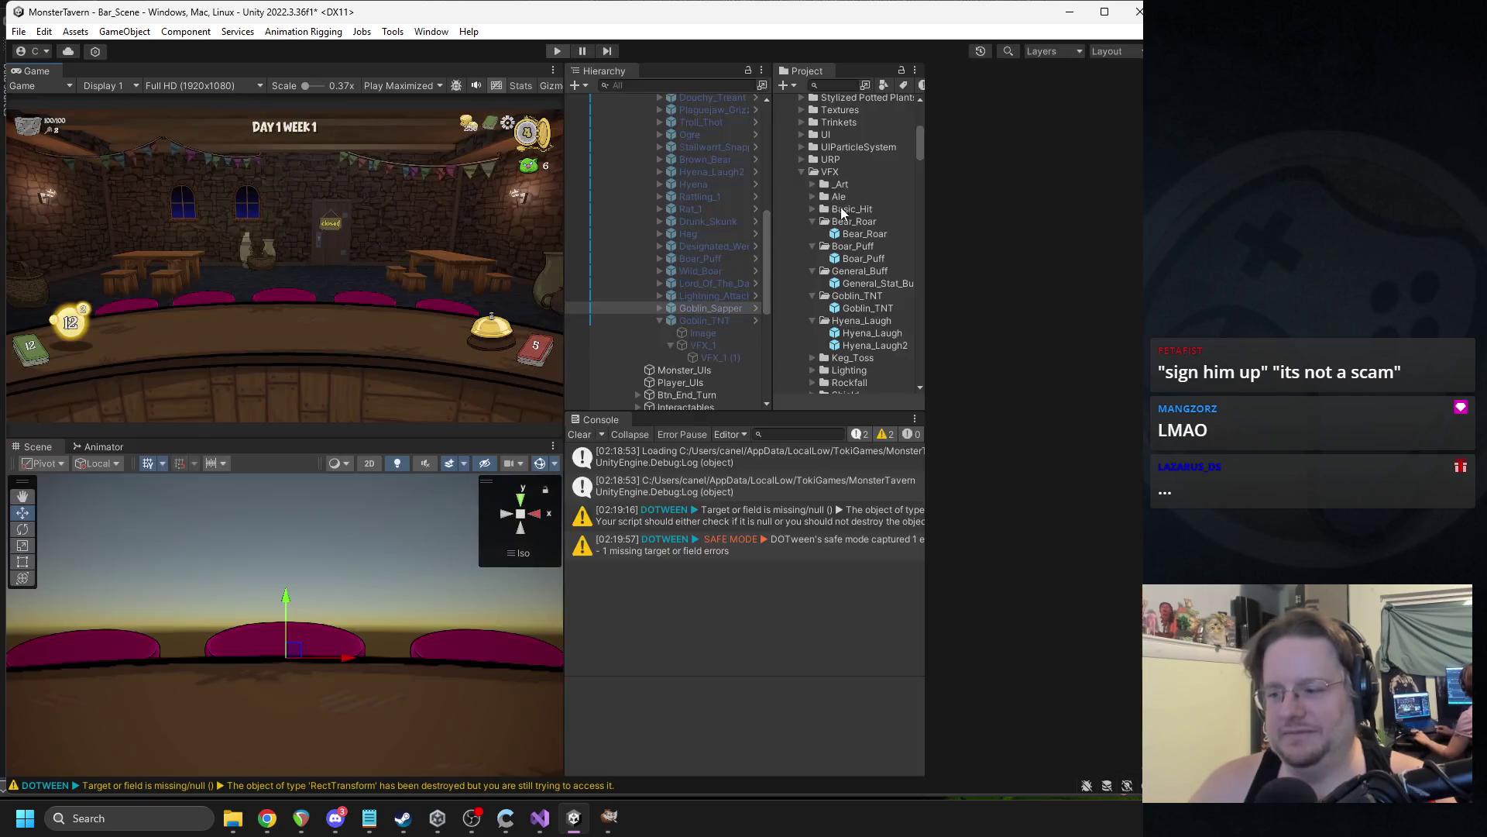
{"action": "left_click", "coordinate": [870, 309]}
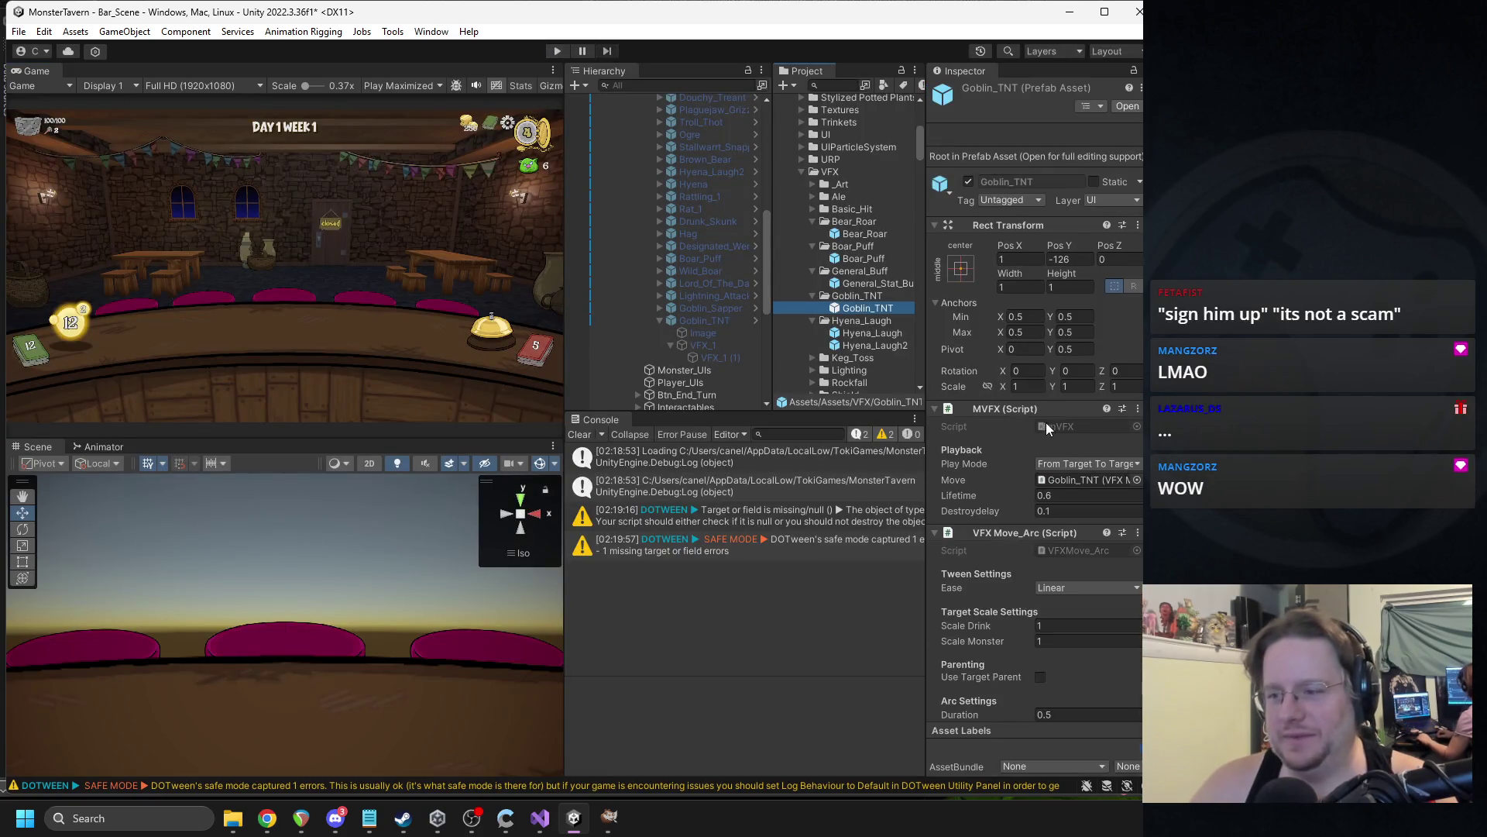
{"action": "left_click", "coordinate": [1057, 497]}
{"action": "type", "text": "1.2"}
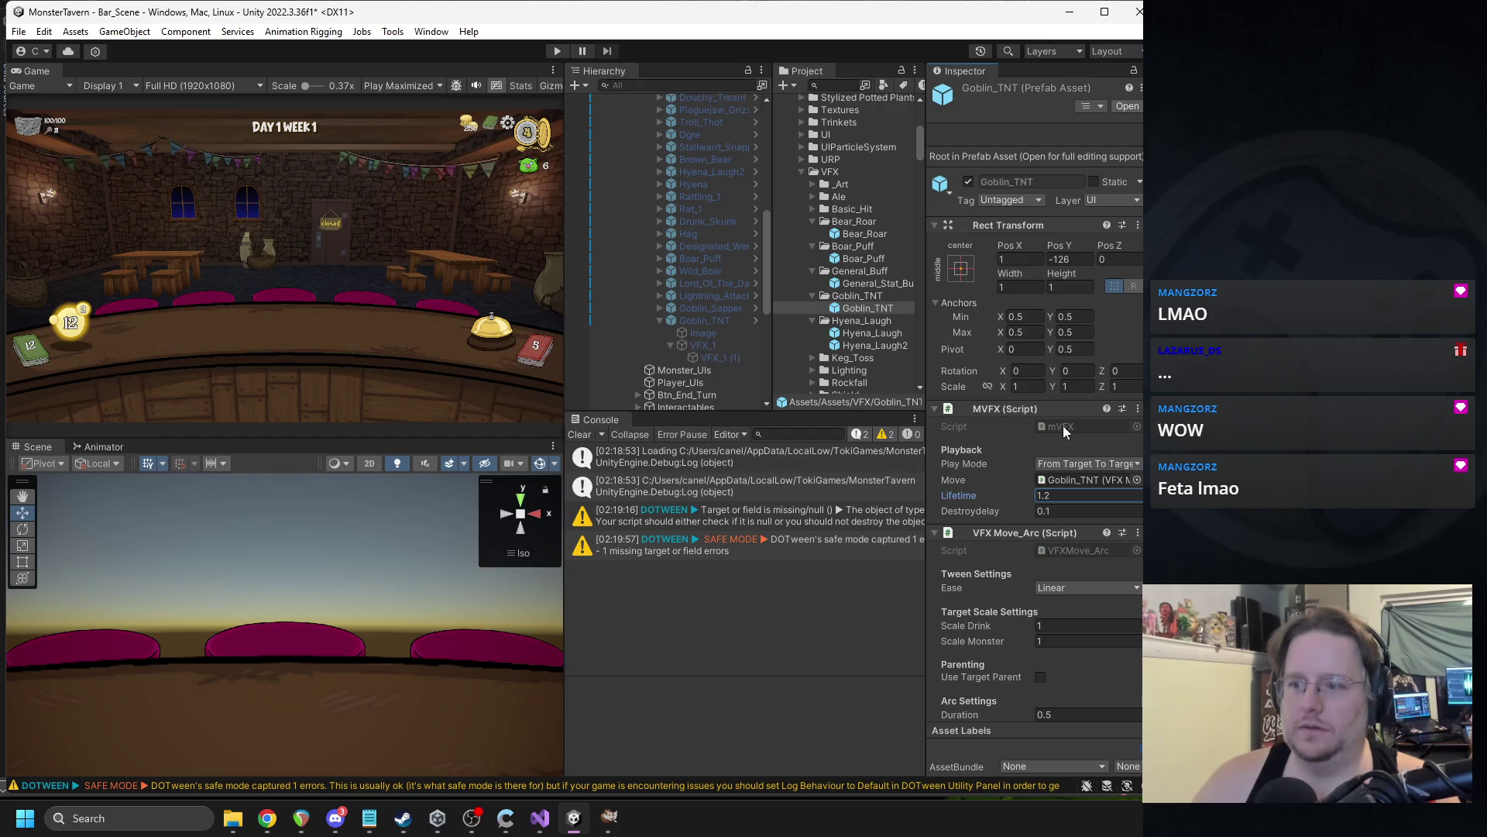
{"action": "type", "text": "0"}
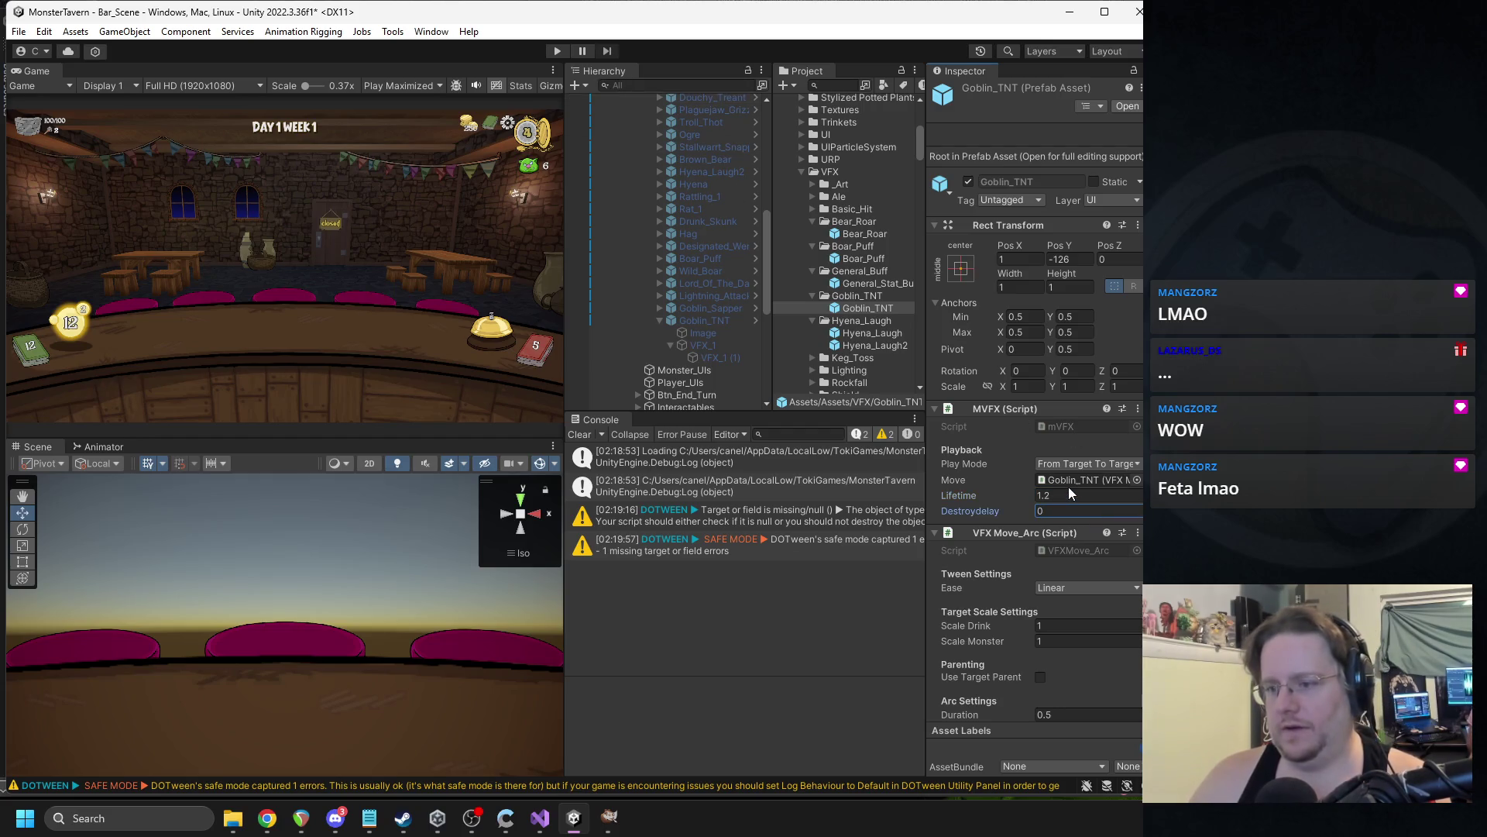
{"action": "scroll", "coordinate": [1104, 522], "scroll_direction": "down", "scroll_amount": 2}
{"action": "scroll", "coordinate": [1104, 514], "scroll_direction": "down", "scroll_amount": 1}
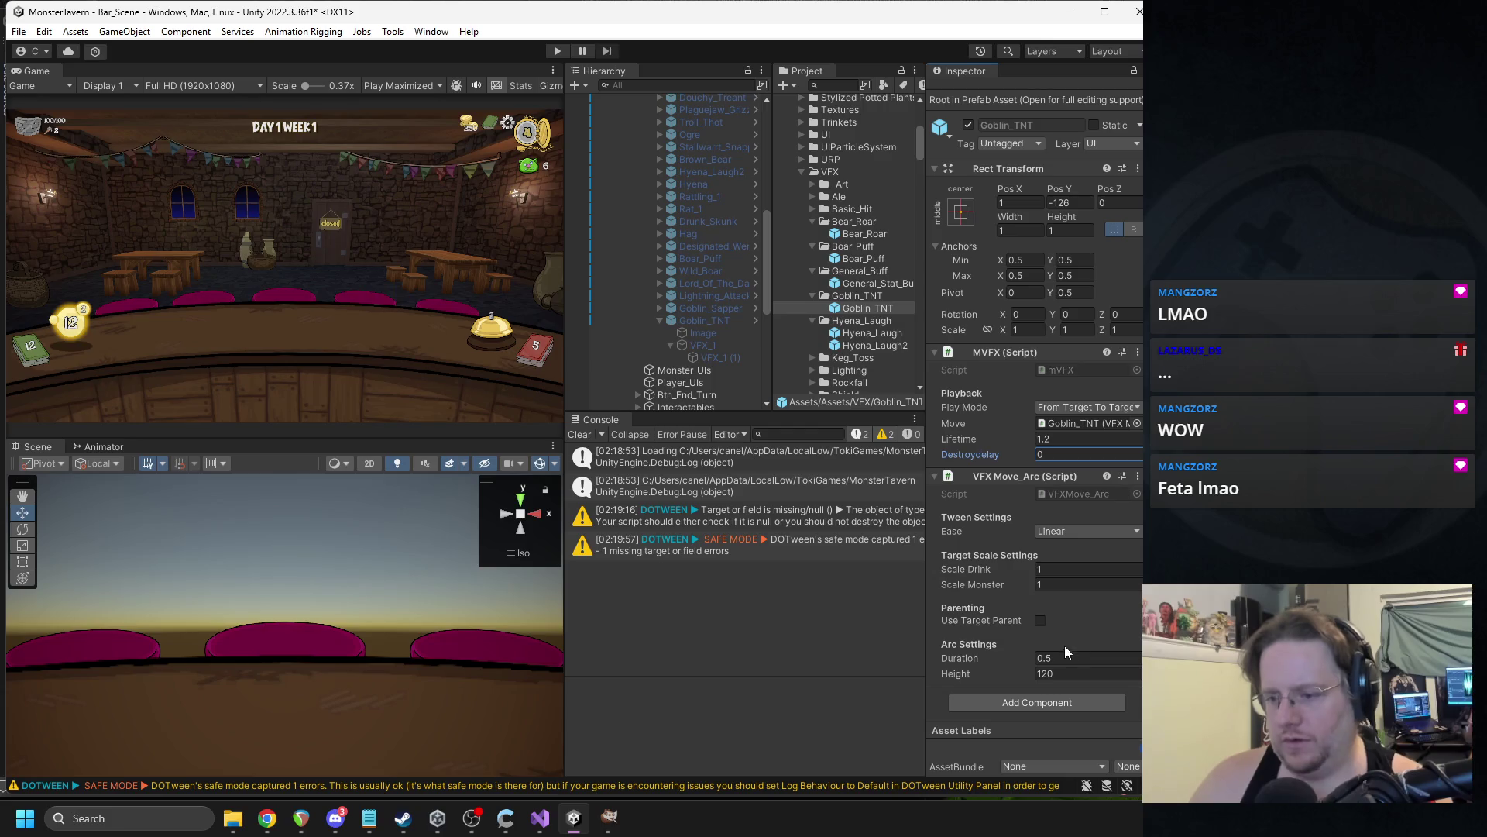
{"action": "left_click_drag", "start_coordinate": [1062, 658], "coordinate": [1045, 659]}
{"action": "type", "text": "6"}
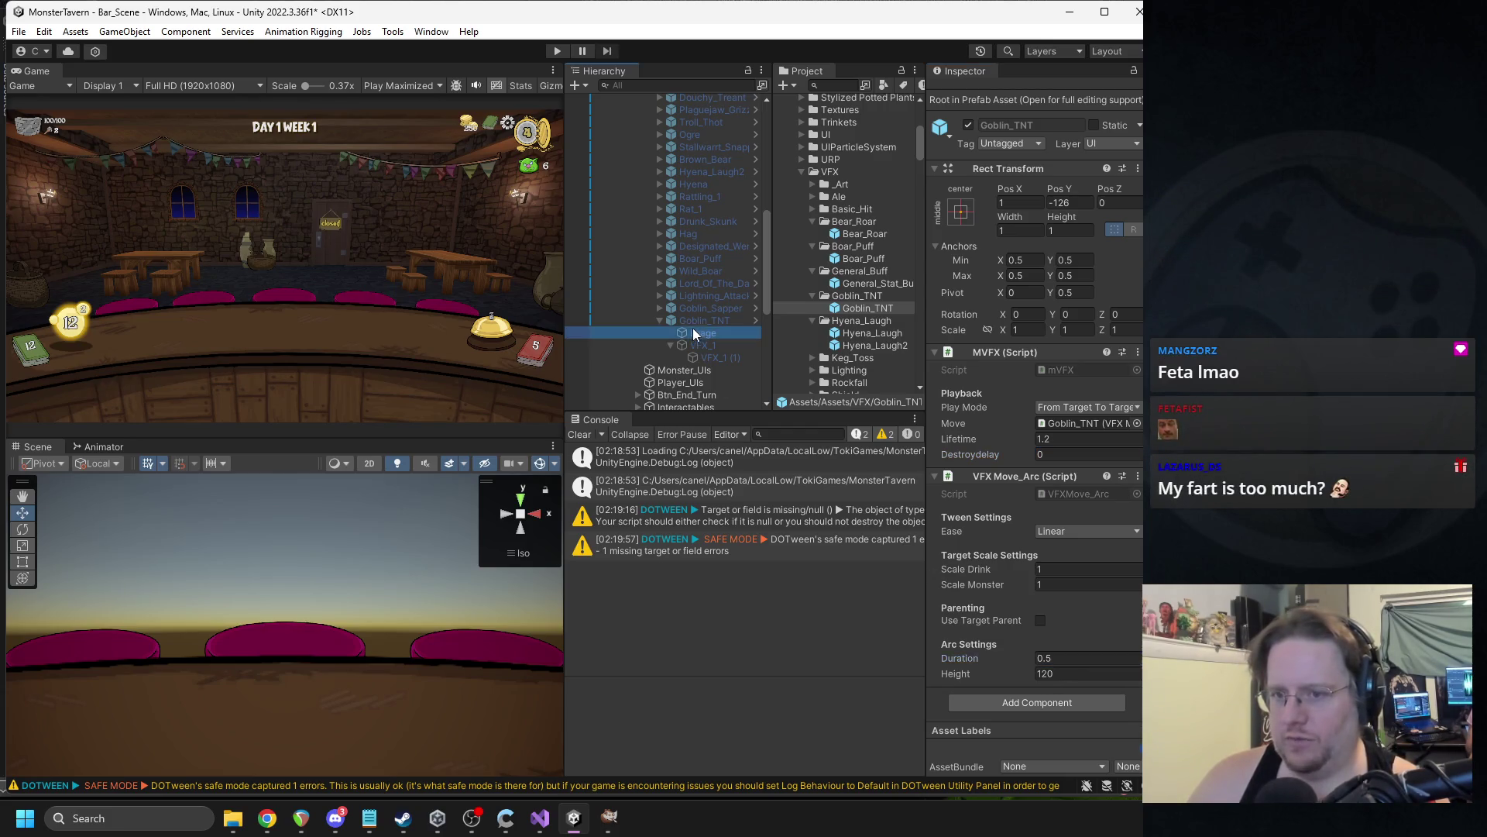
Open the Goblin_TNT prefab, set the VFX_1 flame Duration to 0.6, and run the game again.
{"action": "left_click", "coordinate": [692, 322]}
{"action": "left_click", "coordinate": [756, 319]}
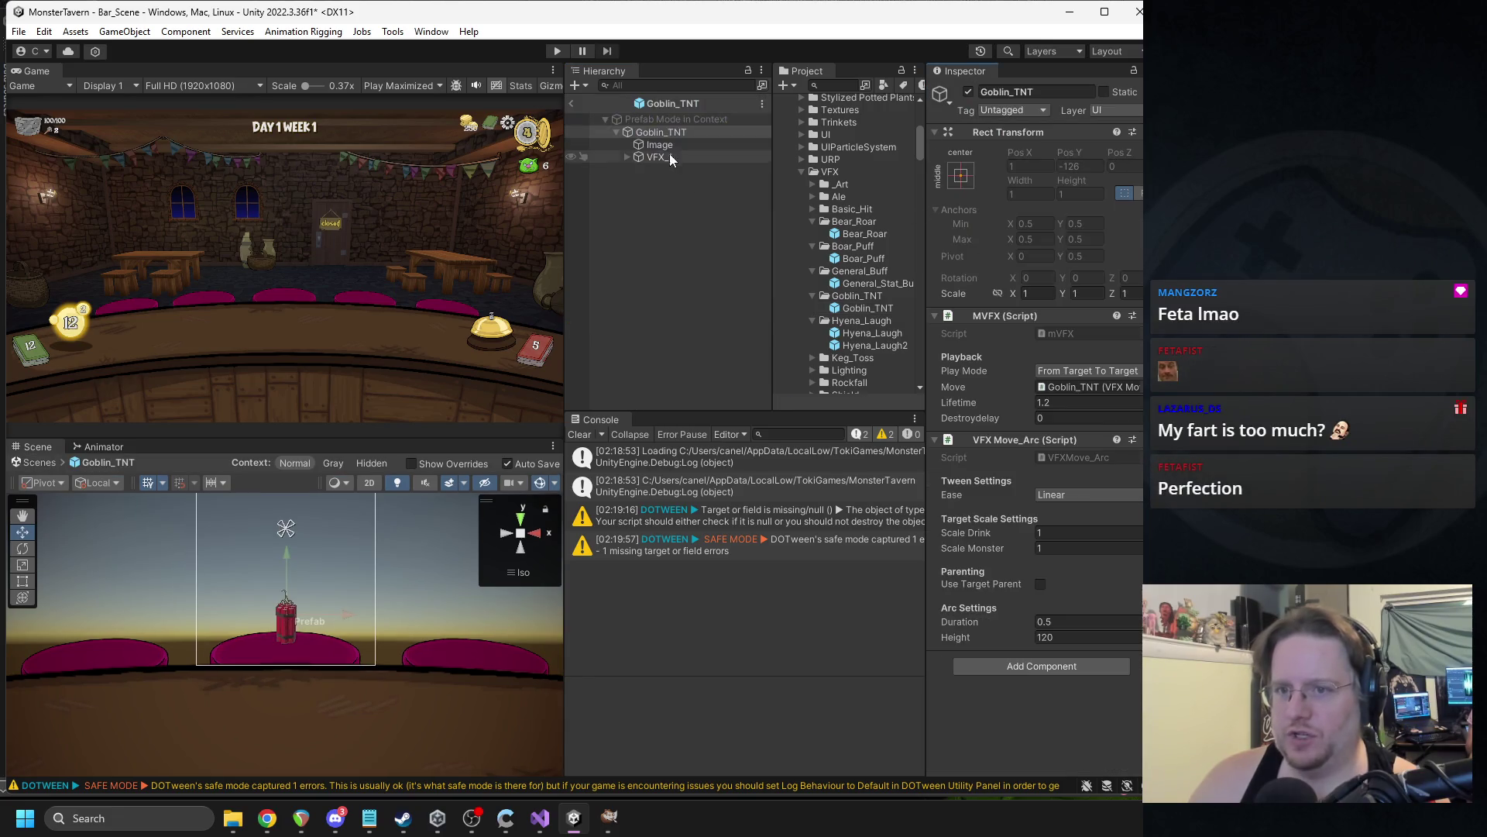
{"action": "left_click", "coordinate": [663, 169]}
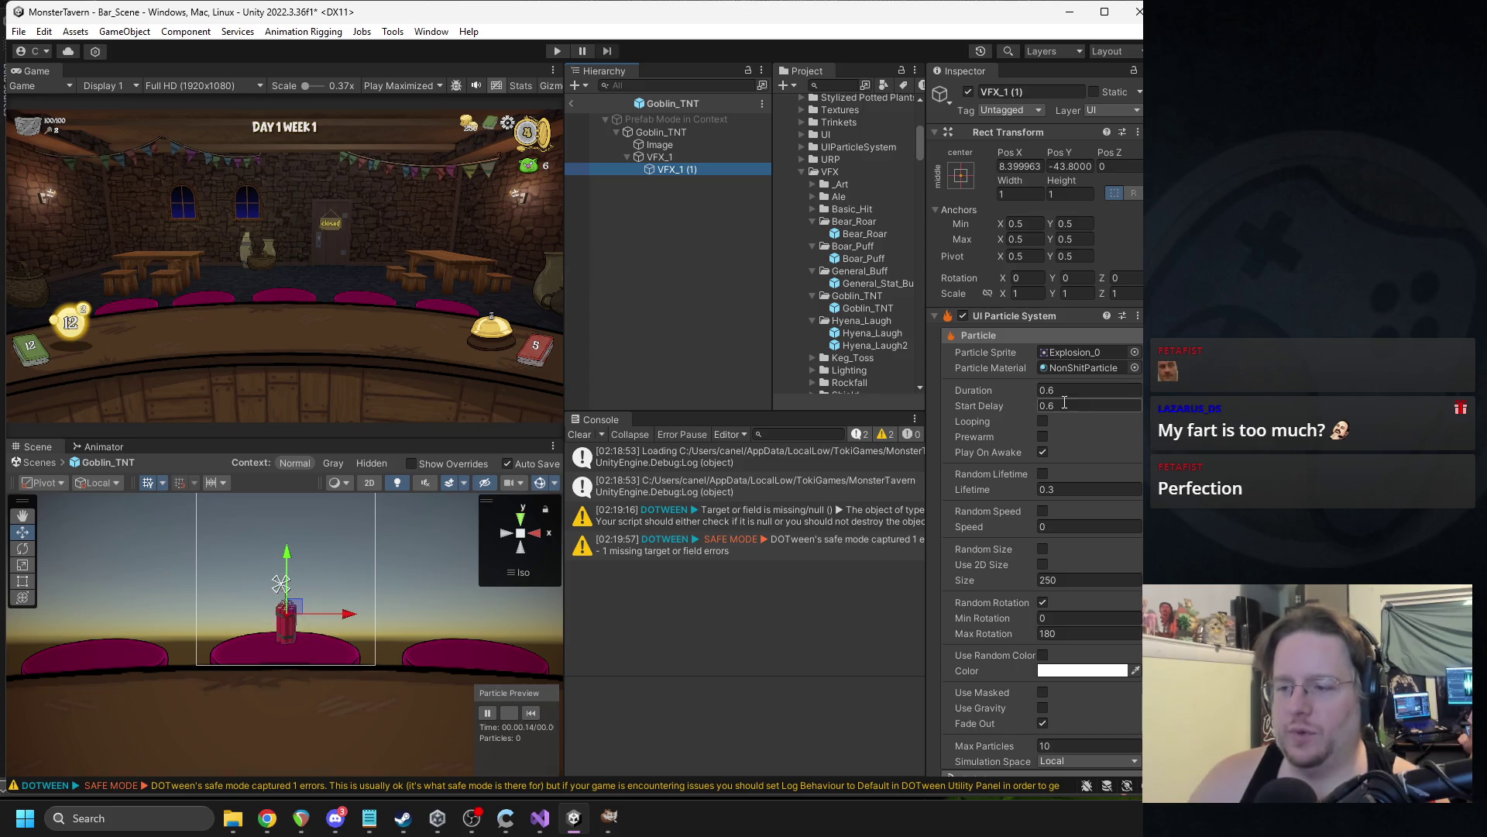
{"action": "left_click", "coordinate": [681, 156]}
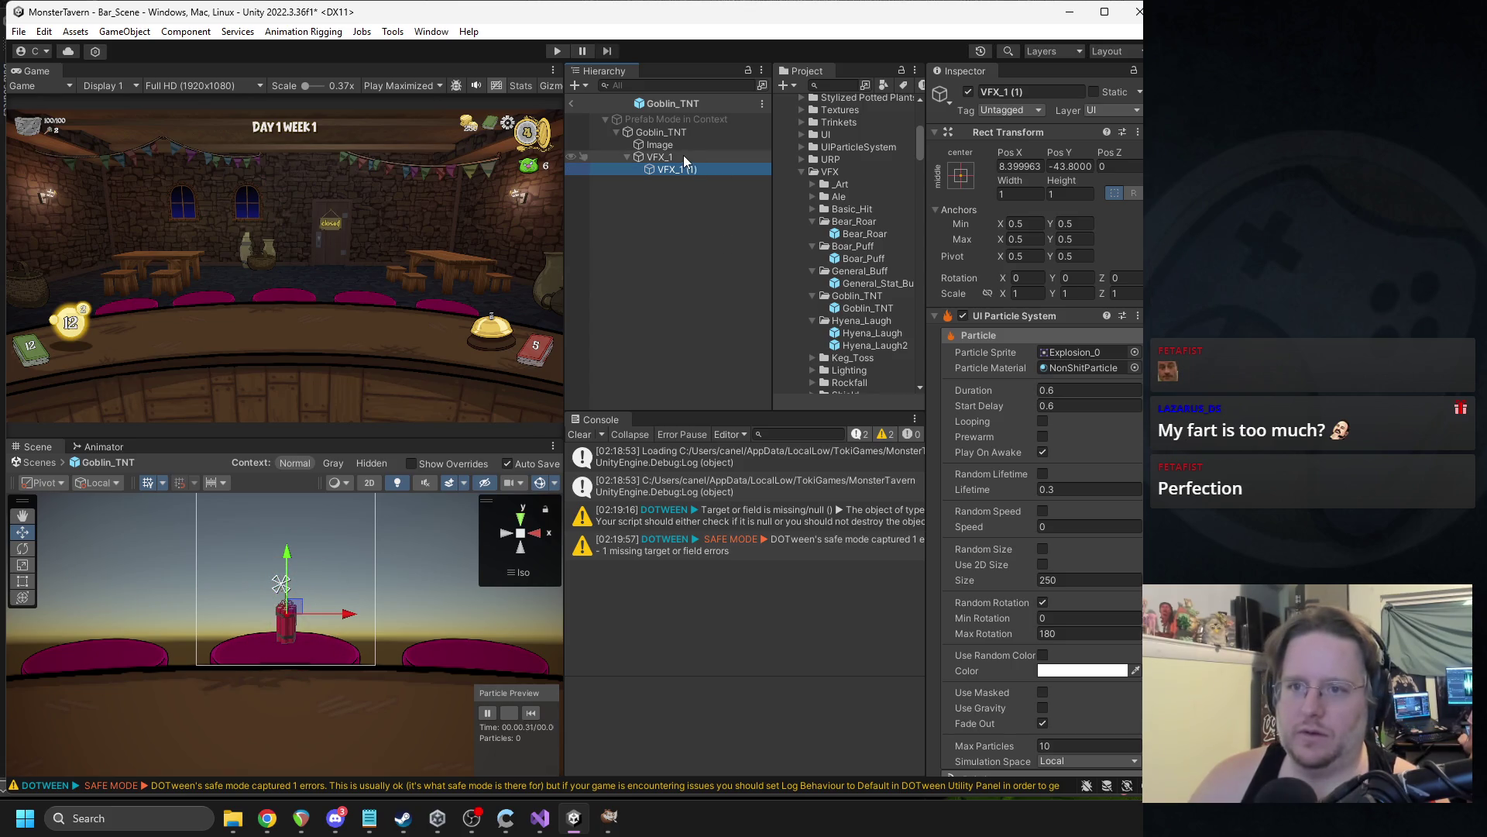
{"action": "left_click", "coordinate": [1055, 390]}
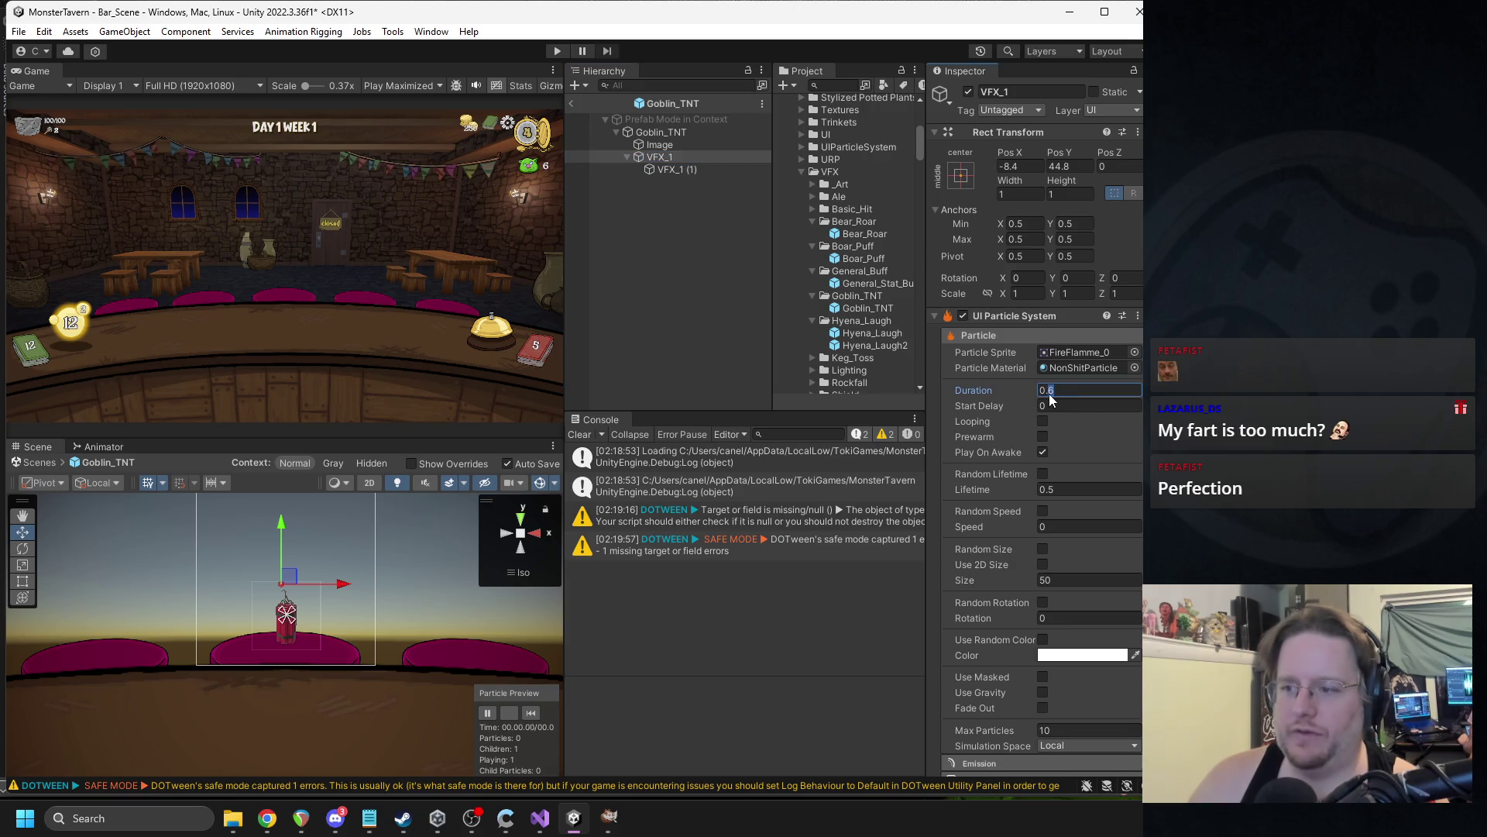
{"action": "left_click", "coordinate": [660, 157]}
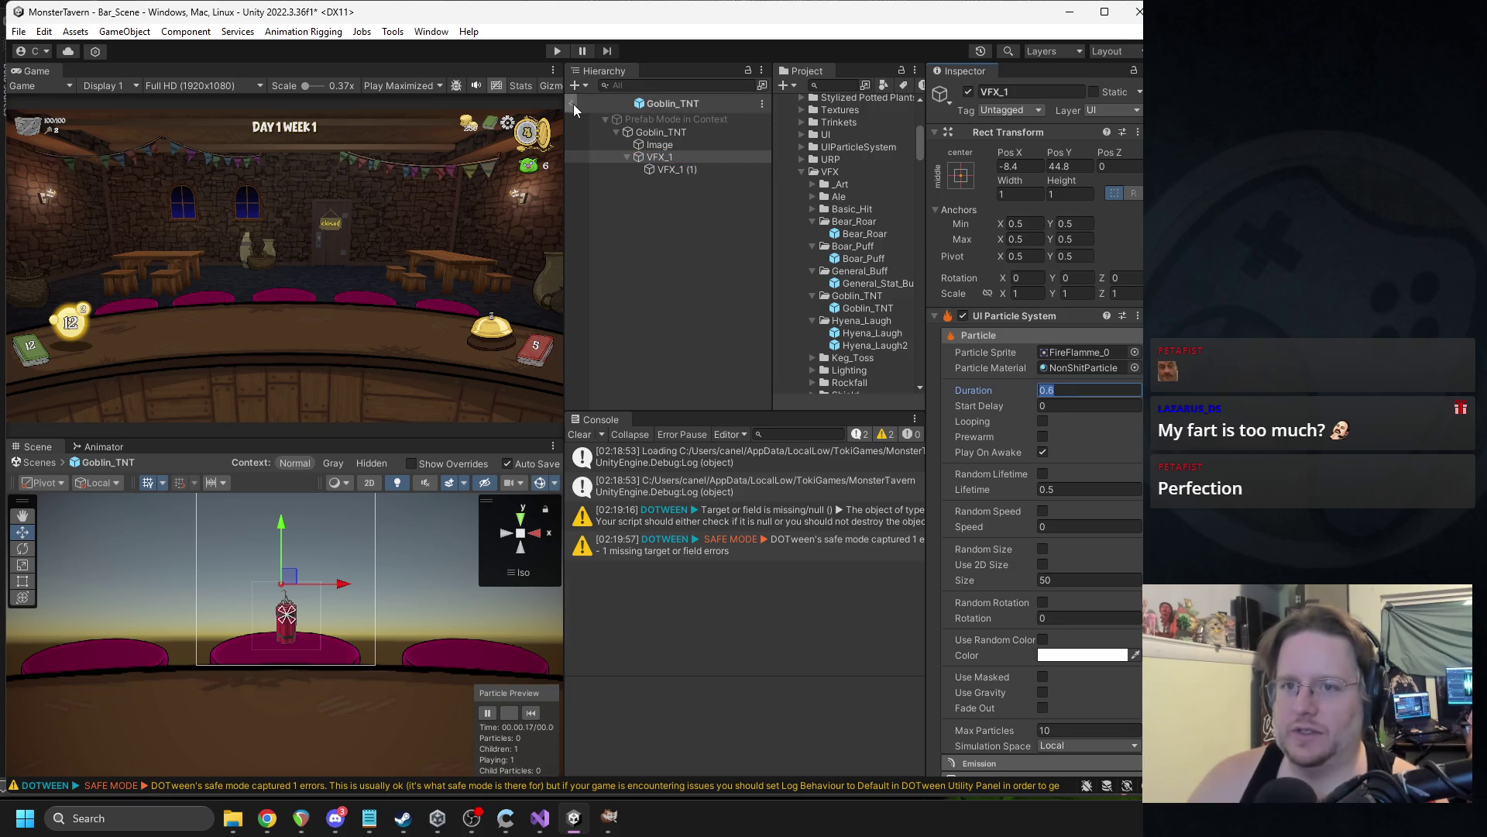
{"action": "left_click", "coordinate": [672, 170]}
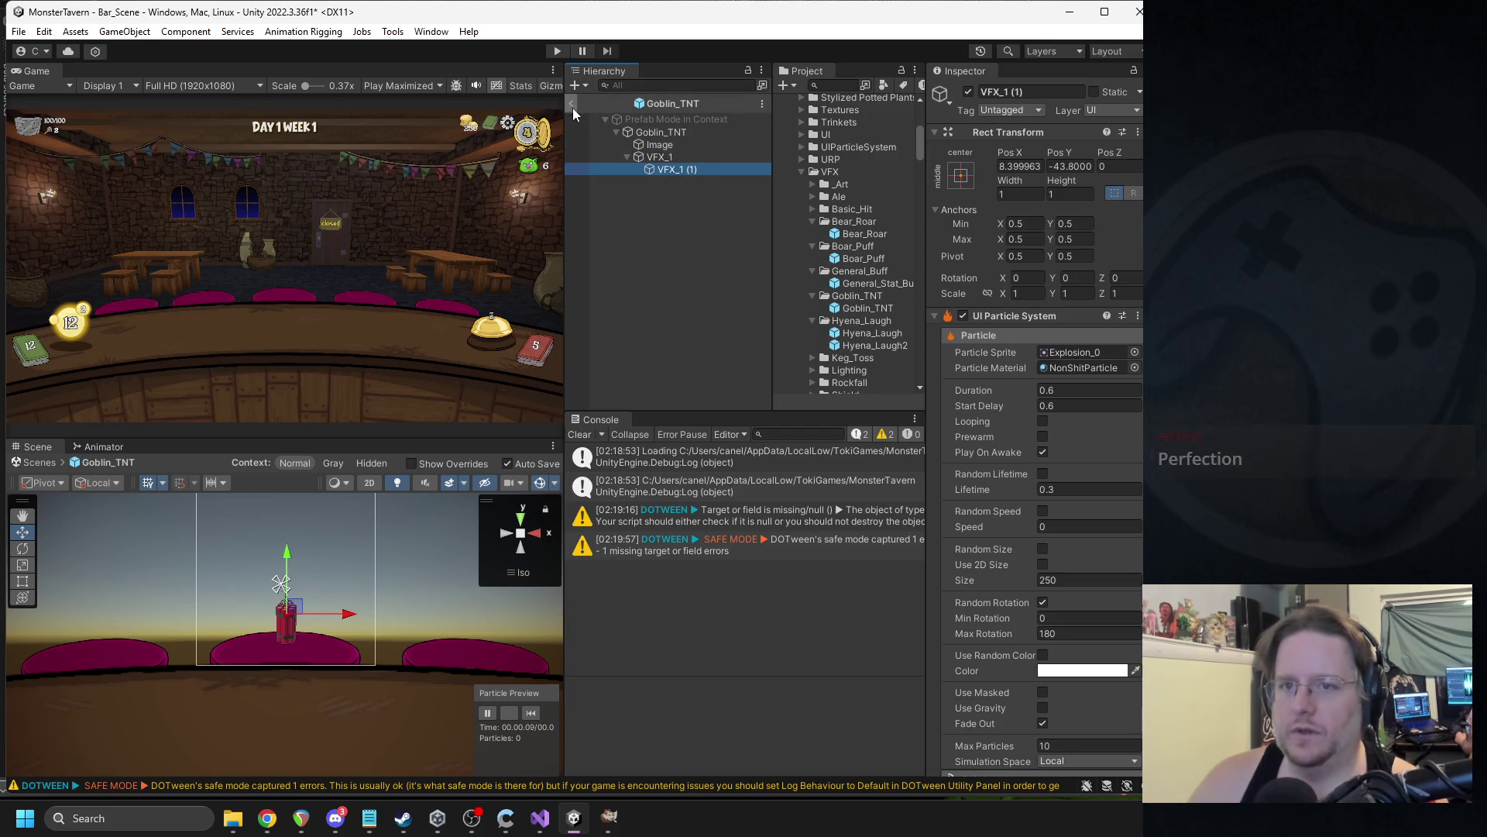
{"action": "left_click", "coordinate": [555, 51]}
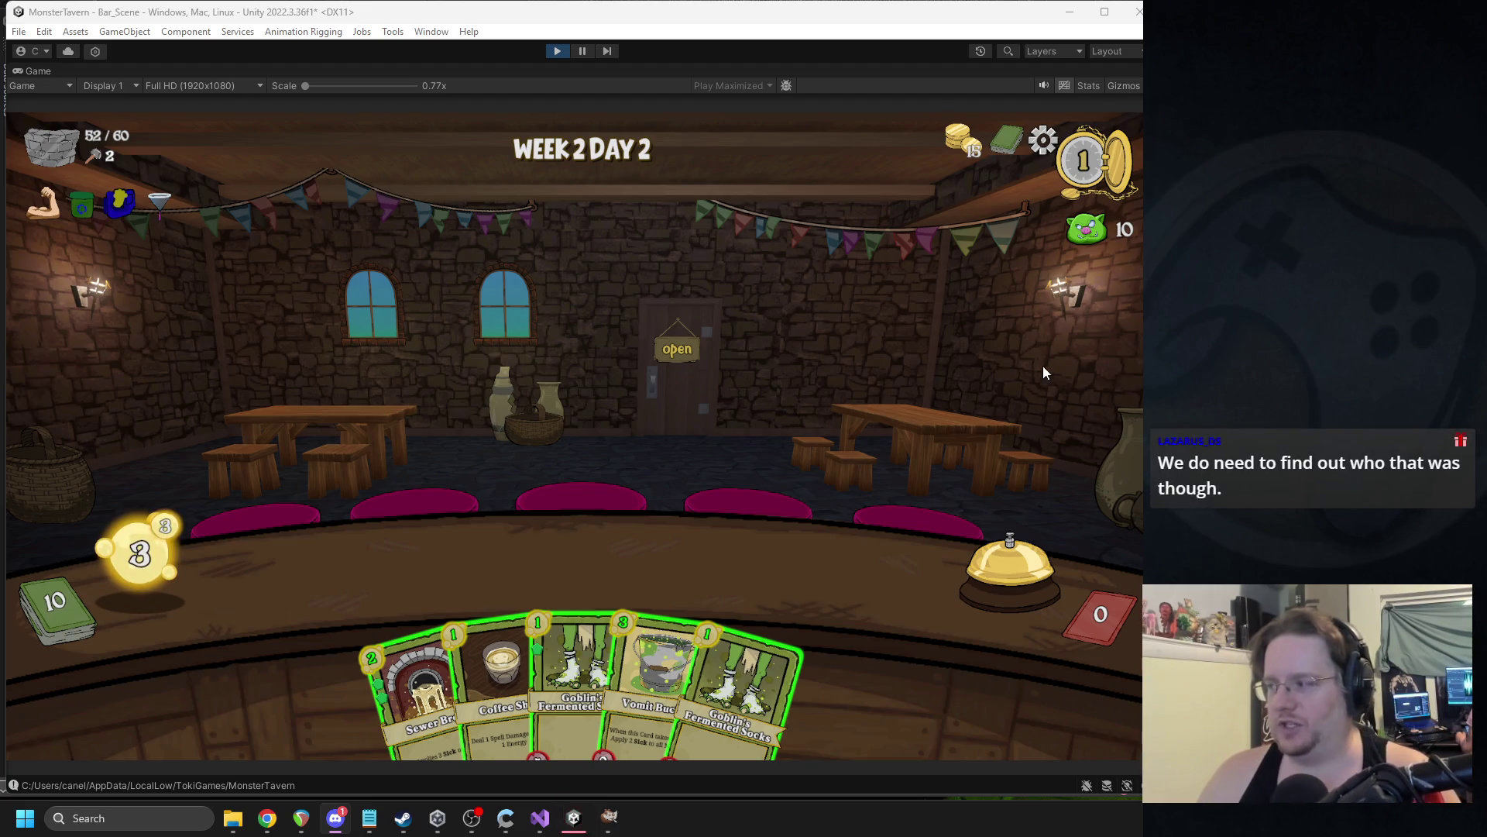
Play Sewer Brew, Fermented Socks, Bubbling Cauldron and Bottom Shelf Buzz, serving and Sneezing the middle troll.
{"action": "left_click_drag", "start_coordinate": [422, 697], "coordinate": [523, 550]}
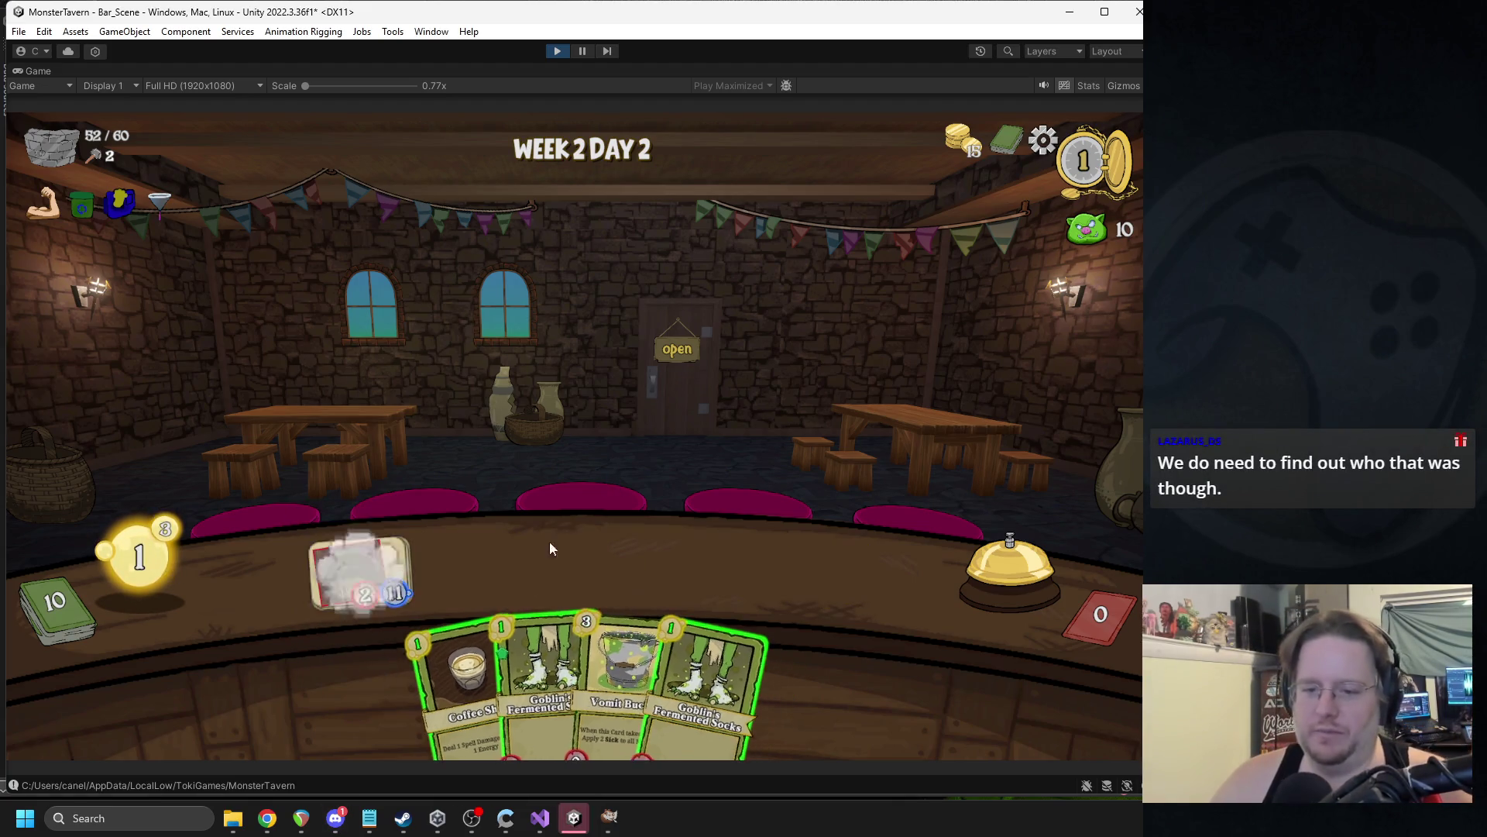
{"action": "left_click_drag", "start_coordinate": [524, 643], "coordinate": [496, 558]}
{"action": "left_click", "coordinate": [984, 564]}
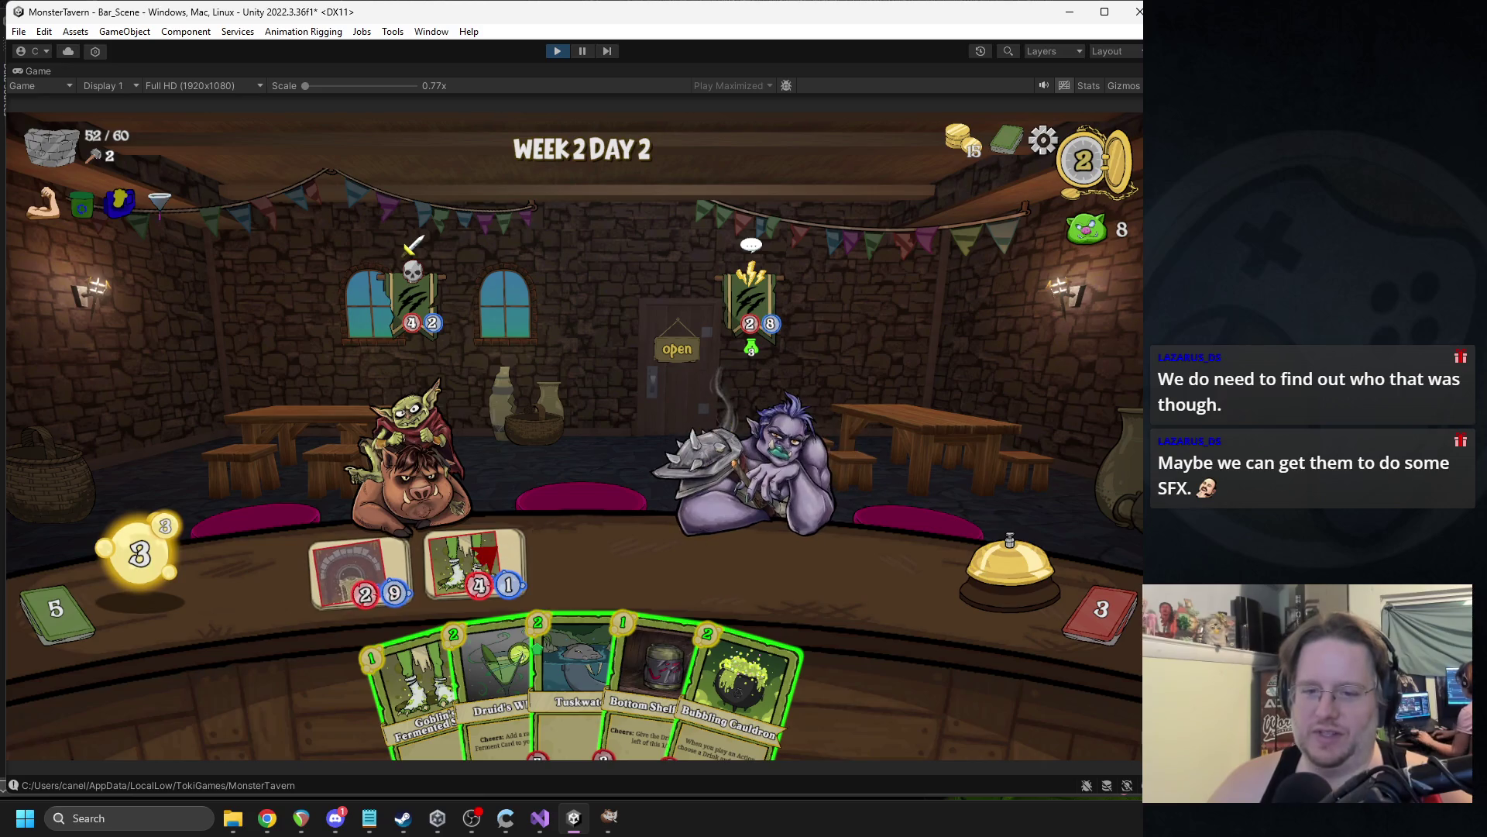
{"action": "mouse_move", "coordinate": [743, 697]}
{"action": "left_mouse_down"}
{"action": "mouse_move", "coordinate": [880, 585]}
{"action": "mouse_move", "coordinate": [821, 577]}
{"action": "left_mouse_up"}
{"action": "left_click_drag", "start_coordinate": [697, 682], "coordinate": [488, 569]}
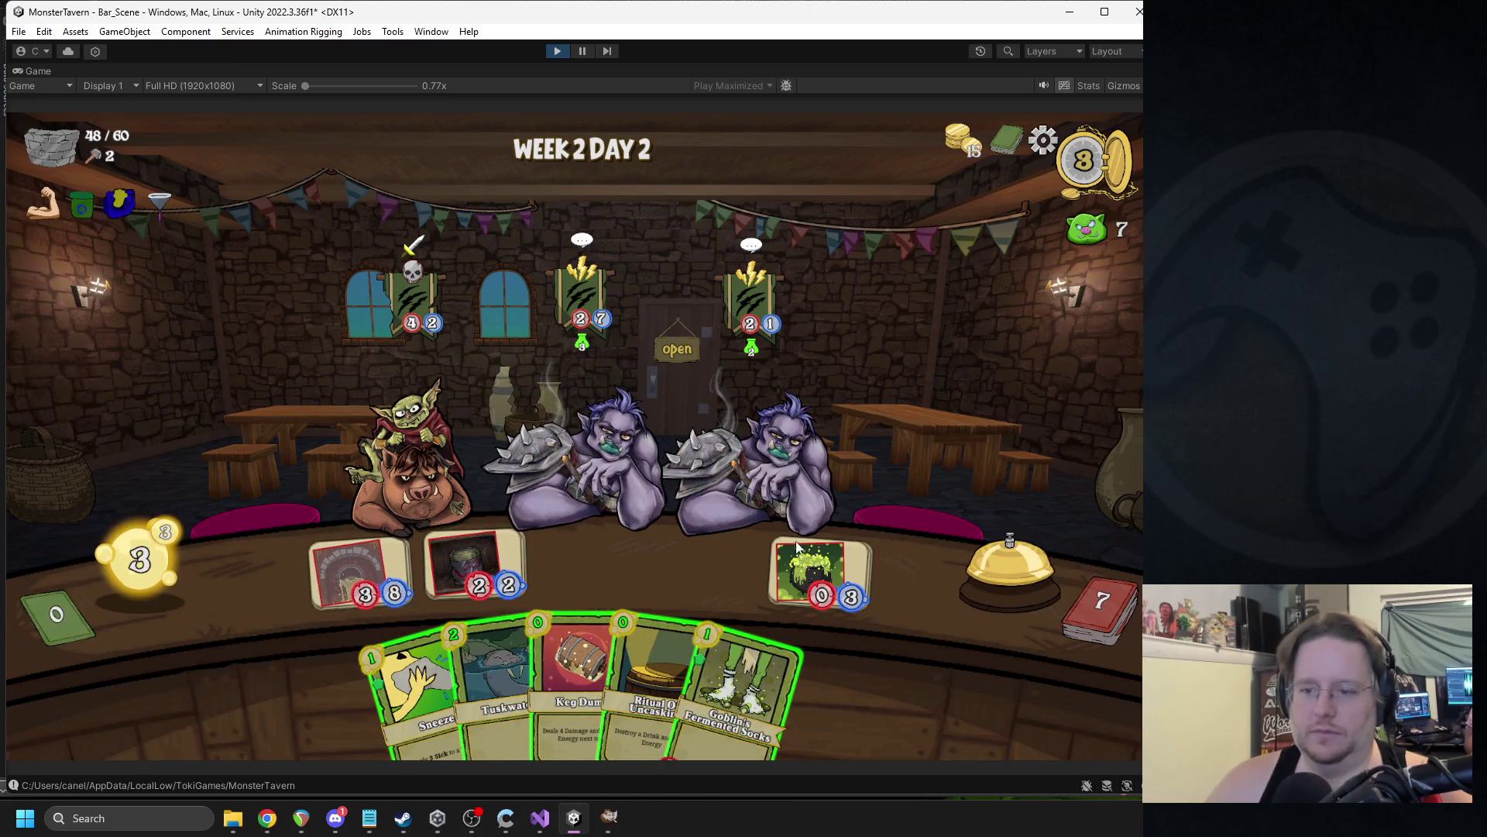
{"action": "left_click_drag", "start_coordinate": [487, 554], "coordinate": [583, 512]}
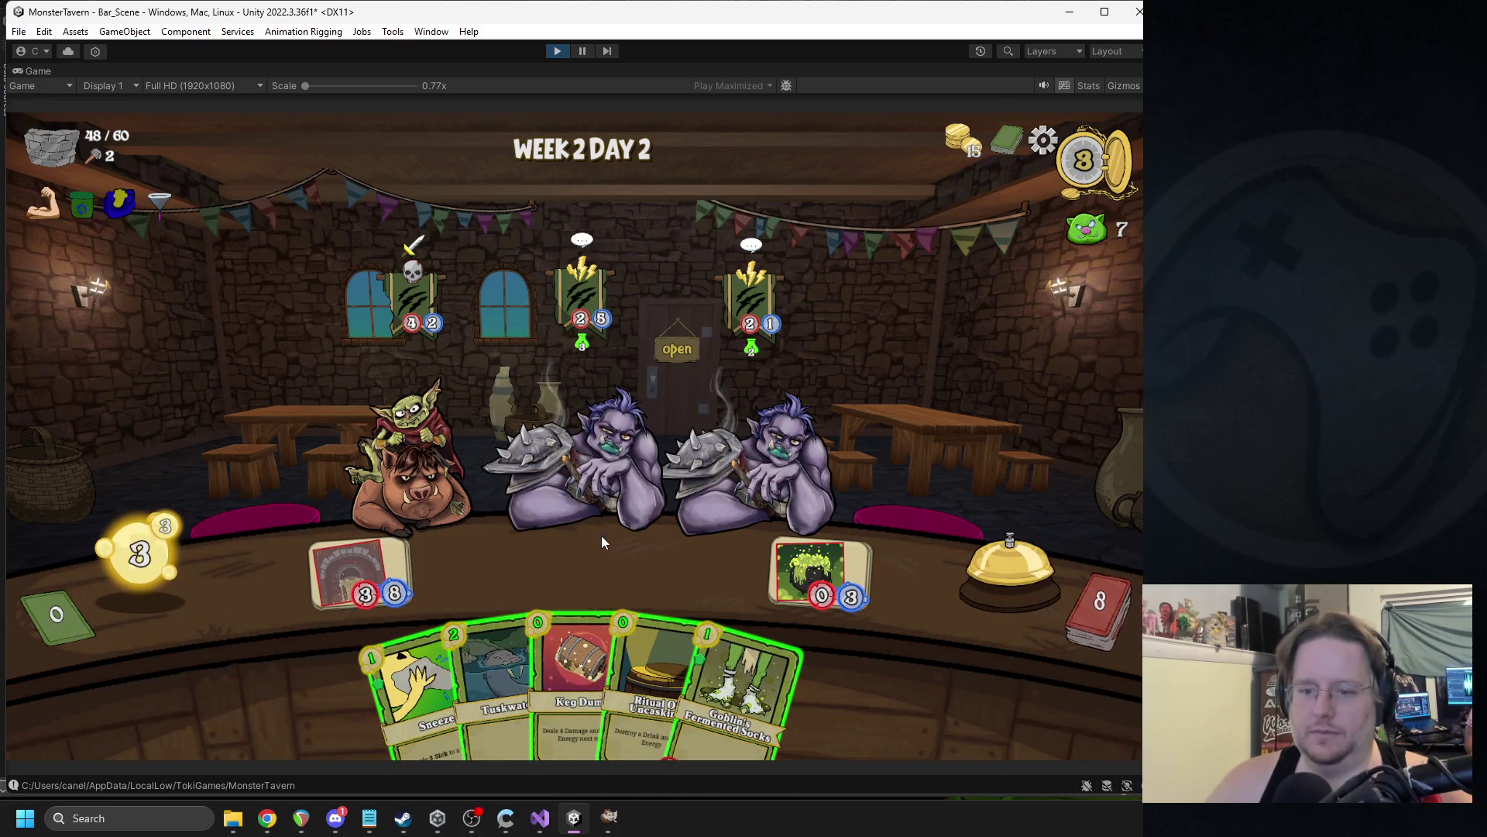
{"action": "mouse_move", "coordinate": [390, 673]}
{"action": "left_mouse_down"}
{"action": "mouse_move", "coordinate": [612, 454]}
{"action": "mouse_move", "coordinate": [556, 521]}
{"action": "left_mouse_up"}
Place Tuskwater on the bar, buff it with Ritual of Uncasking, and add Goblin's Fermented Socks.
{"action": "left_click_drag", "start_coordinate": [477, 568], "coordinate": [482, 564]}
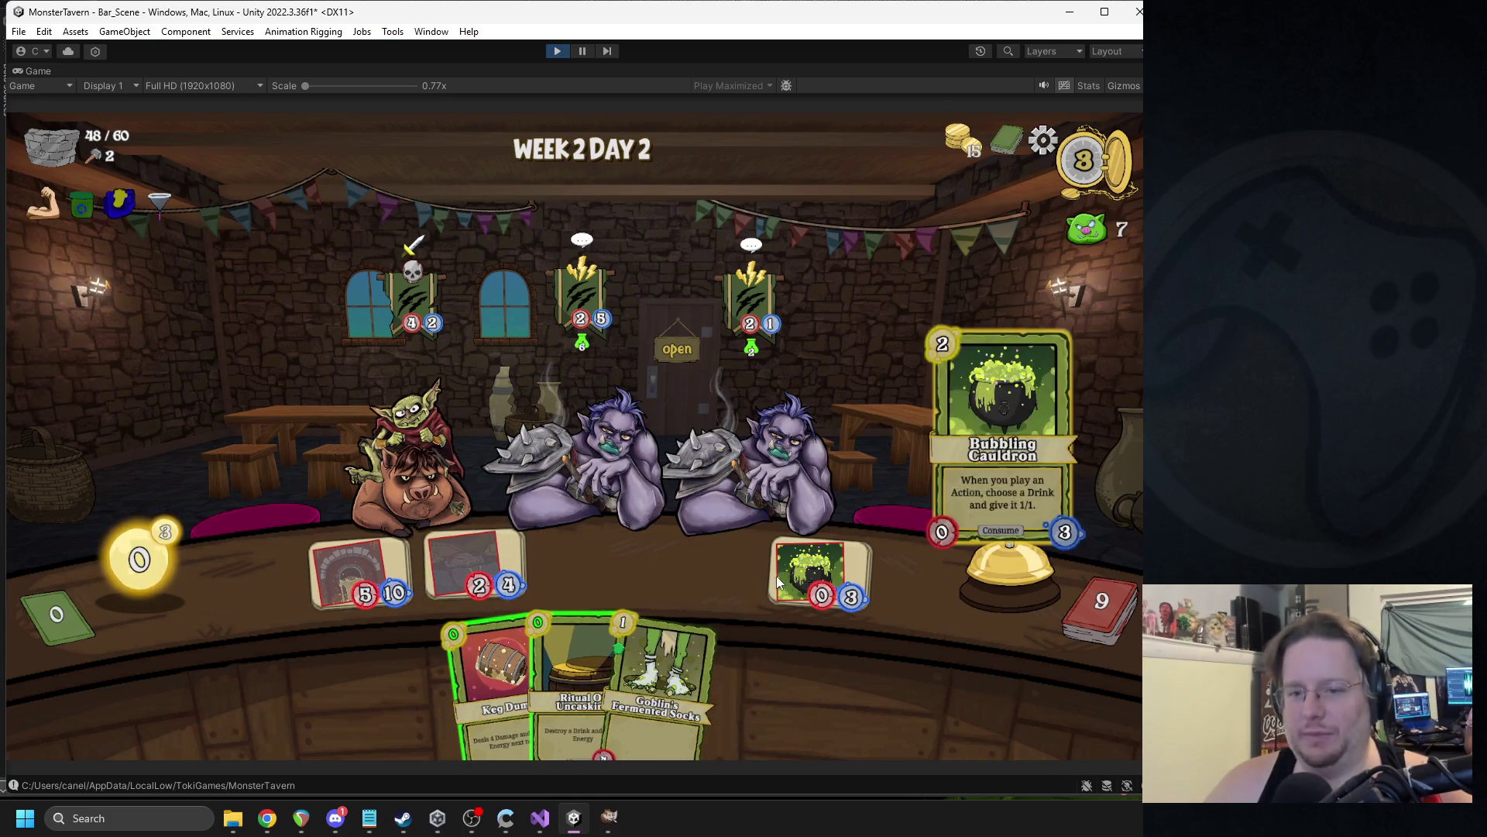
{"action": "mouse_move", "coordinate": [643, 626]}
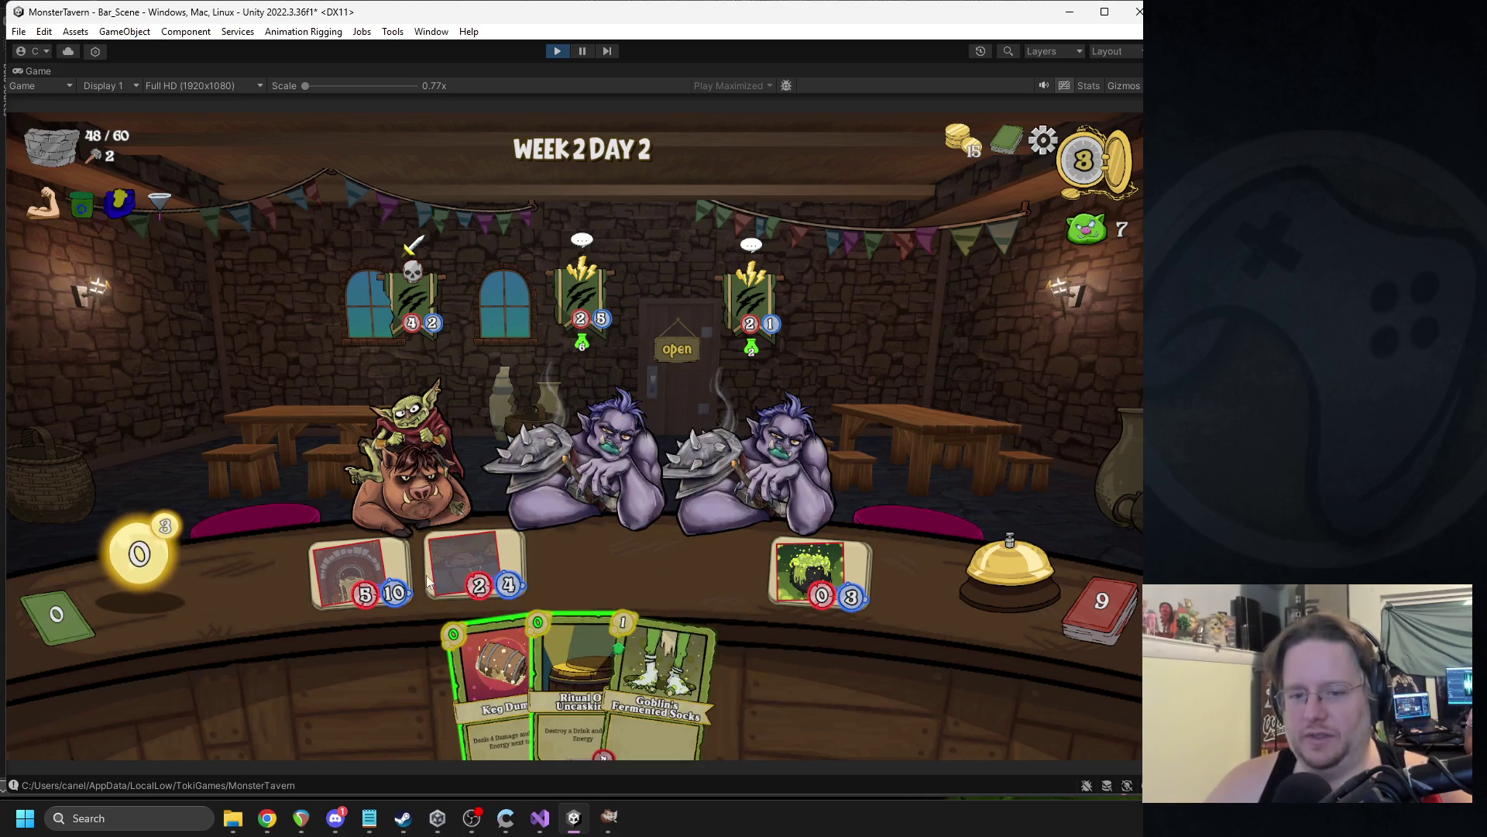
{"action": "left_click_drag", "start_coordinate": [577, 682], "coordinate": [487, 559]}
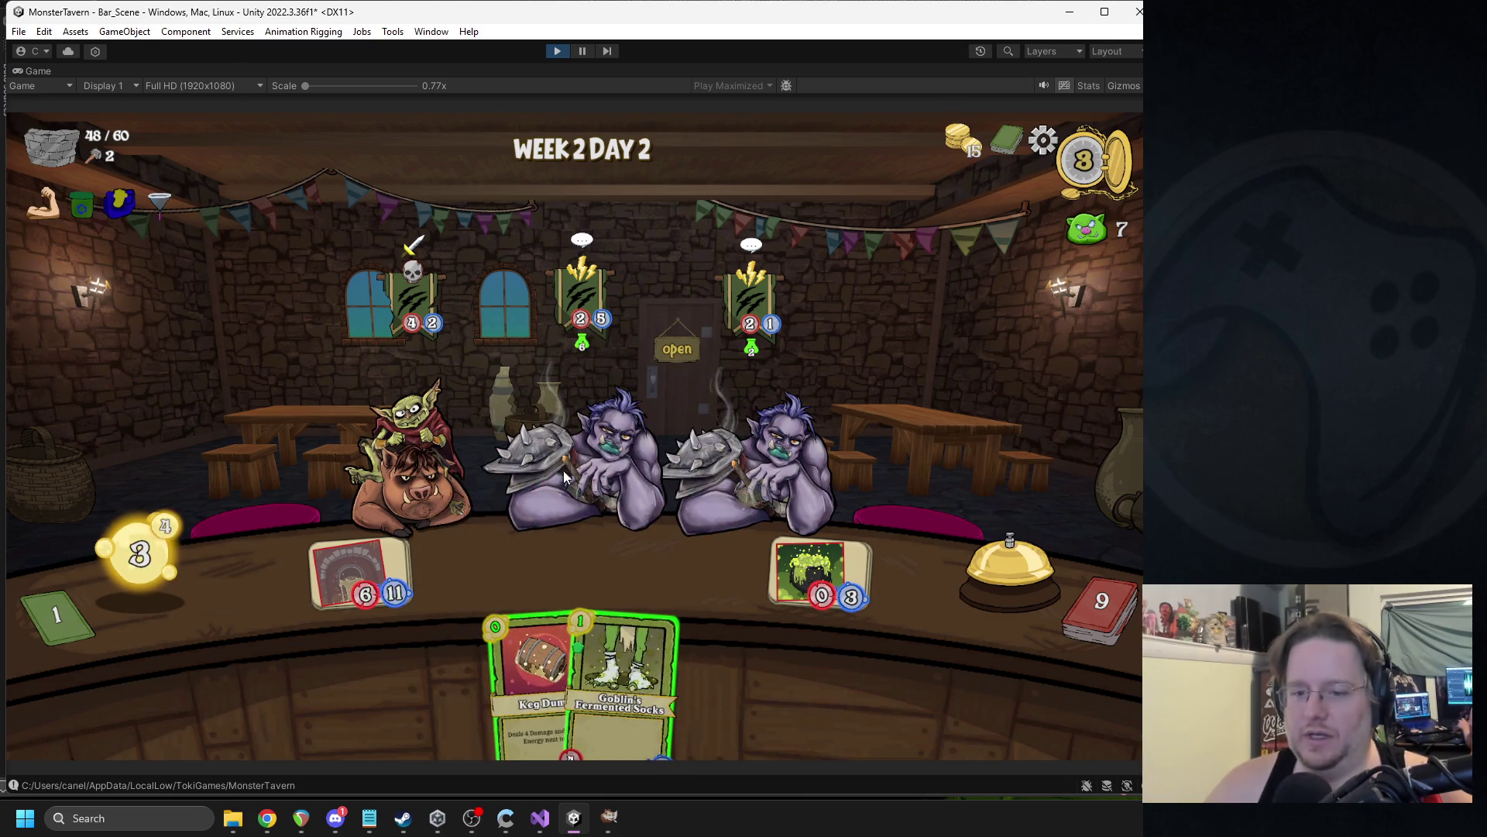
{"action": "mouse_move", "coordinate": [543, 666]}
{"action": "left_mouse_down"}
{"action": "mouse_move", "coordinate": [815, 652]}
{"action": "mouse_move", "coordinate": [801, 677]}
{"action": "mouse_move", "coordinate": [415, 473]}
{"action": "mouse_move", "coordinate": [412, 457]}
{"action": "left_mouse_up"}
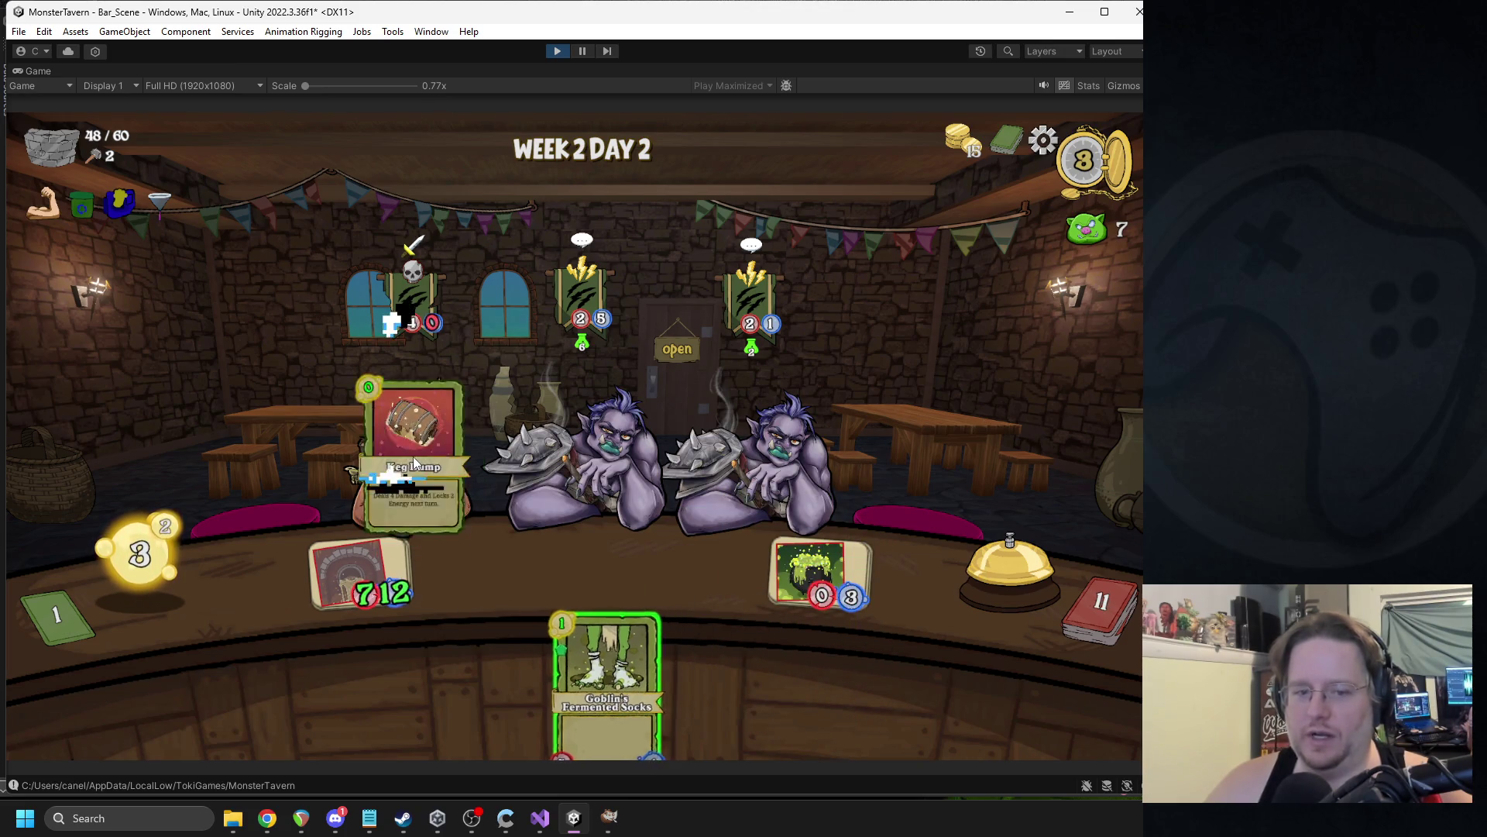
{"action": "left_click_drag", "start_coordinate": [588, 621], "coordinate": [620, 560]}
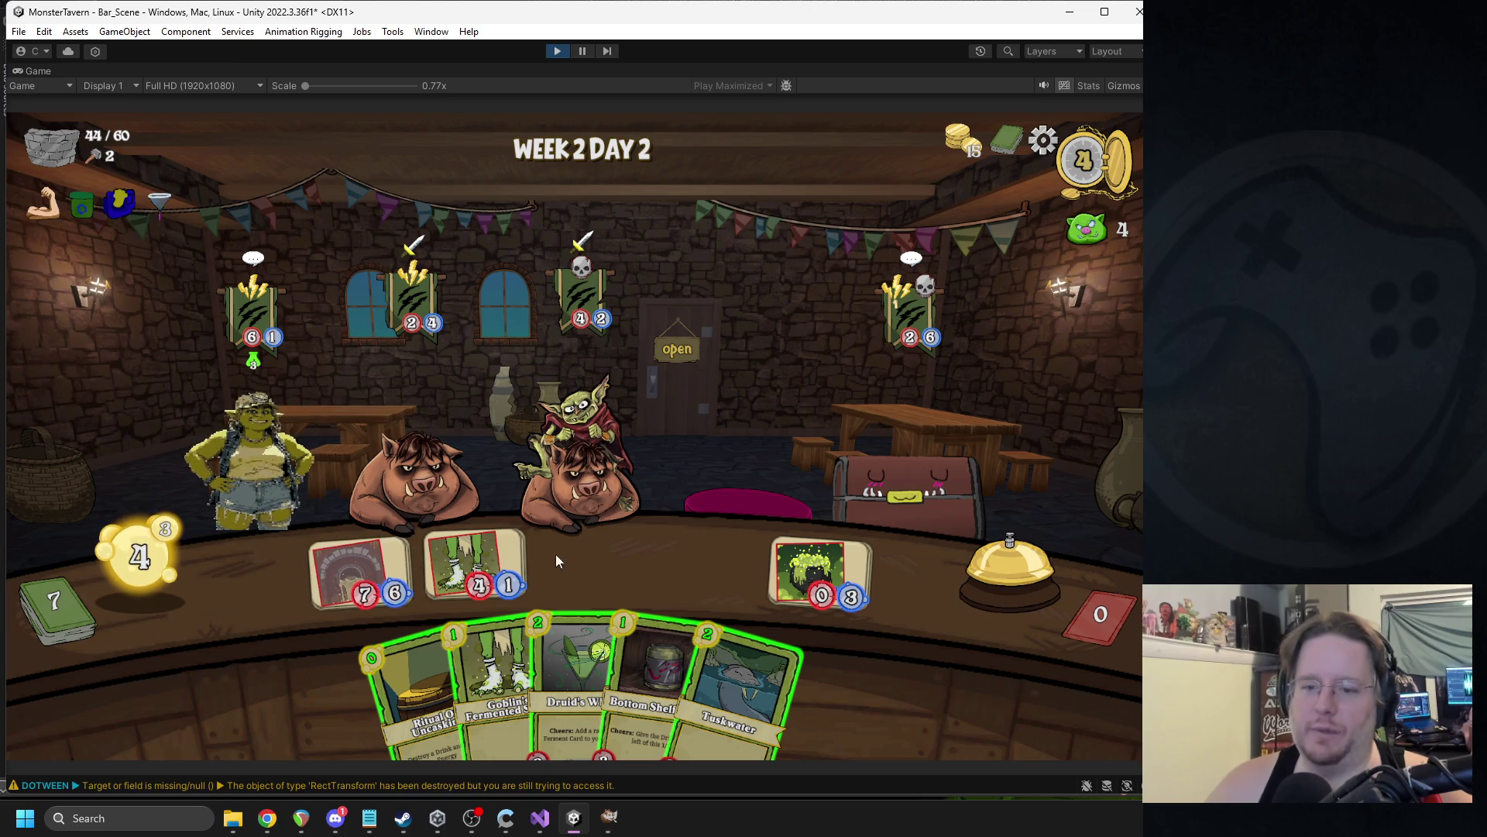
Fill the bar with Bottom Shelf Buzz and Tuskwater, end two turns, and stop the game.
{"action": "left_click_drag", "start_coordinate": [647, 681], "coordinate": [491, 548]}
{"action": "left_click_drag", "start_coordinate": [430, 678], "coordinate": [480, 562]}
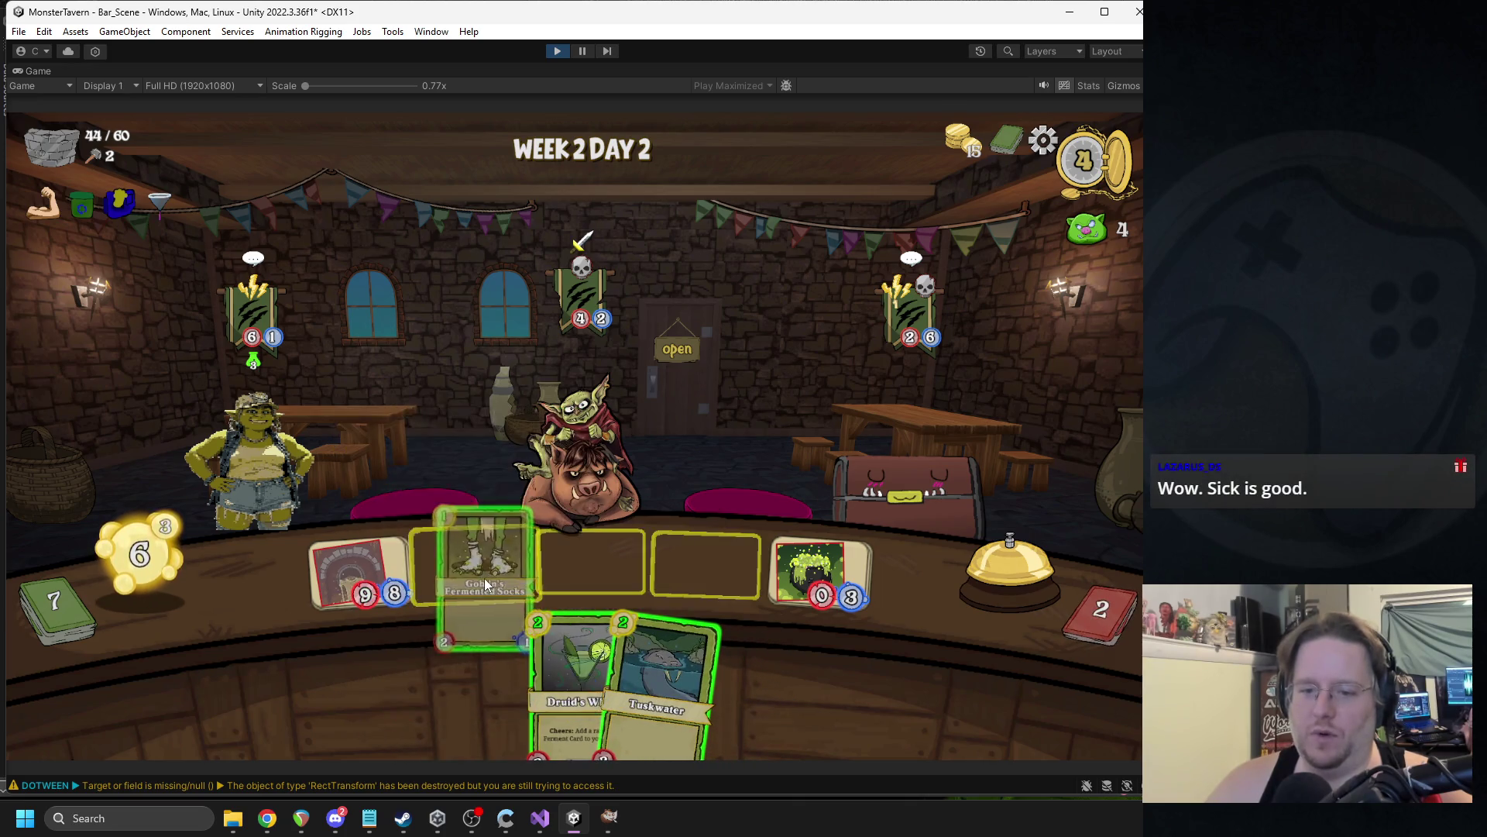
{"action": "mouse_move", "coordinate": [620, 682]}
{"action": "left_mouse_down"}
{"action": "mouse_move", "coordinate": [819, 557]}
{"action": "mouse_move", "coordinate": [474, 561]}
{"action": "left_mouse_up"}
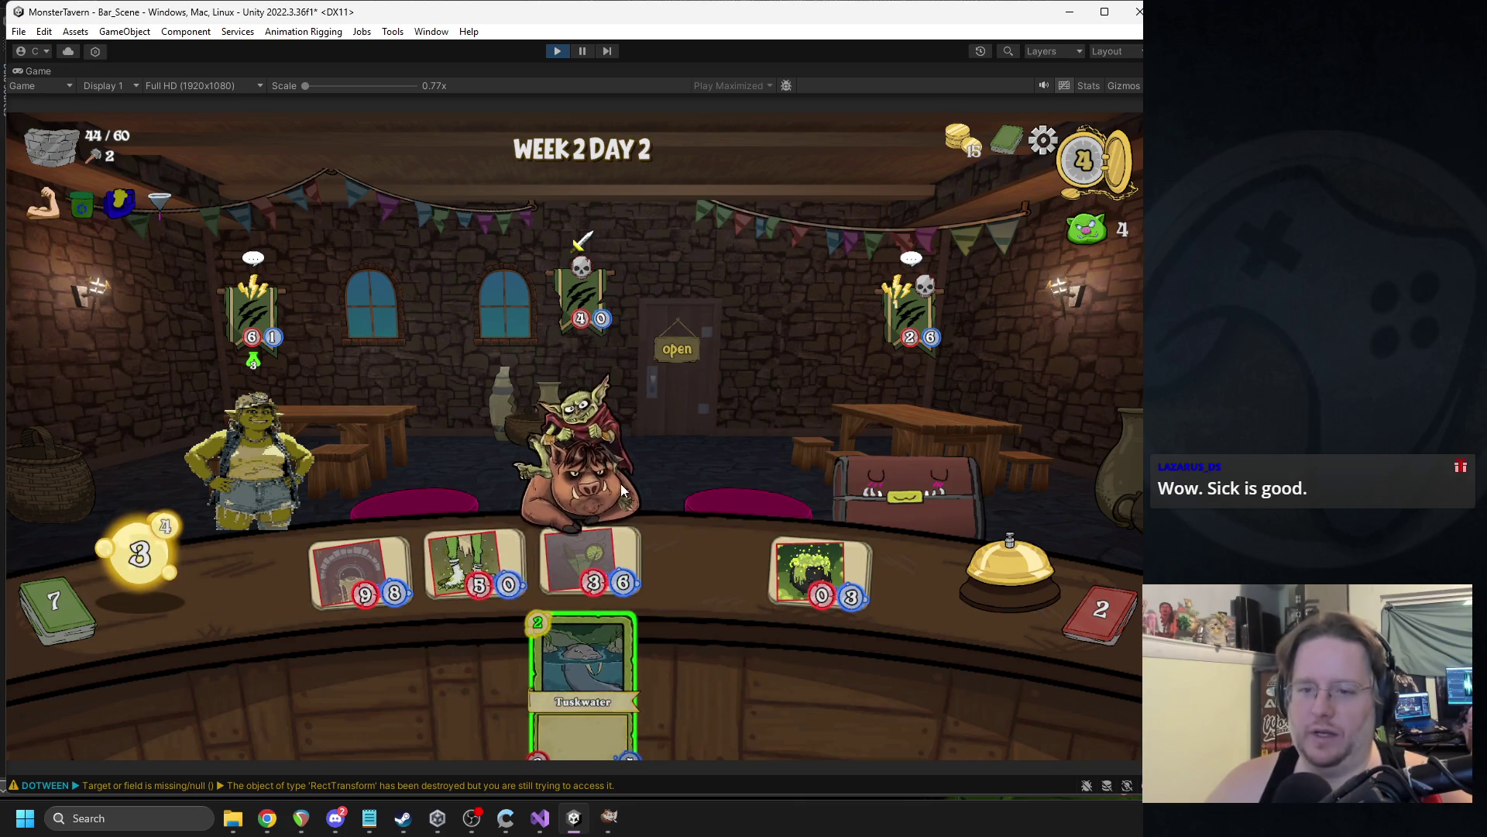
{"action": "left_click_drag", "start_coordinate": [583, 674], "coordinate": [461, 554]}
{"action": "left_click", "coordinate": [976, 579]}
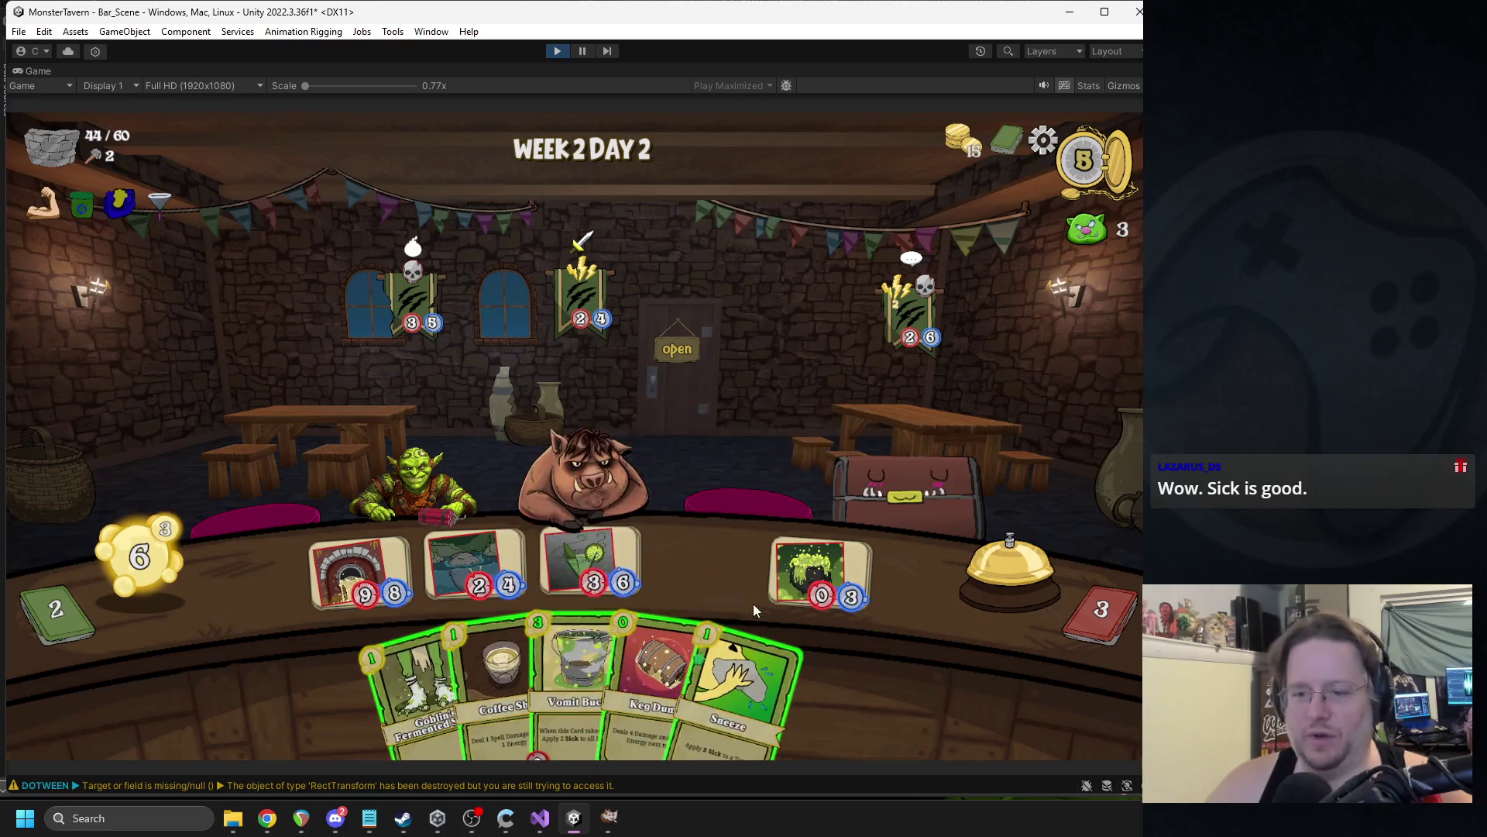
{"action": "left_click", "coordinate": [1009, 573]}
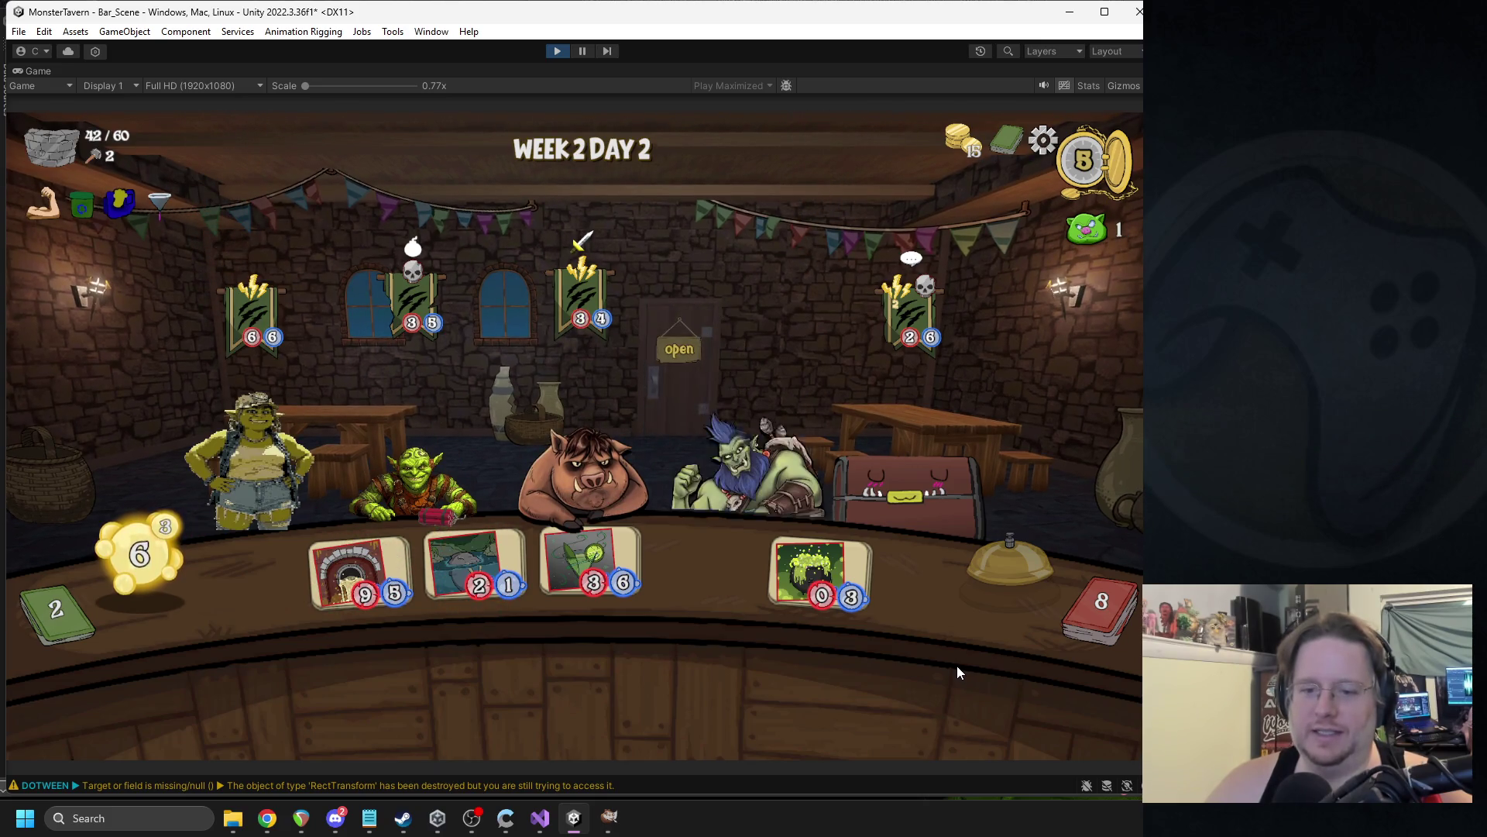
{"action": "left_click", "coordinate": [557, 49]}
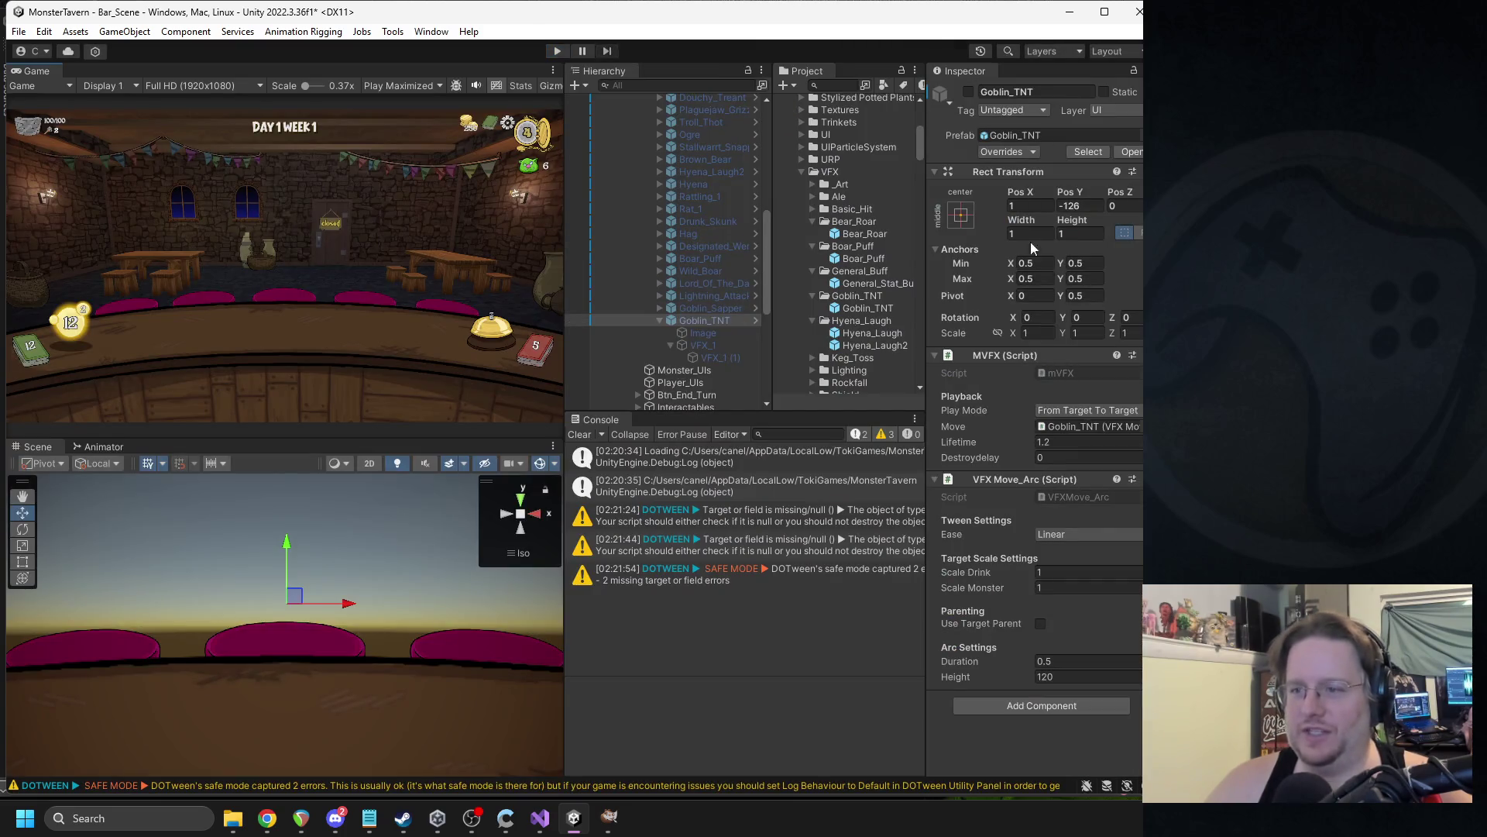
Enable Goblin_TNT and set the VFX_1 (1) explosion's Duration to 0.8.
{"action": "left_click", "coordinate": [969, 92]}
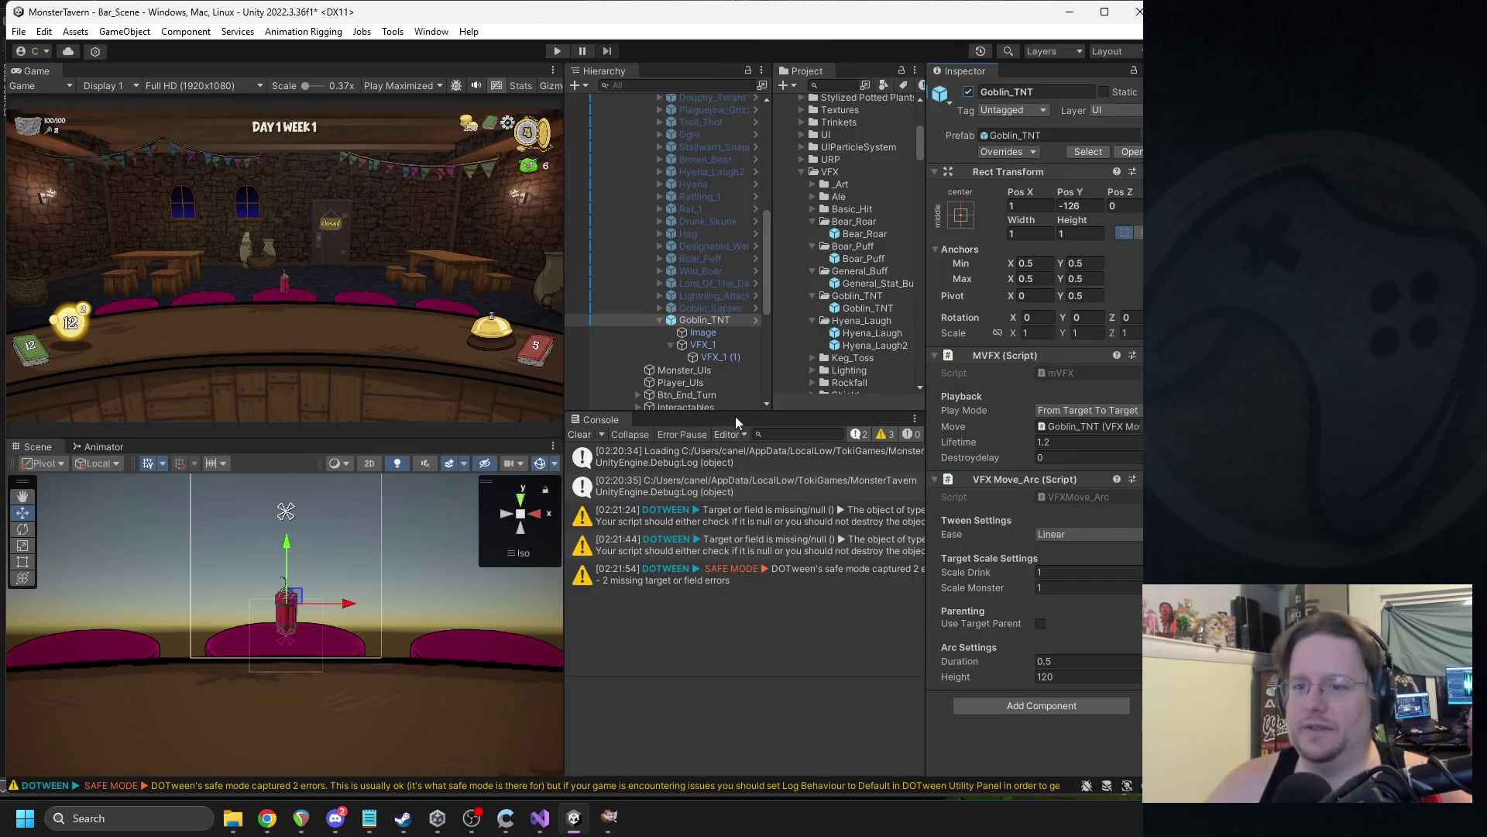
{"action": "left_click", "coordinate": [713, 357]}
{"action": "left_click", "coordinate": [1052, 389]}
{"action": "key", "text": "BackSpace"}
{"action": "type", "text": "8"}
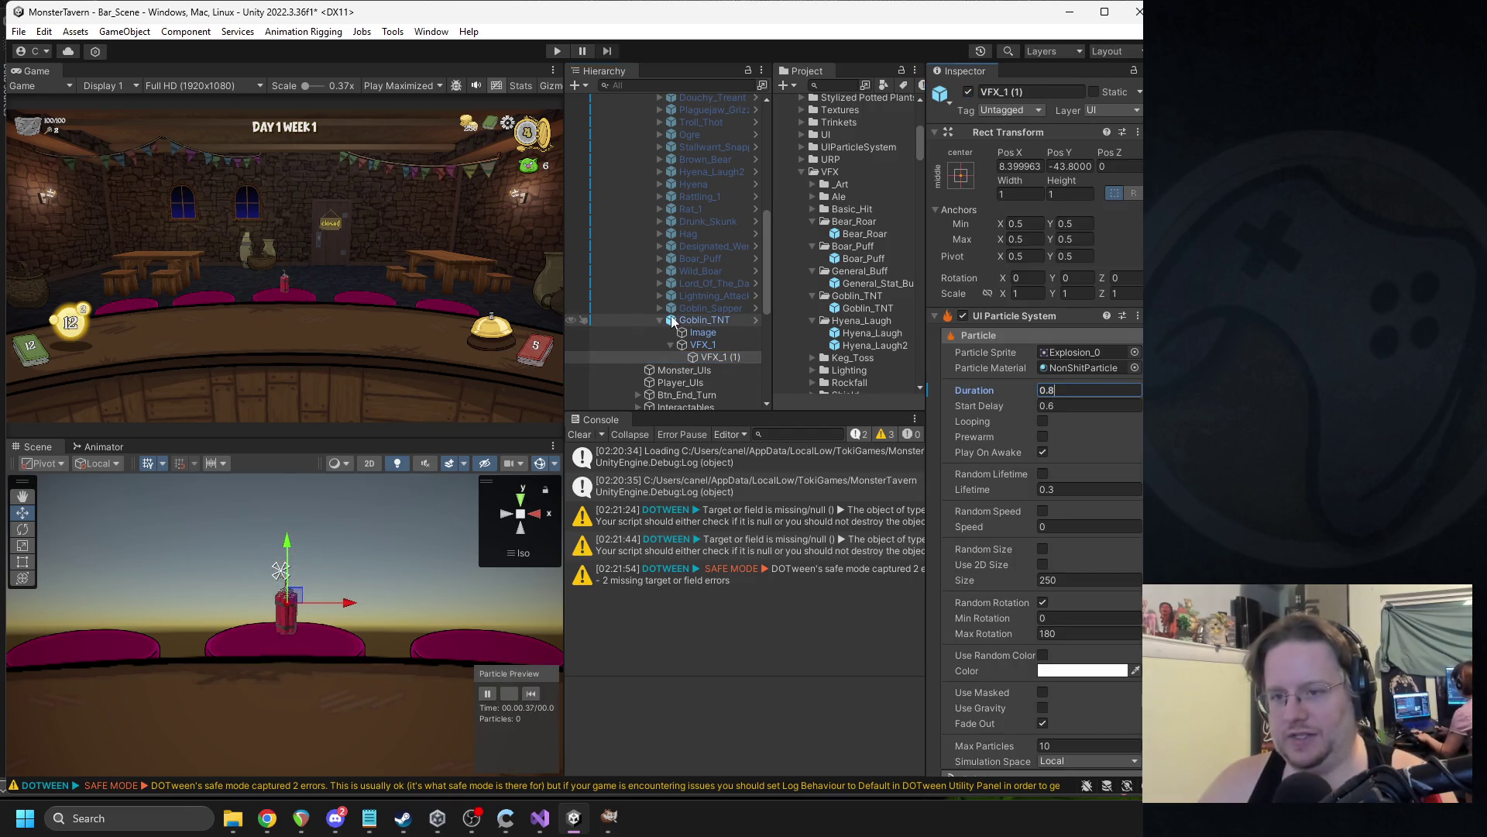
{"action": "scroll", "coordinate": [1053, 575], "scroll_direction": "down", "scroll_amount": 2}
Disable Goblin_TNT again and set its prefab's Lifetime to 1.4.
{"action": "left_click", "coordinate": [744, 320]}
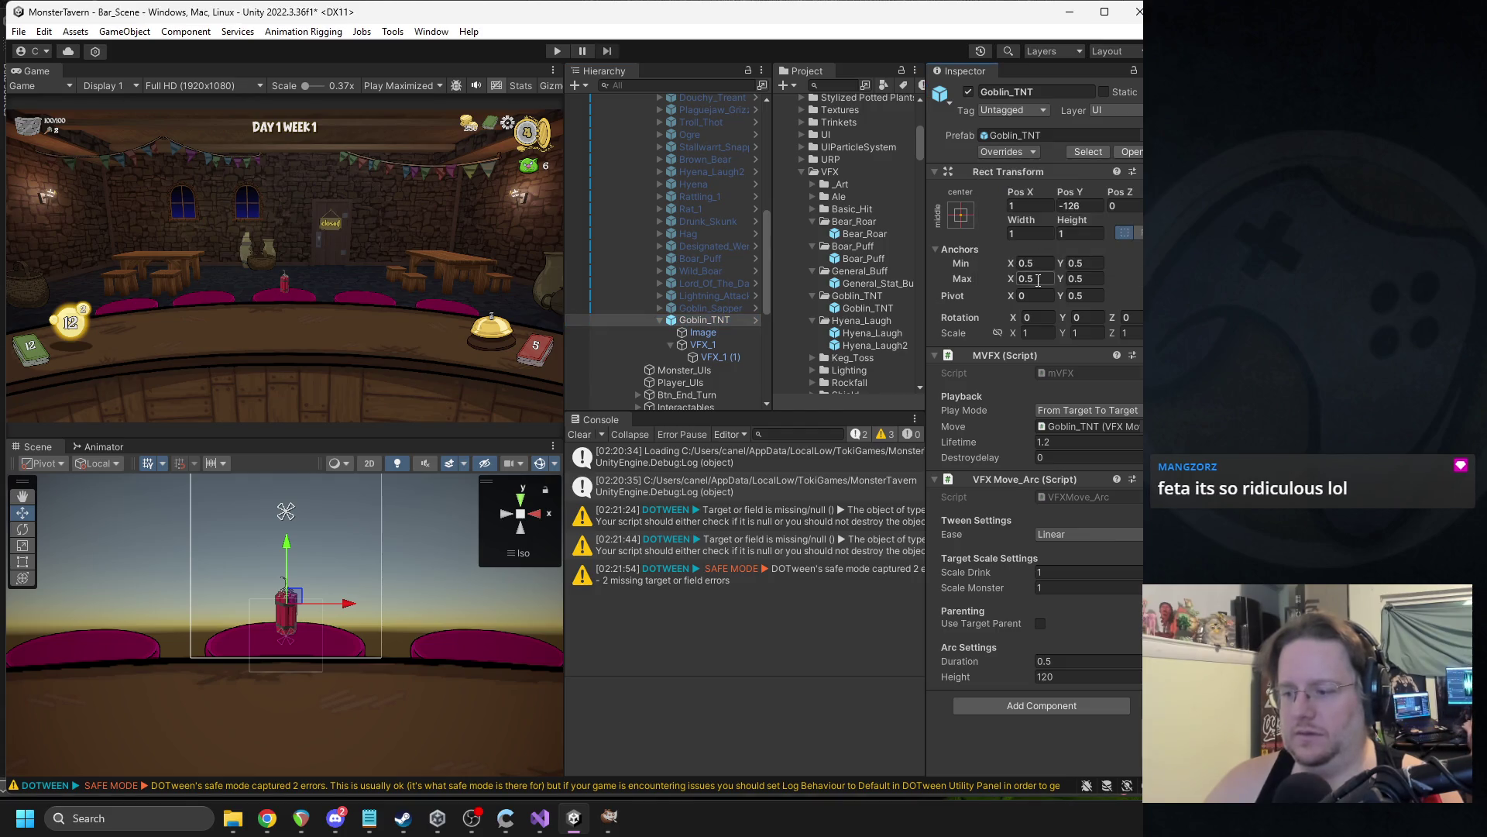
{"action": "left_click", "coordinate": [969, 92]}
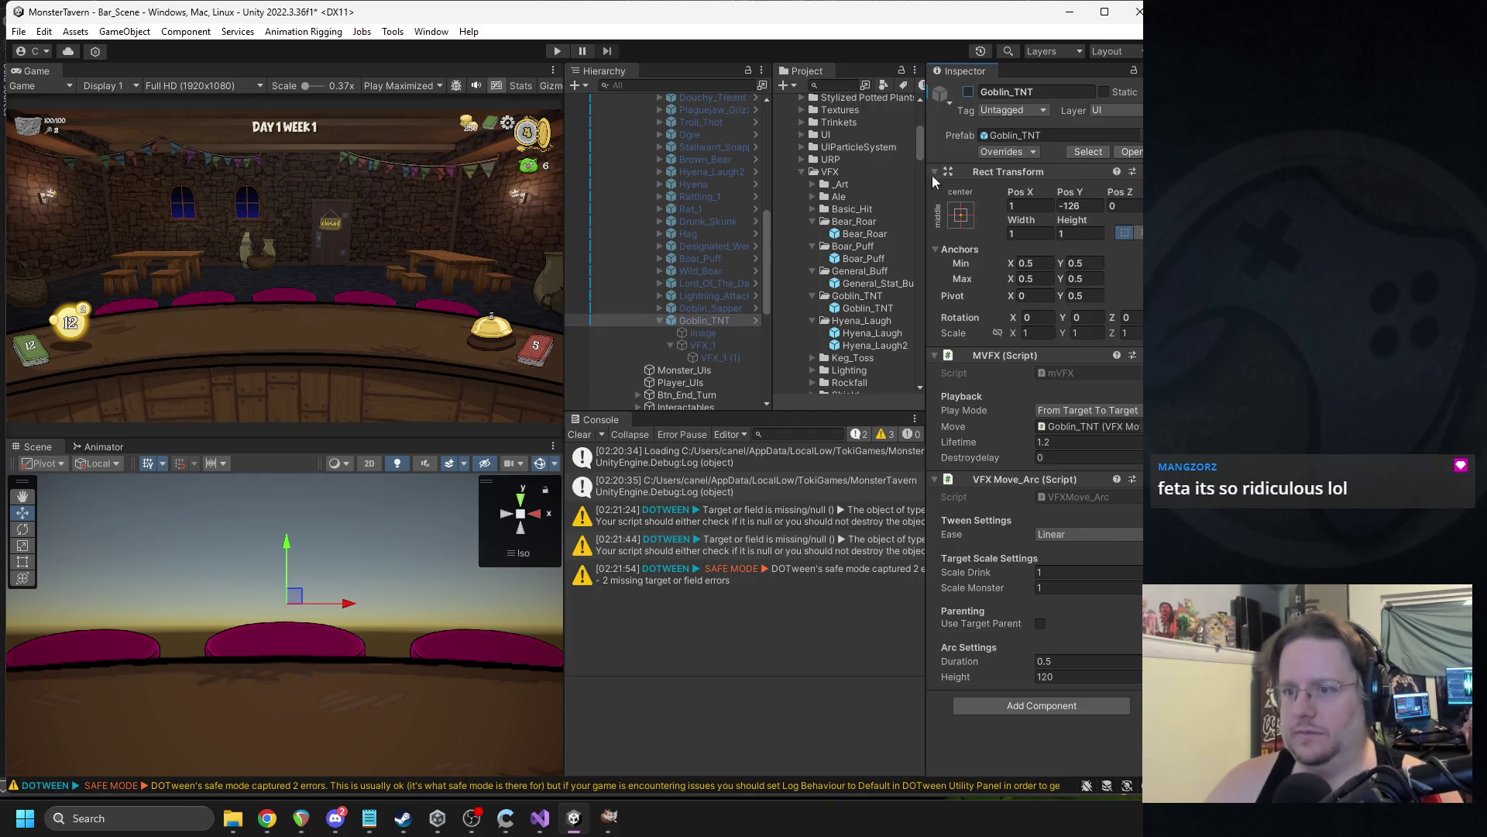
{"action": "left_click", "coordinate": [870, 311]}
{"action": "left_click", "coordinate": [1044, 495]}
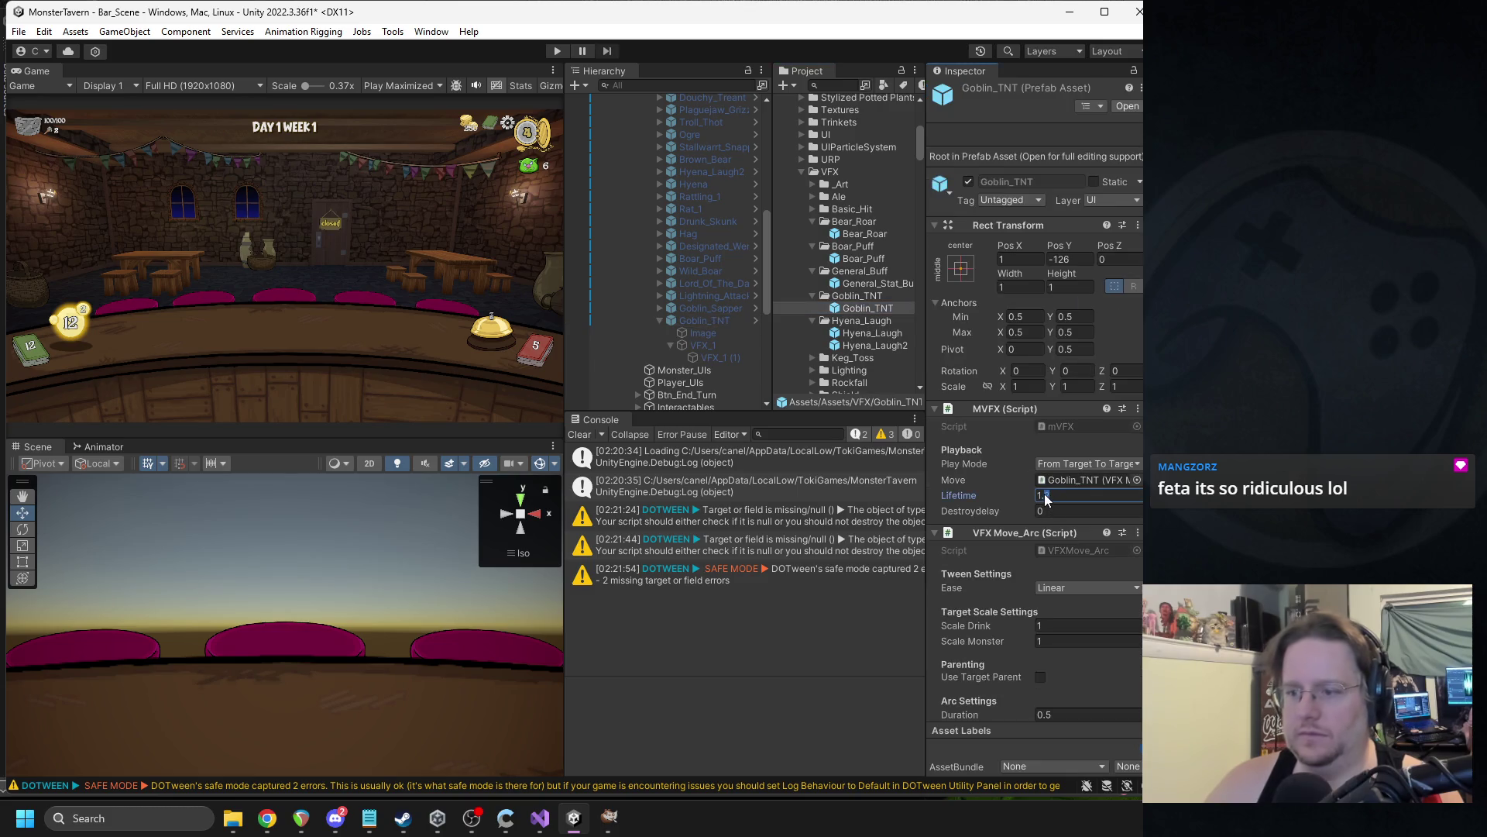
{"action": "type", "text": "1.4"}
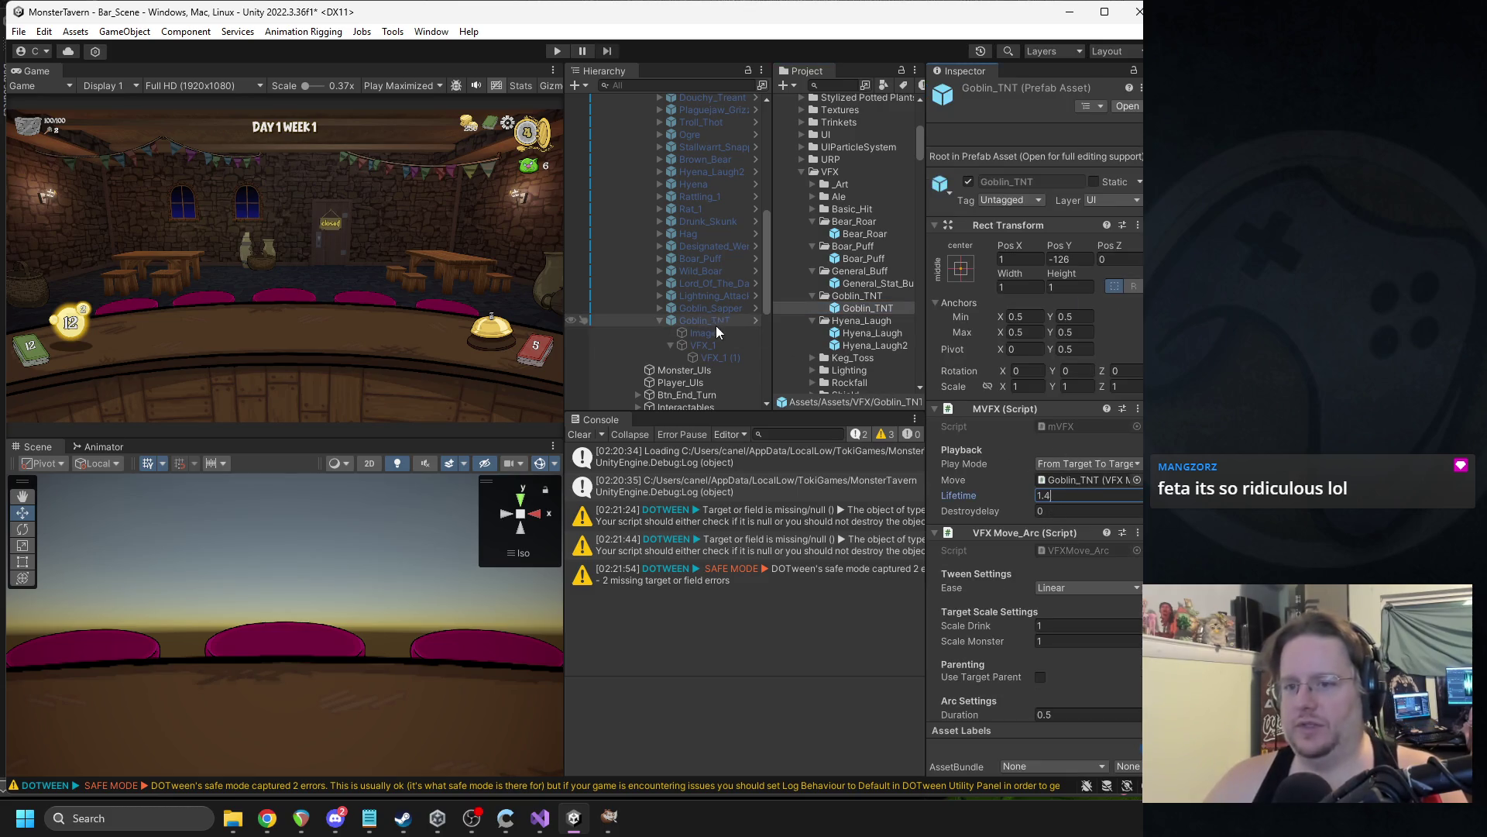
{"action": "left_click", "coordinate": [718, 322]}
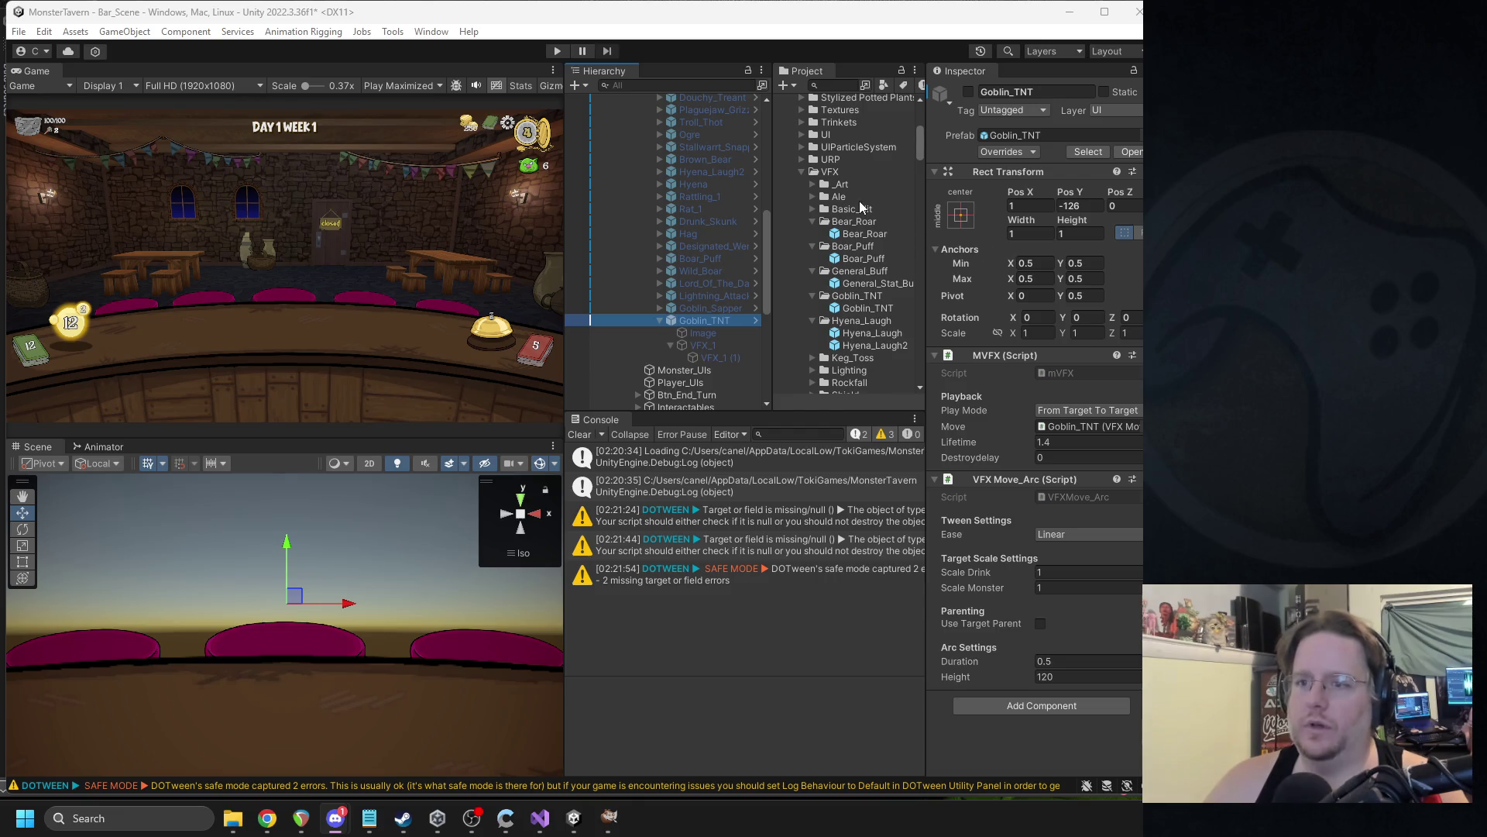
Locate VFX_1's FireFlamme sprite in the Project panel and tidy the PixelArtRPGVFX and Toki folders.
{"action": "scroll", "coordinate": [858, 202], "scroll_direction": "up", "scroll_amount": 5}
{"action": "left_click", "coordinate": [713, 357]}
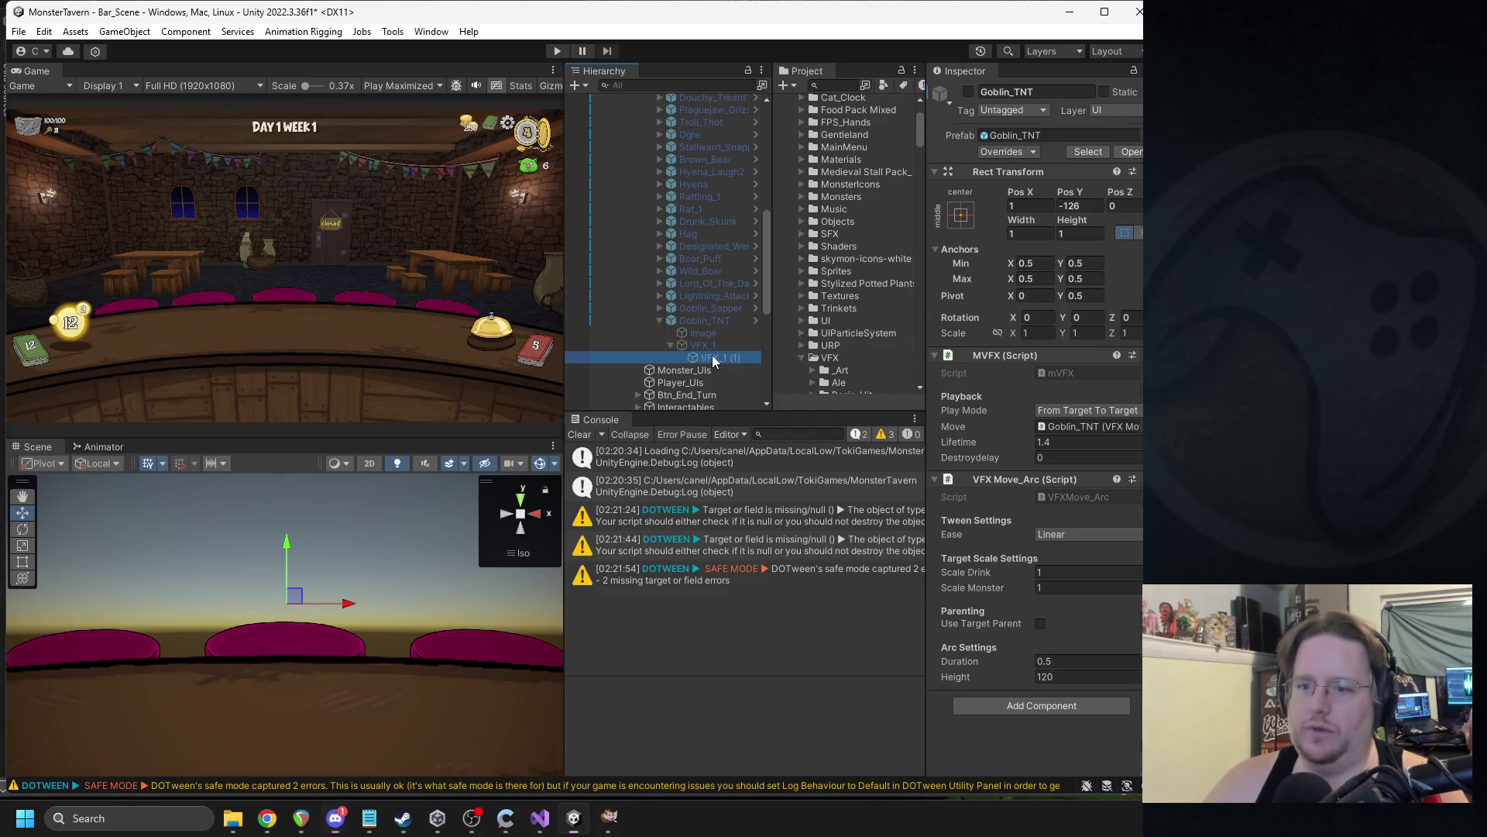
{"action": "left_click", "coordinate": [713, 349]}
{"action": "left_click", "coordinate": [1080, 352]}
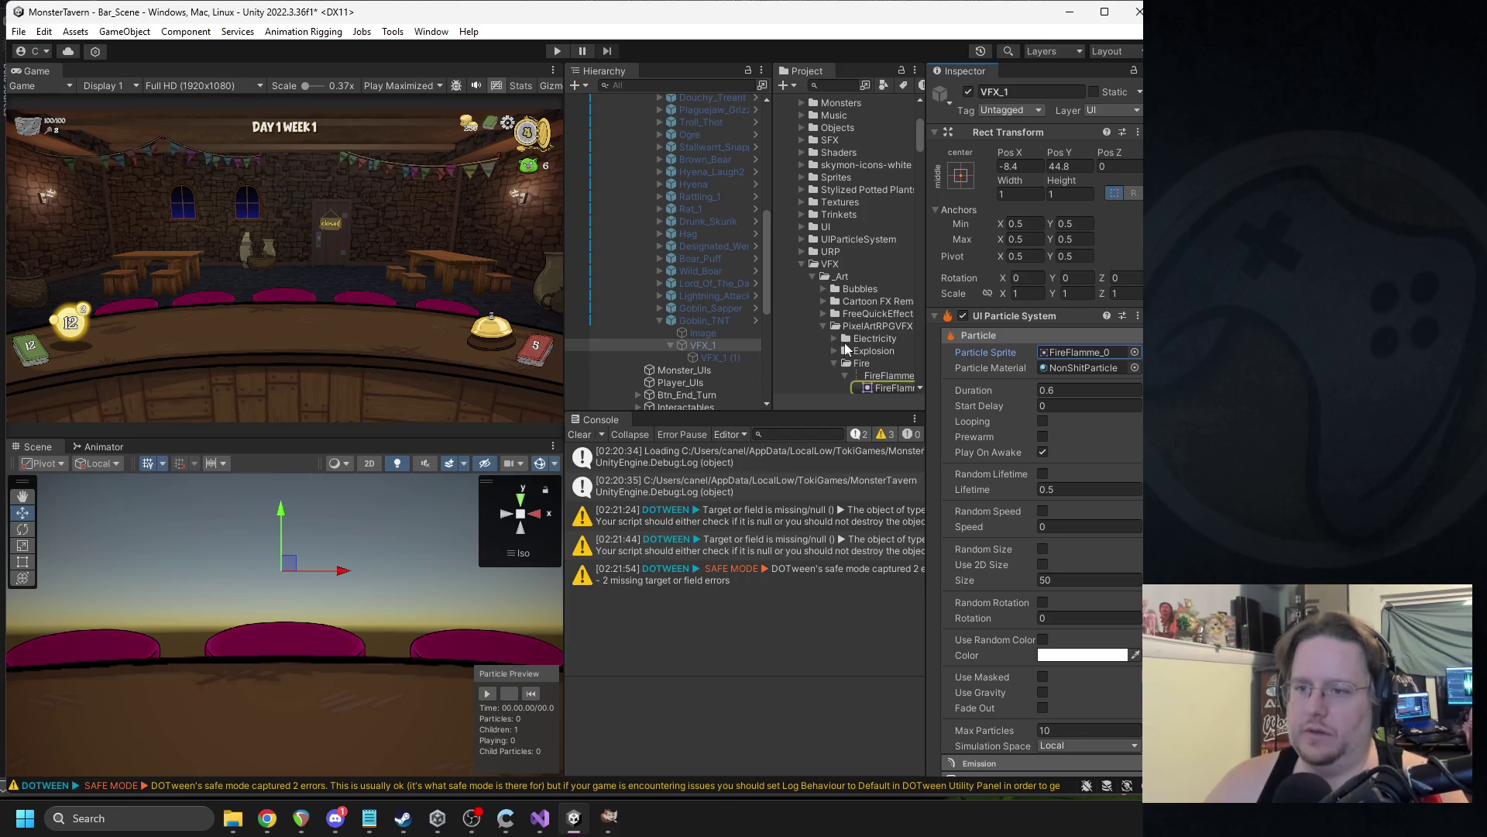
{"action": "left_click", "coordinate": [824, 325]}
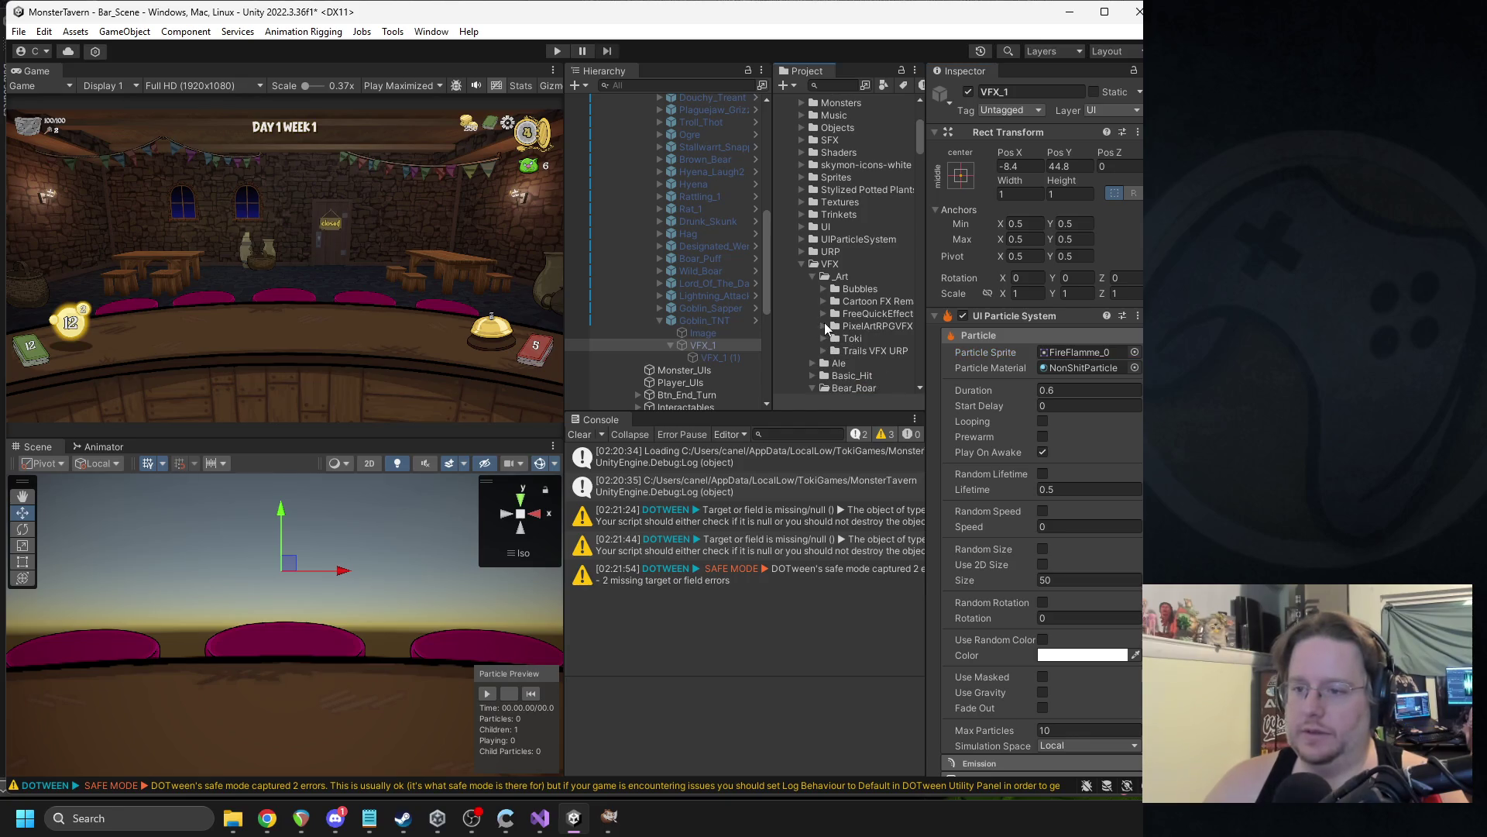
{"action": "left_click", "coordinate": [824, 339]}
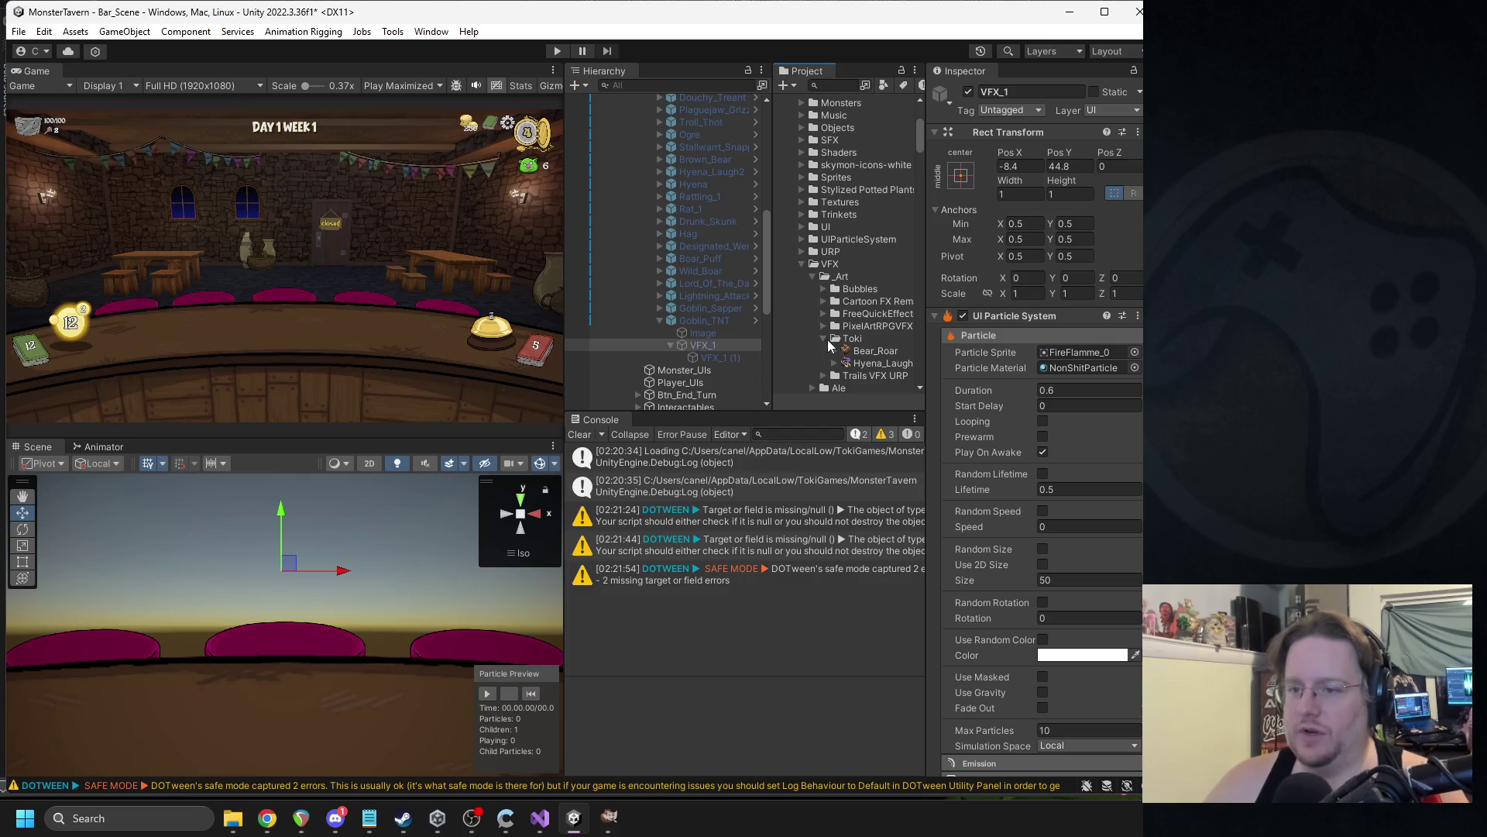
{"action": "left_click", "coordinate": [825, 341]}
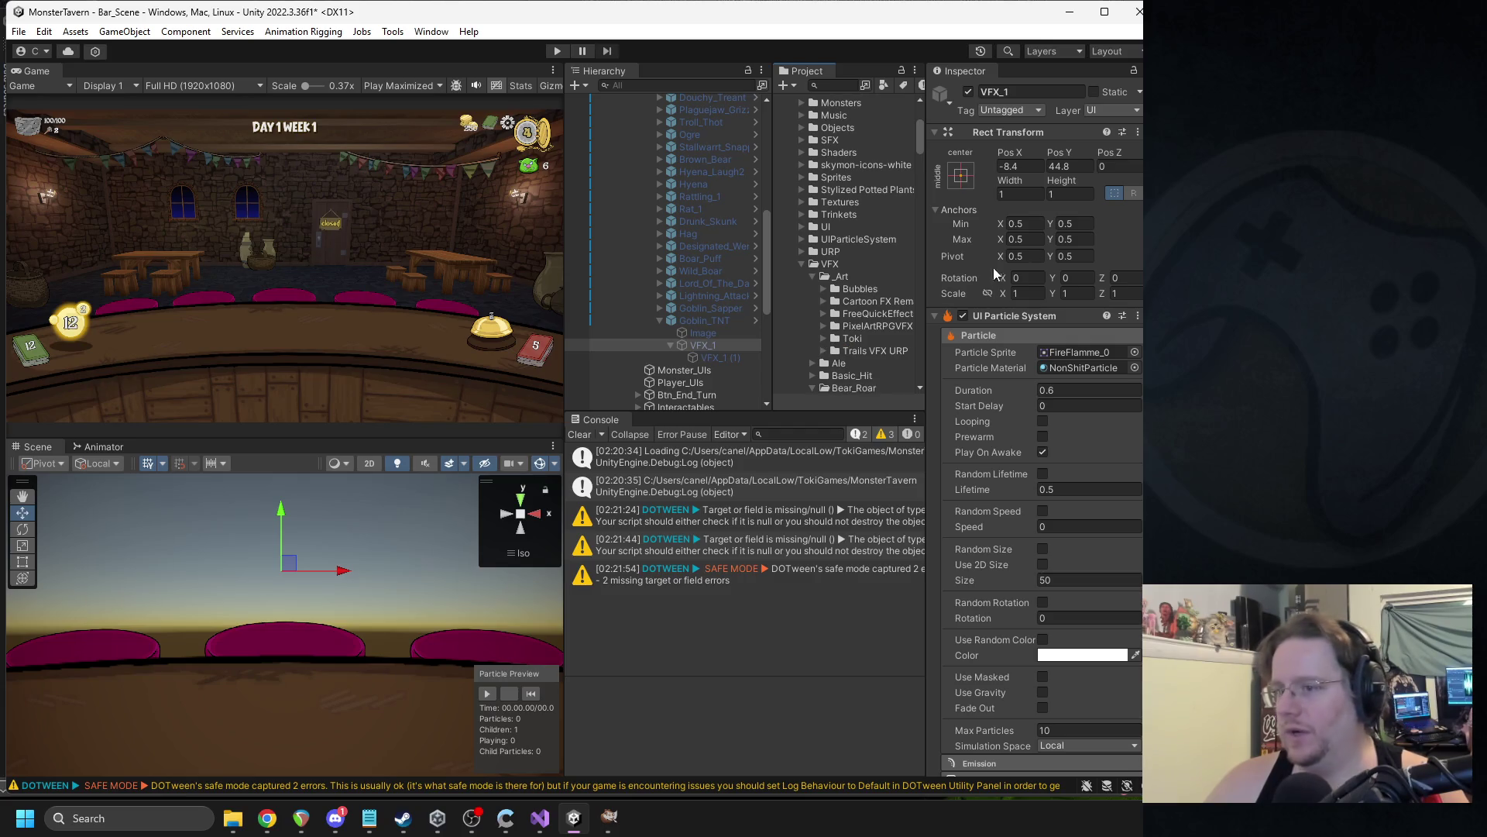
Reveal the PixelArtRPGVFX folder in File Explorer, then re-enable Goblin_TNT back in Unity.
{"action": "right_click", "coordinate": [861, 328]}
{"action": "left_click", "coordinate": [914, 362]}
{"action": "key", "text": "alt+Tab"}
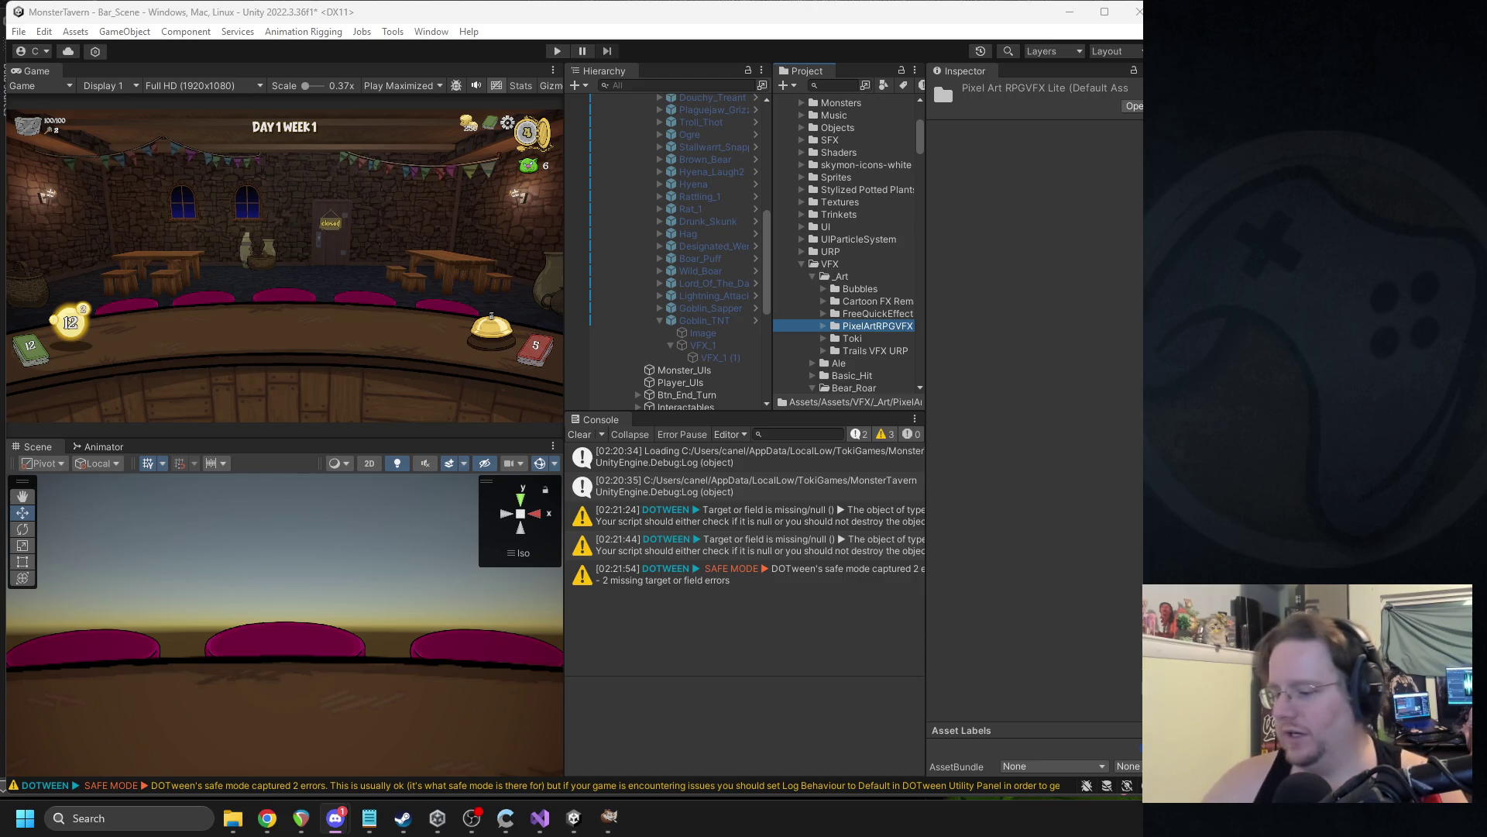
{"action": "key", "text": "alt+Tab"}
{"action": "key", "text": "alt+Tab"}
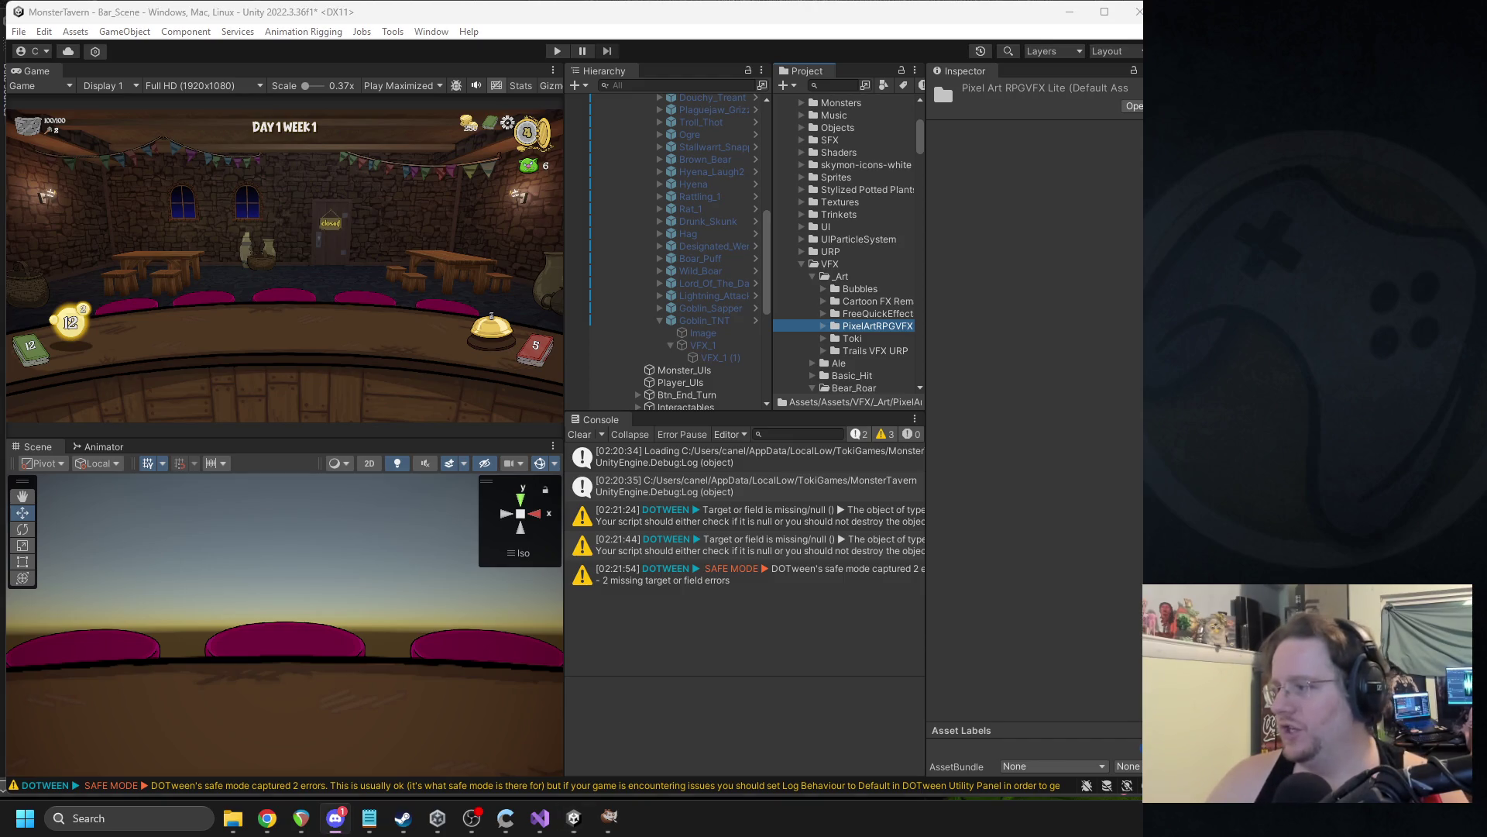
{"action": "key", "text": "alt+Tab"}
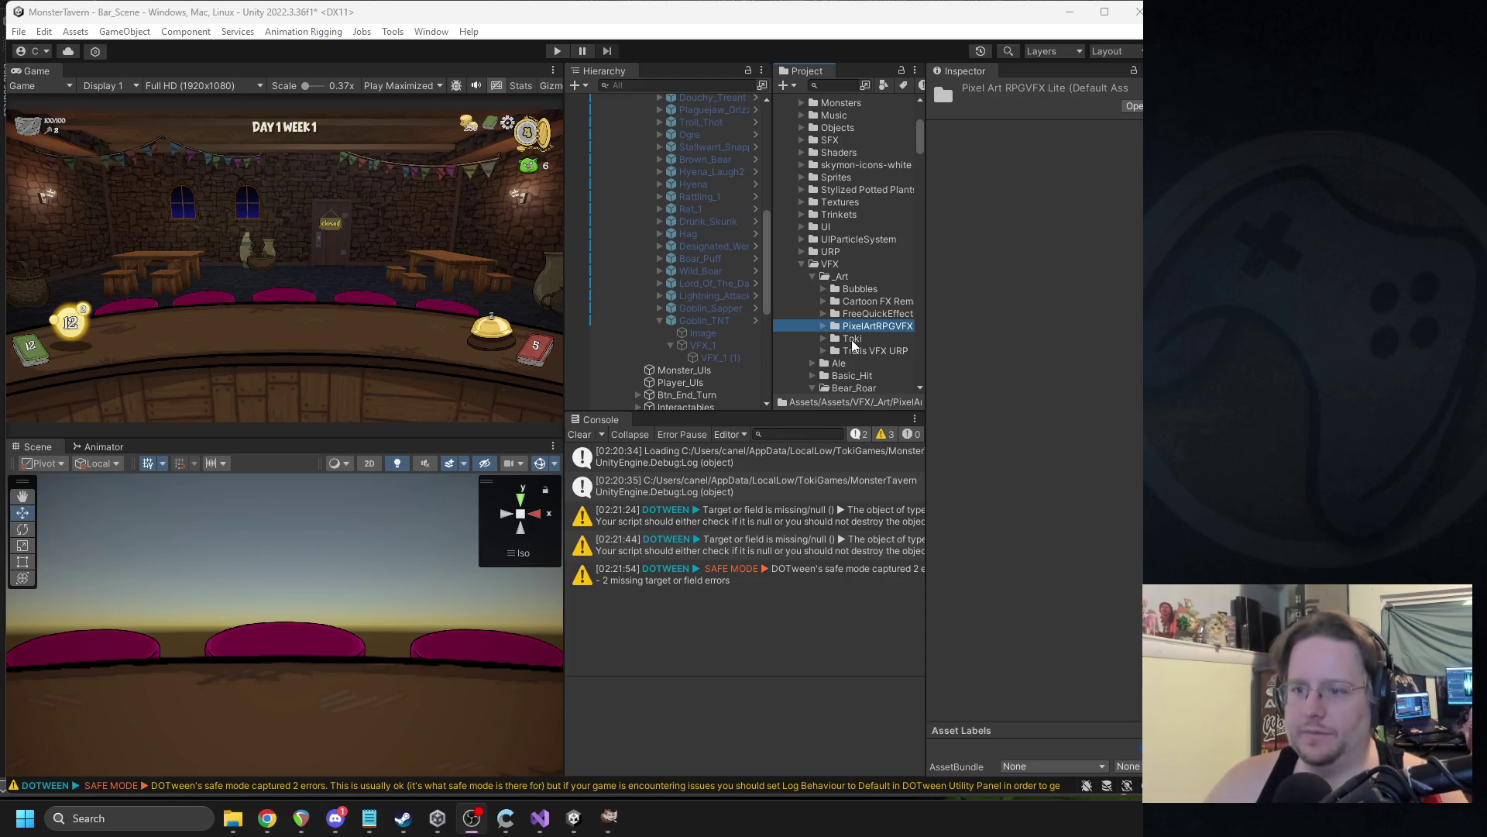
{"action": "left_click", "coordinate": [697, 320]}
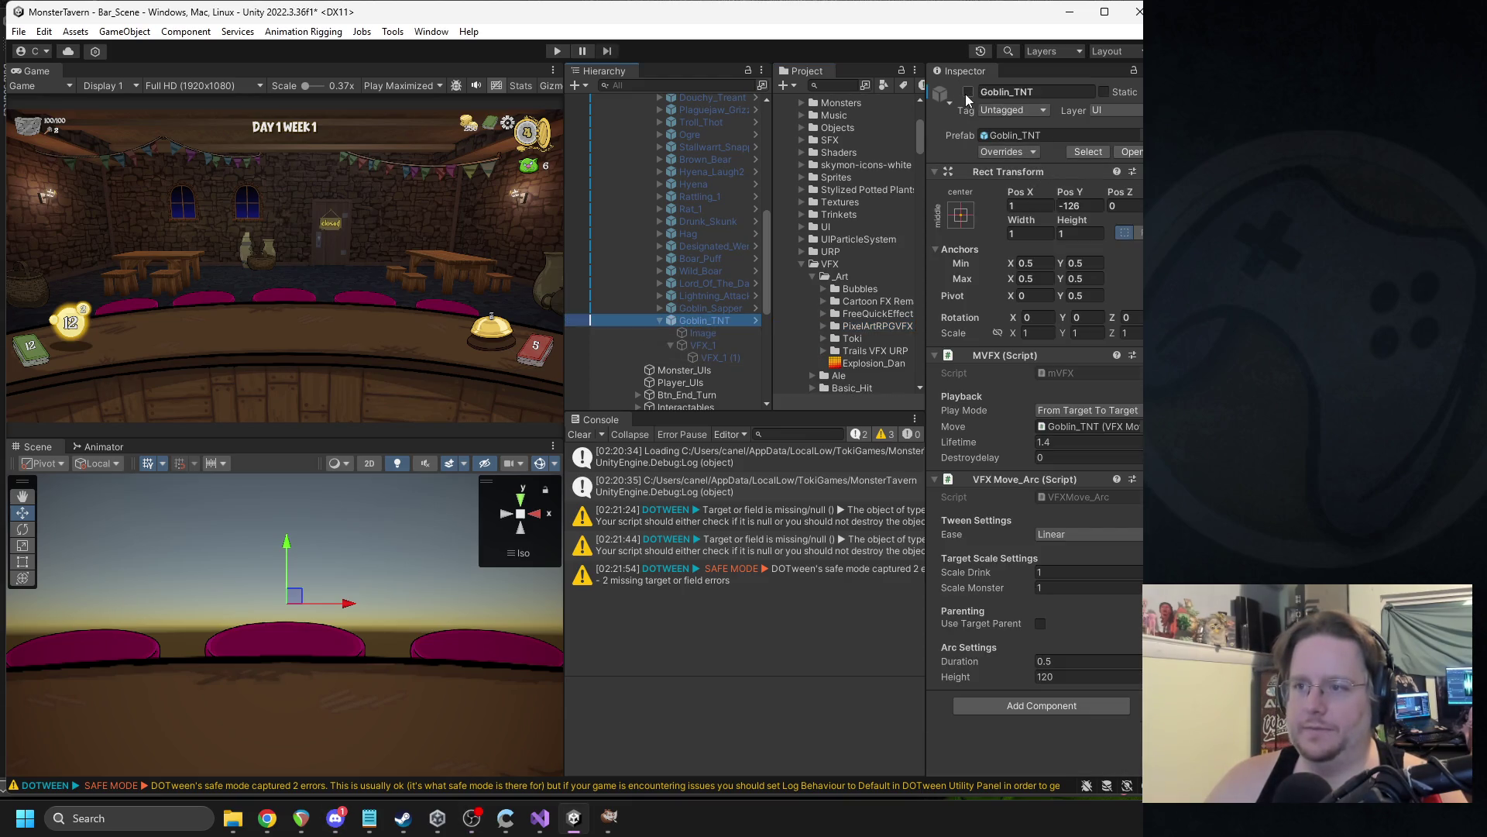
{"action": "left_click", "coordinate": [968, 92]}
{"action": "left_click", "coordinate": [712, 358]}
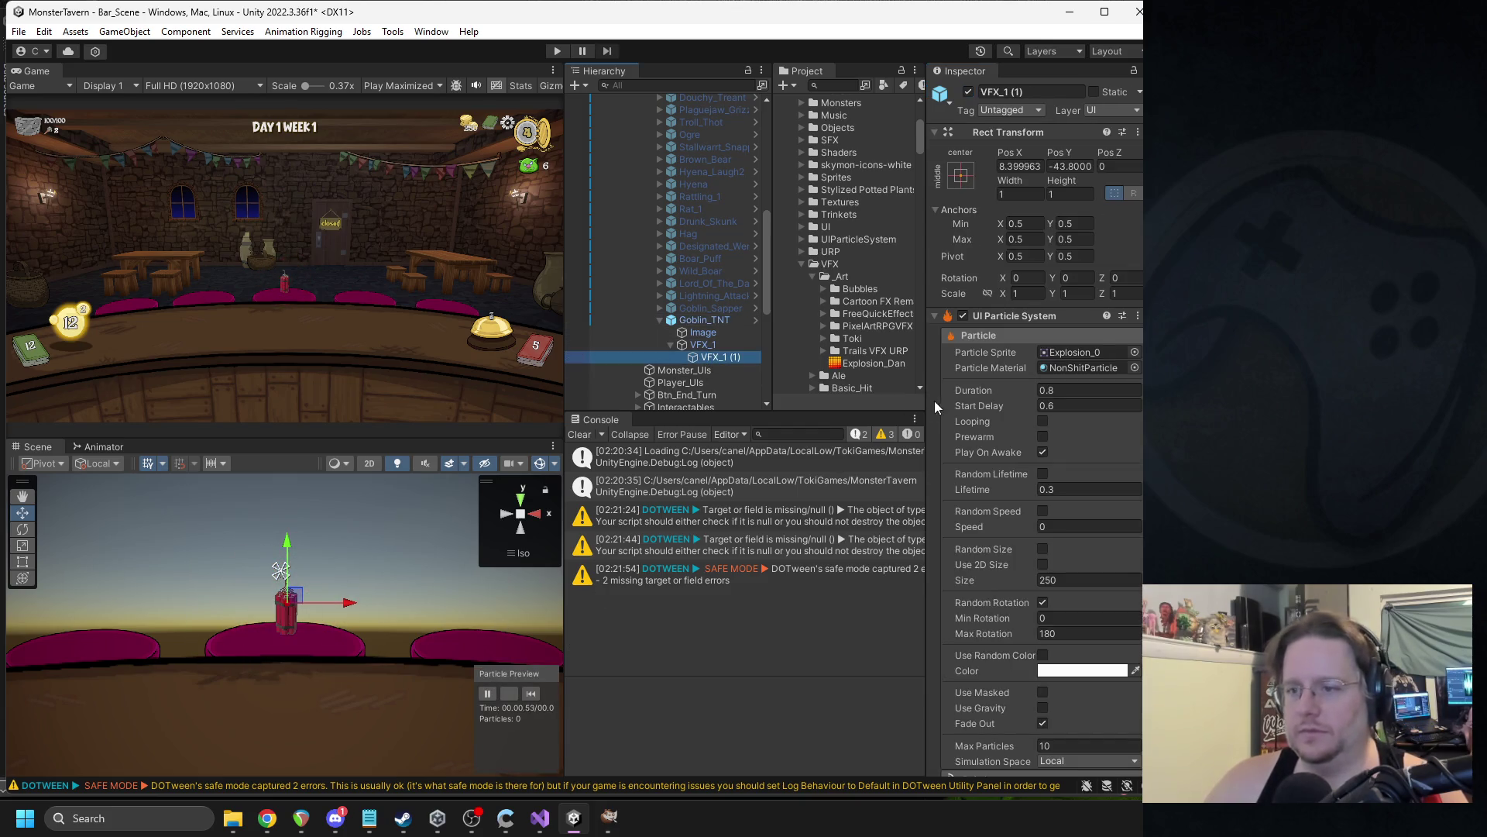
Import Explosion_Dan as a Sprite with From Gray Scale alpha and 1024 max size.
{"action": "left_click", "coordinate": [866, 364]}
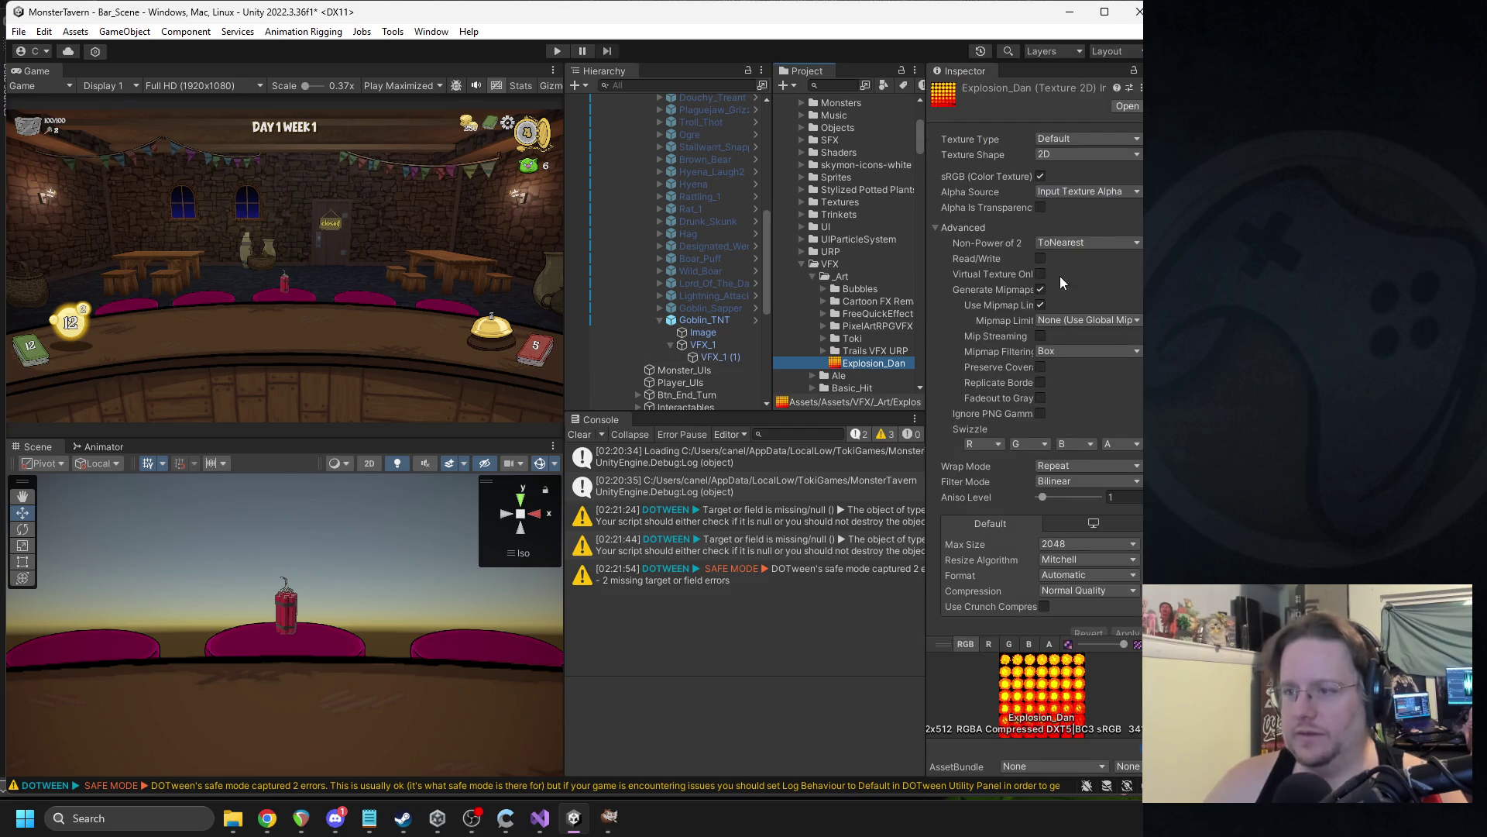
{"action": "left_click", "coordinate": [1062, 191]}
{"action": "left_click", "coordinate": [1061, 242]}
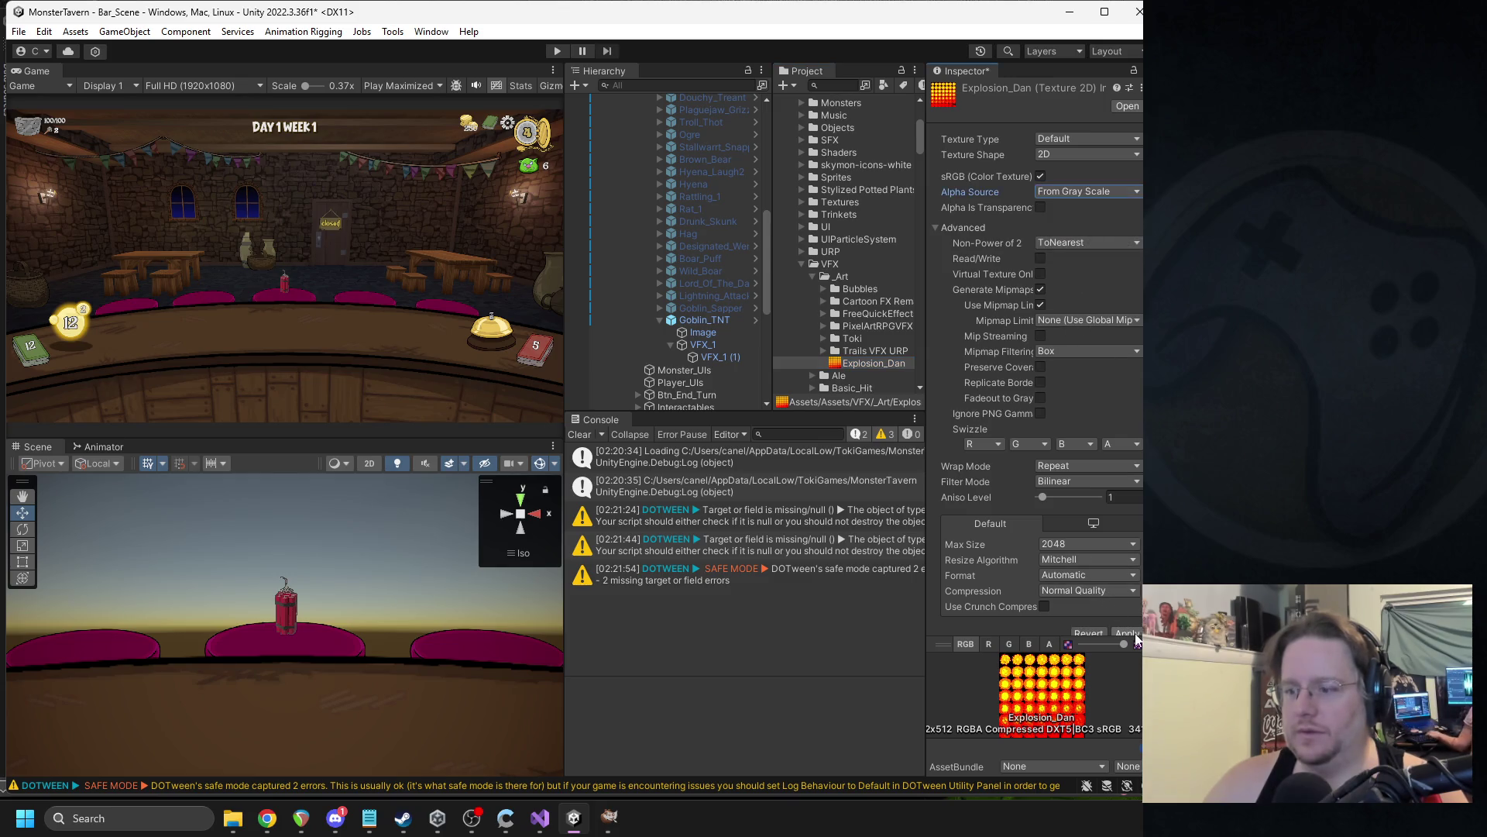
{"action": "left_click", "coordinate": [1092, 544]}
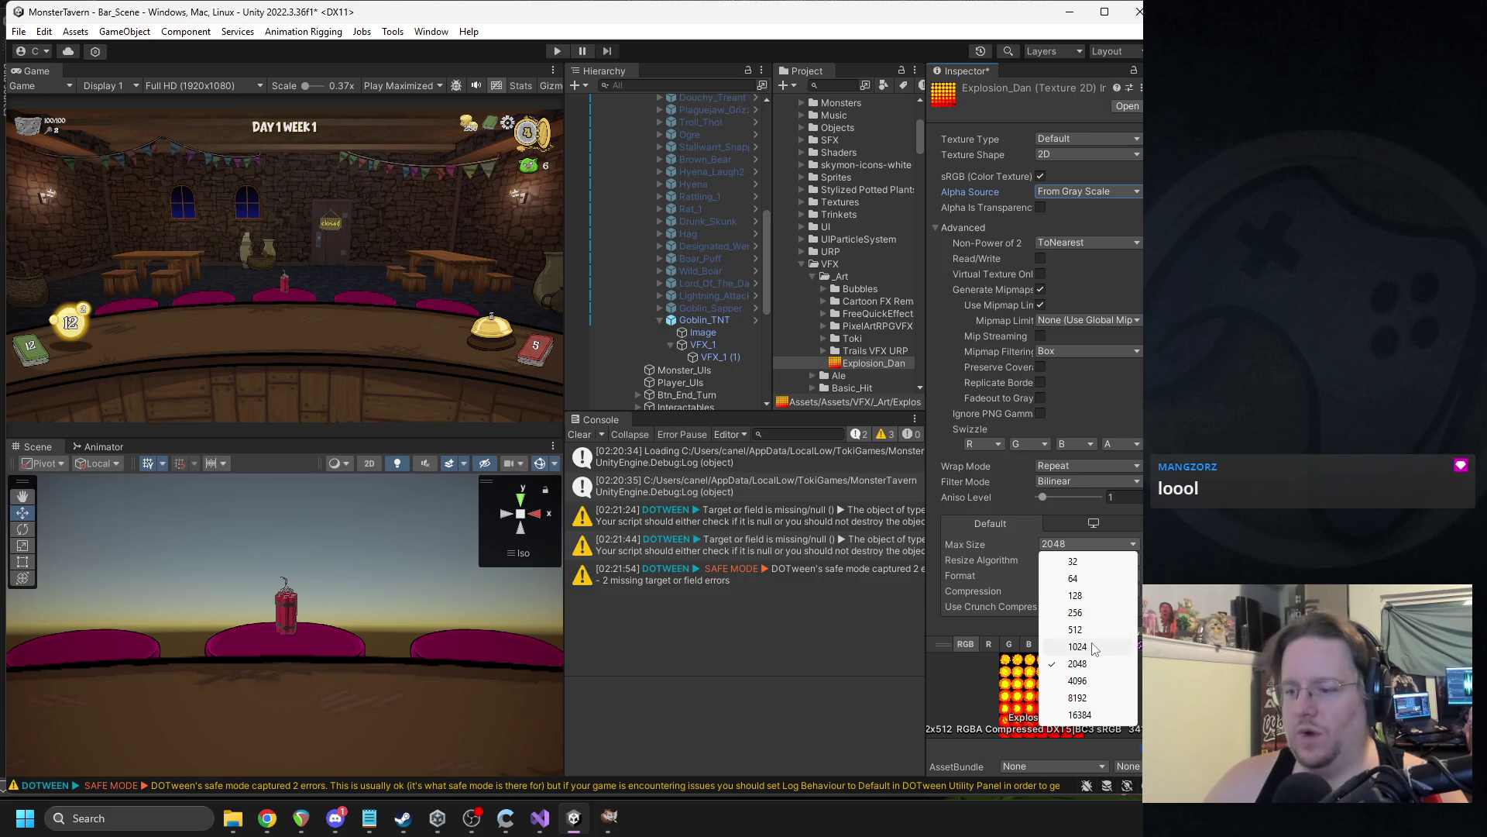
{"action": "left_click", "coordinate": [1093, 646]}
{"action": "left_click", "coordinate": [1069, 139]}
{"action": "left_click", "coordinate": [1055, 206]}
{"action": "left_click", "coordinate": [1132, 559]}
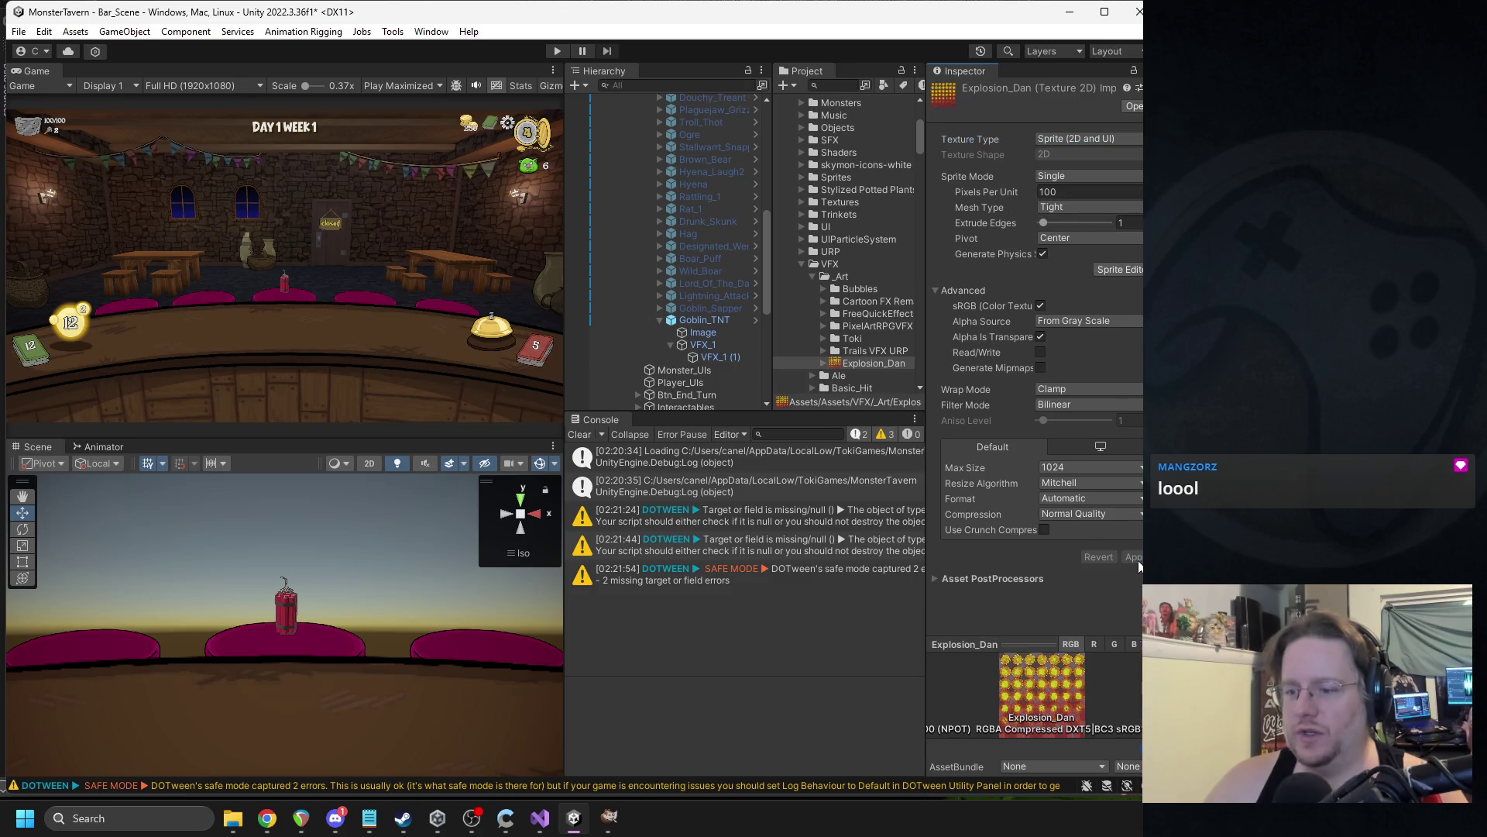
Make Explosion_Dan the particle sprite of VFX_1 (1) and disable Size over Lifetime.
{"action": "left_click", "coordinate": [703, 332]}
{"action": "left_click", "coordinate": [720, 356]}
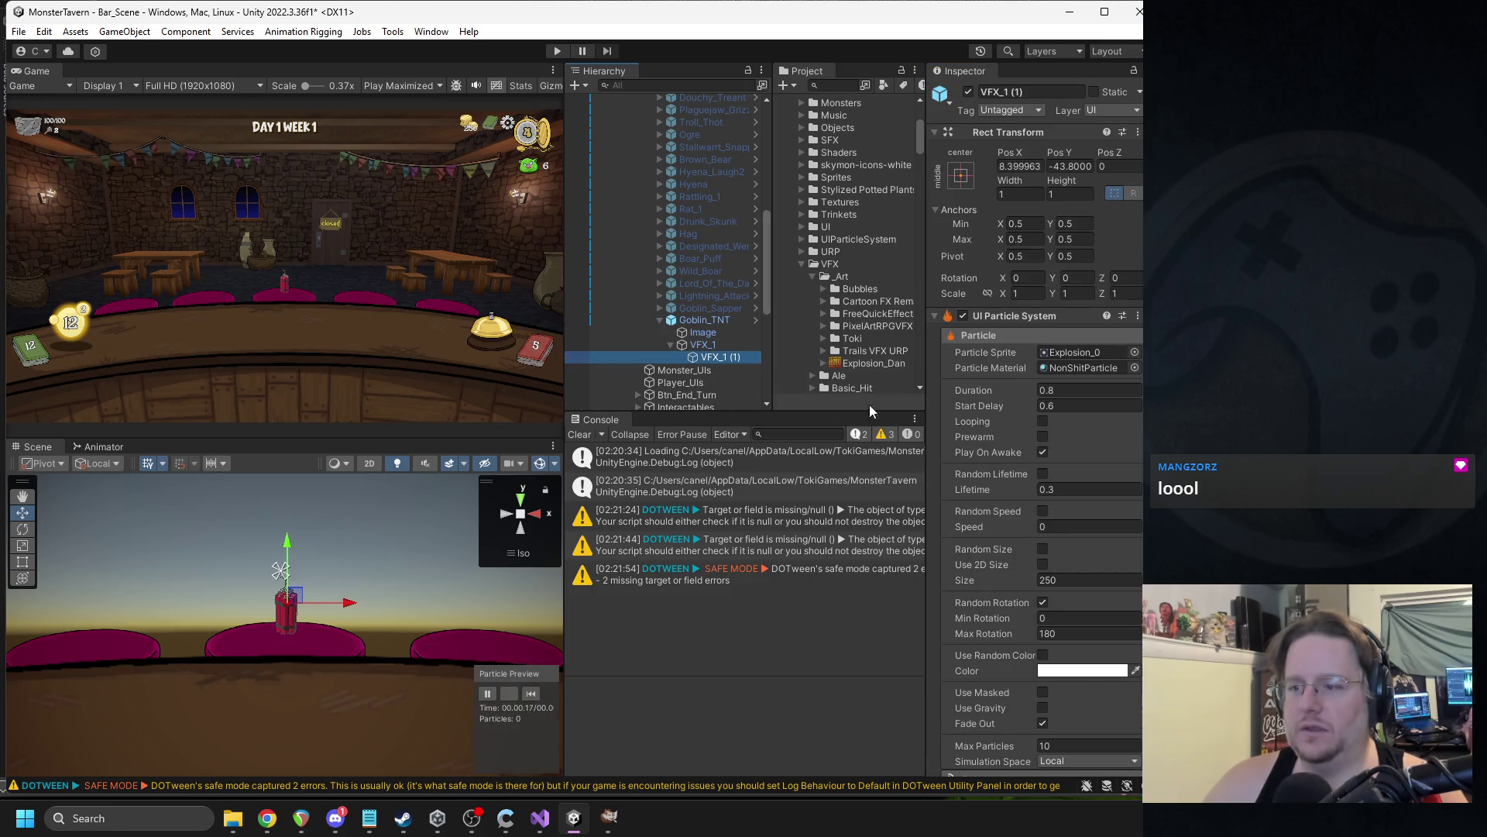
{"action": "left_click", "coordinate": [1090, 355]}
{"action": "left_click_drag", "start_coordinate": [1090, 354], "coordinate": [1088, 355]}
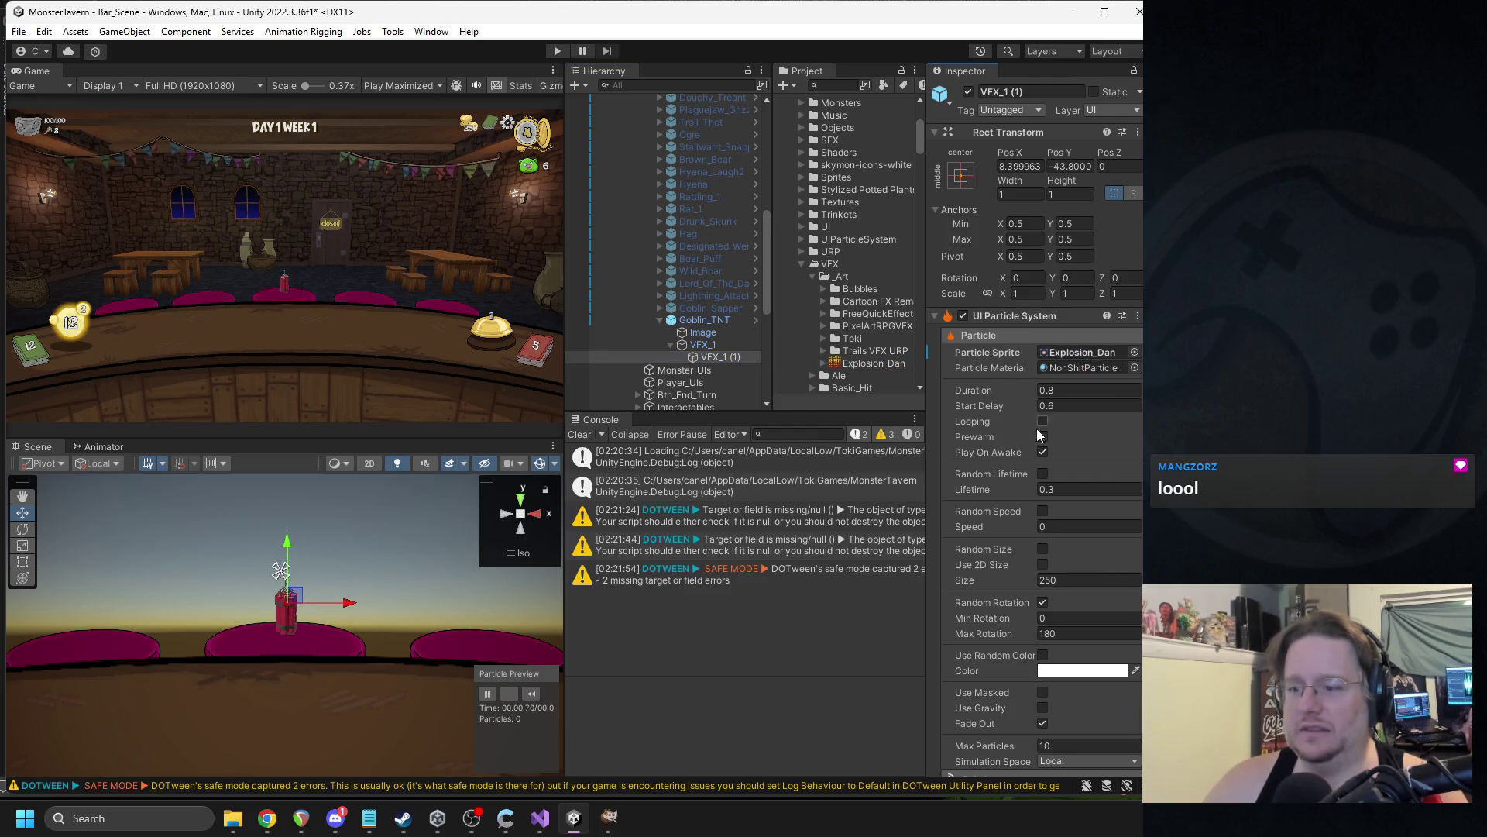
{"action": "scroll", "coordinate": [1034, 441], "scroll_direction": "down", "scroll_amount": 5}
{"action": "left_click", "coordinate": [967, 563]}
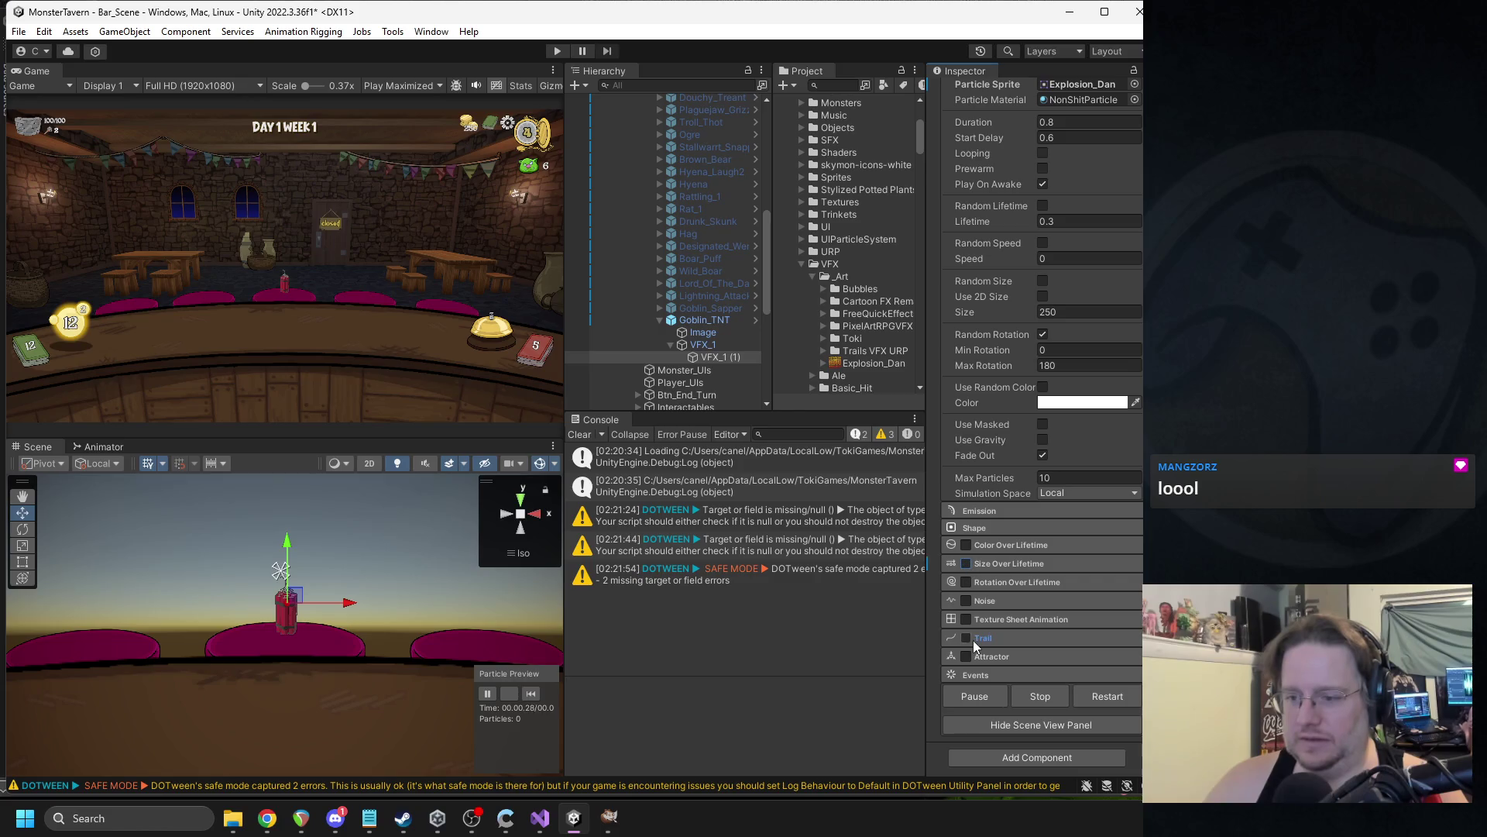
Enable Texture Sheet Animation using Explosion_Dan with the Whole Sheet cycle type.
{"action": "left_click", "coordinate": [966, 619]}
{"action": "left_click", "coordinate": [1016, 619]}
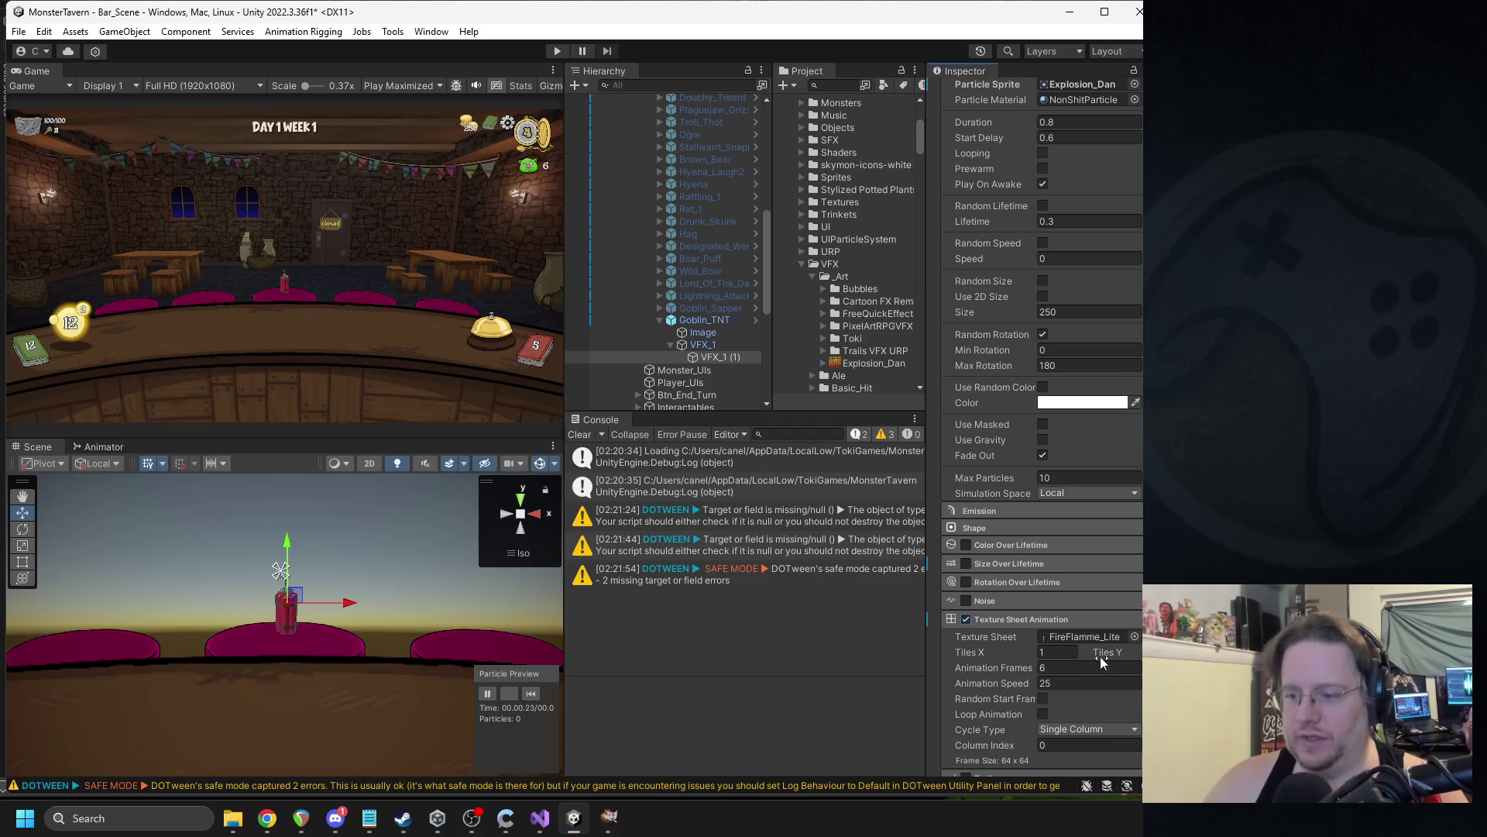
{"action": "scroll", "coordinate": [1116, 646], "scroll_direction": "down", "scroll_amount": 2}
{"action": "left_click_drag", "start_coordinate": [855, 364], "coordinate": [1081, 595]}
{"action": "left_click", "coordinate": [1062, 688]}
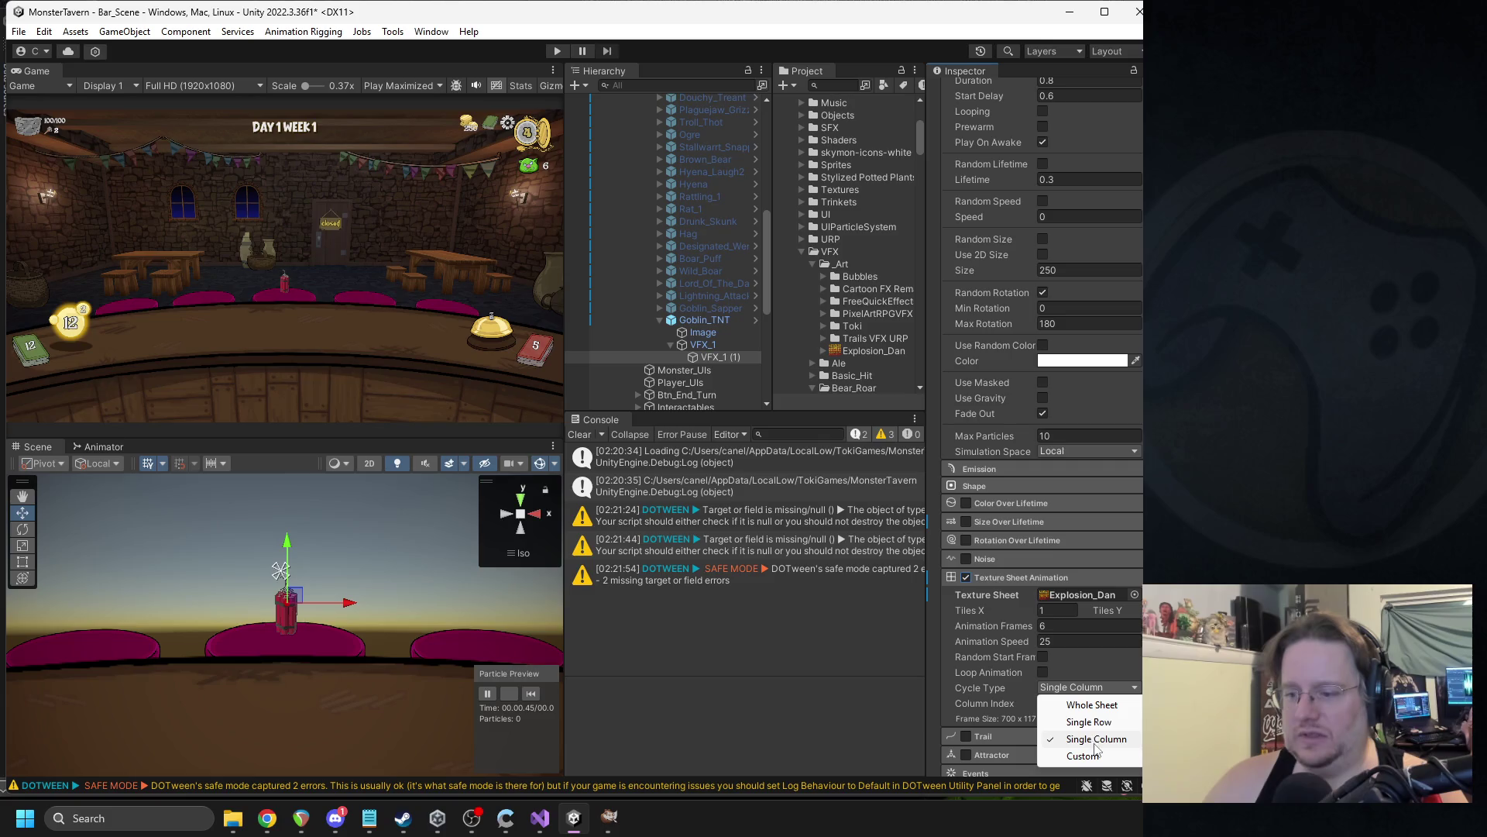
{"action": "left_click", "coordinate": [1069, 705]}
Set the texture sheet tiles to 10 by 10.
{"action": "left_click", "coordinate": [1051, 613]}
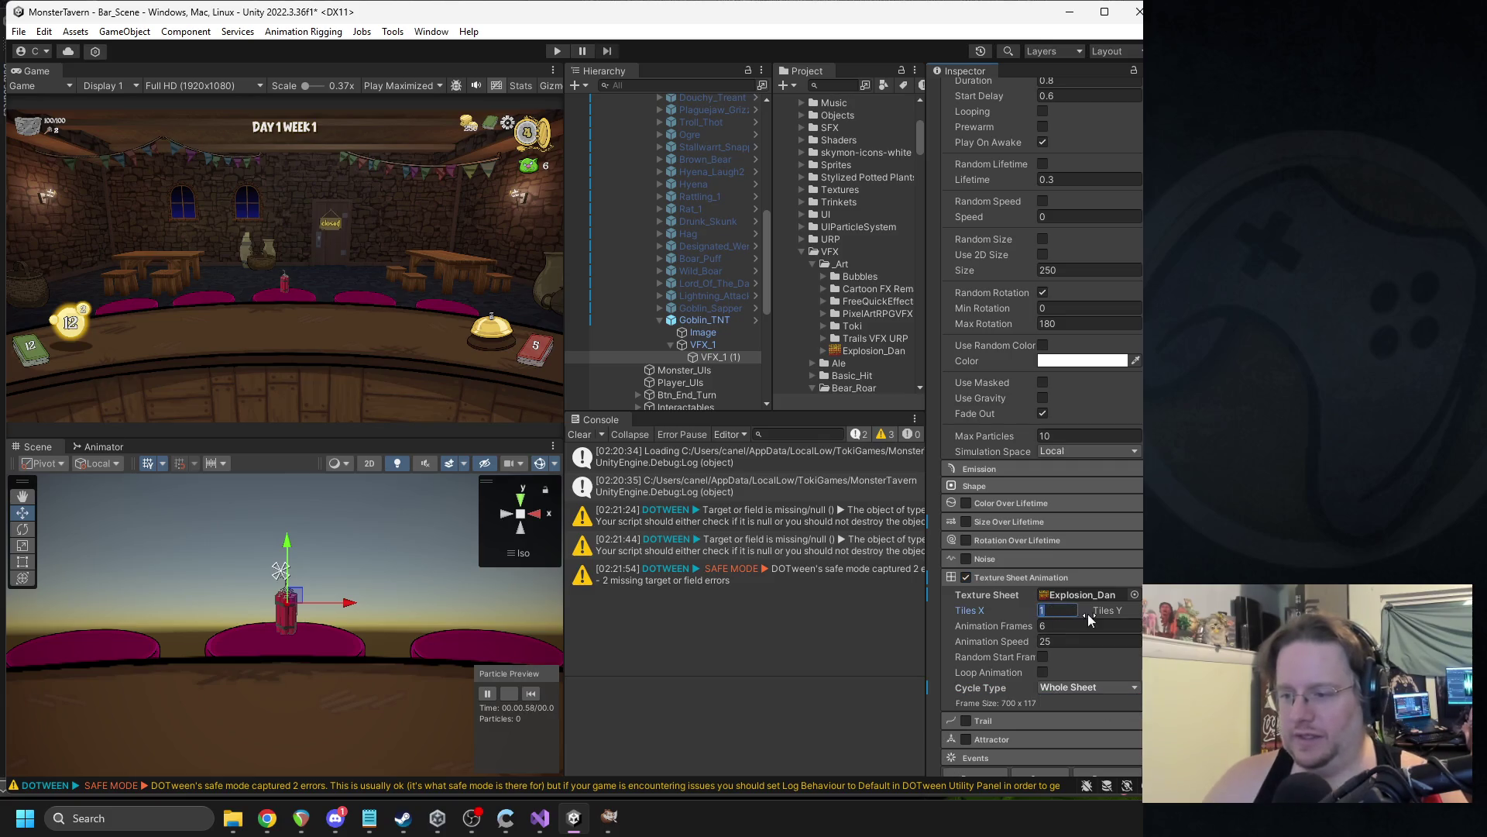
{"action": "type", "text": "10"}
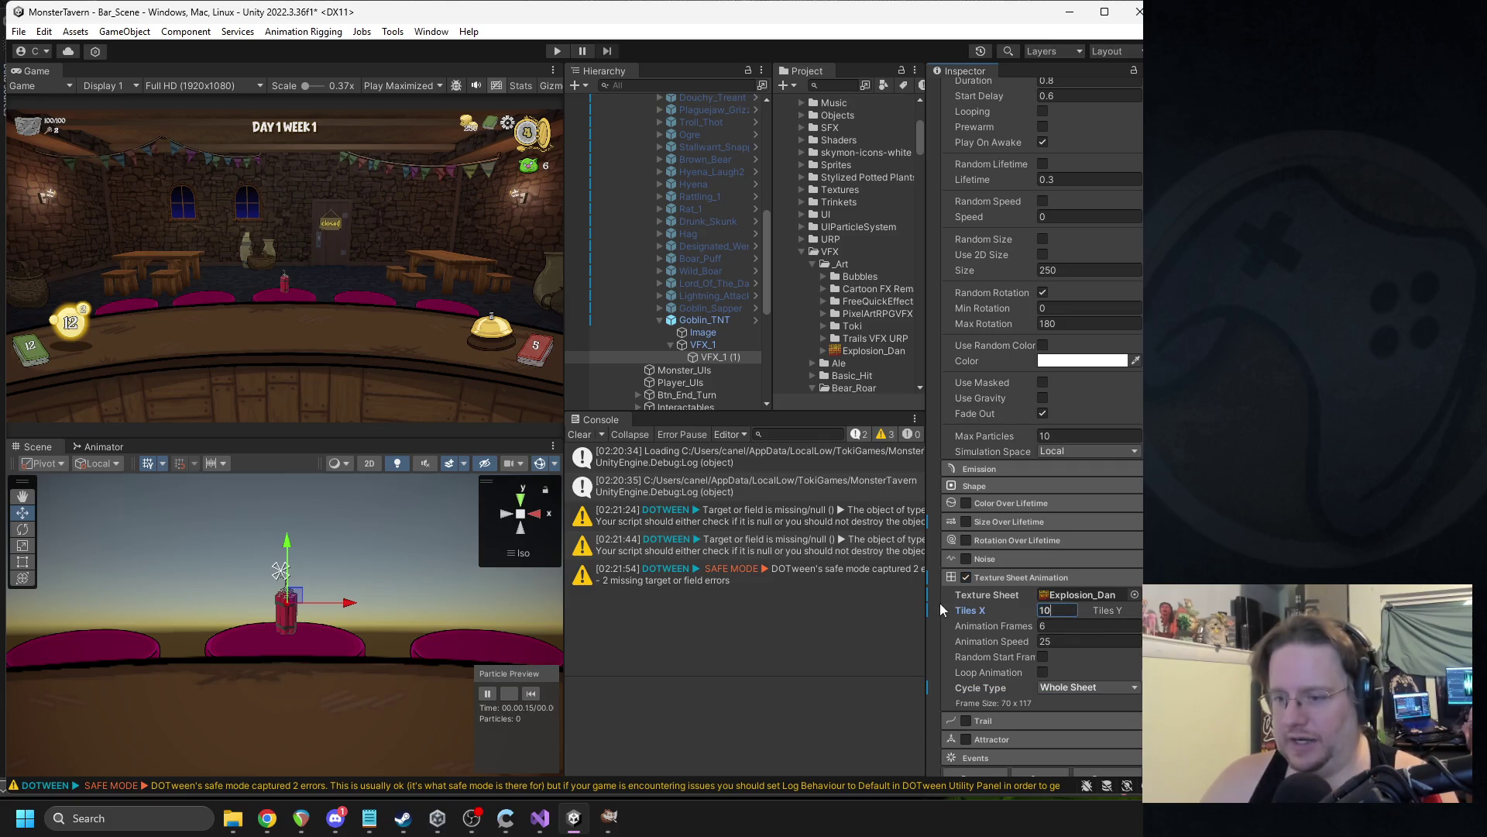
{"action": "left_click_drag", "start_coordinate": [927, 610], "coordinate": [840, 610]}
{"action": "left_click", "coordinate": [1125, 609]}
{"action": "type", "text": "10"}
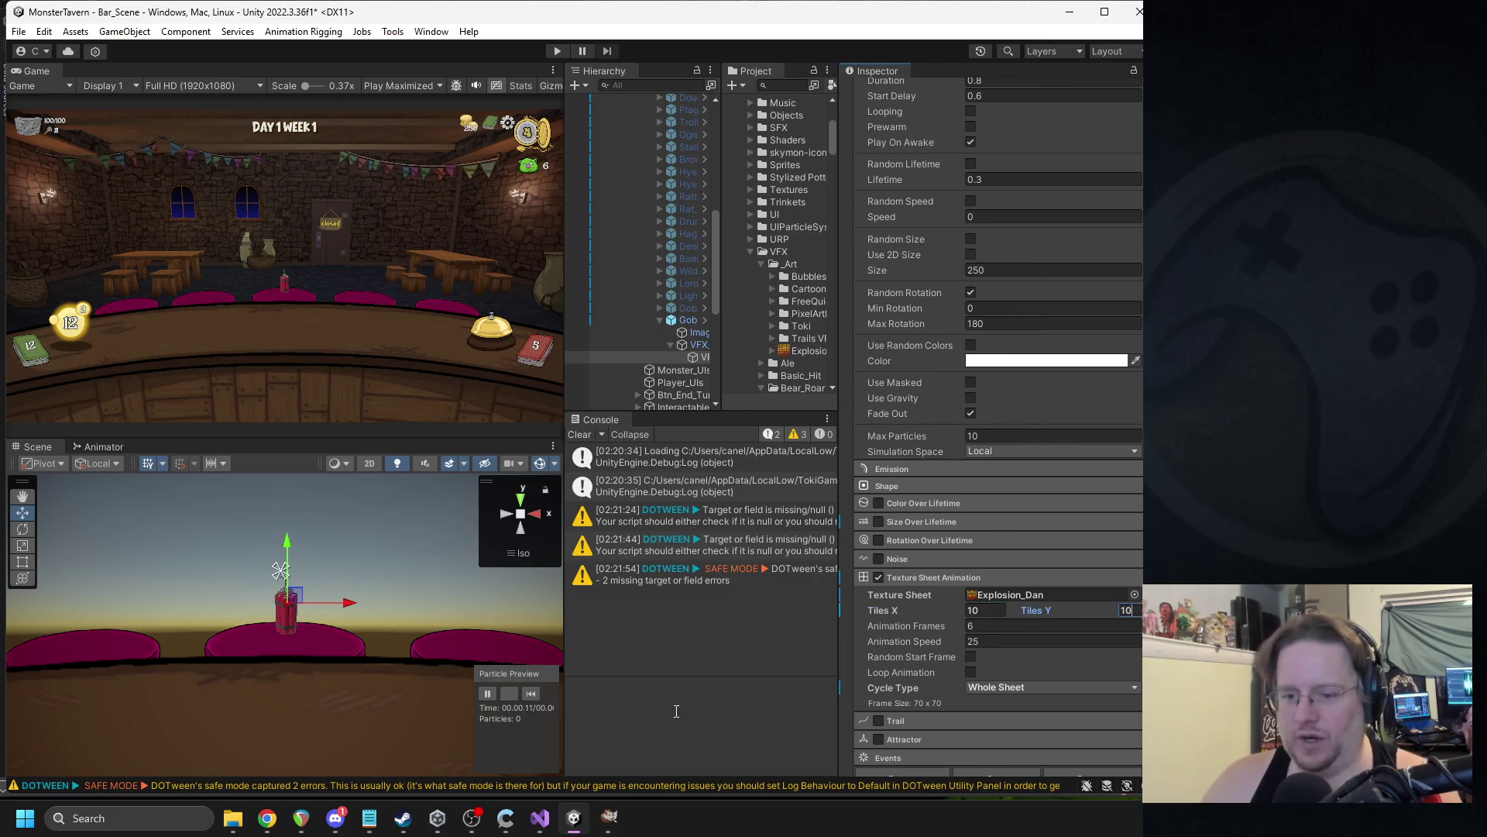
{"action": "left_click", "coordinate": [532, 692]}
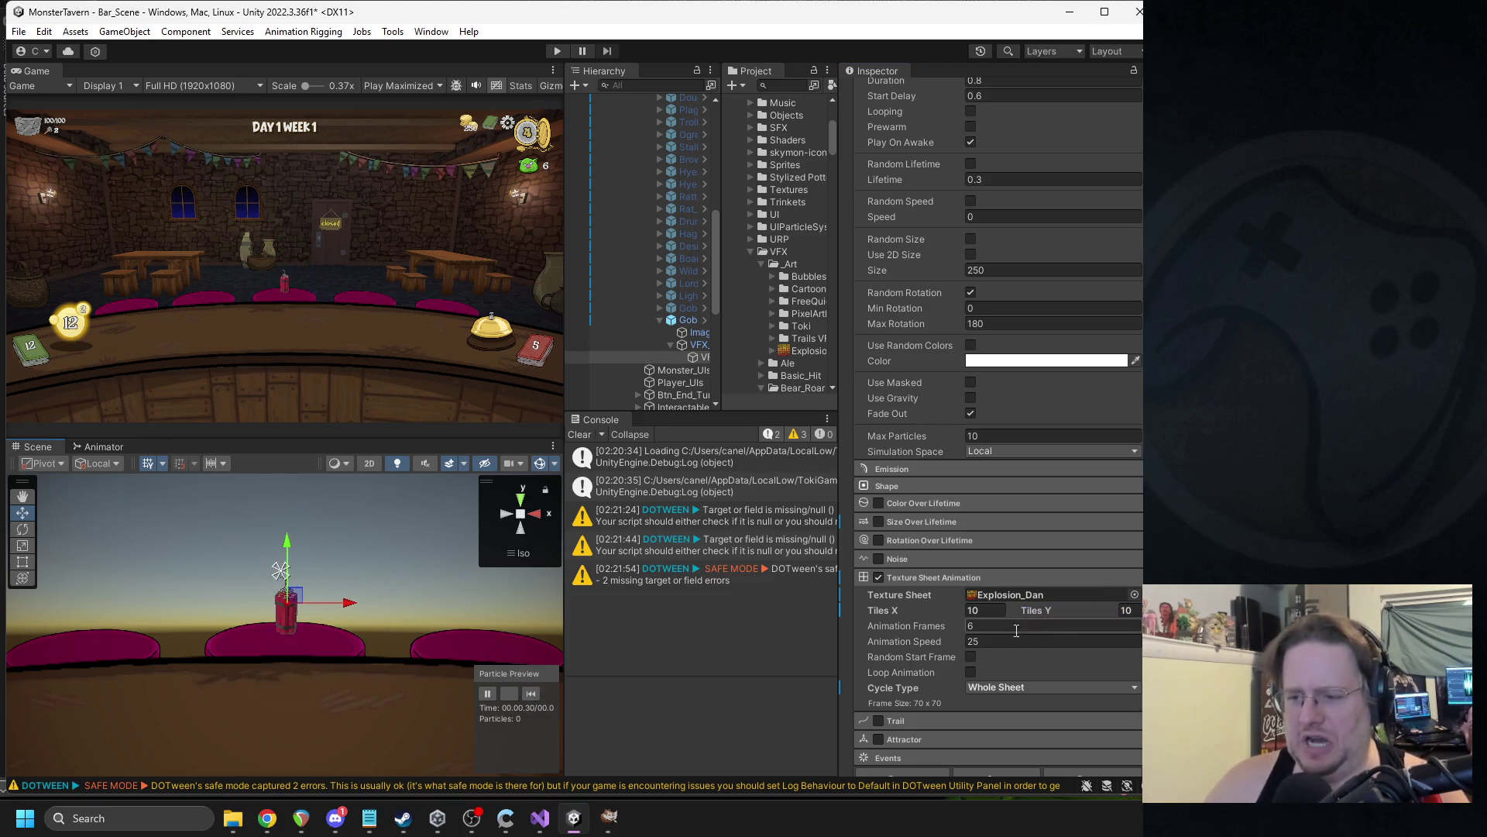
Set 100 animation frames and animation speed 60, replaying the explosion preview.
{"action": "left_click", "coordinate": [923, 627]}
{"action": "type", "text": "100"}
{"action": "left_click", "coordinate": [529, 692]}
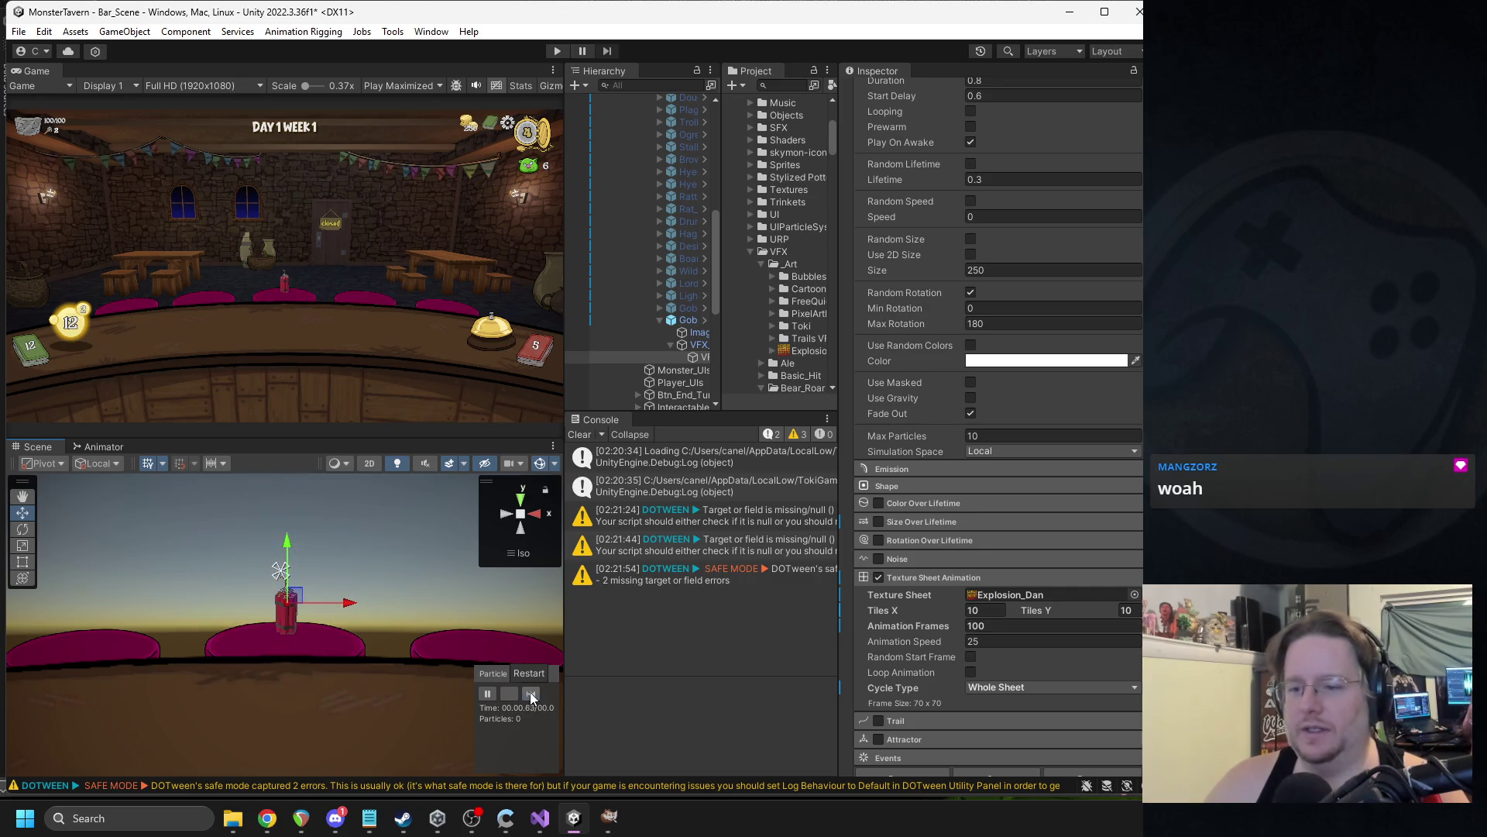
{"action": "left_click", "coordinate": [526, 691]}
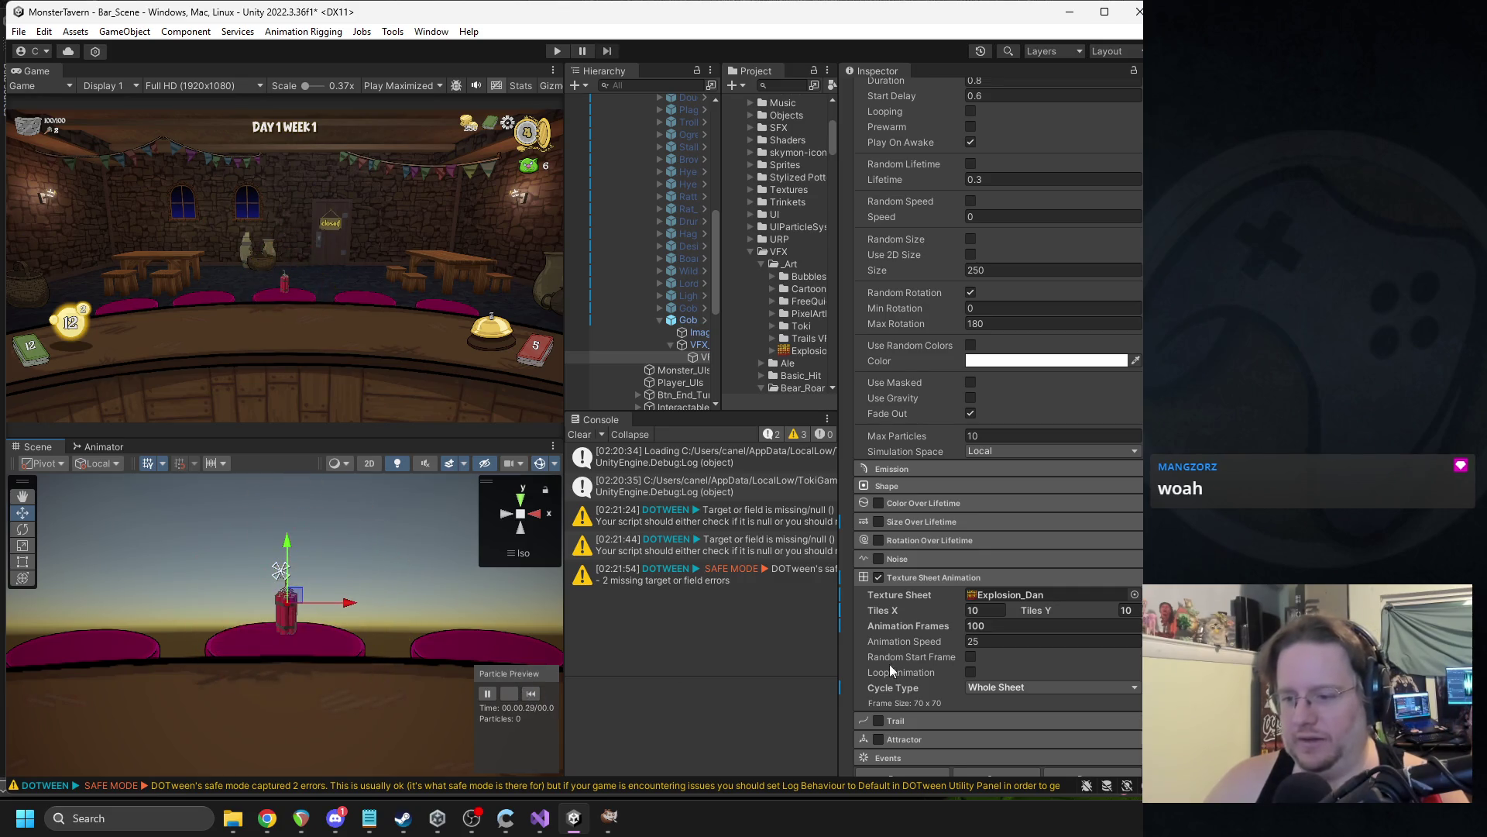
{"action": "left_click", "coordinate": [984, 643]}
{"action": "type", "text": "60"}
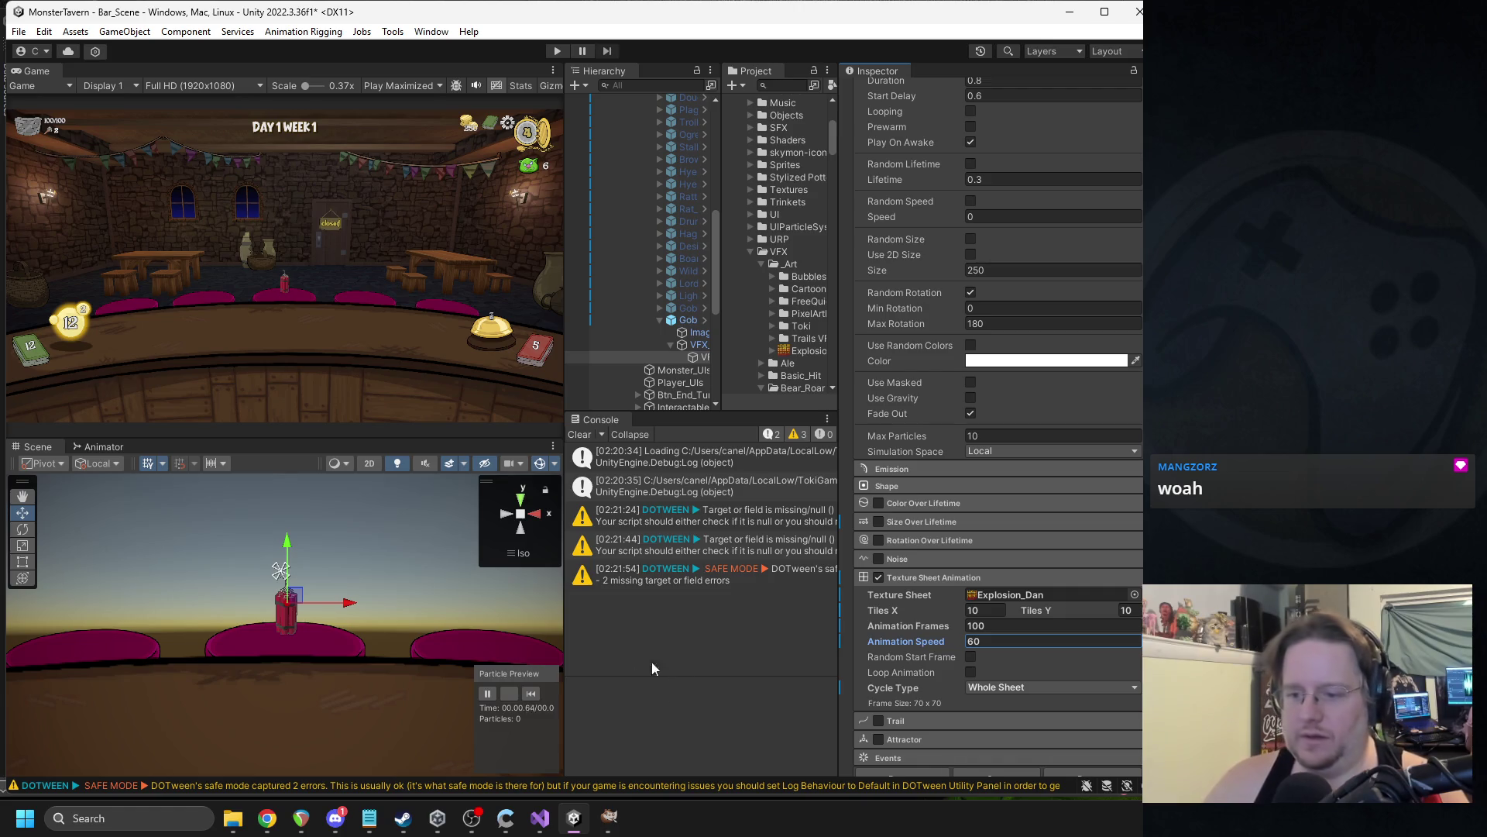
Try 12×12 and then 9×9 tile grids for the Explosion_Dan sheet.
{"action": "left_click", "coordinate": [526, 695]}
{"action": "left_click", "coordinate": [978, 610]}
{"action": "type", "text": "12"}
{"action": "left_click", "coordinate": [1128, 611]}
{"action": "type", "text": "12"}
{"action": "left_click", "coordinate": [978, 610]}
{"action": "type", "text": "9"}
{"action": "left_click", "coordinate": [1128, 612]}
{"action": "type", "text": "9"}
Try an 8×8 grid, then settle on 7×7 tiles for 49 frames.
{"action": "left_click", "coordinate": [1014, 641]}
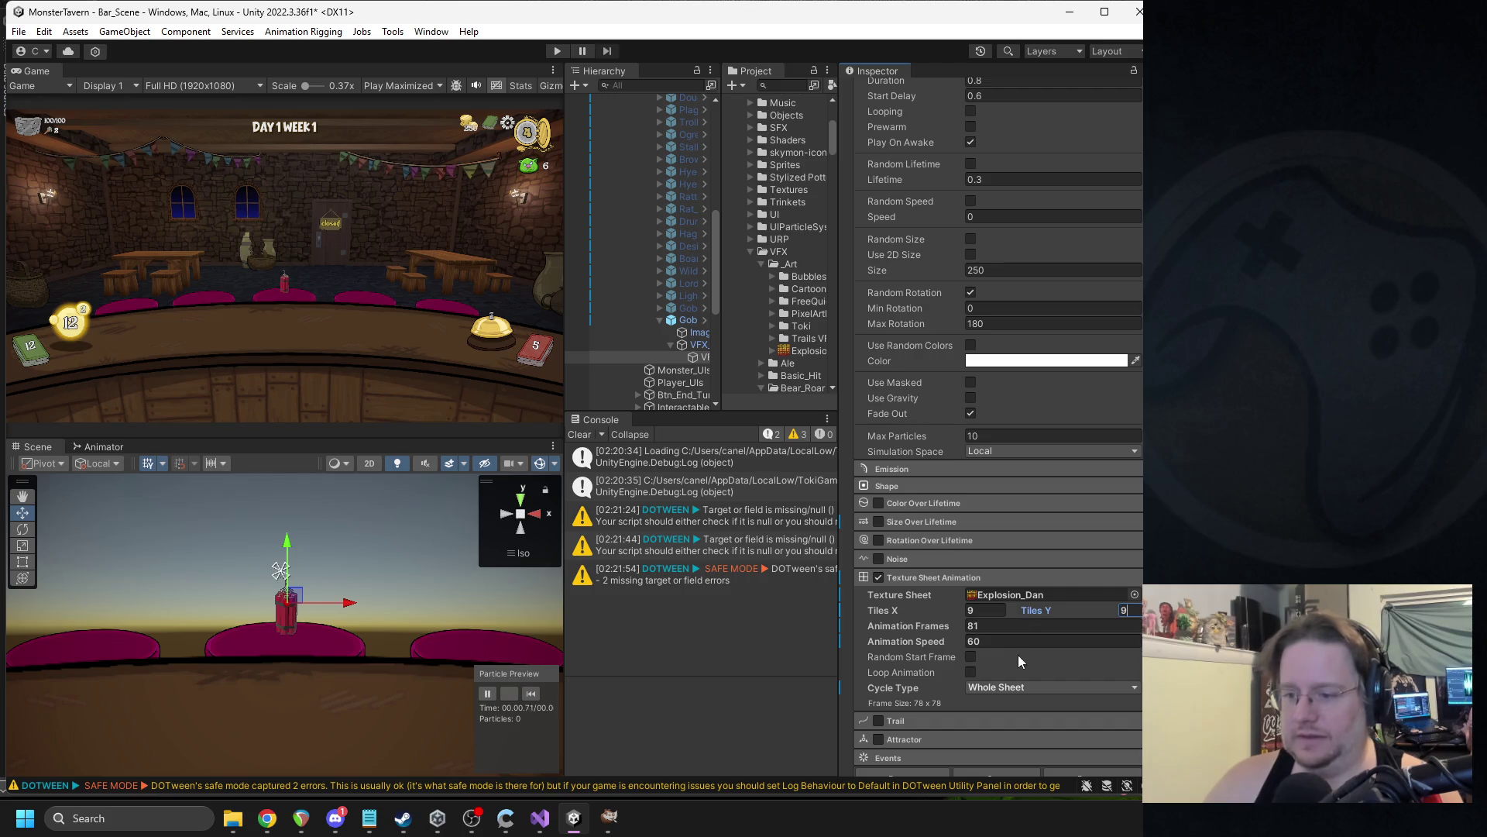
{"action": "left_click", "coordinate": [984, 611]}
{"action": "type", "text": "8"}
{"action": "key", "text": "Return"}
{"action": "left_click", "coordinate": [1128, 612]}
{"action": "type", "text": "8"}
{"action": "key", "text": "shift+Tab"}
{"action": "type", "text": "7"}
{"action": "left_click", "coordinate": [1123, 611]}
{"action": "type", "text": "7"}
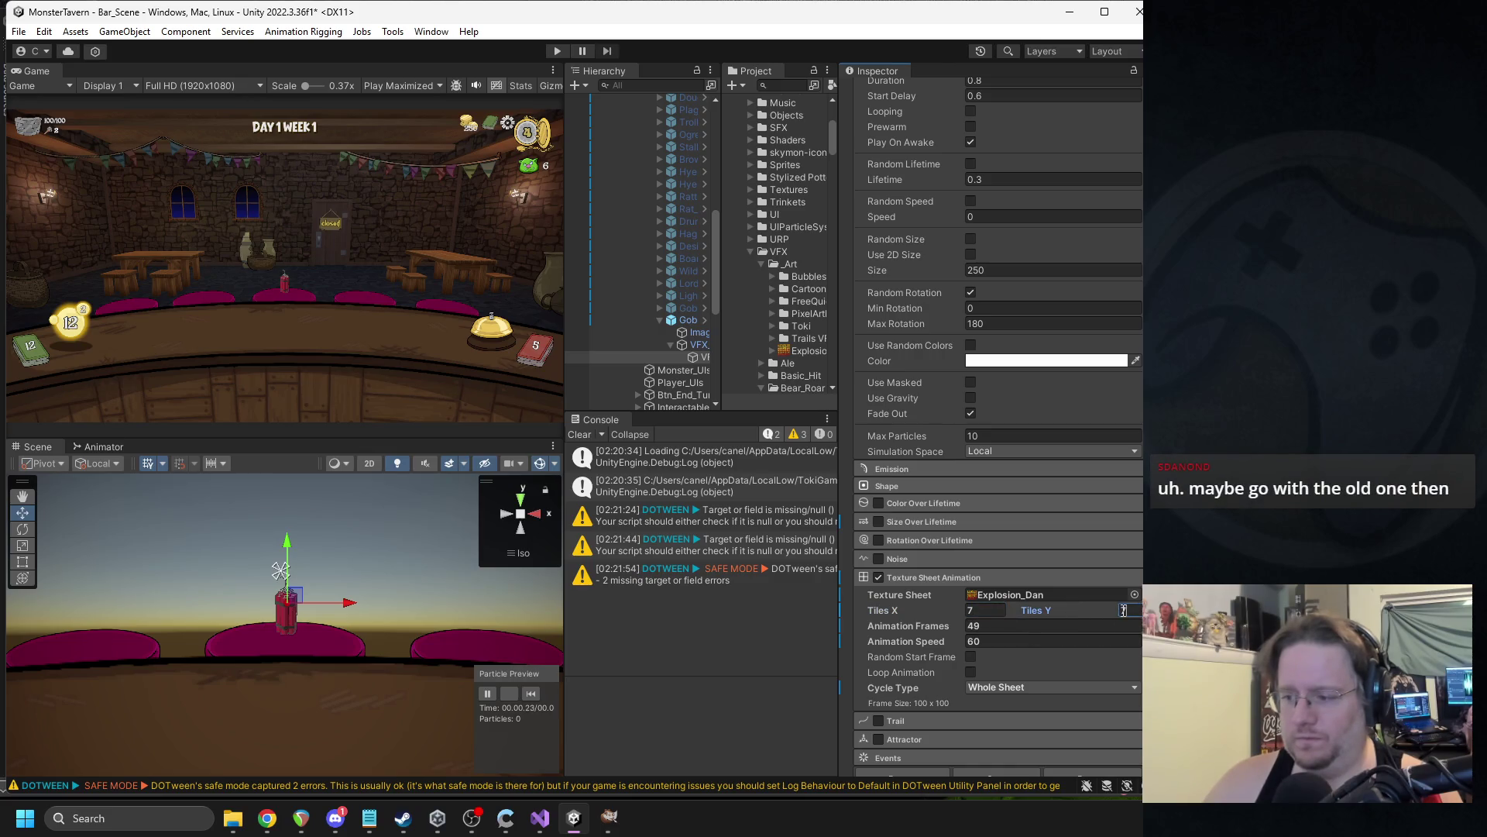
{"action": "key", "text": "Tab"}
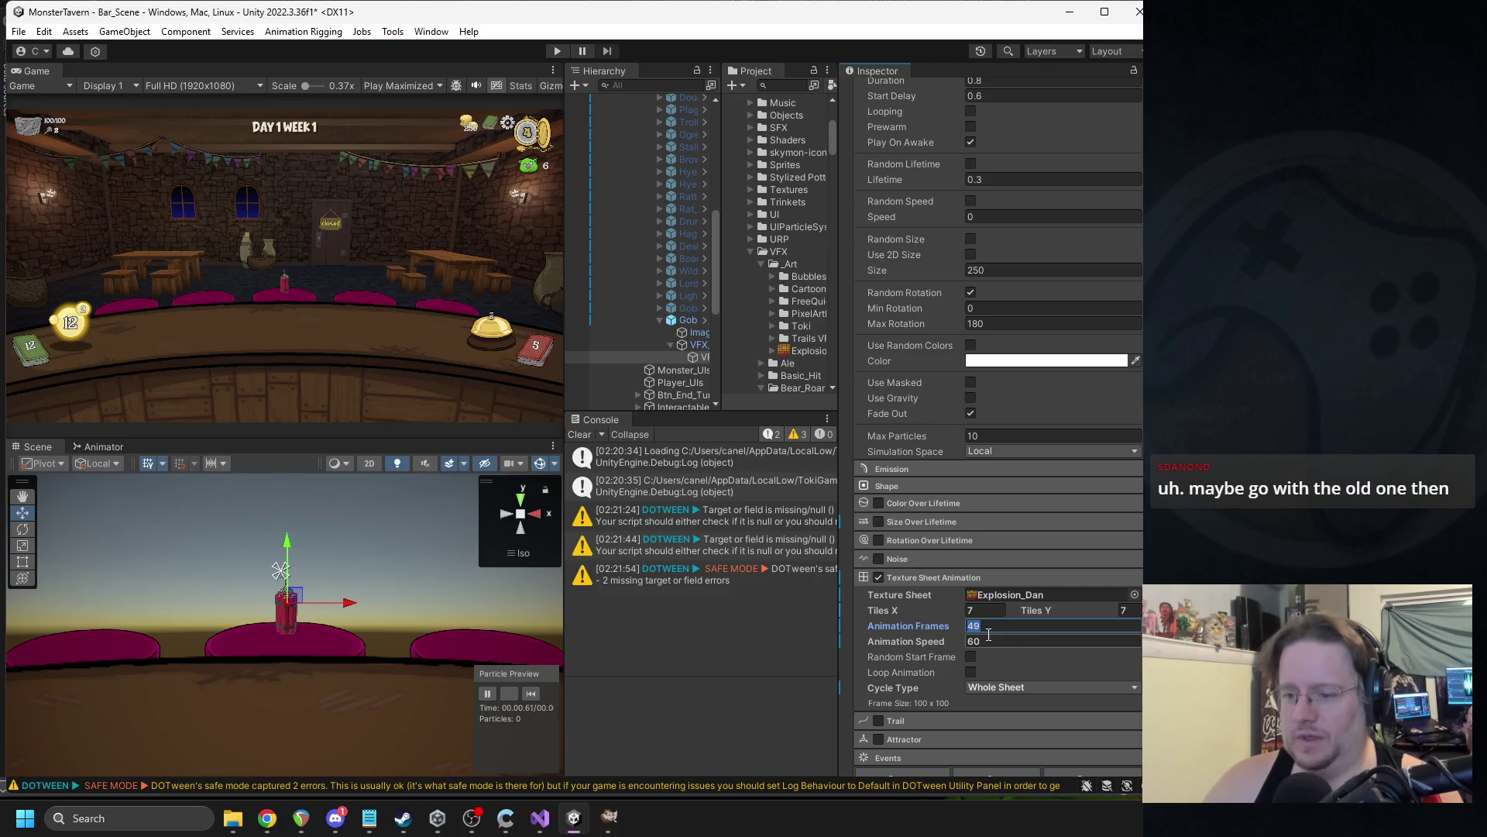
Lower the animation speed to 30 and replay the explosion preview.
{"action": "left_click", "coordinate": [530, 693]}
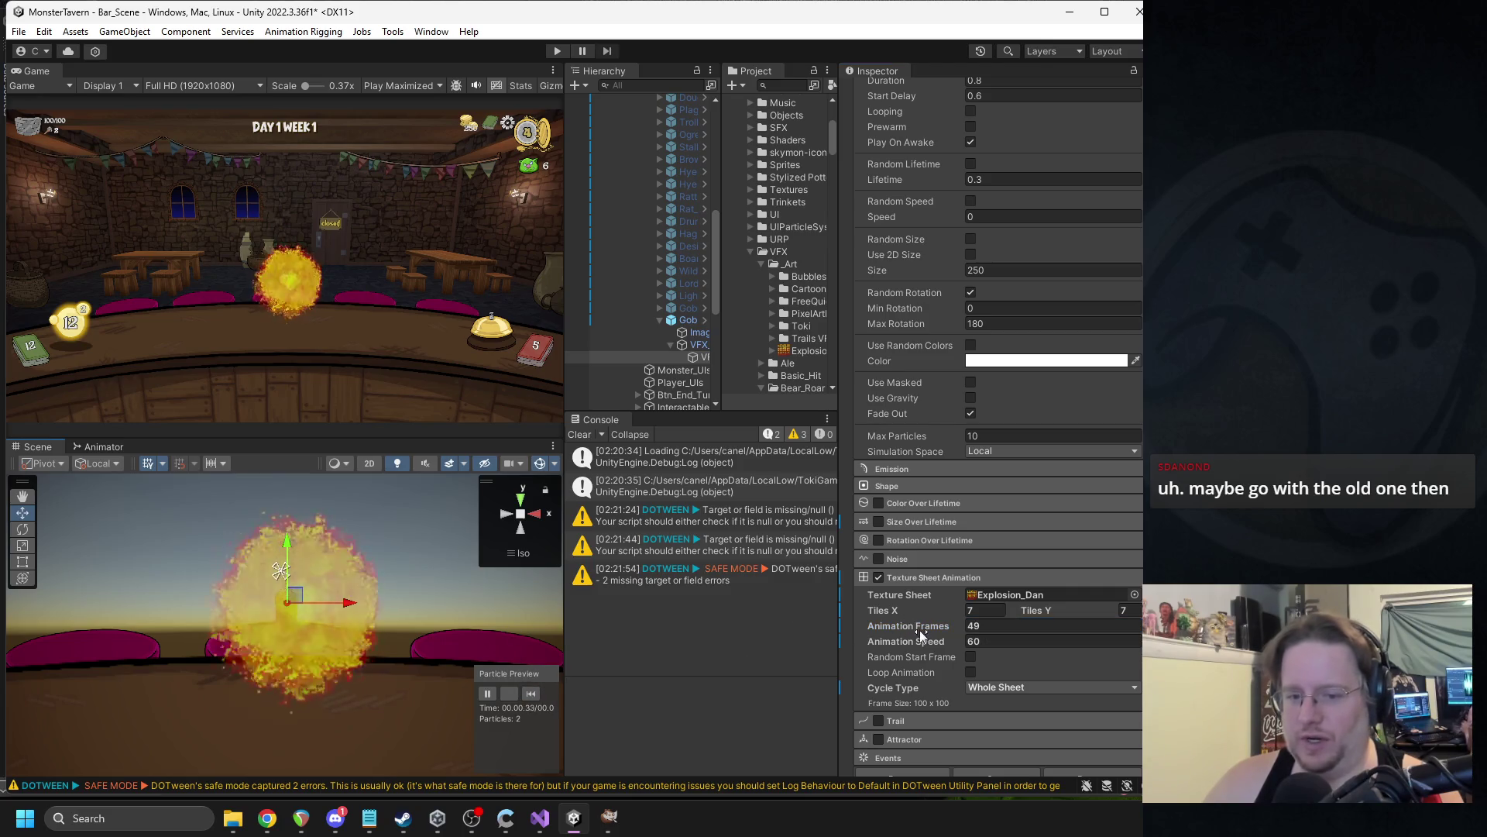
{"action": "left_click", "coordinate": [973, 643]}
{"action": "type", "text": "30"}
{"action": "key", "text": "Return"}
{"action": "left_click", "coordinate": [528, 695]}
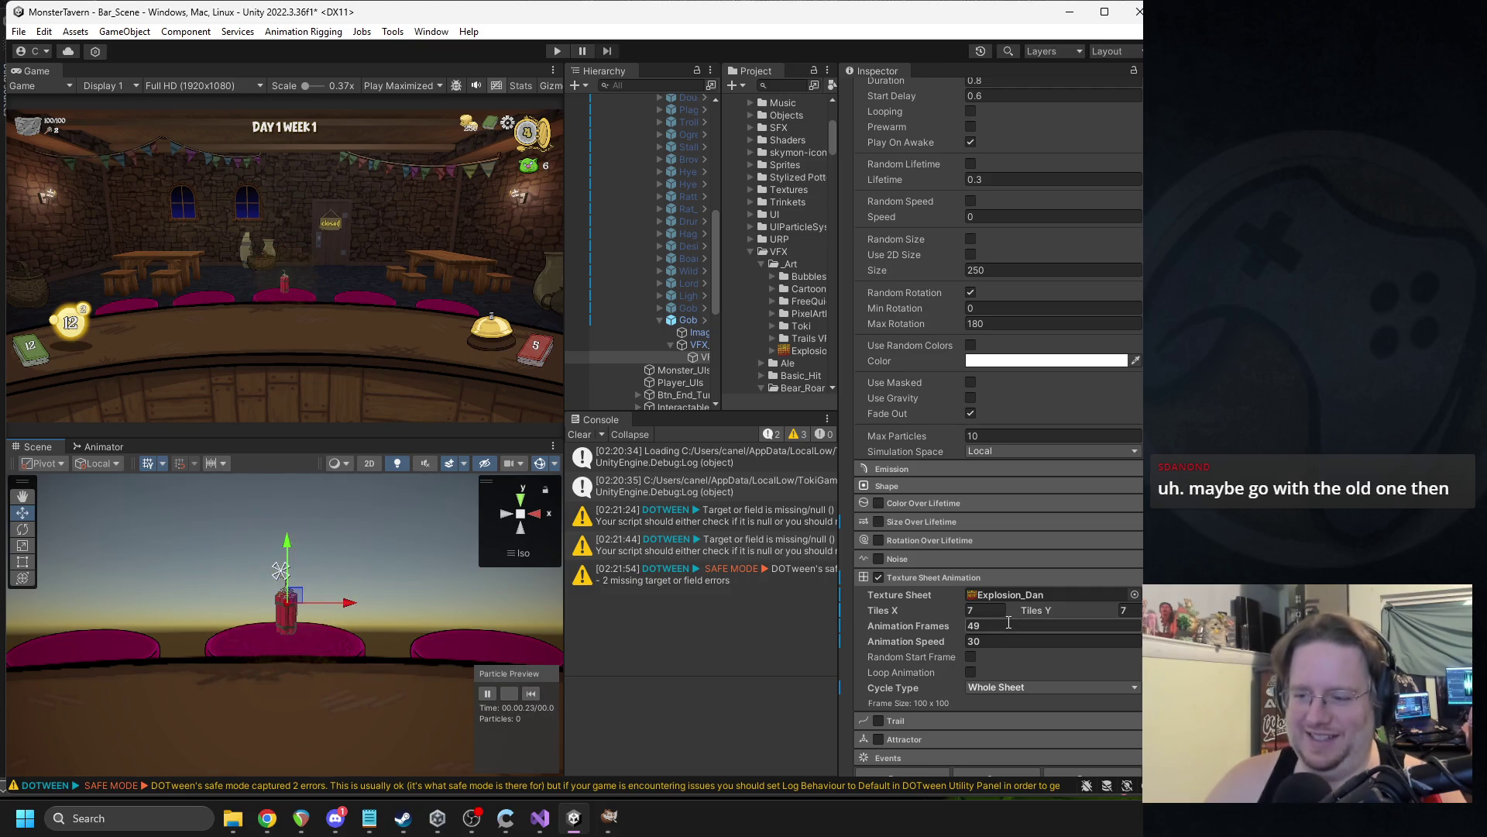
{"action": "left_click", "coordinate": [1135, 594]}
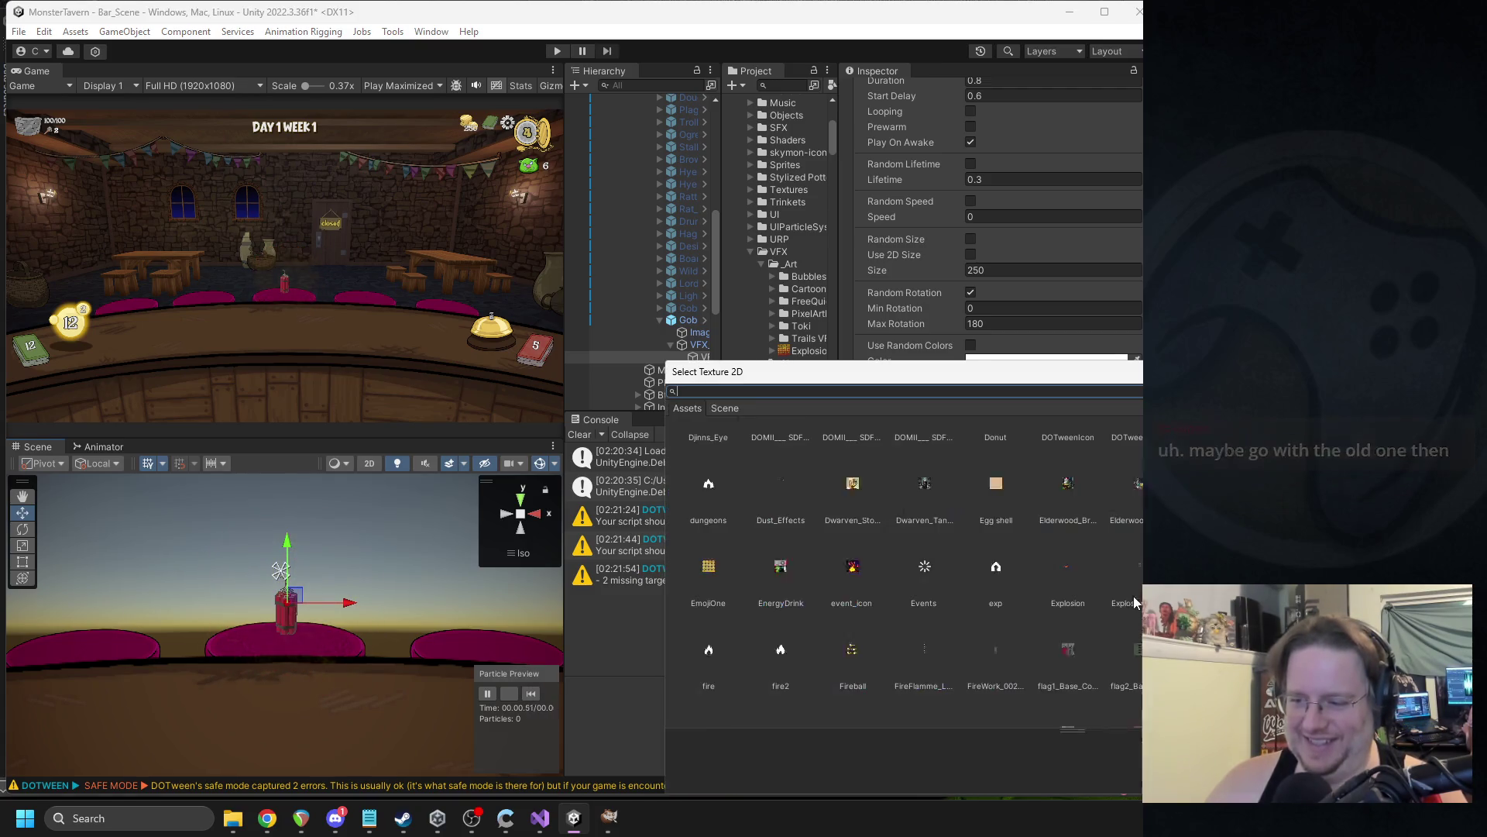
{"action": "type", "text": "ex"}
{"action": "double_click", "coordinate": [674, 521]}
{"action": "left_click", "coordinate": [1124, 610]}
{"action": "type", "text": "1"}
{"action": "left_click", "coordinate": [983, 610]}
{"action": "type", "text": "6"}
{"action": "left_click", "coordinate": [531, 692]}
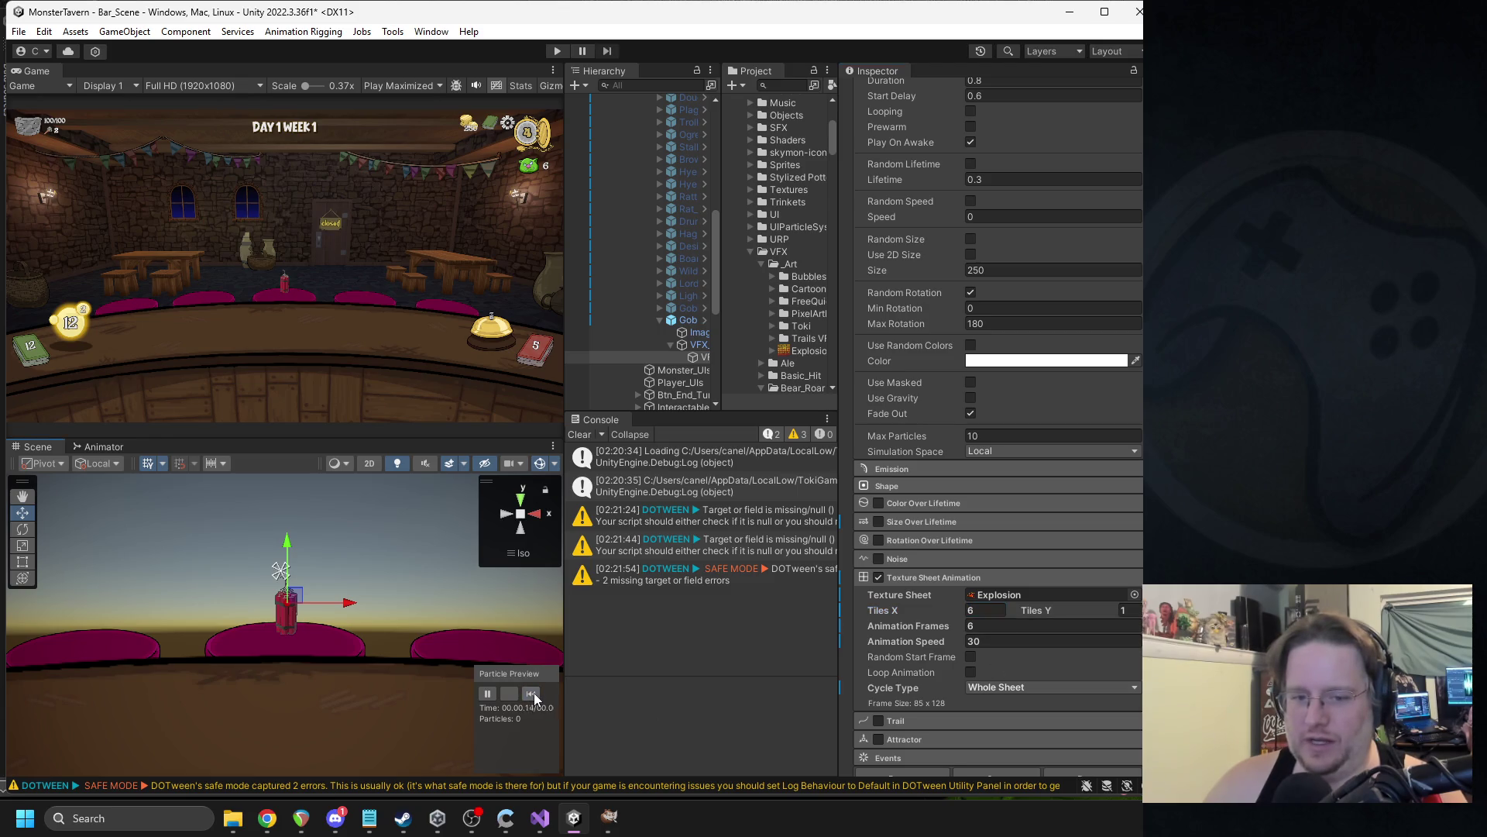
{"action": "left_click", "coordinate": [984, 609]}
{"action": "type", "text": "1"}
{"action": "left_click", "coordinate": [1124, 610]}
{"action": "type", "text": "6"}
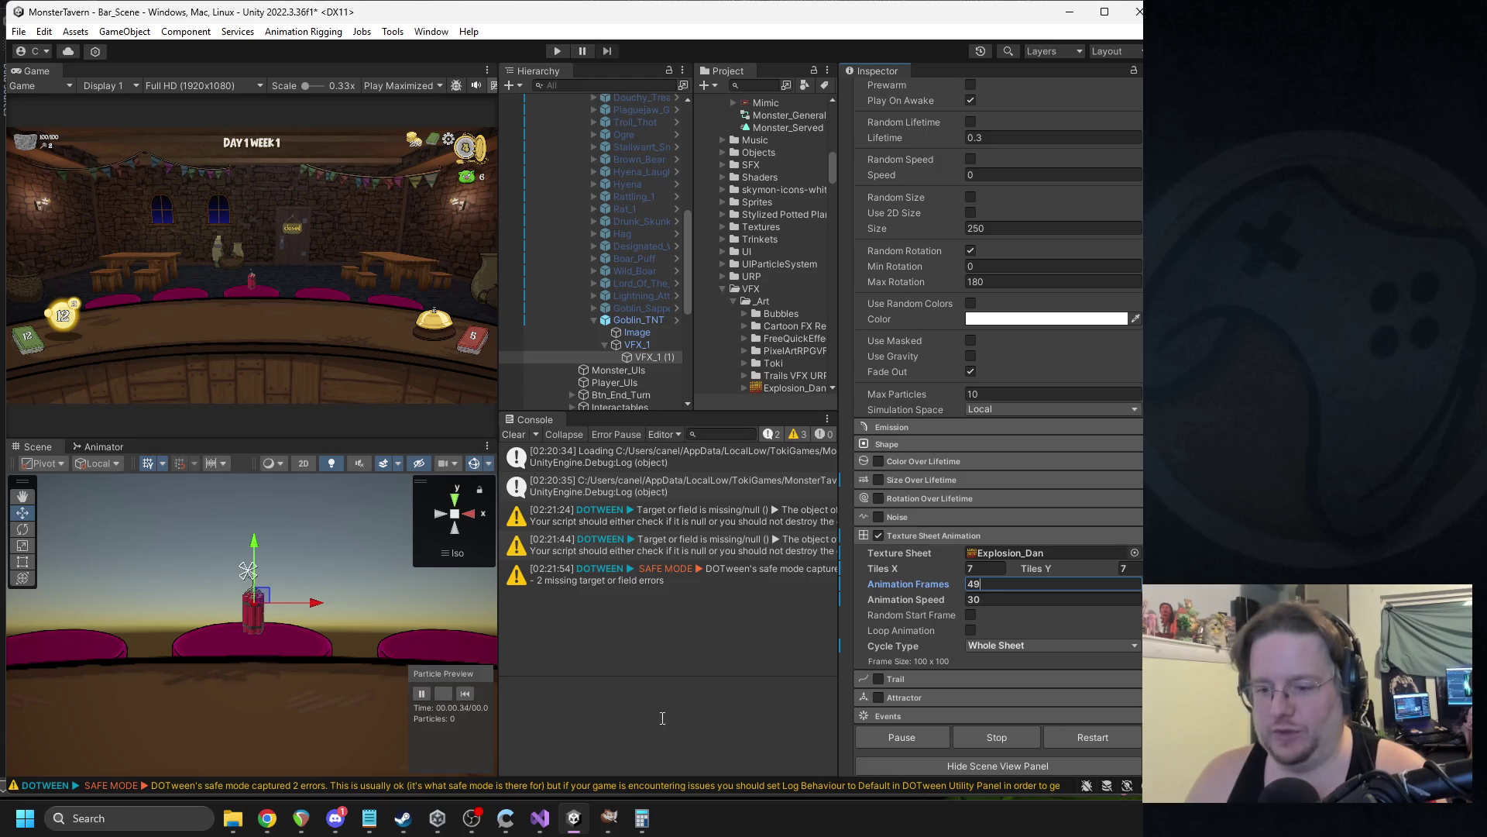
Preview the explosion with Random Start Frame enabled.
{"action": "left_click", "coordinate": [423, 694]}
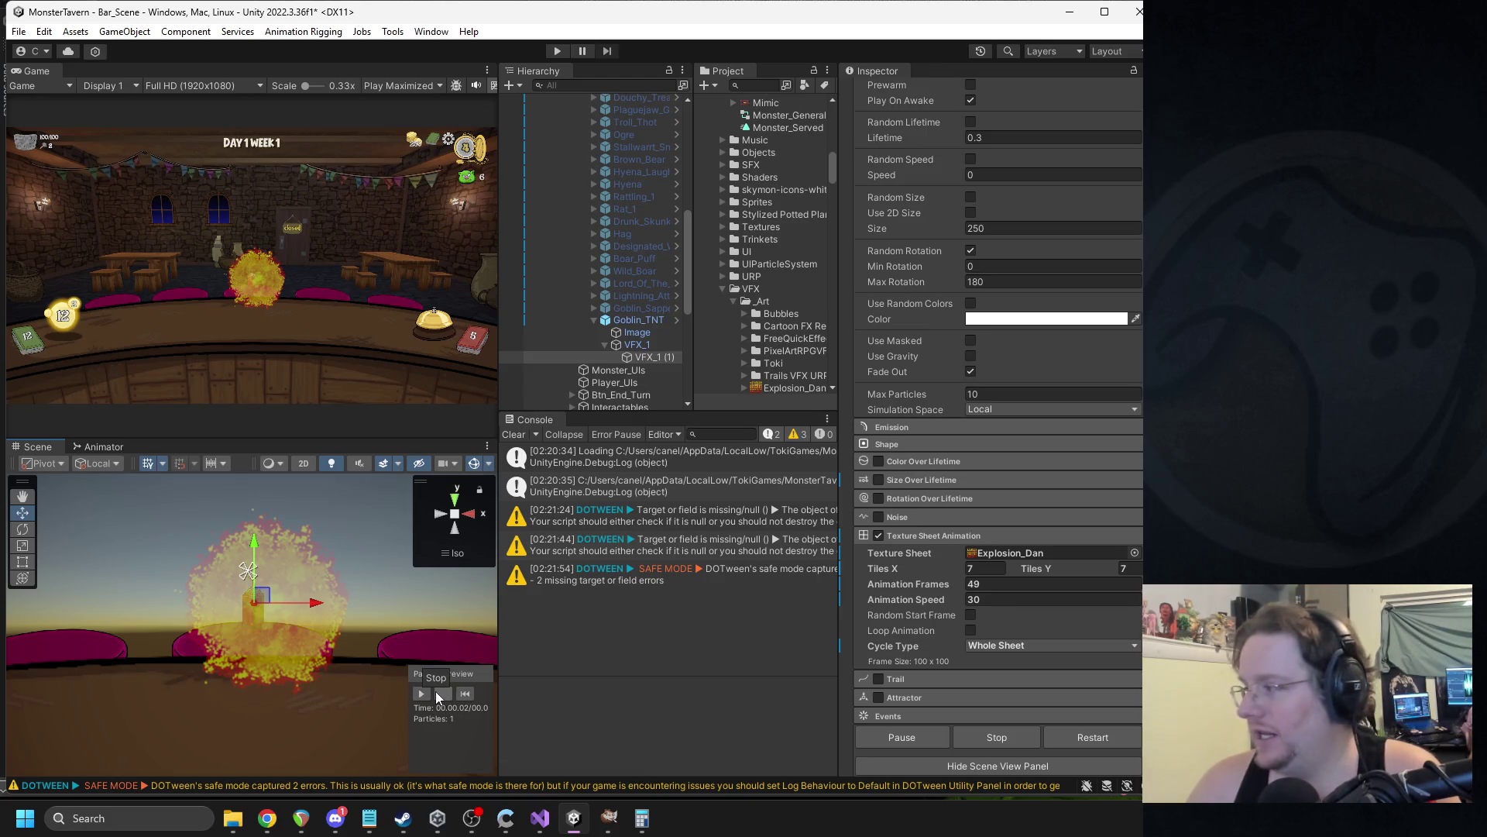
{"action": "left_click", "coordinate": [439, 692]}
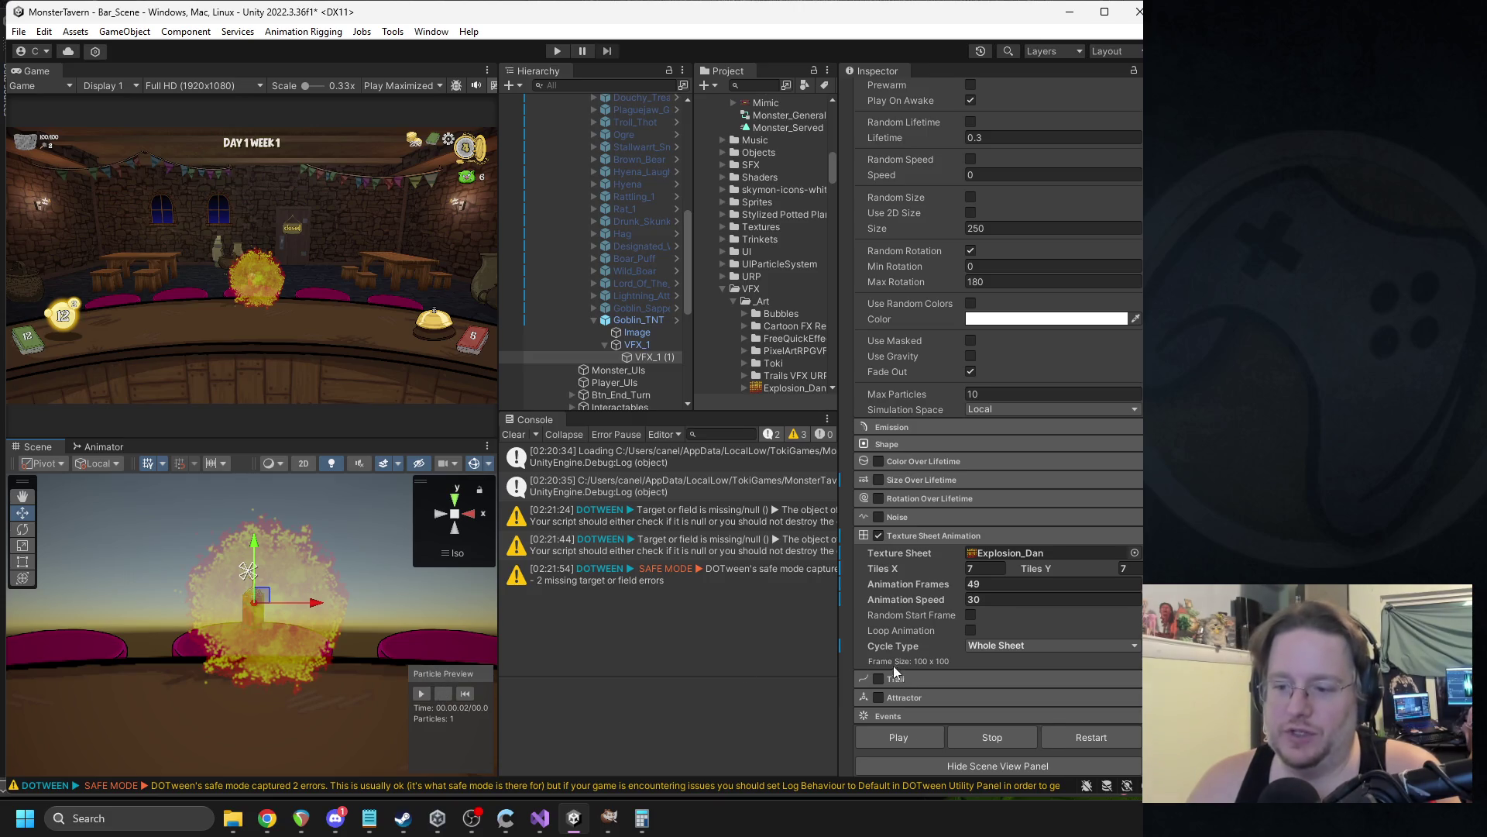
{"action": "left_click", "coordinate": [970, 615]}
{"action": "left_click", "coordinate": [465, 694]}
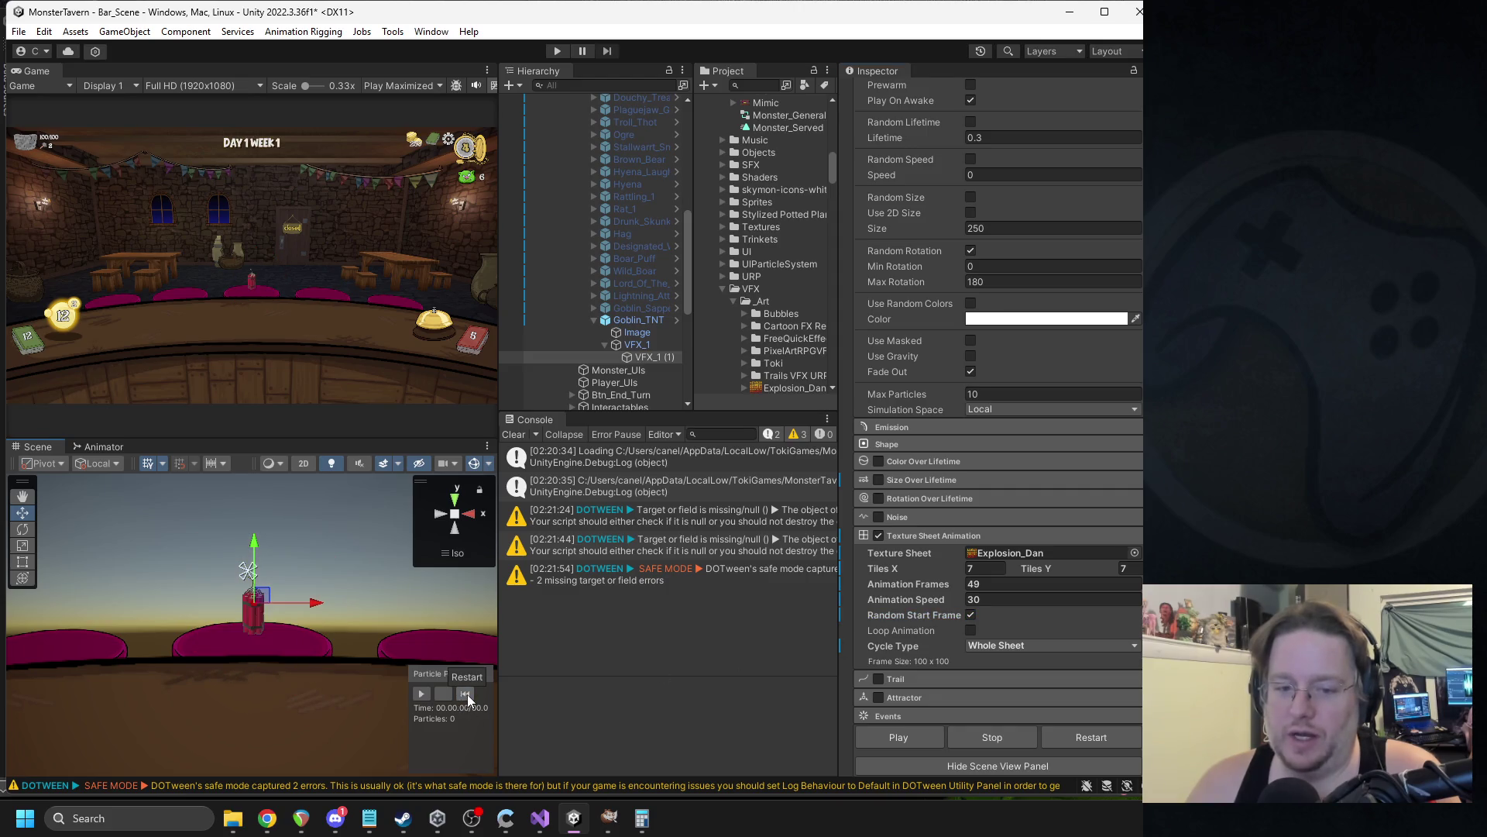
{"action": "left_click", "coordinate": [423, 694]}
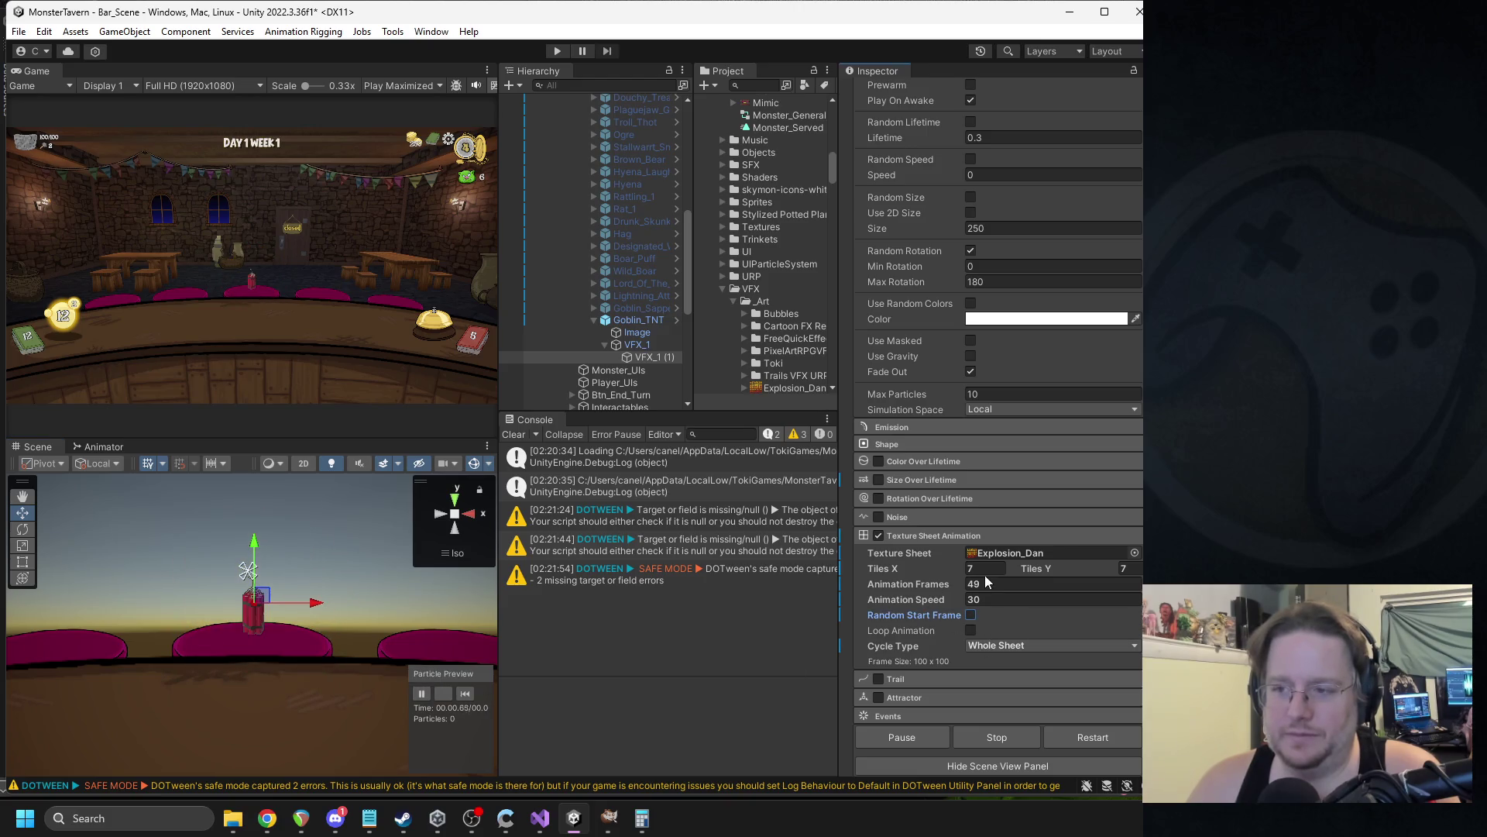
Set the particle lifetime to 1 and replay the explosion.
{"action": "scroll", "coordinate": [988, 542], "scroll_direction": "up", "scroll_amount": 5}
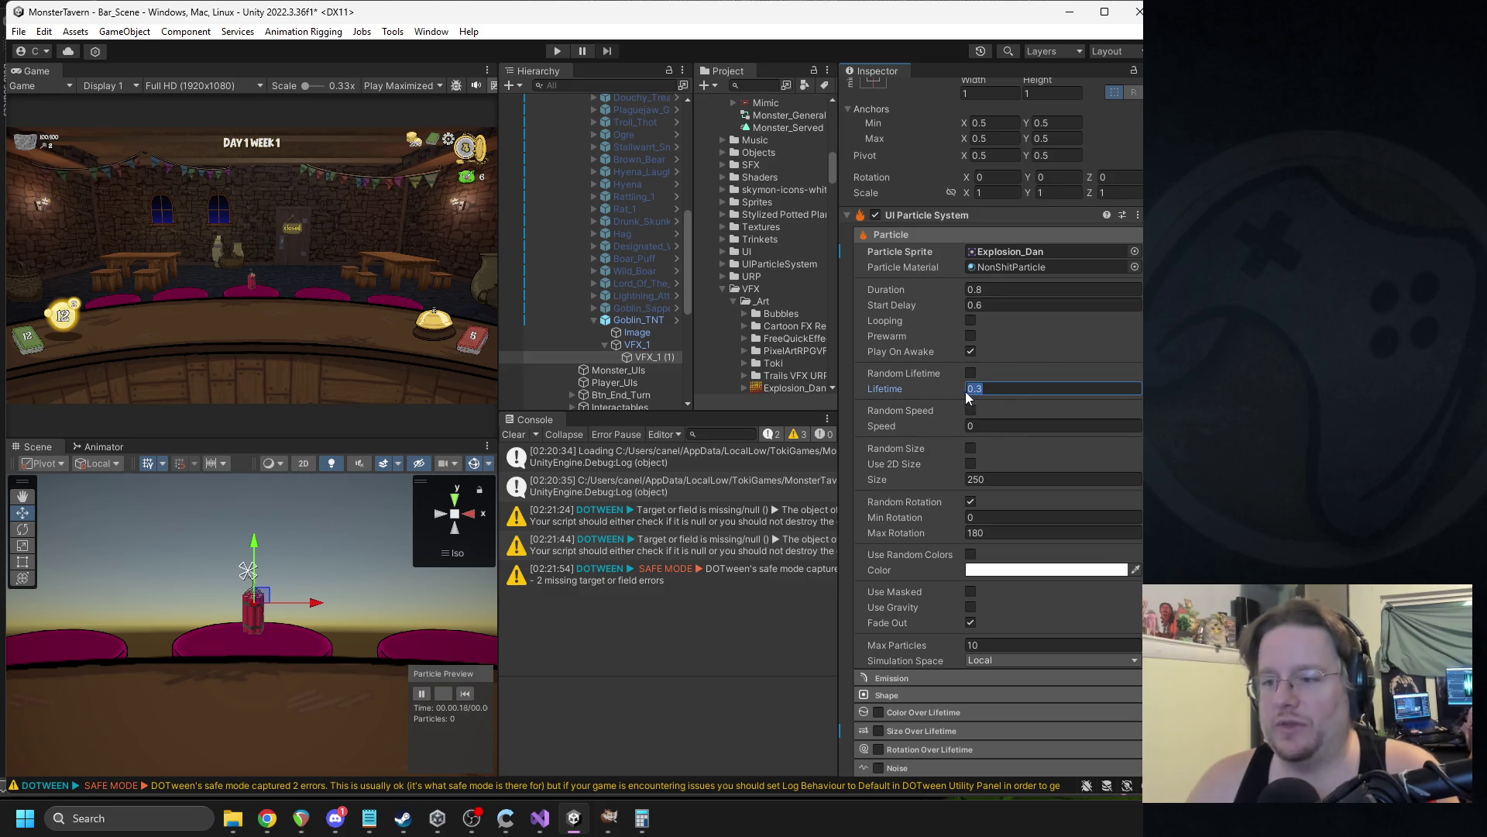
{"action": "type", "text": "1"}
{"action": "key", "text": "Return"}
{"action": "left_click", "coordinate": [463, 693]}
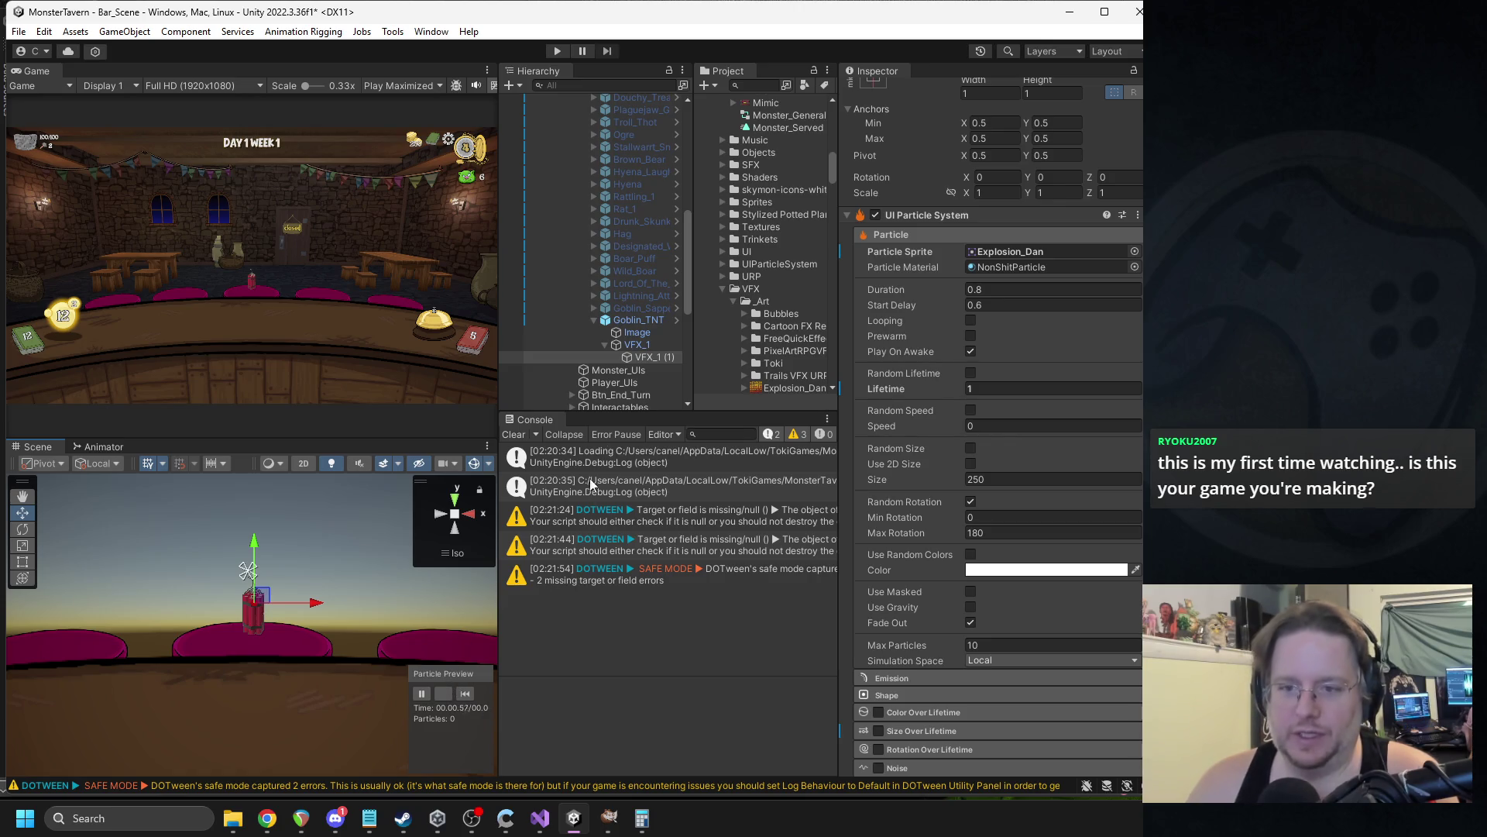
Deactivate the Goblin_TNT object in the Hierarchy.
{"action": "left_click", "coordinate": [620, 323]}
{"action": "left_click", "coordinate": [941, 151]}
{"action": "left_click", "coordinate": [881, 93]}
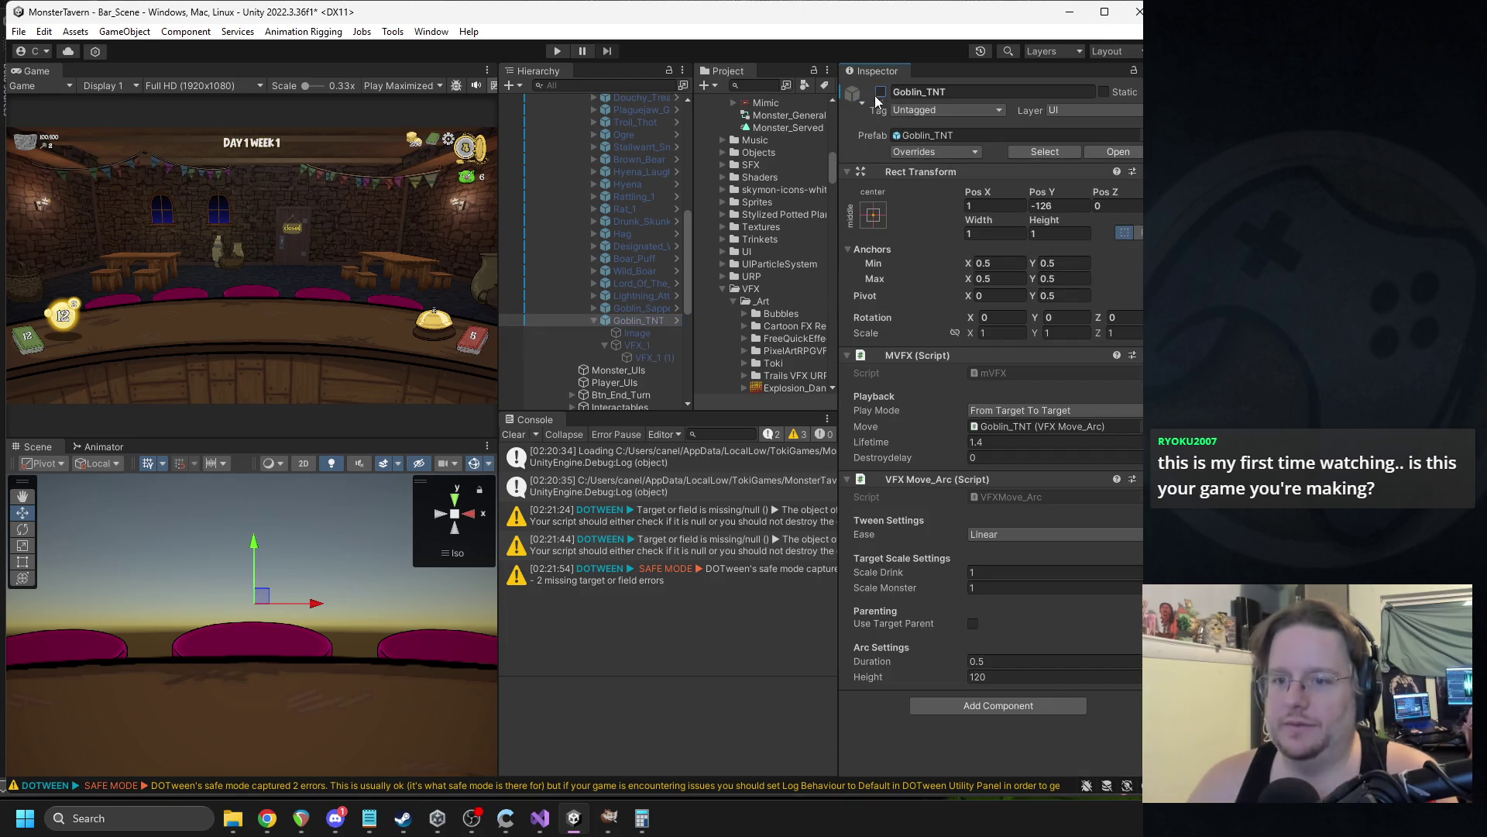
Clear the console messages and enter play mode.
{"action": "left_click", "coordinate": [513, 435]}
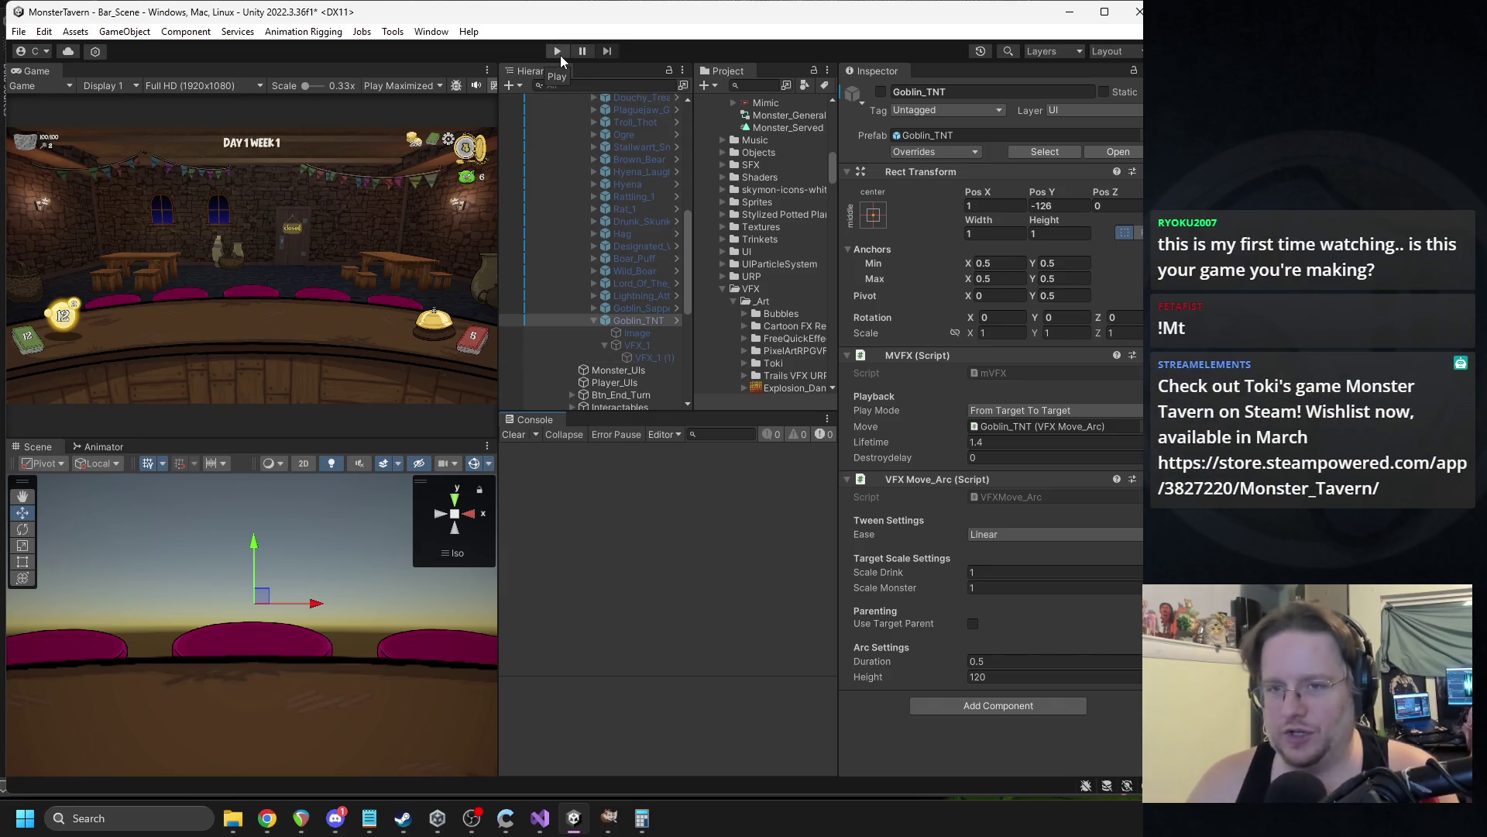
{"action": "left_click", "coordinate": [560, 54]}
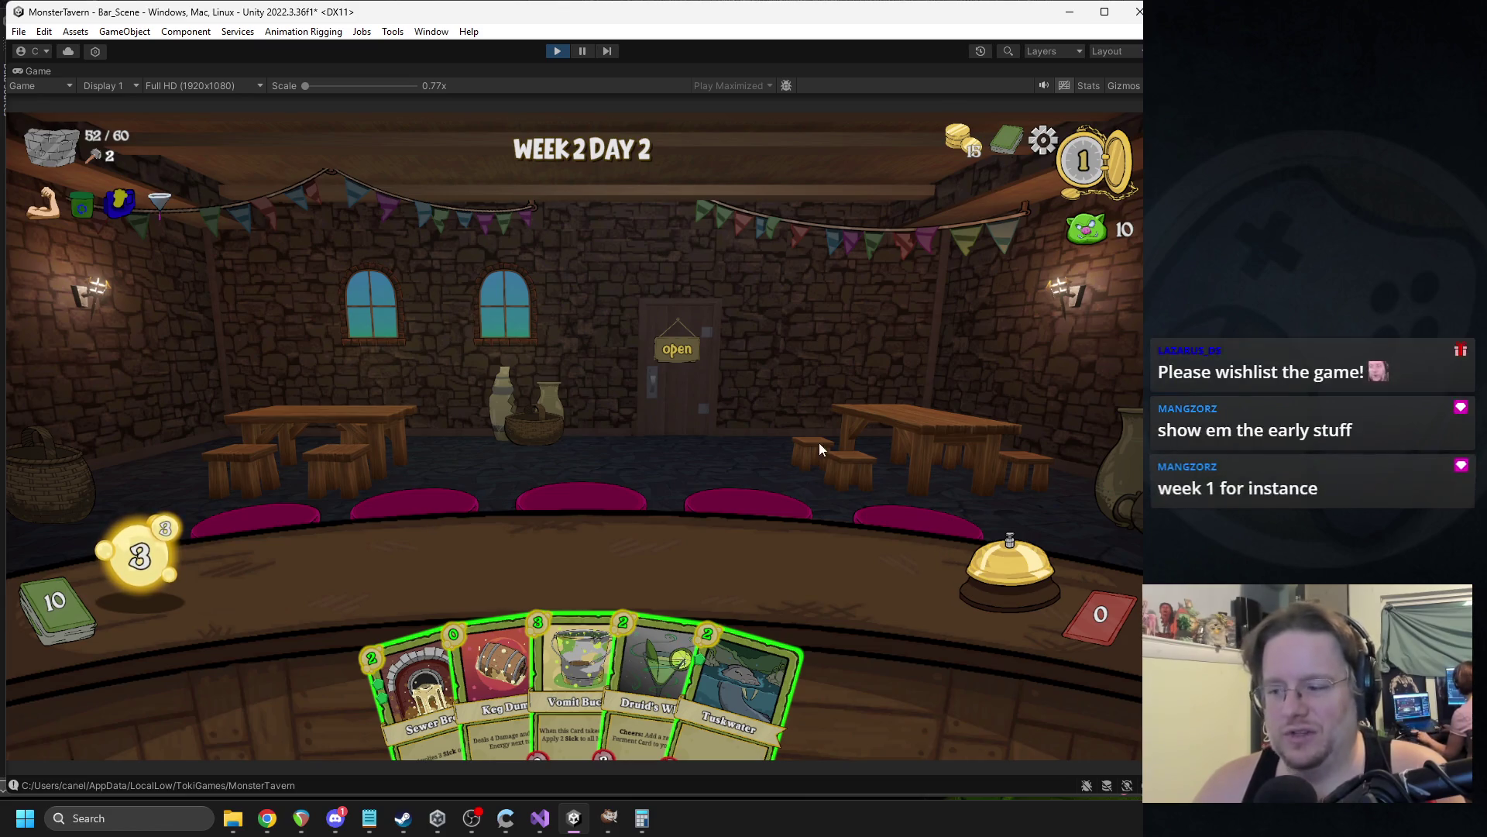
Play Sewer Brew onto the bar and ring the bell to end the turn.
{"action": "left_click_drag", "start_coordinate": [402, 644], "coordinate": [363, 577]}
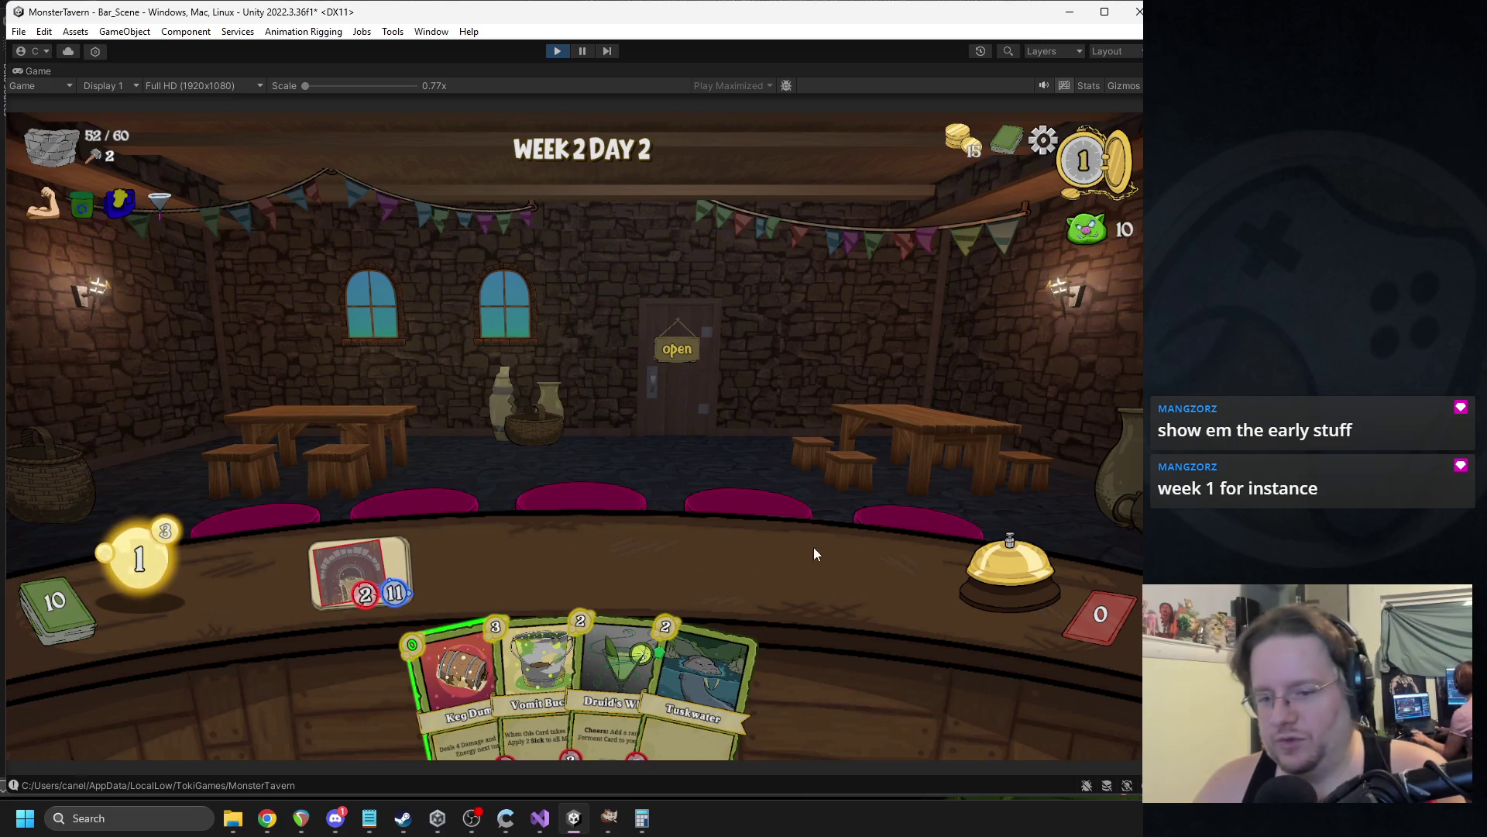
{"action": "left_click", "coordinate": [998, 569]}
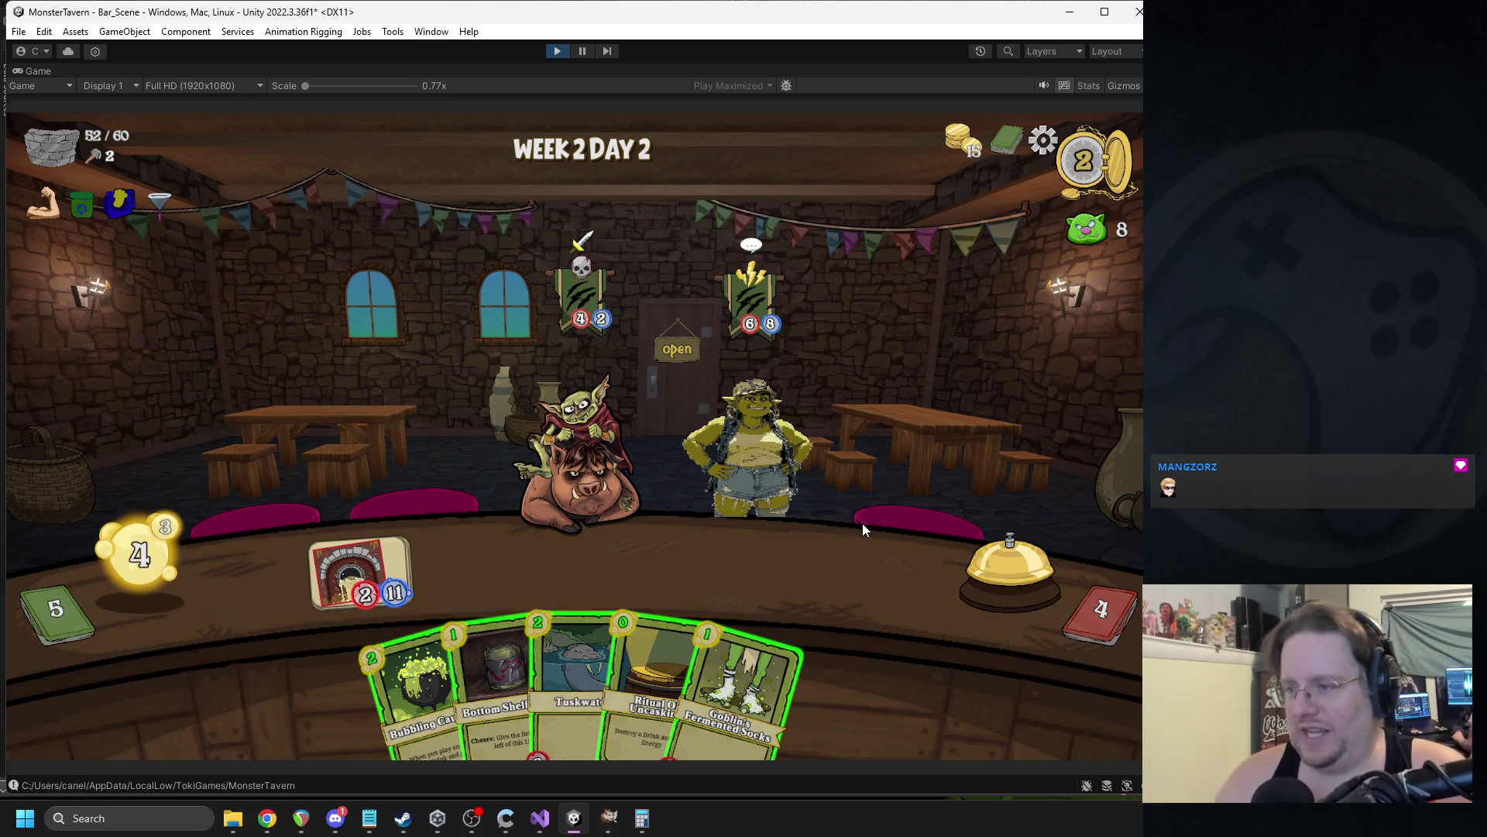
{"action": "mouse_move", "coordinate": [1102, 218]}
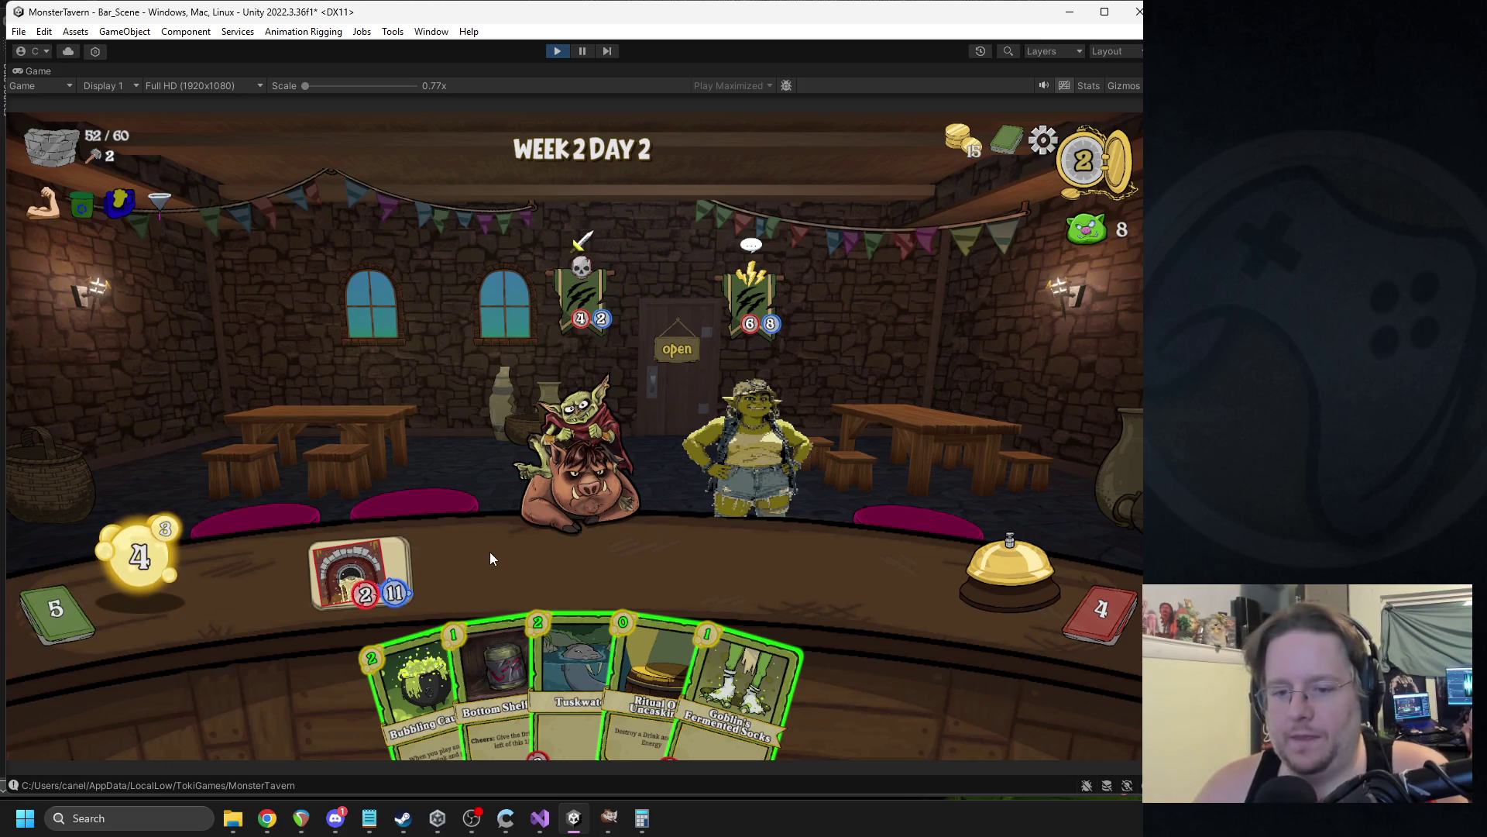
Place Bubbling Cauldron on the bar, then switch to the web browser.
{"action": "mouse_move", "coordinate": [362, 581]}
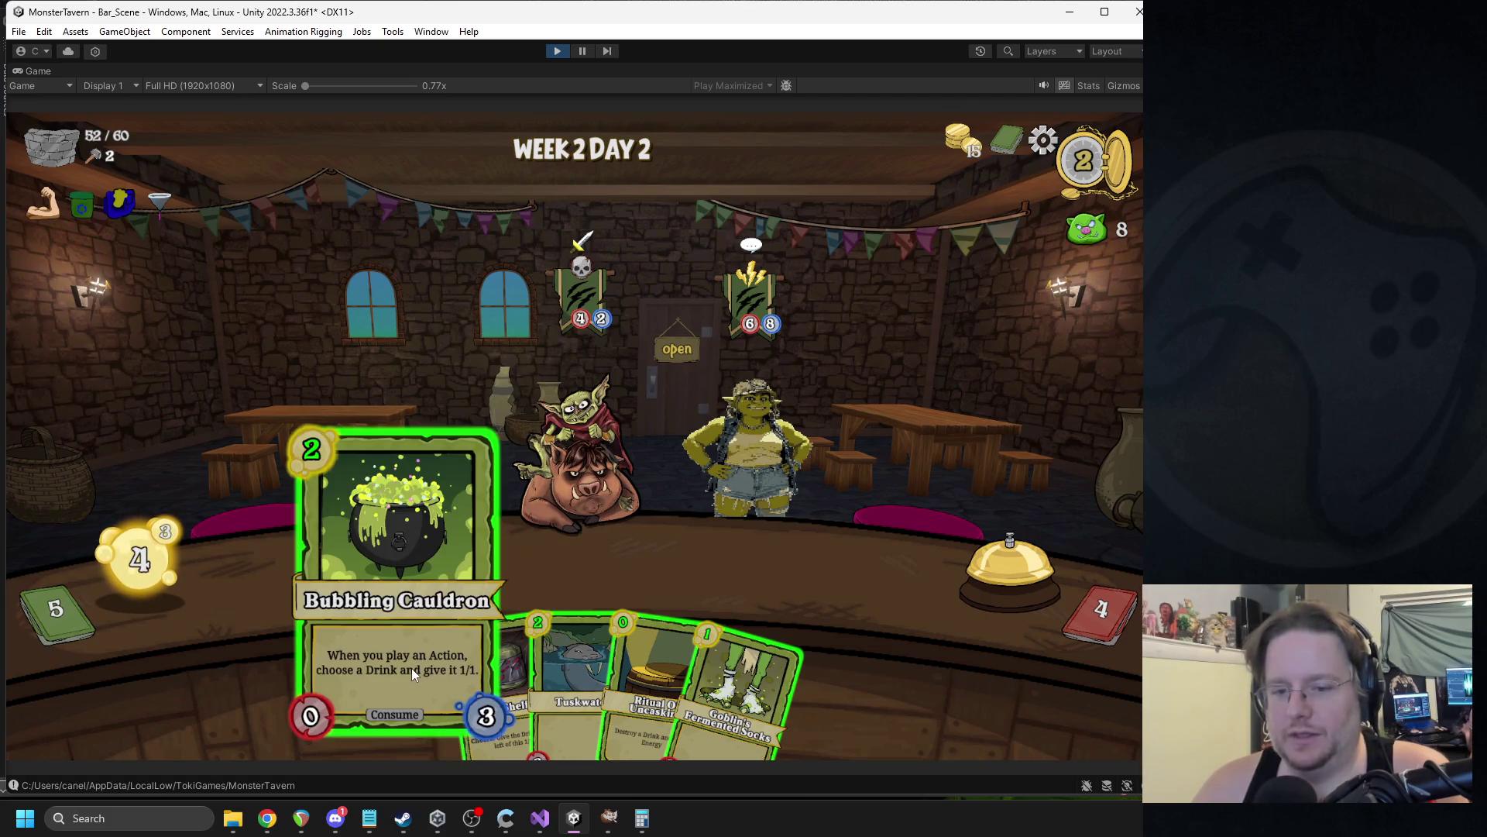
{"action": "left_click", "coordinate": [407, 690]}
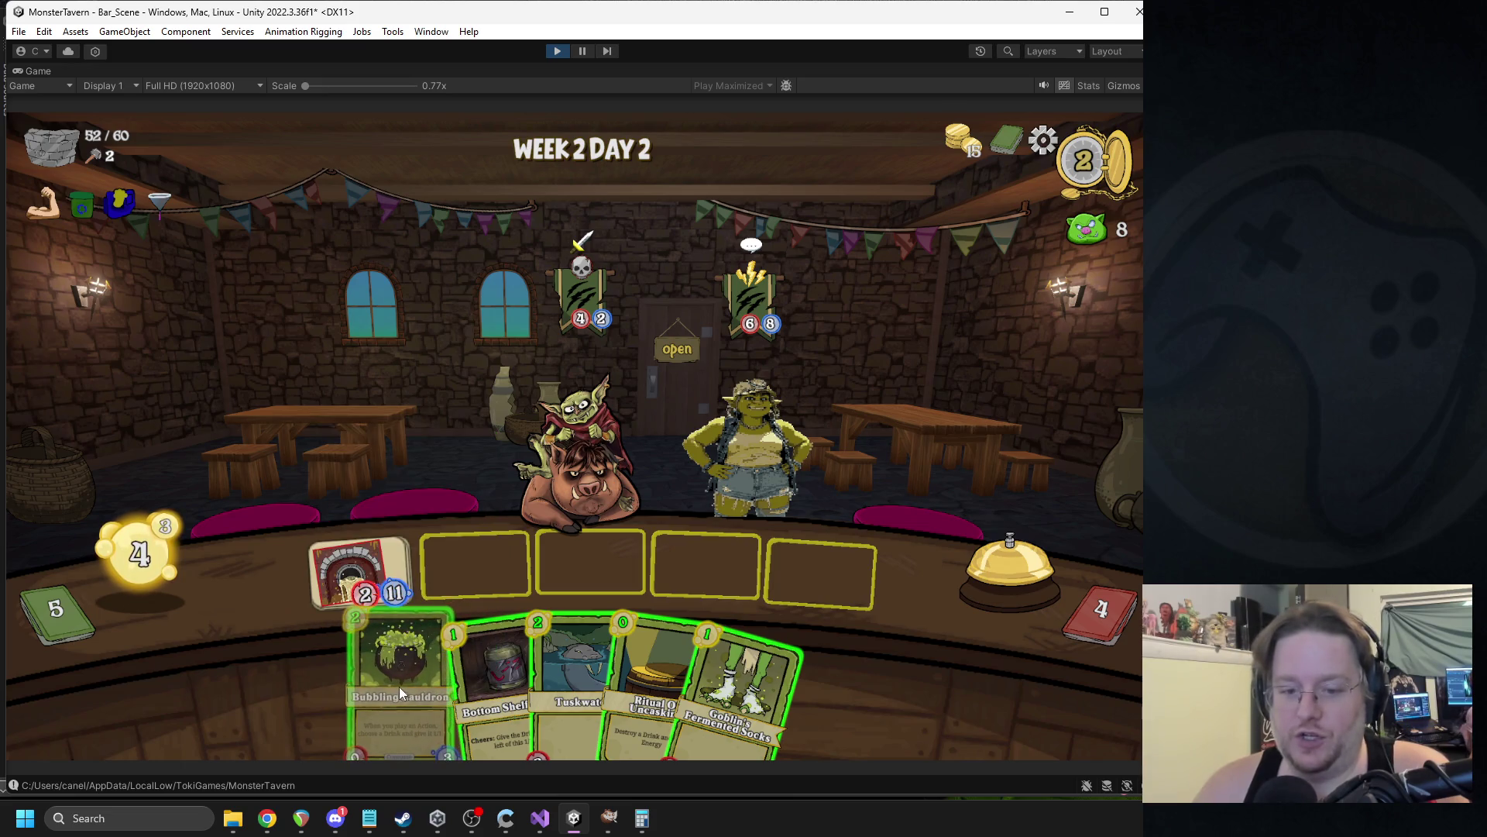
{"action": "left_click", "coordinate": [398, 686]}
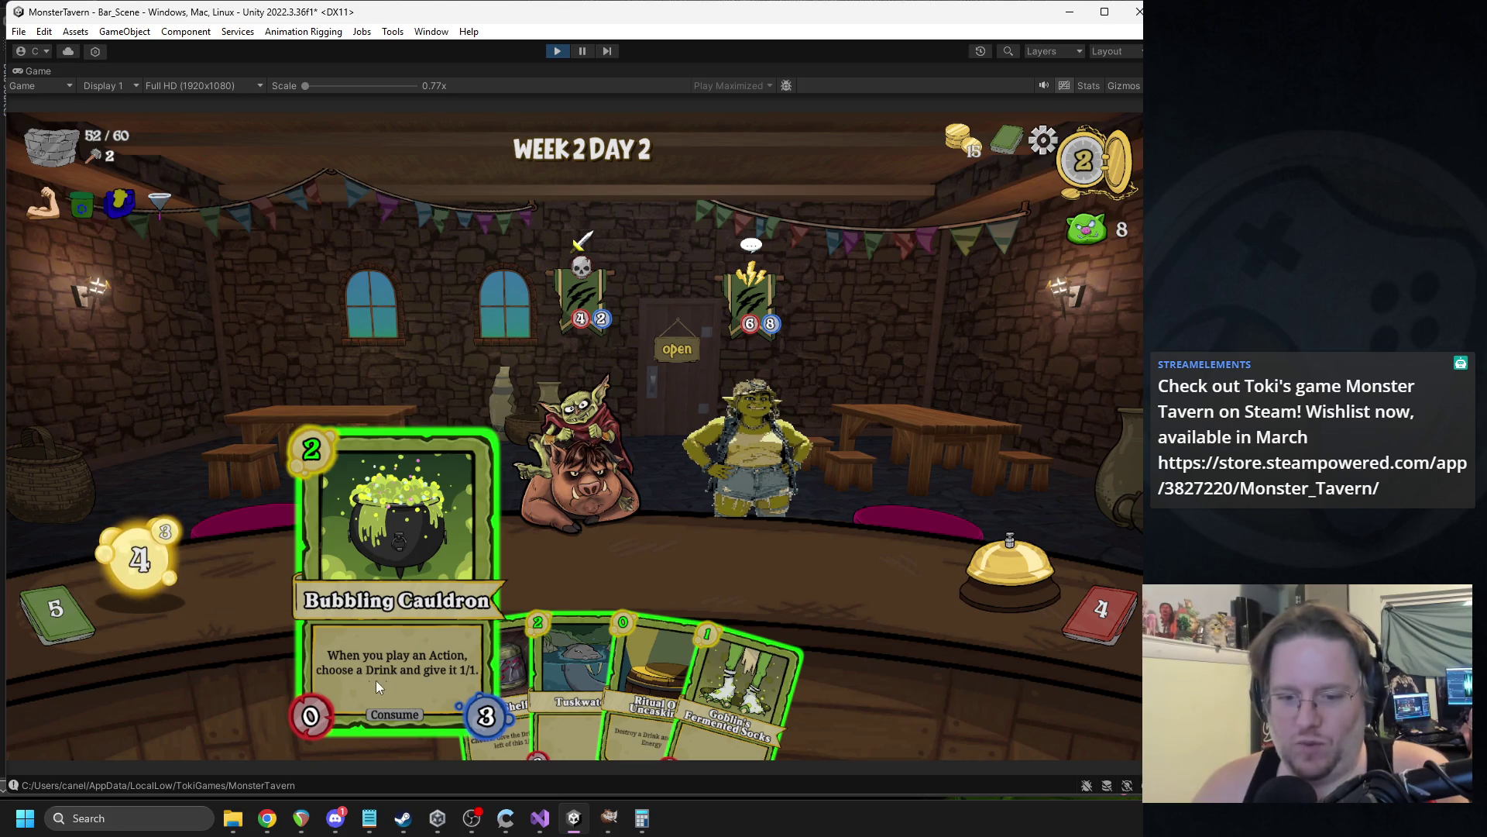
{"action": "left_click", "coordinate": [386, 680]}
{"action": "left_click", "coordinate": [821, 583]}
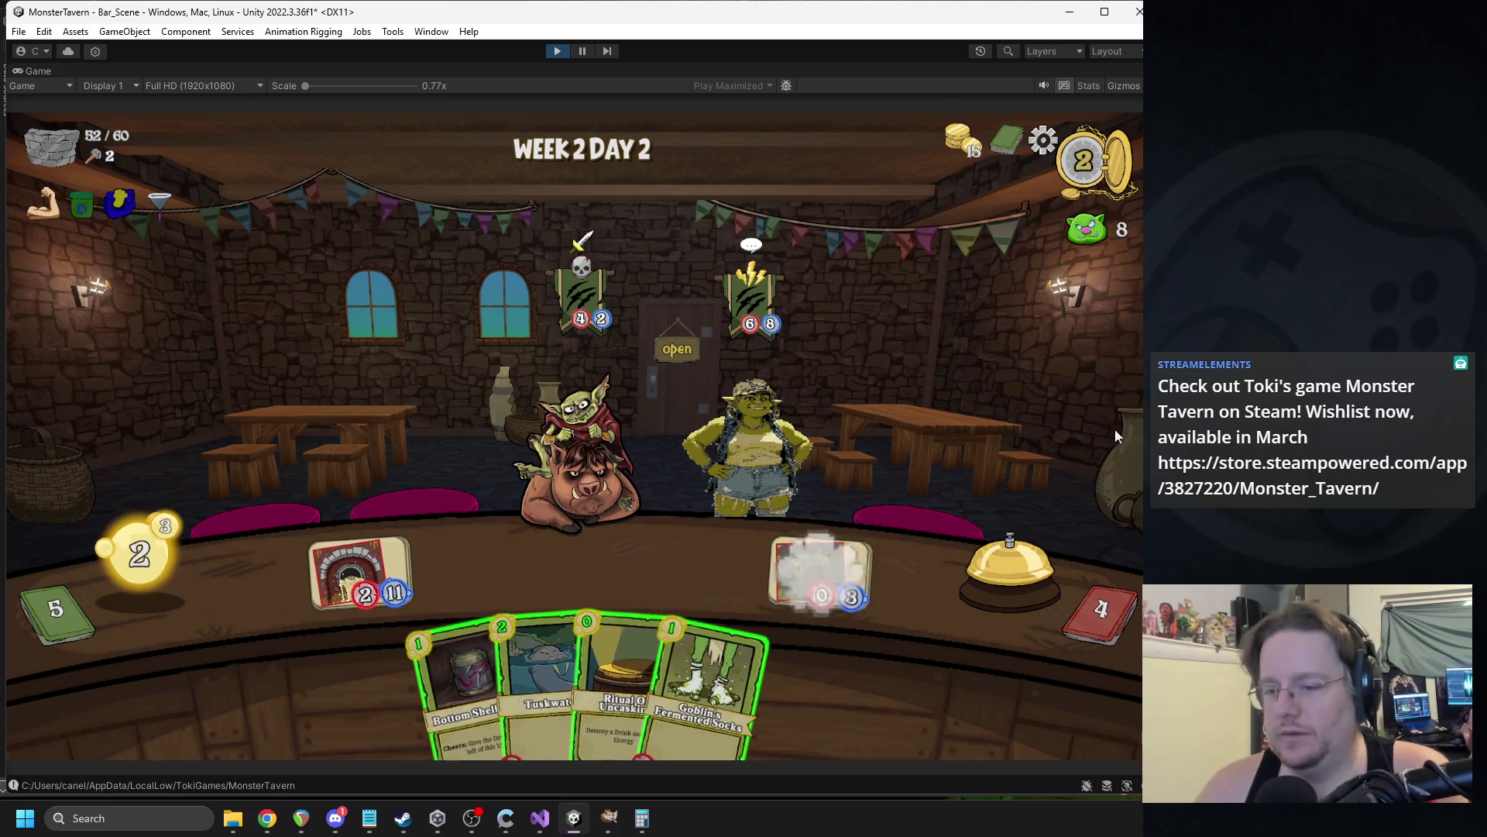
{"action": "key", "text": "alt+Tab"}
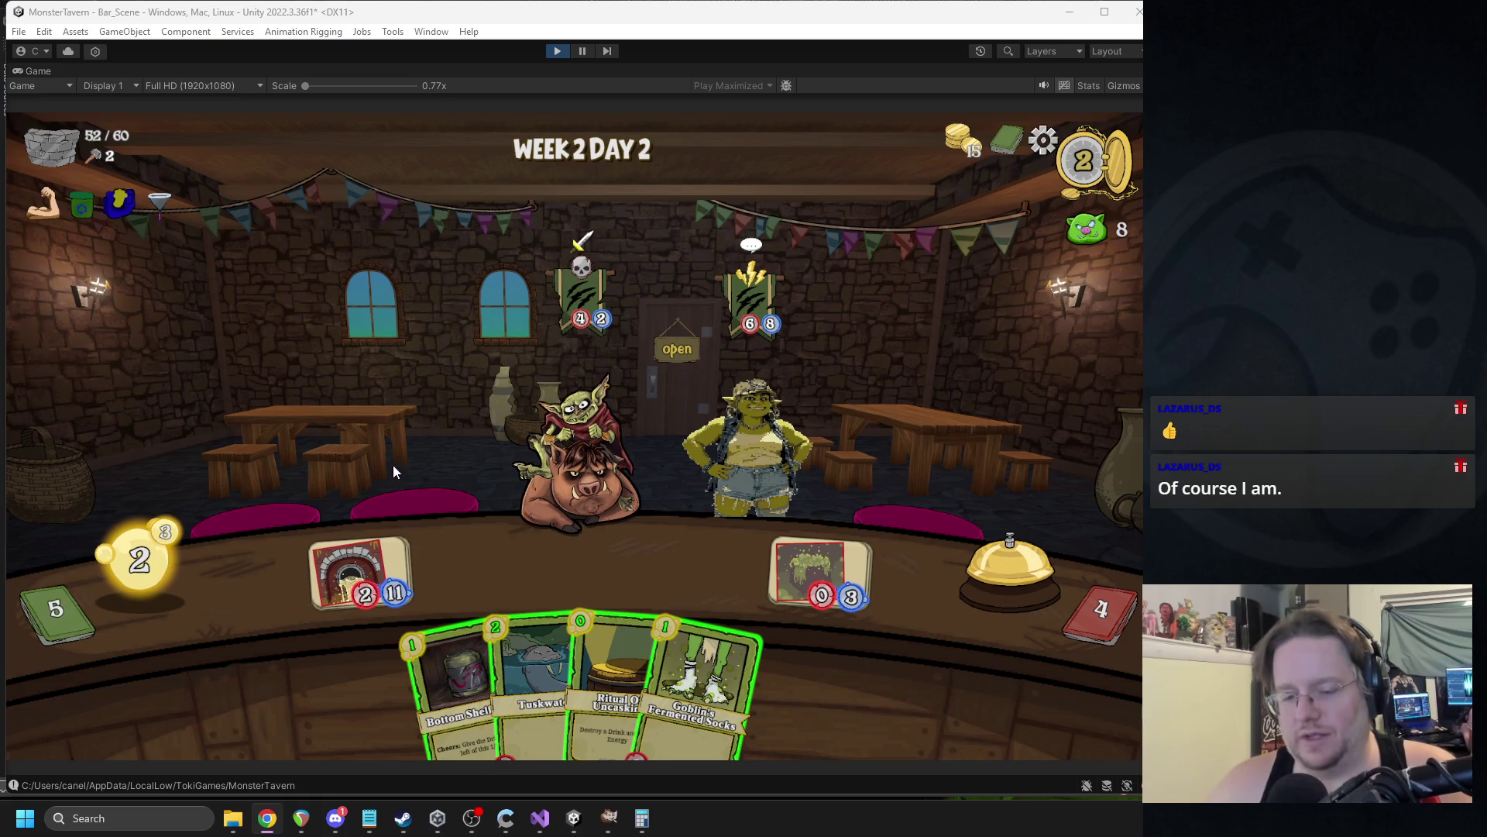
Play Bottom Shelf Buzz, use Ritual Of Uncasking on the 2/2 drink, serve Sewer Brew to the orc.
{"action": "mouse_move", "coordinate": [460, 676]}
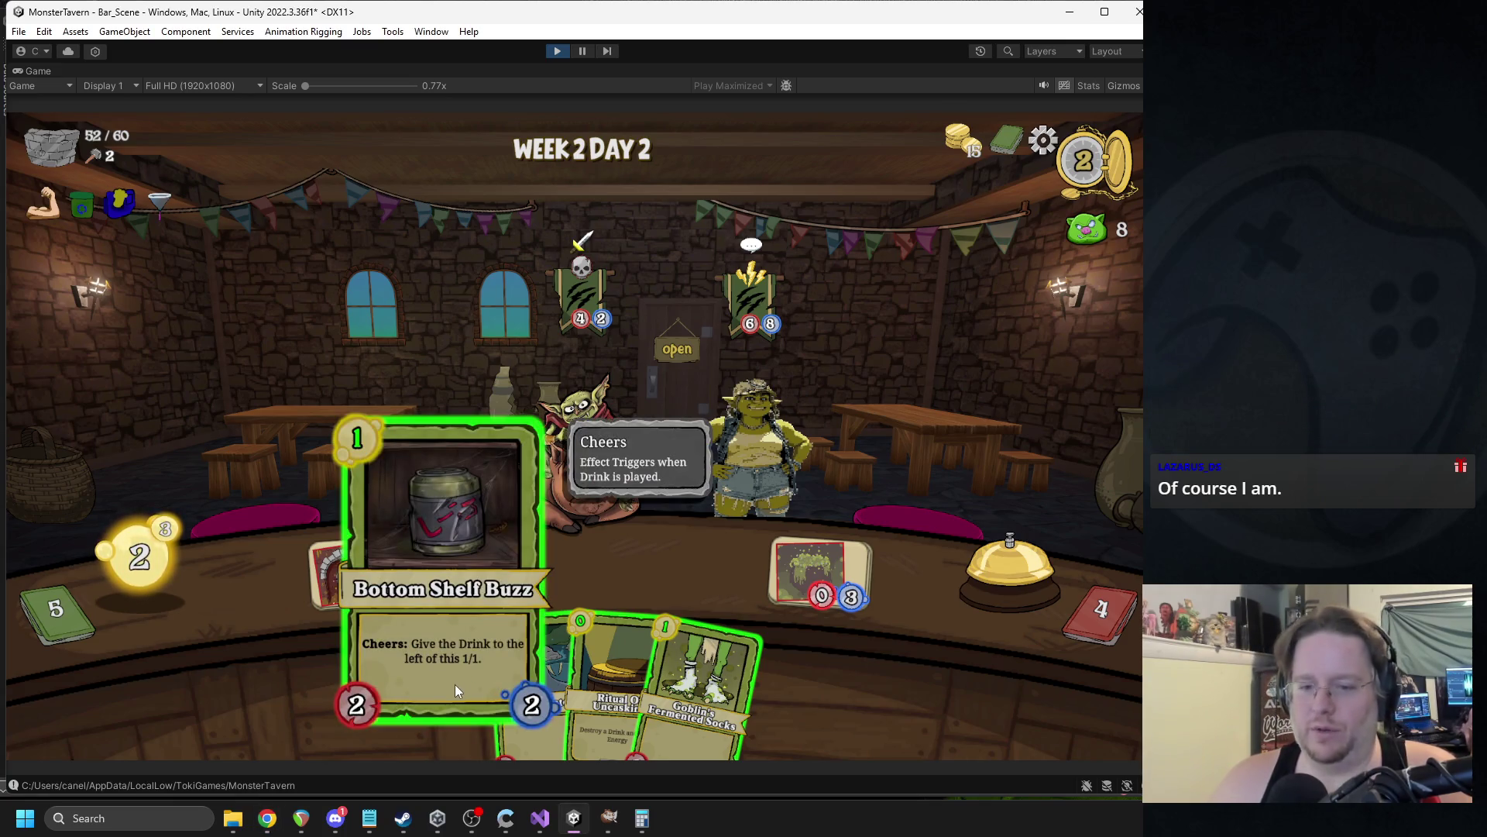
{"action": "left_click_drag", "start_coordinate": [421, 691], "coordinate": [803, 575]}
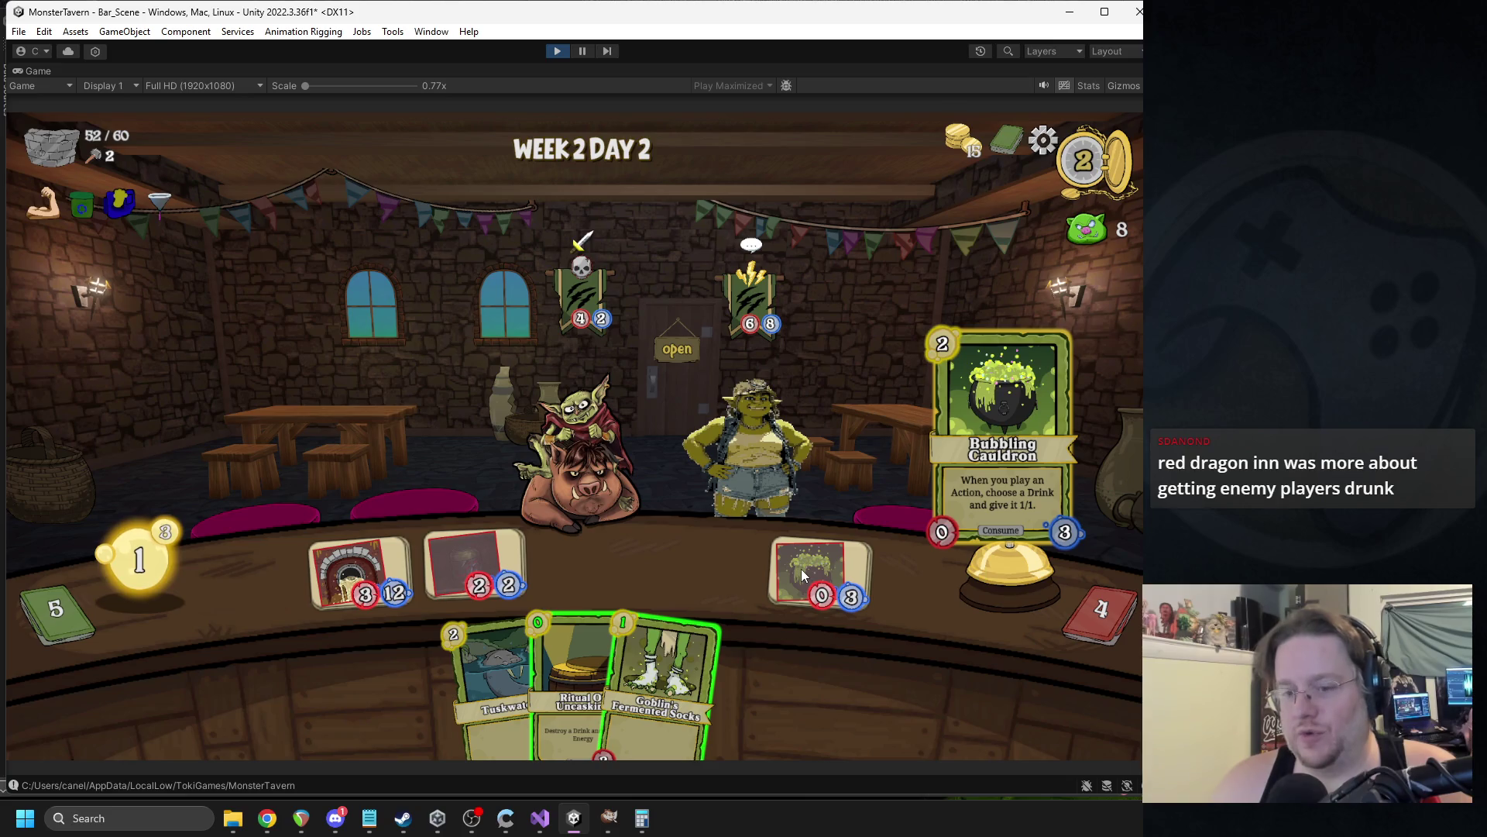
{"action": "mouse_move", "coordinate": [565, 630]}
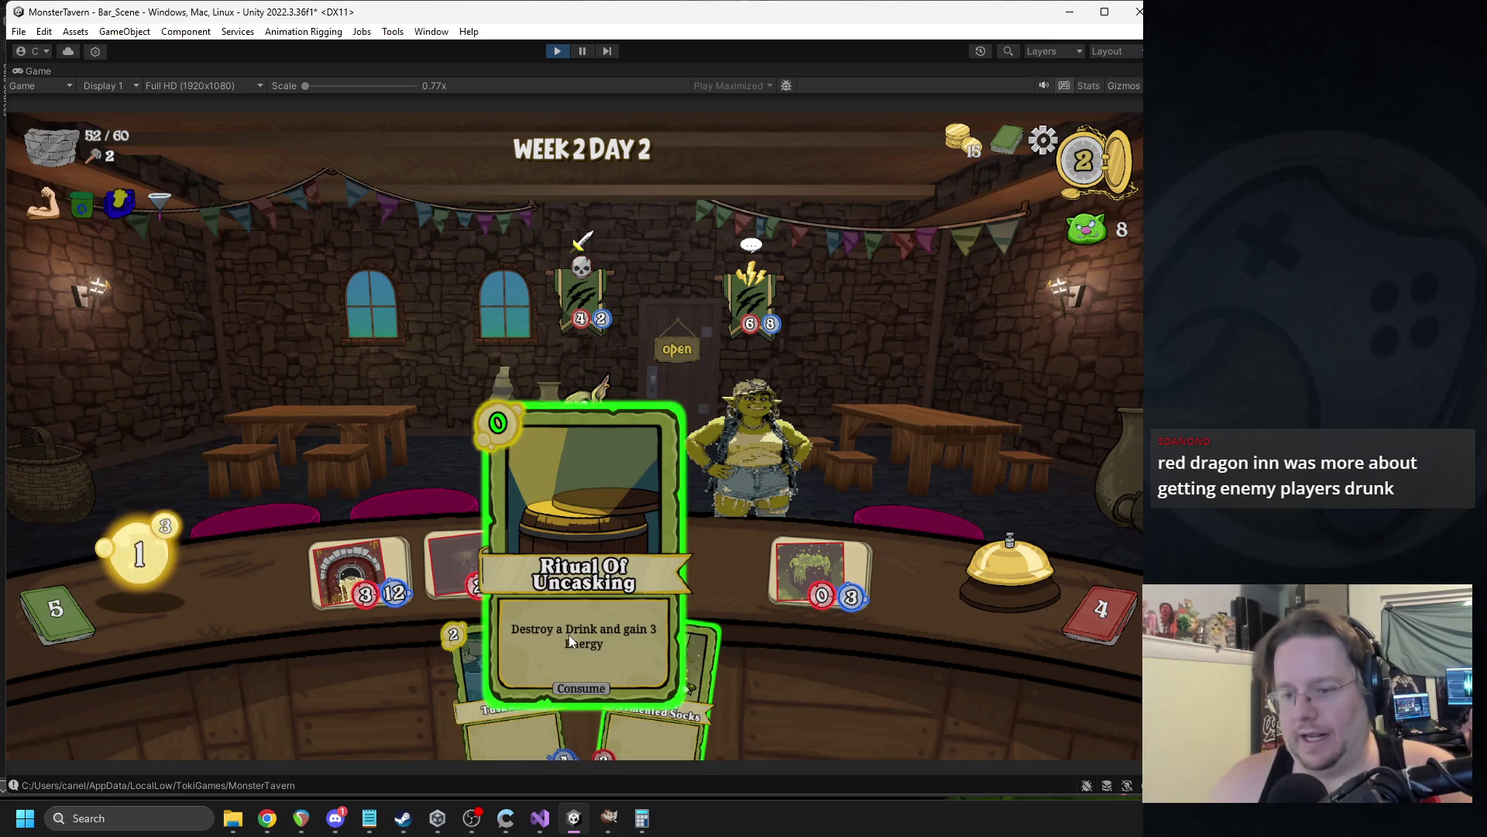
{"action": "mouse_move", "coordinate": [574, 656]}
{"action": "left_mouse_down"}
{"action": "mouse_move", "coordinate": [360, 420]}
{"action": "mouse_move", "coordinate": [480, 574]}
{"action": "left_mouse_up"}
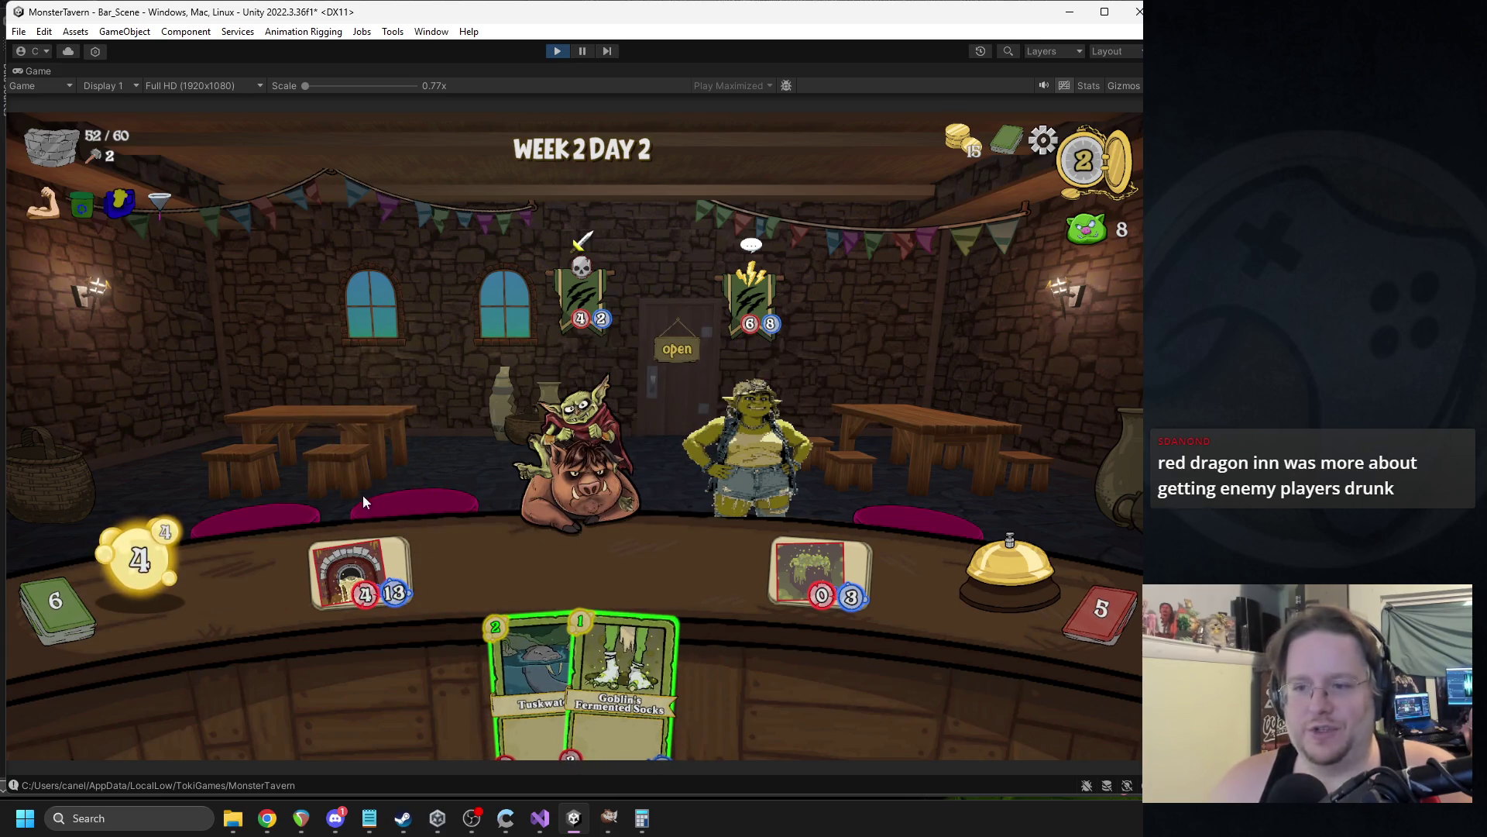
{"action": "mouse_move", "coordinate": [356, 572]}
{"action": "left_mouse_down"}
{"action": "mouse_move", "coordinate": [709, 472]}
{"action": "mouse_move", "coordinate": [744, 444]}
{"action": "left_mouse_up"}
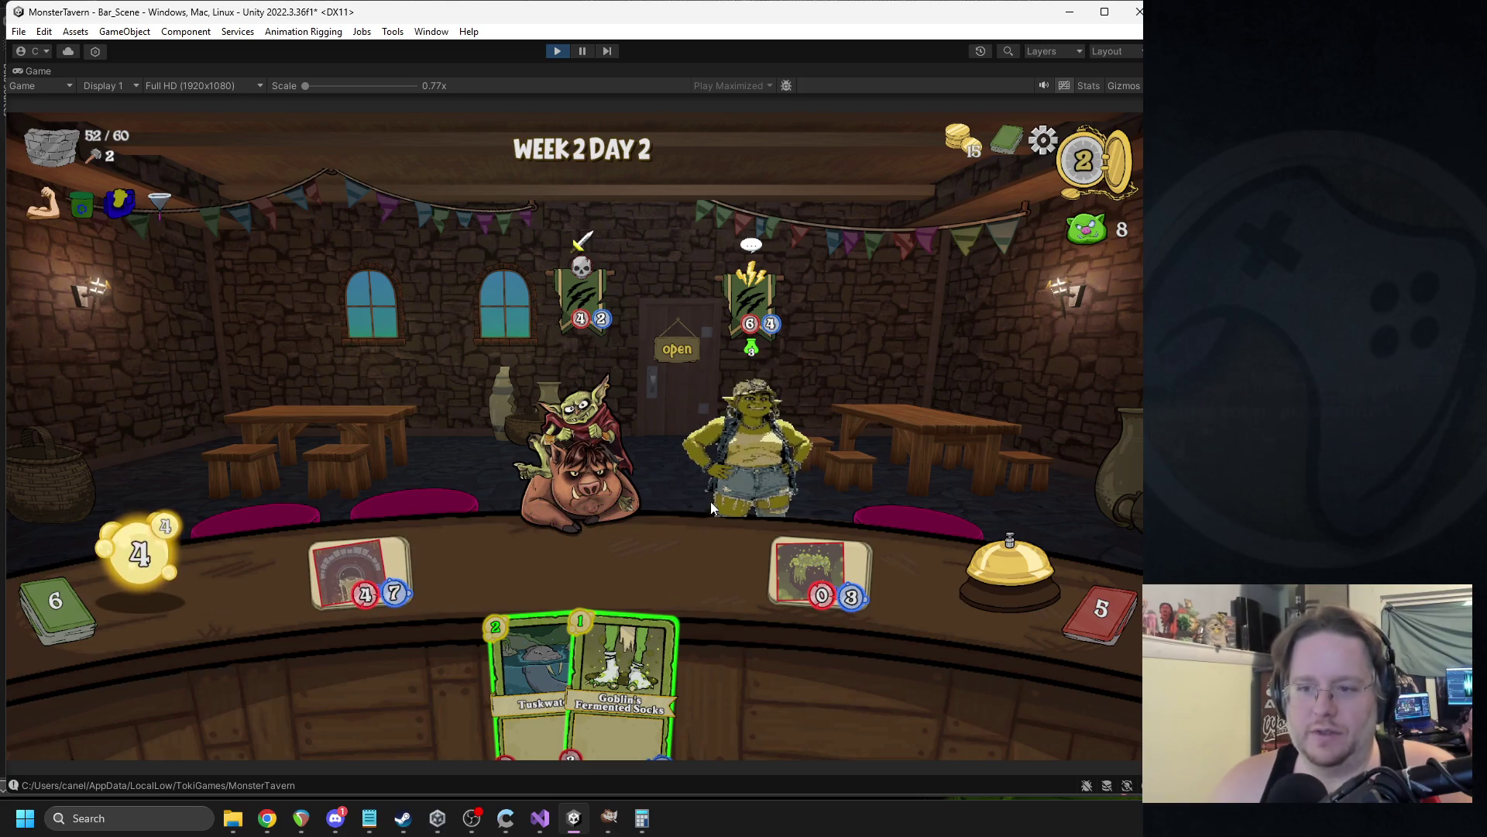
Play Tuskwater and Goblin's Fermented Socks onto the bar and end the turn.
{"action": "mouse_move", "coordinate": [387, 583]}
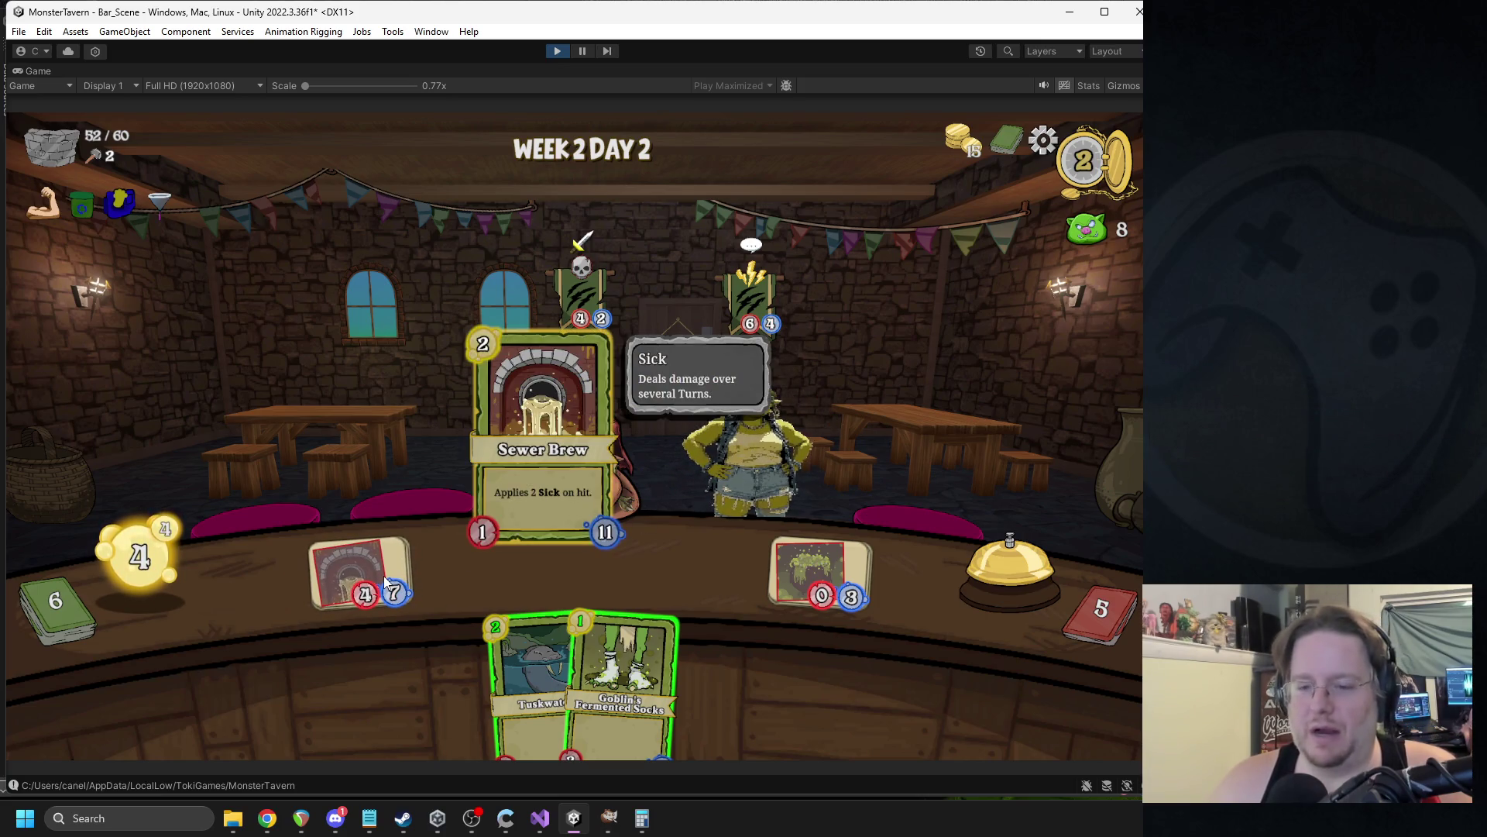
{"action": "mouse_move", "coordinate": [754, 355]}
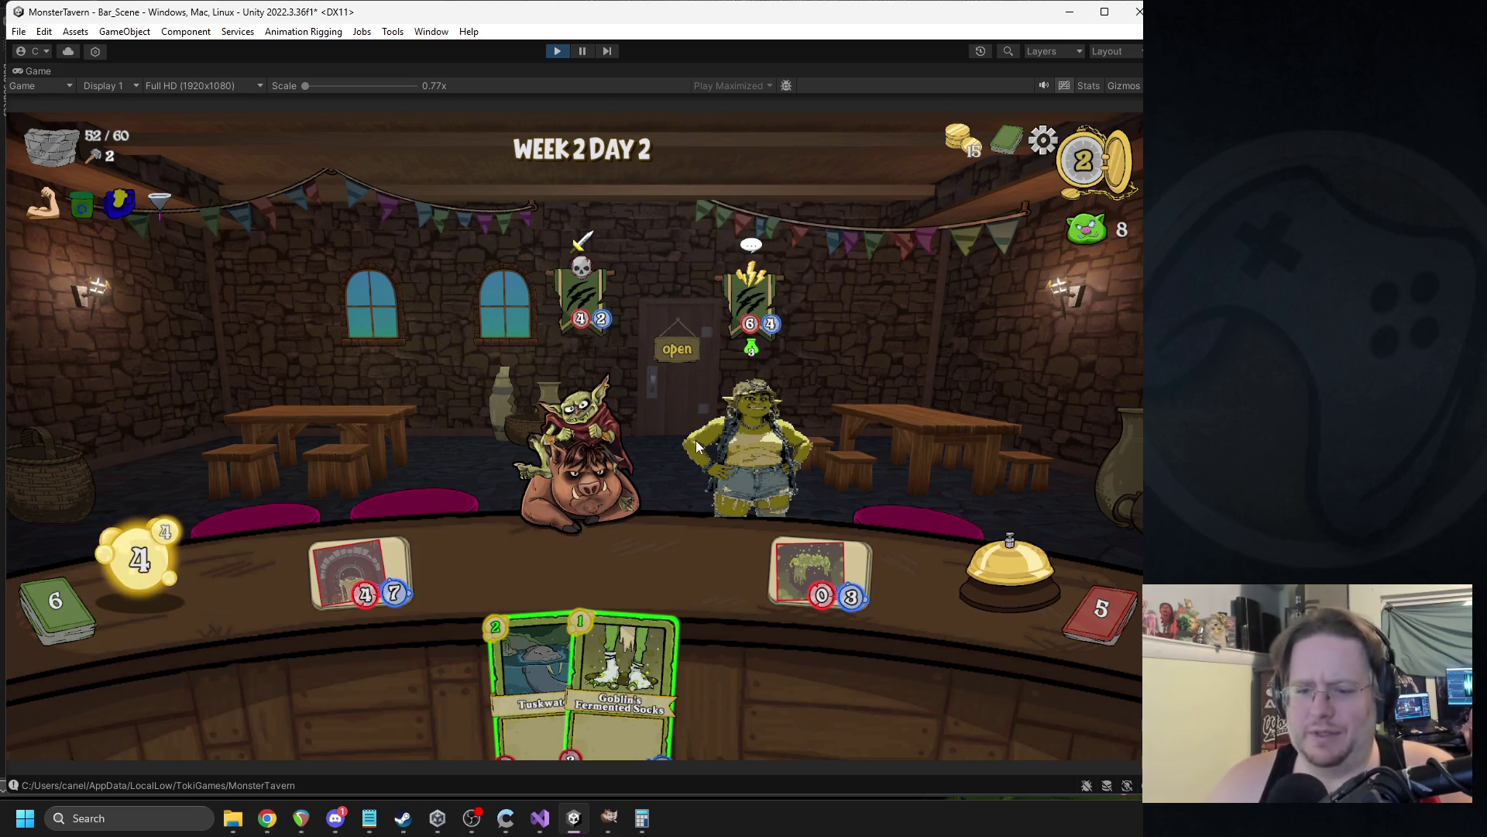
{"action": "left_click", "coordinate": [534, 674]}
{"action": "left_click", "coordinate": [593, 670]}
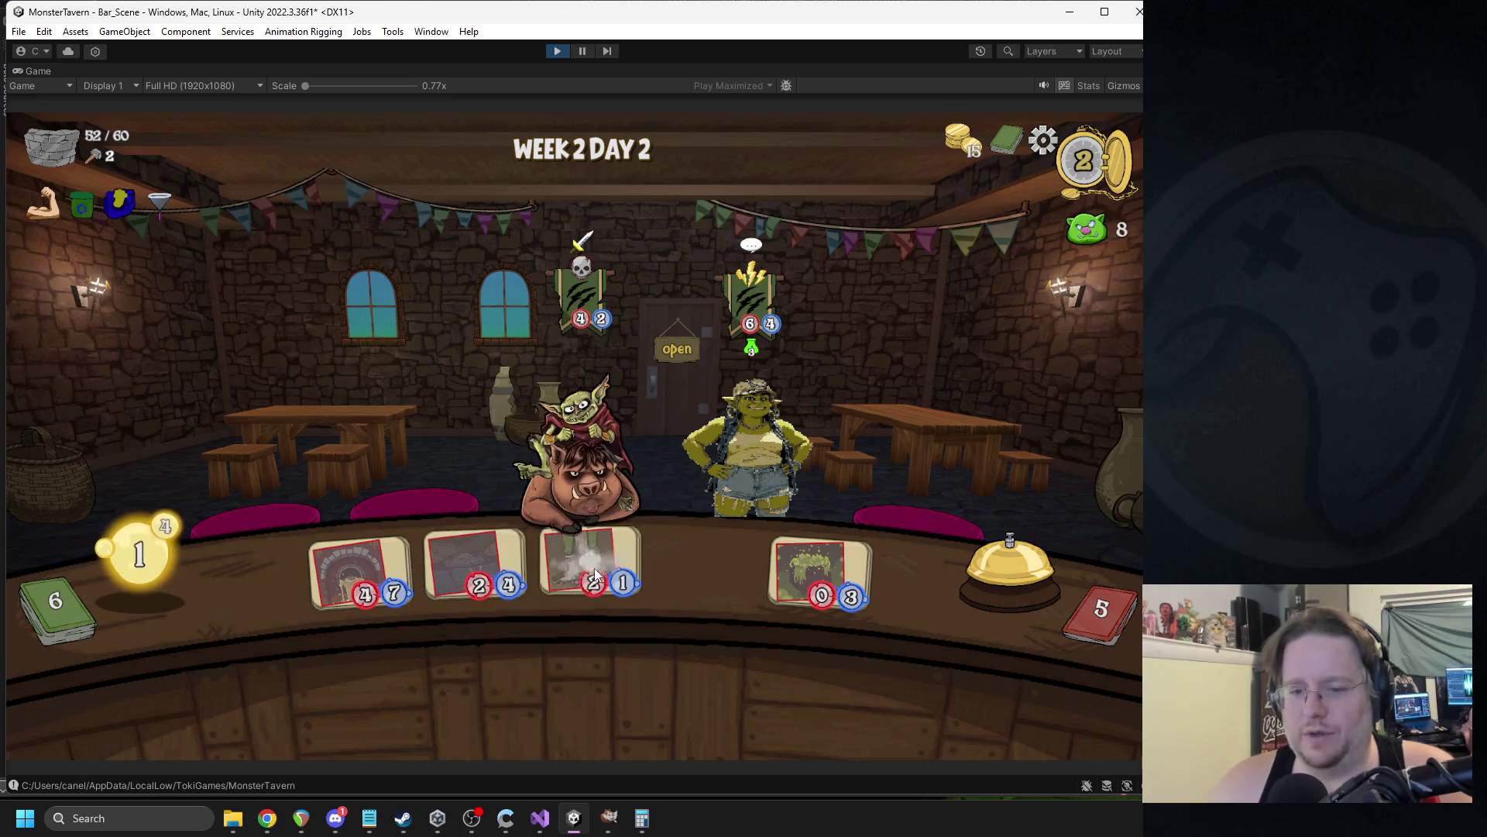
{"action": "left_click", "coordinate": [968, 573]}
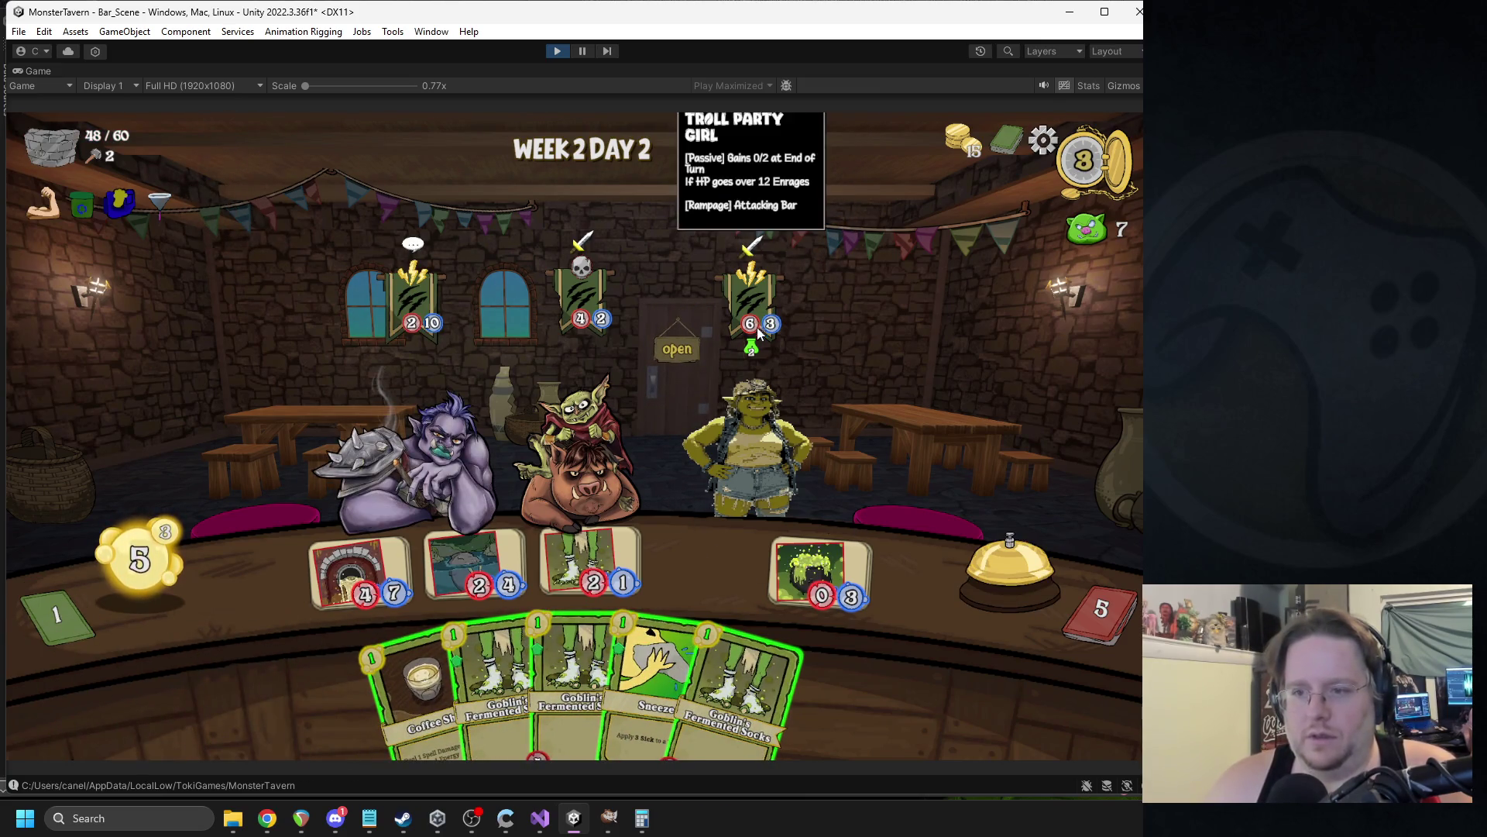
Sneeze the troll, aim Tuskwater at the boar, play Coffee Shot, and end the turn.
{"action": "left_click", "coordinate": [354, 553]}
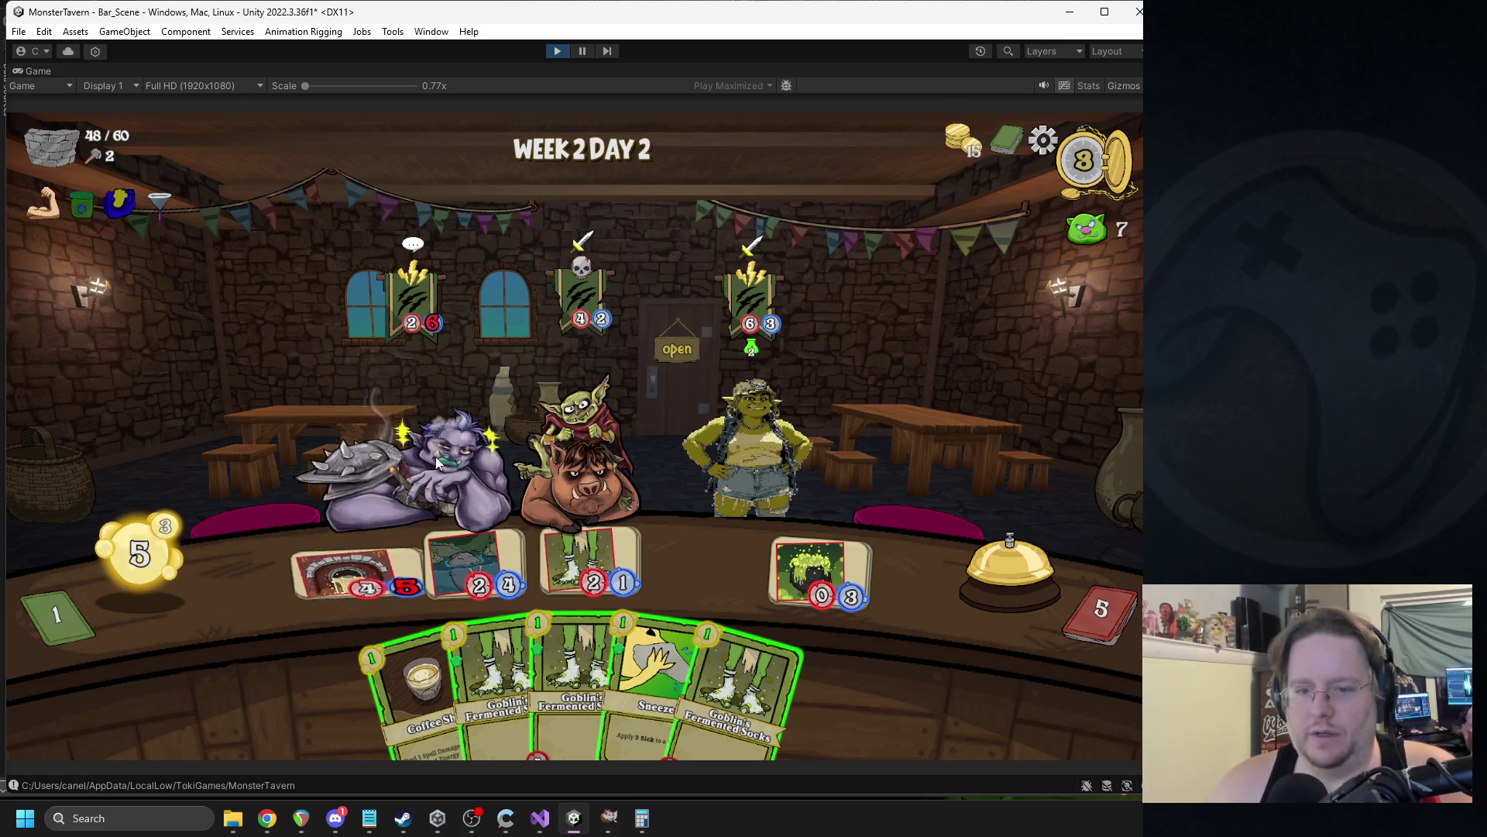
{"action": "left_click_drag", "start_coordinate": [666, 670], "coordinate": [410, 438]}
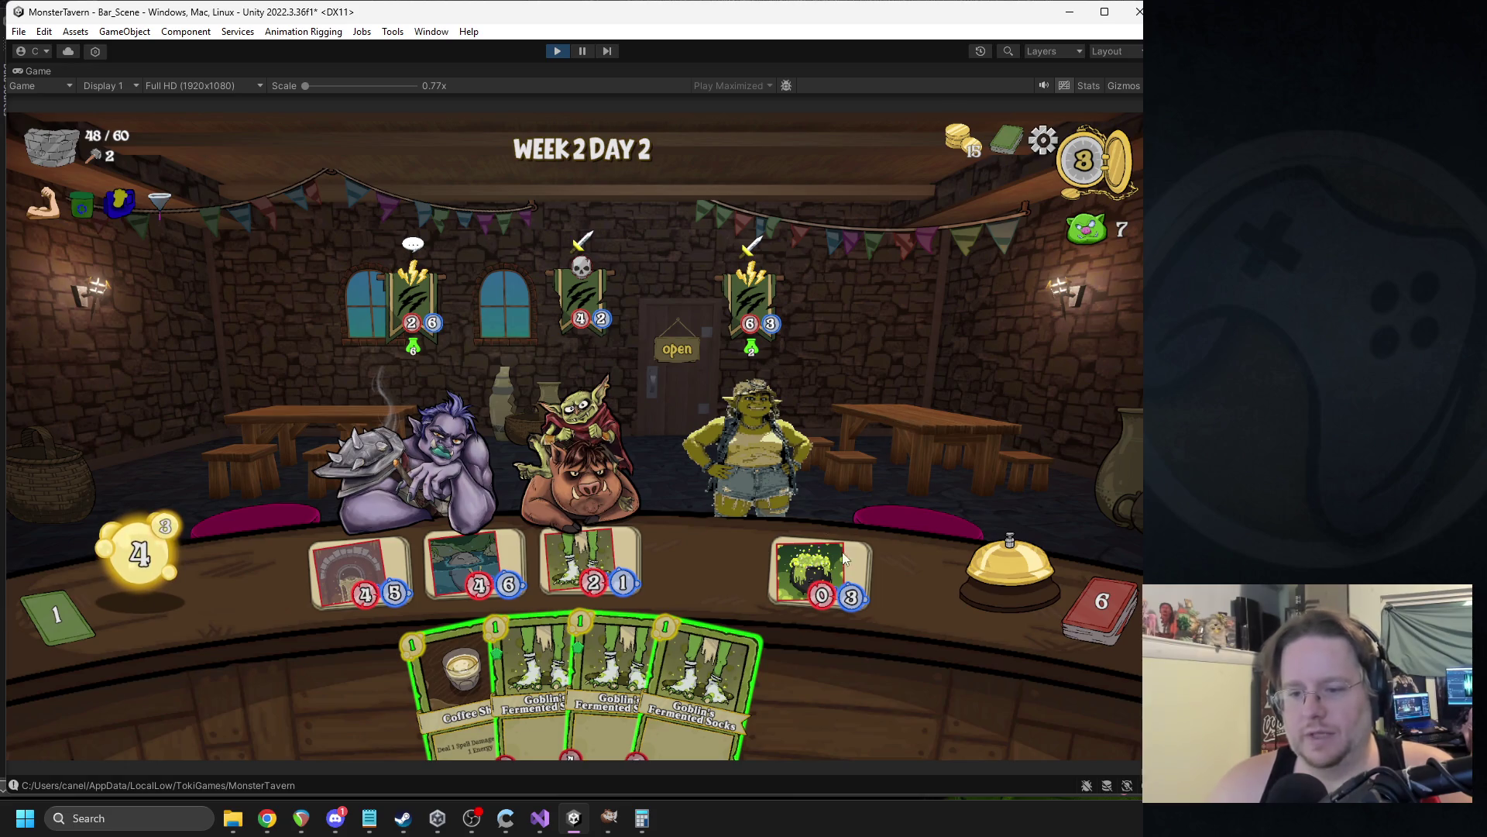
{"action": "mouse_move", "coordinate": [479, 561]}
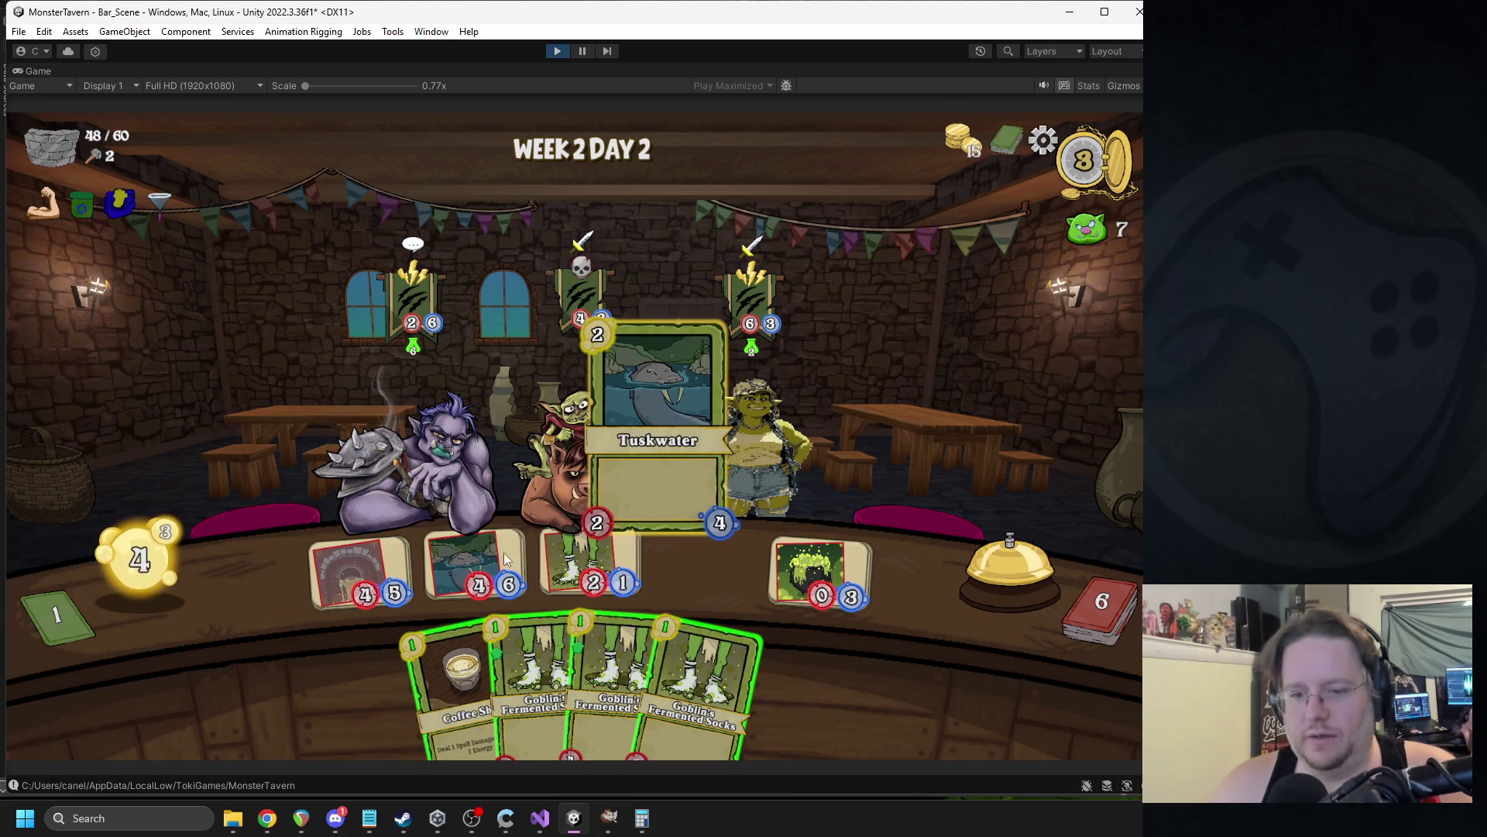
{"action": "mouse_move", "coordinate": [403, 291]}
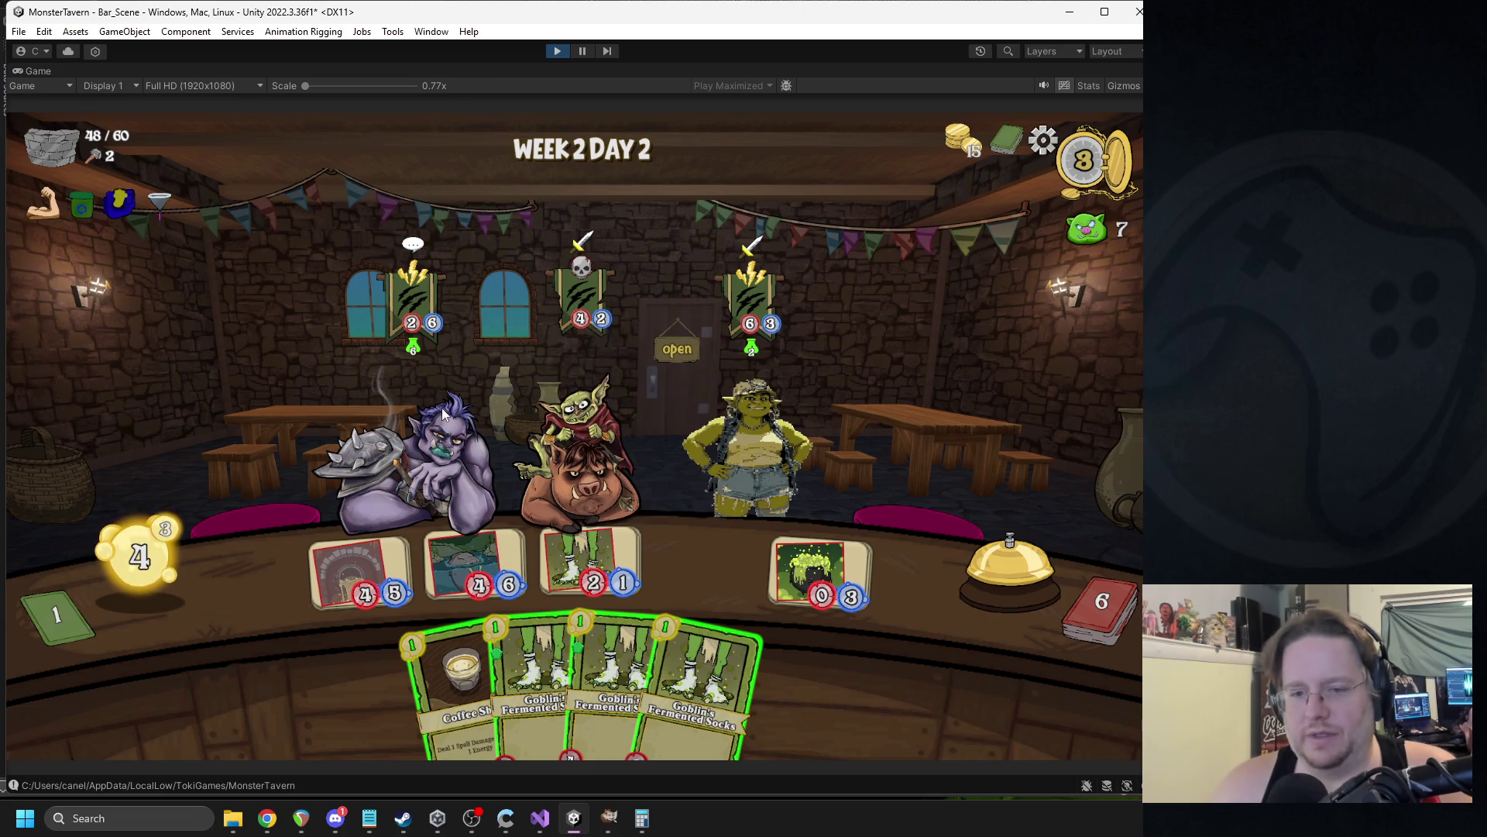
{"action": "mouse_move", "coordinate": [503, 557]}
{"action": "left_mouse_down"}
{"action": "mouse_move", "coordinate": [501, 572]}
{"action": "mouse_move", "coordinate": [574, 446]}
{"action": "left_mouse_up"}
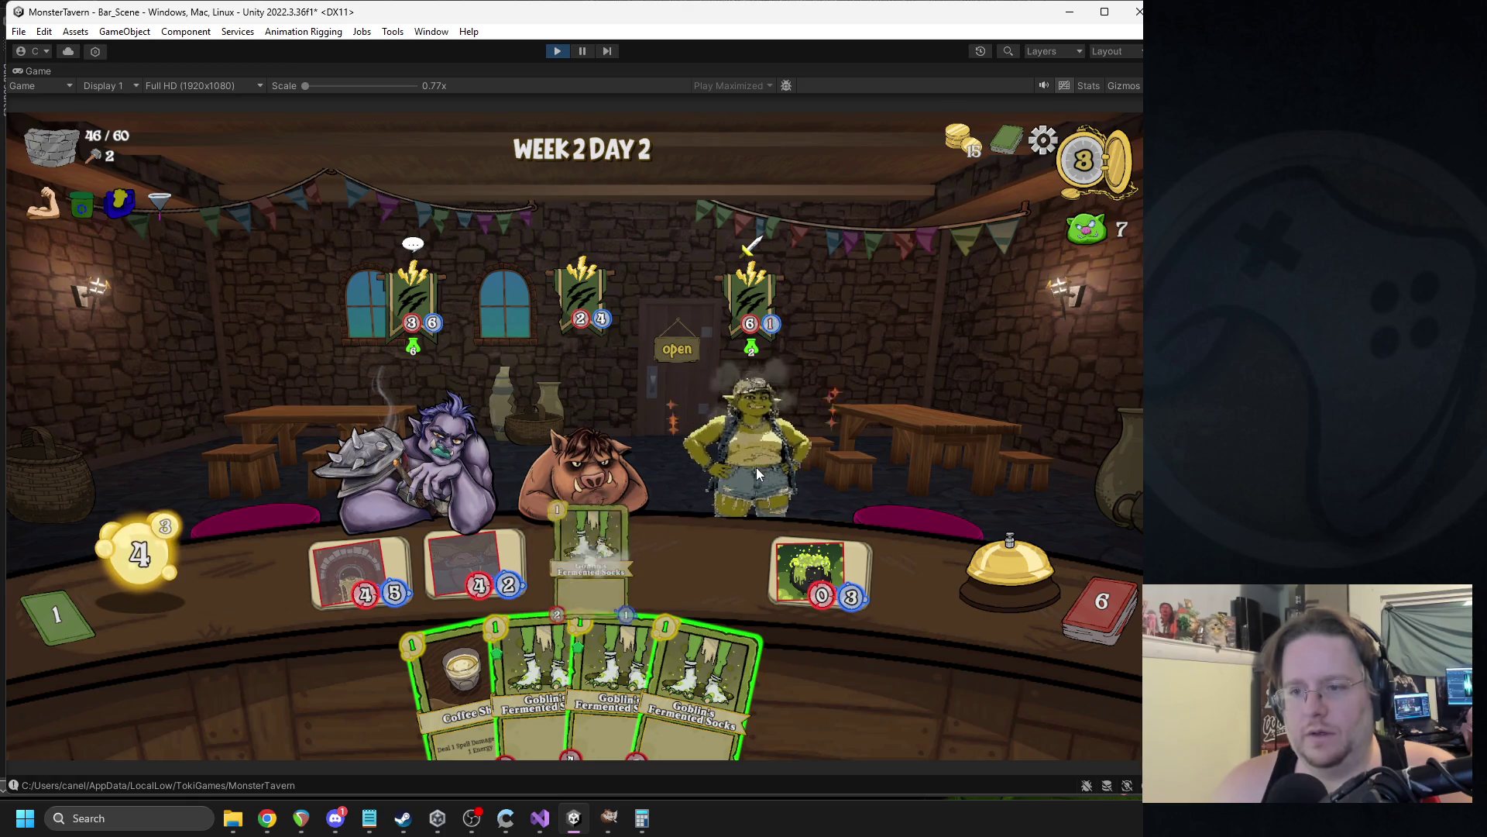
{"action": "mouse_move", "coordinate": [434, 664]}
{"action": "left_mouse_down"}
{"action": "mouse_move", "coordinate": [575, 536]}
{"action": "mouse_move", "coordinate": [480, 579]}
{"action": "left_mouse_up"}
{"action": "left_click_drag", "start_coordinate": [471, 638], "coordinate": [904, 540]}
{"action": "left_click", "coordinate": [995, 550]}
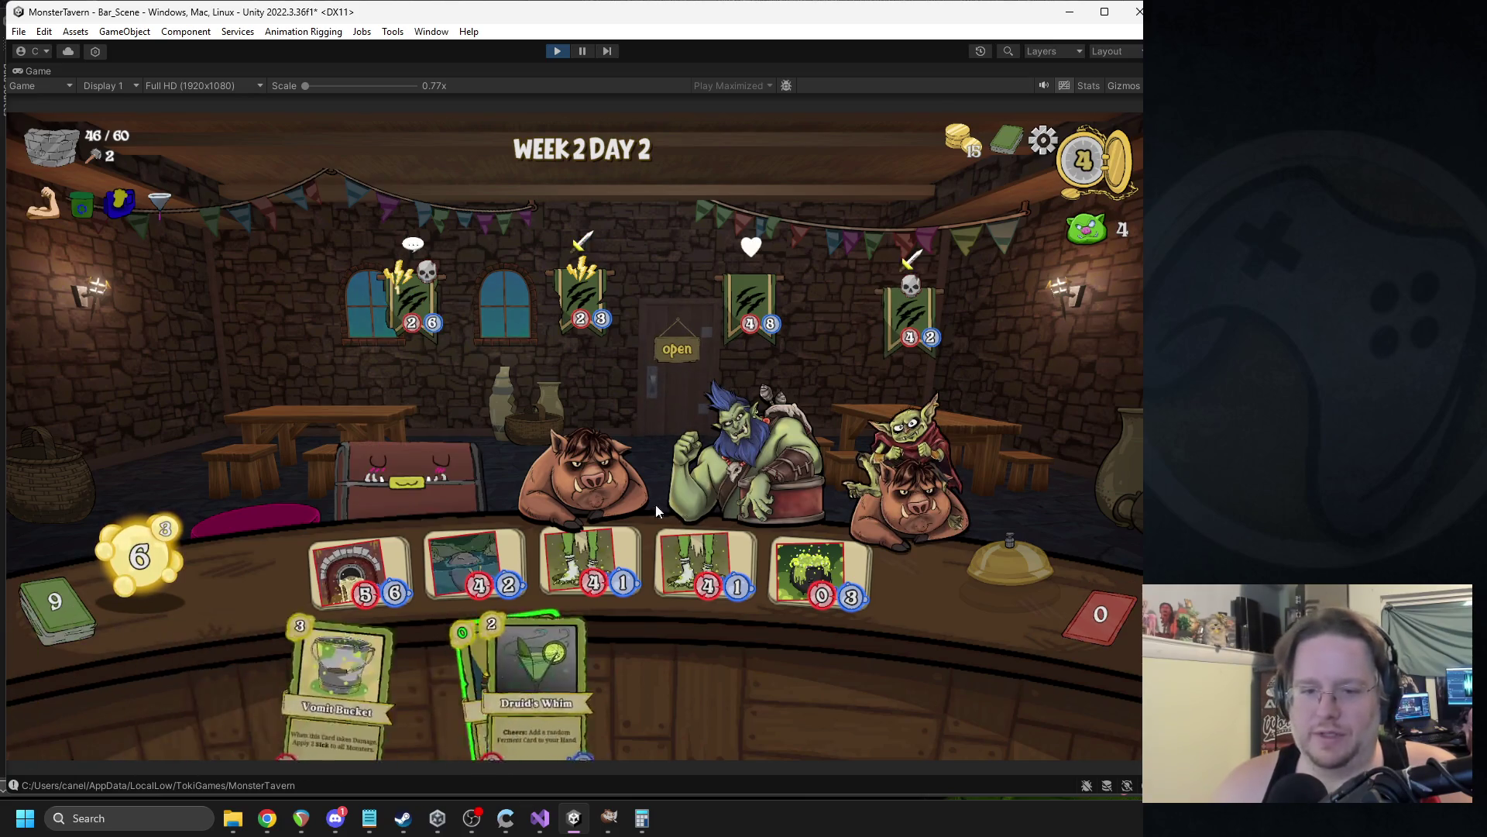
Finish serving the goblin-riding boar and aim the 4/2 drink at the orc.
{"action": "mouse_move", "coordinate": [701, 562]}
{"action": "left_mouse_down"}
{"action": "mouse_move", "coordinate": [736, 473]}
{"action": "mouse_move", "coordinate": [852, 496]}
{"action": "mouse_move", "coordinate": [934, 486]}
{"action": "left_mouse_up"}
{"action": "left_click_drag", "start_coordinate": [594, 570], "coordinate": [581, 465]}
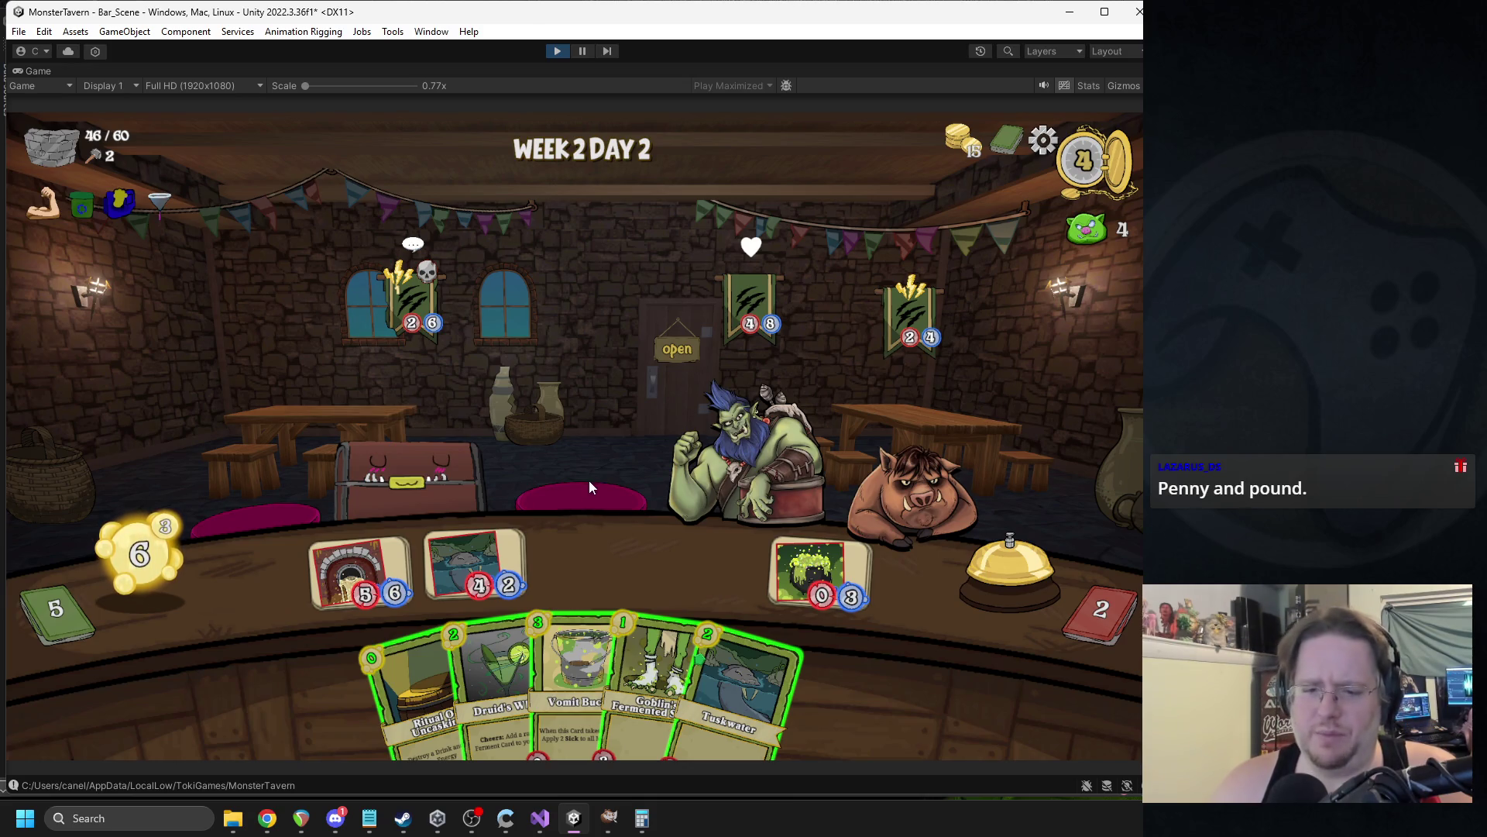
{"action": "left_click_drag", "start_coordinate": [475, 560], "coordinate": [690, 440]}
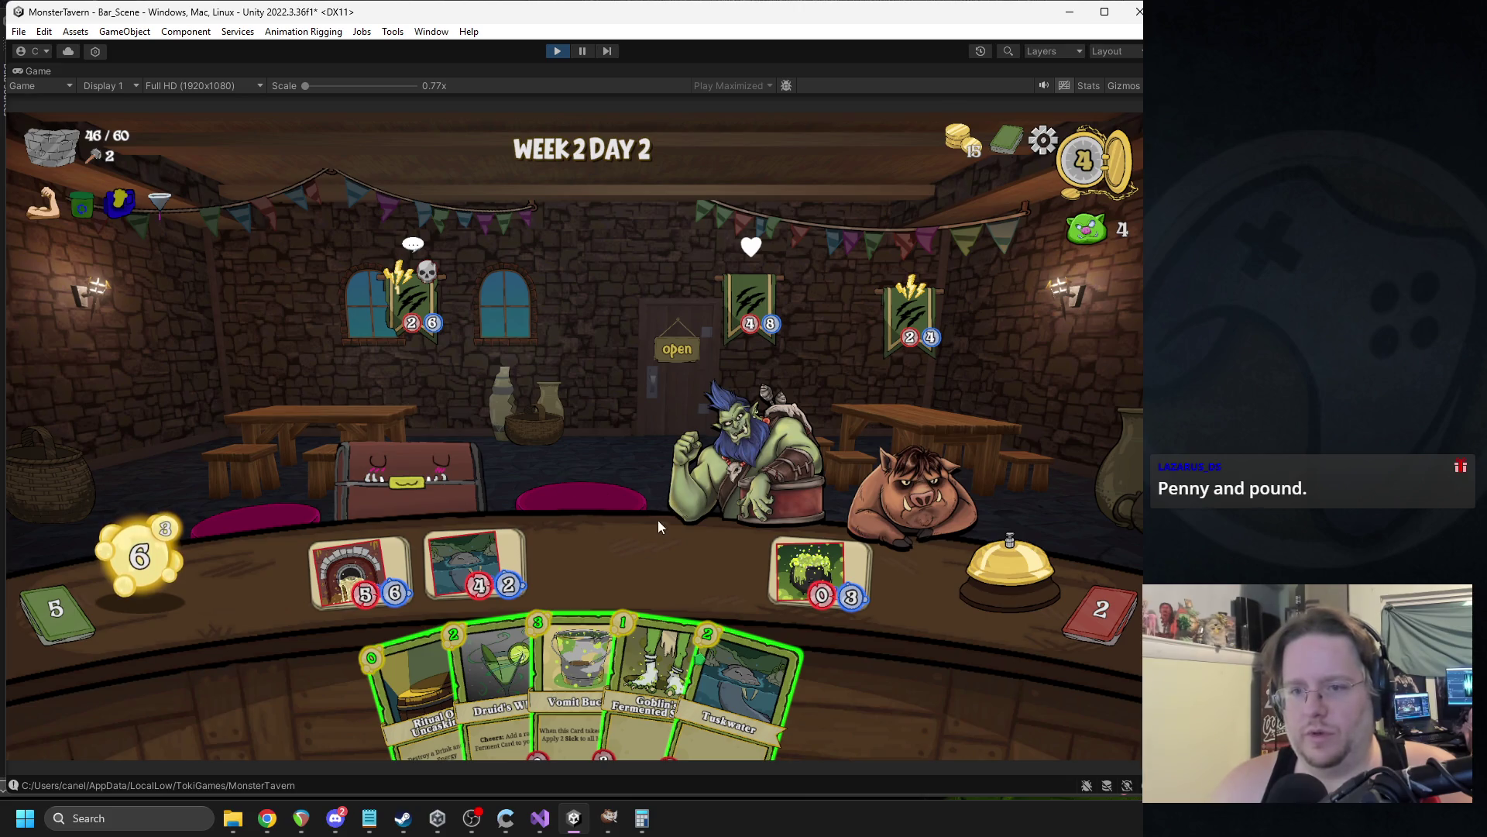
{"action": "mouse_move", "coordinate": [406, 668]}
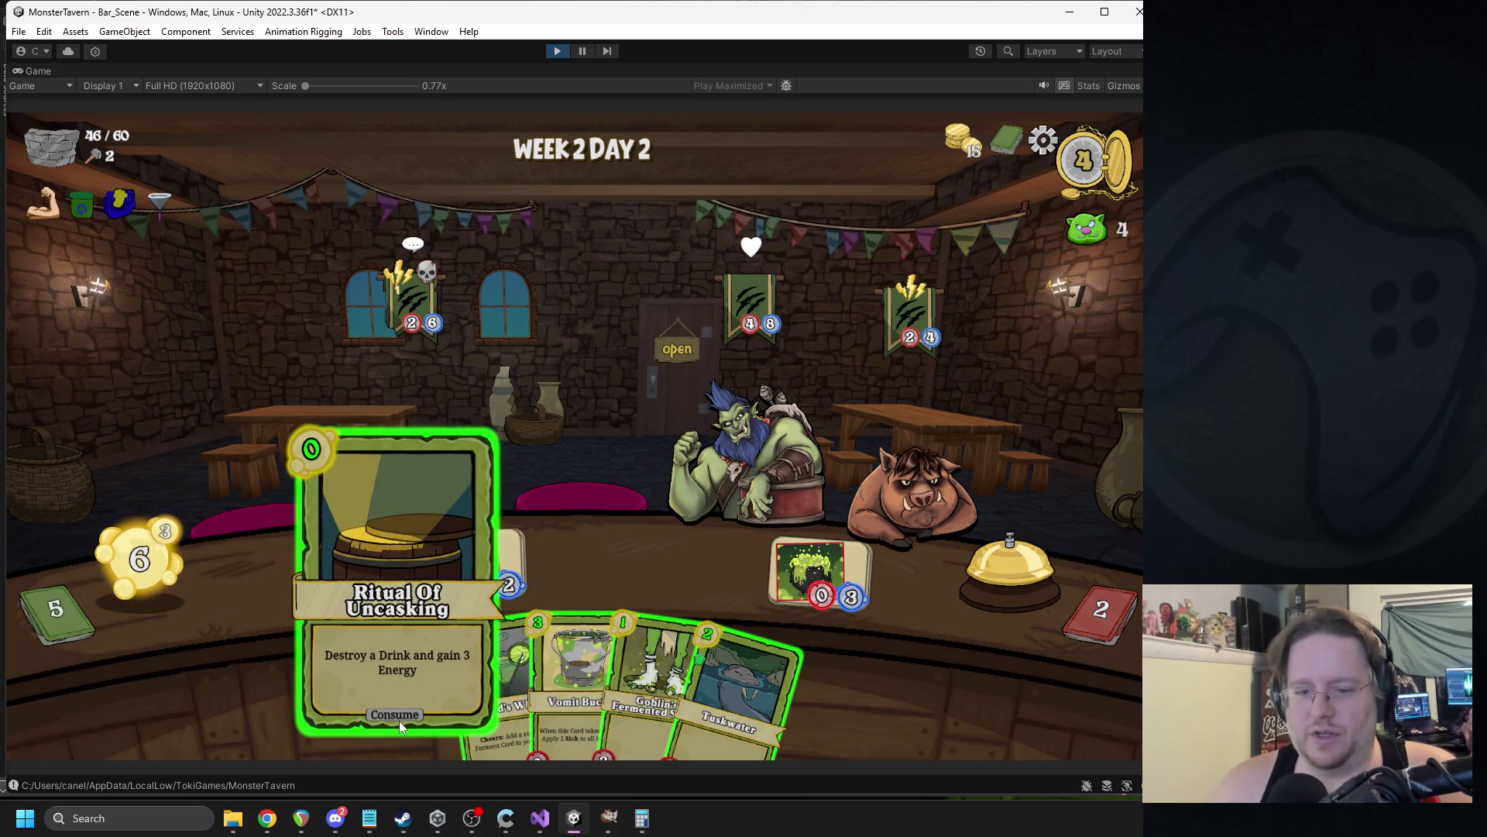
Destroy the Tuskwater drink with Ritual Of Uncasking.
{"action": "mouse_move", "coordinate": [82, 212]}
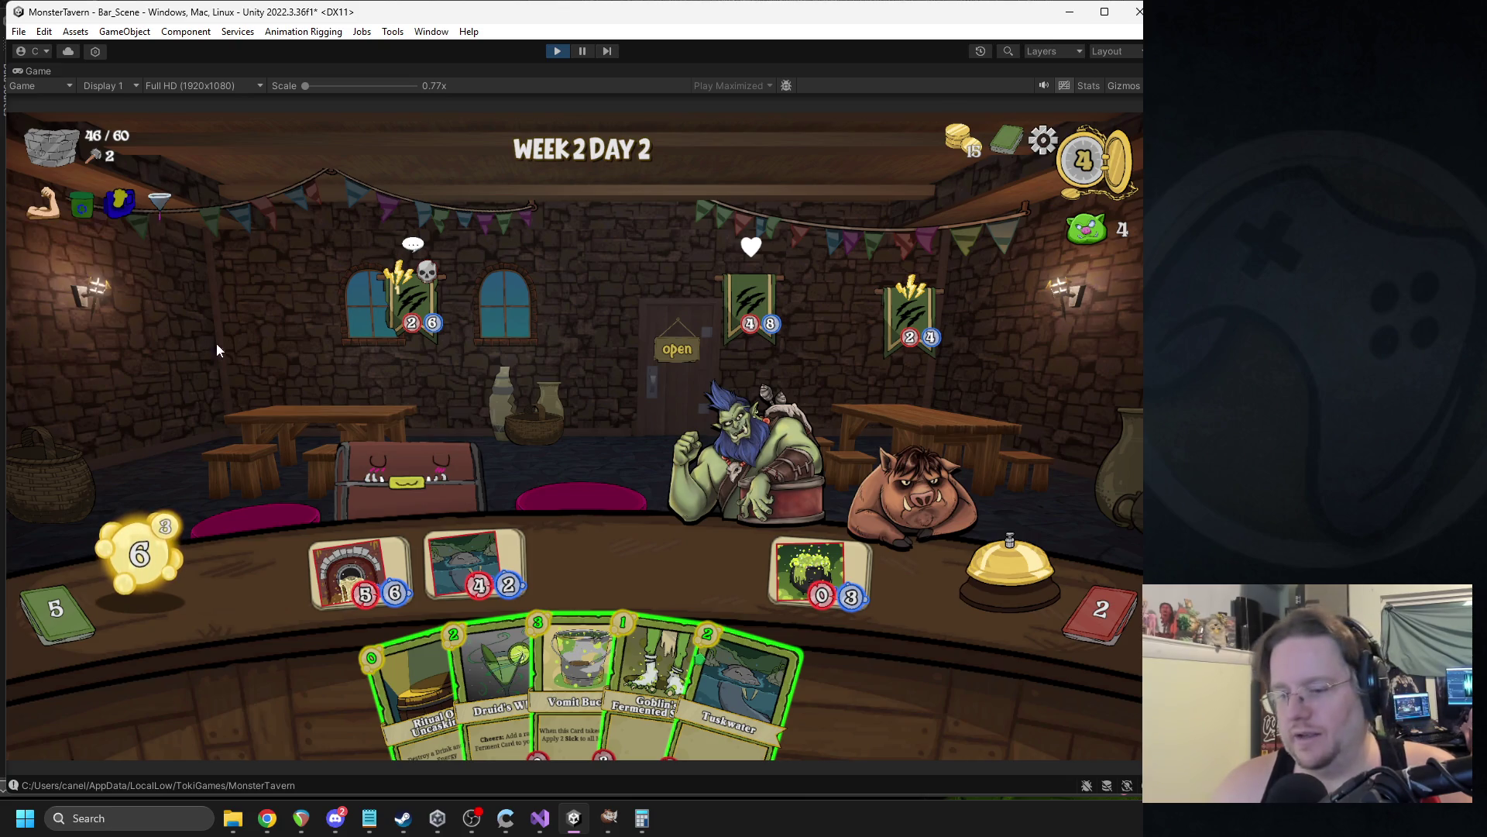
{"action": "mouse_move", "coordinate": [1100, 620]}
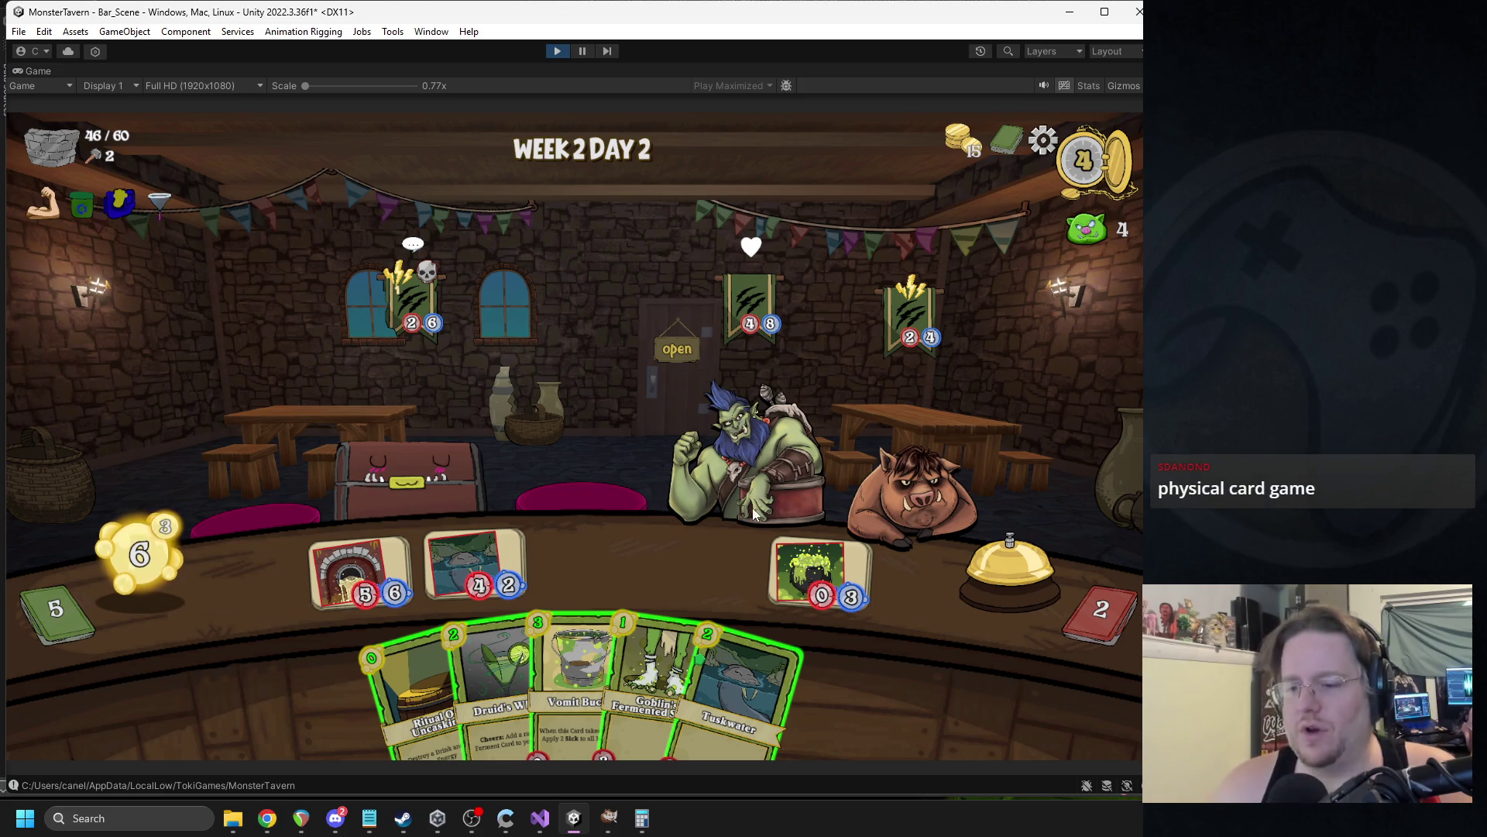
{"action": "mouse_move", "coordinate": [480, 552]}
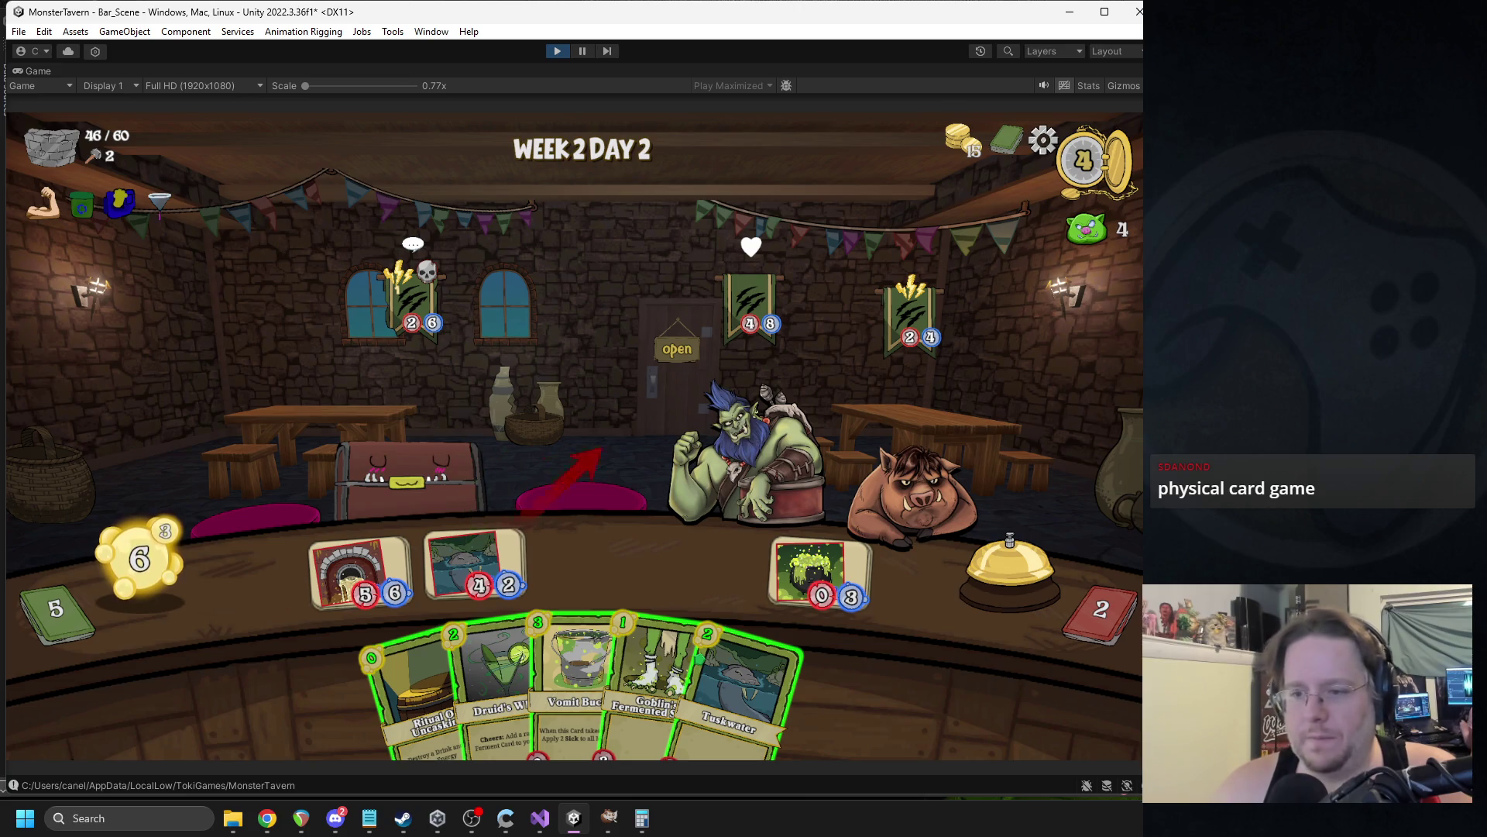
{"action": "left_click_drag", "start_coordinate": [389, 660], "coordinate": [465, 550]}
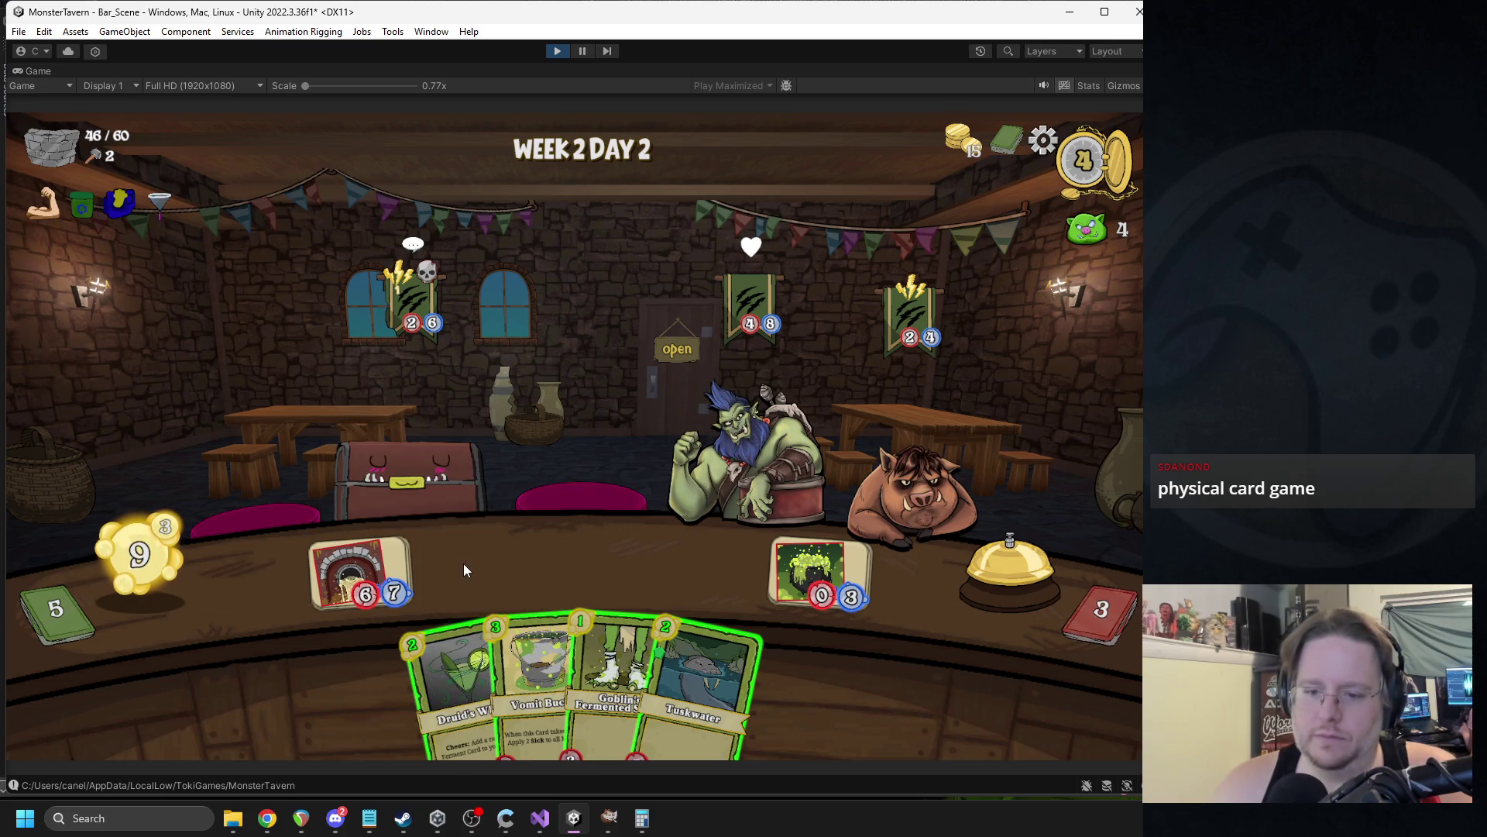
Play Druid's Whim with Flashroot Ferment and serve it to the boar patron.
{"action": "left_click_drag", "start_coordinate": [457, 678], "coordinate": [699, 566]}
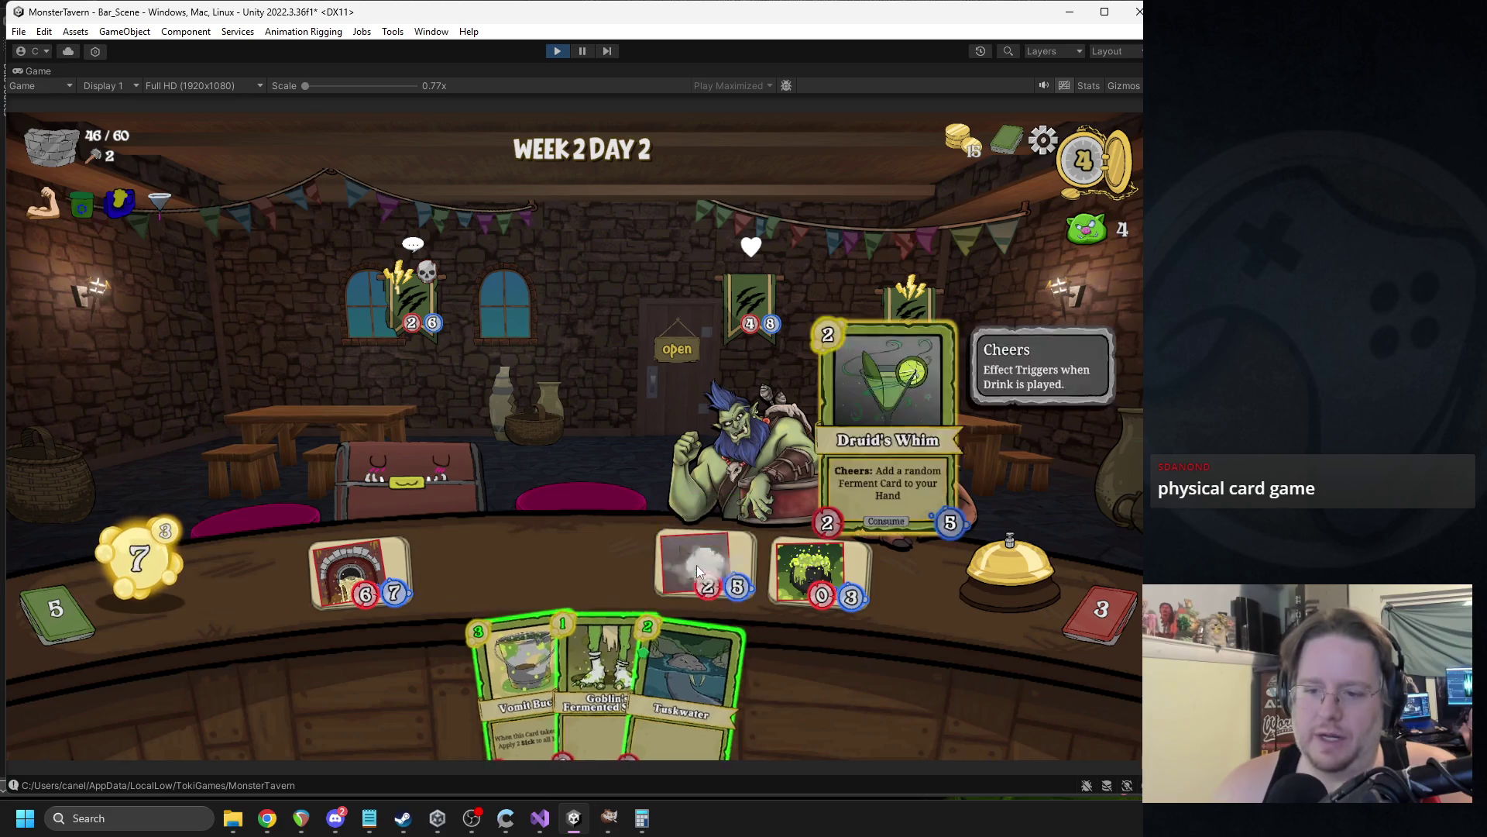
{"action": "left_click_drag", "start_coordinate": [689, 682], "coordinate": [705, 572]}
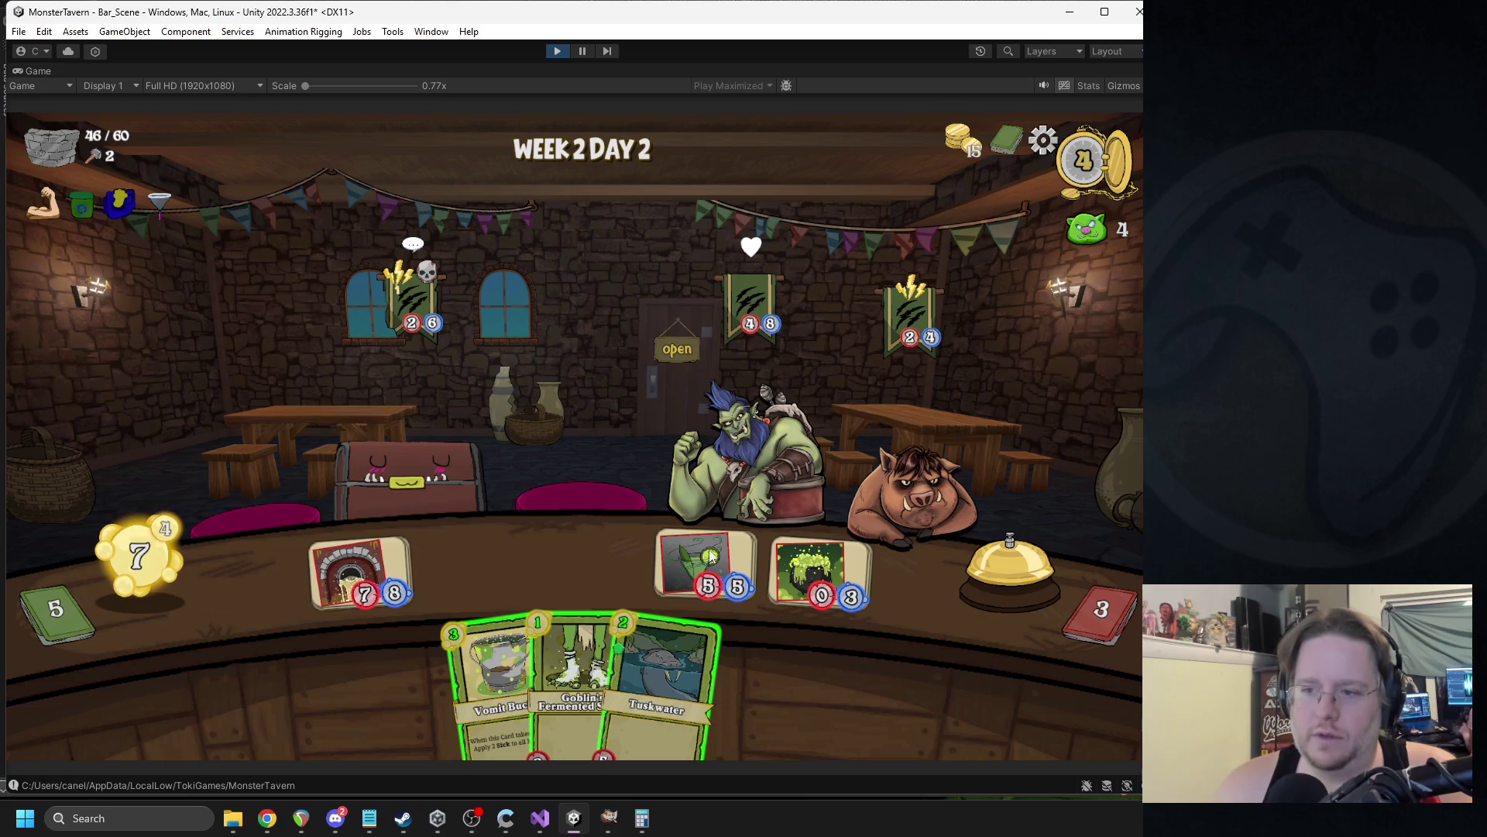
{"action": "mouse_move", "coordinate": [727, 589]}
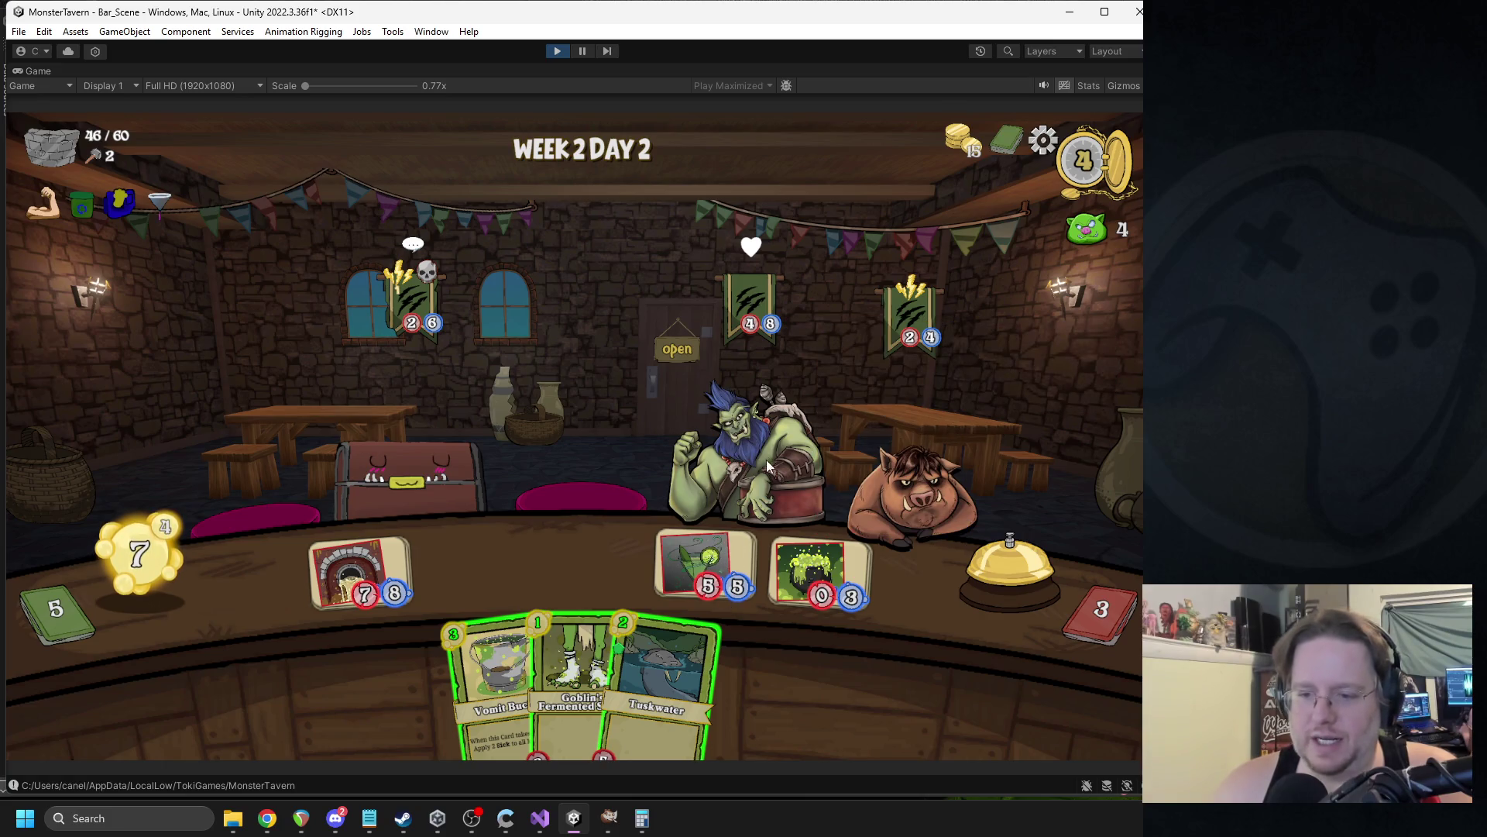
{"action": "mouse_move", "coordinate": [705, 569]}
{"action": "left_mouse_down"}
{"action": "mouse_move", "coordinate": [968, 434]}
{"action": "mouse_move", "coordinate": [922, 472]}
{"action": "left_mouse_up"}
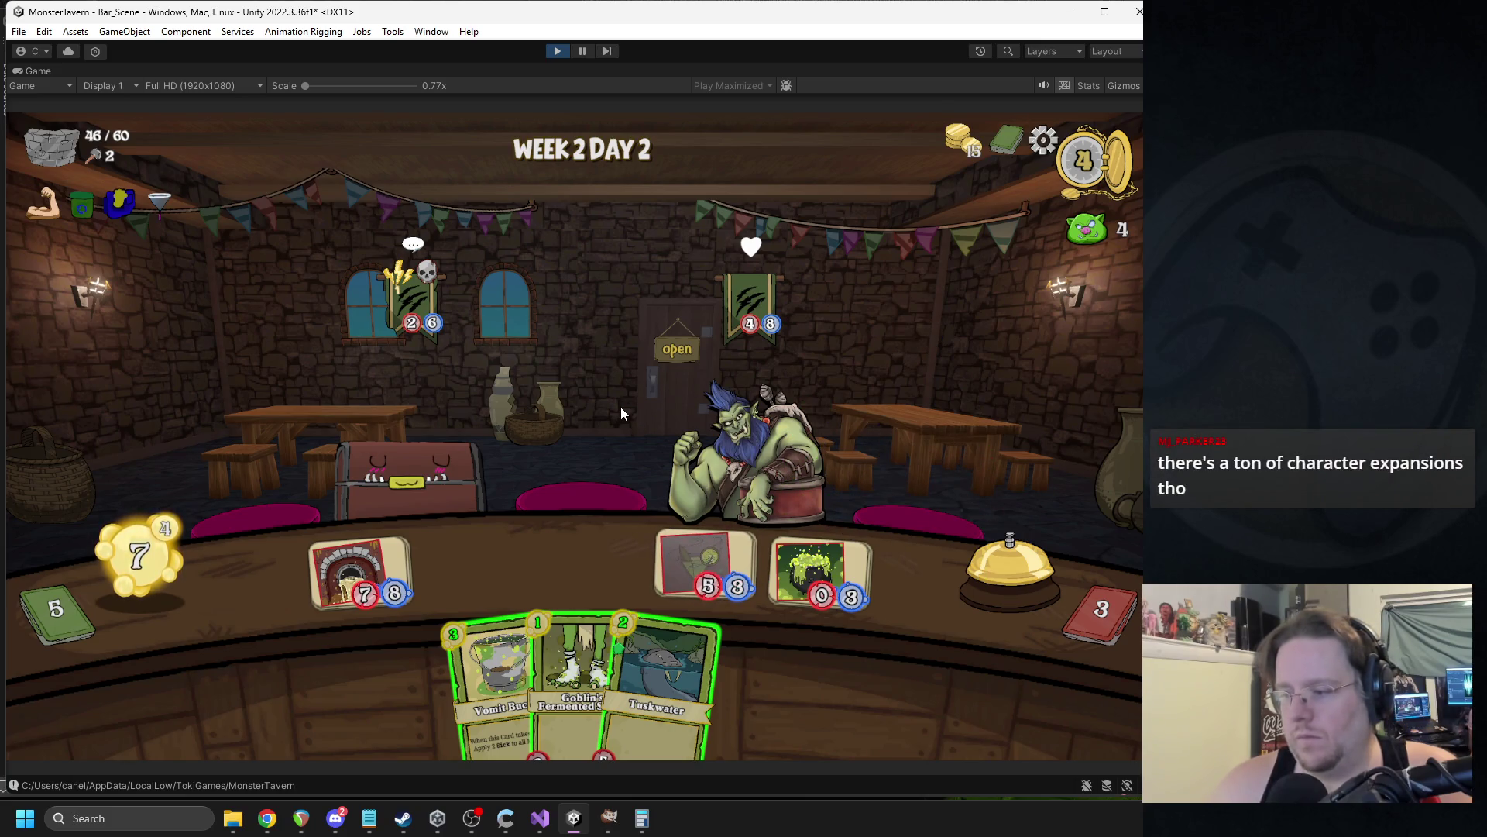
Put Vomit Bucket and another drink on the table, then end the turn.
{"action": "mouse_move", "coordinate": [496, 670]}
{"action": "left_mouse_down"}
{"action": "mouse_move", "coordinate": [490, 553]}
{"action": "mouse_move", "coordinate": [493, 686]}
{"action": "mouse_move", "coordinate": [480, 558]}
{"action": "left_mouse_up"}
{"action": "left_click_drag", "start_coordinate": [620, 728], "coordinate": [590, 566]}
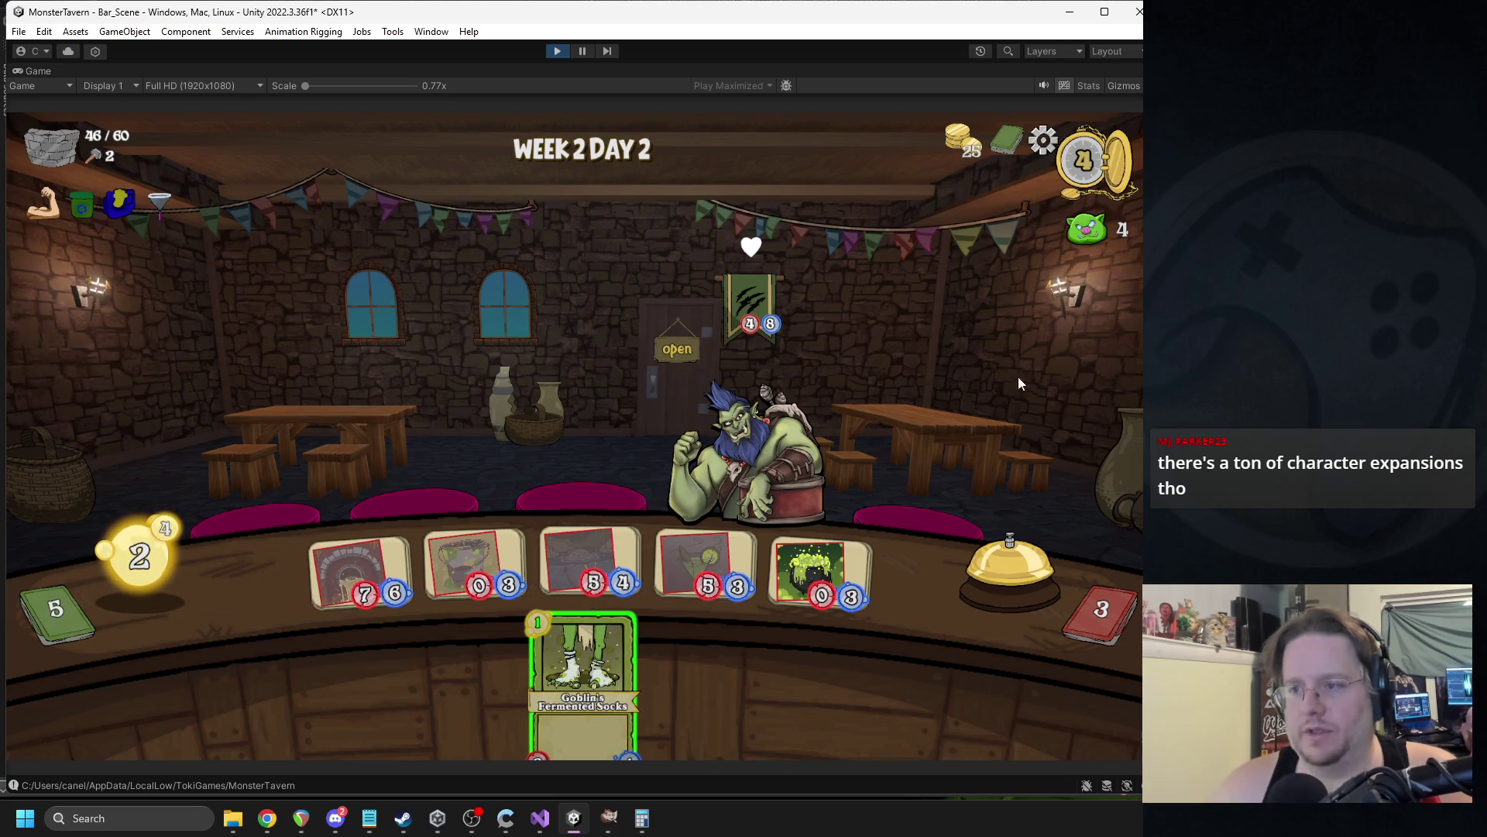
{"action": "left_click", "coordinate": [1011, 544]}
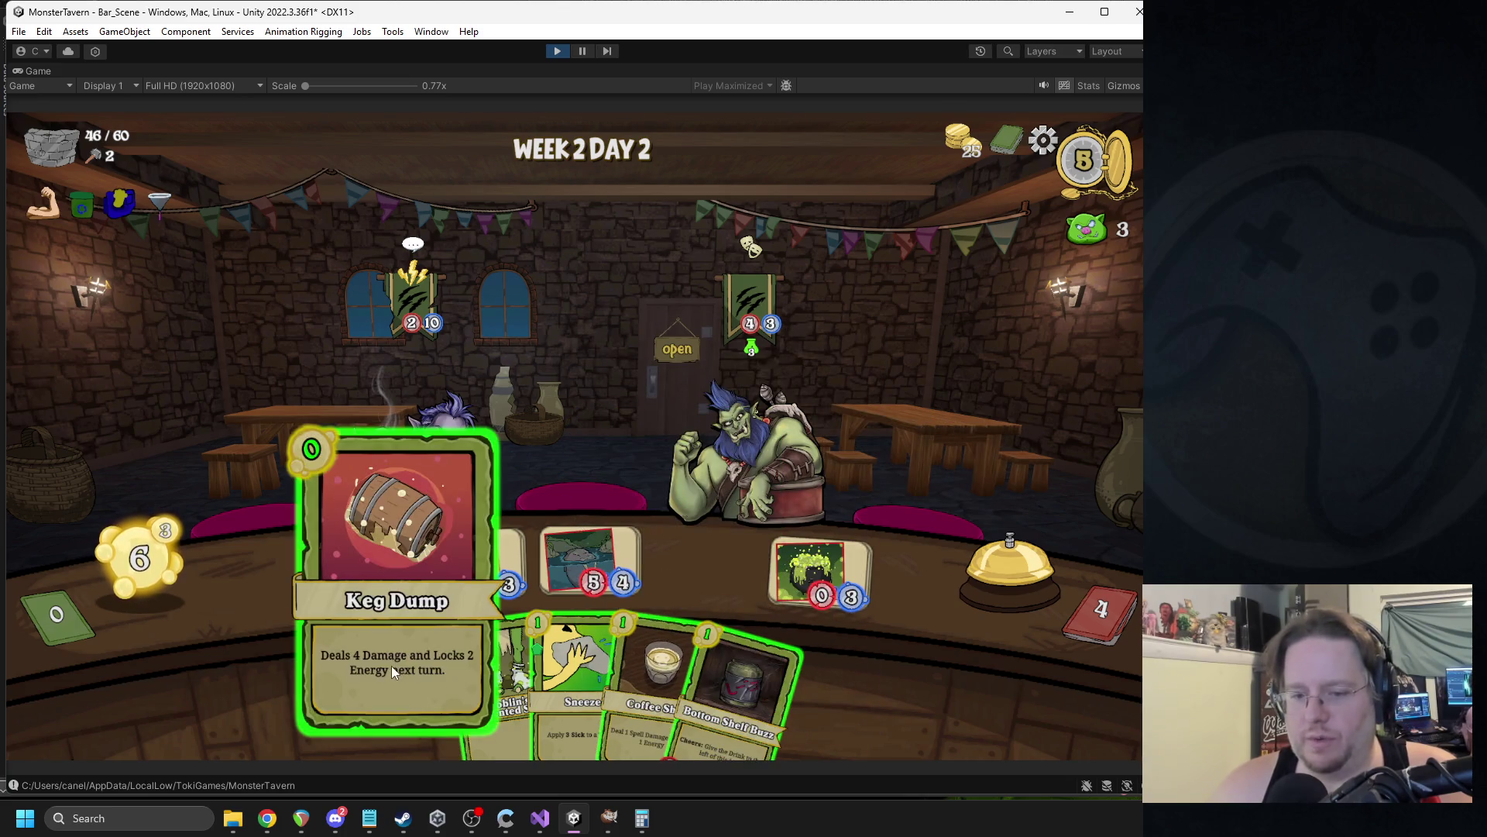
Serve Tuskwater, Keg Dump and Coffee Shot to the purple orc; play Bottom Shelf Buzz.
{"action": "left_click_drag", "start_coordinate": [588, 562], "coordinate": [370, 374]}
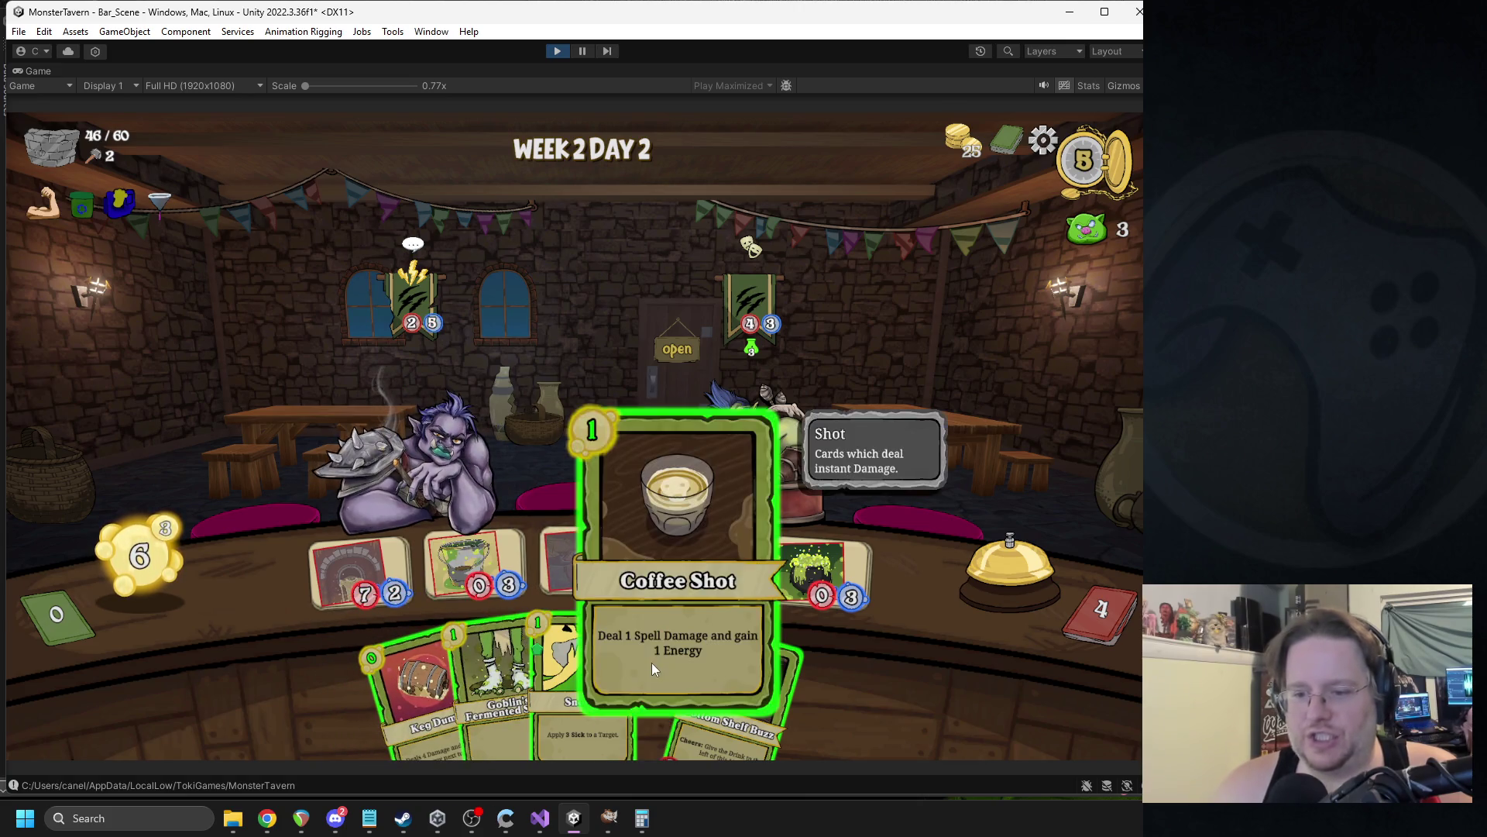
{"action": "mouse_move", "coordinate": [595, 556]}
{"action": "mouse_move", "coordinate": [414, 682]}
{"action": "left_mouse_down"}
{"action": "mouse_move", "coordinate": [439, 440]}
{"action": "mouse_move", "coordinate": [415, 440]}
{"action": "left_mouse_up"}
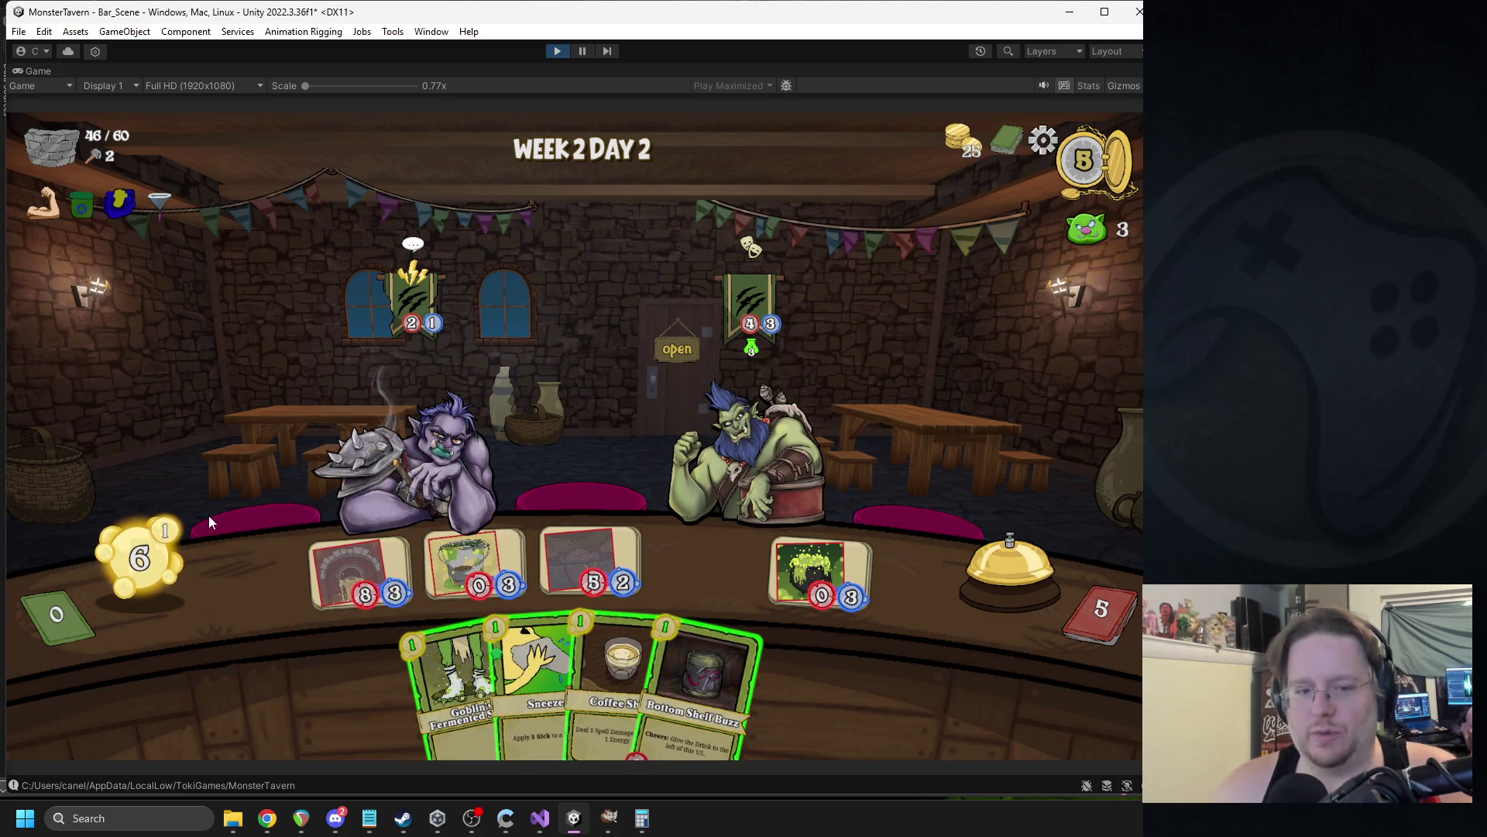
{"action": "mouse_move", "coordinate": [170, 533]}
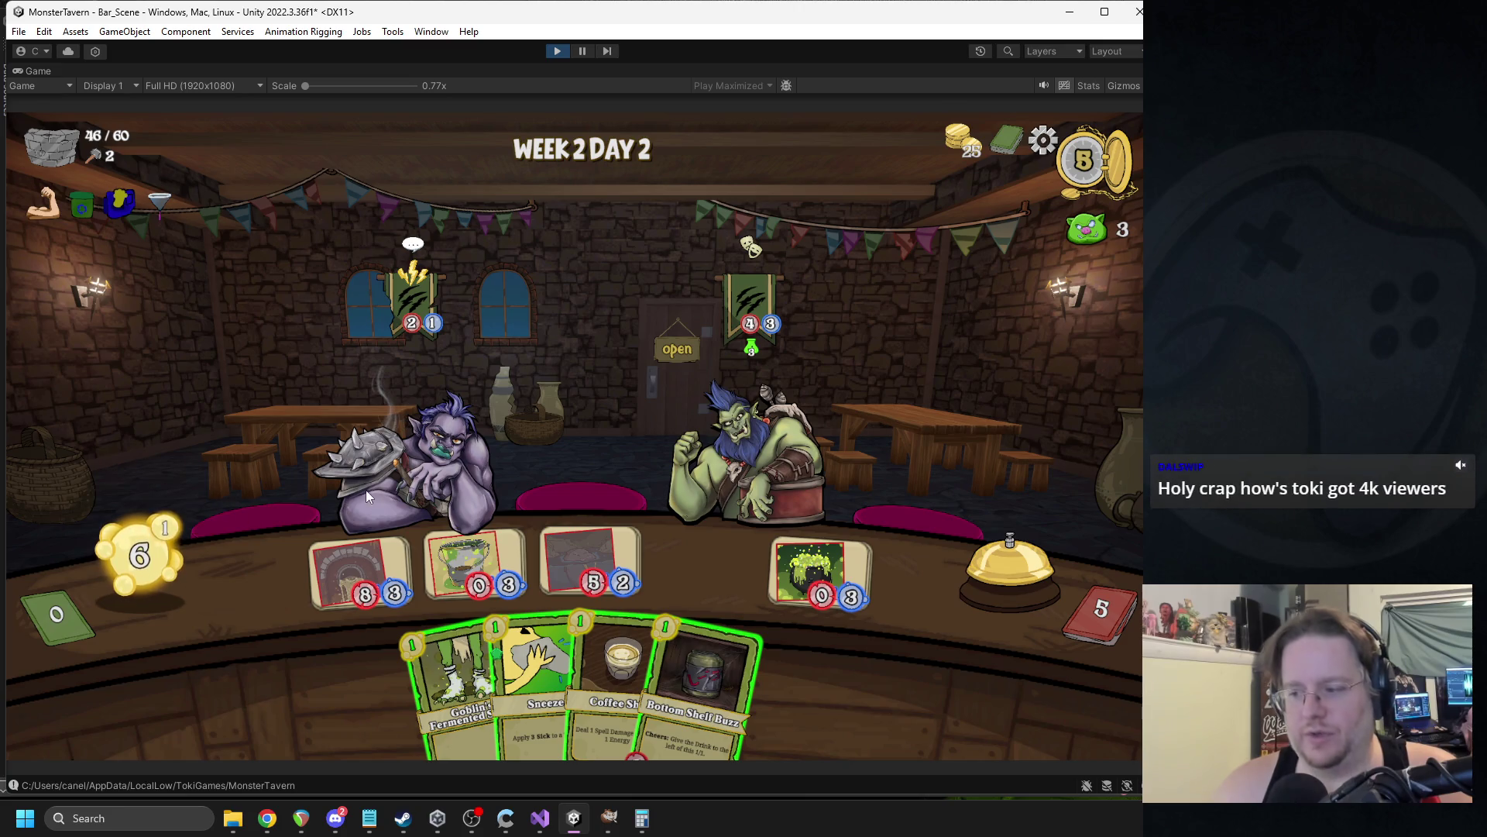
{"action": "mouse_move", "coordinate": [616, 666]}
{"action": "left_mouse_down"}
{"action": "mouse_move", "coordinate": [602, 552]}
{"action": "mouse_move", "coordinate": [406, 420]}
{"action": "left_mouse_up"}
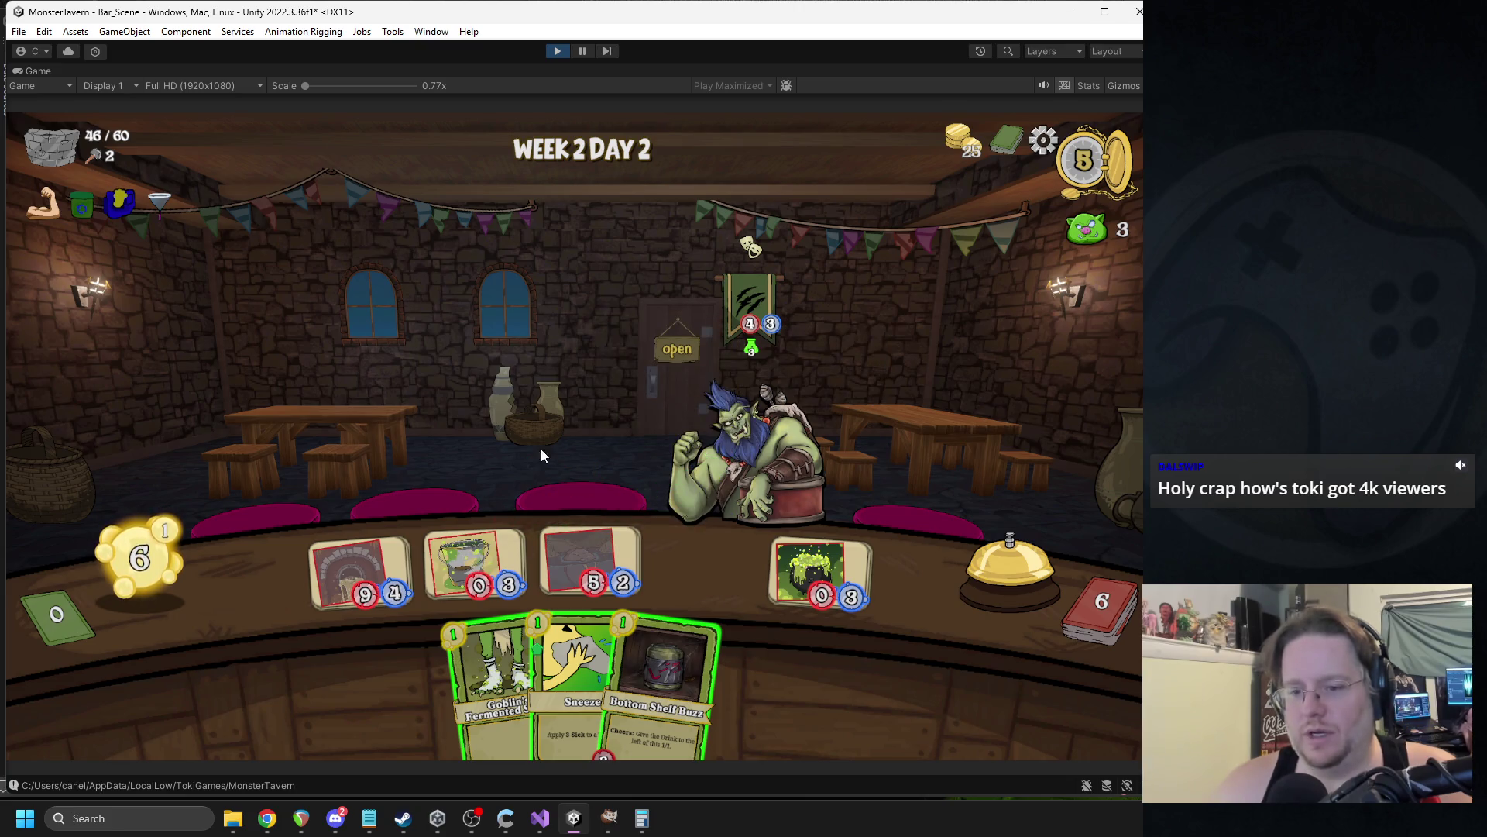
{"action": "left_click_drag", "start_coordinate": [660, 674], "coordinate": [690, 551]}
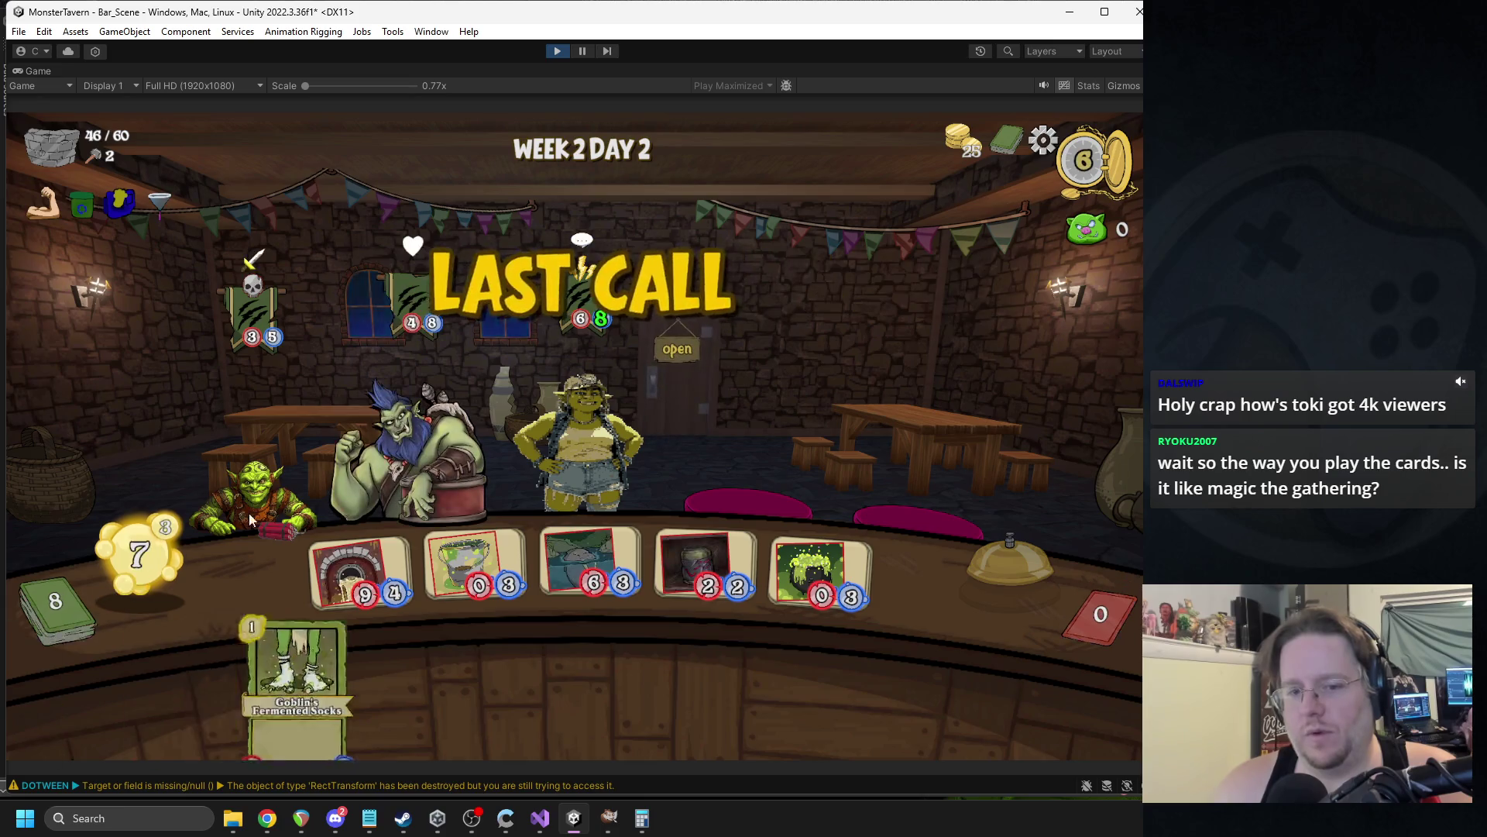
Serve the table drinks: the cup, 6/3 to the third customer, 9/4 to the orc.
{"action": "mouse_move", "coordinate": [256, 279]}
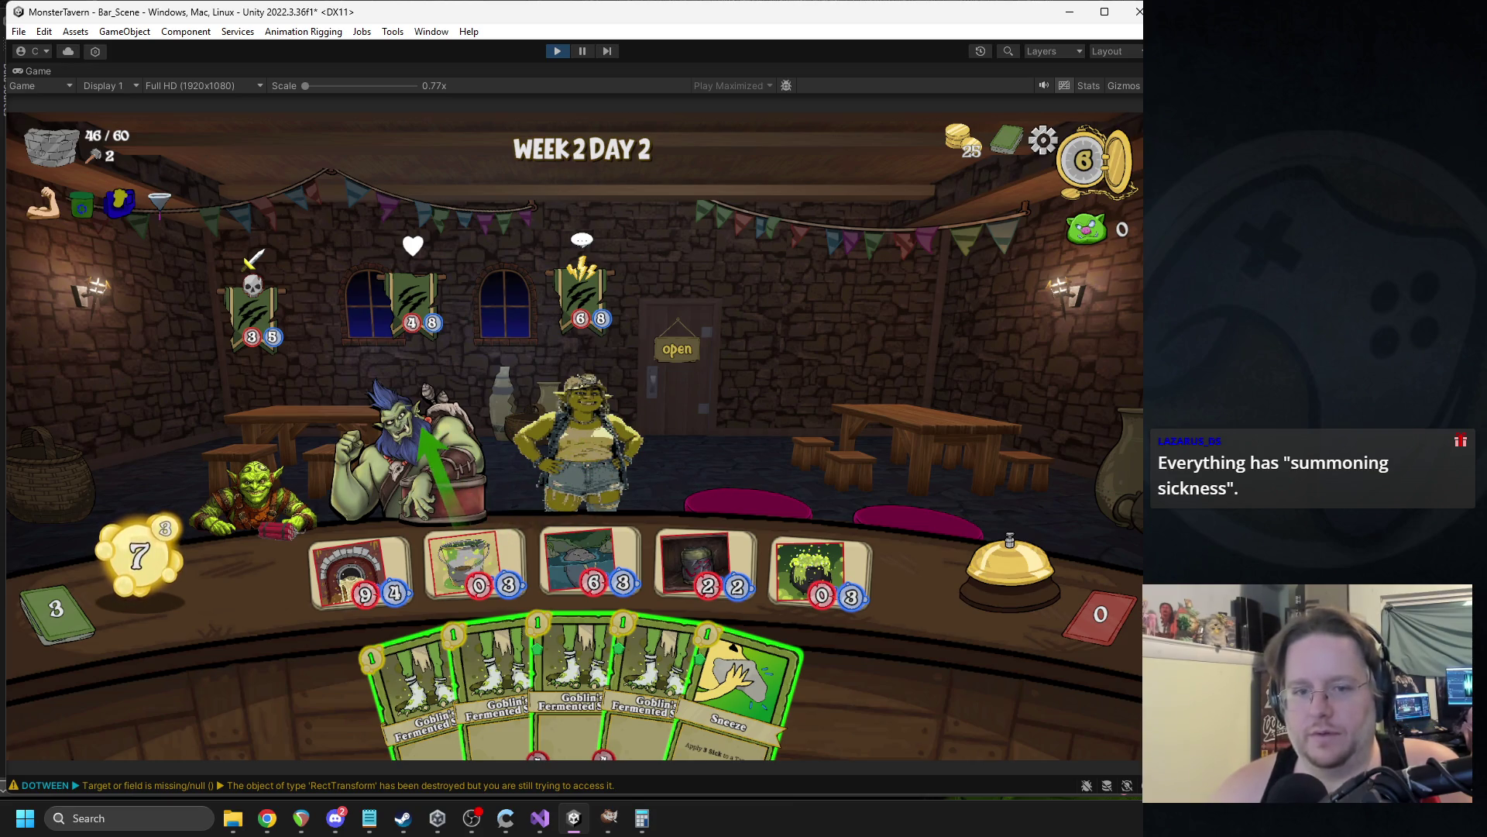
{"action": "left_click", "coordinate": [495, 565]}
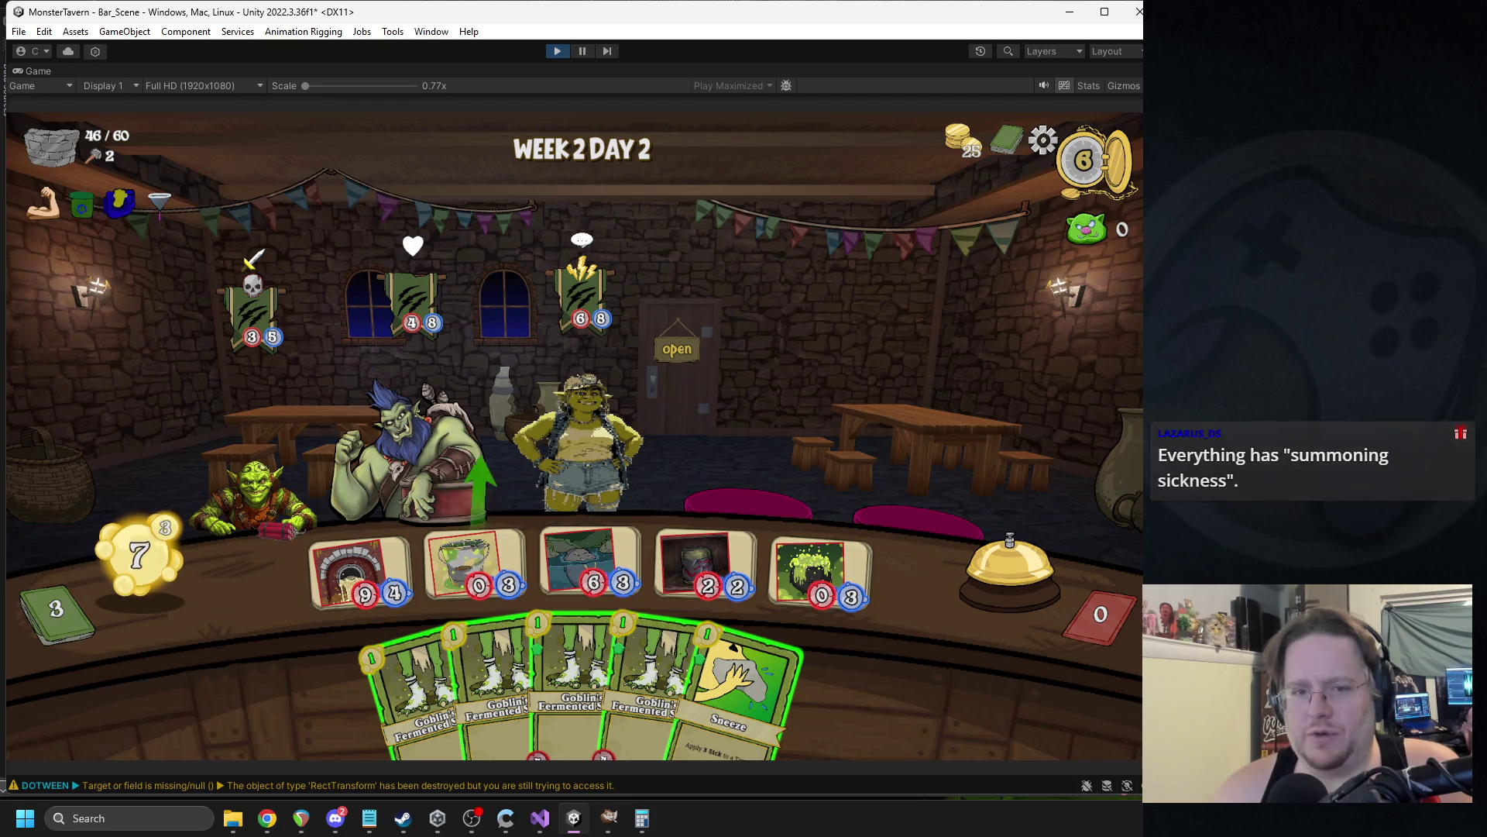
{"action": "left_click", "coordinate": [611, 551]}
{"action": "left_click", "coordinate": [369, 572]}
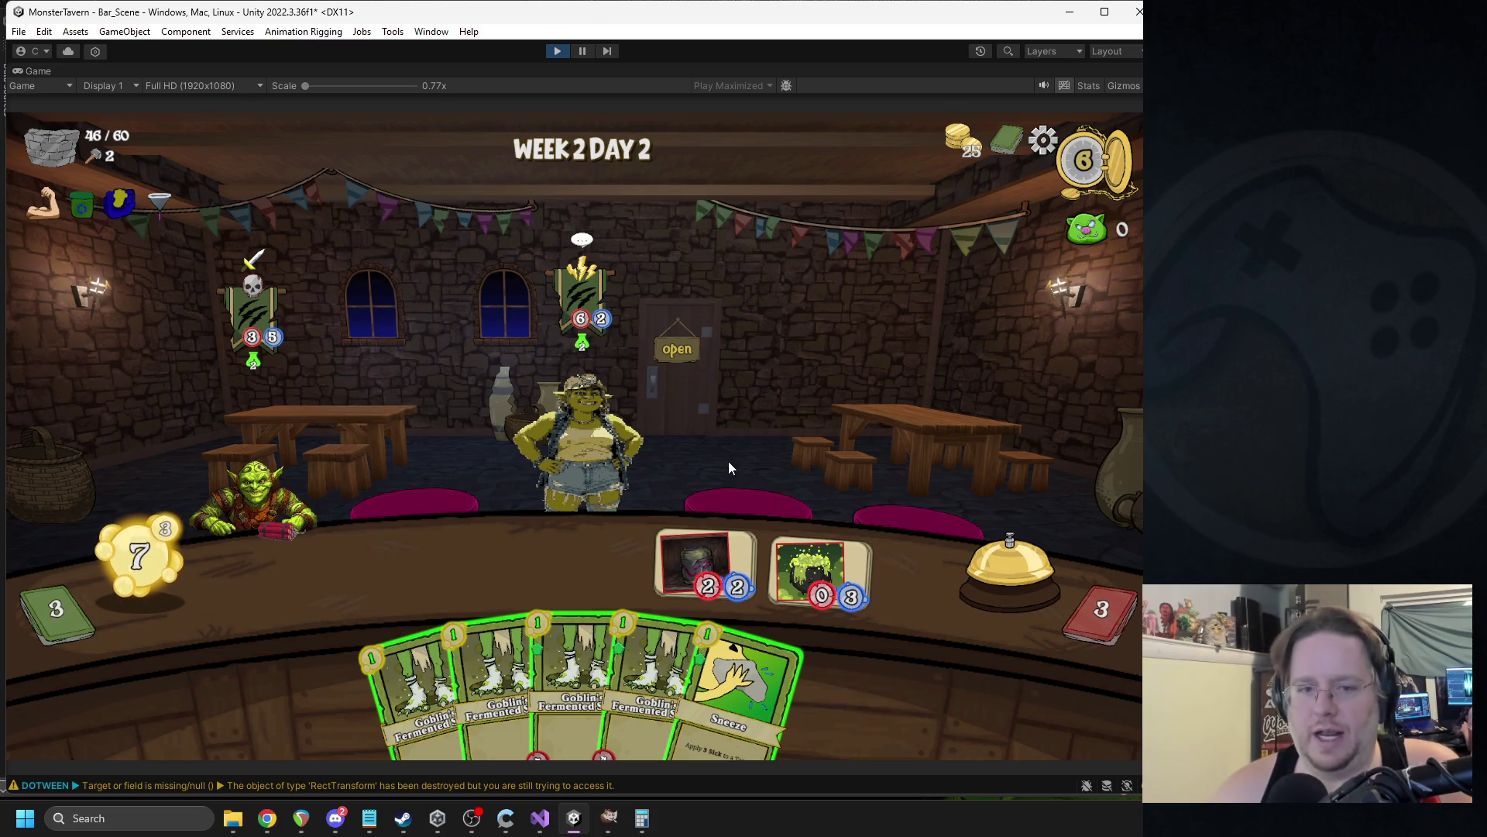
Place three Goblin's Fermented Socks, aim one at the goblin, and end the day.
{"action": "mouse_move", "coordinate": [253, 371]}
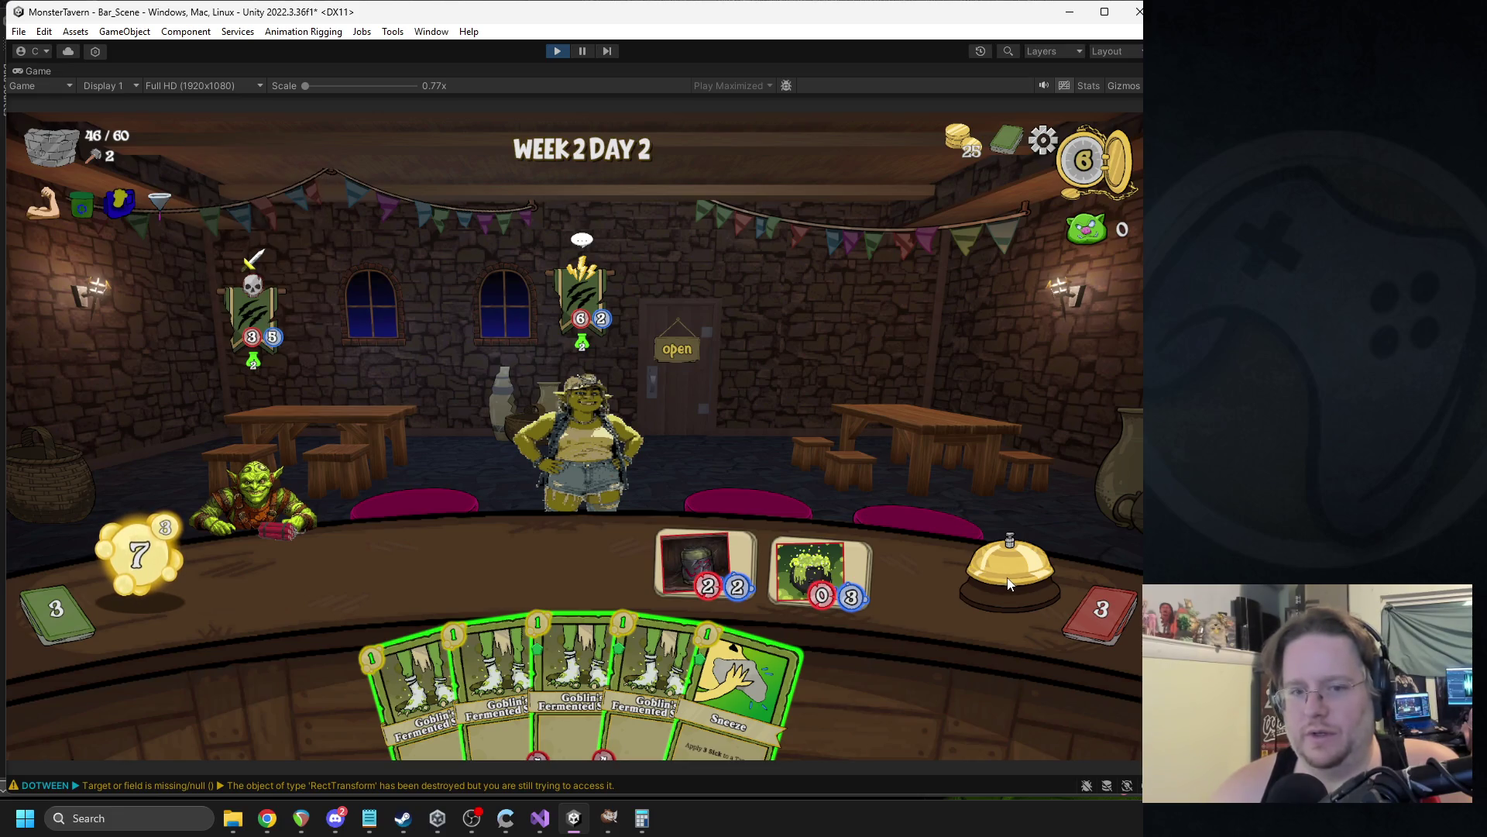
{"action": "mouse_move", "coordinate": [422, 697]}
{"action": "left_mouse_down"}
{"action": "mouse_move", "coordinate": [398, 590]}
{"action": "mouse_move", "coordinate": [360, 573]}
{"action": "left_mouse_up"}
{"action": "mouse_move", "coordinate": [527, 681]}
{"action": "left_mouse_down"}
{"action": "mouse_move", "coordinate": [477, 535]}
{"action": "mouse_move", "coordinate": [474, 570]}
{"action": "left_mouse_up"}
{"action": "mouse_move", "coordinate": [542, 682]}
{"action": "left_mouse_down"}
{"action": "mouse_move", "coordinate": [600, 519]}
{"action": "mouse_move", "coordinate": [591, 570]}
{"action": "left_mouse_up"}
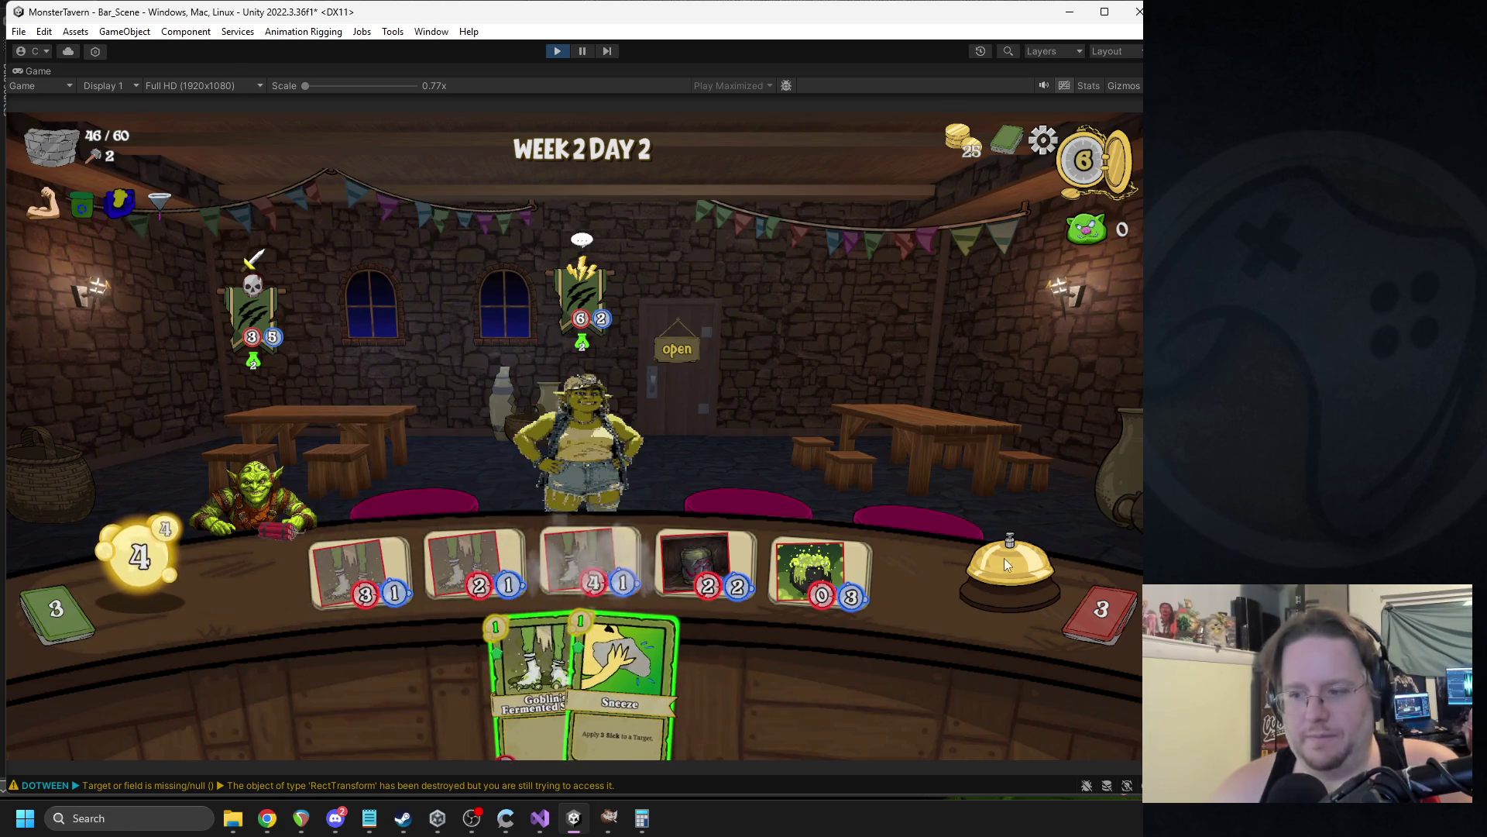
{"action": "left_click", "coordinate": [1004, 554]}
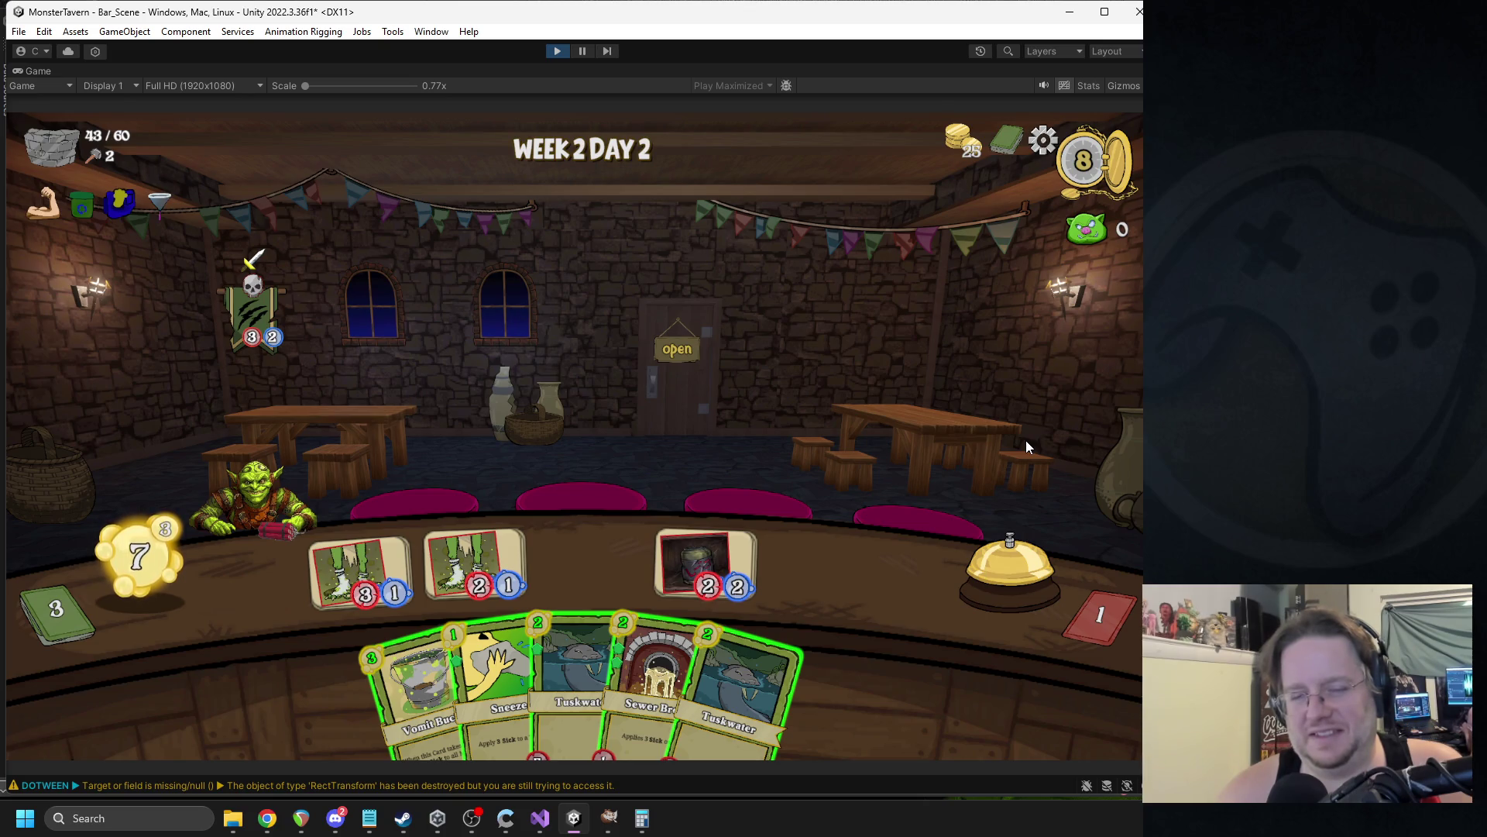
{"action": "left_click_drag", "start_coordinate": [361, 569], "coordinate": [231, 469]}
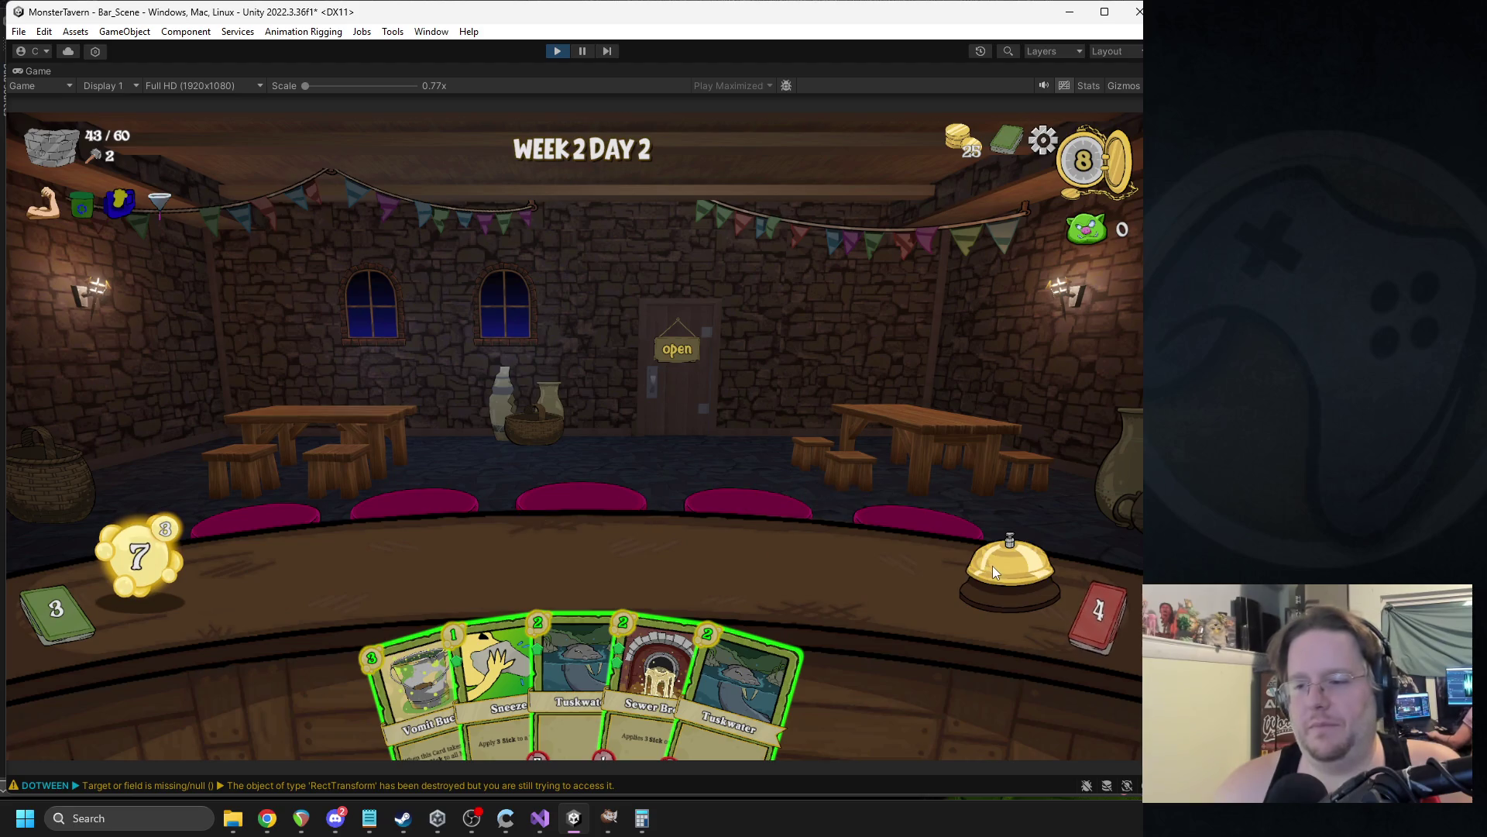
{"action": "left_click", "coordinate": [994, 570]}
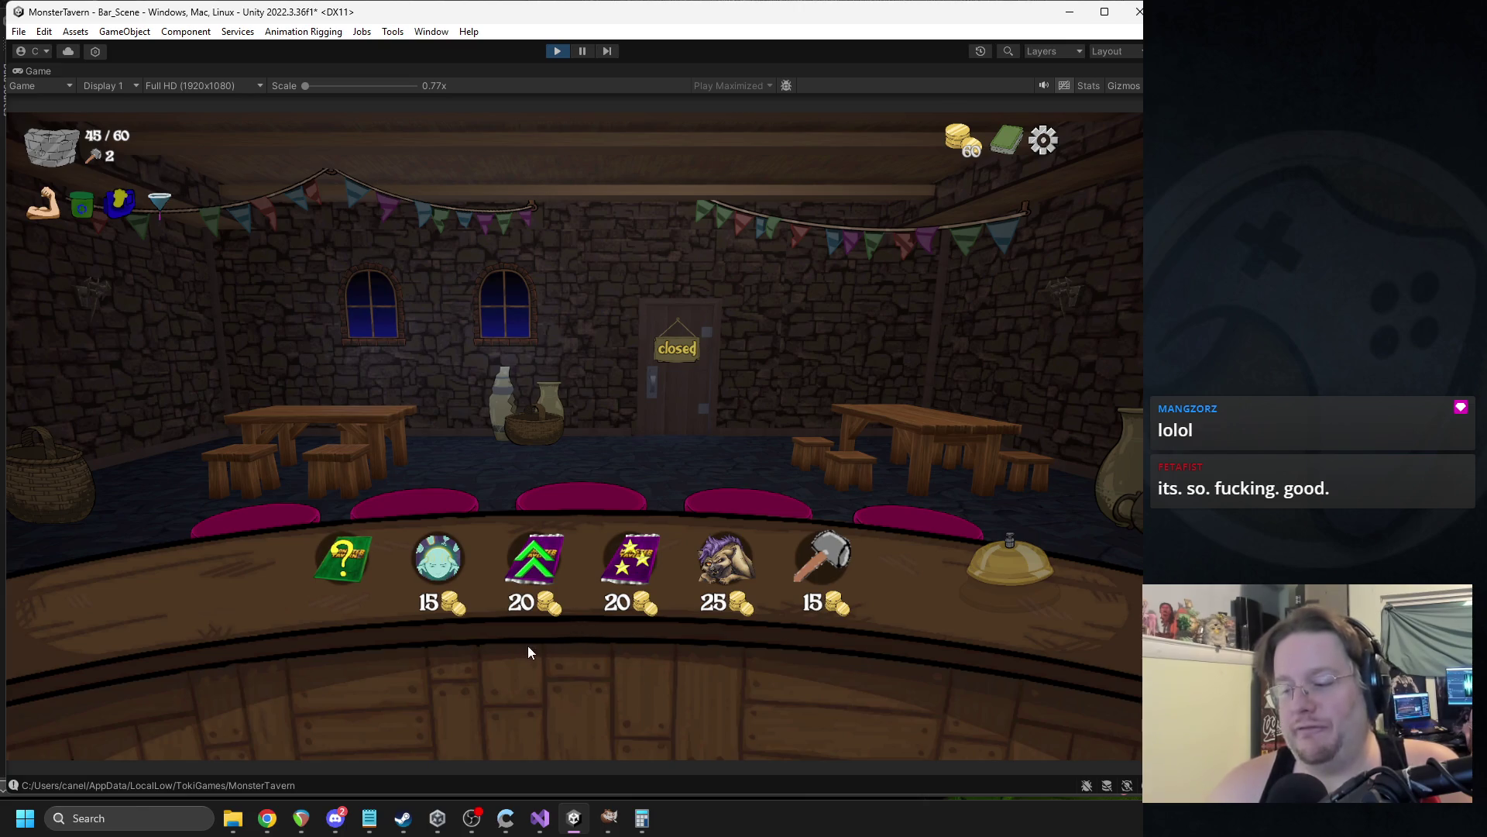
Bring the browser with the Cartoon FX Remaster Free Asset Store page over the game.
{"action": "mouse_move", "coordinate": [436, 584]}
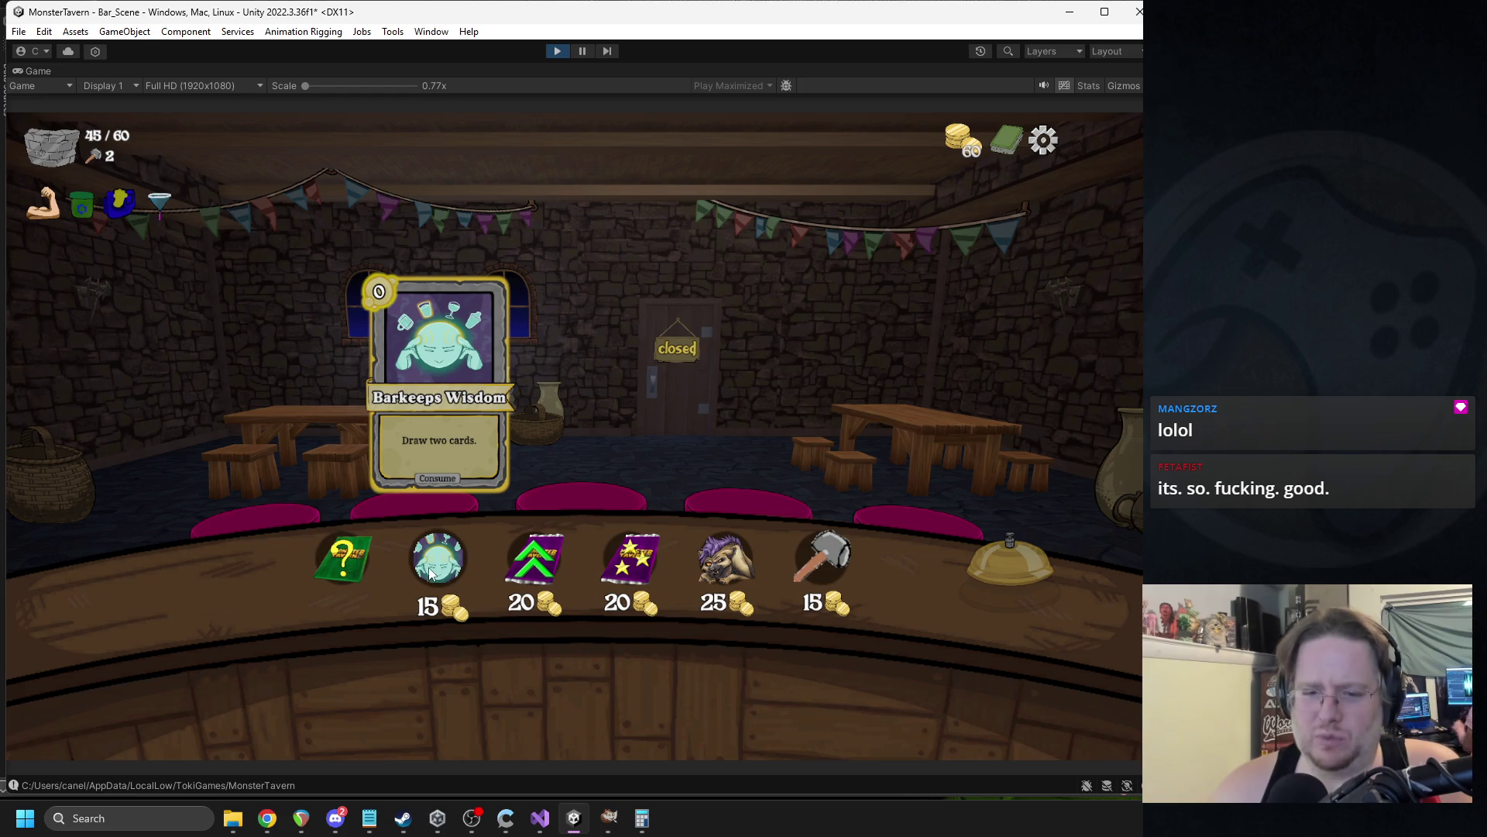
{"action": "left_click", "coordinate": [335, 818]}
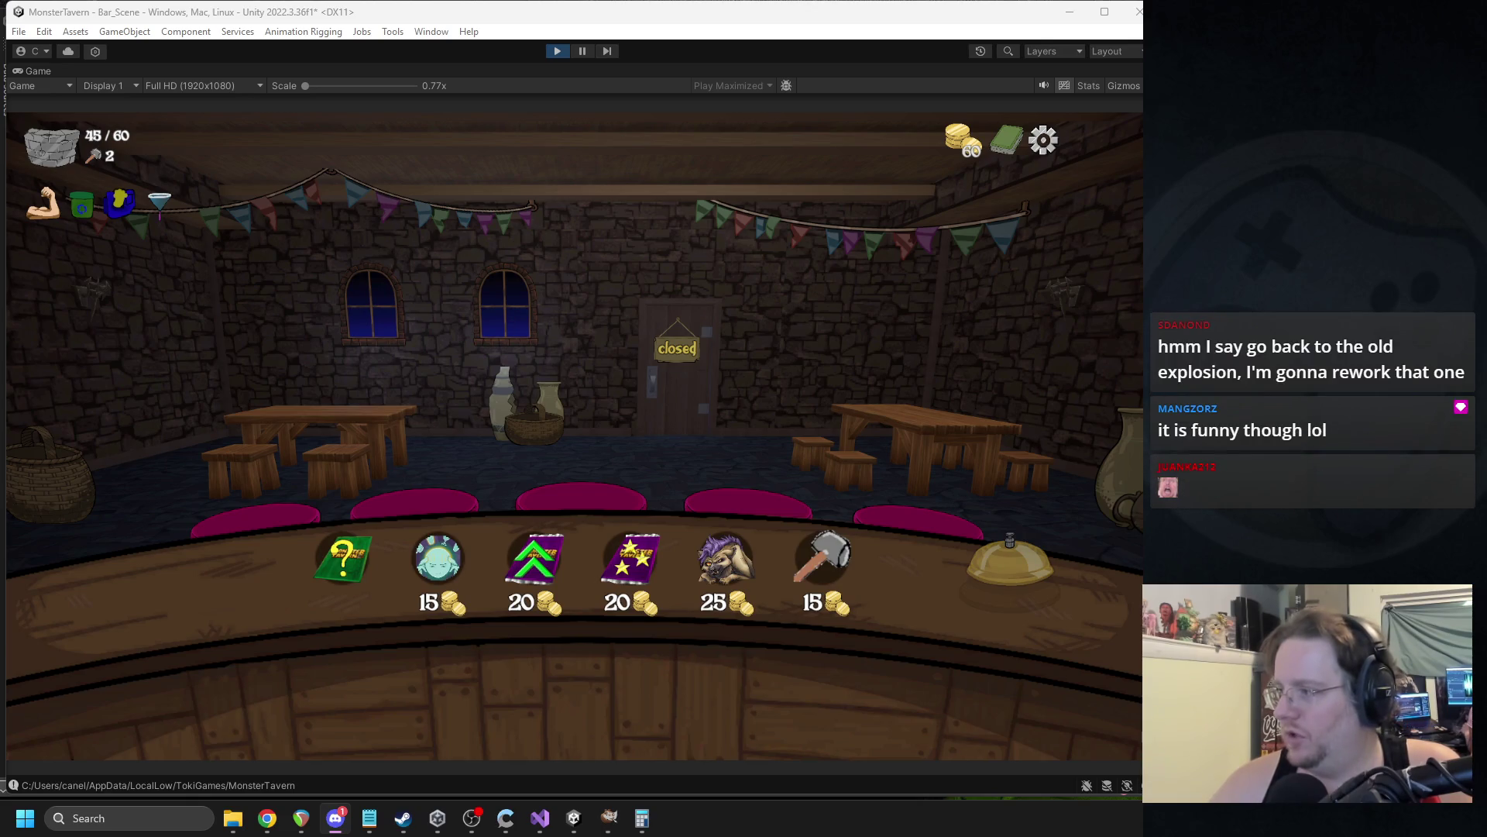
{"action": "left_click", "coordinate": [267, 818]}
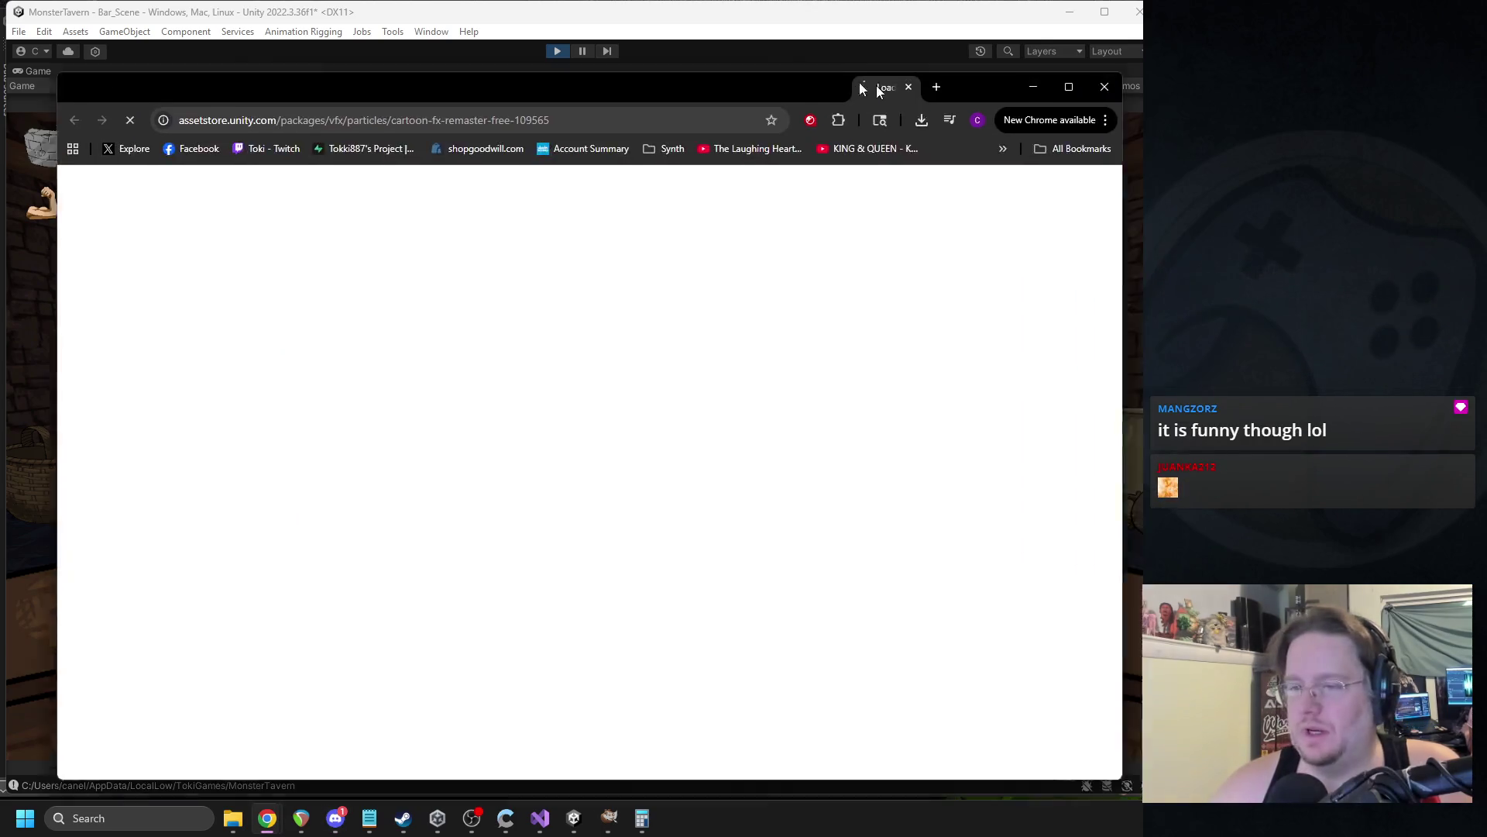
View the second and third Cartoon FX Remaster Free preview images, then close Chrome.
{"action": "scroll", "coordinate": [547, 418], "scroll_direction": "down", "scroll_amount": 2}
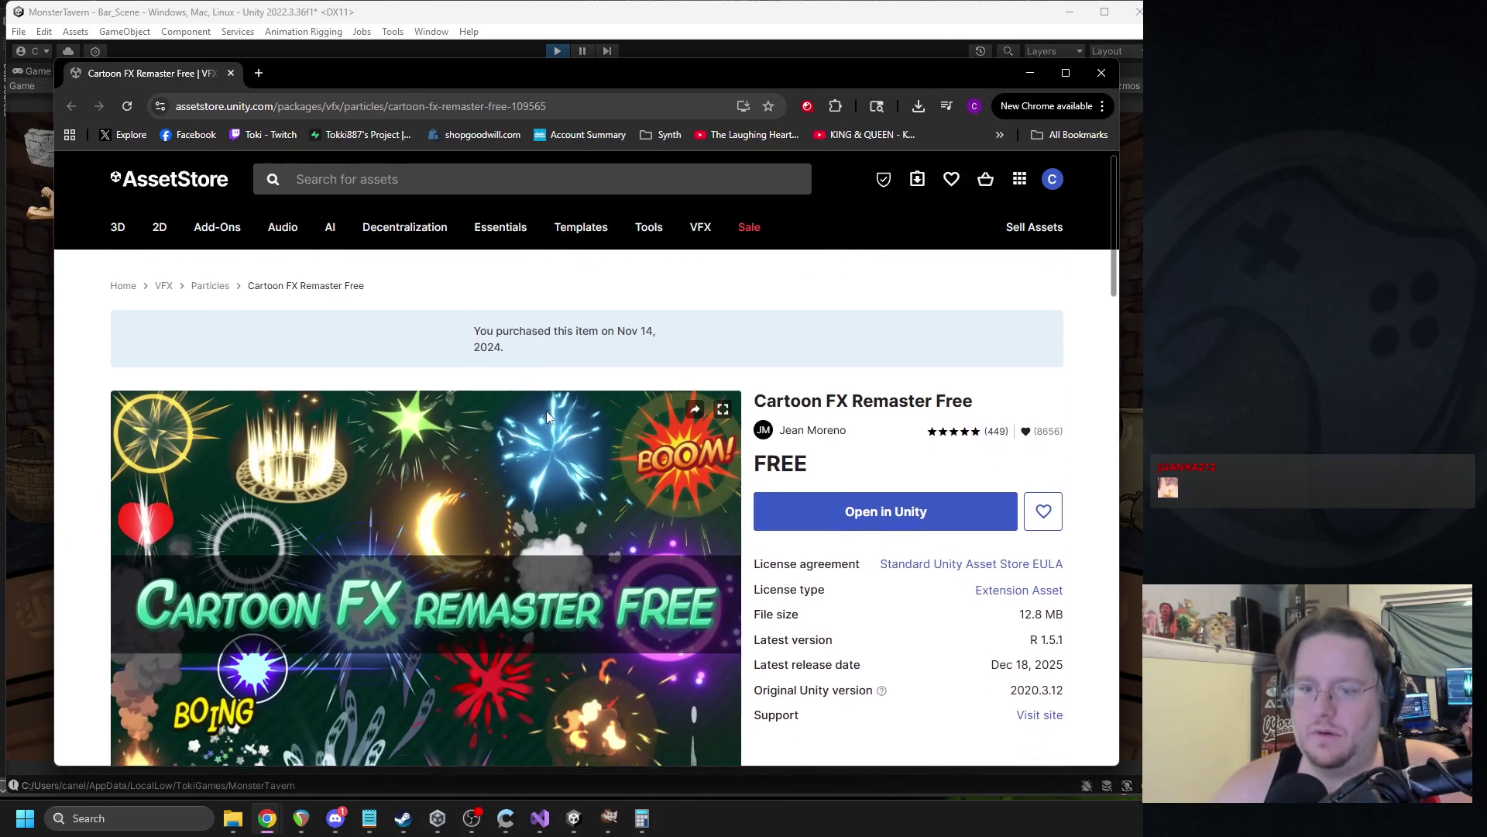
{"action": "scroll", "coordinate": [537, 407], "scroll_direction": "down", "scroll_amount": 2}
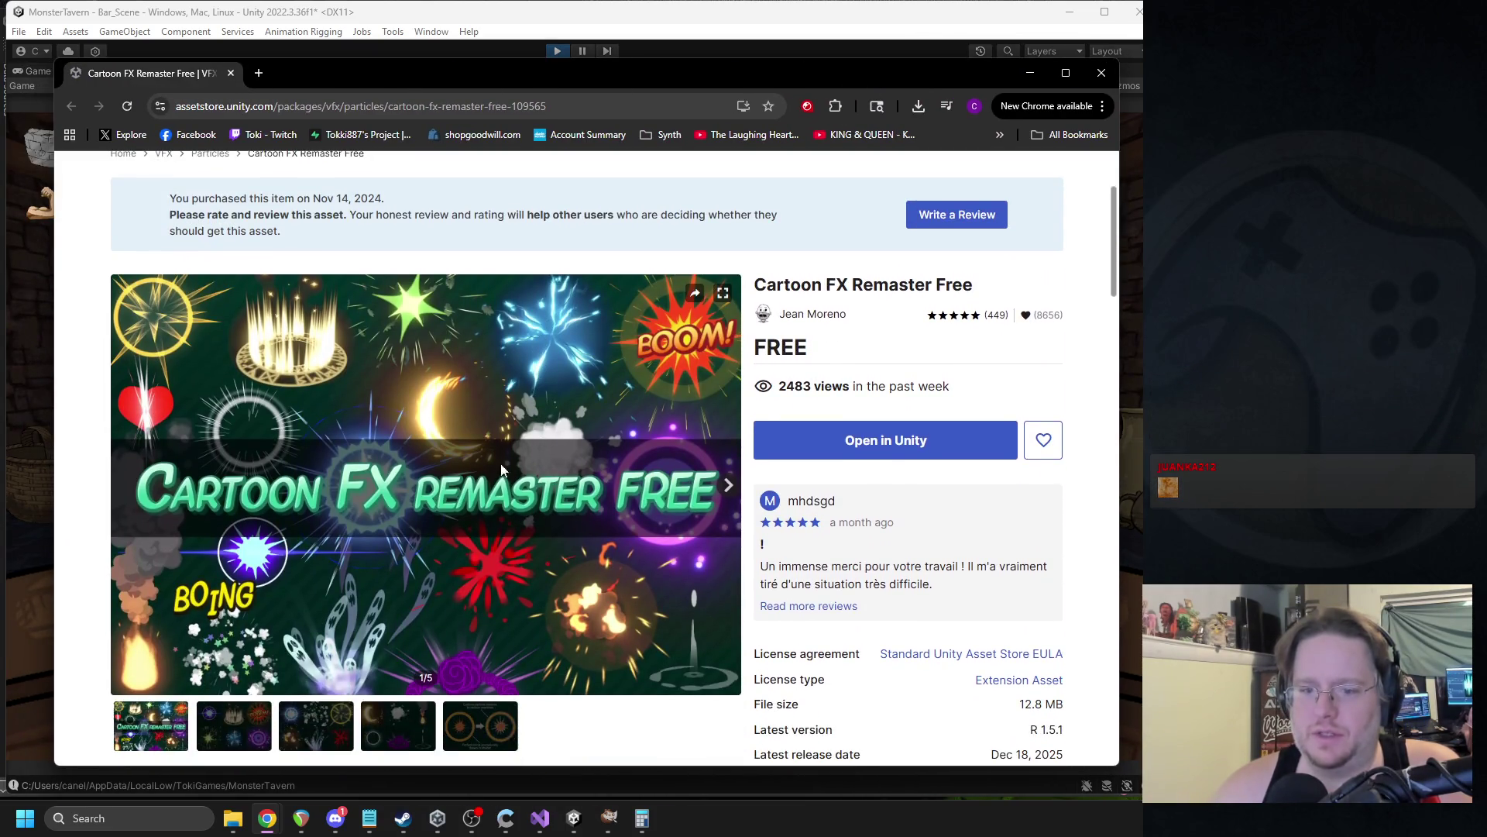
{"action": "left_click", "coordinate": [264, 726]}
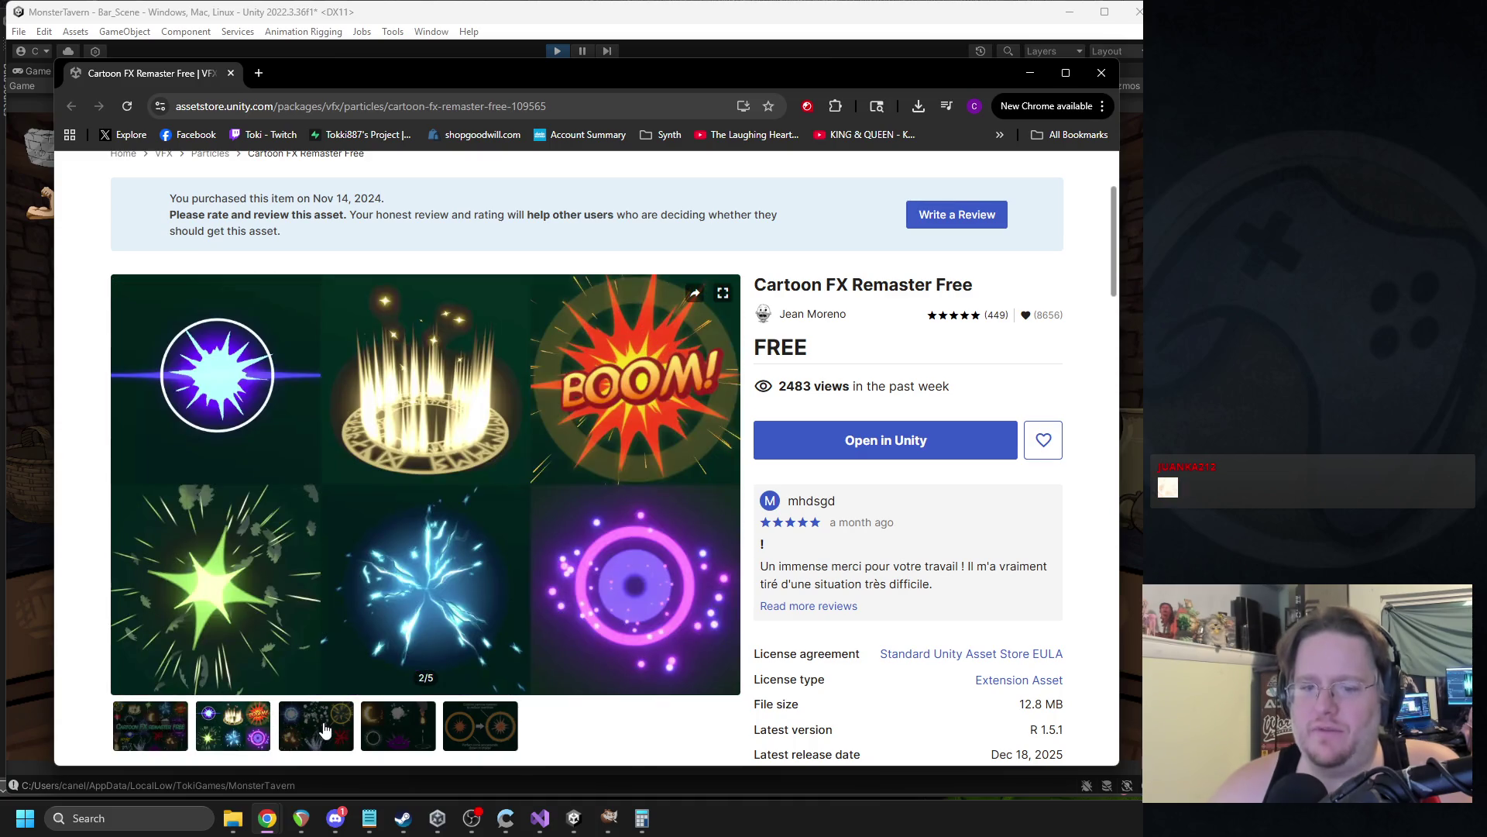
{"action": "left_click", "coordinate": [325, 728]}
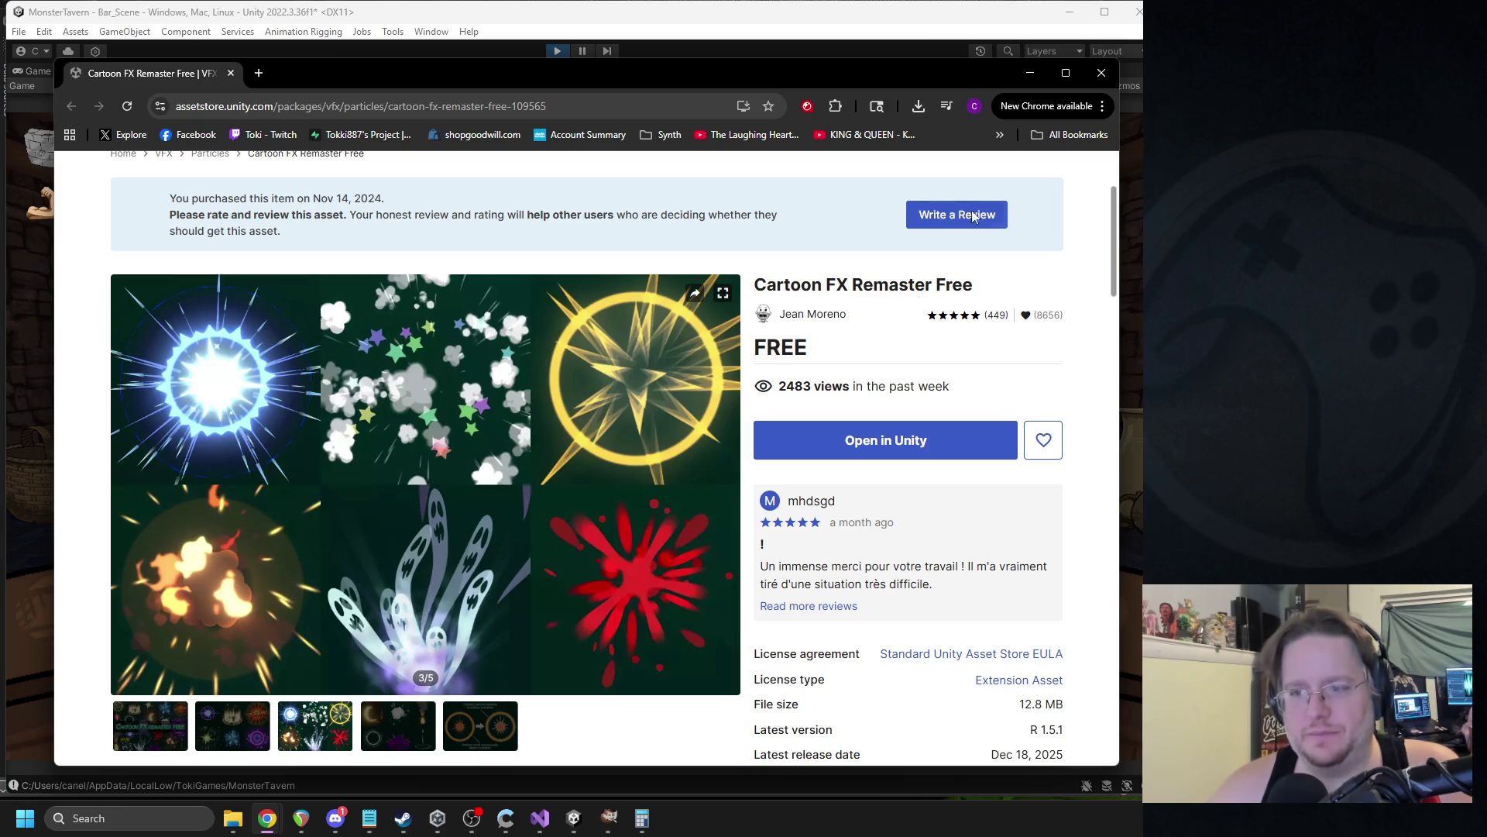
{"action": "left_click", "coordinate": [1101, 72]}
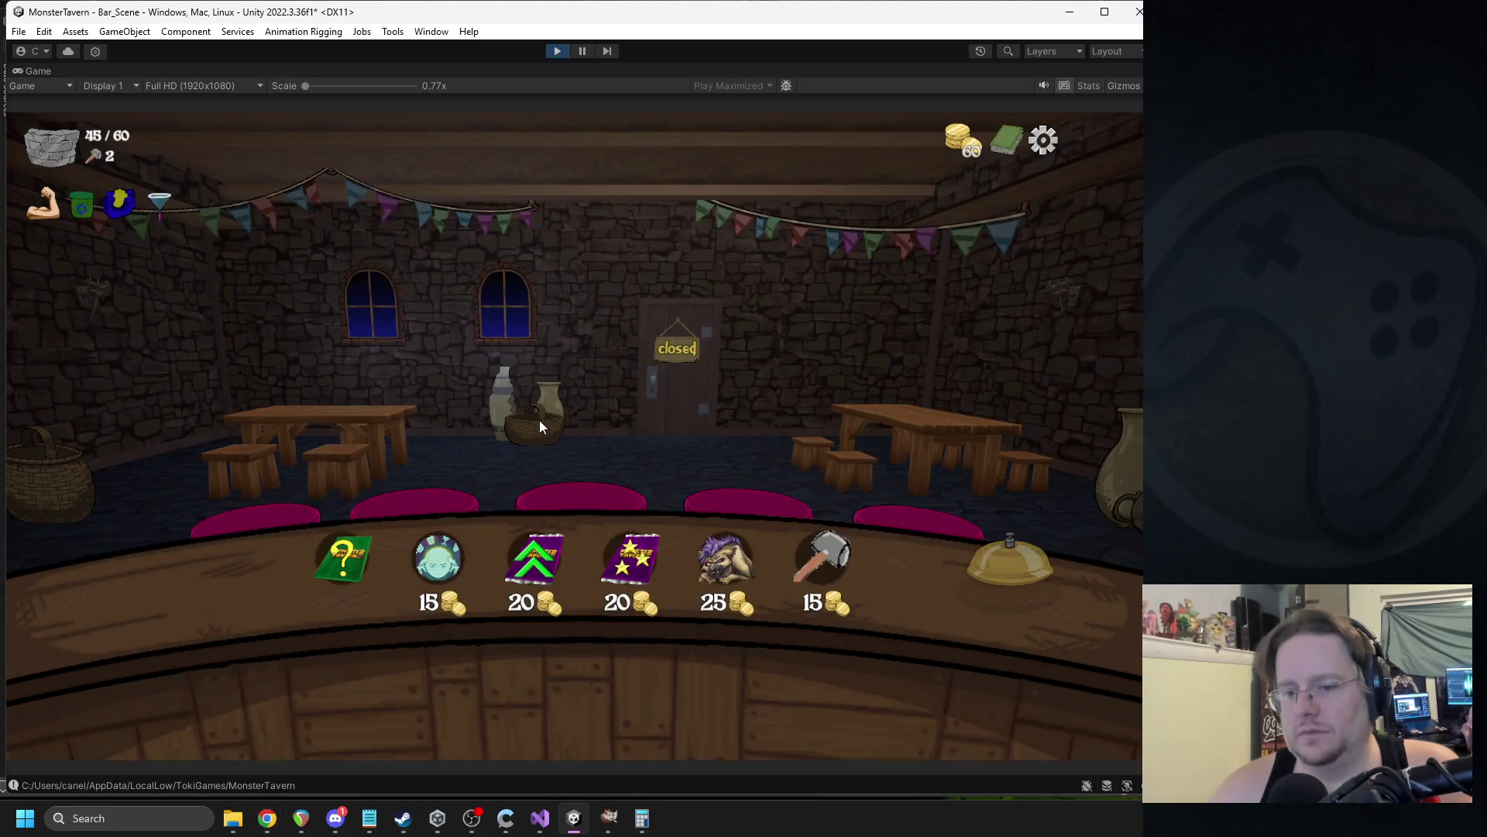
Buy a card pack taking Bubbling Cauldron, then buy a stat pack and apply it to Bubbling Cauldron.
{"action": "left_click", "coordinate": [337, 565]}
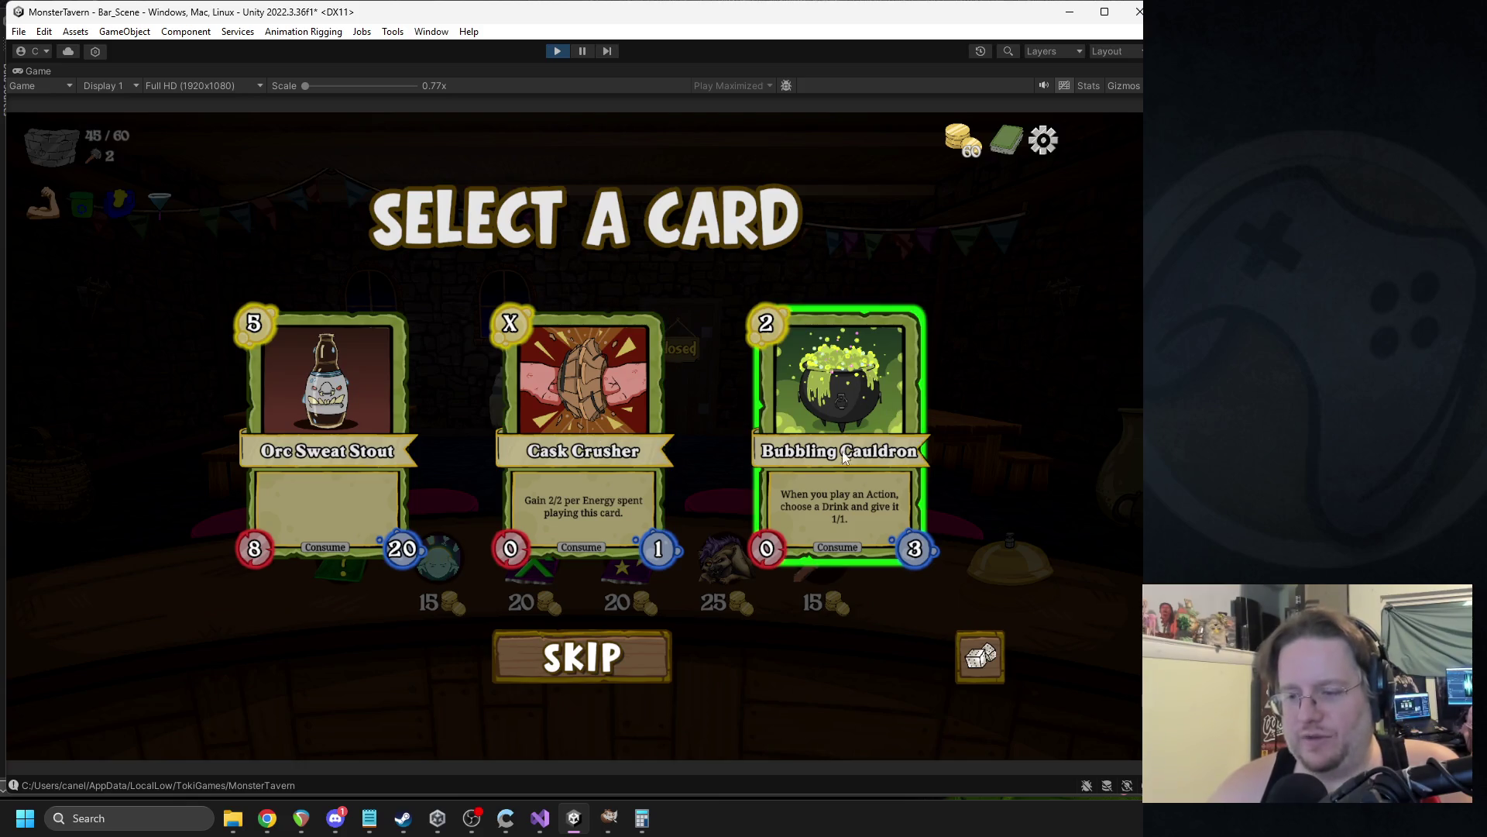
{"action": "left_click", "coordinate": [847, 435]}
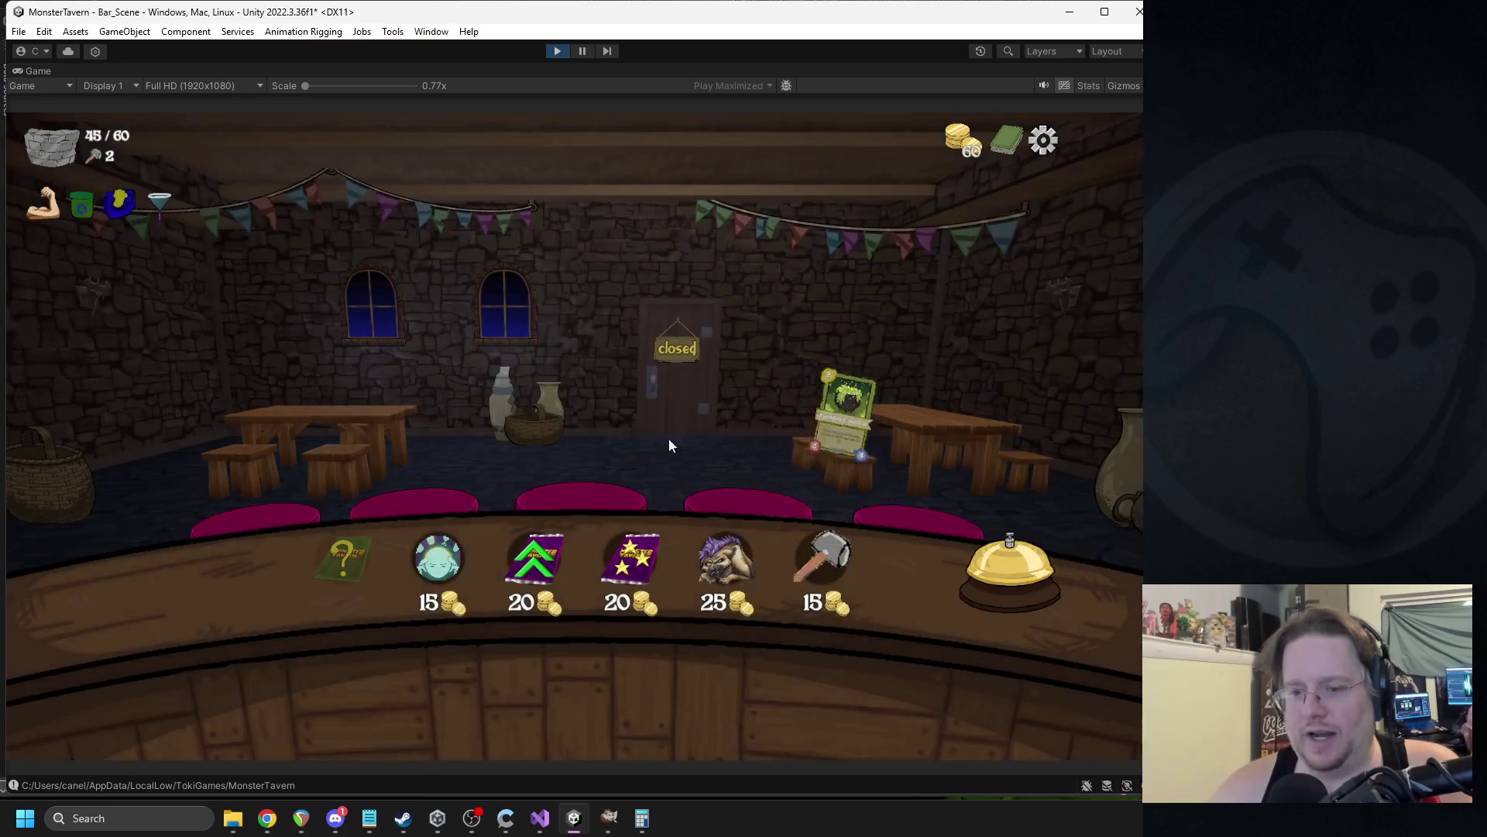
{"action": "mouse_move", "coordinate": [647, 563]}
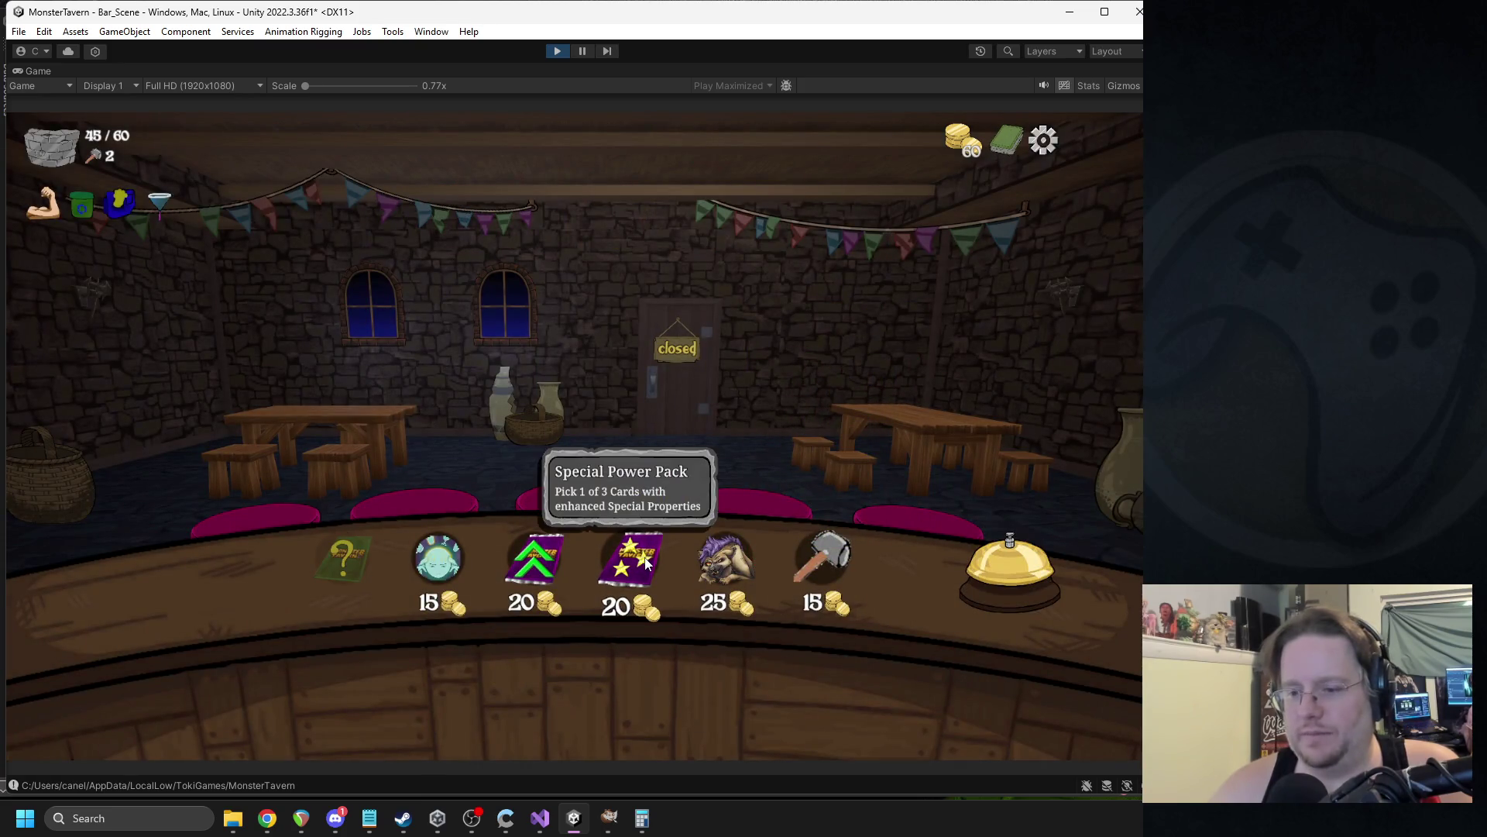
{"action": "left_click", "coordinate": [645, 563]}
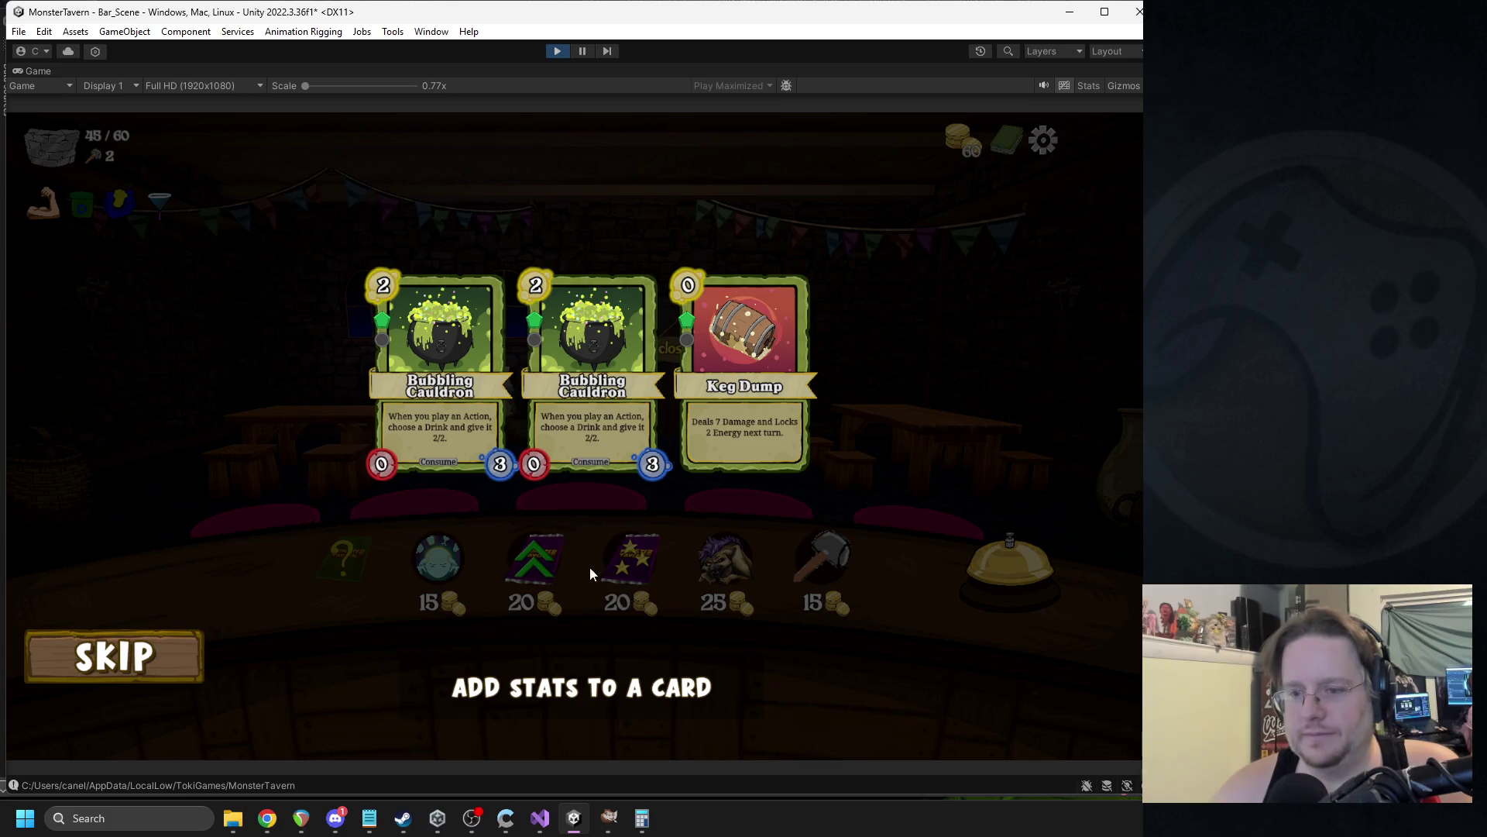
{"action": "left_click", "coordinate": [438, 421]}
Buy the 15-coin character card, the bar repair, and an Attribute Pack for Vomit Bucket.
{"action": "mouse_move", "coordinate": [547, 556]}
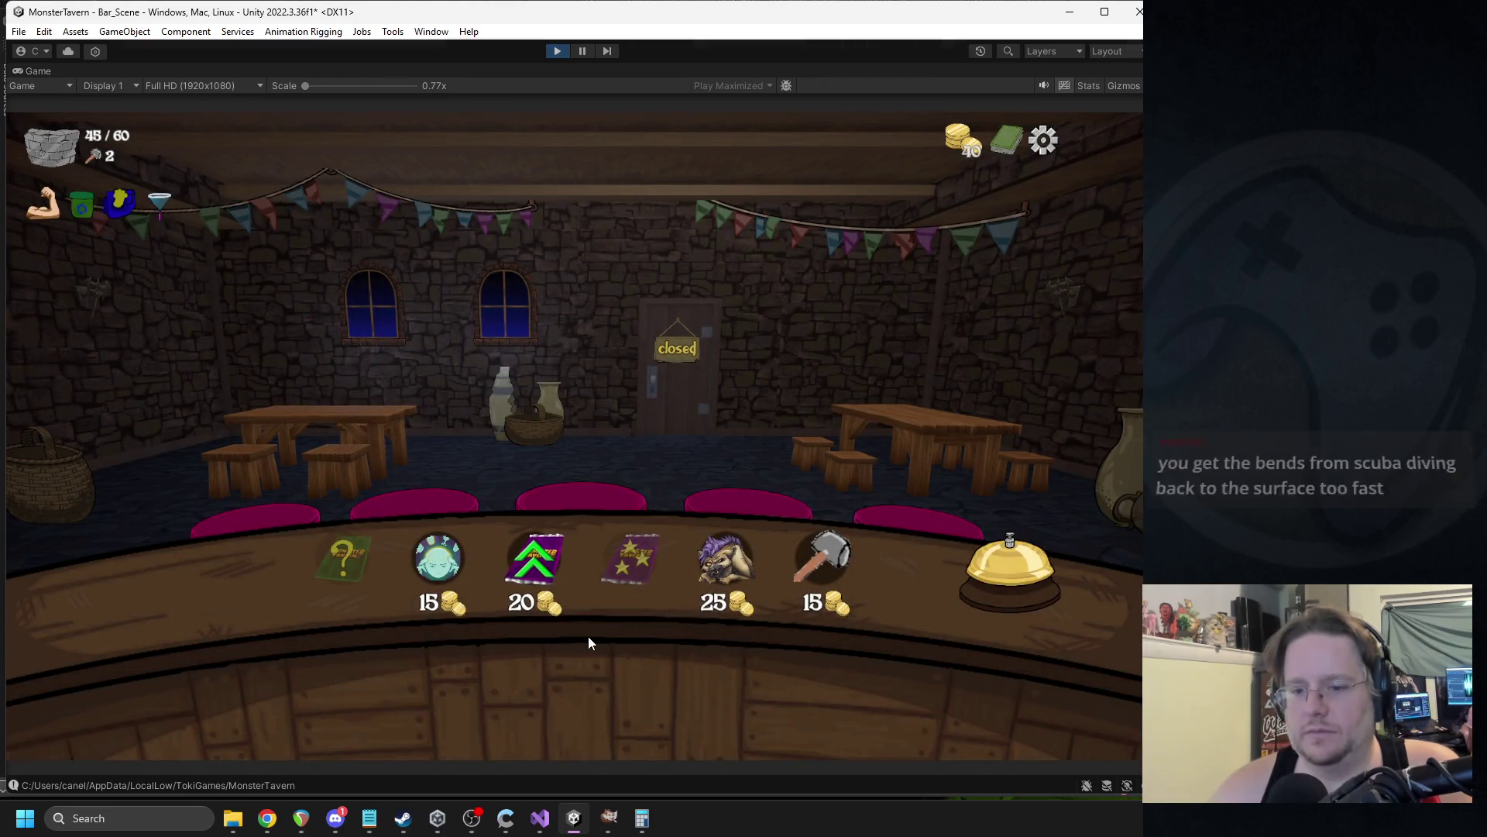
{"action": "left_click", "coordinate": [440, 560]}
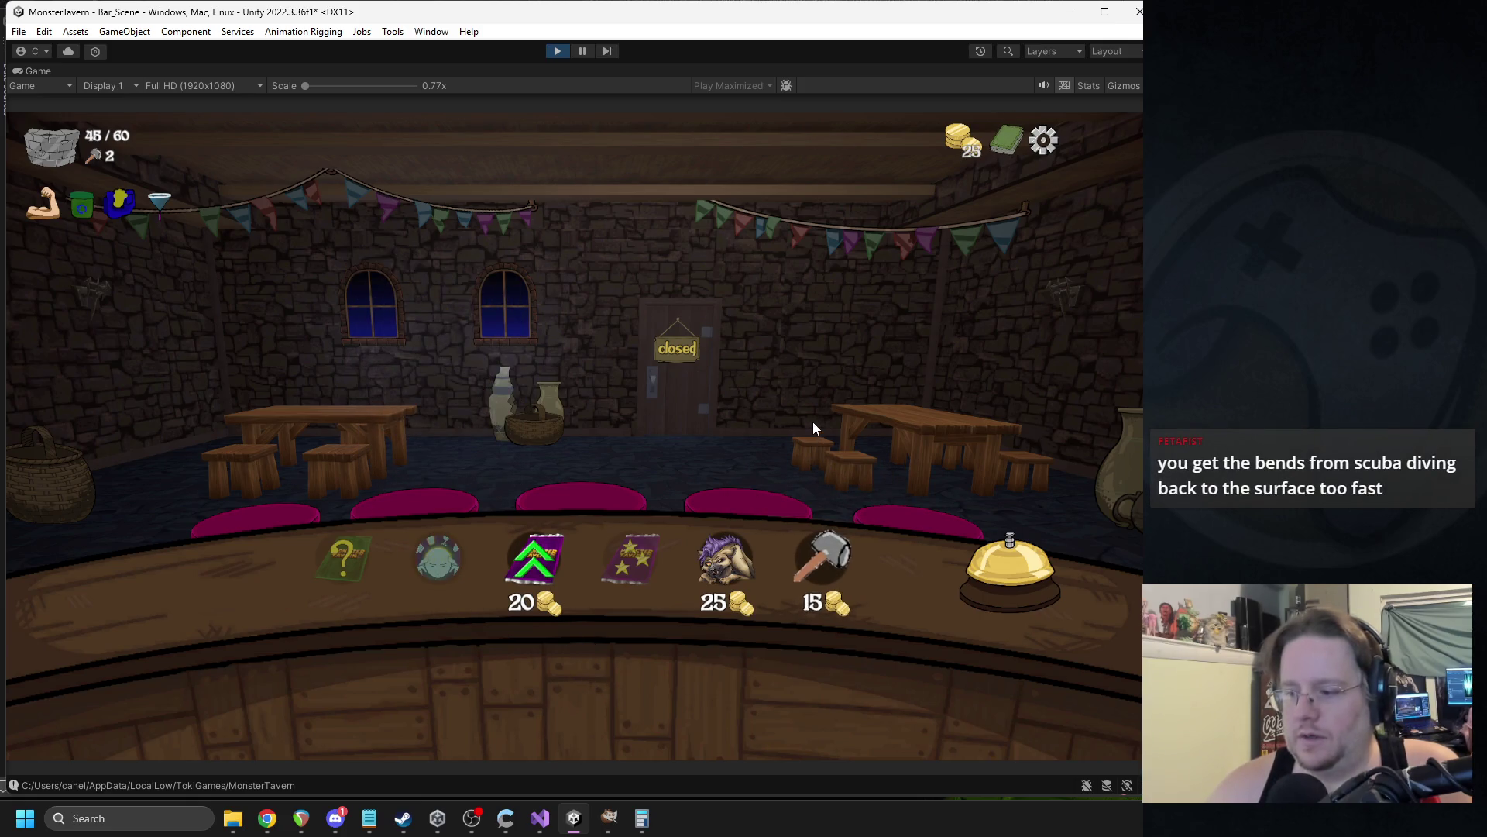
{"action": "left_click", "coordinate": [838, 551]}
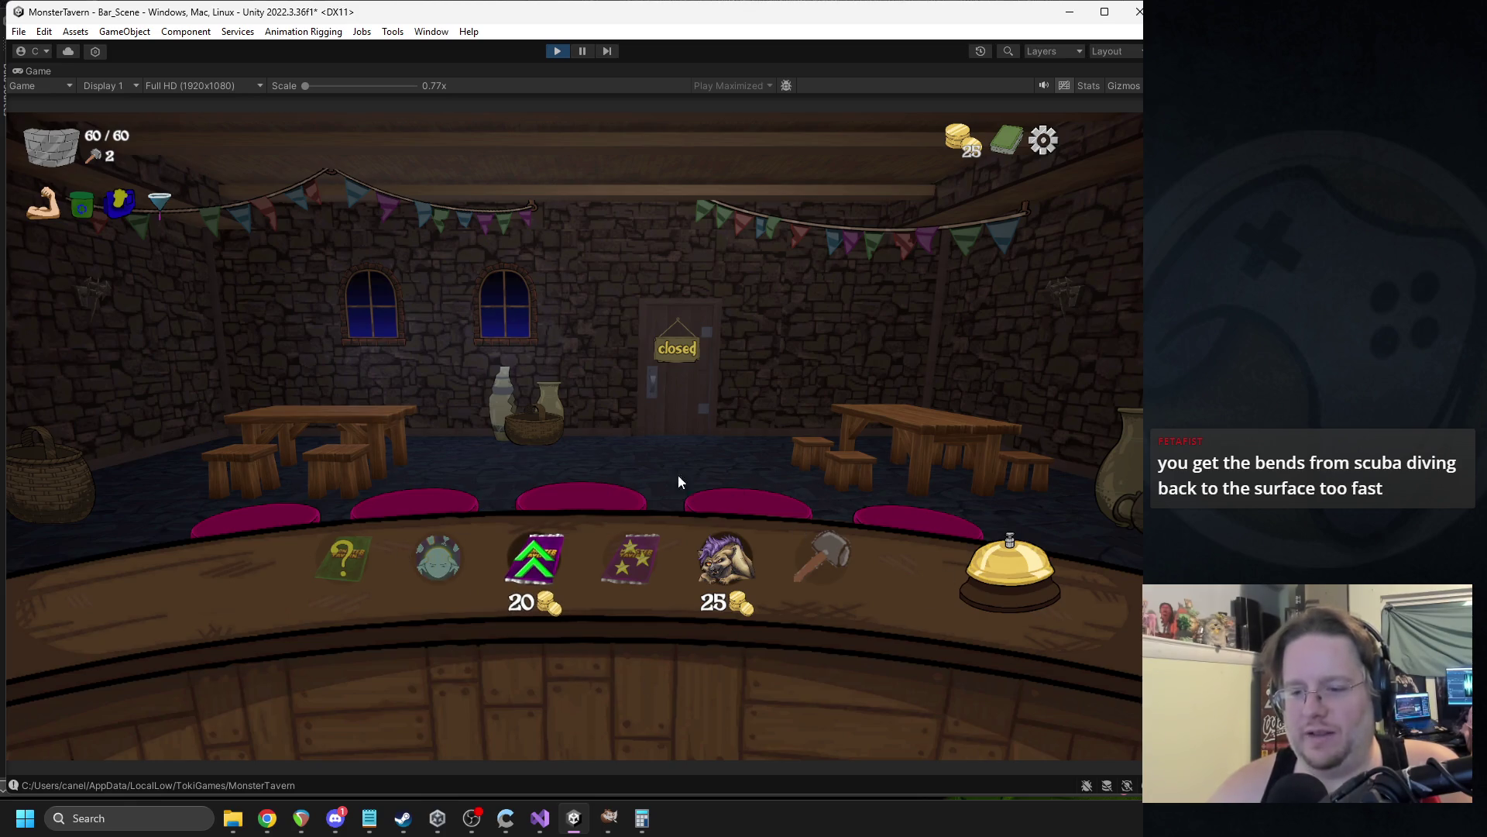
{"action": "mouse_move", "coordinate": [551, 558]}
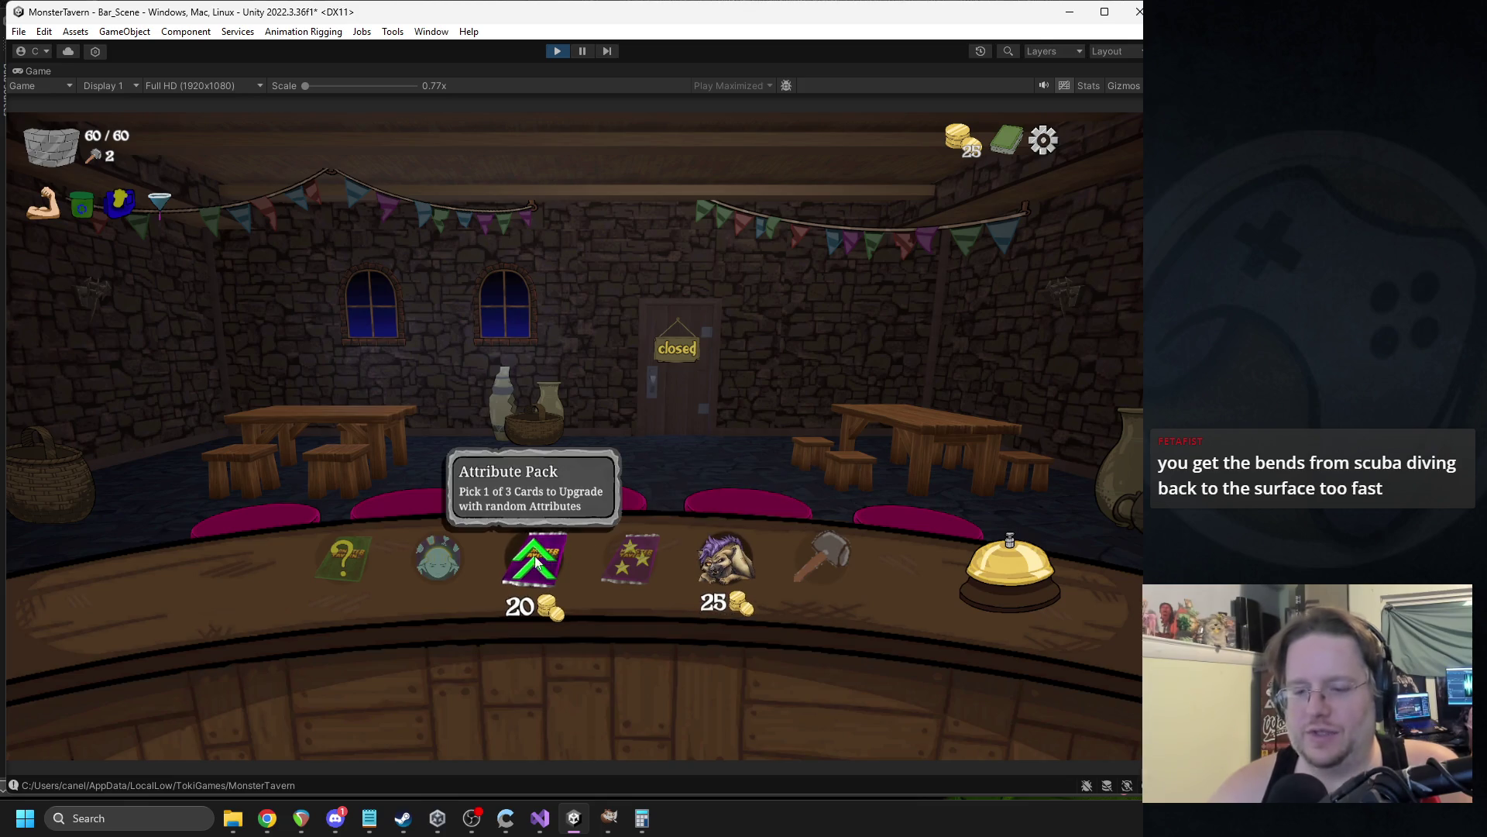
{"action": "left_click", "coordinate": [535, 559]}
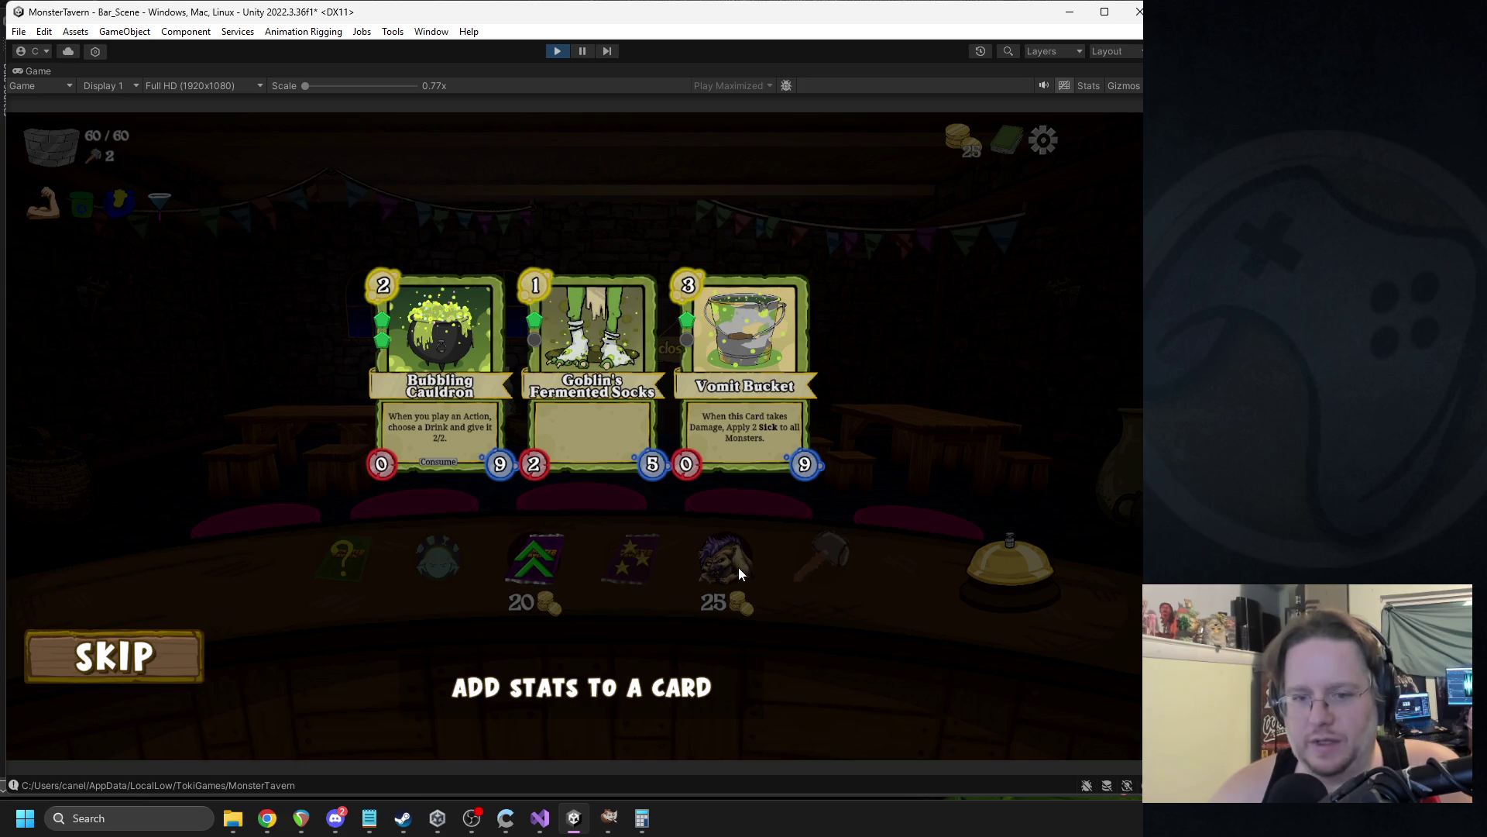
{"action": "mouse_move", "coordinate": [766, 449]}
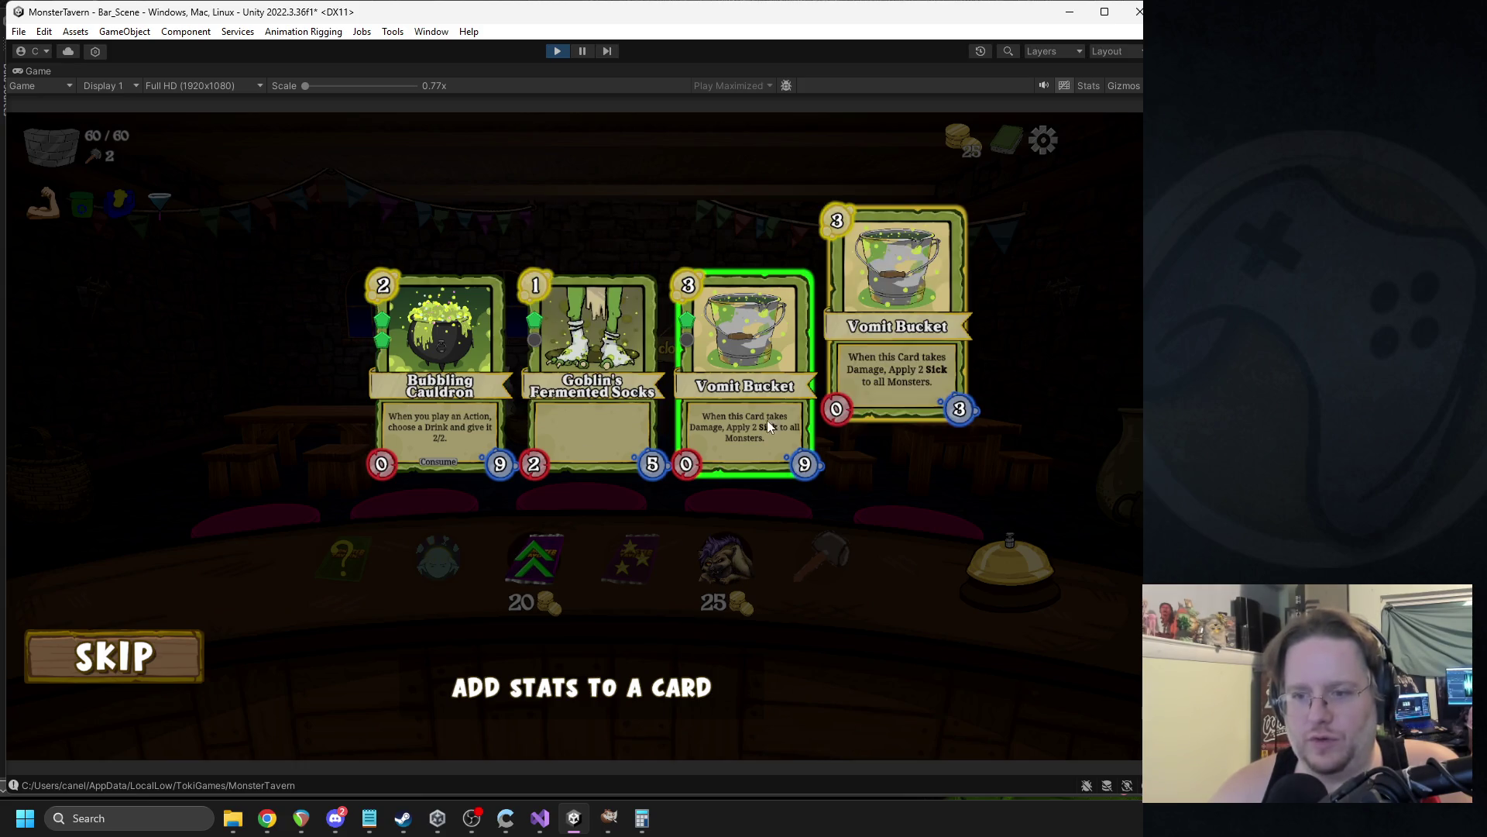
{"action": "left_click", "coordinate": [799, 468]}
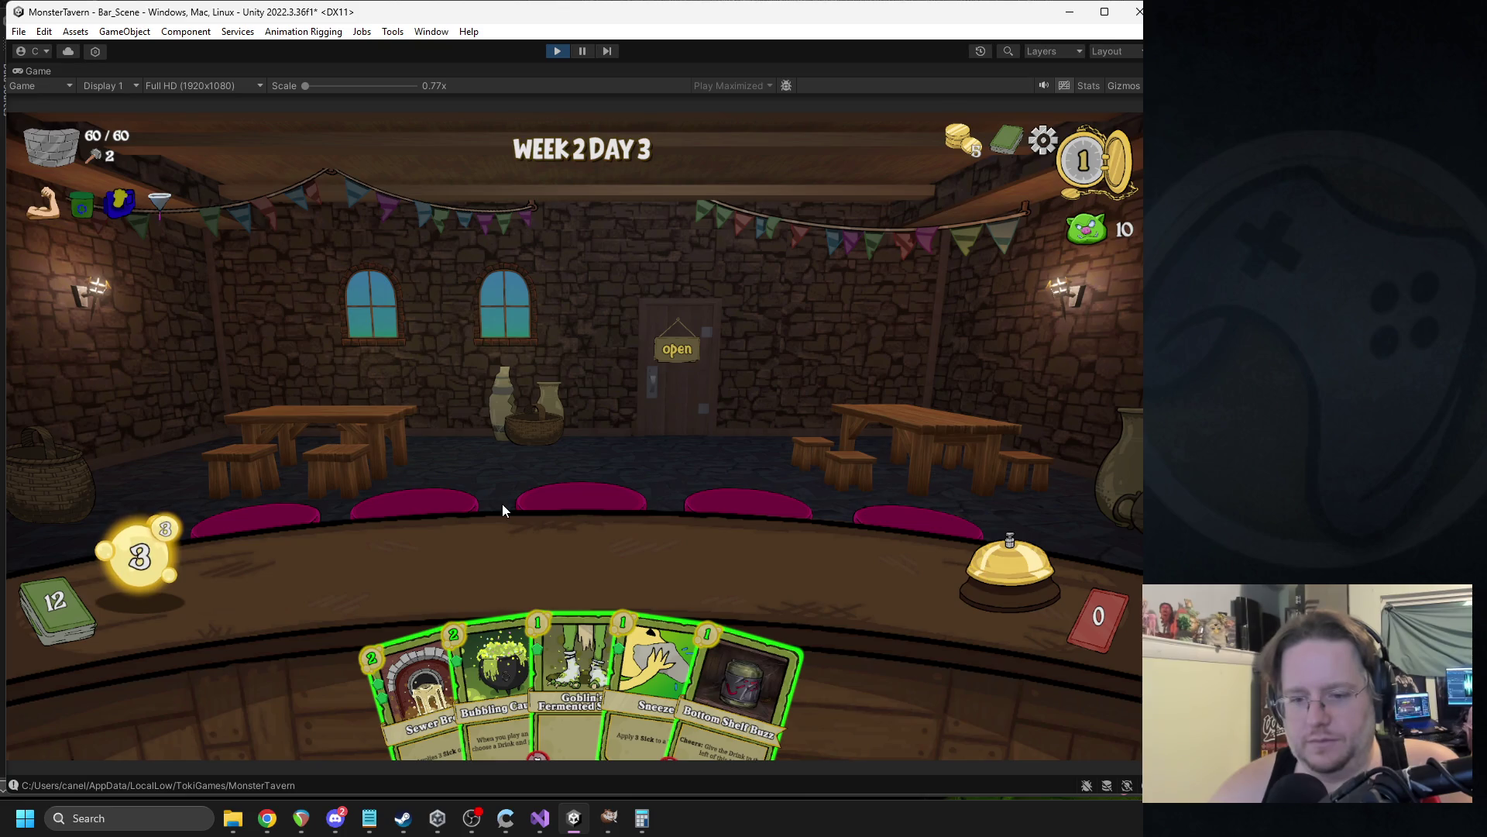
Place Sewer Brew and Goblin's Fermented Socks on the counter and ring the bell to end the turn.
{"action": "left_click_drag", "start_coordinate": [386, 698], "coordinate": [347, 584]}
{"action": "mouse_move", "coordinate": [574, 674]}
{"action": "left_mouse_down"}
{"action": "mouse_move", "coordinate": [518, 639]}
{"action": "mouse_move", "coordinate": [475, 573]}
{"action": "left_mouse_up"}
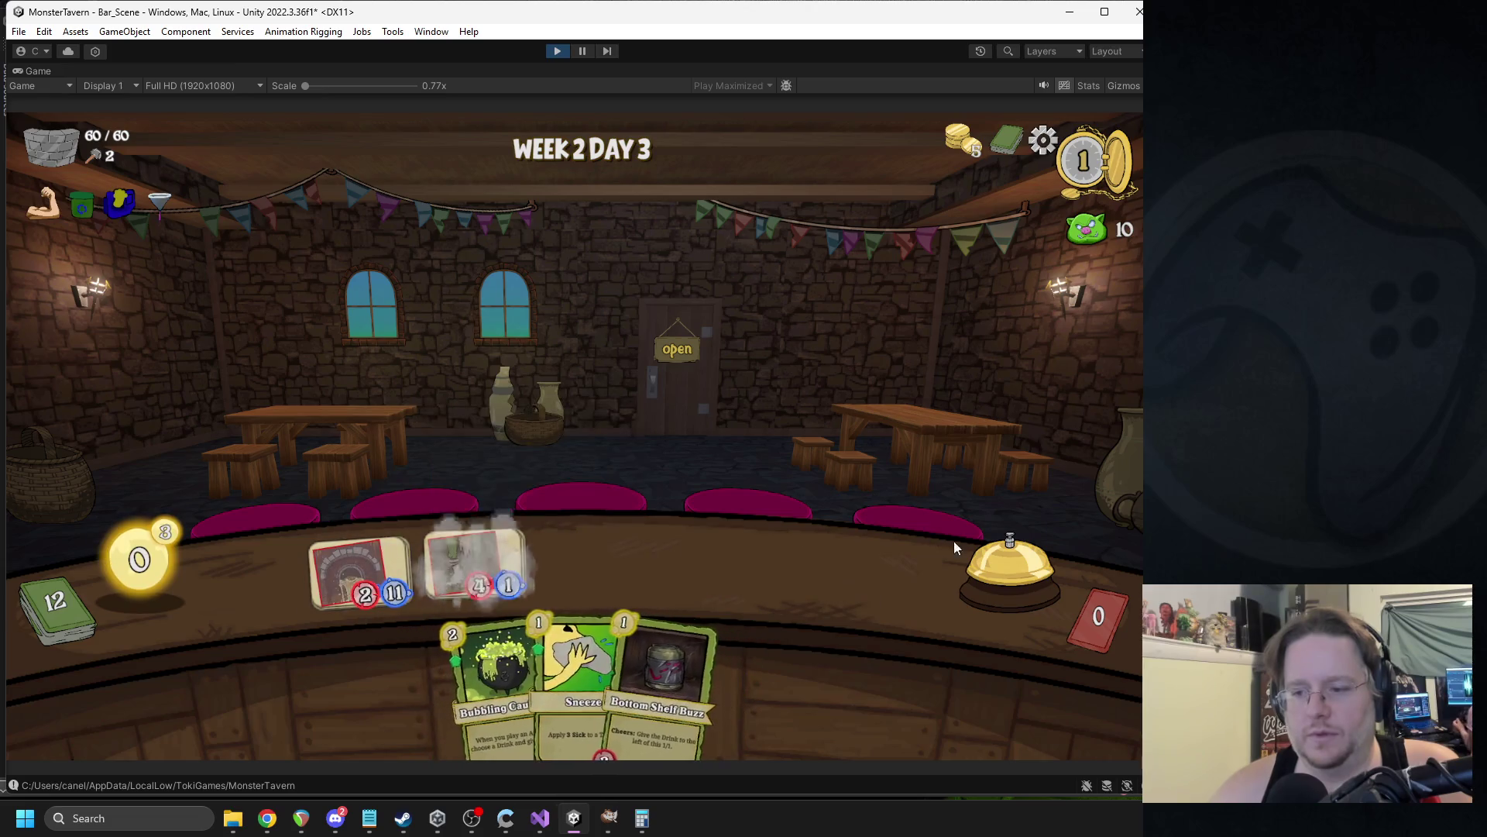
{"action": "left_click", "coordinate": [972, 569]}
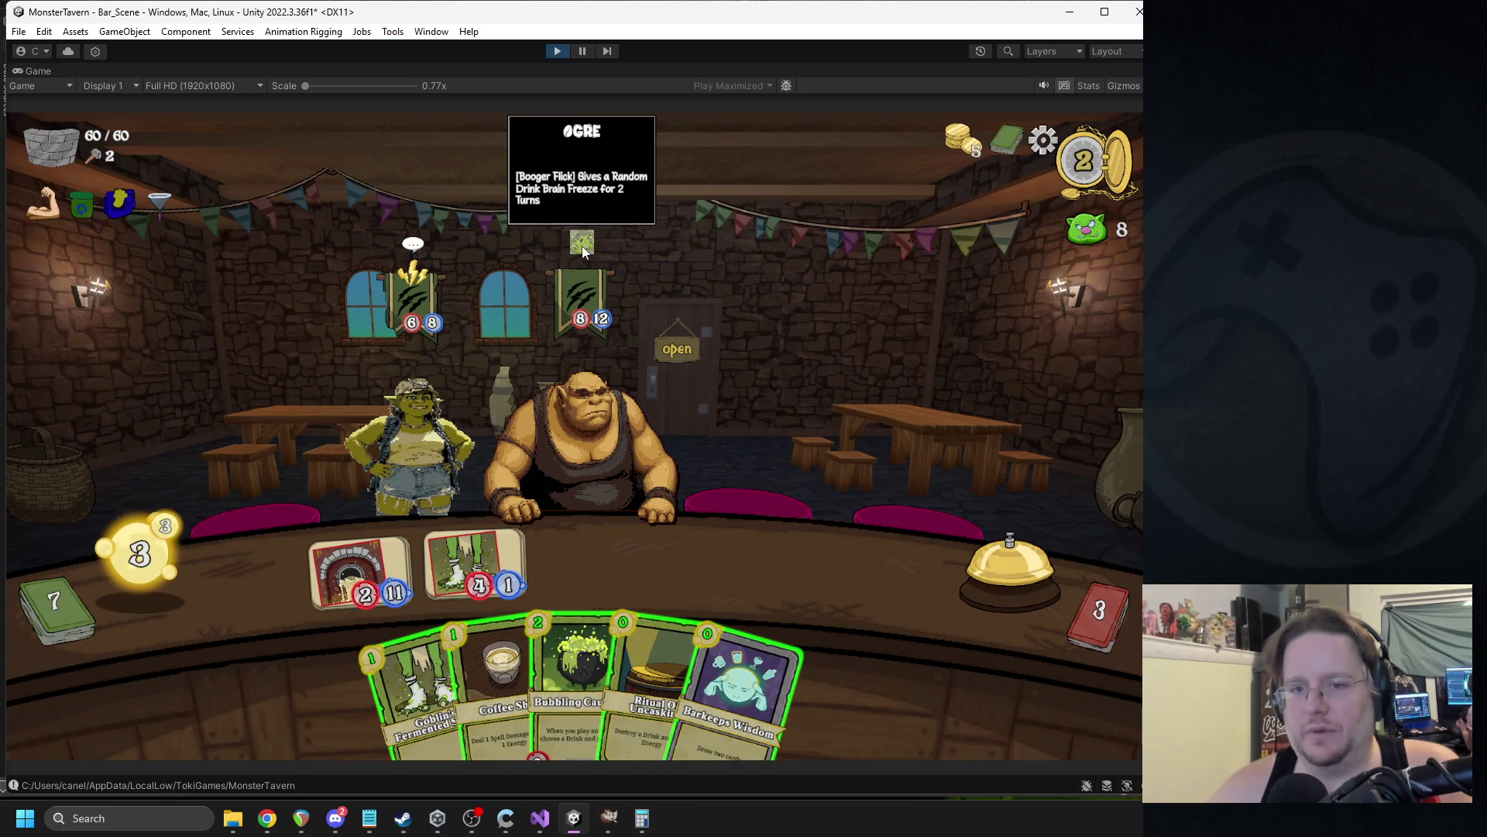
Stop play mode and switch away from the Unity editor.
{"action": "mouse_move", "coordinate": [400, 289]}
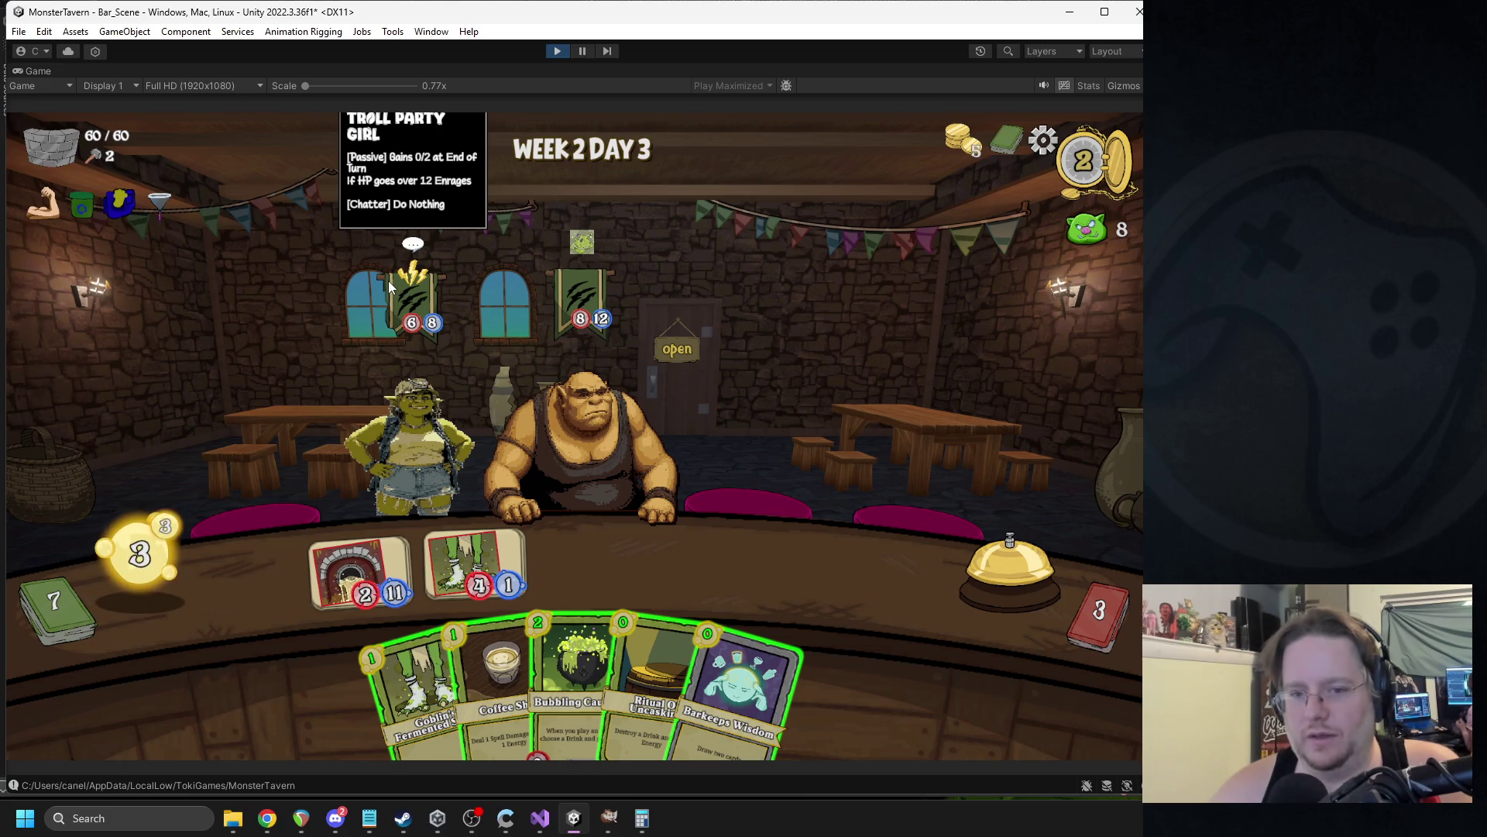
{"action": "mouse_move", "coordinate": [584, 249]}
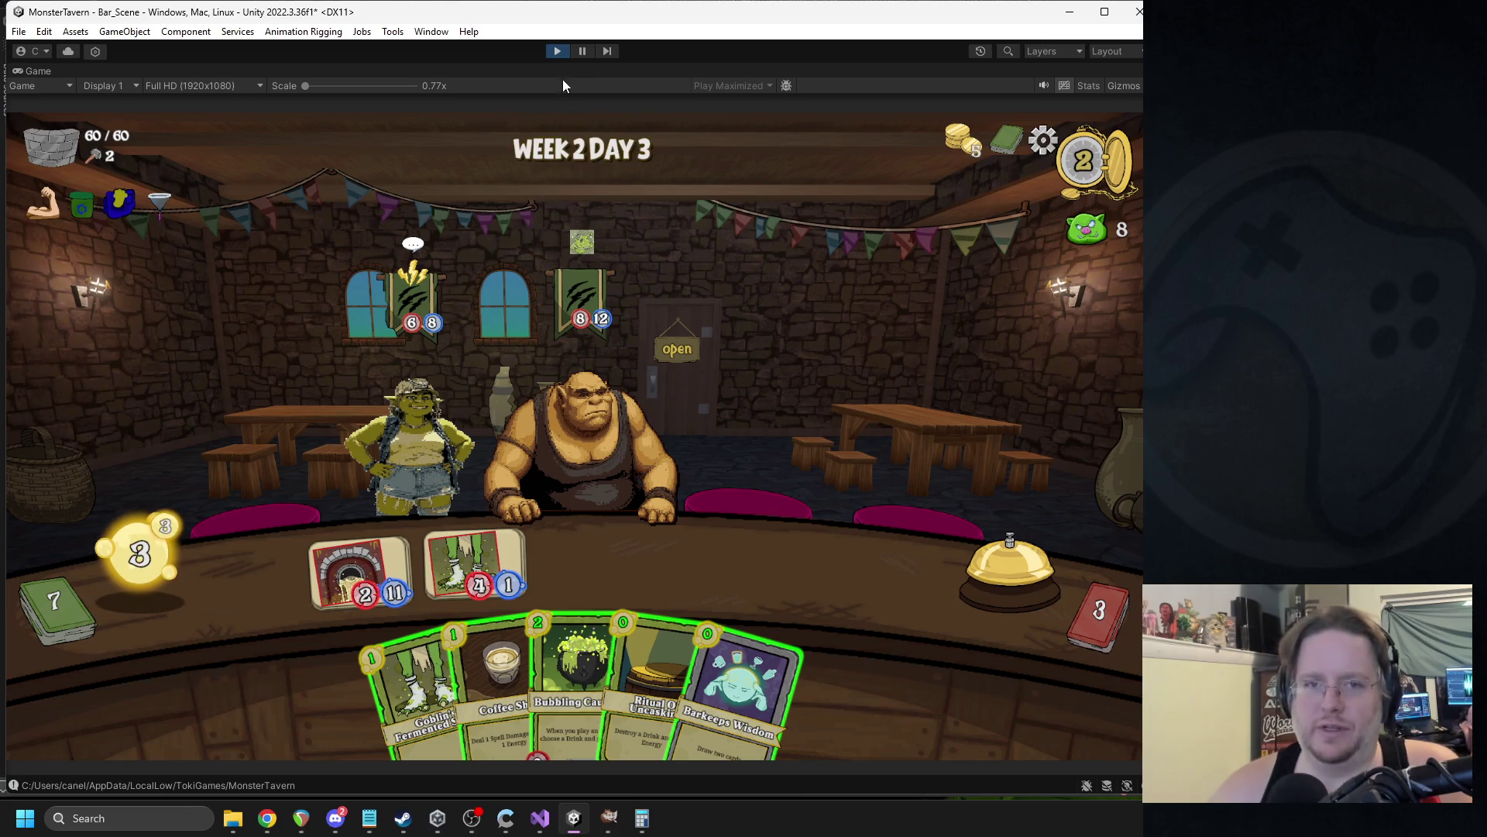
{"action": "left_click", "coordinate": [556, 48]}
{"action": "key", "text": "alt+Tab"}
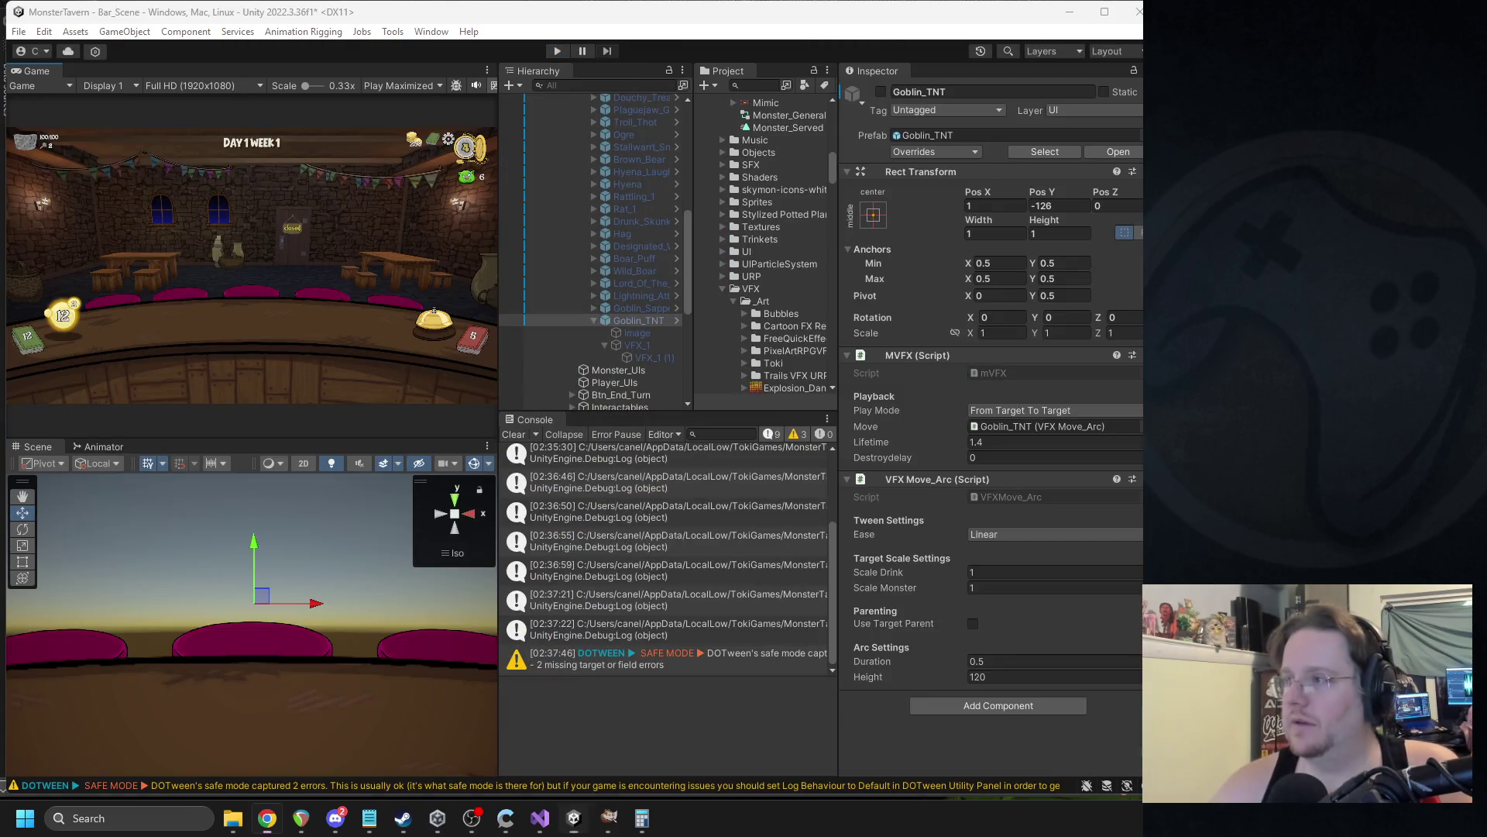
Back in Unity, clear the Console and activate Goblin_TNT.
{"action": "key", "text": "alt+Tab"}
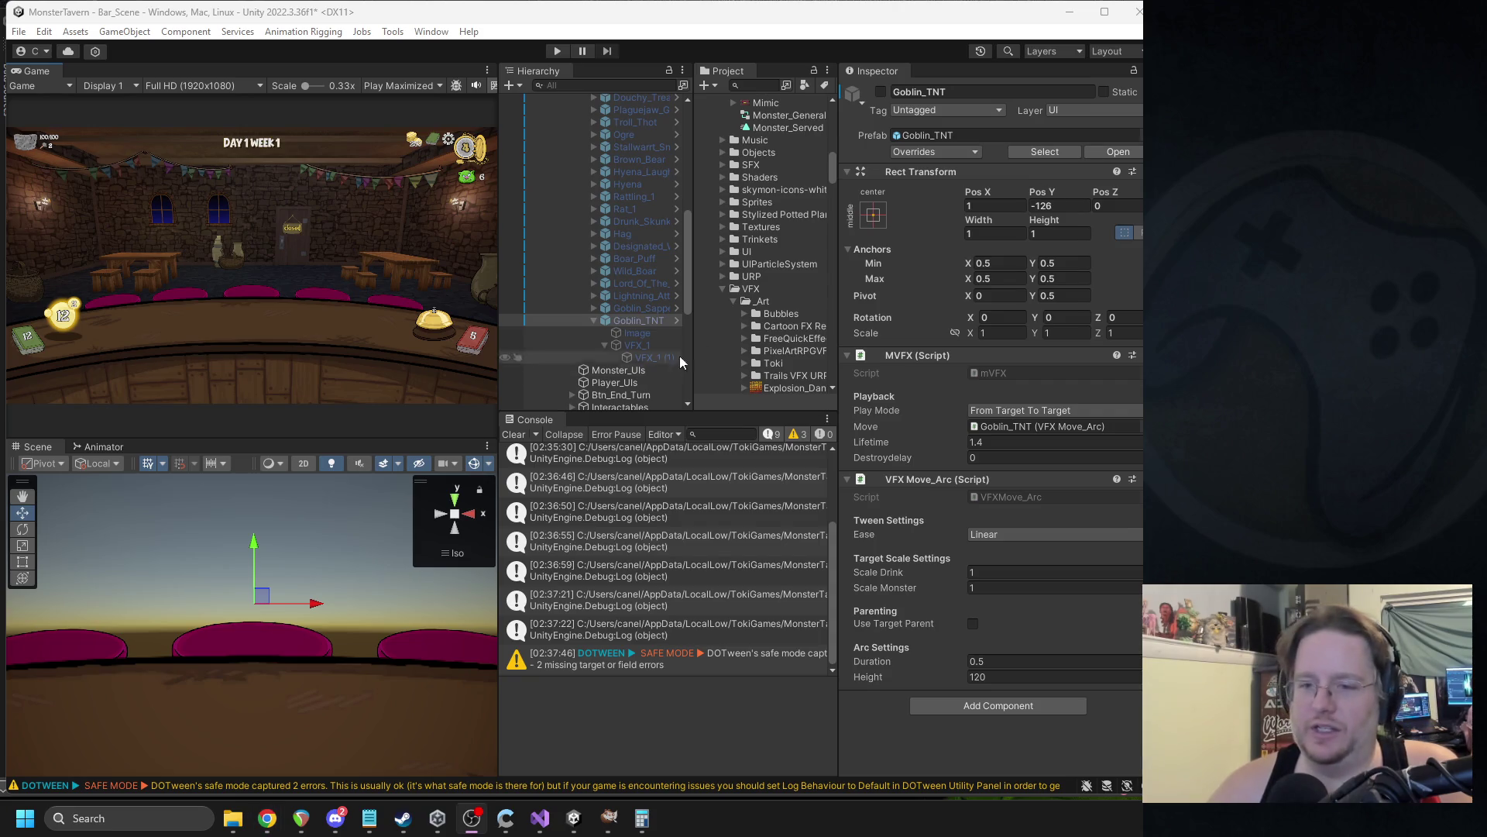
{"action": "left_click", "coordinate": [515, 434]}
{"action": "key", "text": "alt+shift+a"}
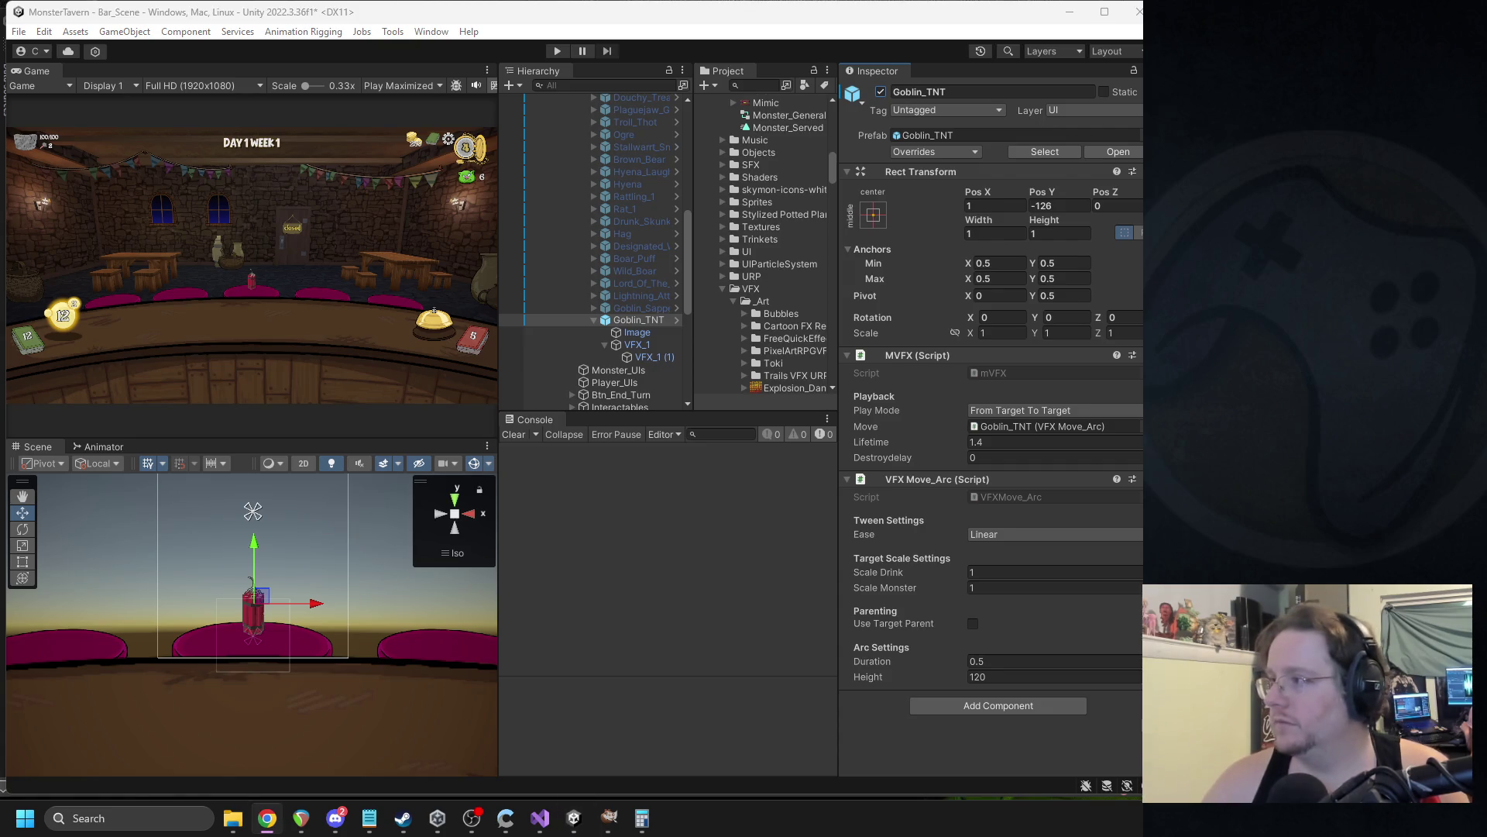
Select VFX_1 (1) and disable its Texture Sheet Animation module.
{"action": "left_click", "coordinate": [655, 356]}
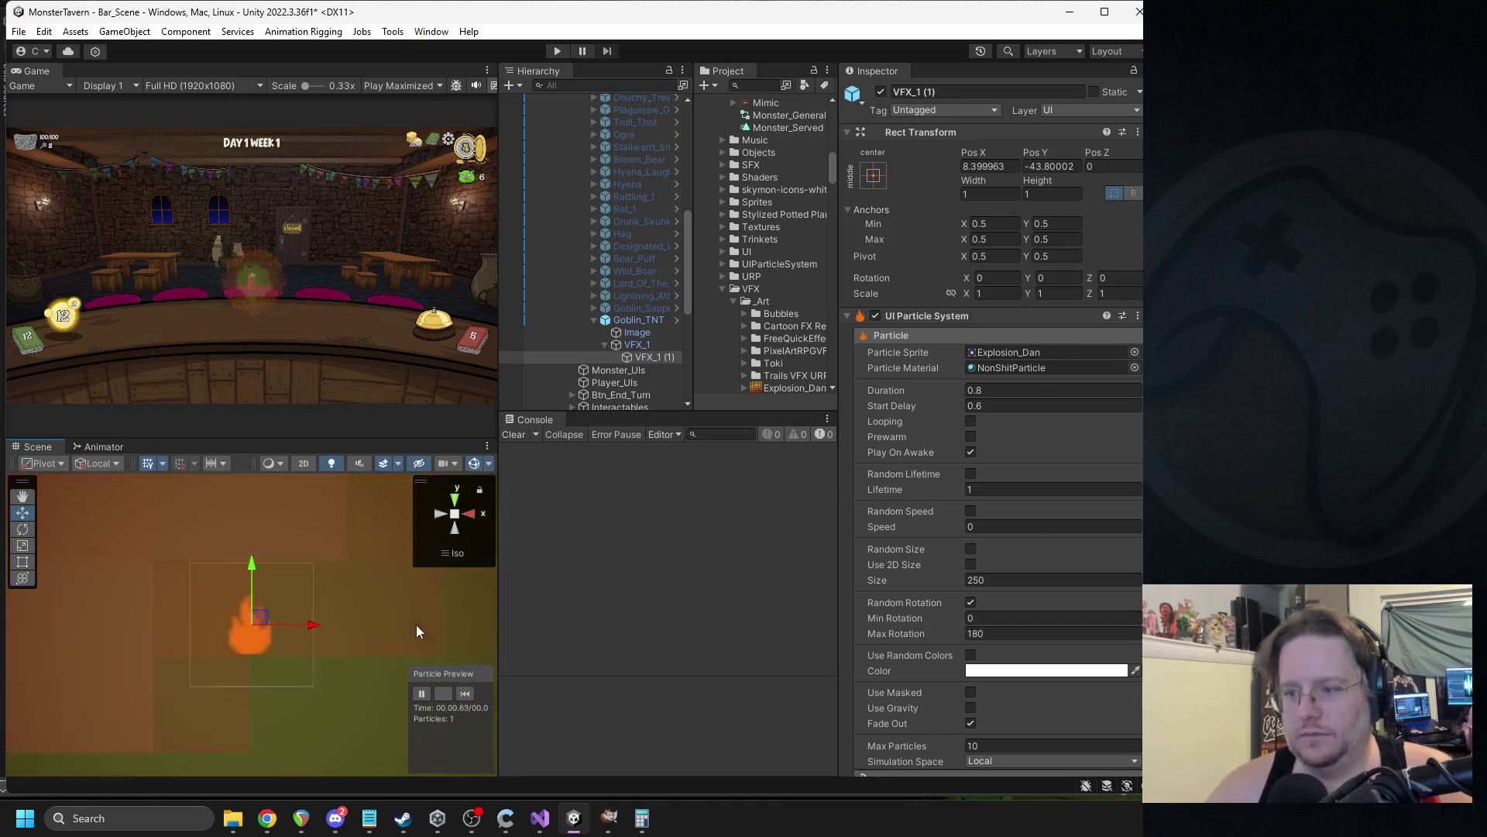
{"action": "scroll", "coordinate": [279, 650], "scroll_direction": "down", "scroll_amount": 10}
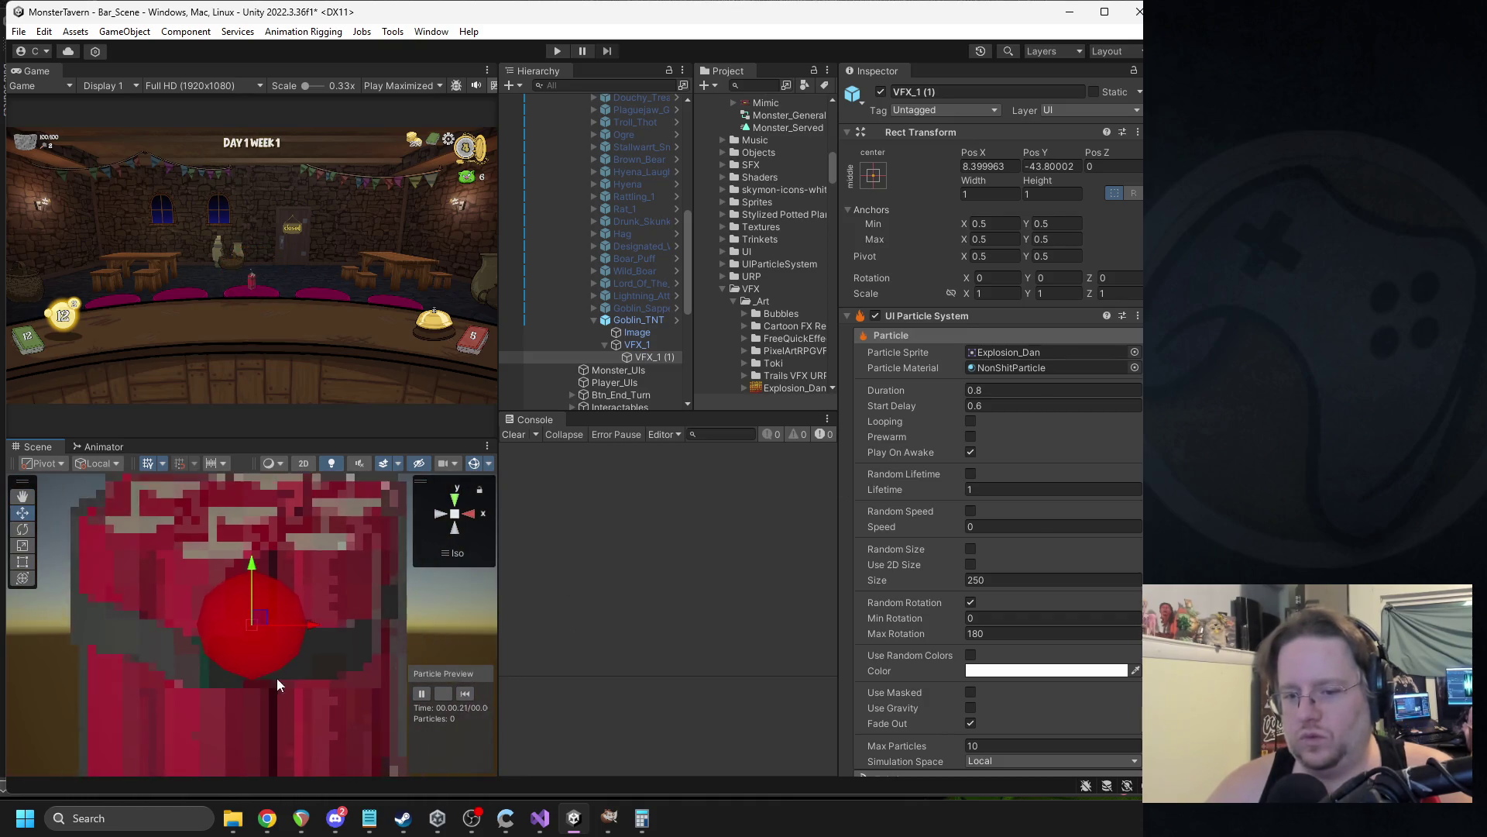
{"action": "scroll", "coordinate": [272, 687], "scroll_direction": "down", "scroll_amount": 5}
{"action": "scroll", "coordinate": [916, 607], "scroll_direction": "down", "scroll_amount": 5}
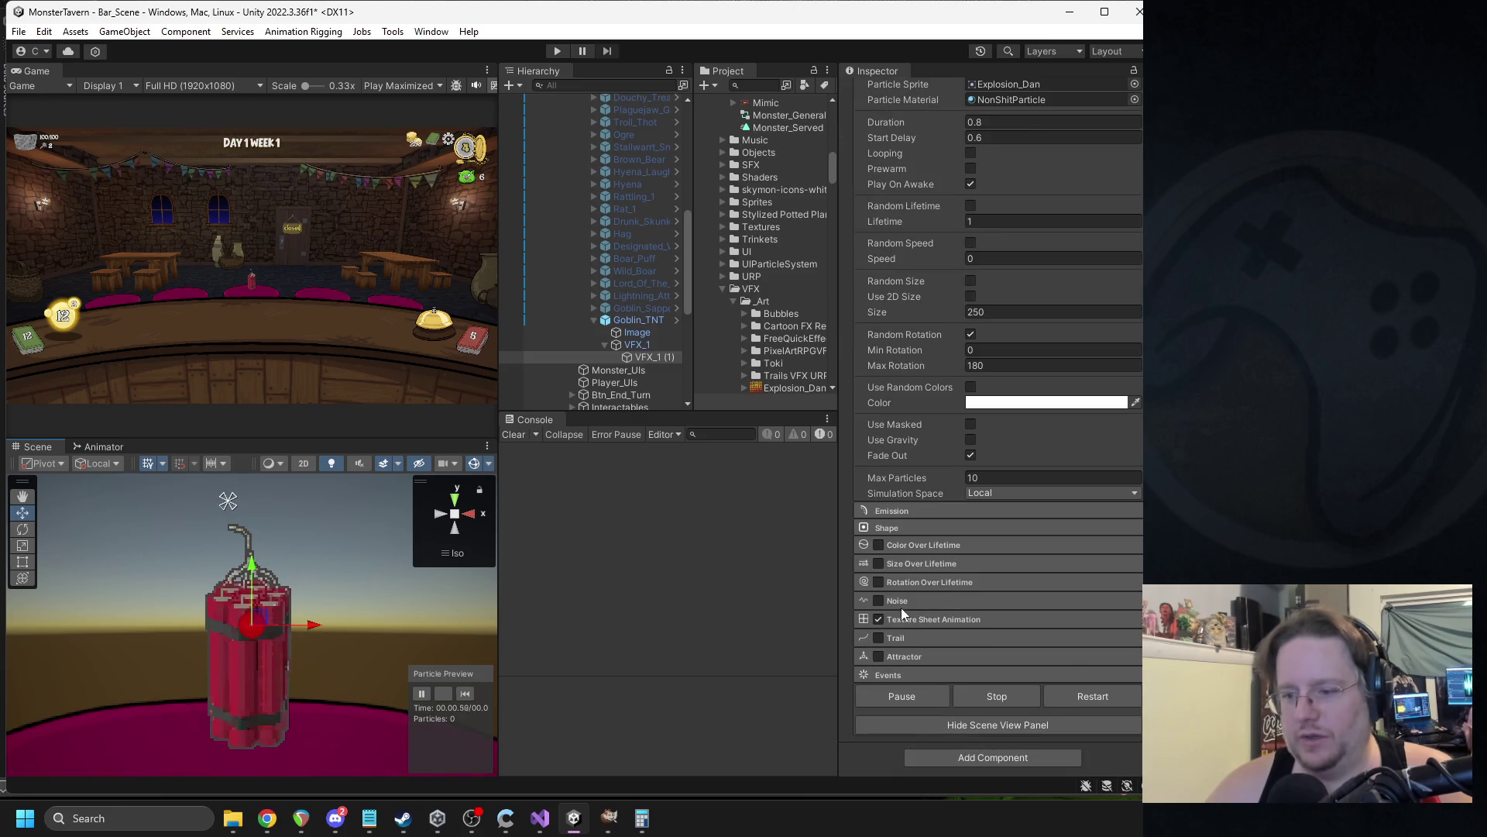
{"action": "left_click", "coordinate": [879, 618]}
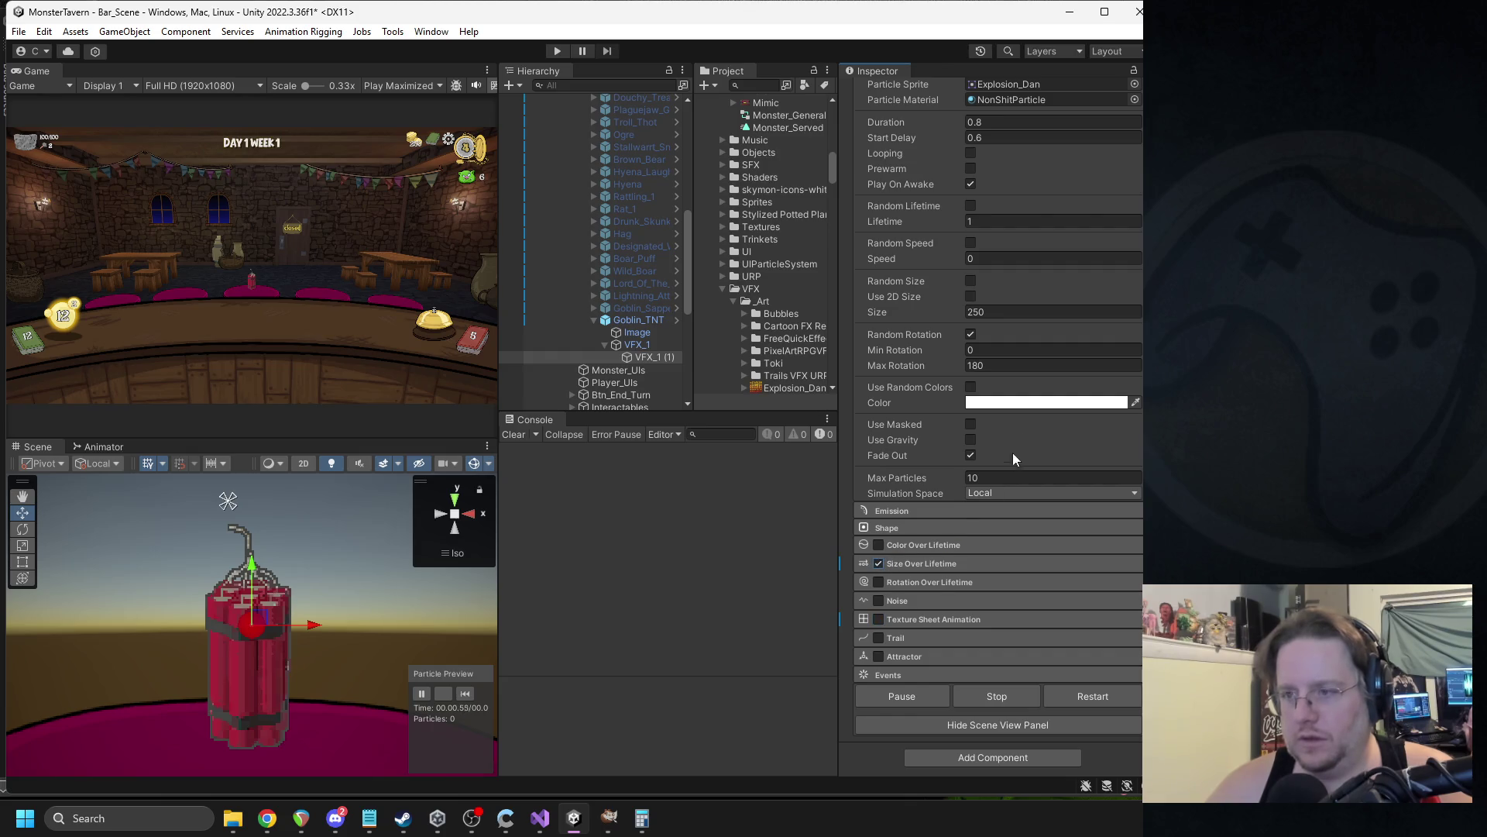
{"action": "scroll", "coordinate": [1011, 457], "scroll_direction": "up", "scroll_amount": 5}
Set the particle sprite to Explosion_2.
{"action": "left_click", "coordinate": [1135, 336]}
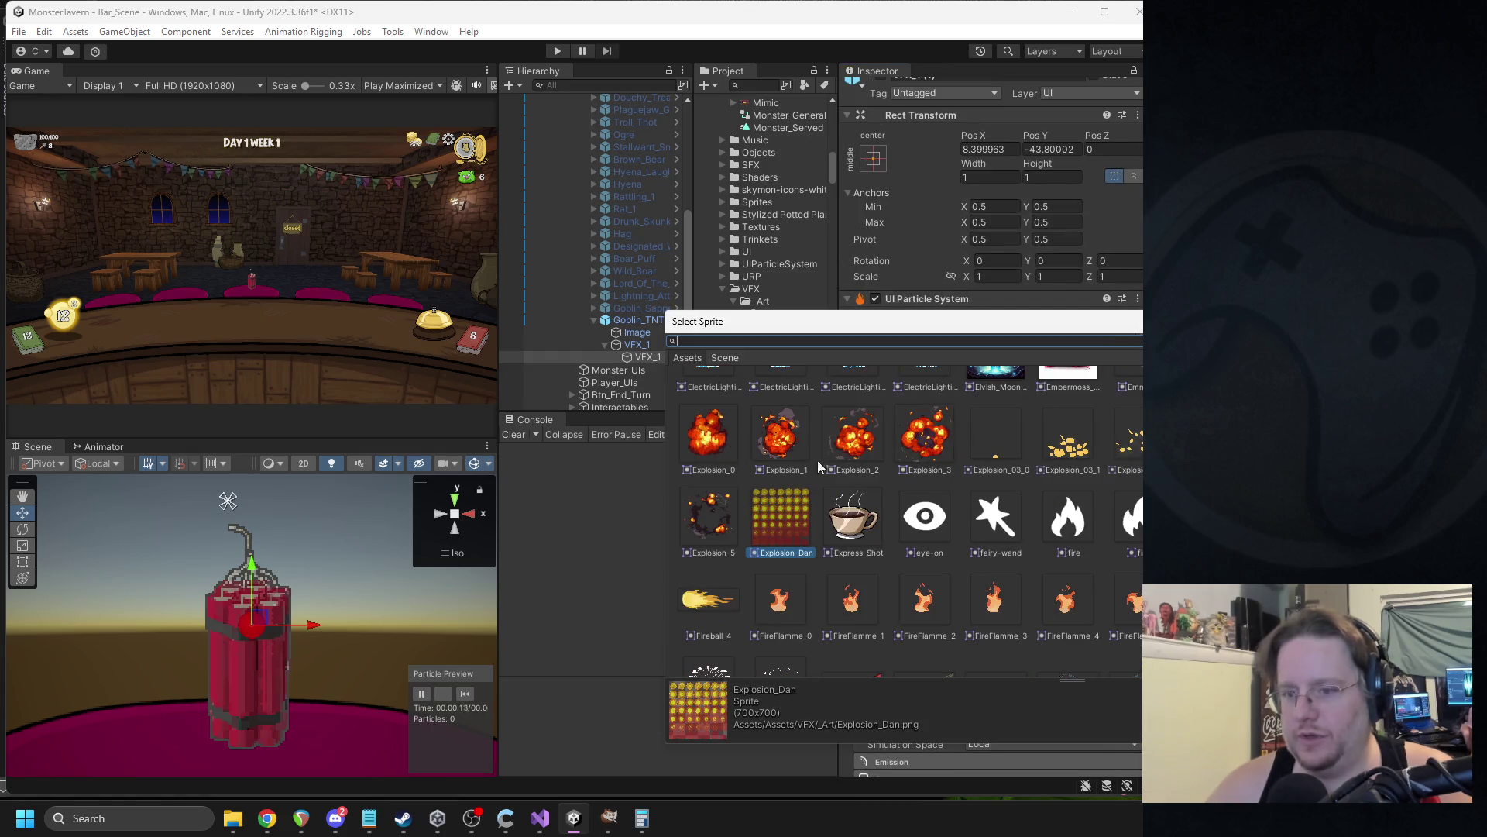
{"action": "scroll", "coordinate": [858, 542], "scroll_direction": "up", "scroll_amount": 2}
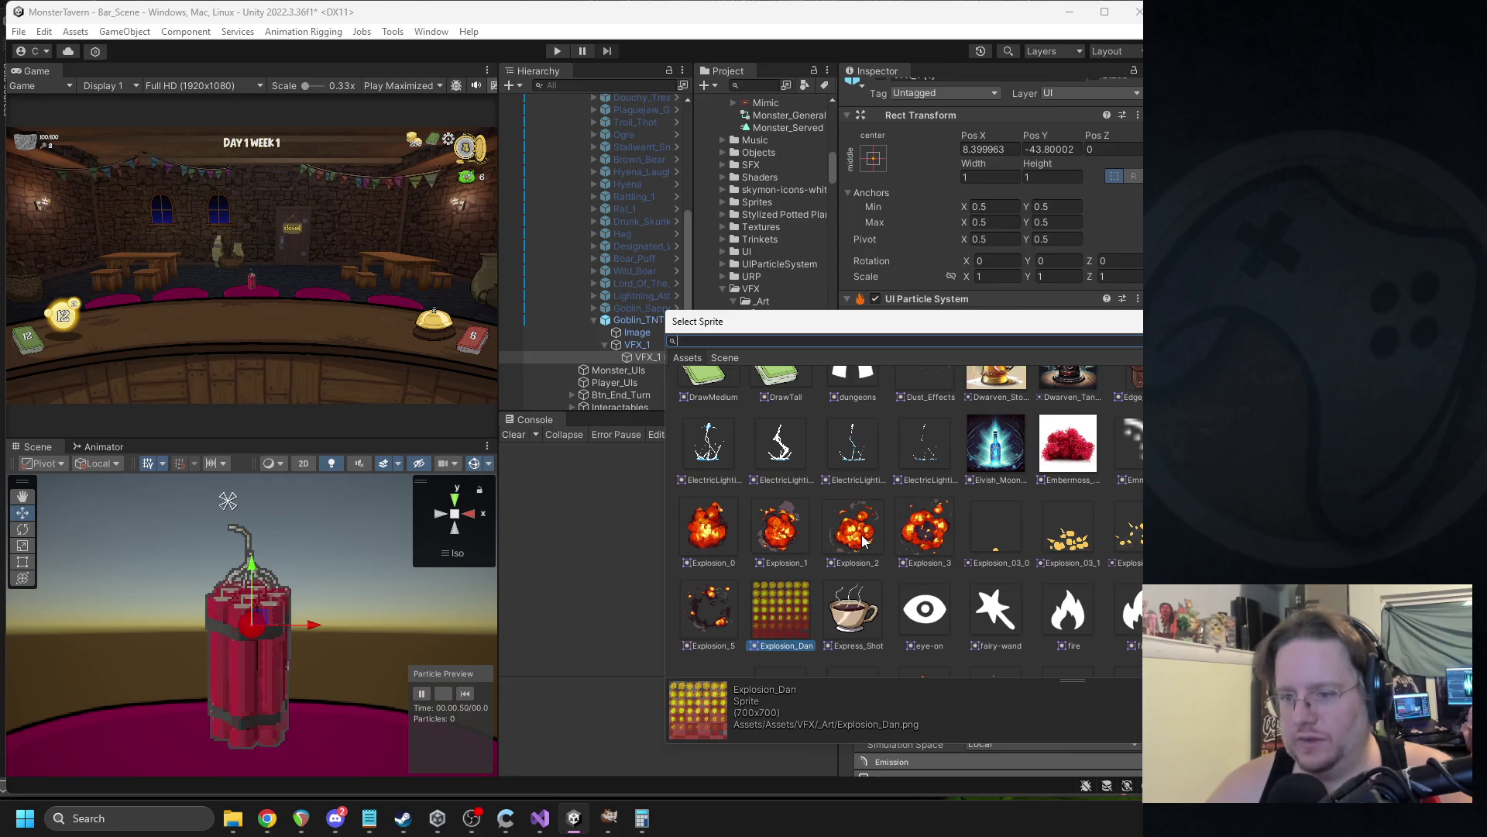
{"action": "double_click", "coordinate": [858, 540]}
Replay the explosion in Particle Preview twice and expand the Emission module.
{"action": "left_click", "coordinate": [468, 691]}
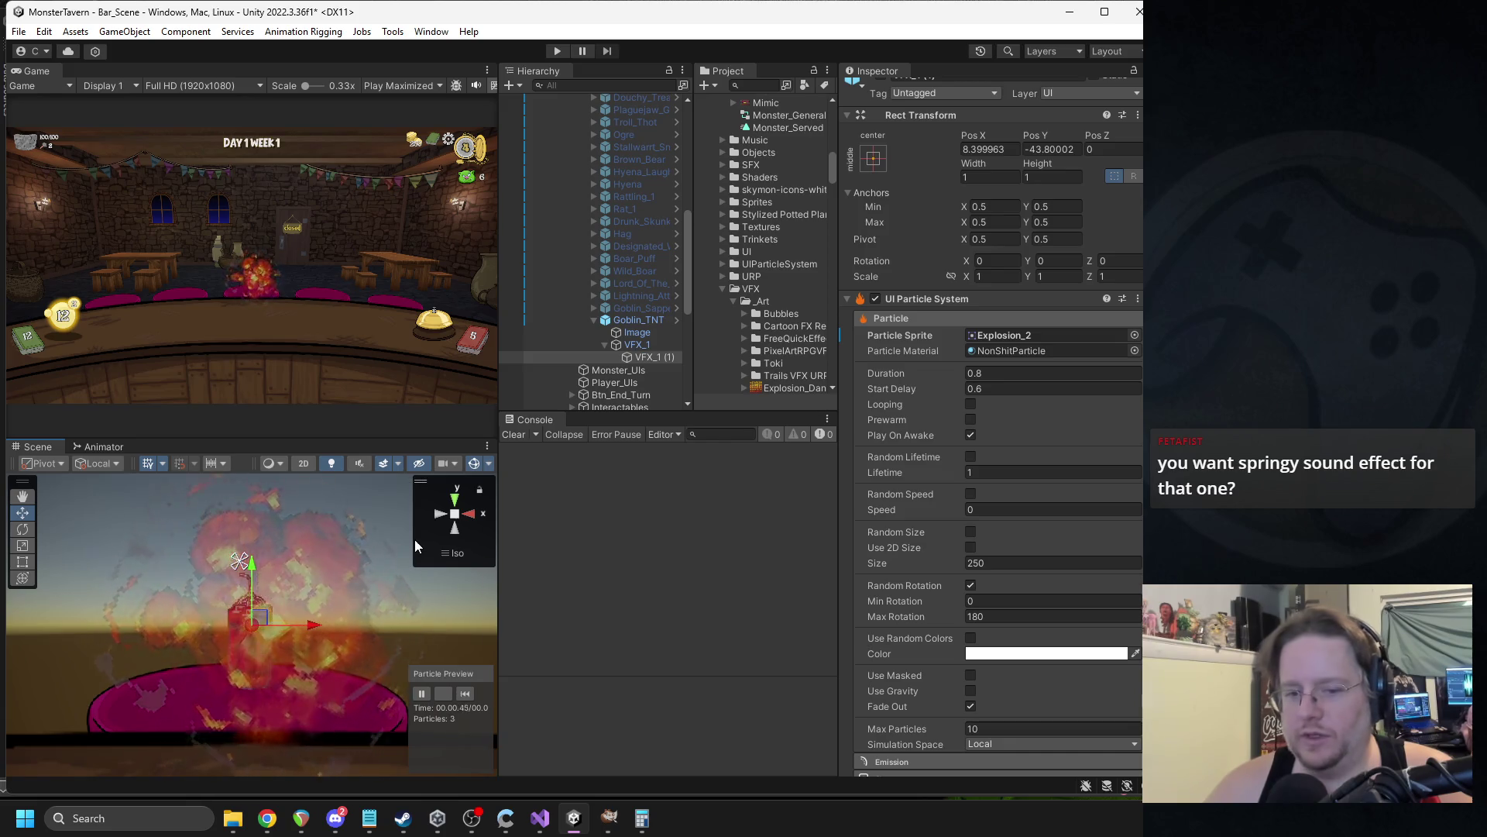
{"action": "left_click", "coordinate": [468, 692]}
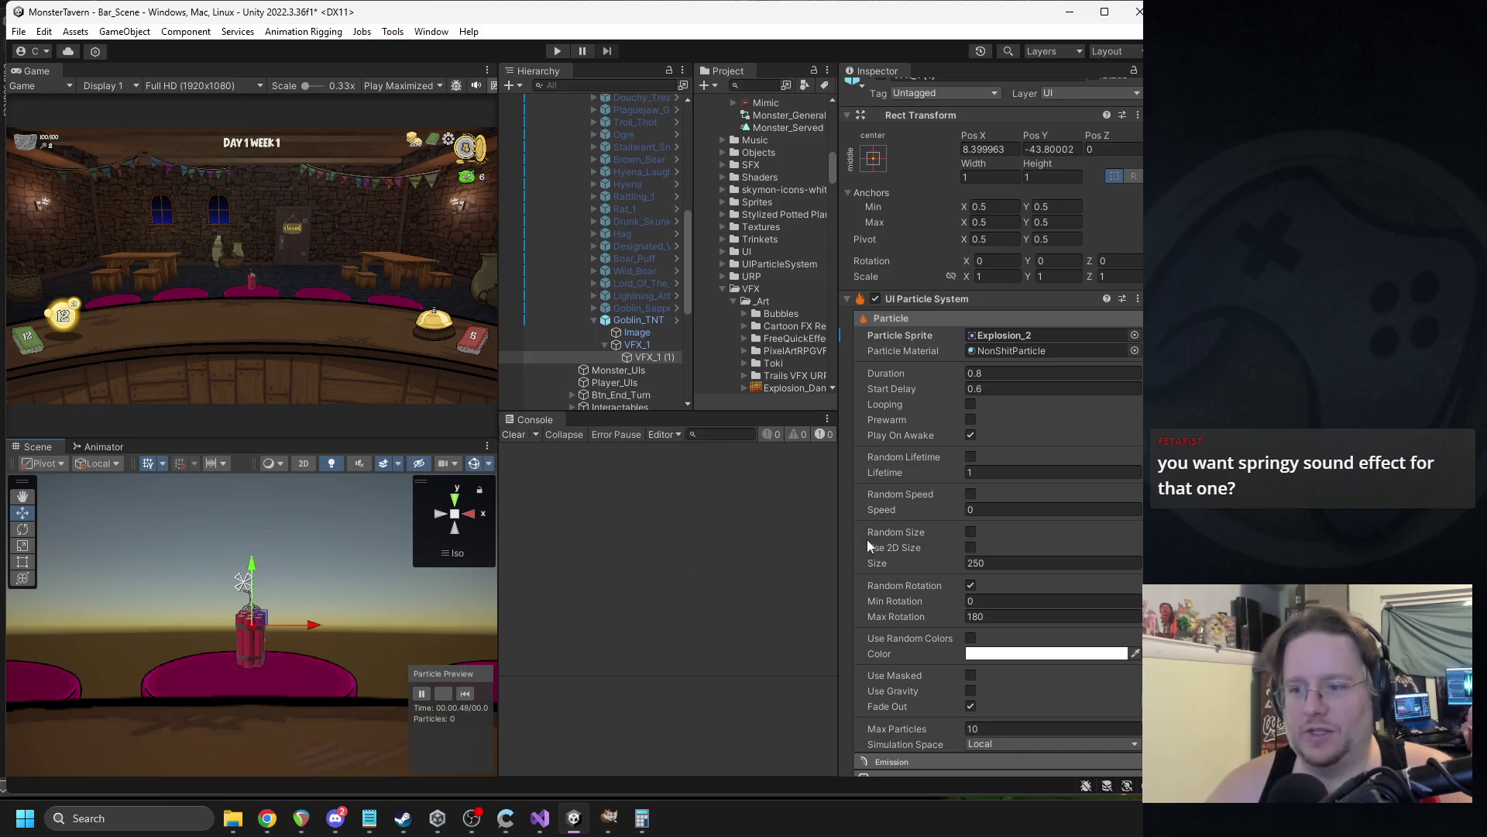
{"action": "scroll", "coordinate": [1043, 529], "scroll_direction": "down", "scroll_amount": 1}
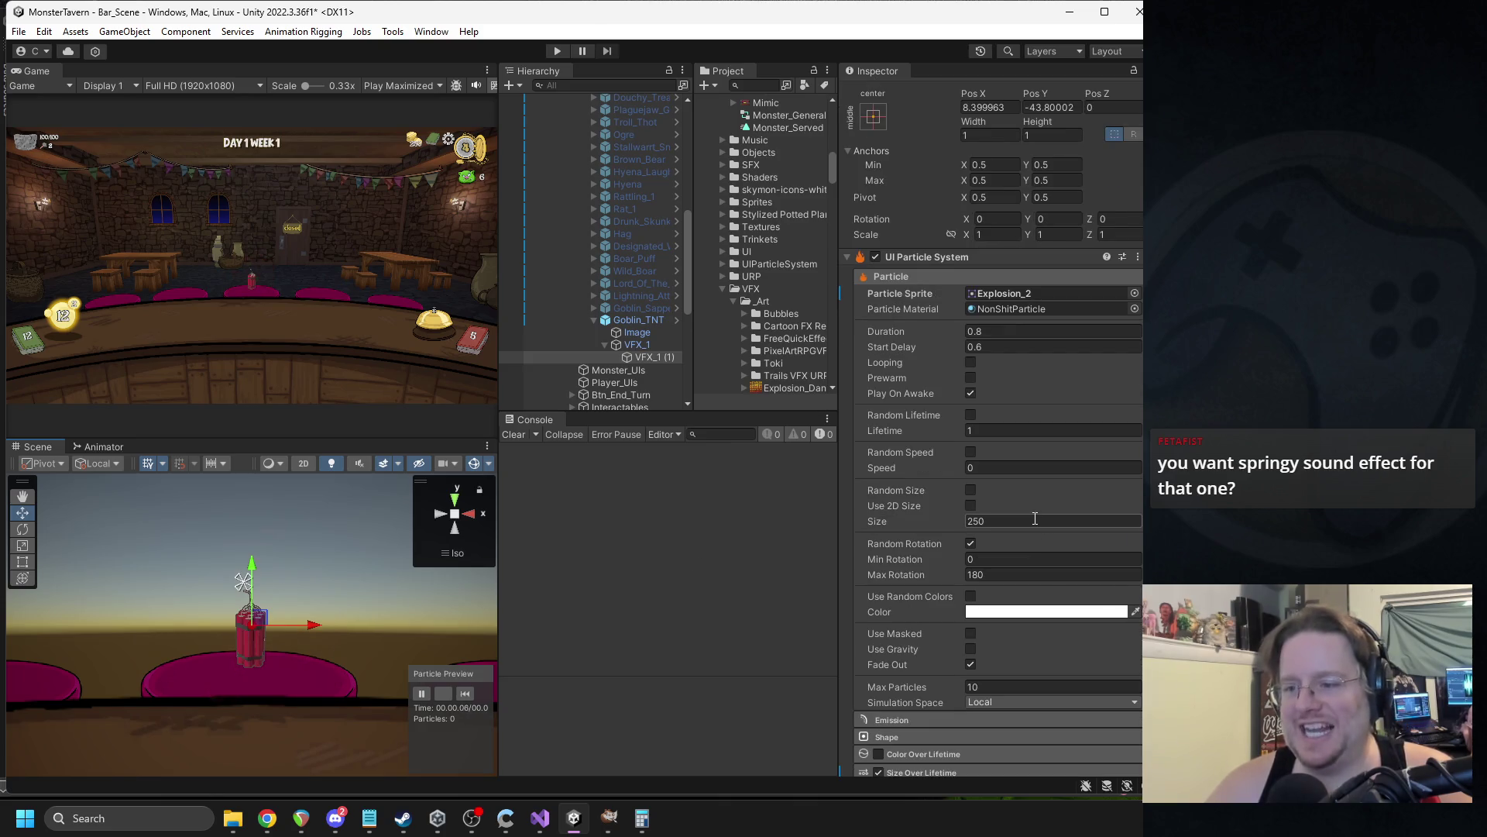
{"action": "scroll", "coordinate": [1015, 516], "scroll_direction": "down", "scroll_amount": 5}
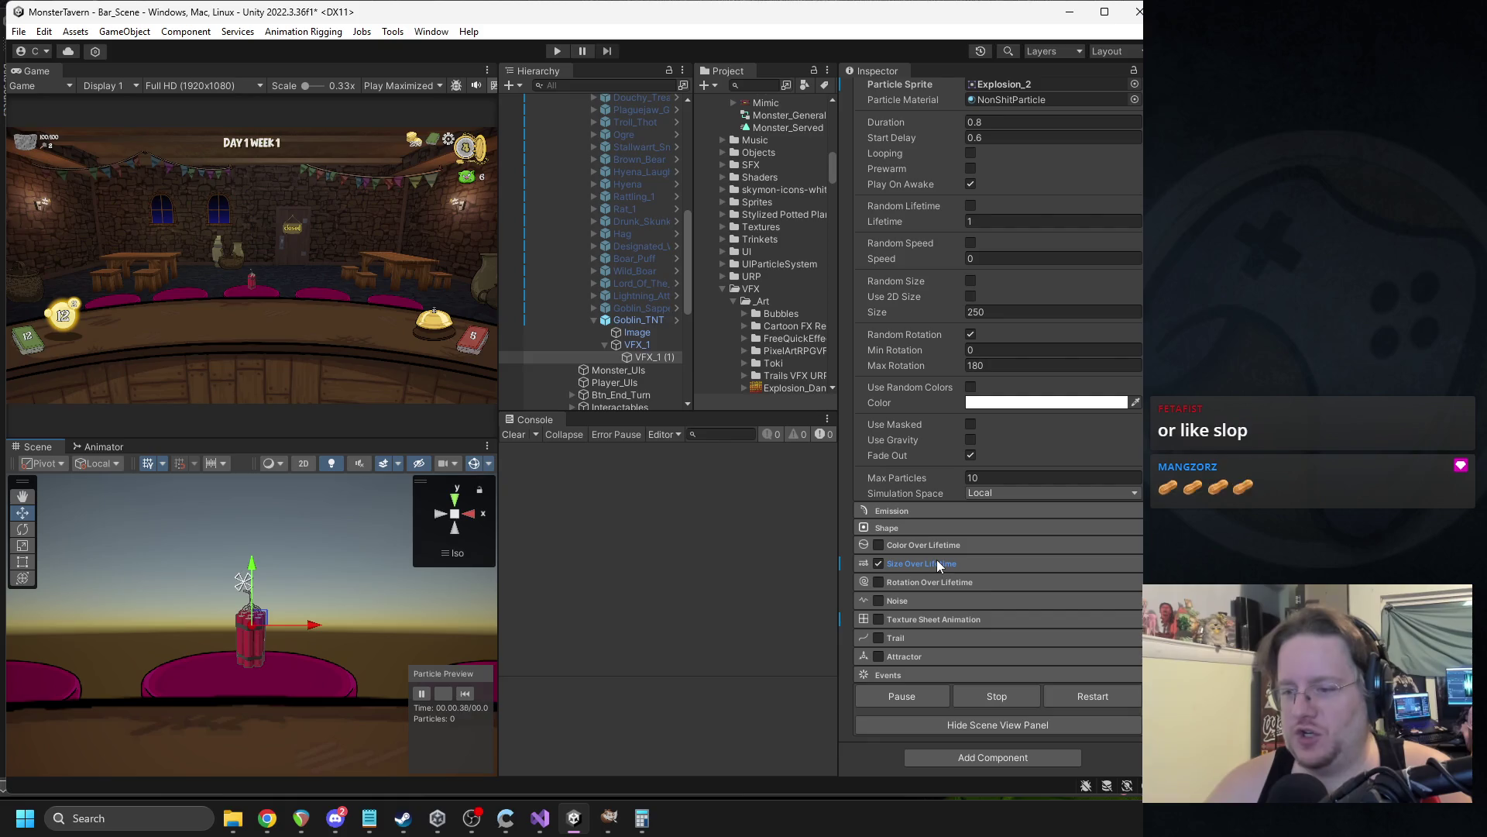
{"action": "left_click", "coordinate": [919, 511]}
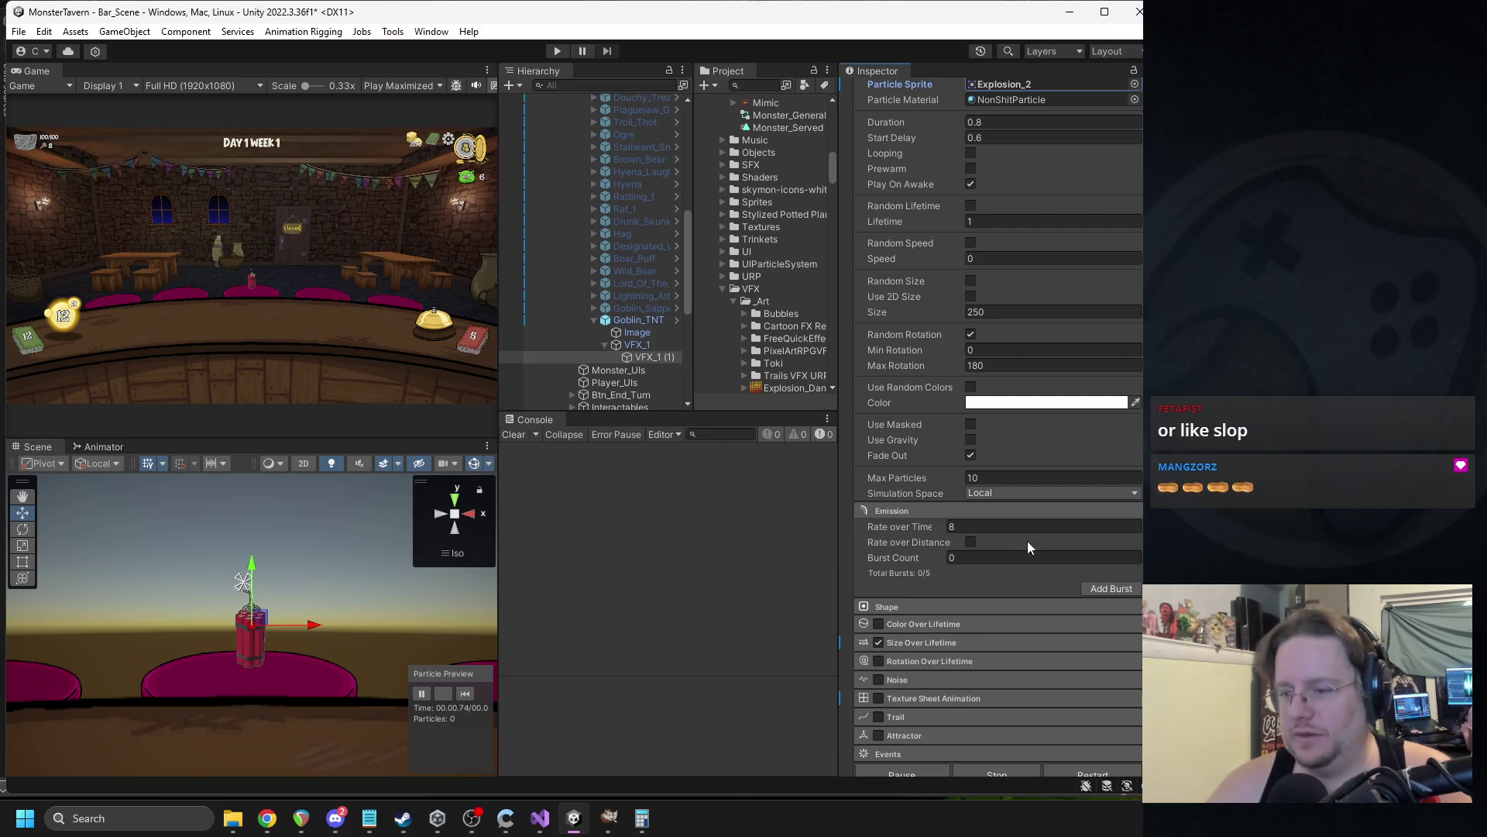
Set particle Lifetime to 0.6 and ping the Explosion_2 sprite asset in the Project window.
{"action": "left_click", "coordinate": [967, 527]}
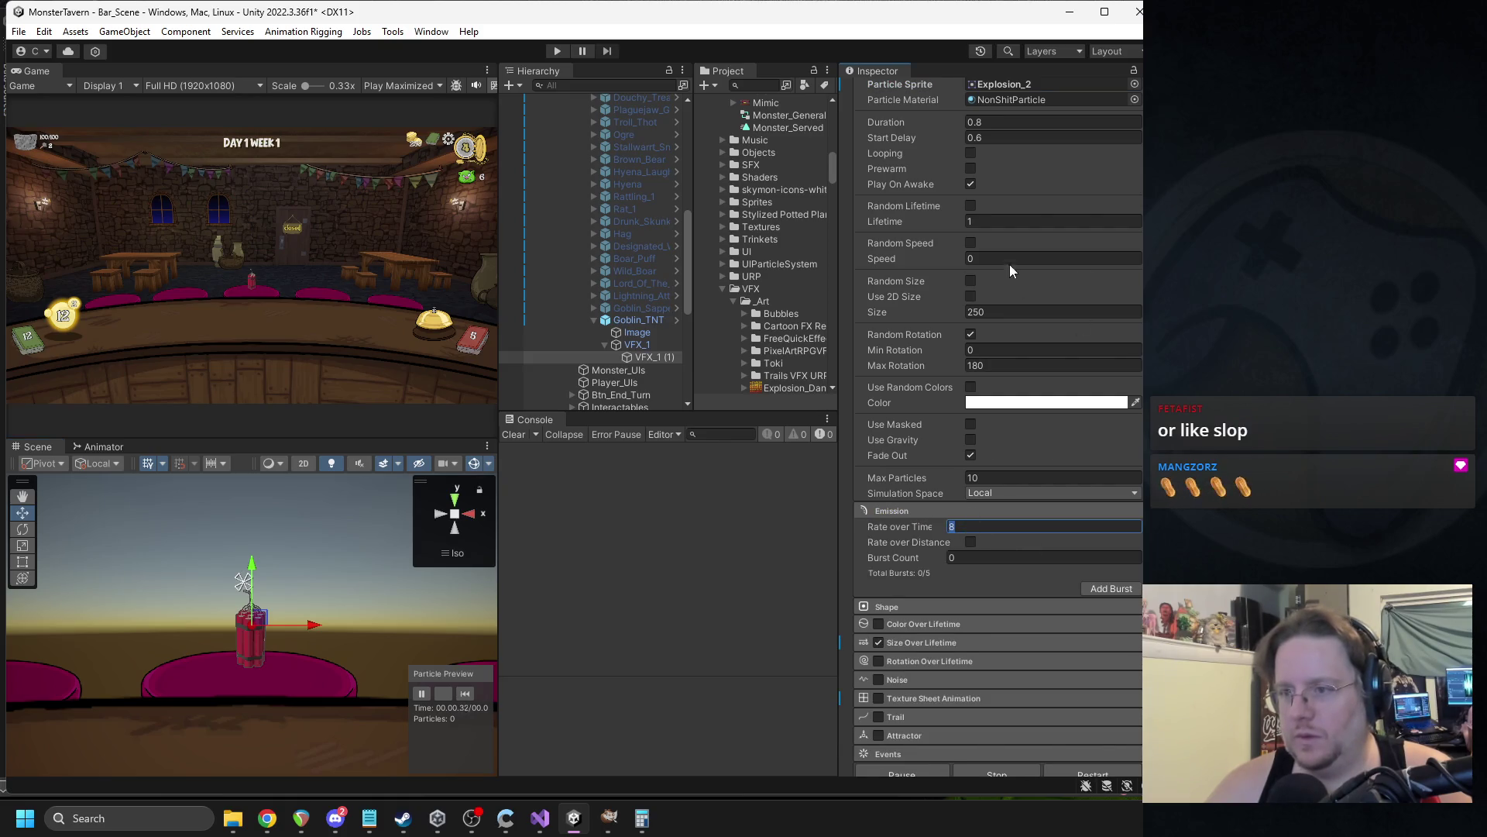
{"action": "left_click", "coordinate": [989, 222]}
{"action": "type", "text": ".6"}
{"action": "key", "text": "Return"}
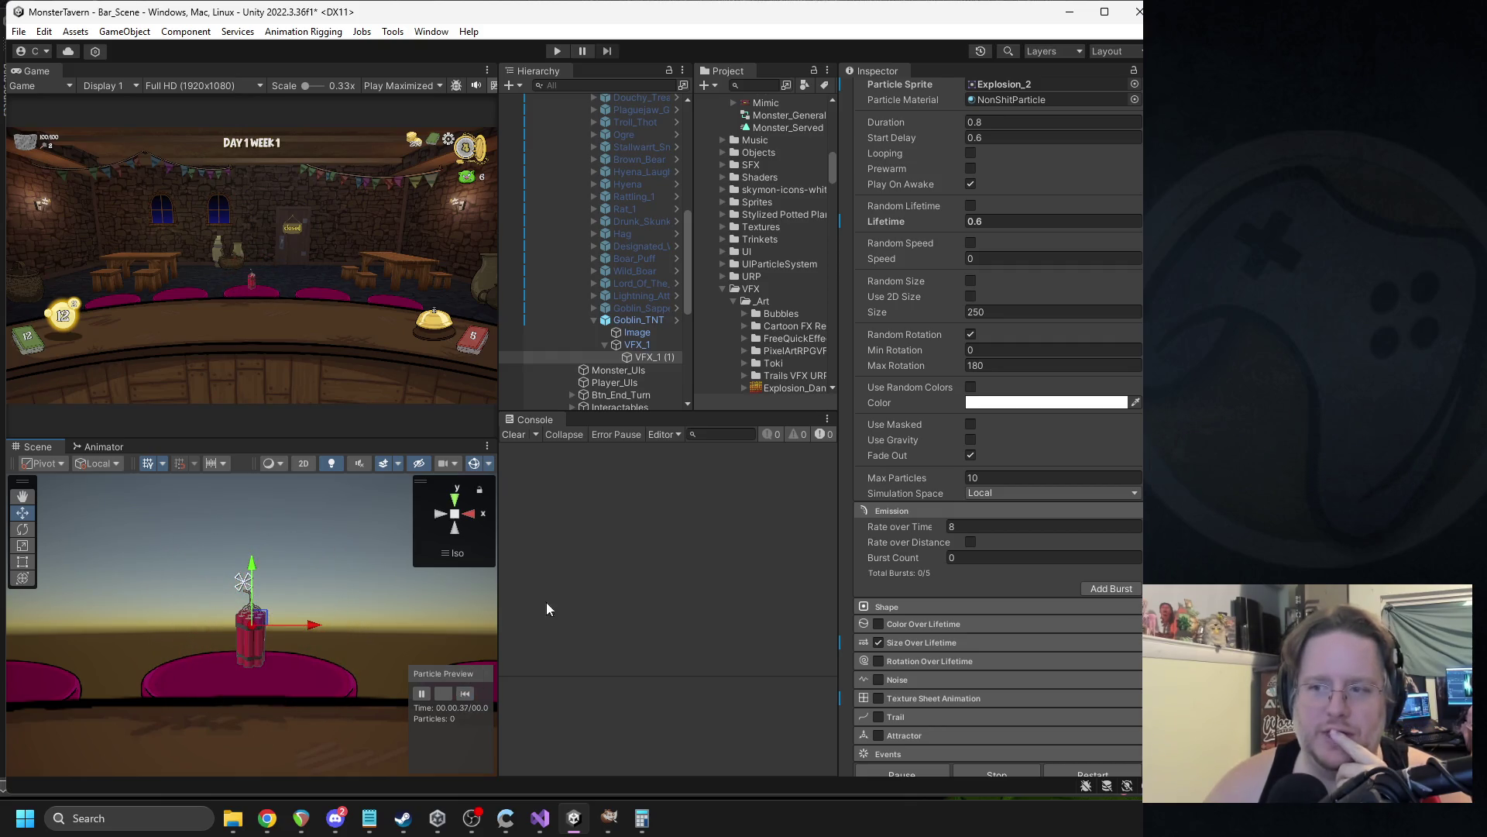
{"action": "scroll", "coordinate": [1029, 212], "scroll_direction": "up", "scroll_amount": 2}
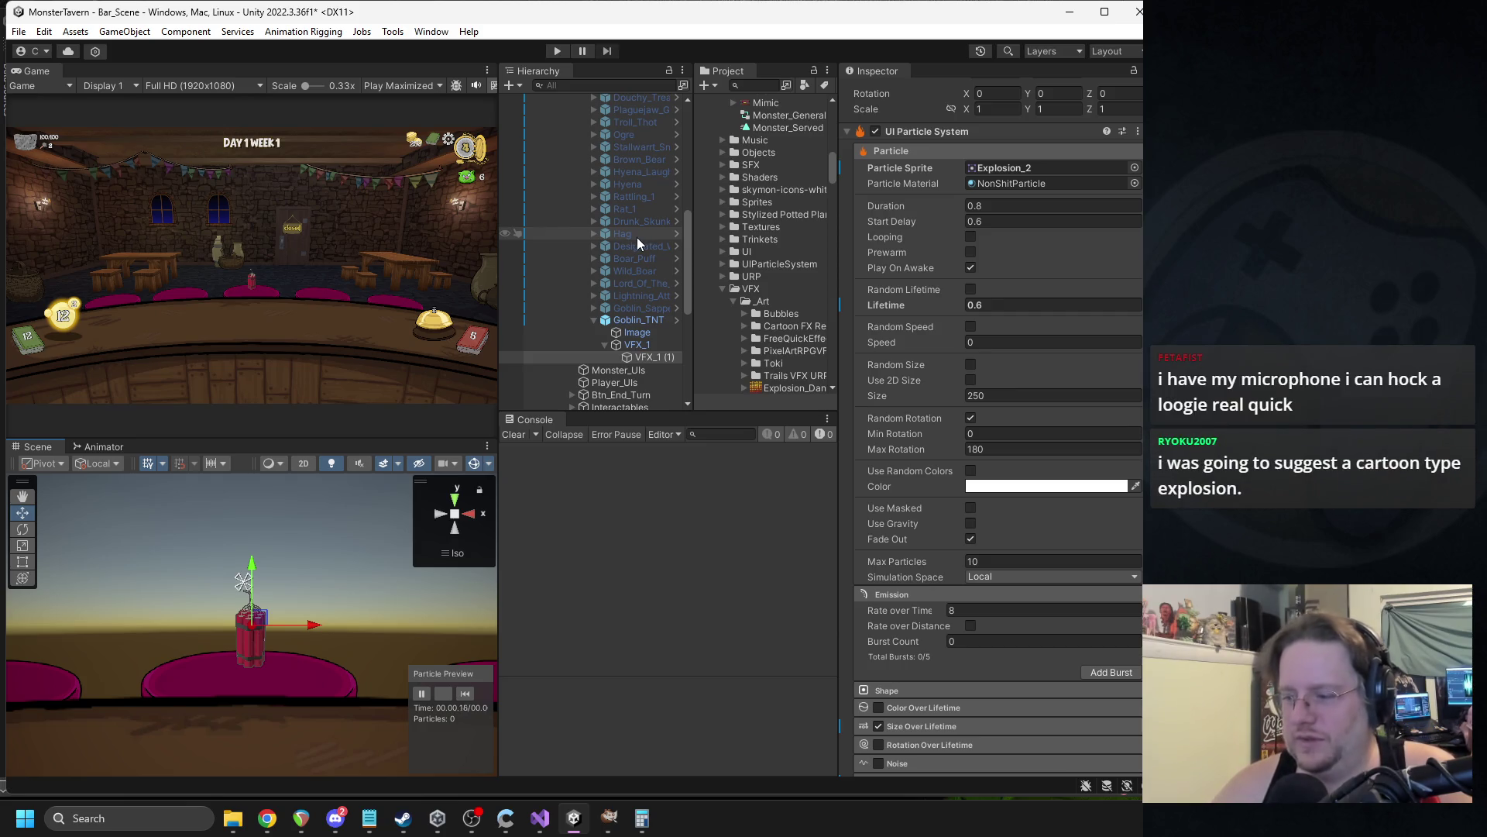
{"action": "left_click", "coordinate": [1023, 166]}
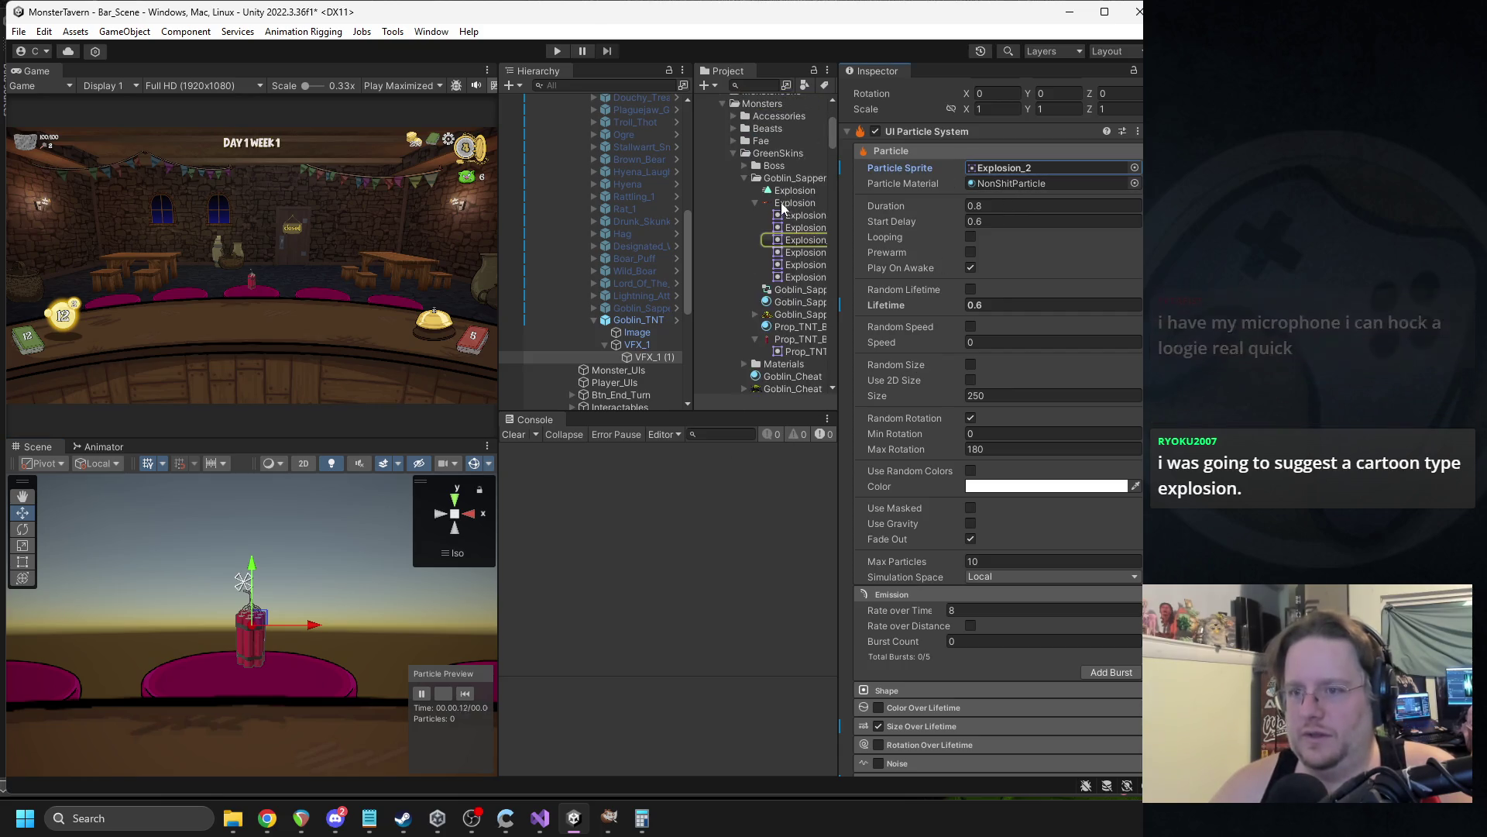
Open the Explosion sprite sheet in Paint and restore its window over Unity.
{"action": "double_click", "coordinate": [794, 206]}
{"action": "scroll", "coordinate": [543, 334], "scroll_direction": "up", "scroll_amount": 2}
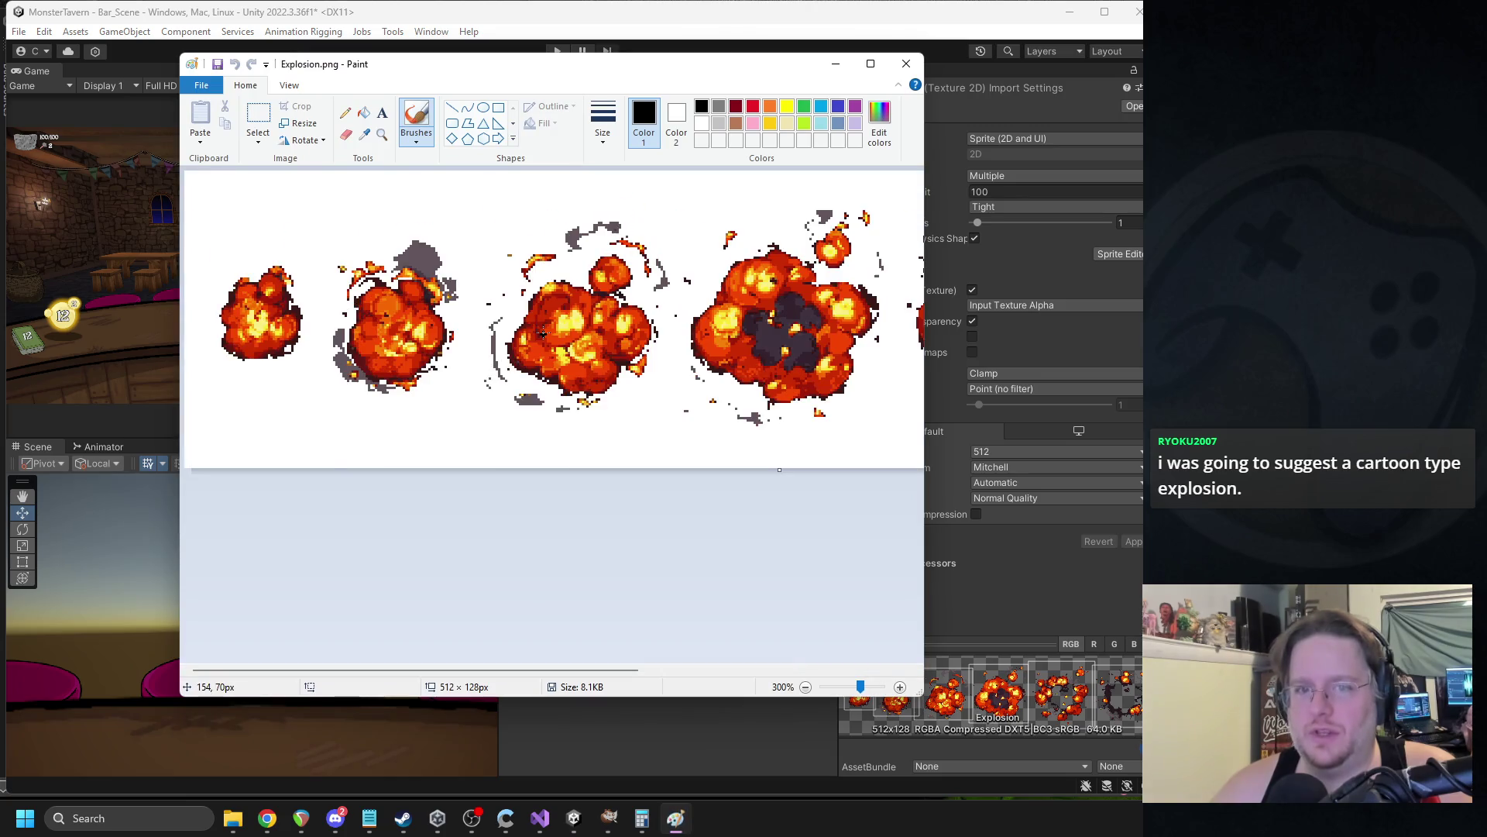
{"action": "scroll", "coordinate": [543, 337], "scroll_direction": "down", "scroll_amount": 1}
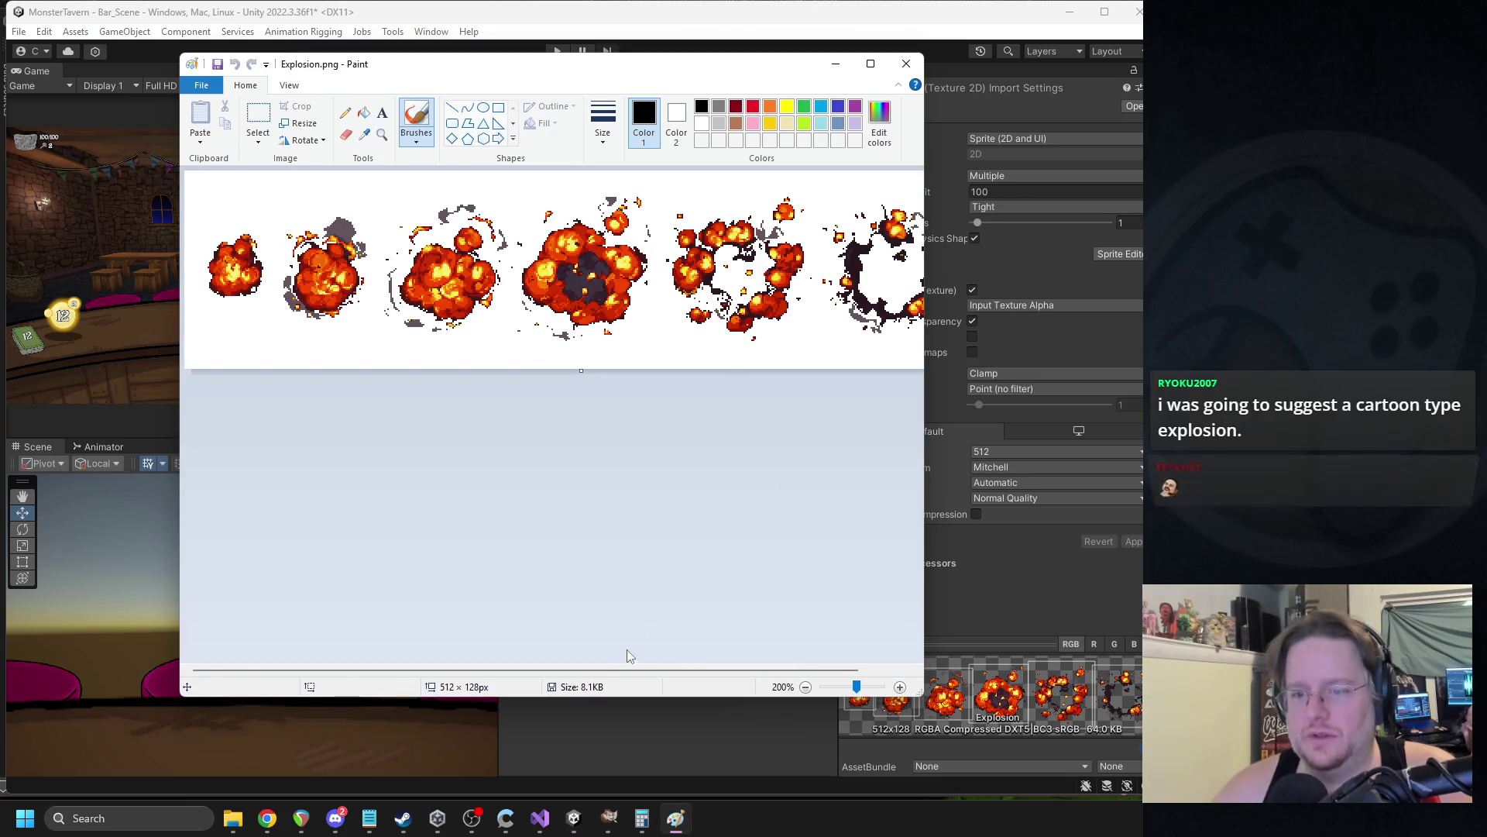
{"action": "mouse_move", "coordinate": [620, 671]}
{"action": "left_mouse_down"}
{"action": "mouse_move", "coordinate": [788, 657]}
{"action": "mouse_move", "coordinate": [455, 630]}
{"action": "left_mouse_up"}
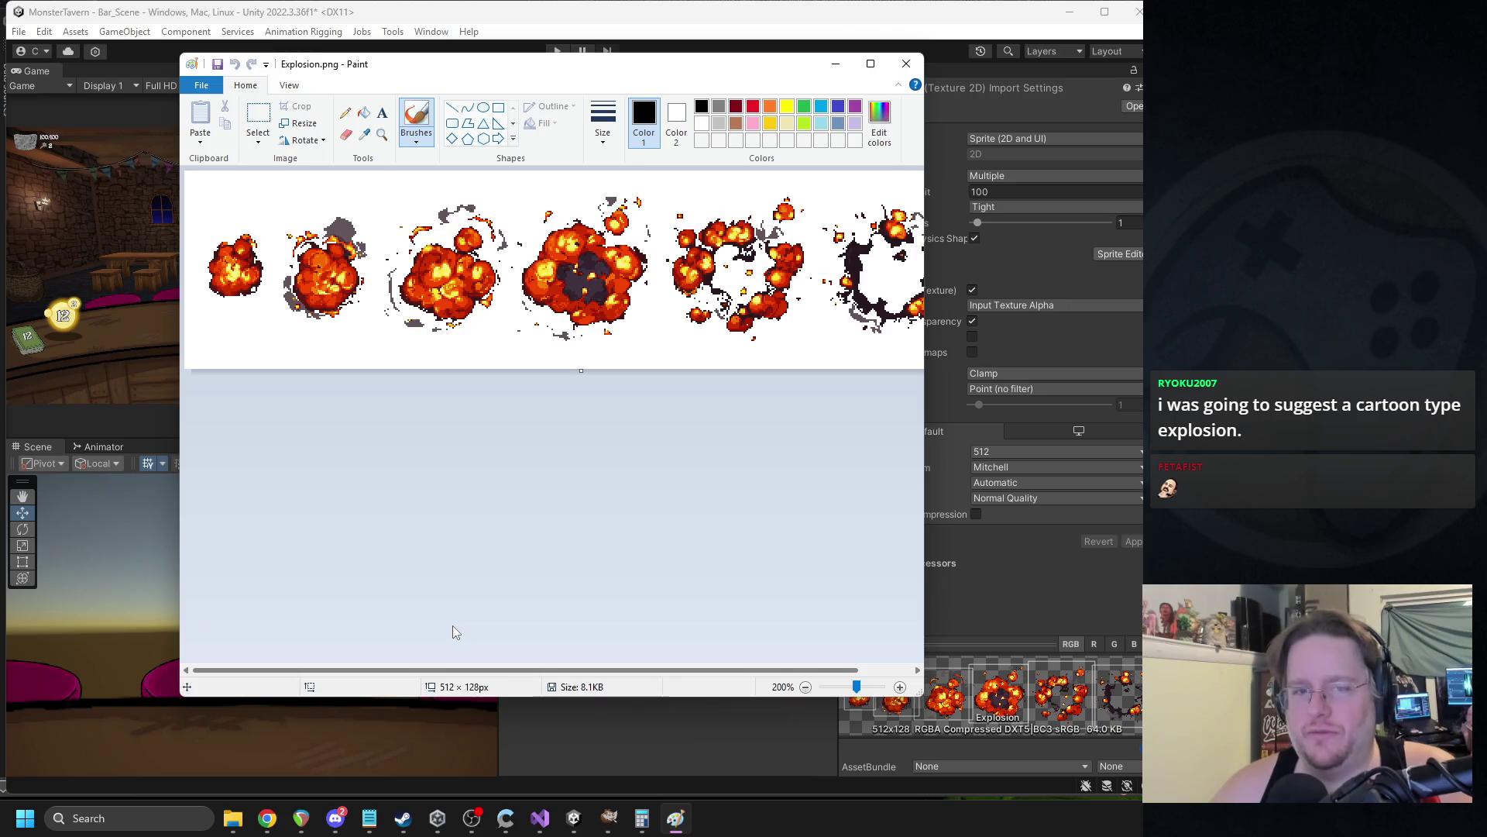
{"action": "double_click", "coordinate": [468, 66]}
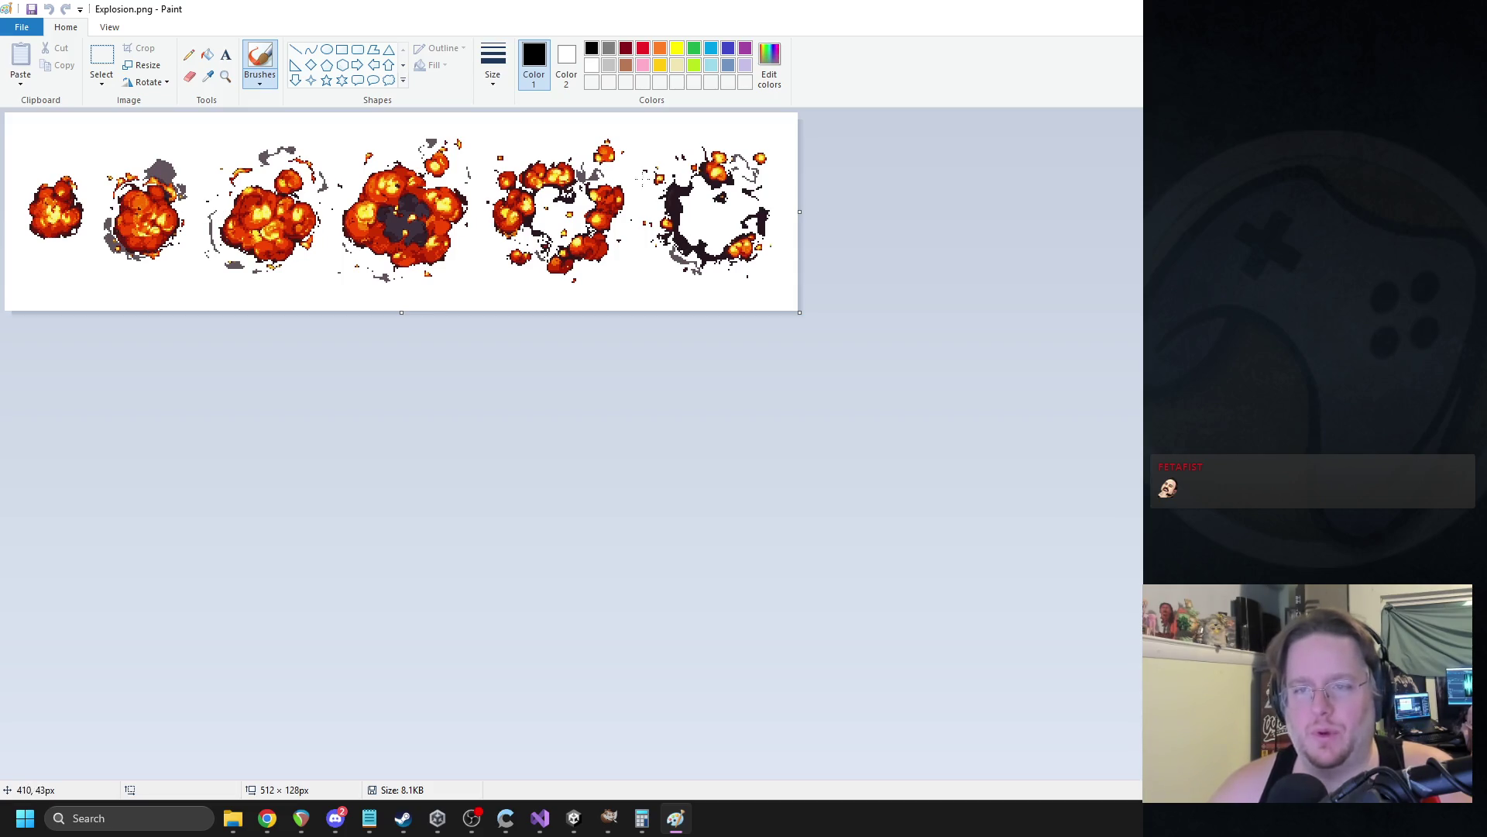
{"action": "mouse_move", "coordinate": [542, 10]}
{"action": "left_mouse_down"}
{"action": "mouse_move", "coordinate": [533, 58]}
{"action": "mouse_move", "coordinate": [477, 105]}
{"action": "left_mouse_up"}
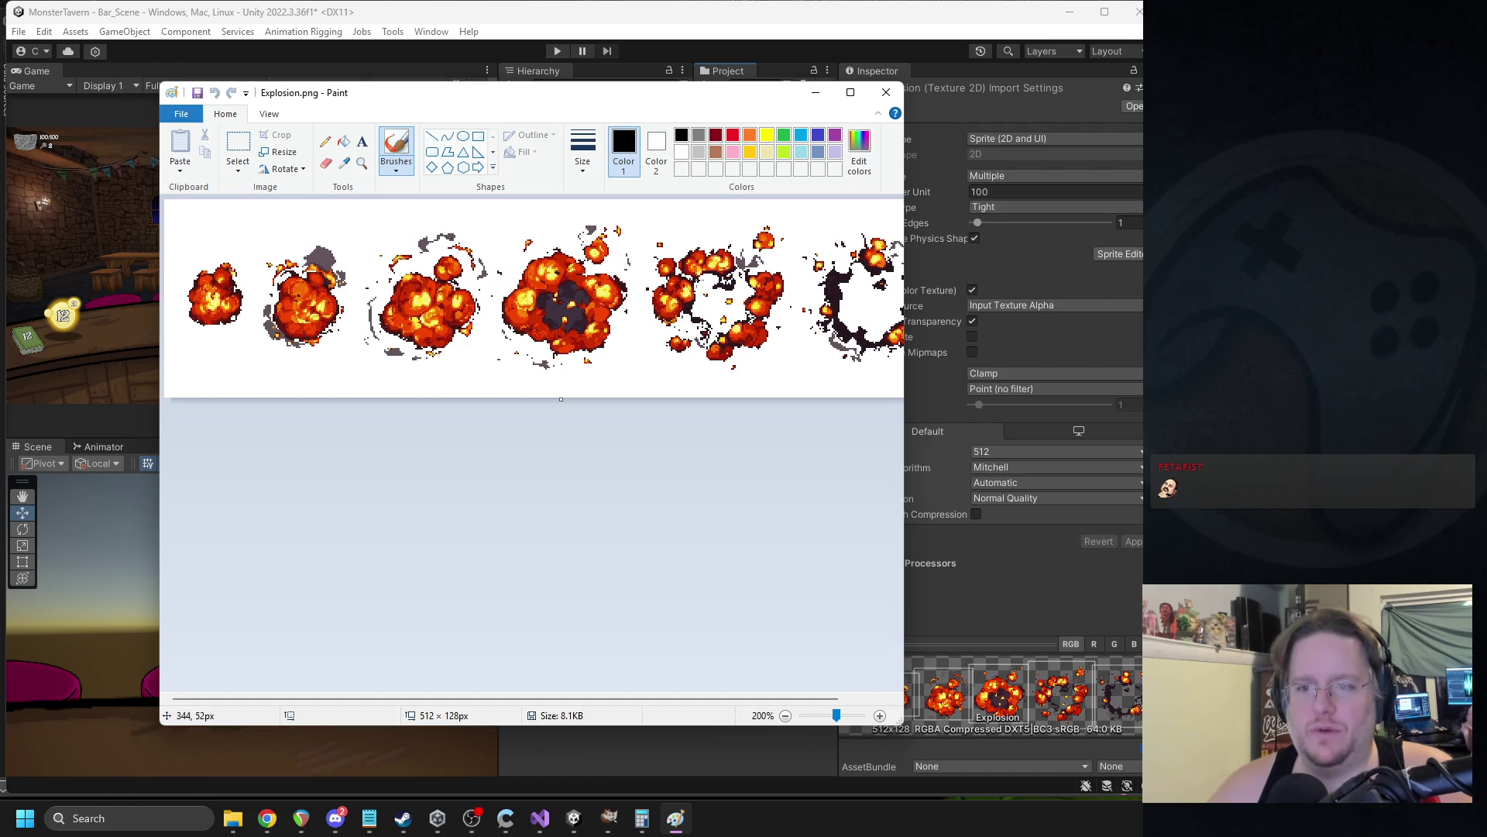
{"action": "mouse_move", "coordinate": [693, 705]}
{"action": "left_mouse_down"}
{"action": "mouse_move", "coordinate": [818, 700]}
{"action": "mouse_move", "coordinate": [574, 696]}
{"action": "left_mouse_up"}
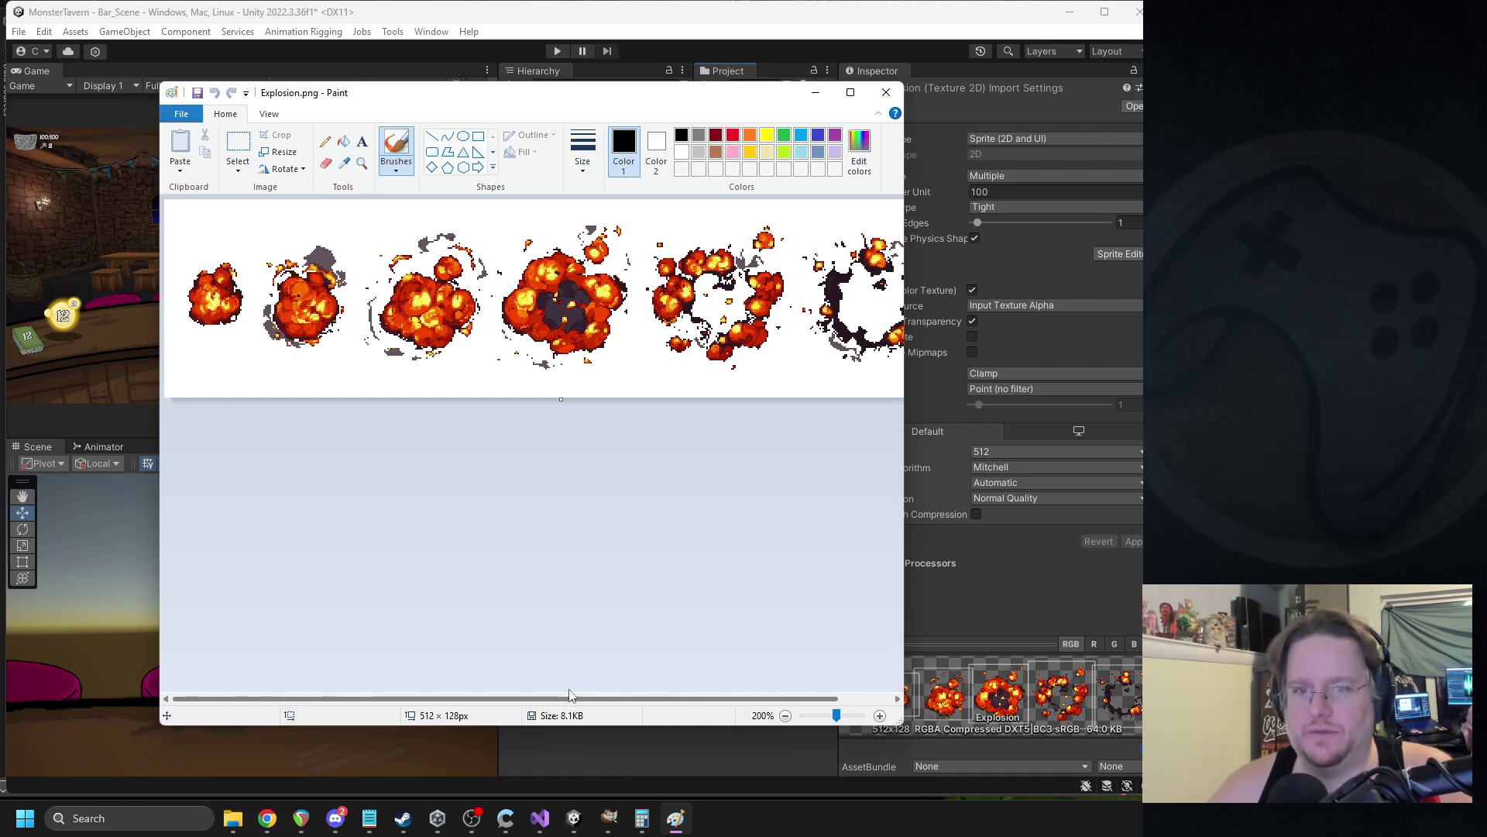
Launch Calculator with a 'calc' search and switch Paint to the rectangle tool.
{"action": "left_click", "coordinate": [119, 819]}
{"action": "type", "text": "calc"}
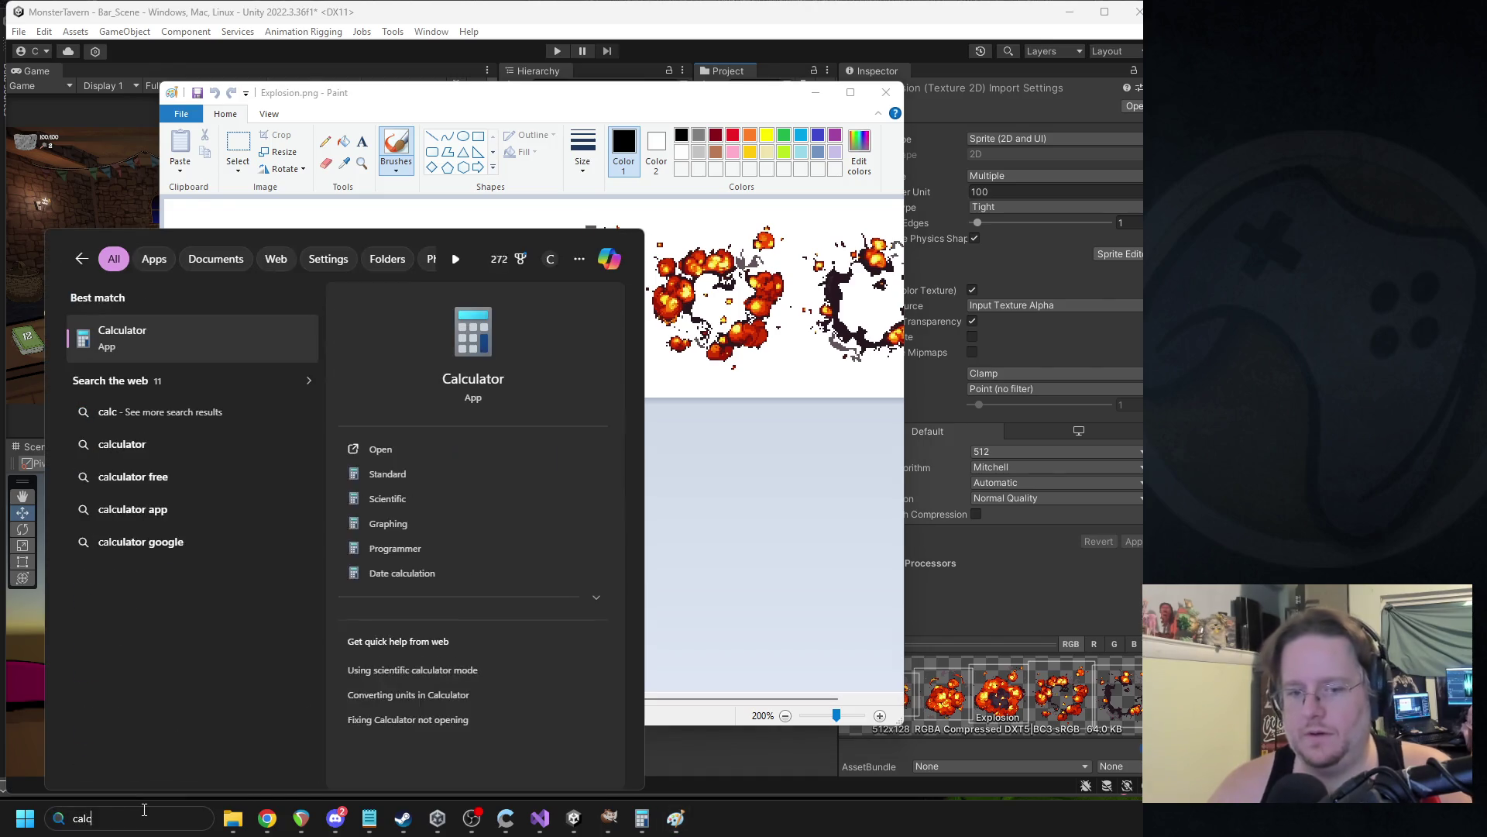
{"action": "key", "text": "Return"}
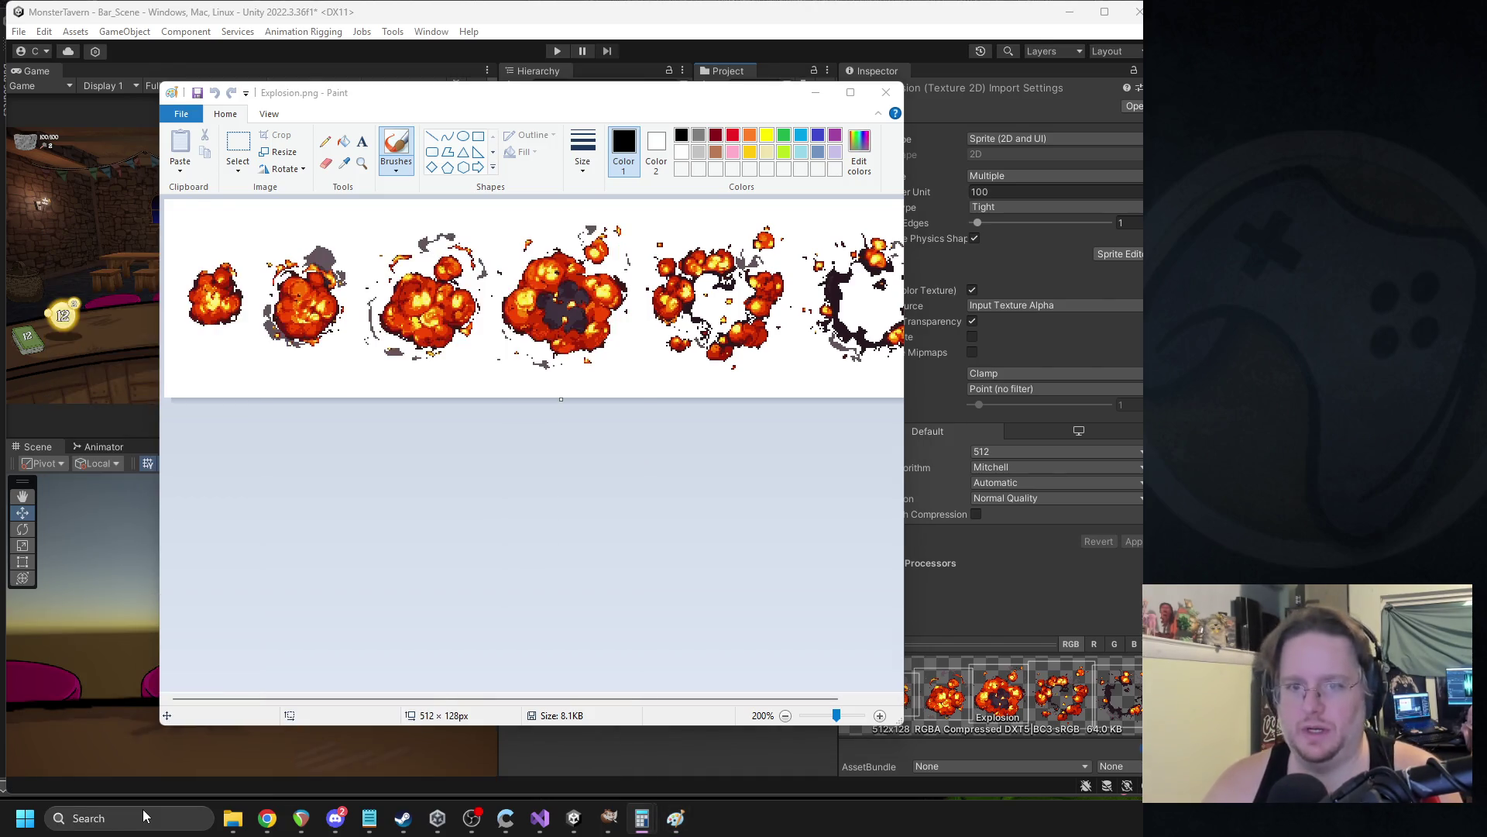
{"action": "left_click", "coordinate": [478, 137]}
{"action": "left_click_drag", "start_coordinate": [503, 698], "coordinate": [557, 698]}
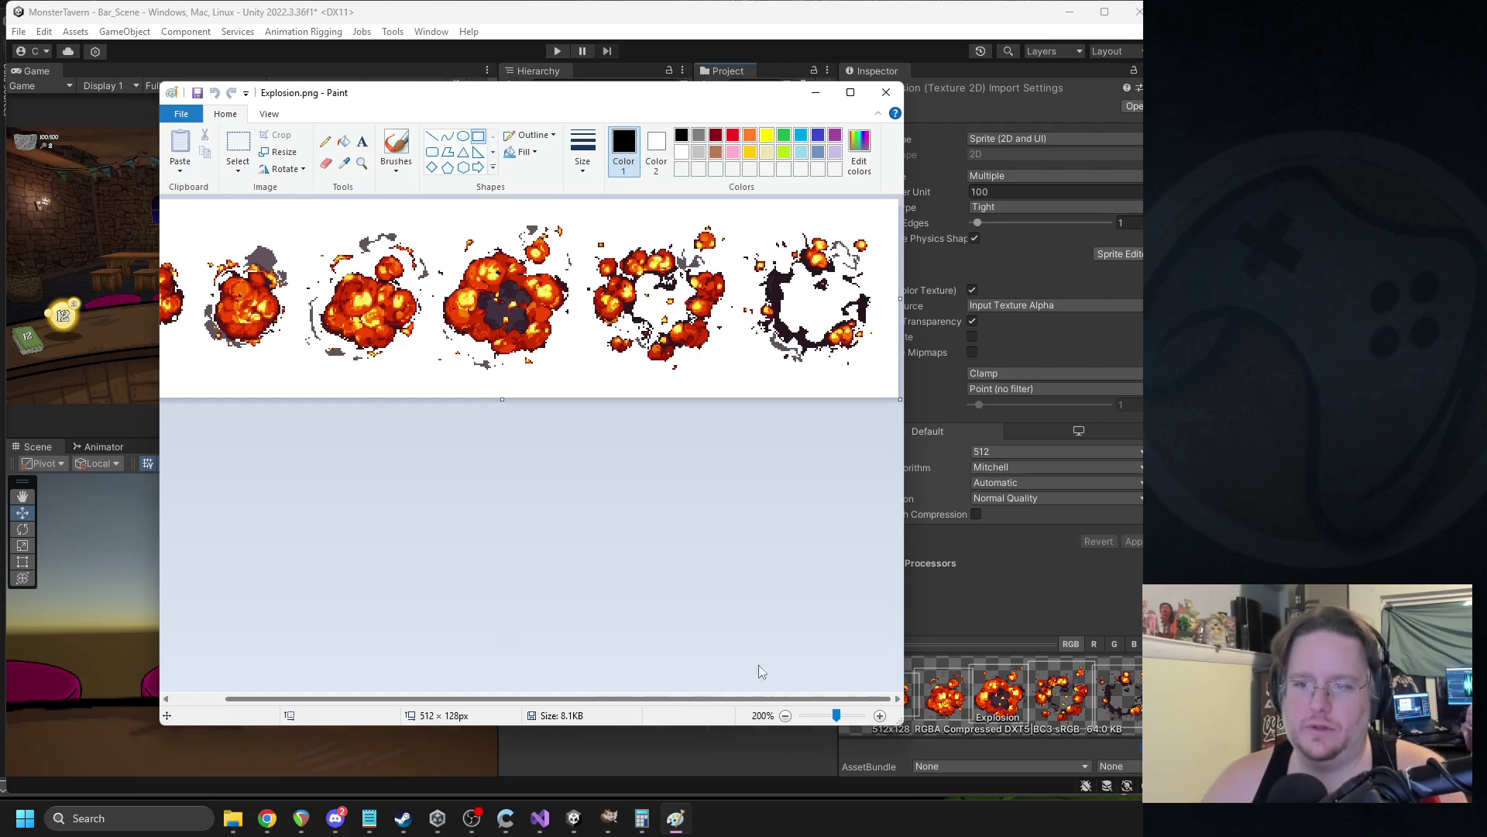
{"action": "left_click_drag", "start_coordinate": [775, 273], "coordinate": [889, 372]}
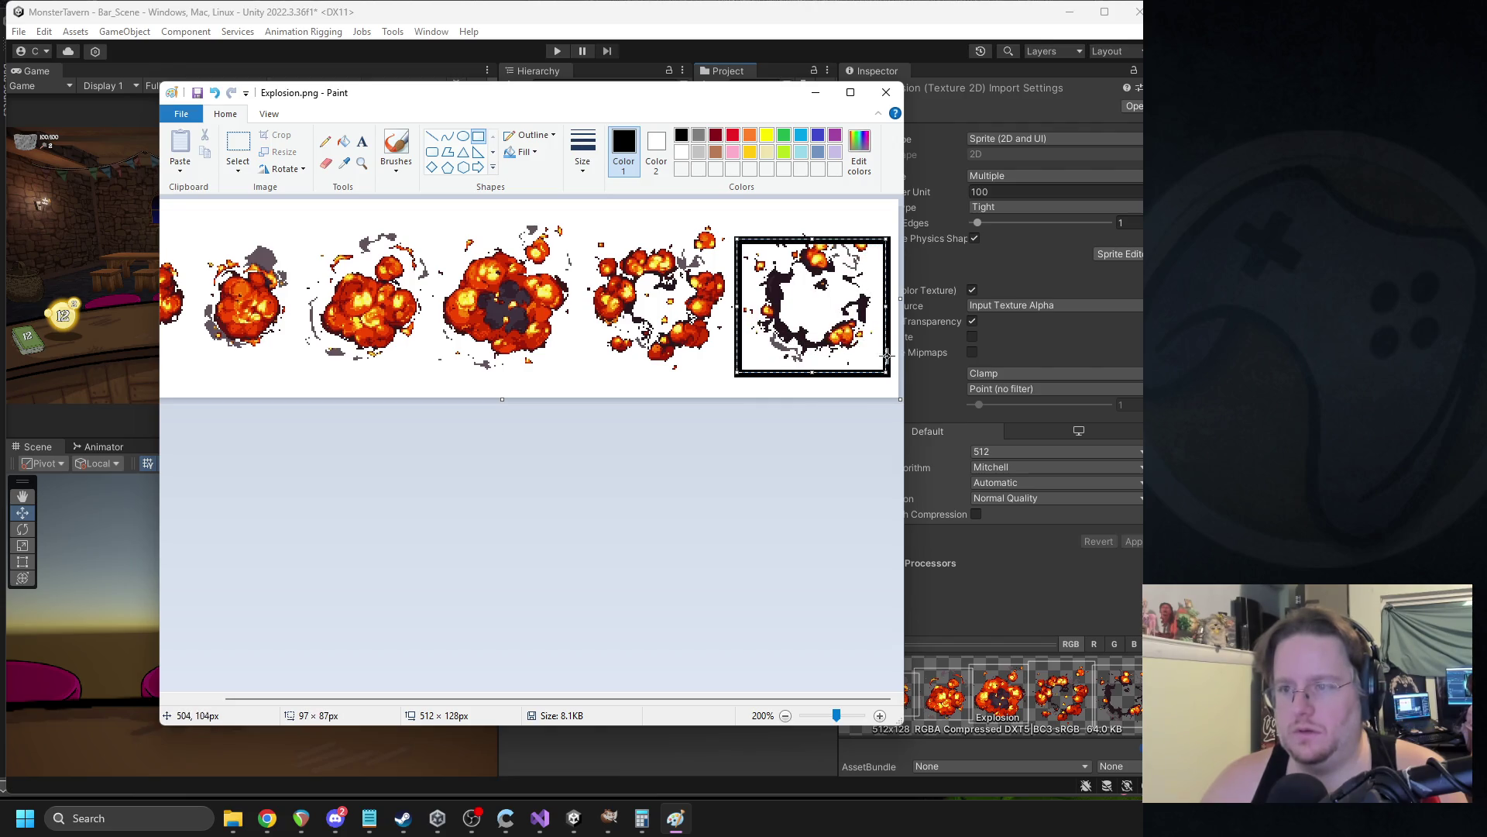
{"action": "mouse_move", "coordinate": [893, 239]}
{"action": "left_mouse_down"}
{"action": "mouse_move", "coordinate": [891, 214]}
{"action": "mouse_move", "coordinate": [875, 225]}
{"action": "left_mouse_up"}
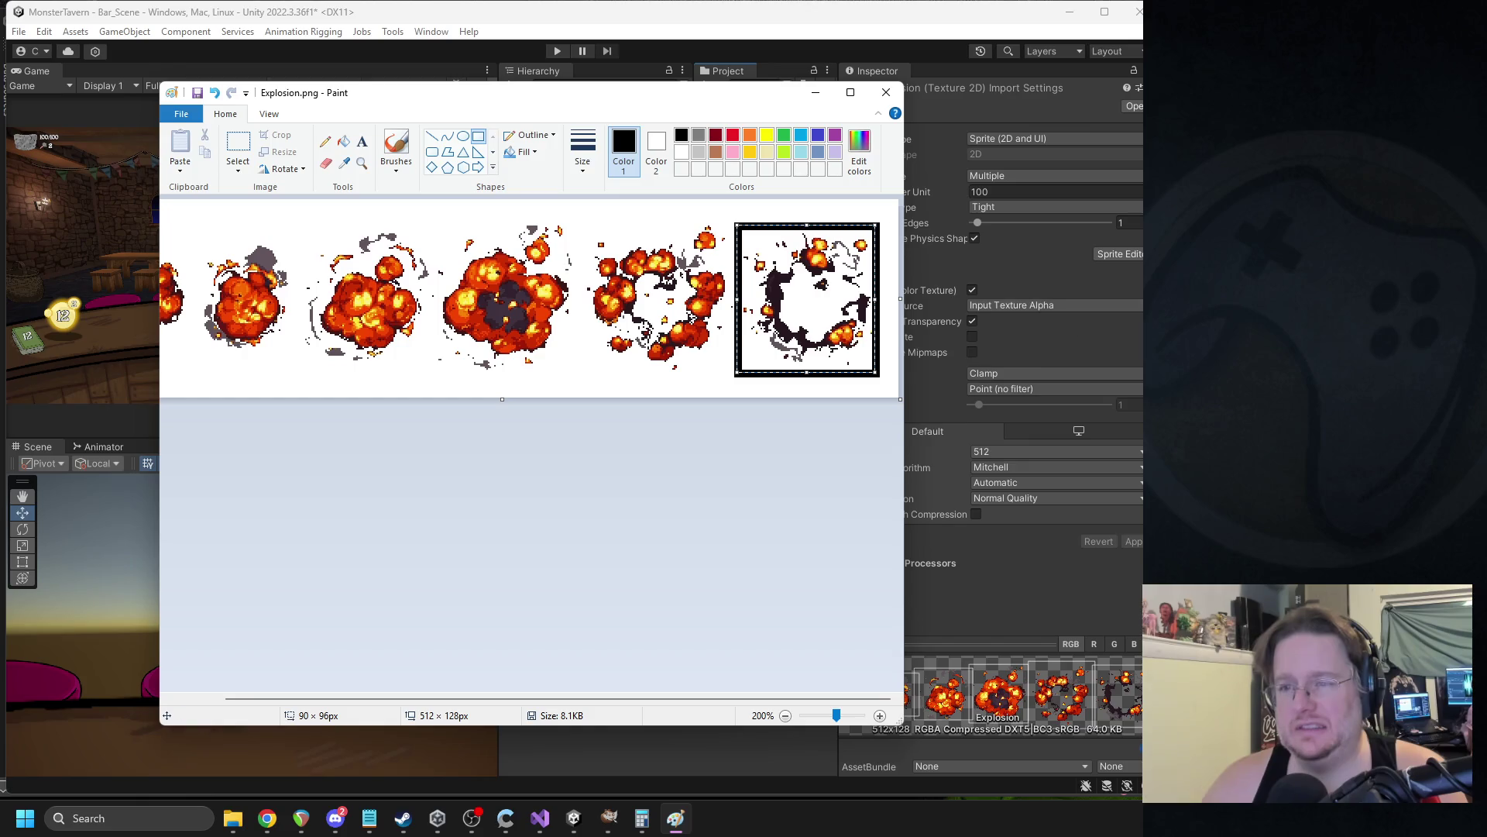
{"action": "key", "text": "alt+Tab"}
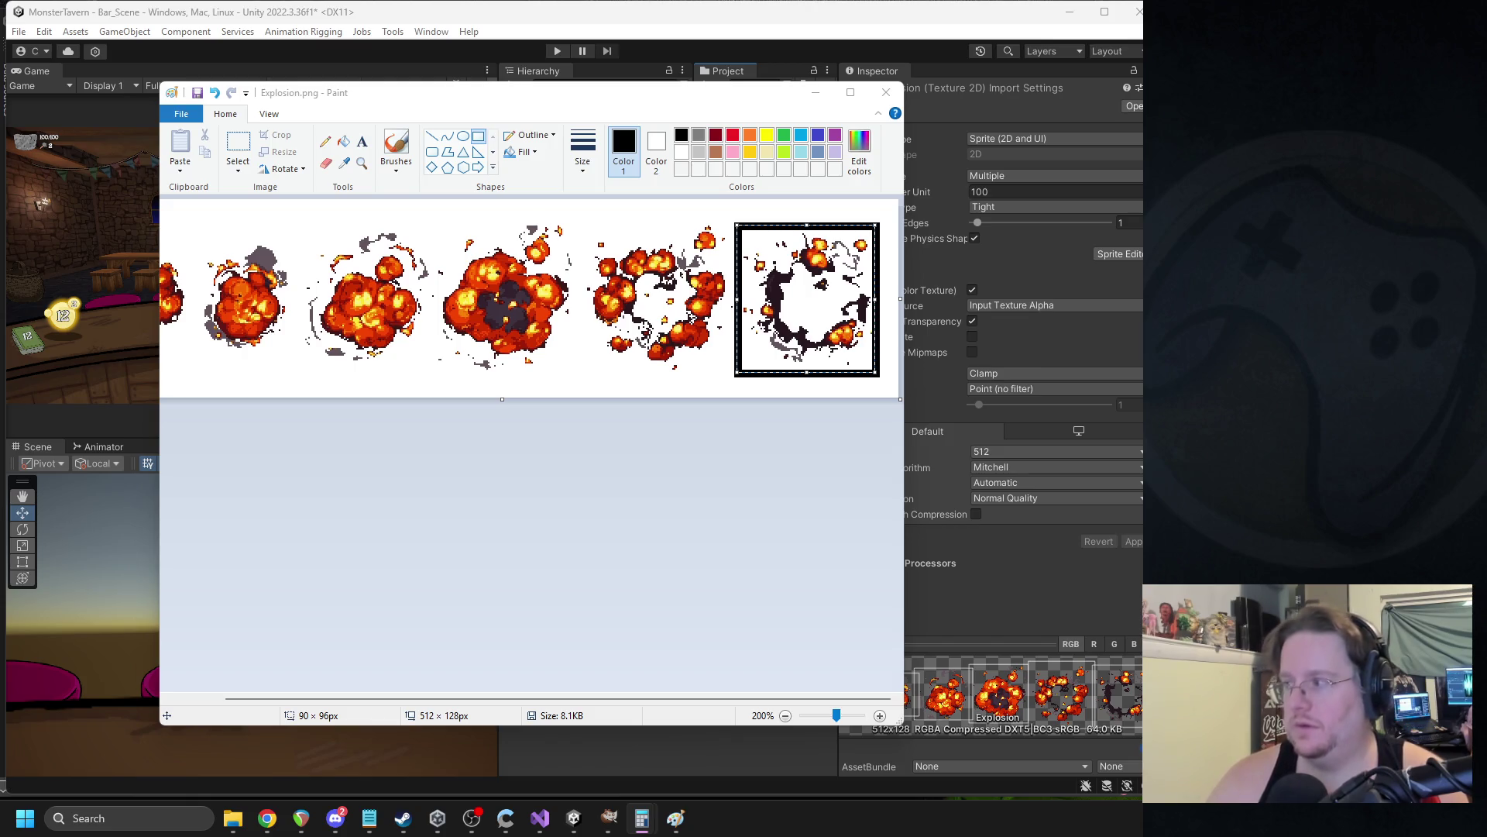
{"action": "key", "text": "ctrl+z"}
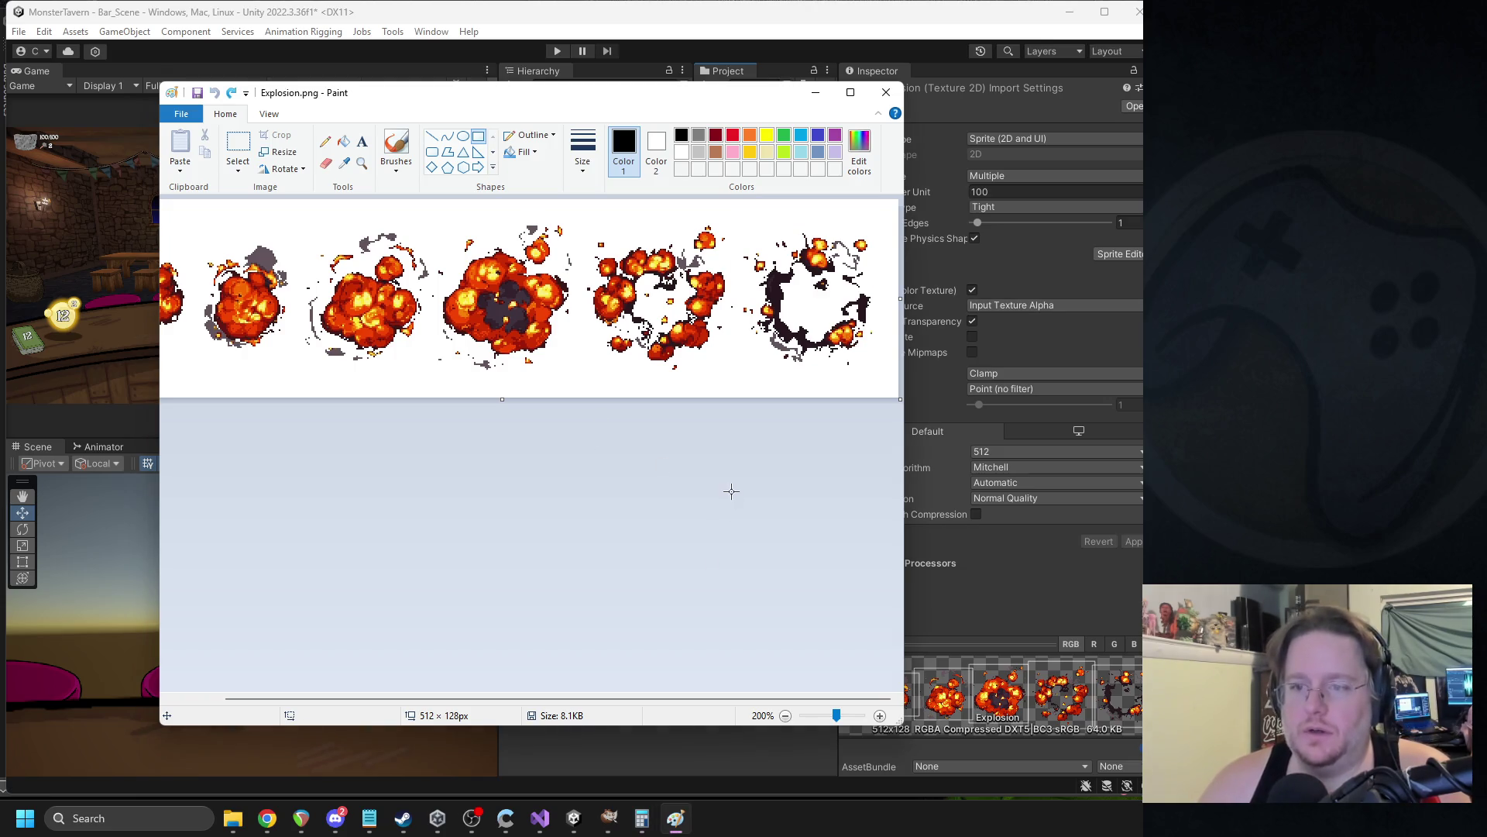
{"action": "left_click", "coordinate": [283, 152]}
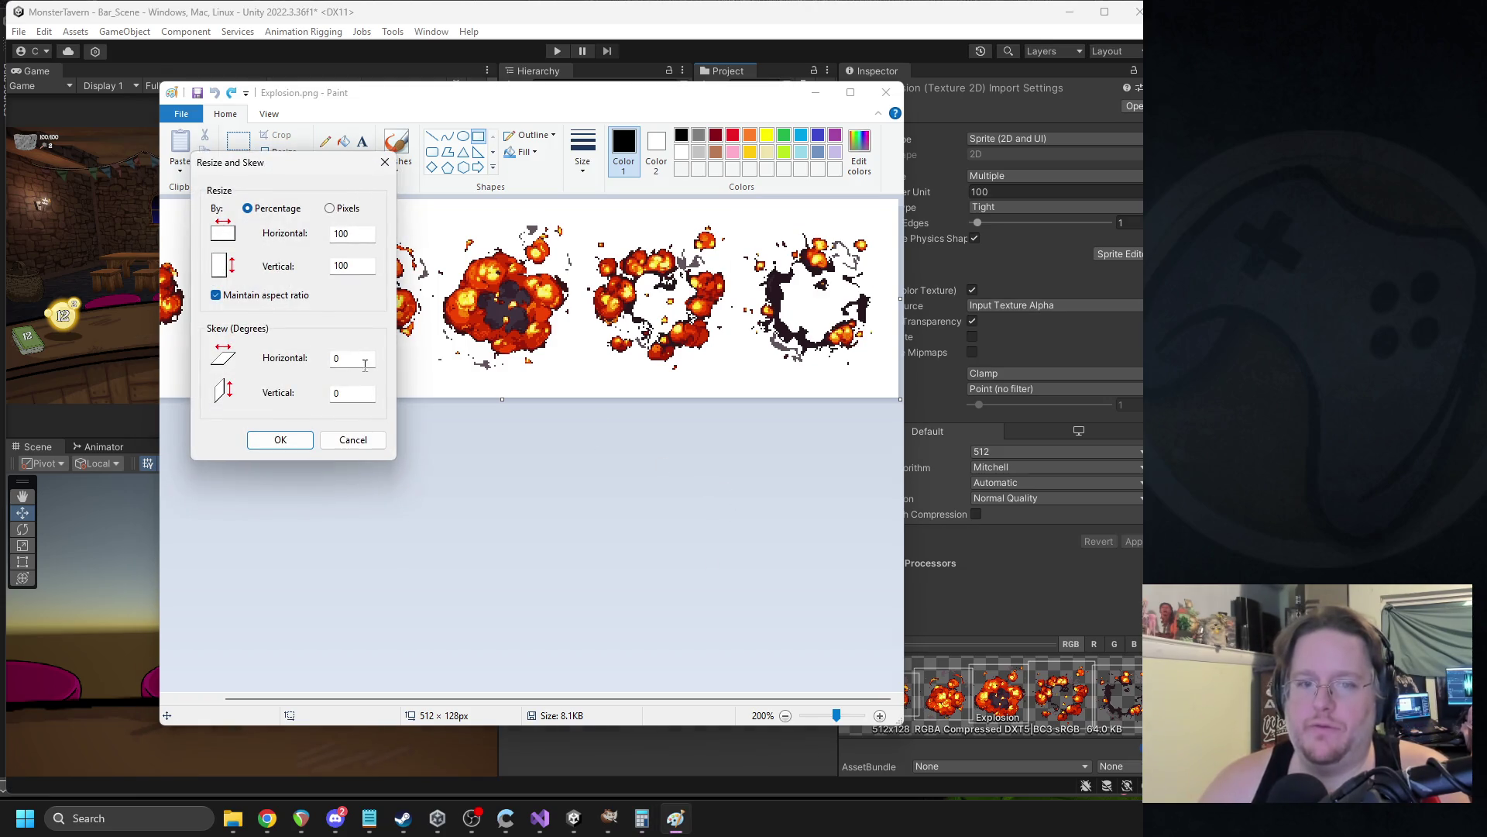
{"action": "left_click", "coordinate": [354, 441]}
{"action": "left_click_drag", "start_coordinate": [550, 97], "coordinate": [480, 95]}
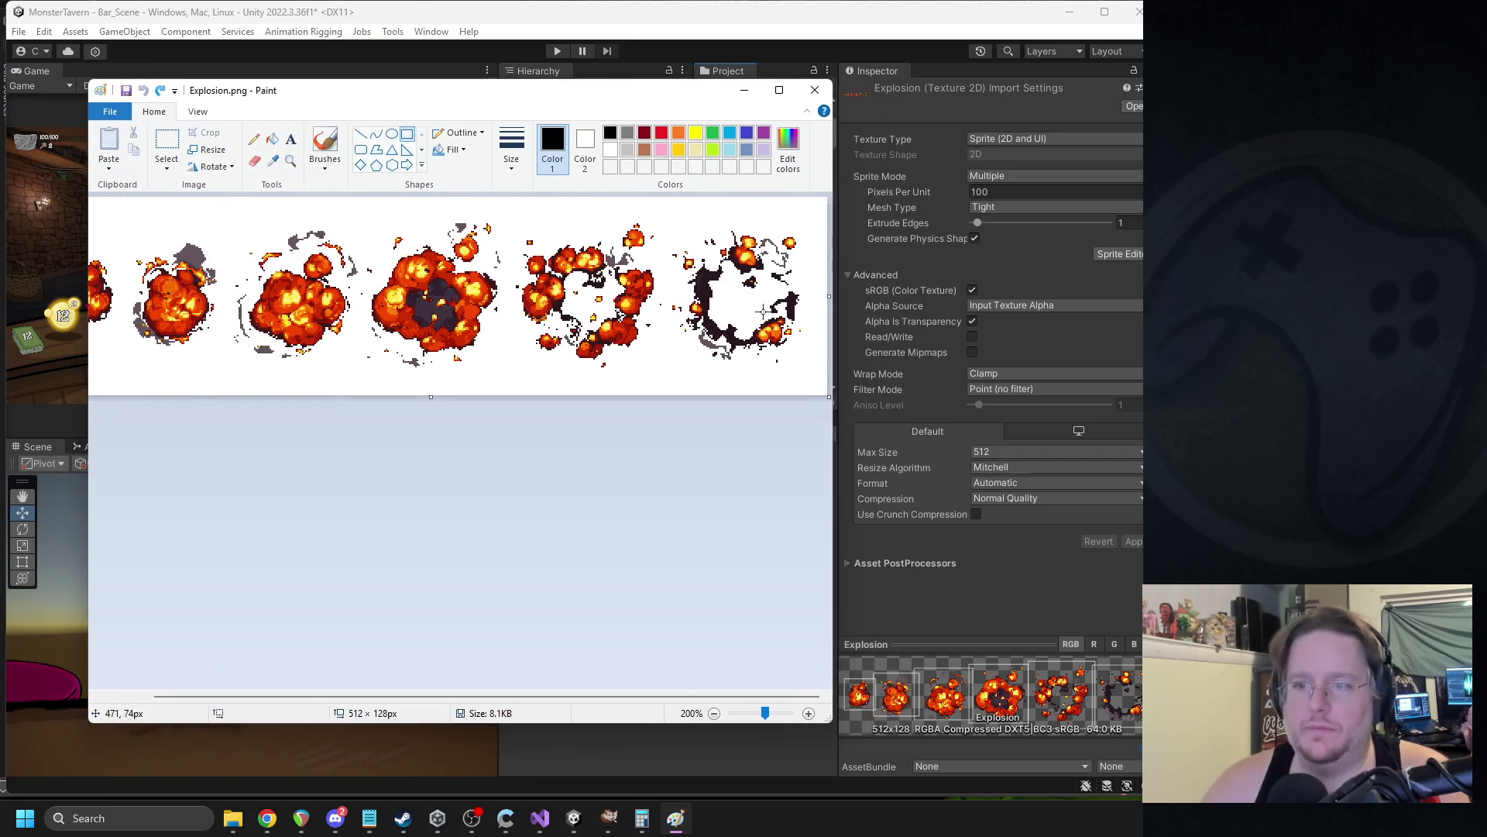
Widen the Explosion.png canvas to 1024 px.
{"action": "left_click_drag", "start_coordinate": [833, 339], "coordinate": [1082, 339]}
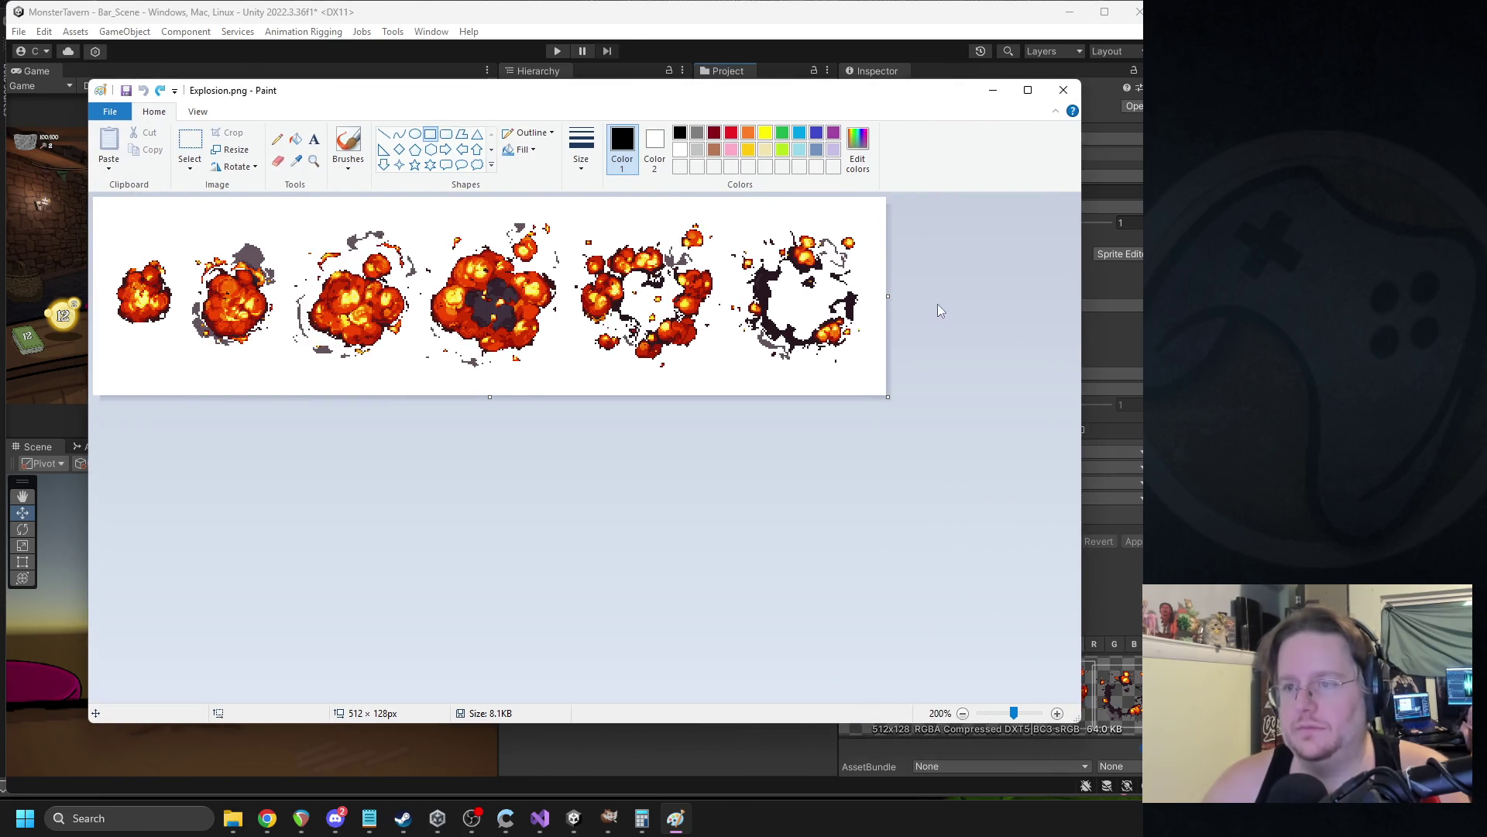
{"action": "mouse_move", "coordinate": [890, 296]}
{"action": "left_mouse_down"}
{"action": "mouse_move", "coordinate": [960, 305]}
{"action": "mouse_move", "coordinate": [931, 310]}
{"action": "left_mouse_up"}
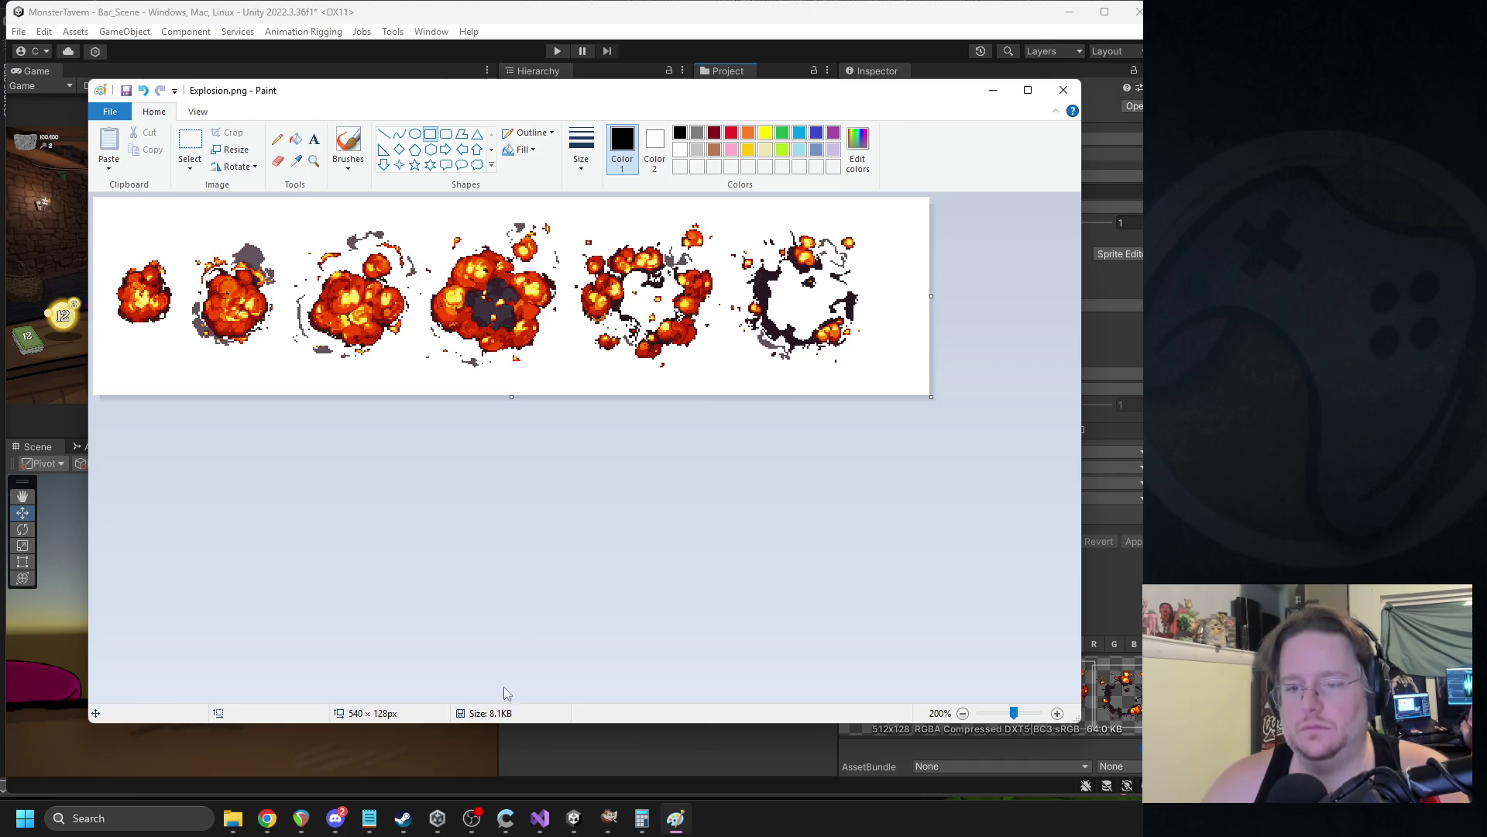
{"action": "scroll", "coordinate": [286, 491], "scroll_direction": "up", "scroll_amount": 1}
{"action": "scroll", "coordinate": [283, 478], "scroll_direction": "down", "scroll_amount": 2}
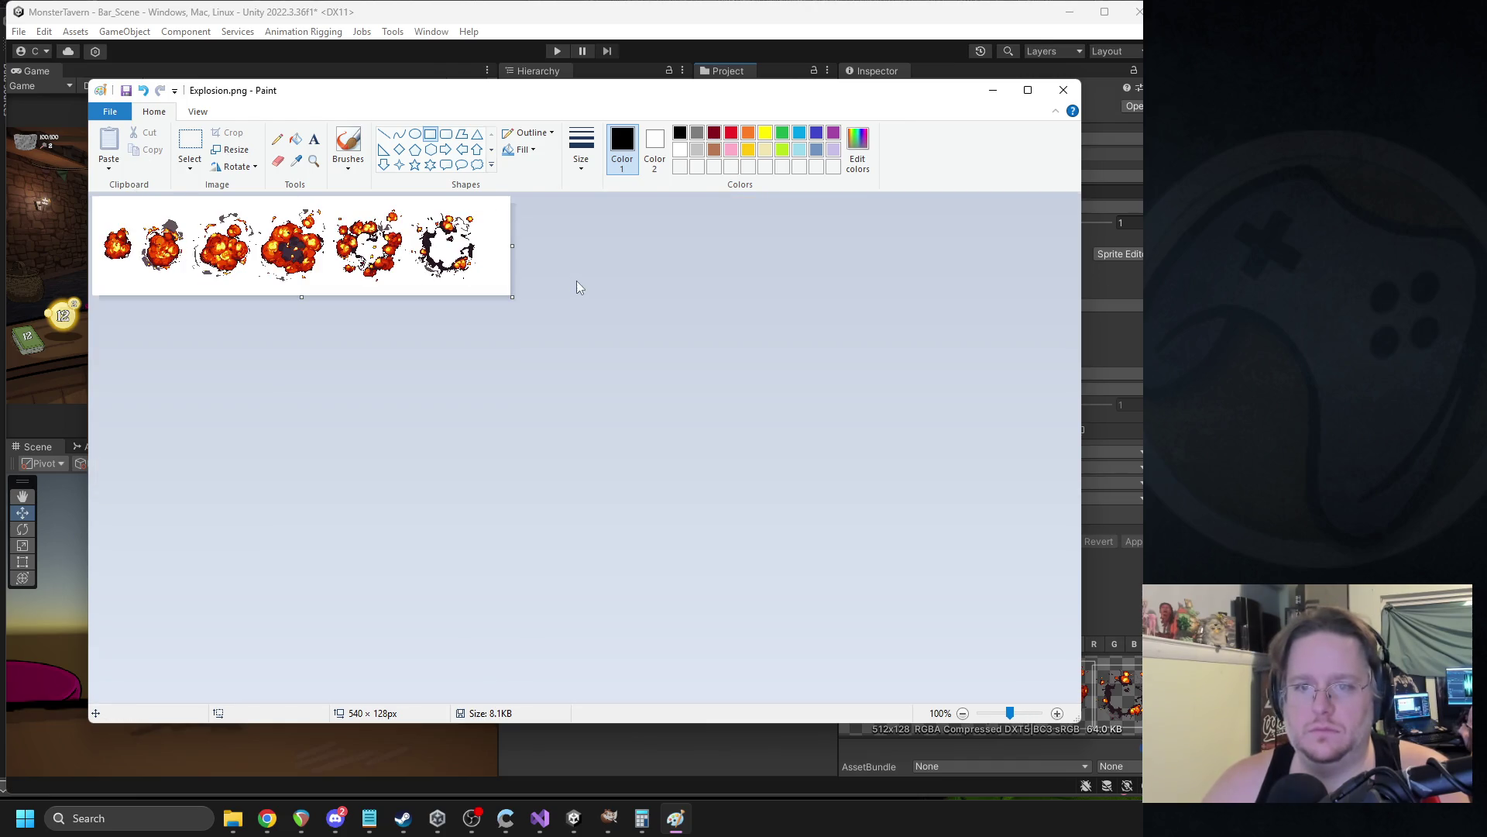
{"action": "left_click_drag", "start_coordinate": [512, 245], "coordinate": [886, 245]}
Select frames 2–6 and shift them to the right.
{"action": "left_click", "coordinate": [190, 147]}
{"action": "mouse_move", "coordinate": [523, 206]}
{"action": "left_mouse_down"}
{"action": "mouse_move", "coordinate": [350, 288]}
{"action": "mouse_move", "coordinate": [159, 309]}
{"action": "left_mouse_up"}
{"action": "left_click_drag", "start_coordinate": [236, 276], "coordinate": [252, 275]}
{"action": "key", "text": "Right"}
{"action": "key", "text": "Right"}
{"action": "key", "text": "Right"}
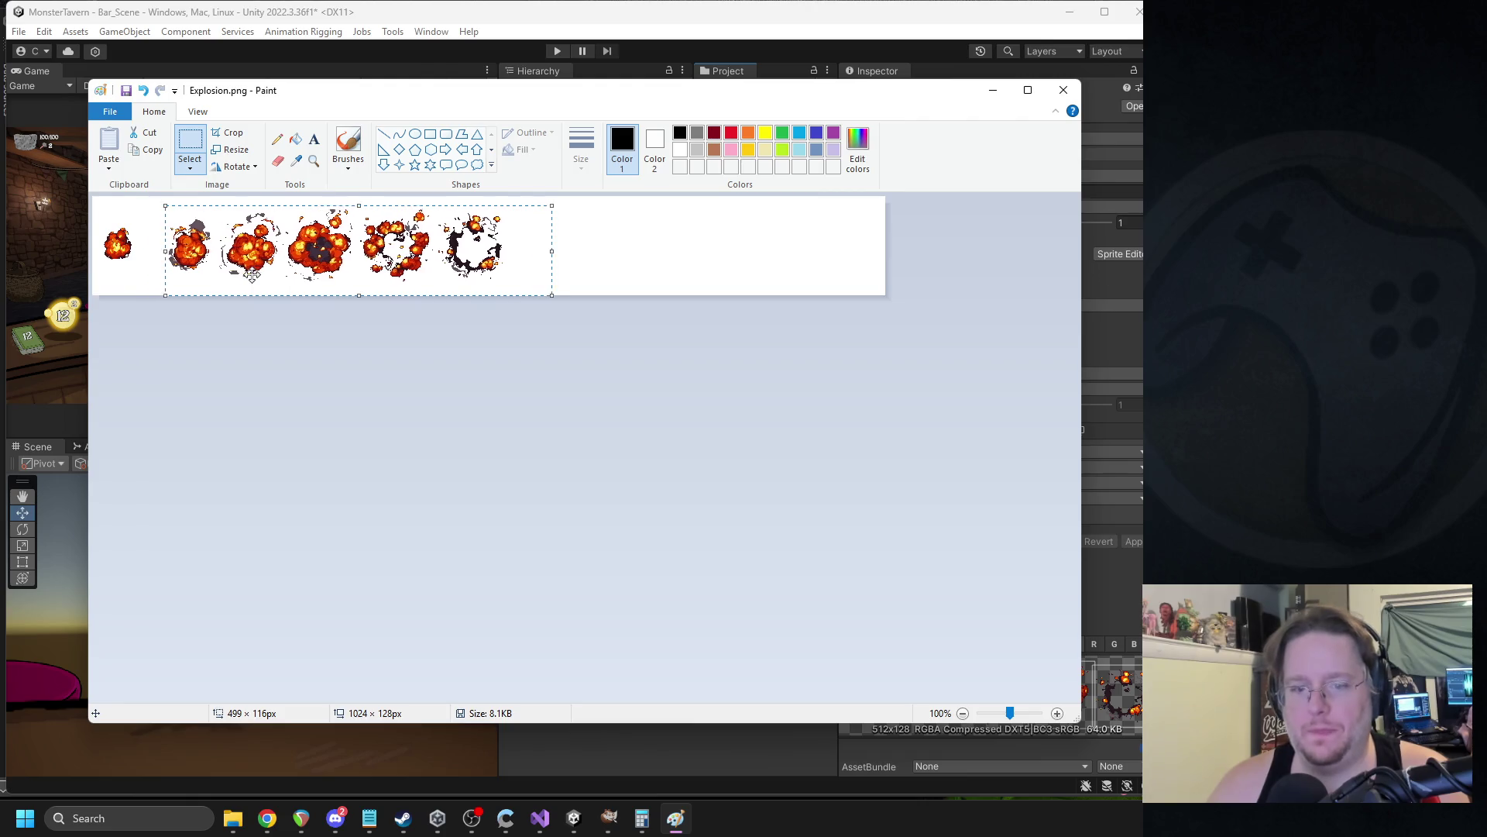
Nudge the selected frames further right and drop them in place.
{"action": "key", "text": "Right"}
{"action": "key", "text": "Right"}
{"action": "key", "text": "Right"}
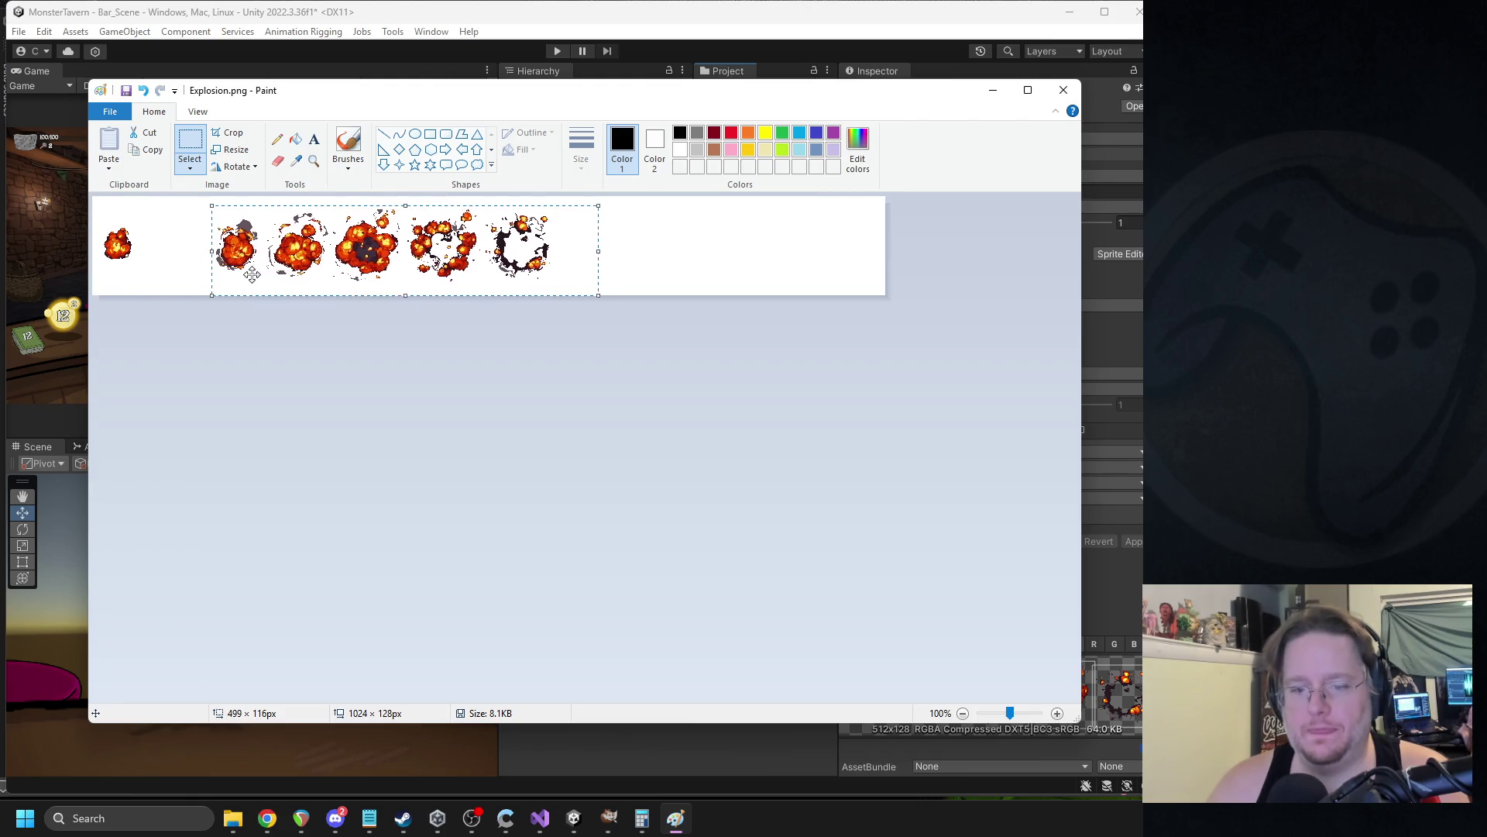
{"action": "left_click", "coordinate": [268, 338]}
{"action": "scroll", "coordinate": [232, 360], "scroll_direction": "up", "scroll_amount": 3}
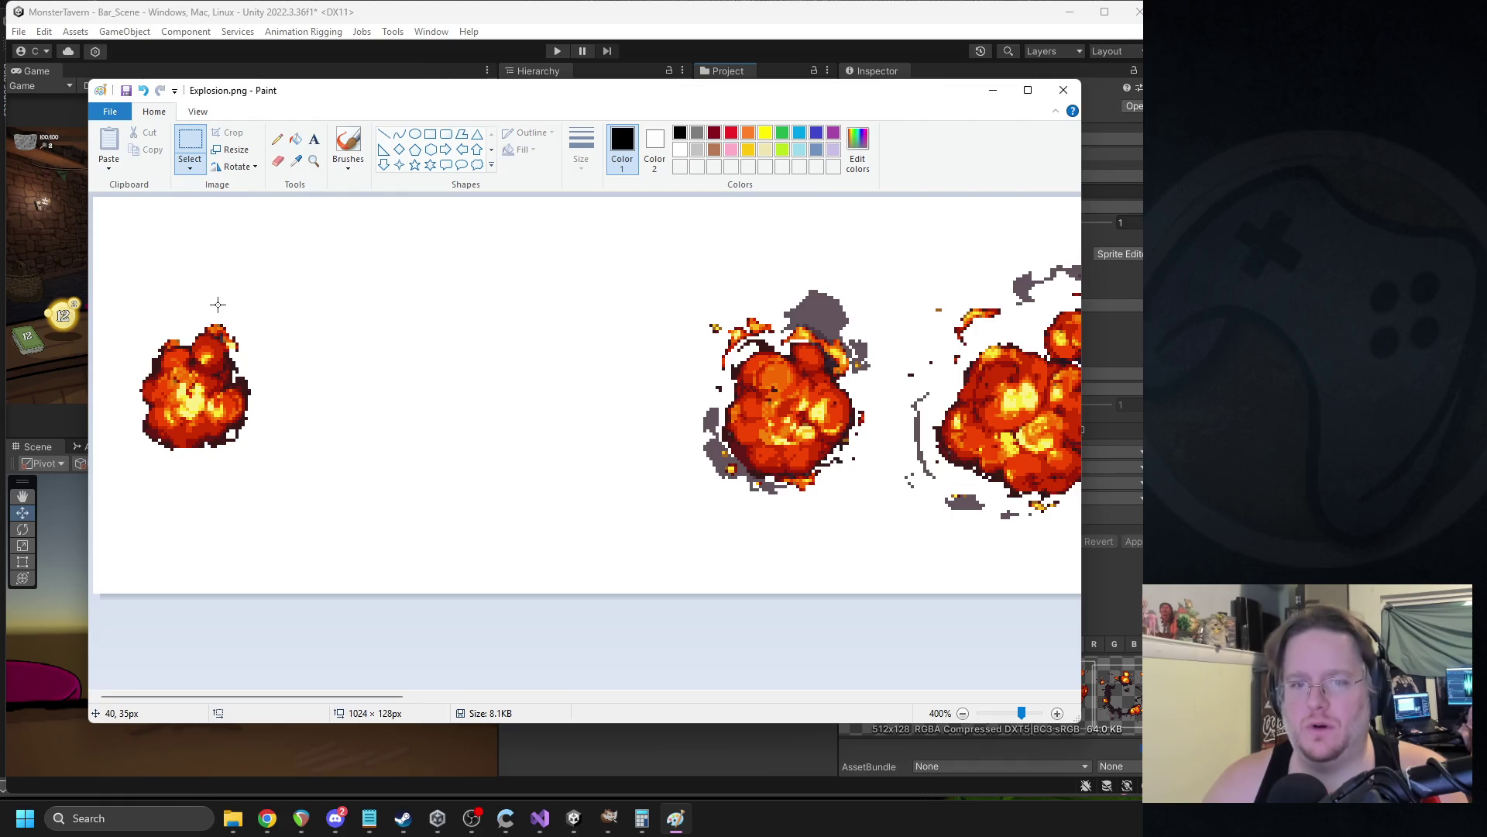
Choose the Line shape with the thinnest line size.
{"action": "left_click", "coordinate": [383, 134]}
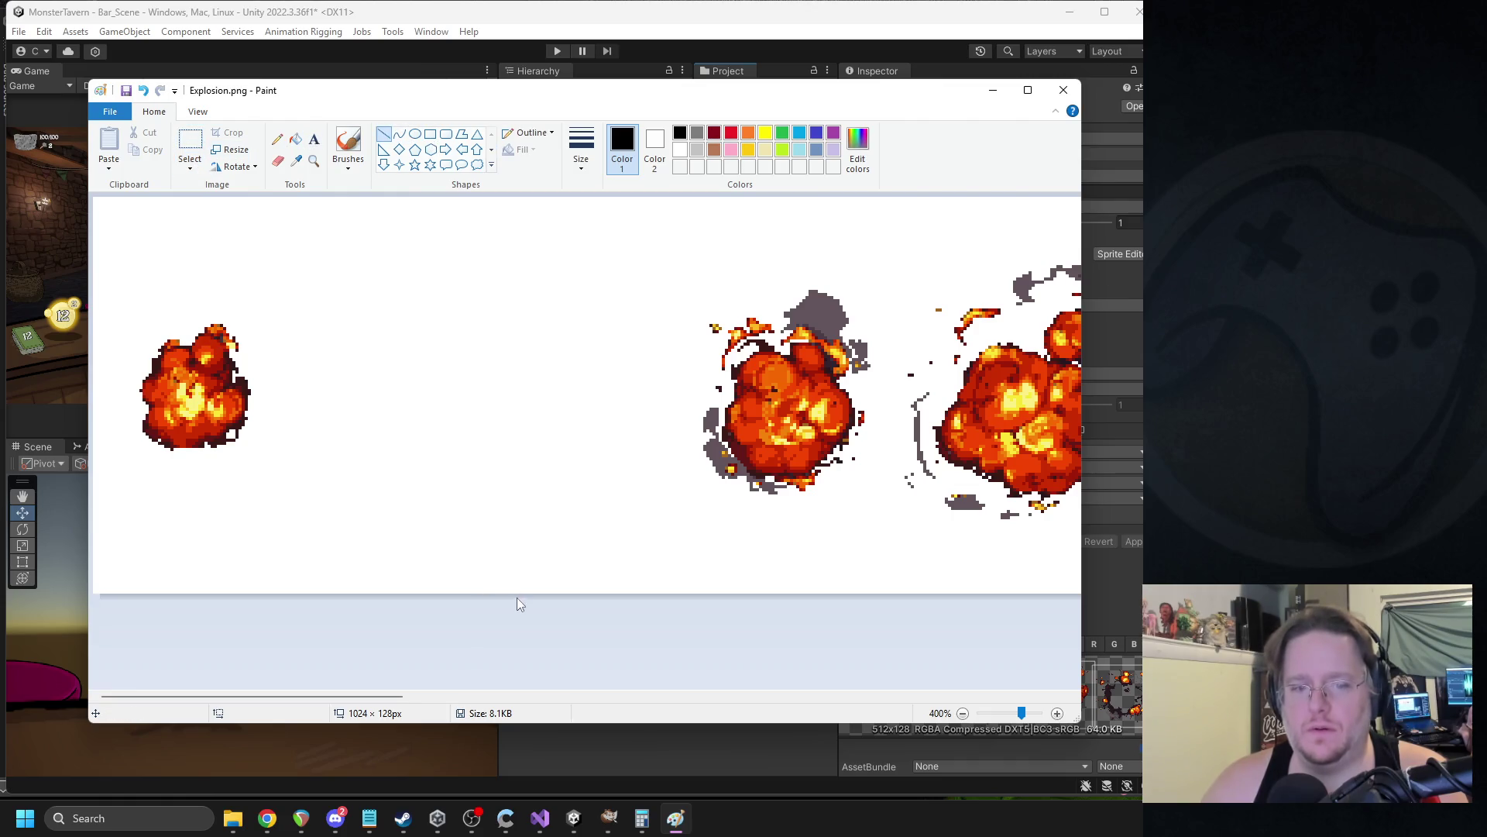
{"action": "left_click", "coordinate": [581, 151]}
{"action": "left_click", "coordinate": [616, 191]}
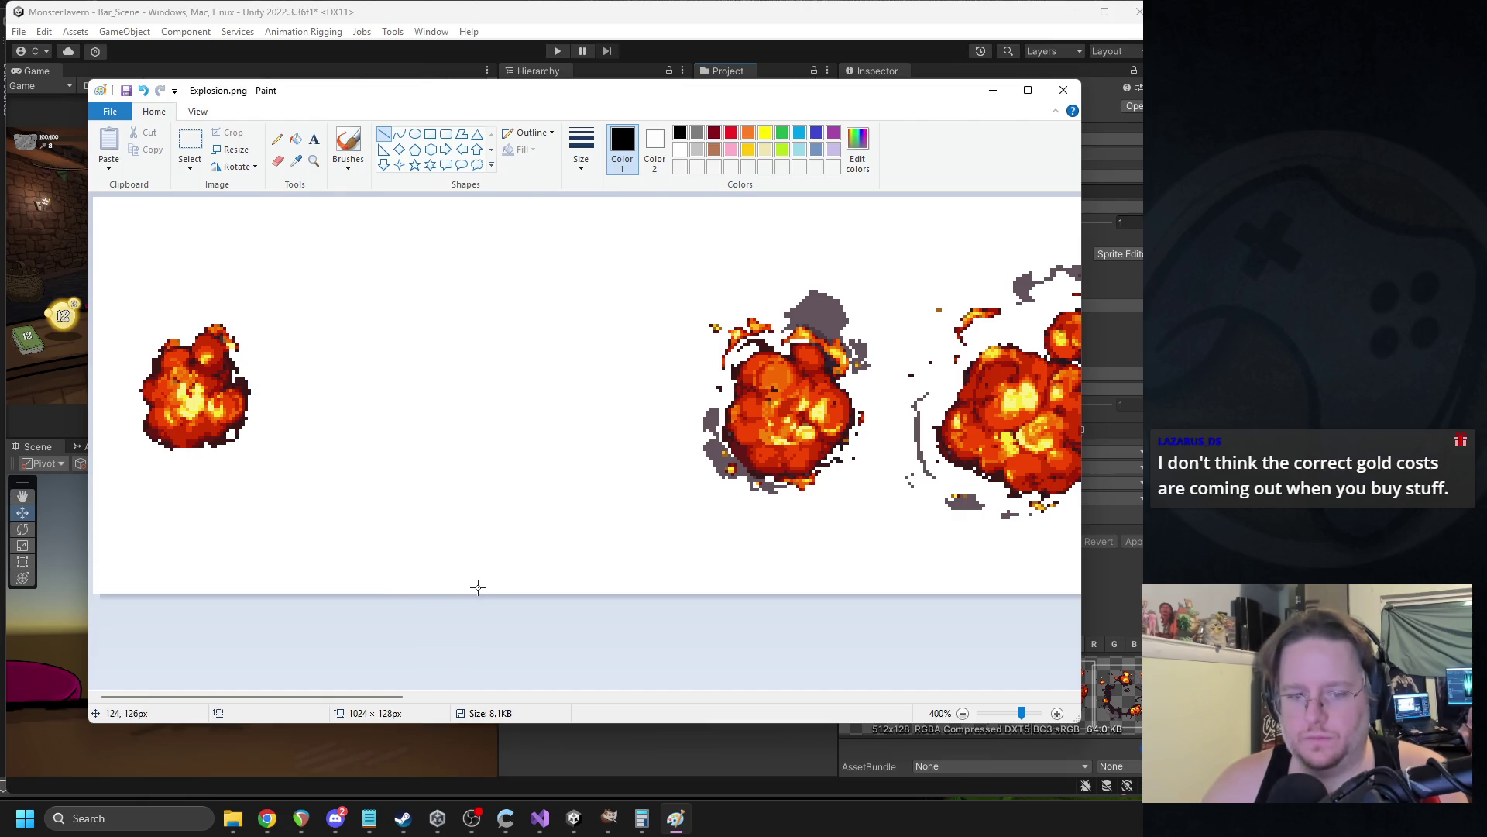
Draw a vertical divider after the first frame and shift that small explosion right toward its cell centre.
{"action": "left_click_drag", "start_coordinate": [488, 588], "coordinate": [488, 123]}
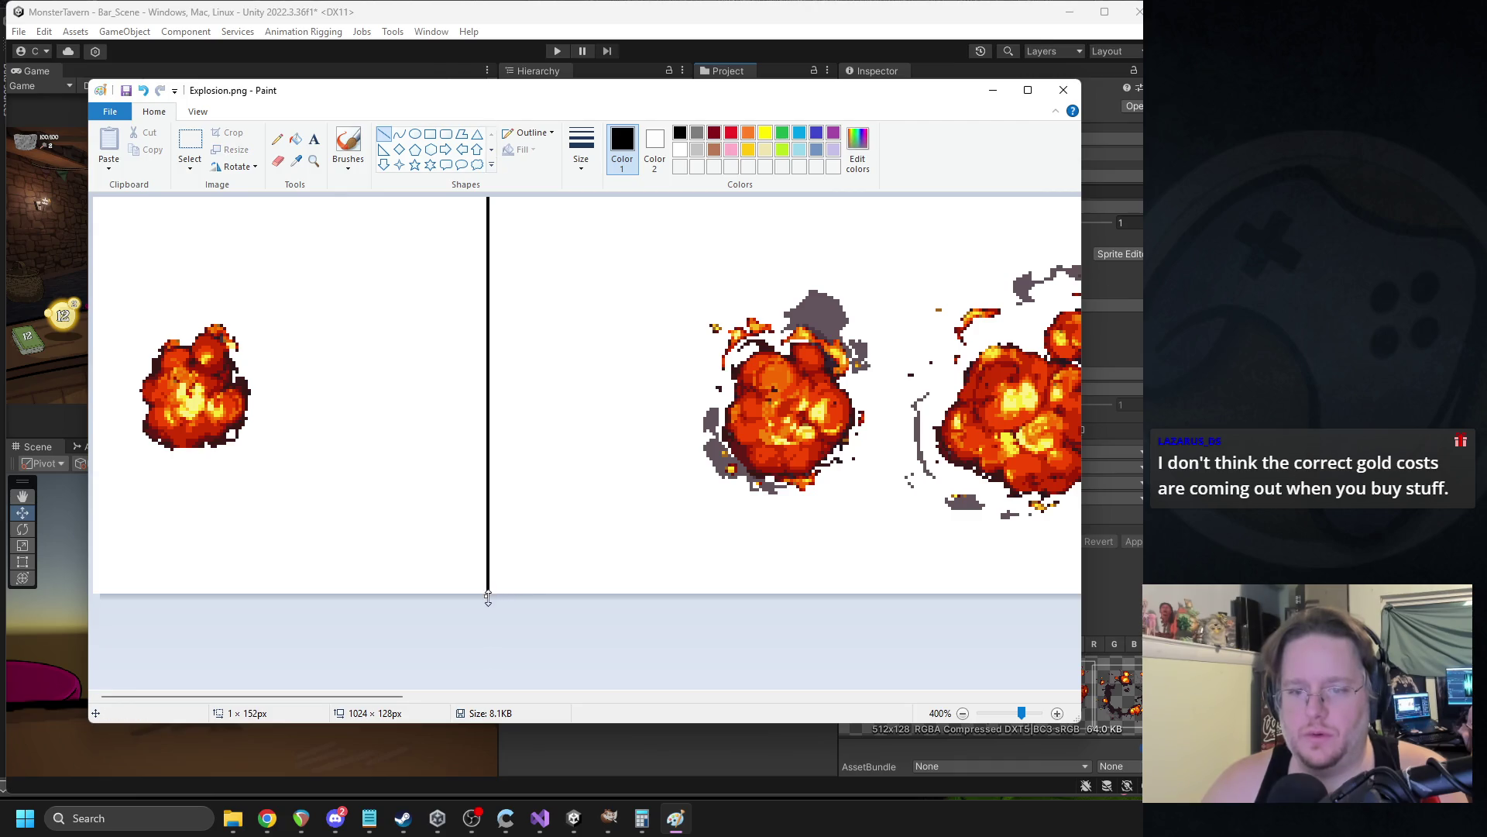
{"action": "scroll", "coordinate": [573, 613], "scroll_direction": "down", "scroll_amount": 1}
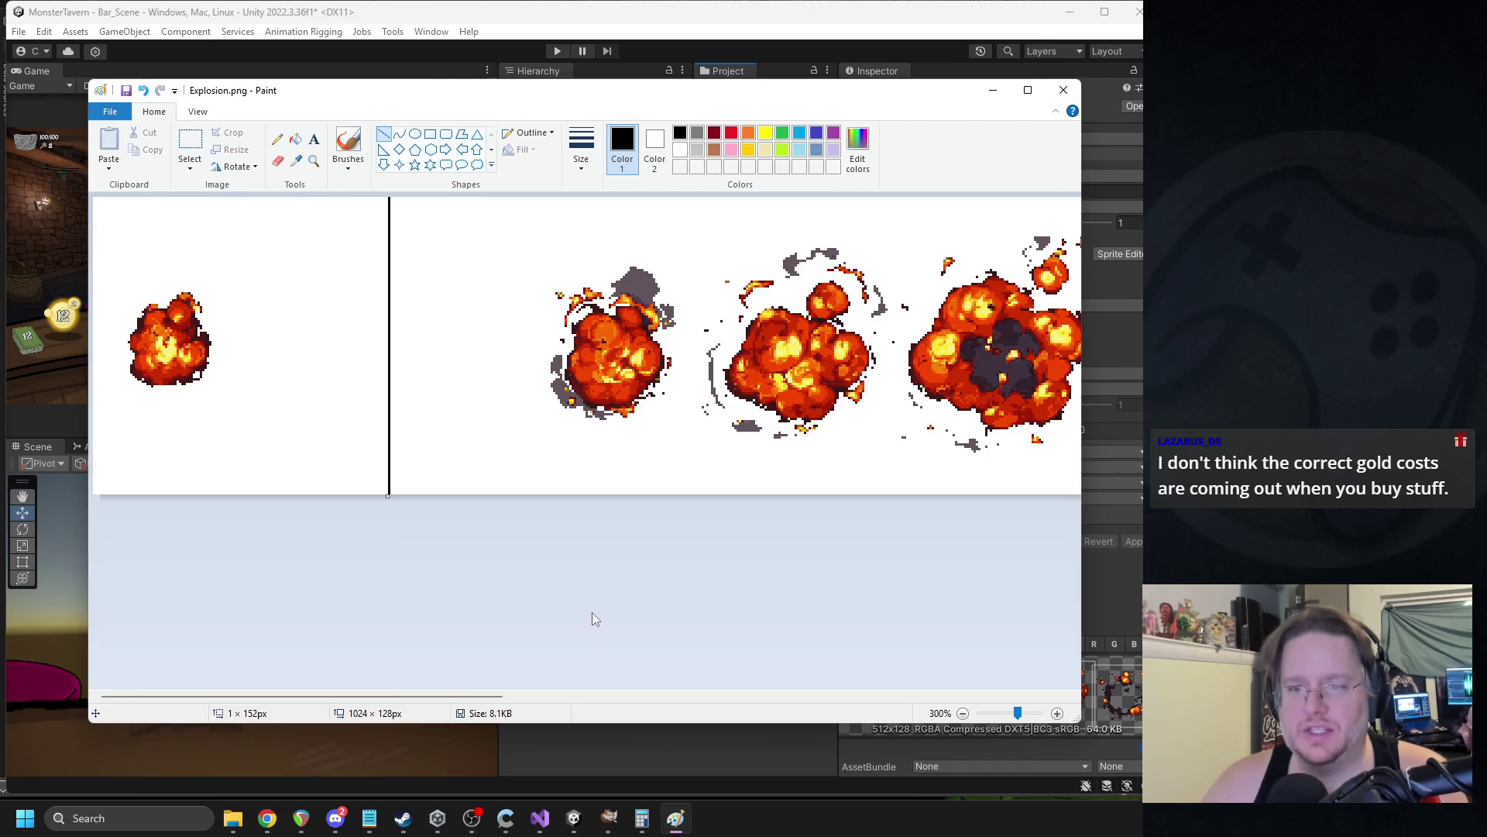
{"action": "left_click", "coordinate": [189, 143]}
{"action": "mouse_move", "coordinate": [246, 268]}
{"action": "left_mouse_down"}
{"action": "mouse_move", "coordinate": [123, 408]}
{"action": "mouse_move", "coordinate": [168, 370]}
{"action": "mouse_move", "coordinate": [221, 368]}
{"action": "left_mouse_up"}
{"action": "left_click", "coordinate": [593, 404]}
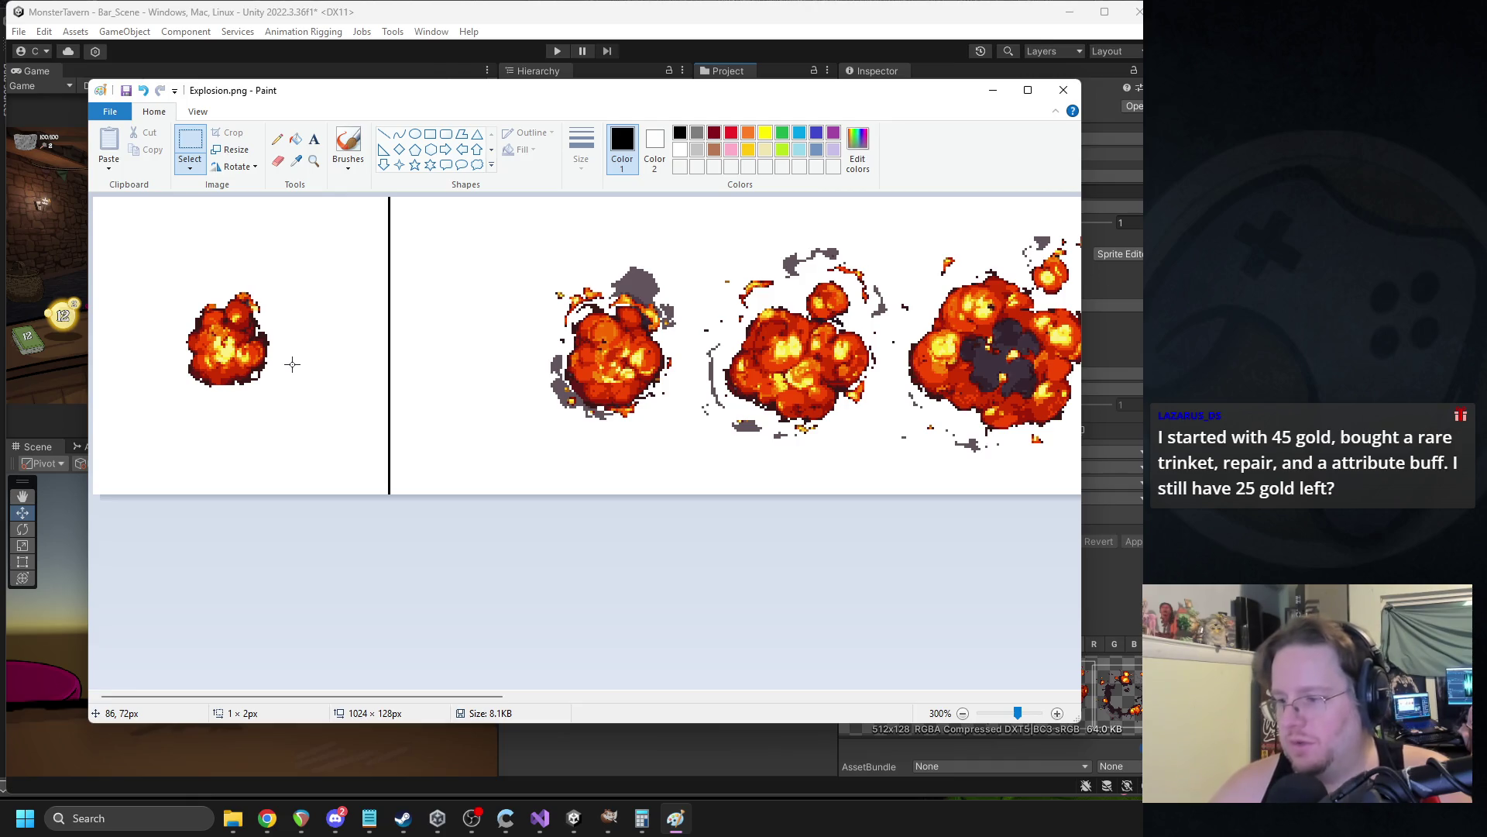
Select the second explosion frame and move it left, toggling transparent selection background.
{"action": "mouse_move", "coordinate": [681, 262]}
{"action": "left_mouse_down"}
{"action": "mouse_move", "coordinate": [639, 376]}
{"action": "mouse_move", "coordinate": [526, 431]}
{"action": "left_mouse_up"}
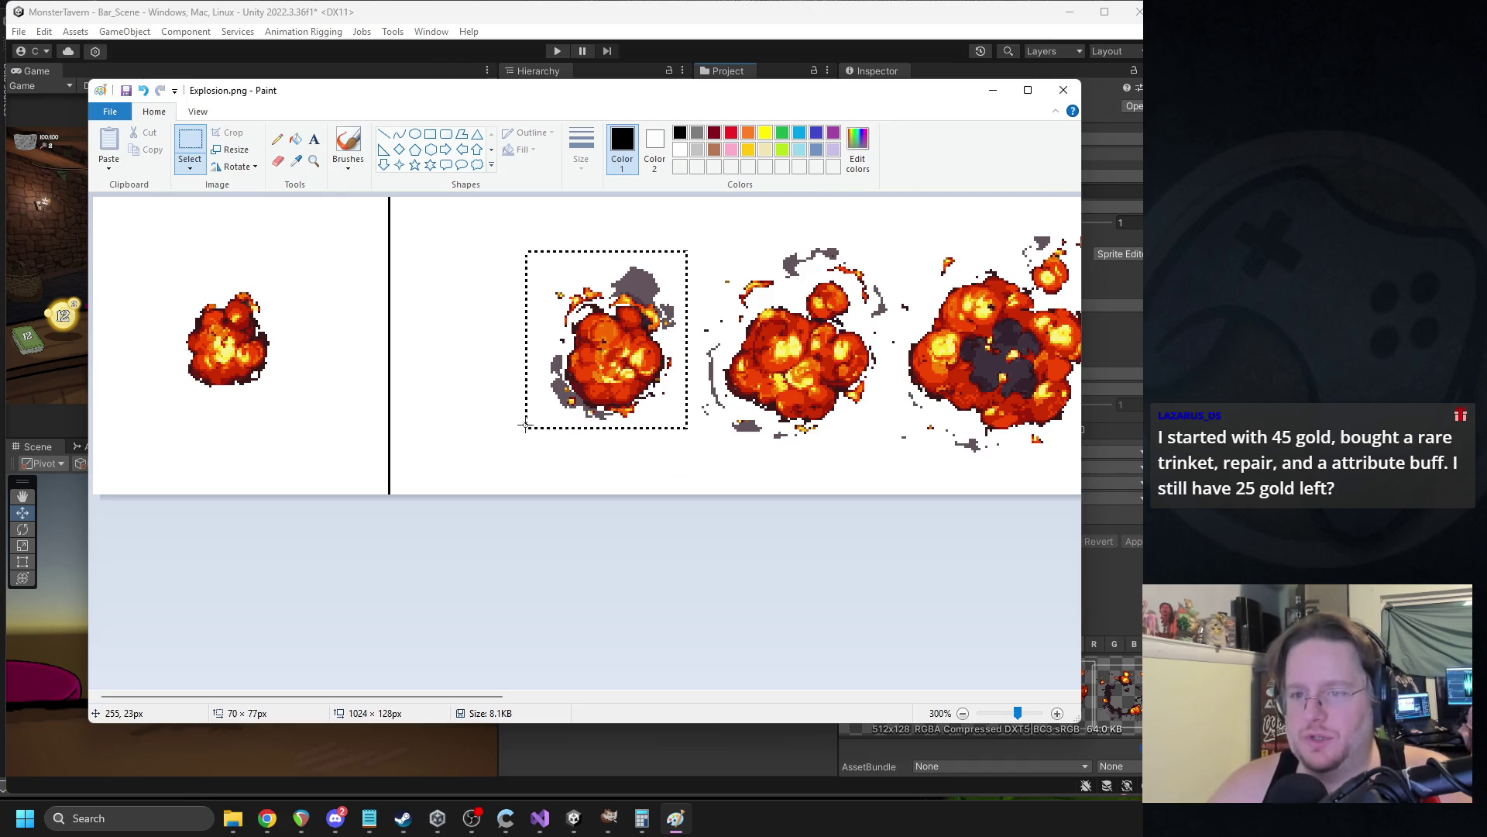
{"action": "mouse_move", "coordinate": [648, 338]}
{"action": "left_mouse_down"}
{"action": "mouse_move", "coordinate": [385, 346]}
{"action": "mouse_move", "coordinate": [286, 317]}
{"action": "left_mouse_up"}
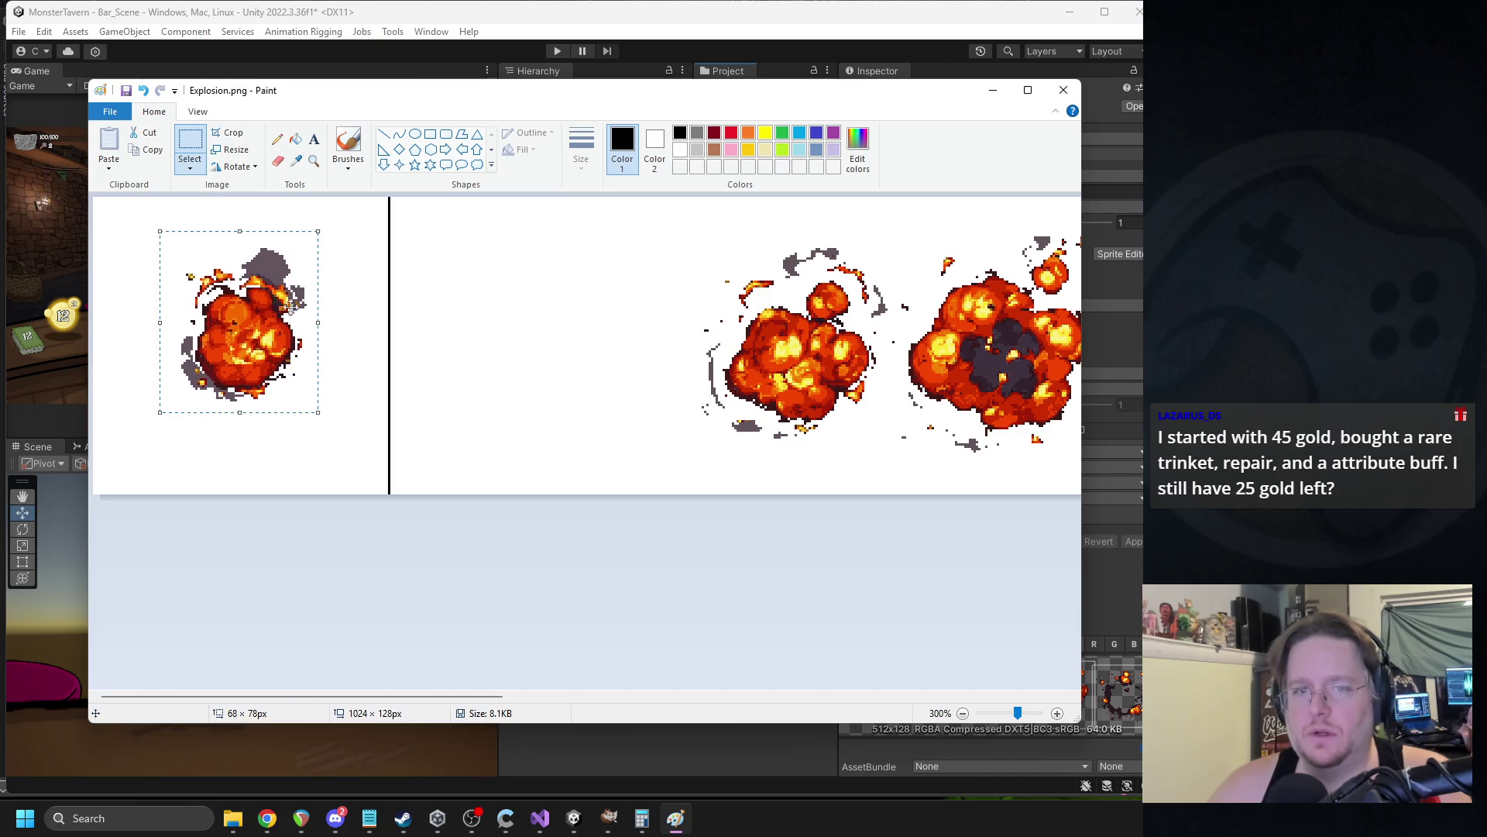
{"action": "left_click", "coordinate": [194, 170]}
{"action": "left_click", "coordinate": [243, 307]}
{"action": "left_click_drag", "start_coordinate": [214, 364], "coordinate": [522, 366]}
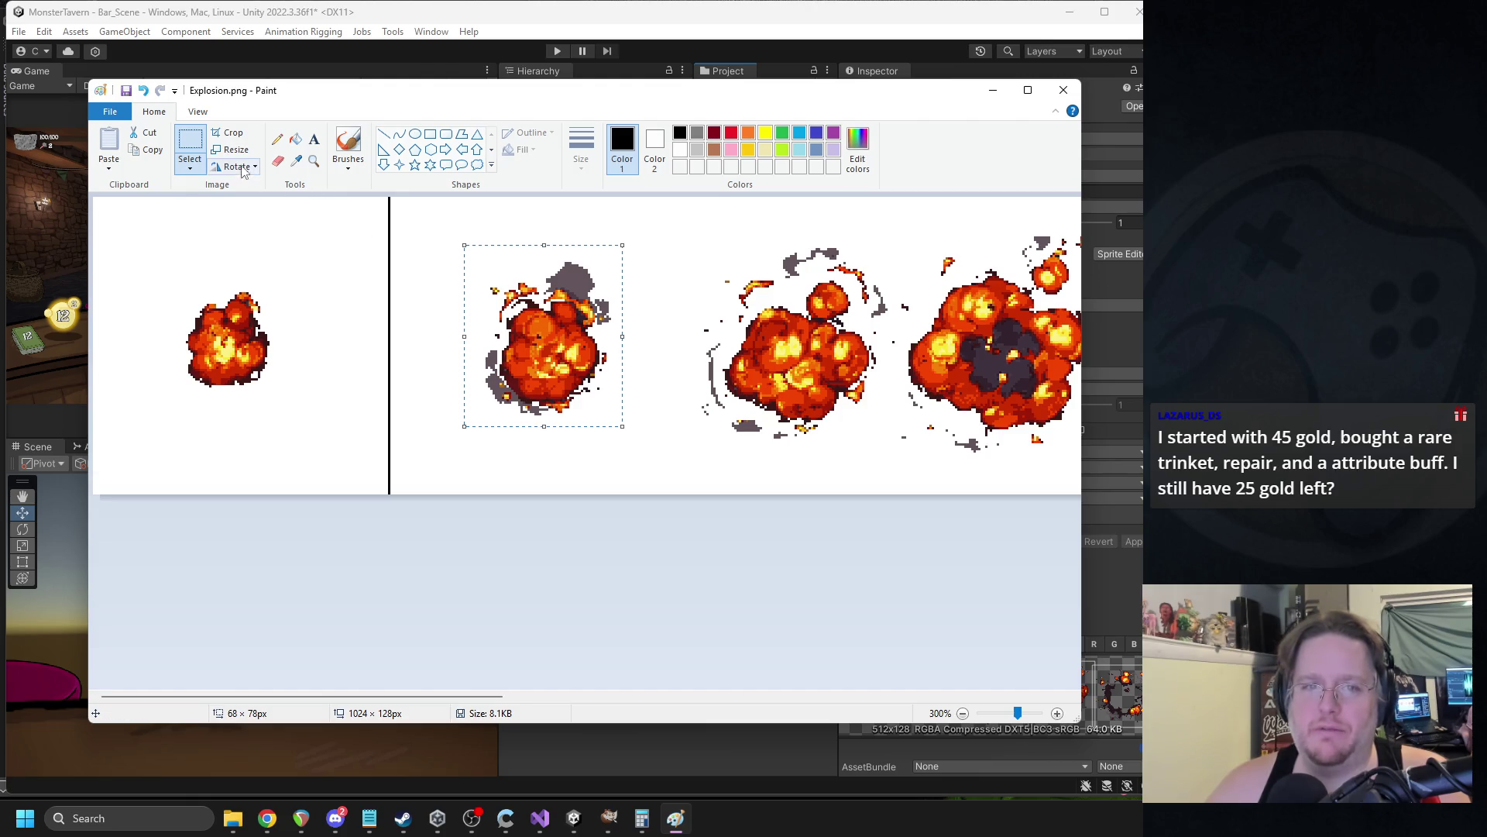
{"action": "left_click", "coordinate": [191, 170]}
{"action": "left_click", "coordinate": [244, 307]}
Nudge the second explosion into the cell just right of the first divider and drop it.
{"action": "left_click_drag", "start_coordinate": [549, 358], "coordinate": [220, 357]}
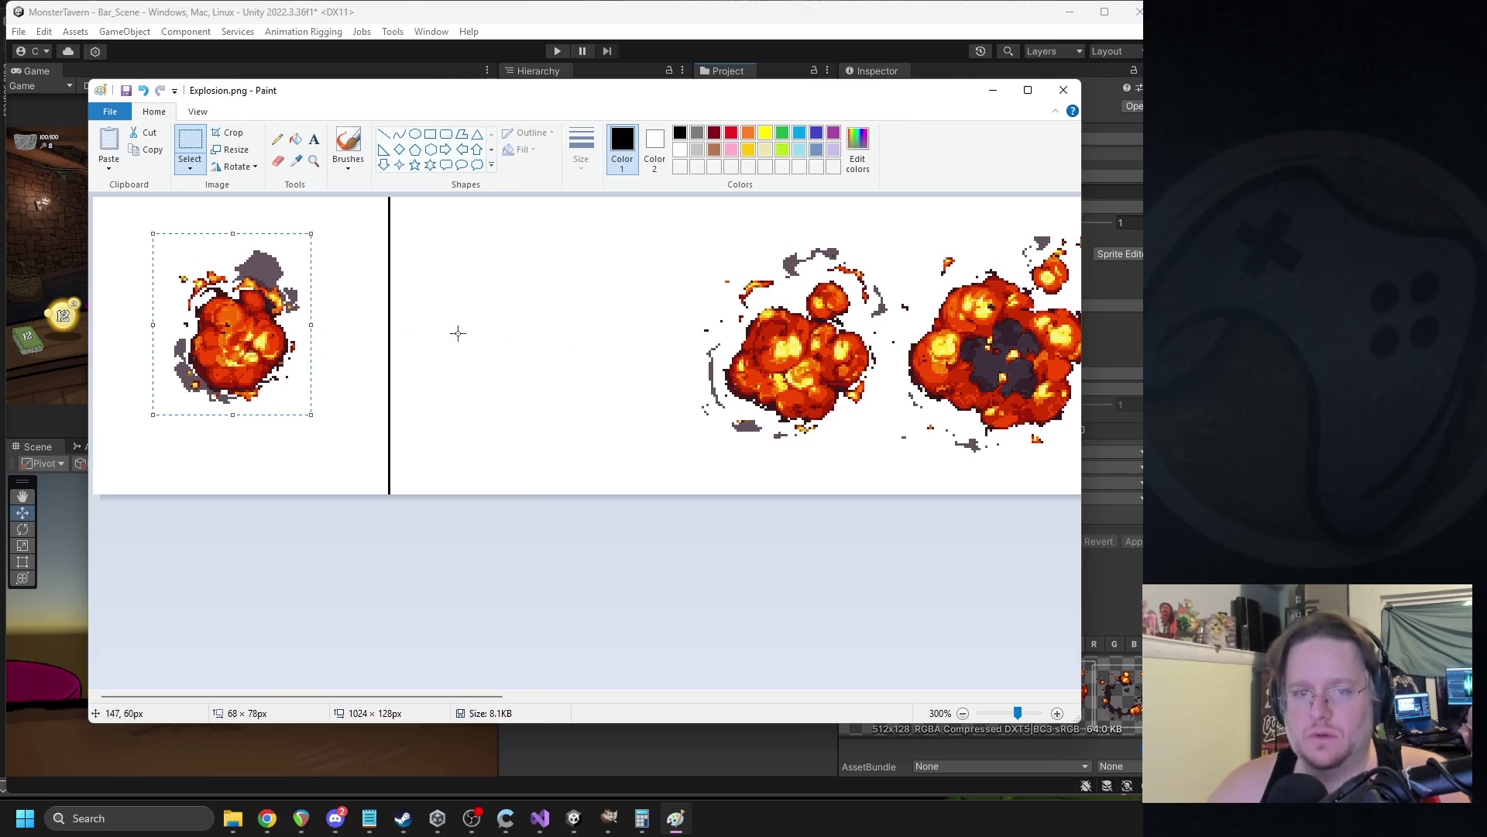
{"action": "key", "text": "Right"}
{"action": "key", "text": "Right"}
{"action": "key", "text": "Right"}
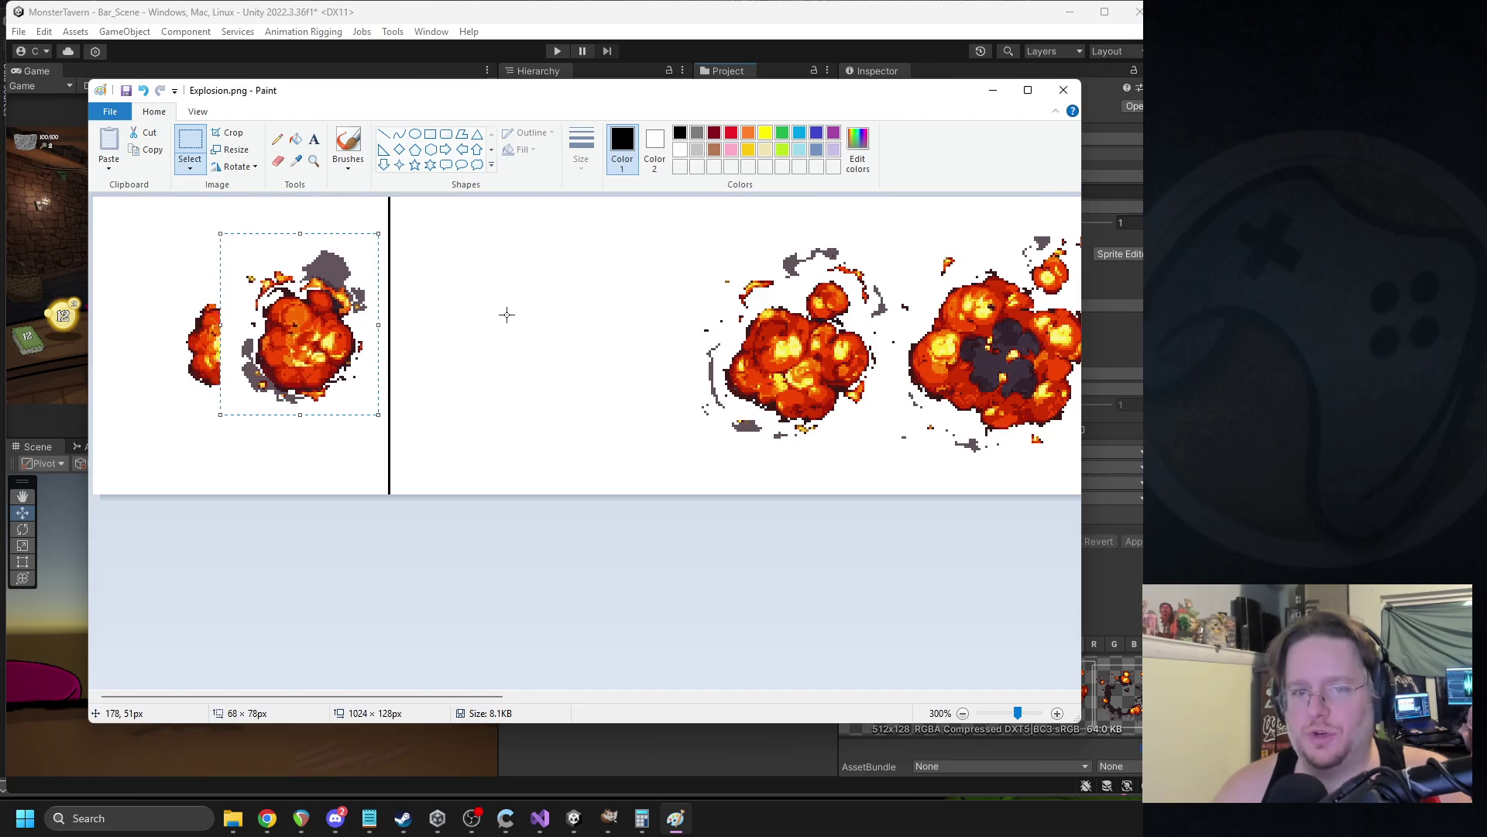
{"action": "key", "text": "Right"}
{"action": "key", "text": "Right"}
{"action": "key", "text": "Right"}
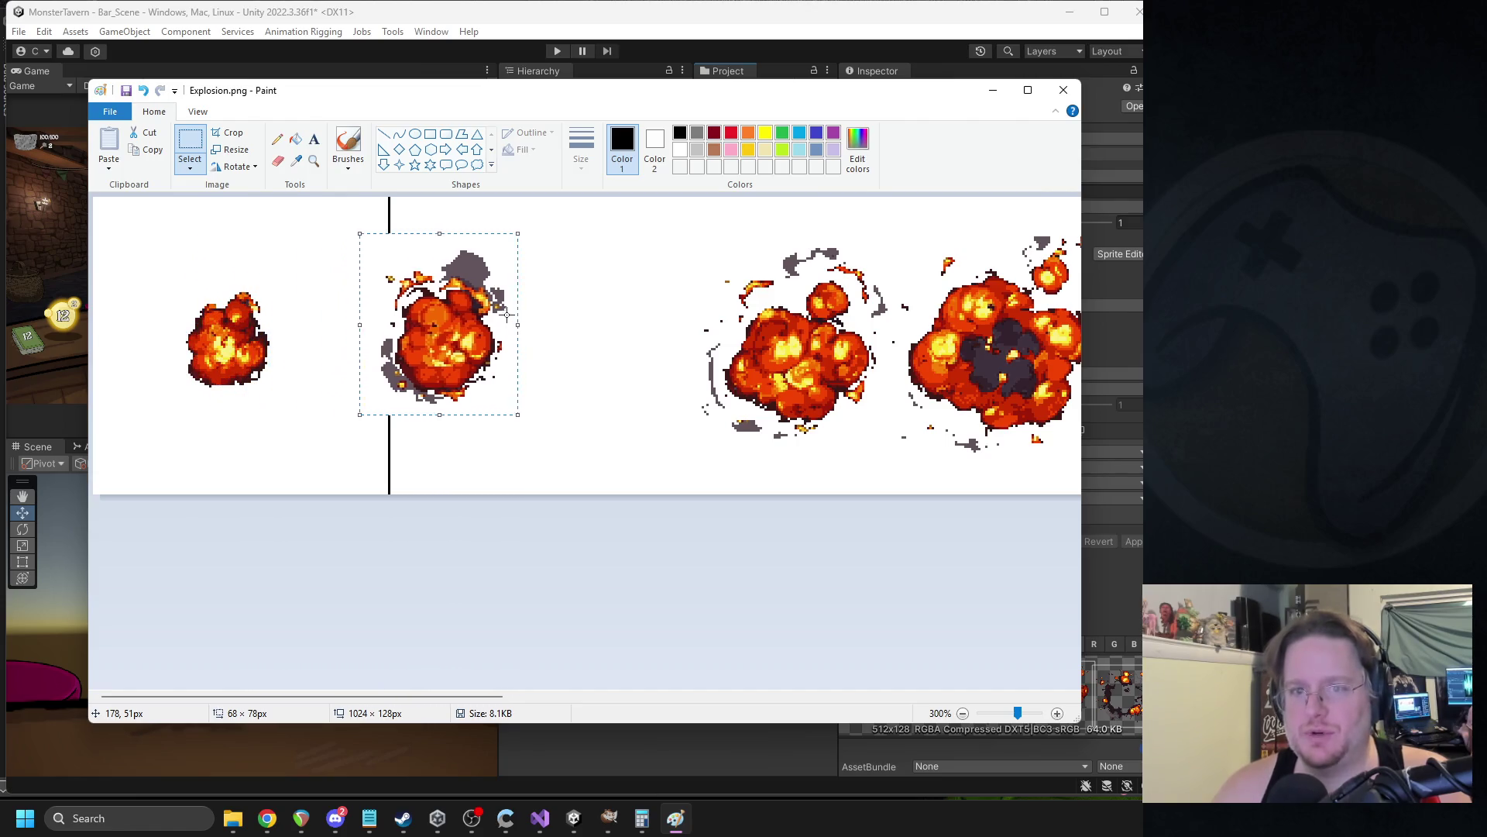
{"action": "key", "text": "Right"}
{"action": "key", "text": "Right"}
{"action": "key", "text": "Right"}
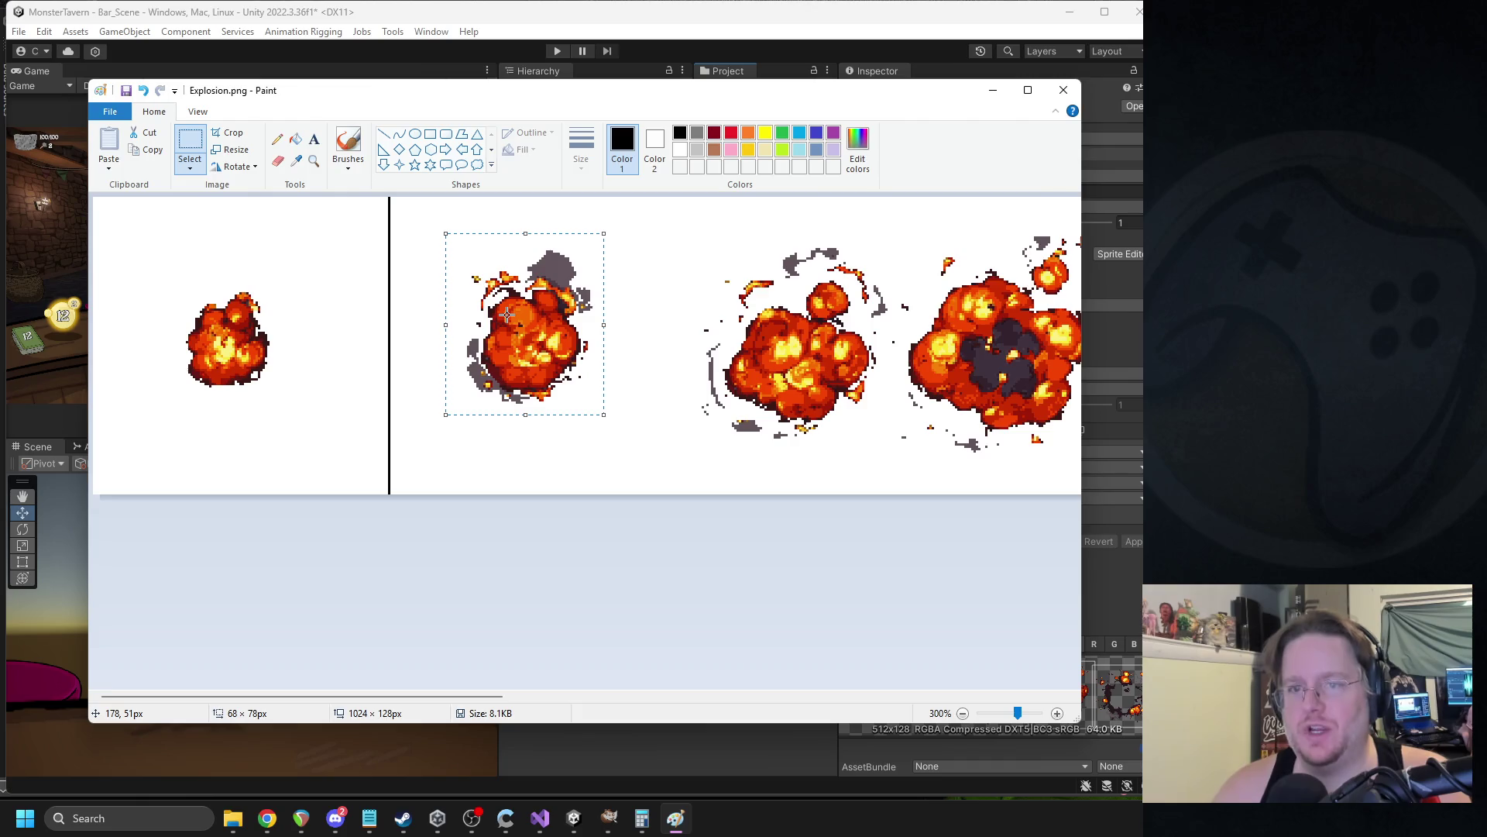
{"action": "left_click", "coordinate": [649, 575]}
{"action": "scroll", "coordinate": [657, 458], "scroll_direction": "down", "scroll_amount": 2, "text": "ctrl"}
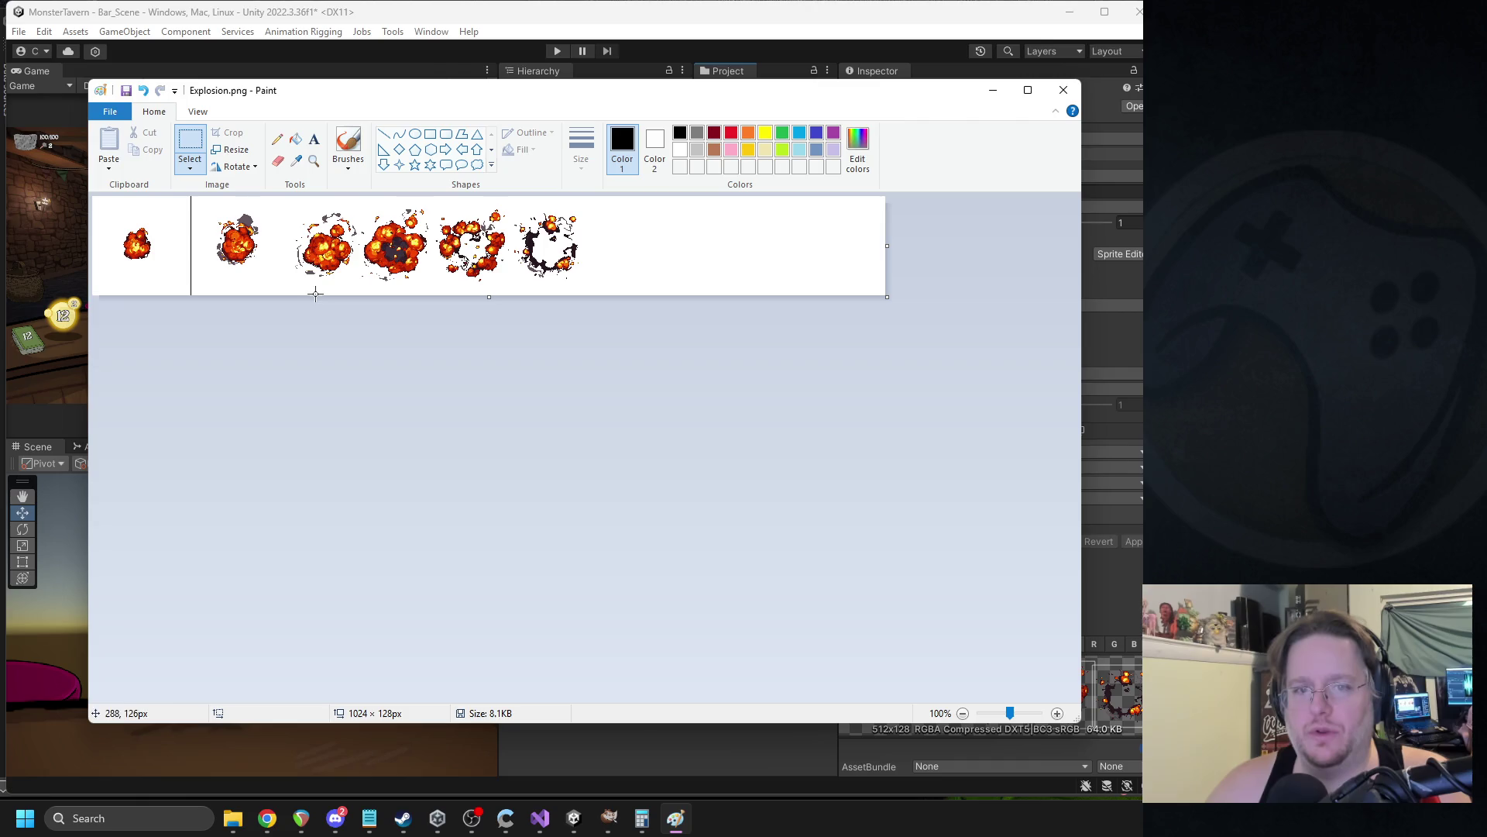
Shift the four rightmost explosion frames further right.
{"action": "left_click_drag", "start_coordinate": [286, 204], "coordinate": [655, 299]}
{"action": "left_click_drag", "start_coordinate": [457, 271], "coordinate": [608, 270]}
{"action": "left_click", "coordinate": [451, 392]}
{"action": "scroll", "coordinate": [558, 422], "scroll_direction": "up", "scroll_amount": 2, "text": "ctrl"}
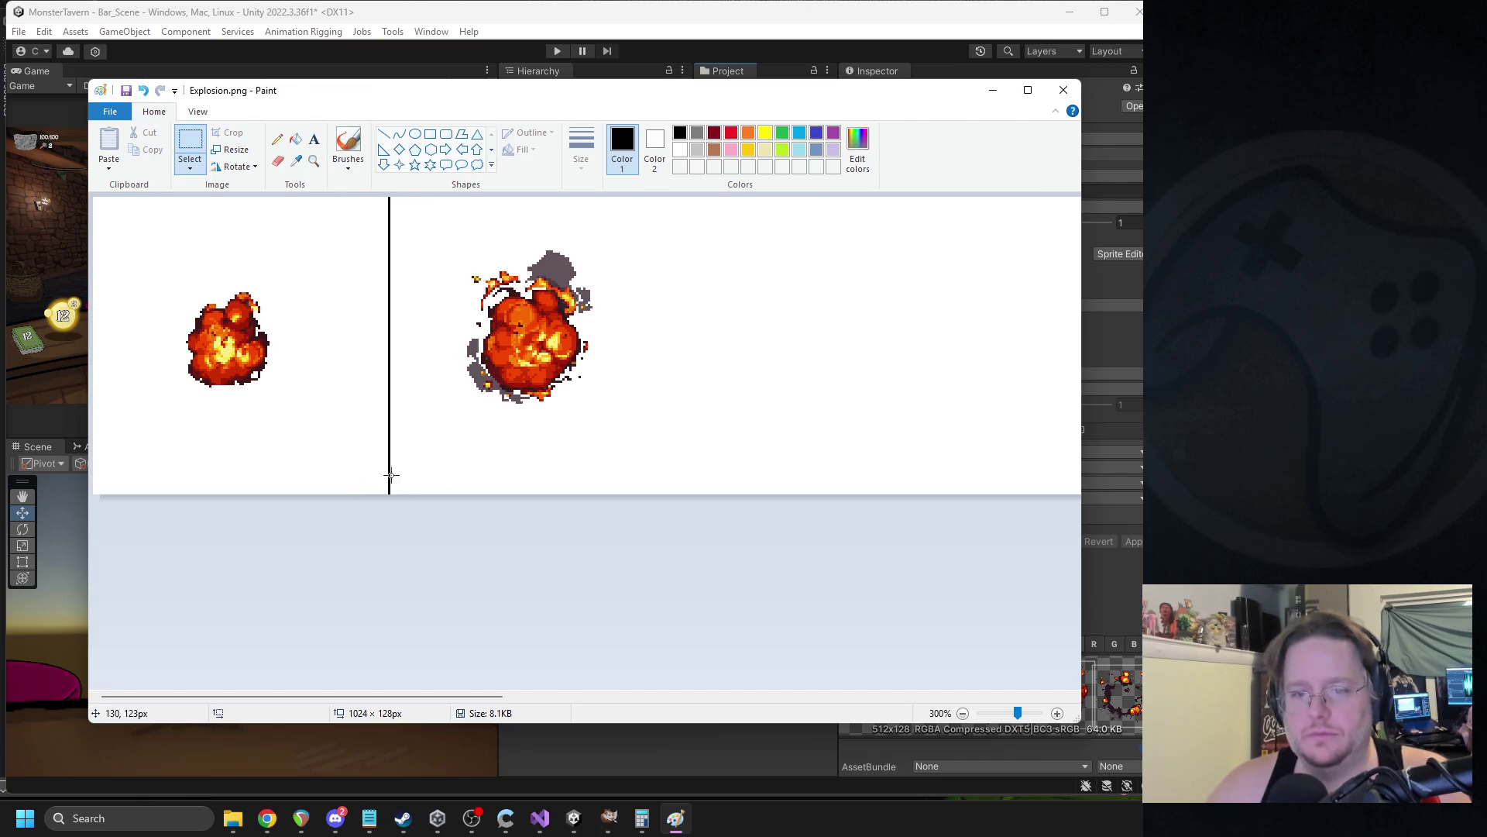
Draw a vertical black divider after the second explosion, extending past the canvas bottom.
{"action": "left_click", "coordinate": [642, 818]}
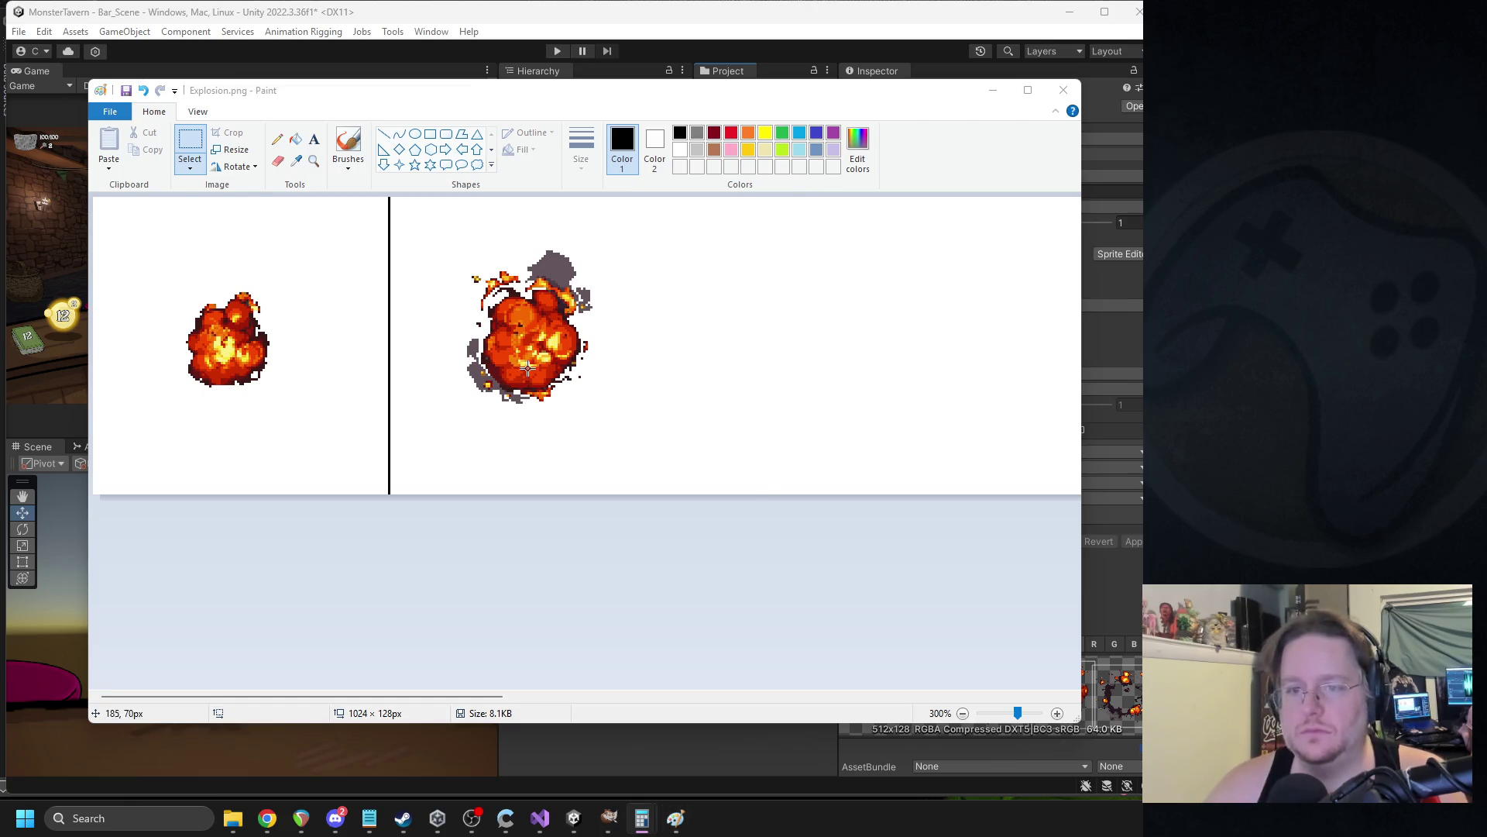
{"action": "left_click", "coordinate": [391, 140]}
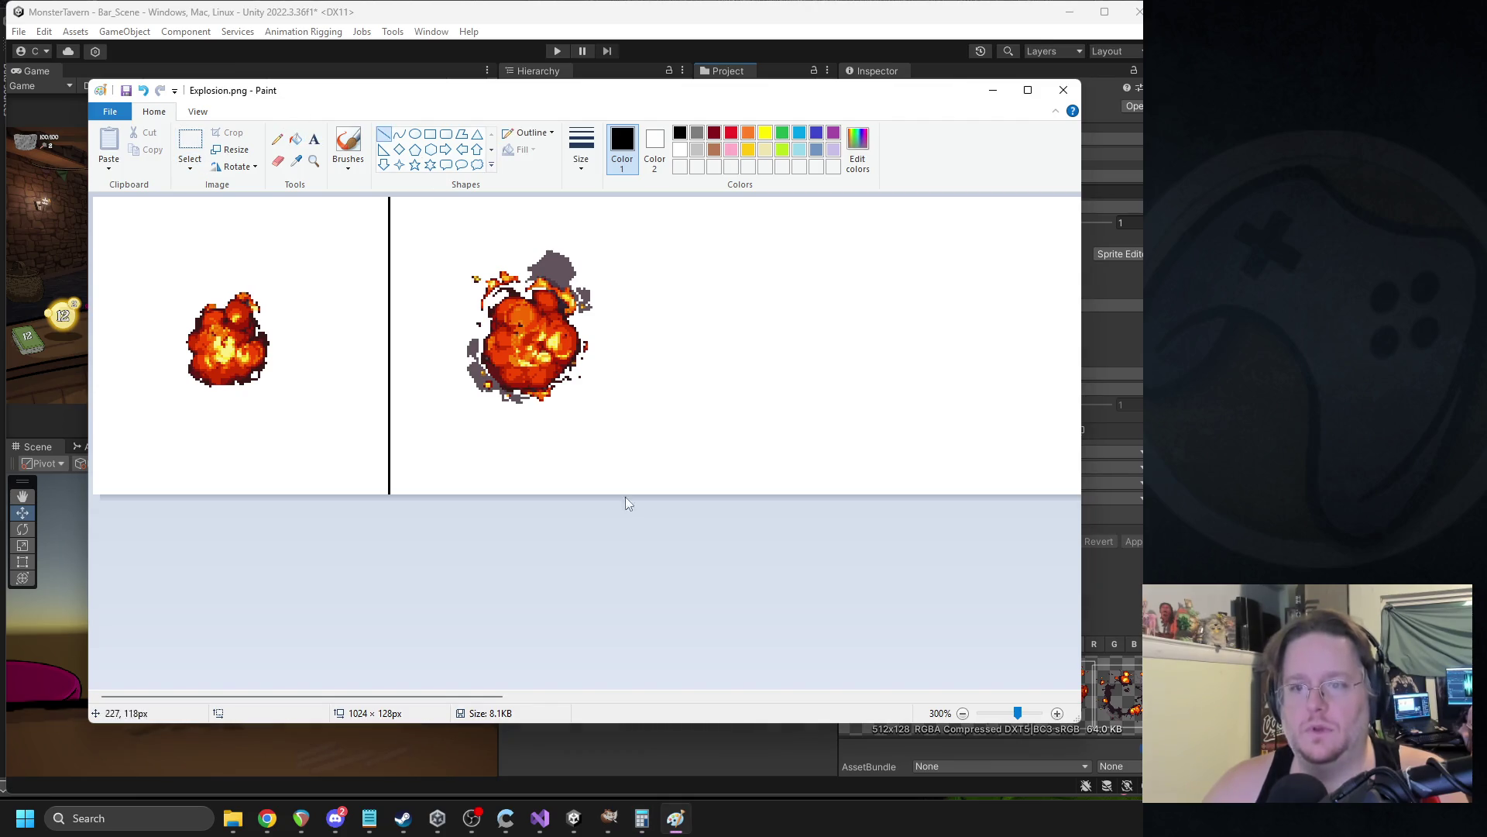
{"action": "left_click_drag", "start_coordinate": [498, 696], "coordinate": [550, 700]}
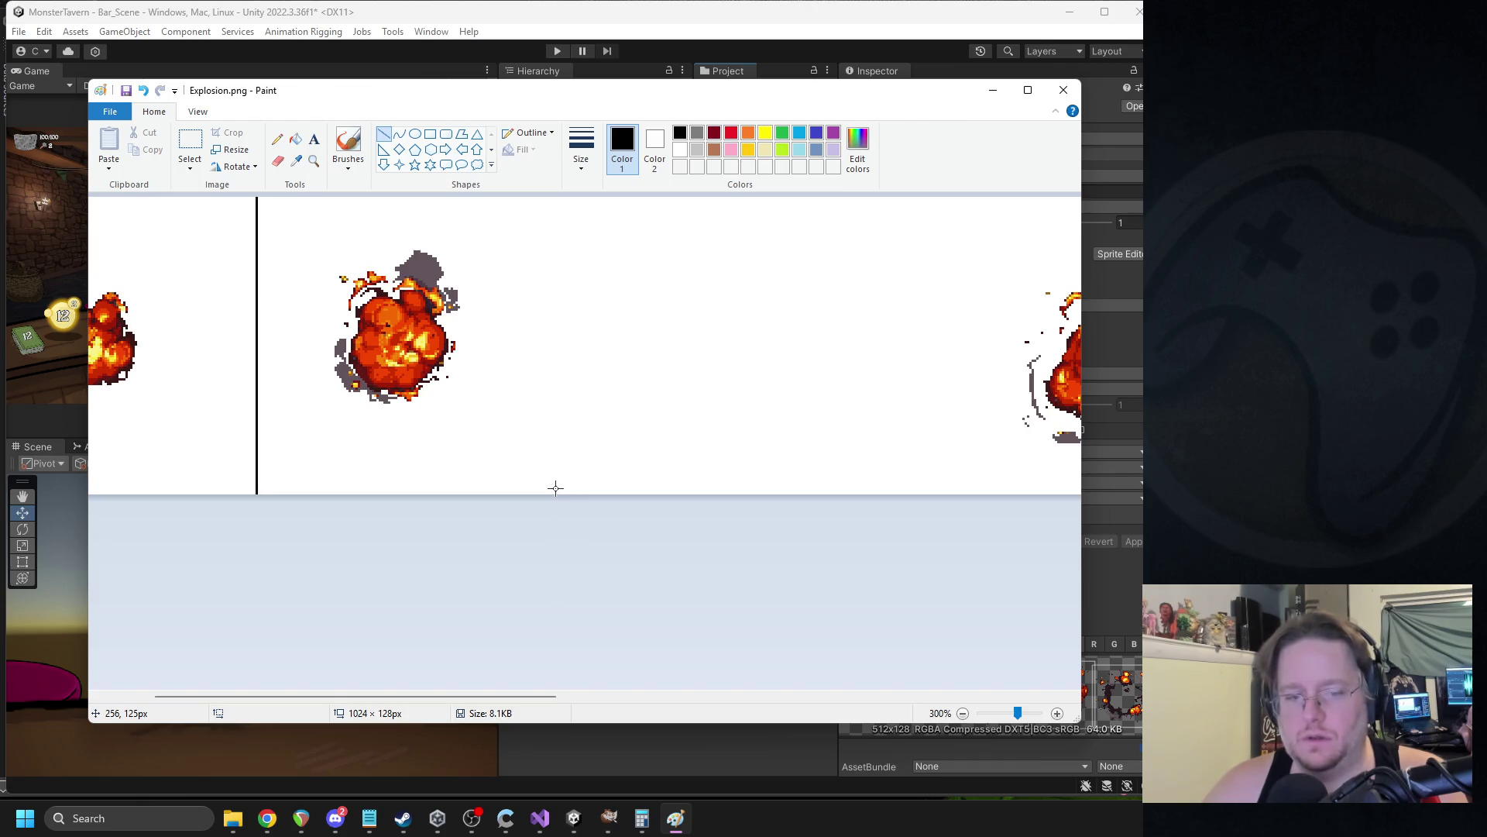
{"action": "mouse_move", "coordinate": [553, 489]}
{"action": "left_mouse_down"}
{"action": "mouse_move", "coordinate": [531, 171]}
{"action": "mouse_move", "coordinate": [552, 167]}
{"action": "left_mouse_up"}
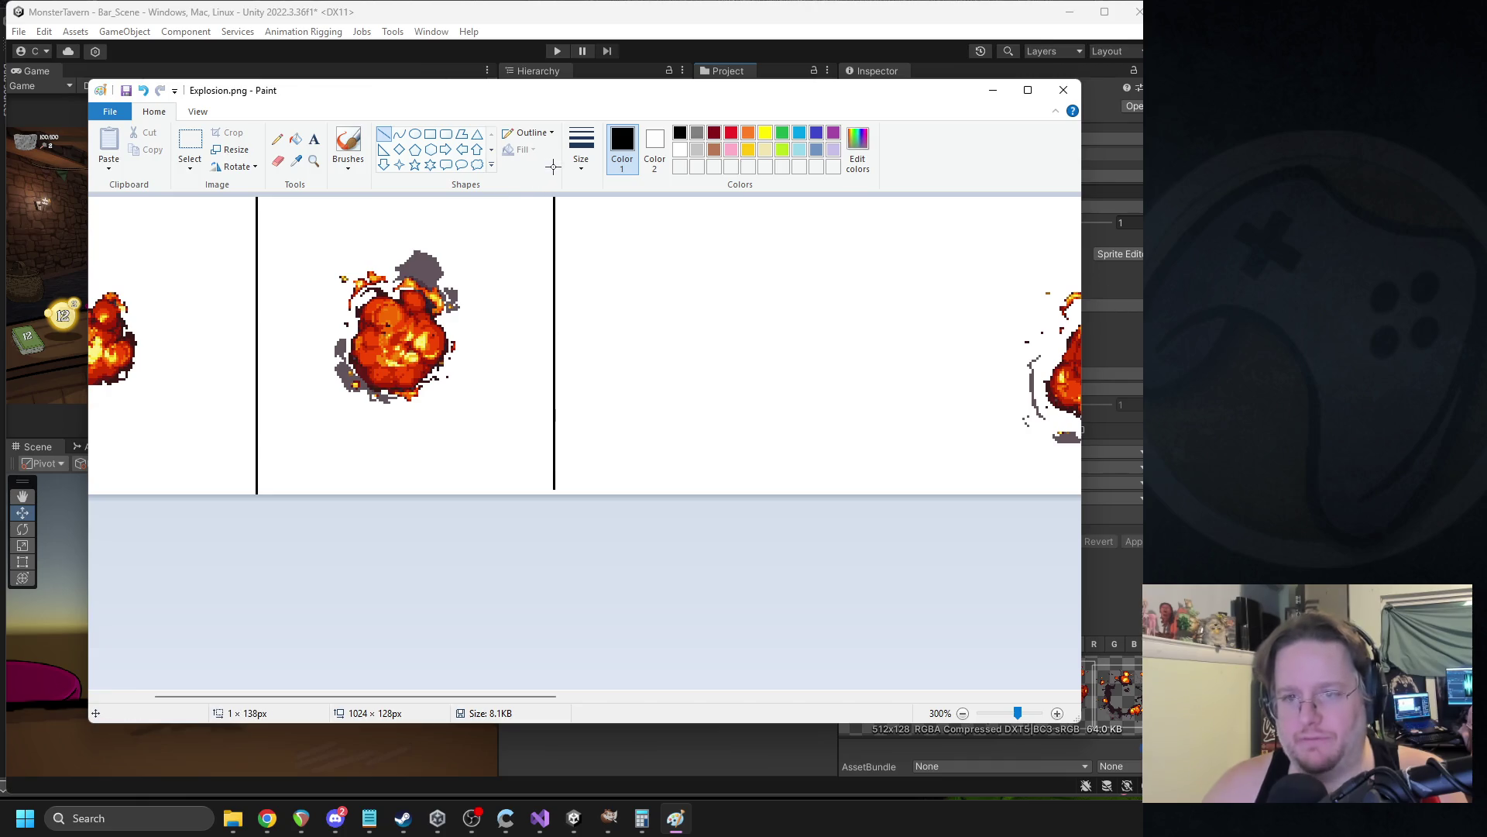
{"action": "left_click_drag", "start_coordinate": [552, 489], "coordinate": [553, 502]}
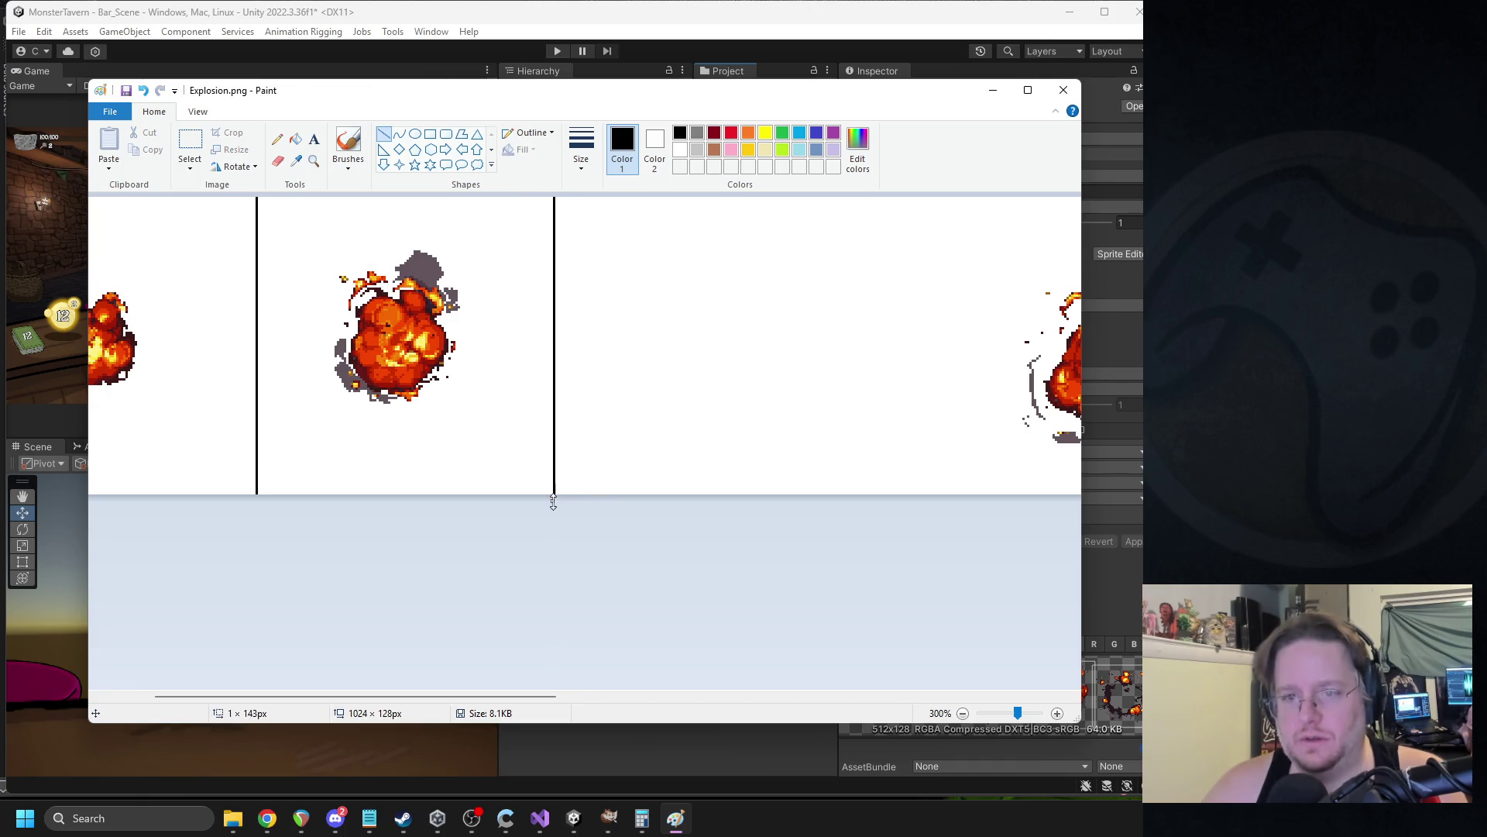
{"action": "left_click", "coordinate": [498, 548]}
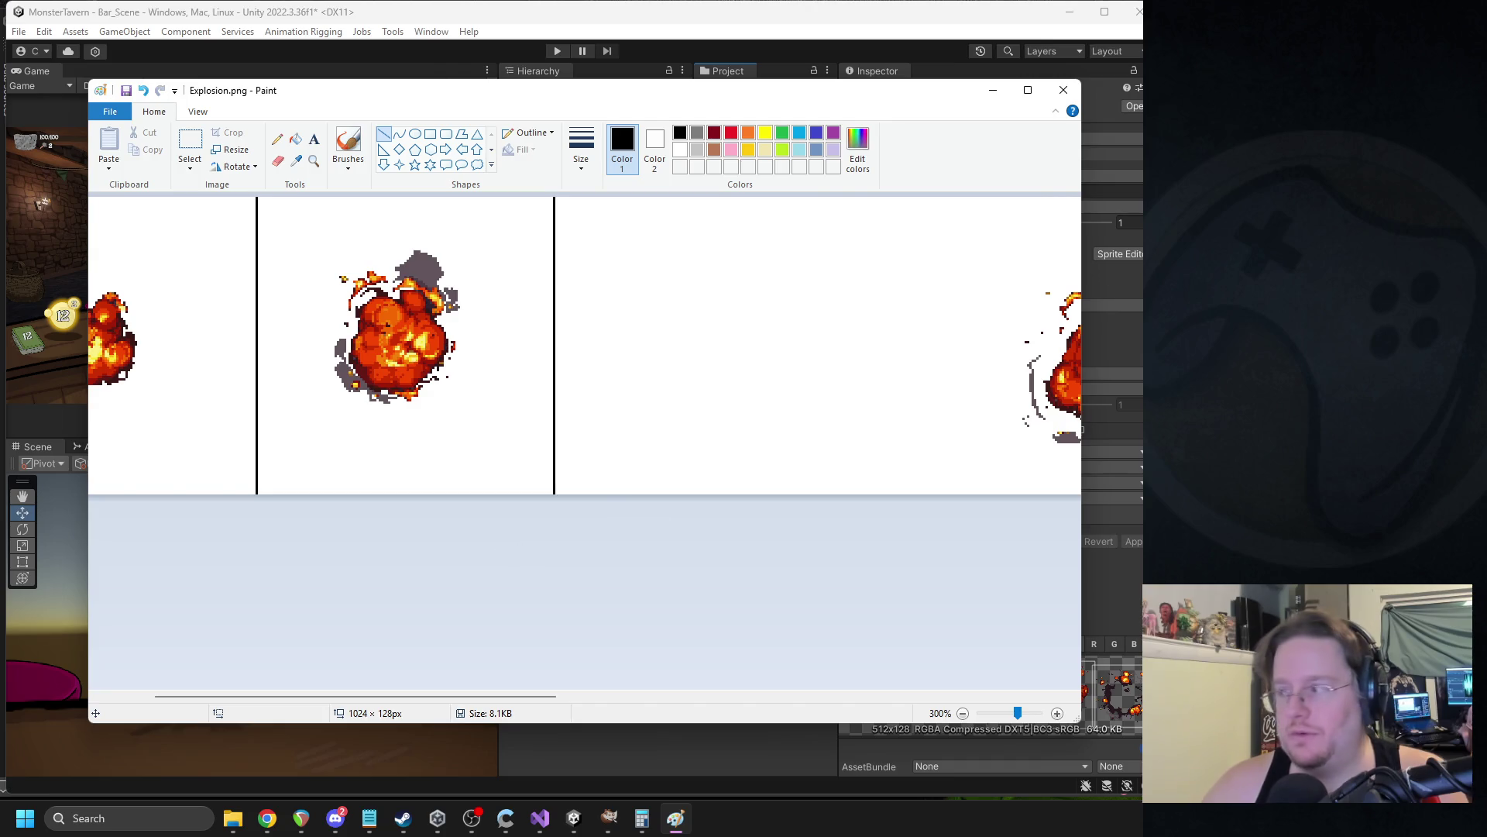
Draw a second vertical divider further right, leaving an empty cell after the second frame.
{"action": "key", "text": "alt+Tab"}
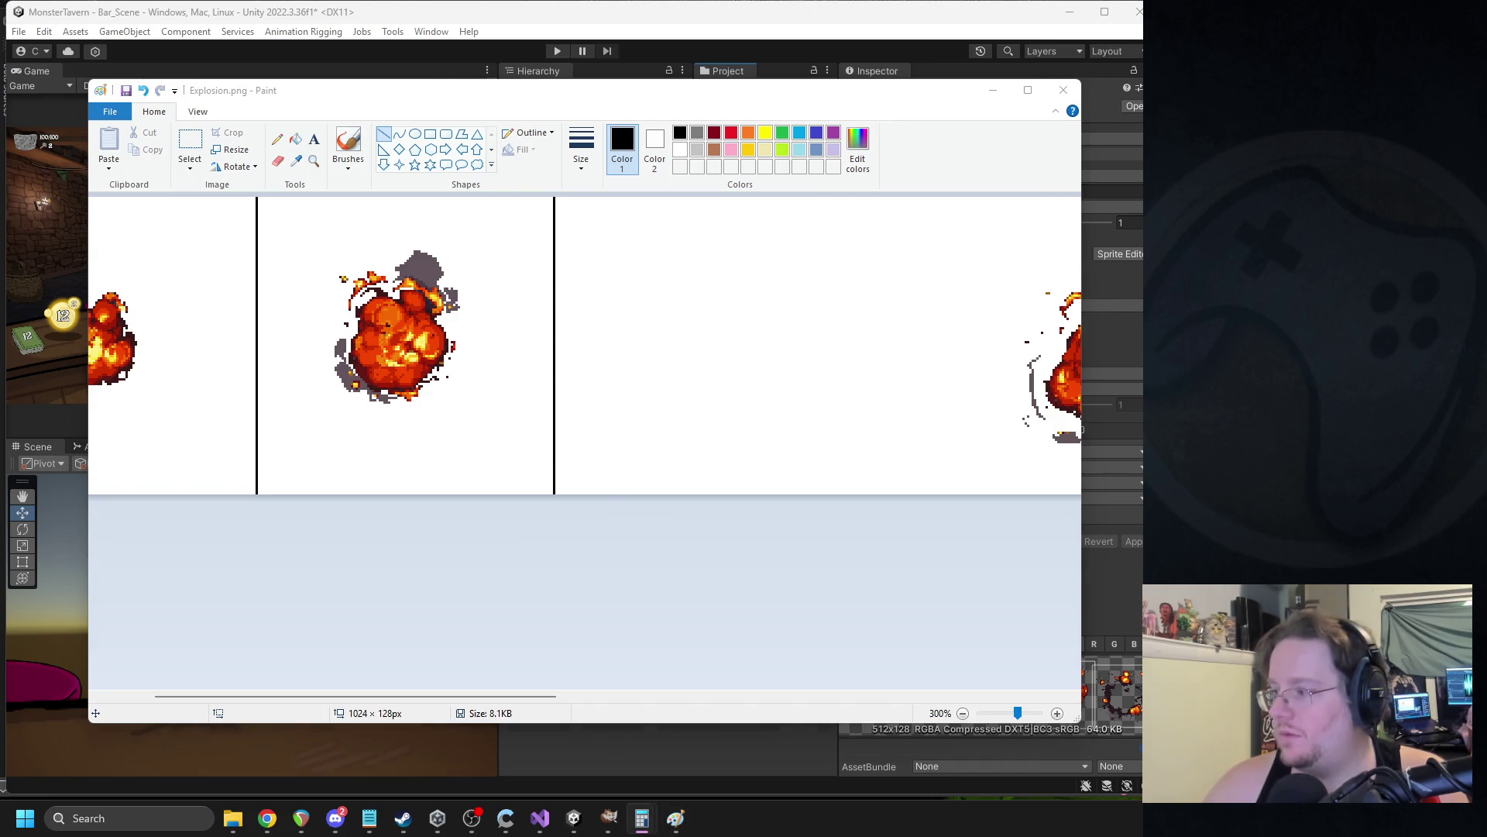
{"action": "left_click_drag", "start_coordinate": [539, 696], "coordinate": [643, 704]}
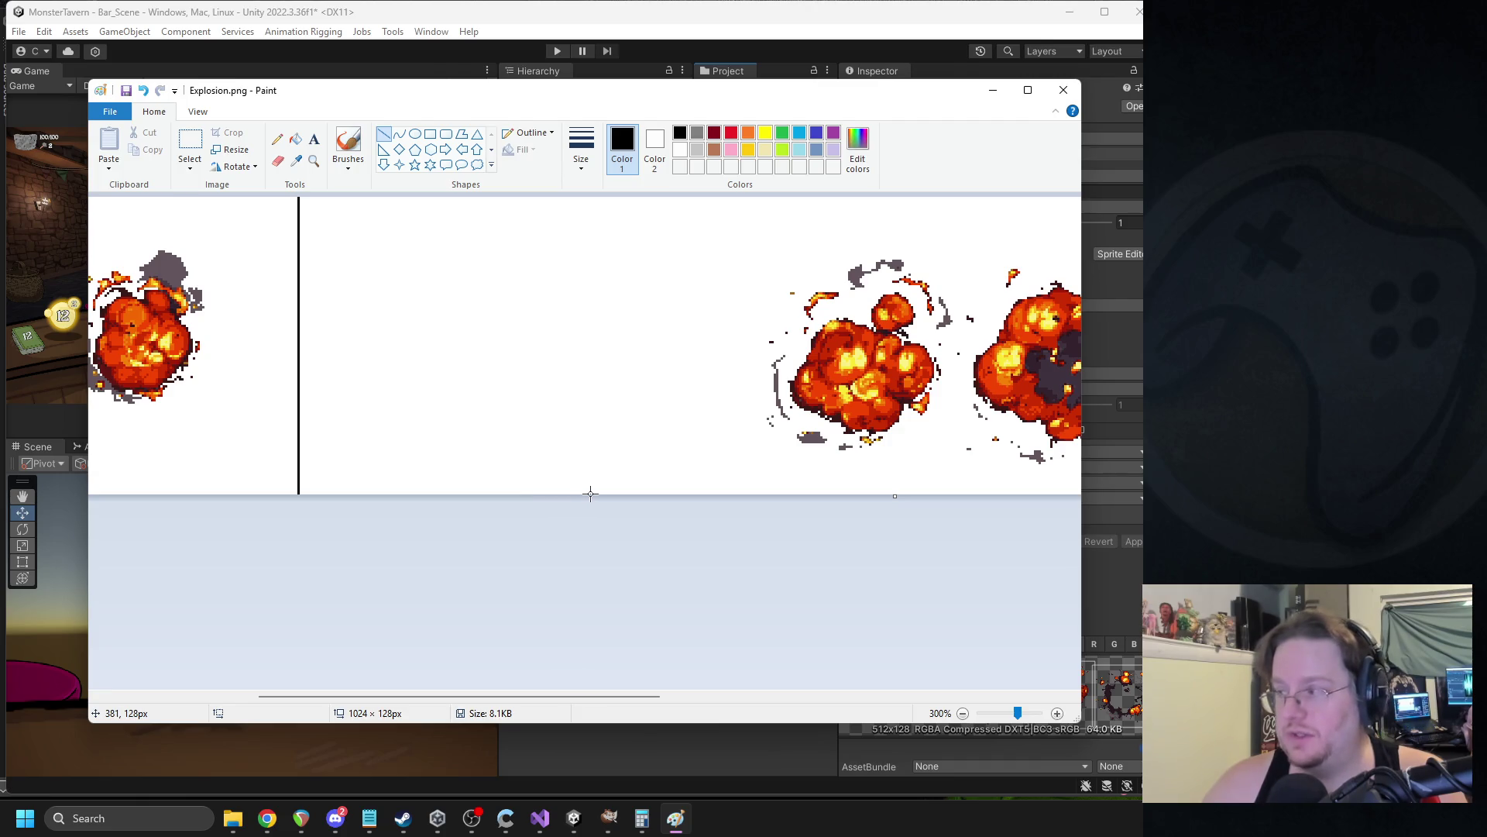
{"action": "left_click_drag", "start_coordinate": [594, 493], "coordinate": [595, 172]}
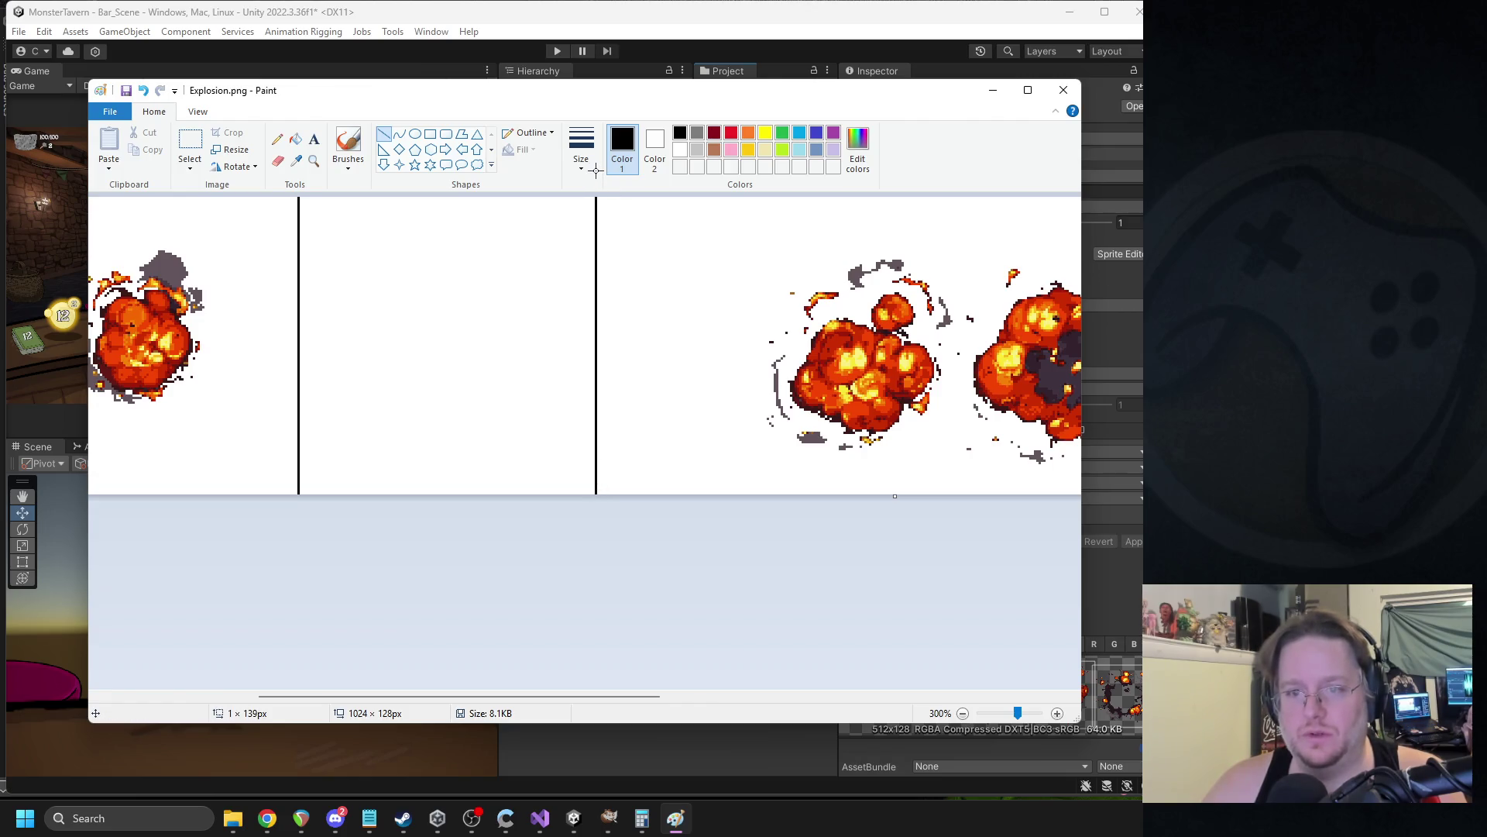
{"action": "mouse_move", "coordinate": [523, 695]}
{"action": "left_mouse_down"}
{"action": "mouse_move", "coordinate": [662, 675]}
{"action": "mouse_move", "coordinate": [409, 642]}
{"action": "mouse_move", "coordinate": [541, 648]}
{"action": "left_mouse_up"}
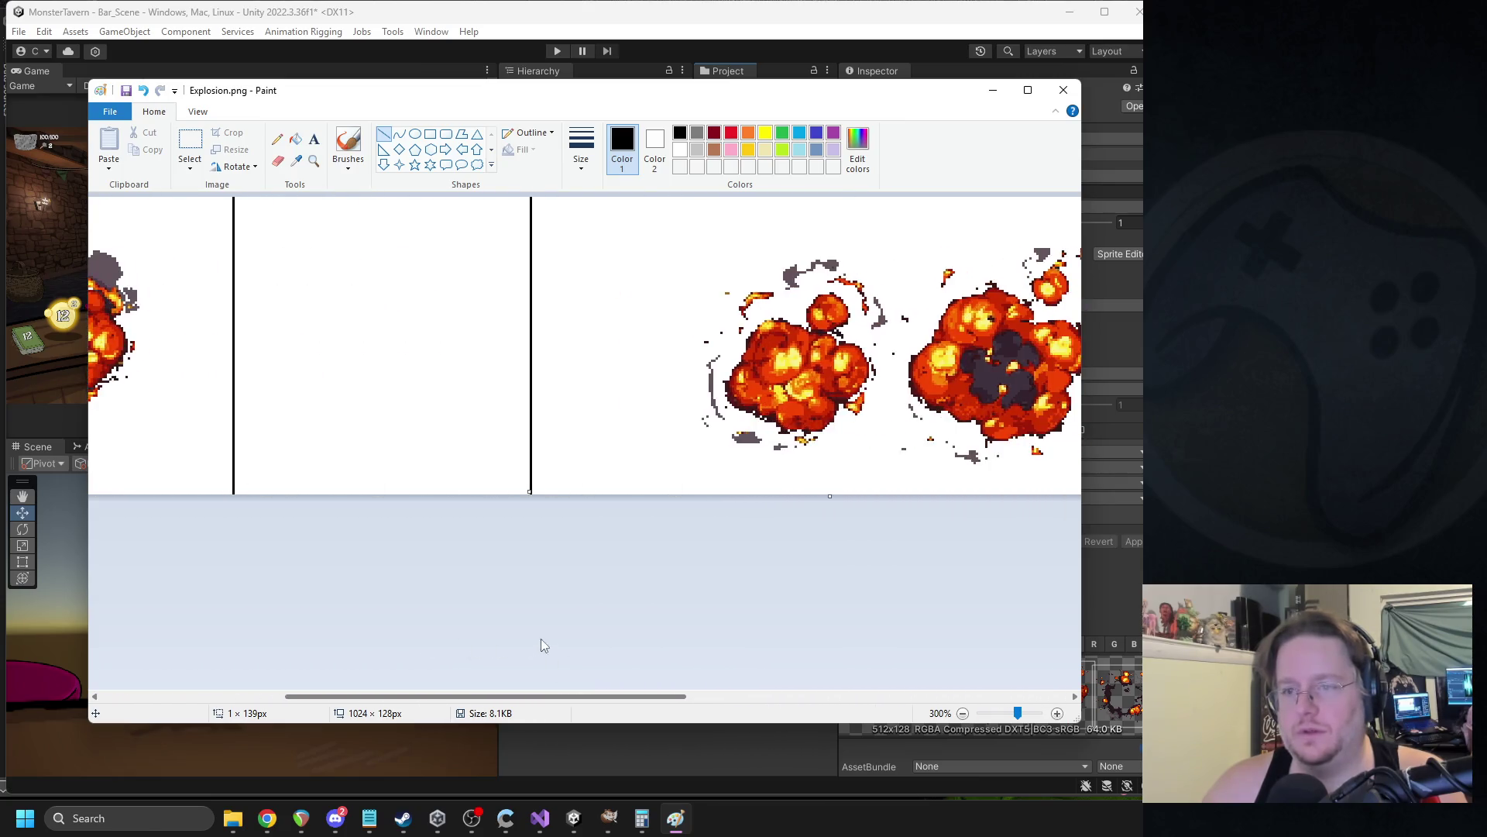
{"action": "scroll", "coordinate": [541, 648], "scroll_direction": "down", "scroll_amount": 1}
{"action": "left_click", "coordinate": [190, 167]}
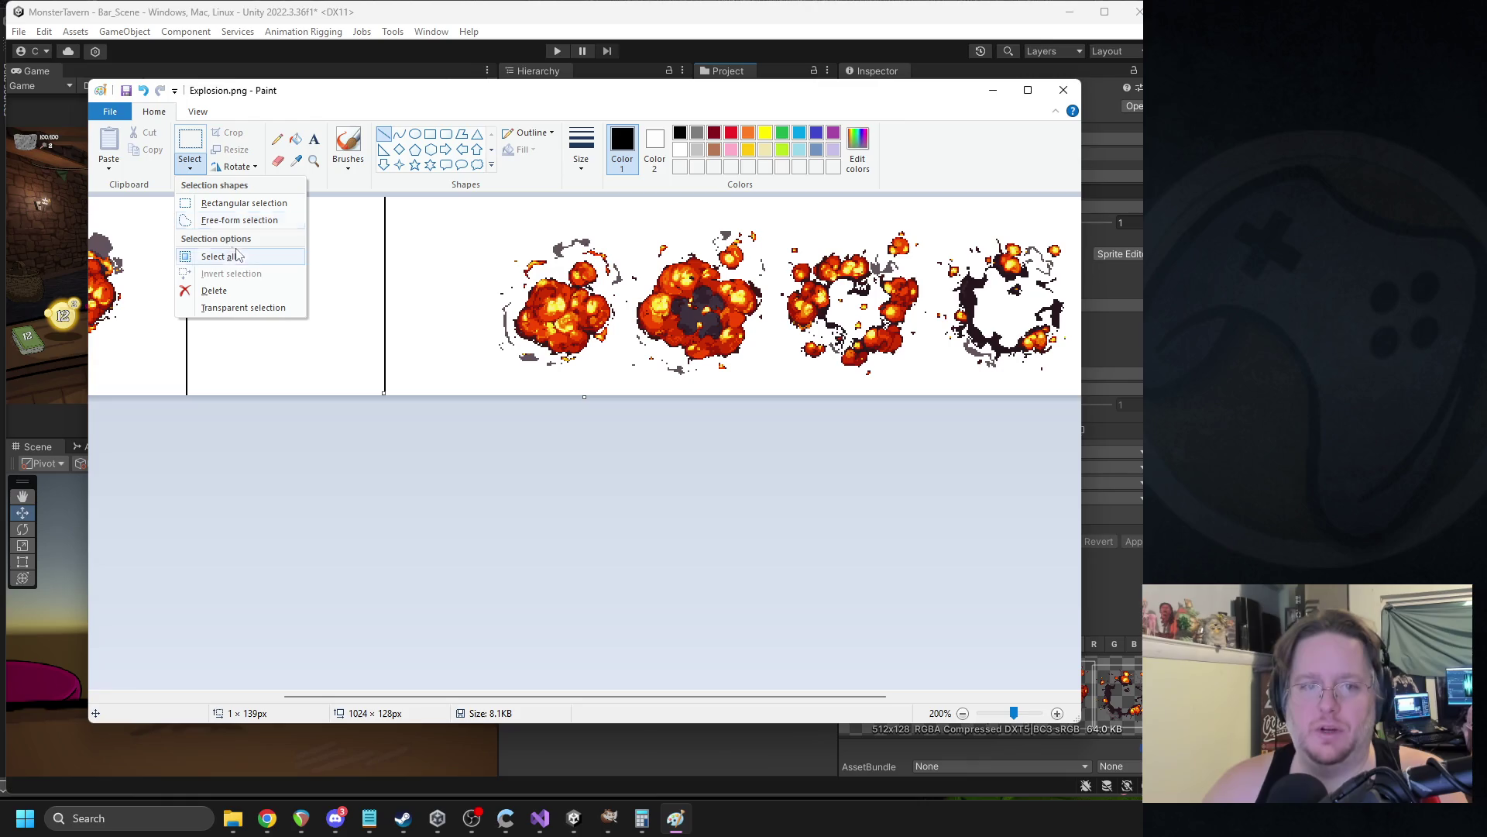
Lasso the third explosion into the empty cell, fixing a misplaced move with undo/redo.
{"action": "left_click", "coordinate": [232, 221]}
{"action": "mouse_move", "coordinate": [504, 257]}
{"action": "left_mouse_down"}
{"action": "mouse_move", "coordinate": [593, 220]}
{"action": "mouse_move", "coordinate": [629, 265]}
{"action": "mouse_move", "coordinate": [603, 363]}
{"action": "mouse_move", "coordinate": [515, 392]}
{"action": "mouse_move", "coordinate": [464, 311]}
{"action": "mouse_move", "coordinate": [504, 256]}
{"action": "left_mouse_up"}
{"action": "left_click_drag", "start_coordinate": [559, 298], "coordinate": [292, 291]}
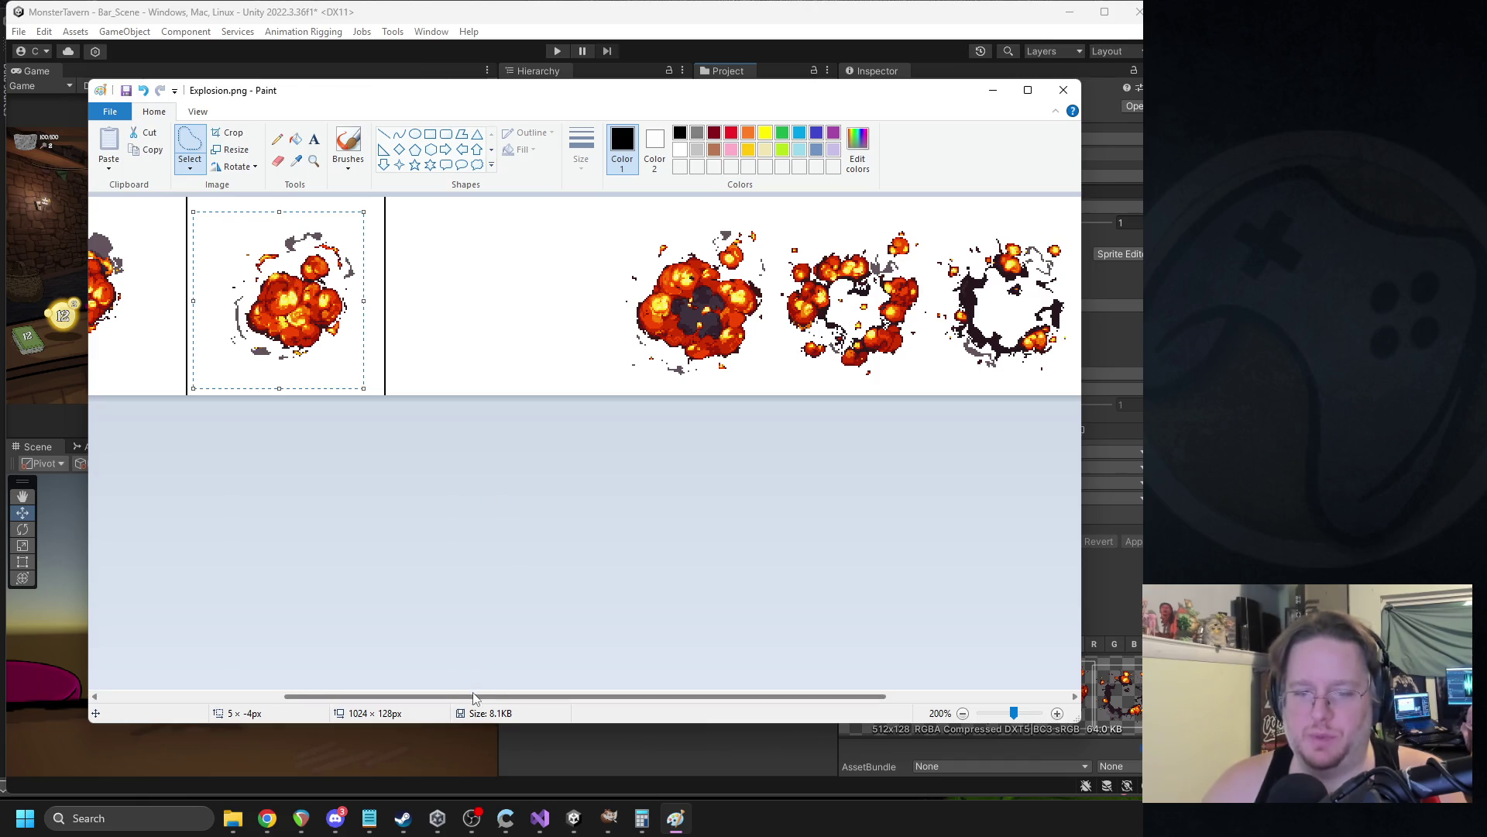
{"action": "left_click_drag", "start_coordinate": [471, 696], "coordinate": [332, 668]}
{"action": "scroll", "coordinate": [271, 660], "scroll_direction": "left", "scroll_amount": 3}
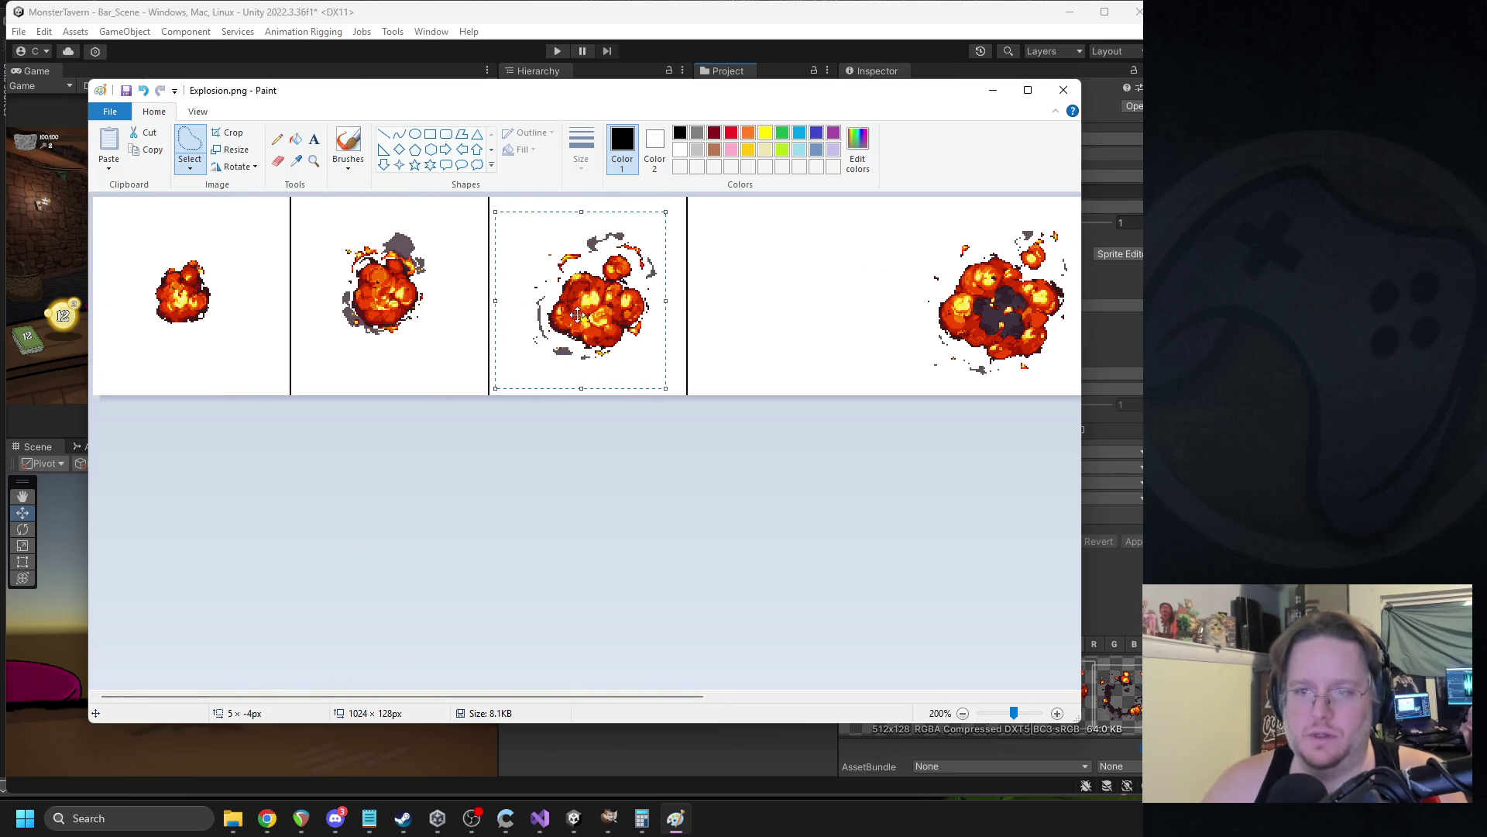
{"action": "left_click_drag", "start_coordinate": [578, 312], "coordinate": [572, 309]}
{"action": "left_click_drag", "start_coordinate": [443, 217], "coordinate": [340, 341]}
{"action": "key", "text": "ctrl+z"}
{"action": "key", "text": "ctrl+y"}
Shift the remaining explosions further right and center the fourth explosion in its cell.
{"action": "left_click_drag", "start_coordinate": [579, 698], "coordinate": [937, 655]}
{"action": "mouse_move", "coordinate": [328, 224]}
{"action": "left_mouse_down"}
{"action": "mouse_move", "coordinate": [688, 393]}
{"action": "mouse_move", "coordinate": [374, 397]}
{"action": "left_mouse_up"}
{"action": "mouse_move", "coordinate": [260, 354]}
{"action": "left_mouse_down"}
{"action": "mouse_move", "coordinate": [806, 196]}
{"action": "mouse_move", "coordinate": [282, 475]}
{"action": "mouse_move", "coordinate": [260, 354]}
{"action": "left_mouse_up"}
{"action": "mouse_move", "coordinate": [481, 292]}
{"action": "left_mouse_down"}
{"action": "mouse_move", "coordinate": [713, 289]}
{"action": "mouse_move", "coordinate": [718, 247]}
{"action": "mouse_move", "coordinate": [712, 300]}
{"action": "mouse_move", "coordinate": [647, 394]}
{"action": "mouse_move", "coordinate": [541, 318]}
{"action": "mouse_move", "coordinate": [629, 207]}
{"action": "mouse_move", "coordinate": [721, 225]}
{"action": "mouse_move", "coordinate": [718, 254]}
{"action": "left_mouse_up"}
{"action": "left_click_drag", "start_coordinate": [621, 303], "coordinate": [221, 310]}
{"action": "left_click_drag", "start_coordinate": [628, 697], "coordinate": [212, 644]}
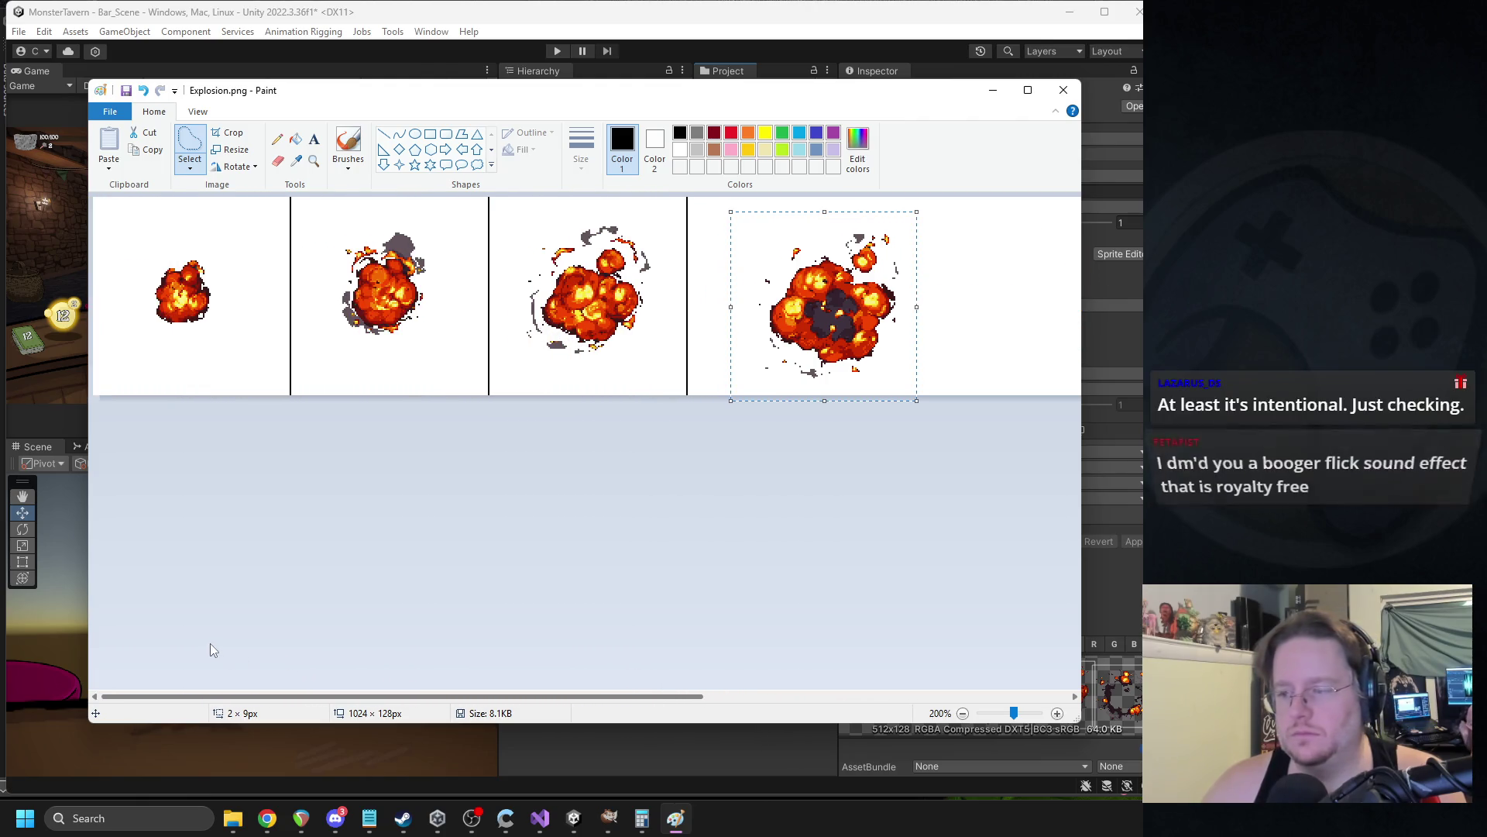
{"action": "left_click_drag", "start_coordinate": [856, 311], "coordinate": [811, 302]}
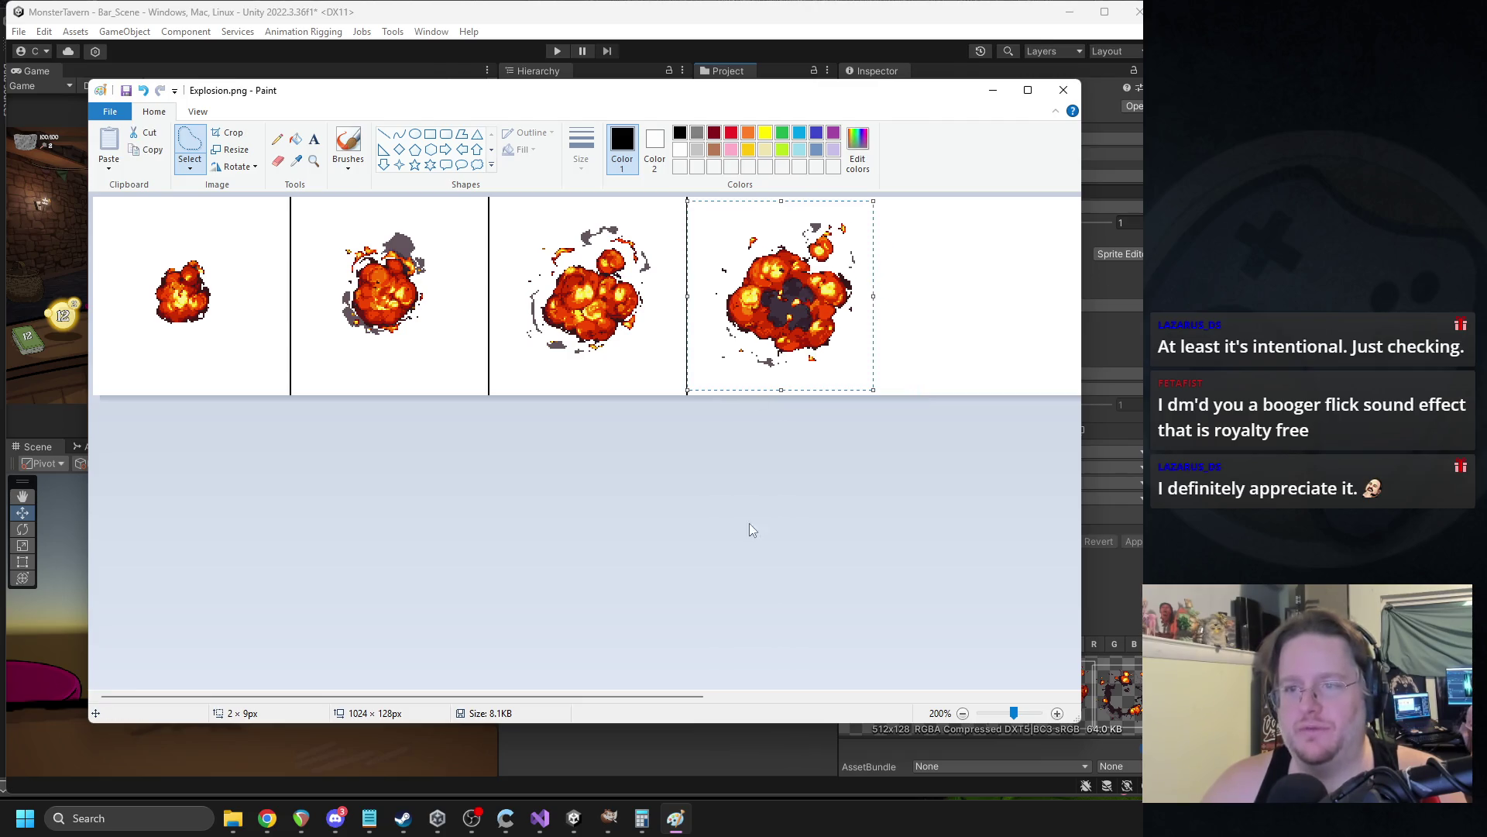
{"action": "left_click", "coordinate": [384, 134]}
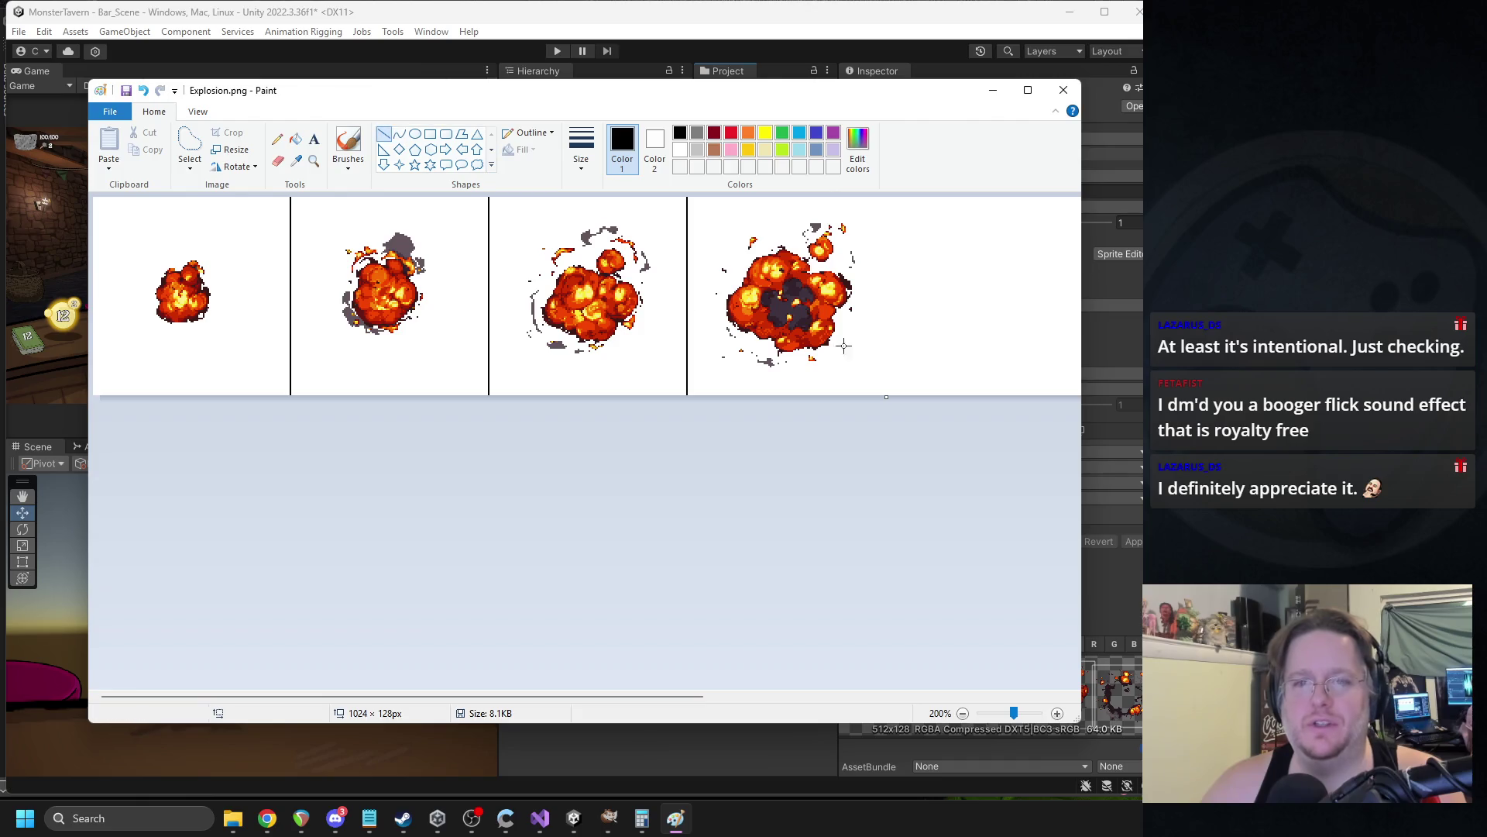
Draw a vertical divider line right of the fourth explosion.
{"action": "scroll", "coordinate": [696, 574], "scroll_direction": "up", "scroll_amount": 1}
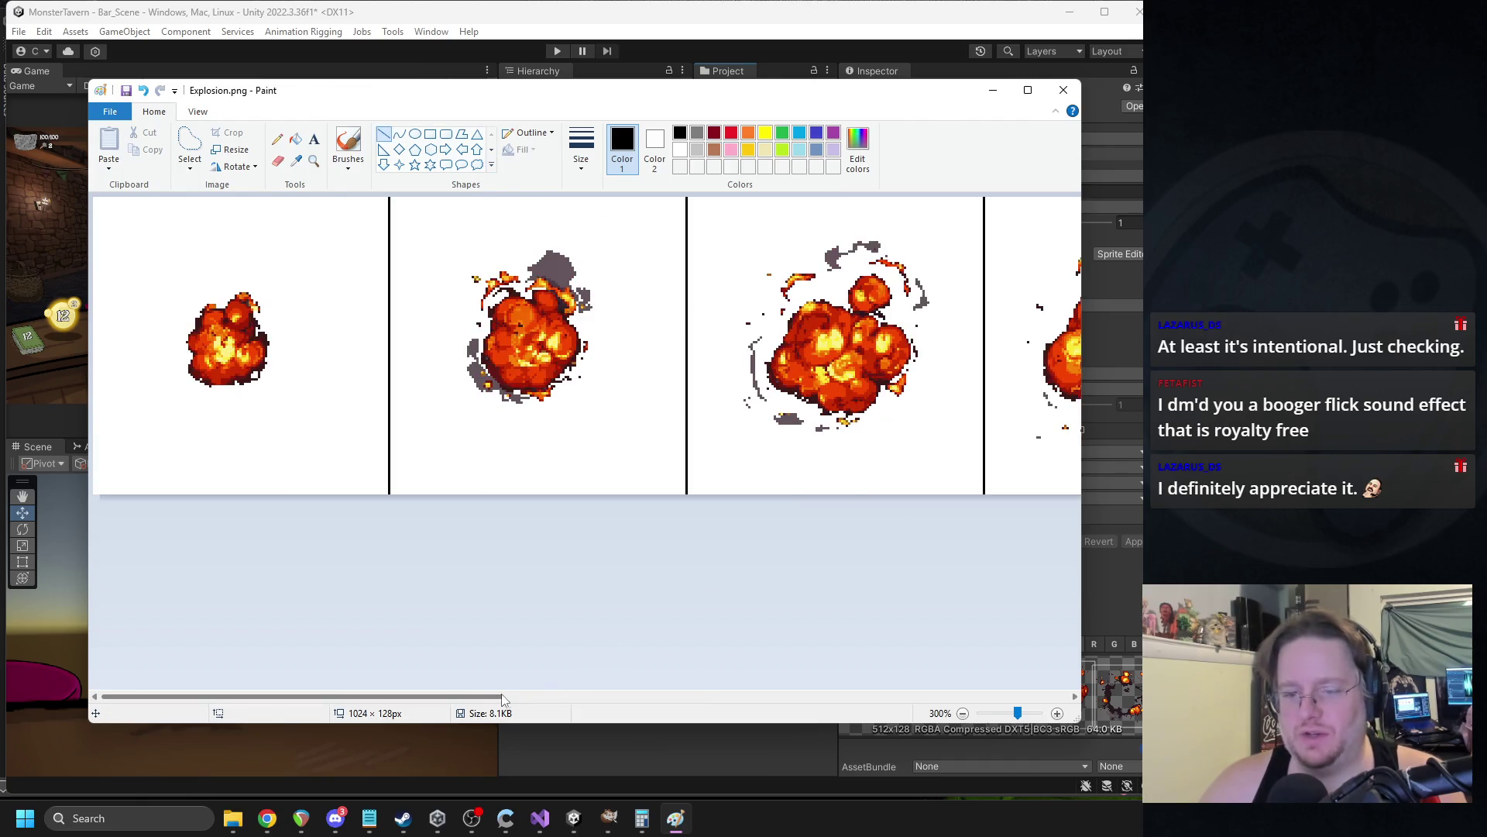
{"action": "scroll", "coordinate": [674, 447], "scroll_direction": "right", "scroll_amount": 5}
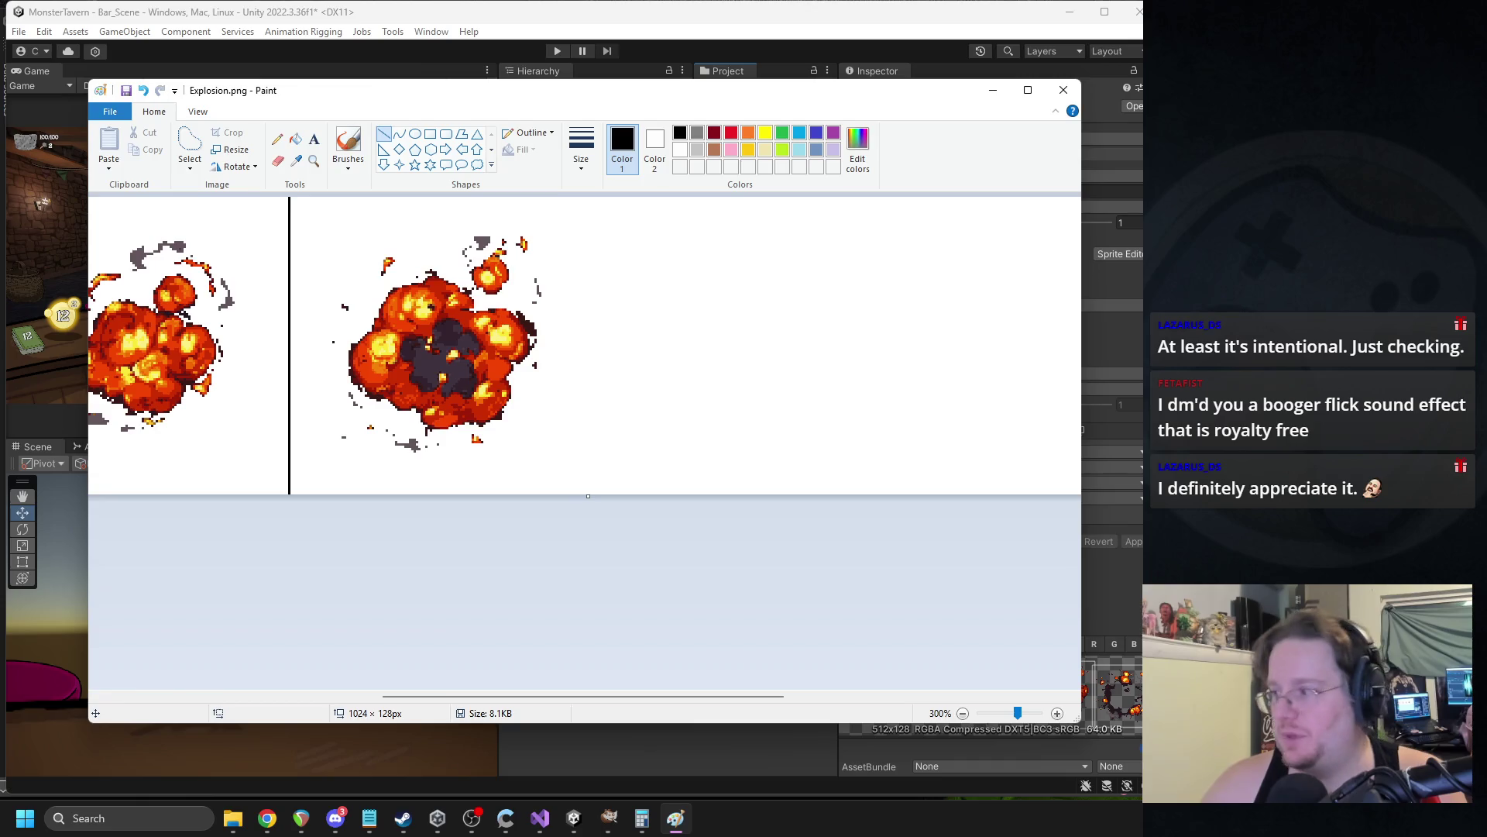
{"action": "key", "text": "alt+Tab"}
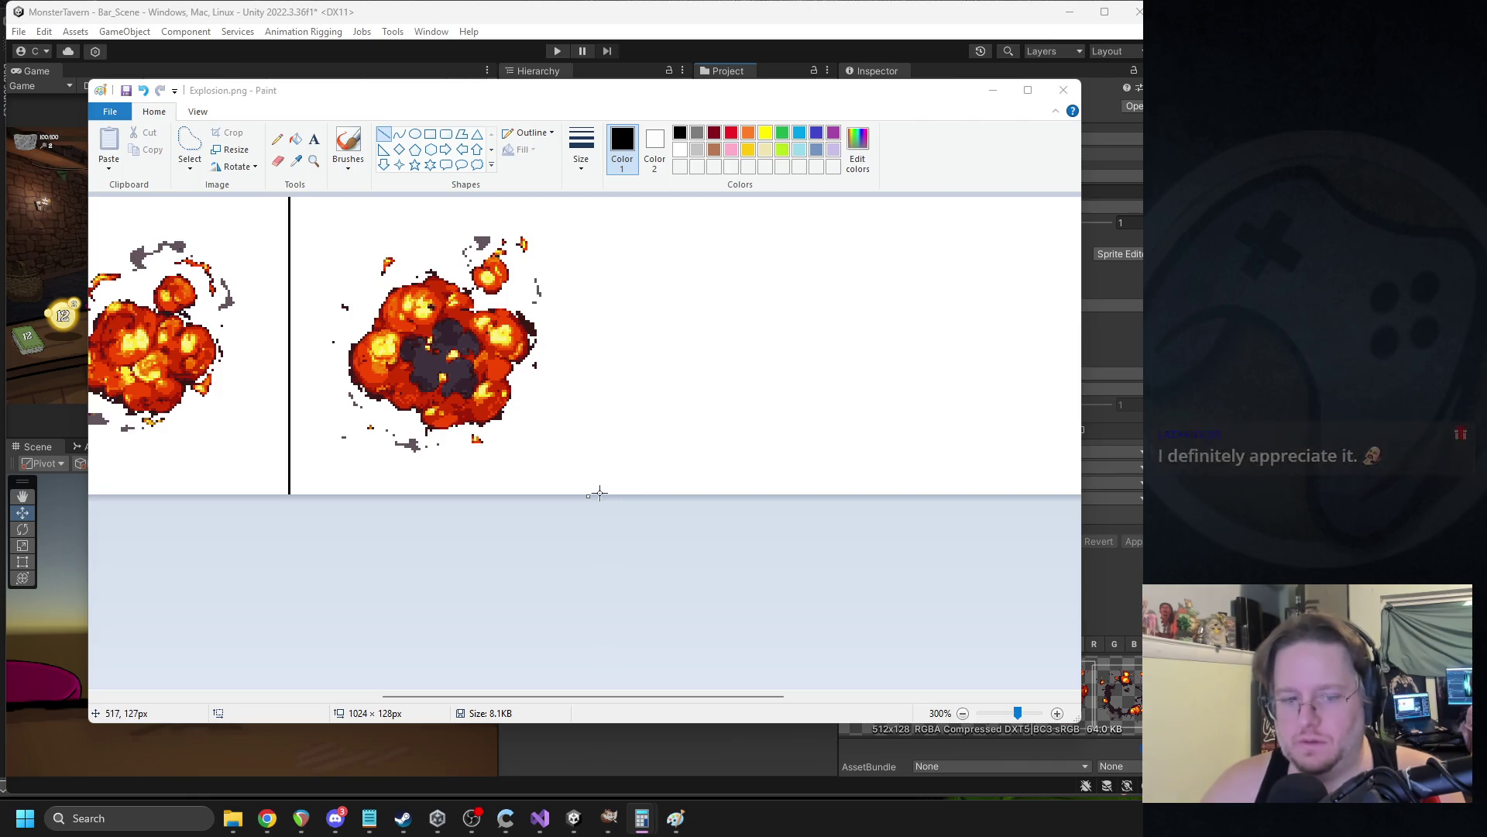
{"action": "left_click_drag", "start_coordinate": [585, 493], "coordinate": [586, 195]}
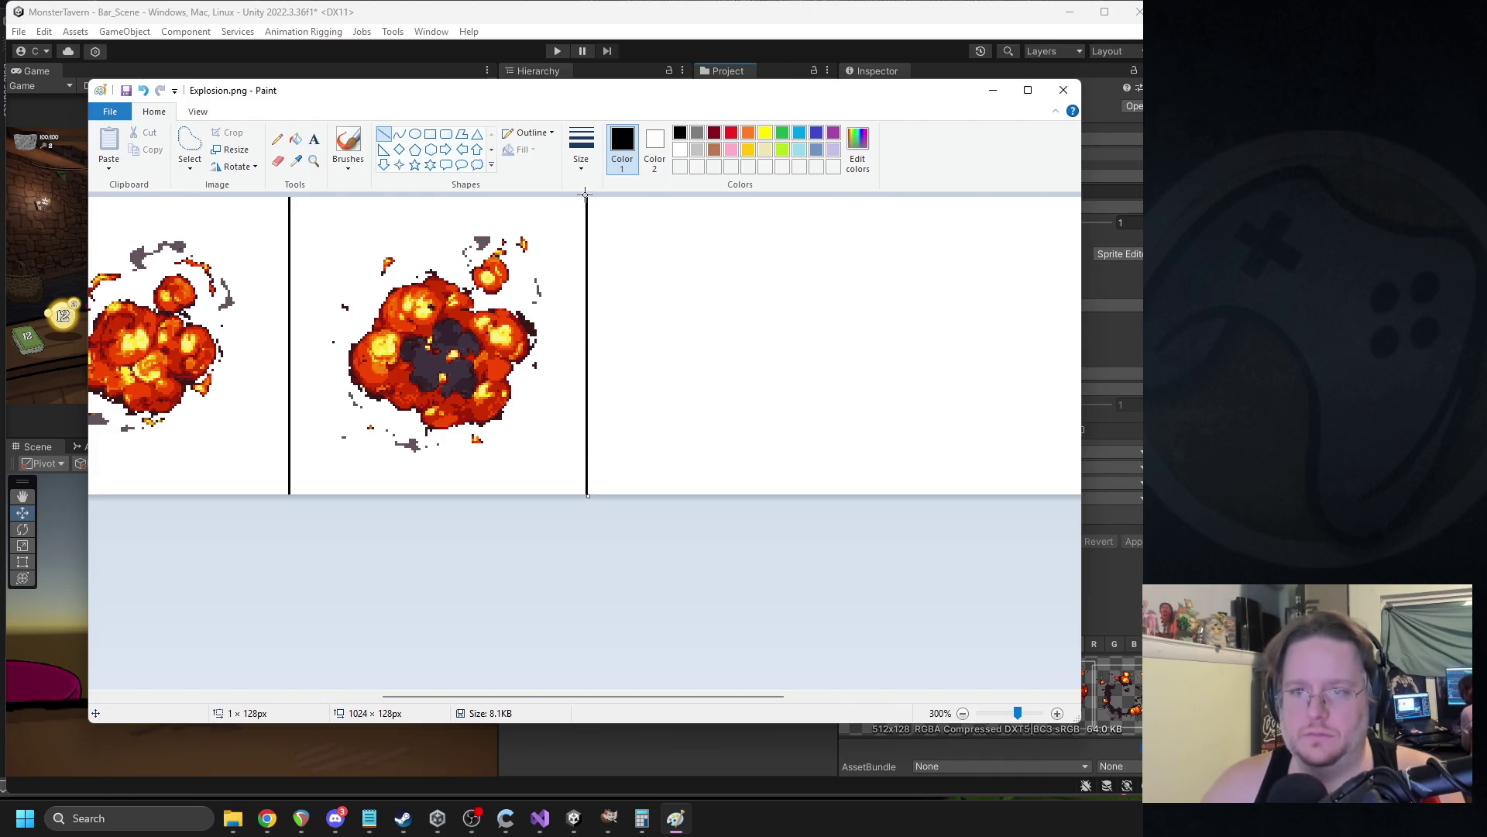
Free-form select the fourth explosion and nudge it slightly left within its cell.
{"action": "left_click", "coordinate": [194, 141]}
{"action": "left_click", "coordinate": [190, 169]}
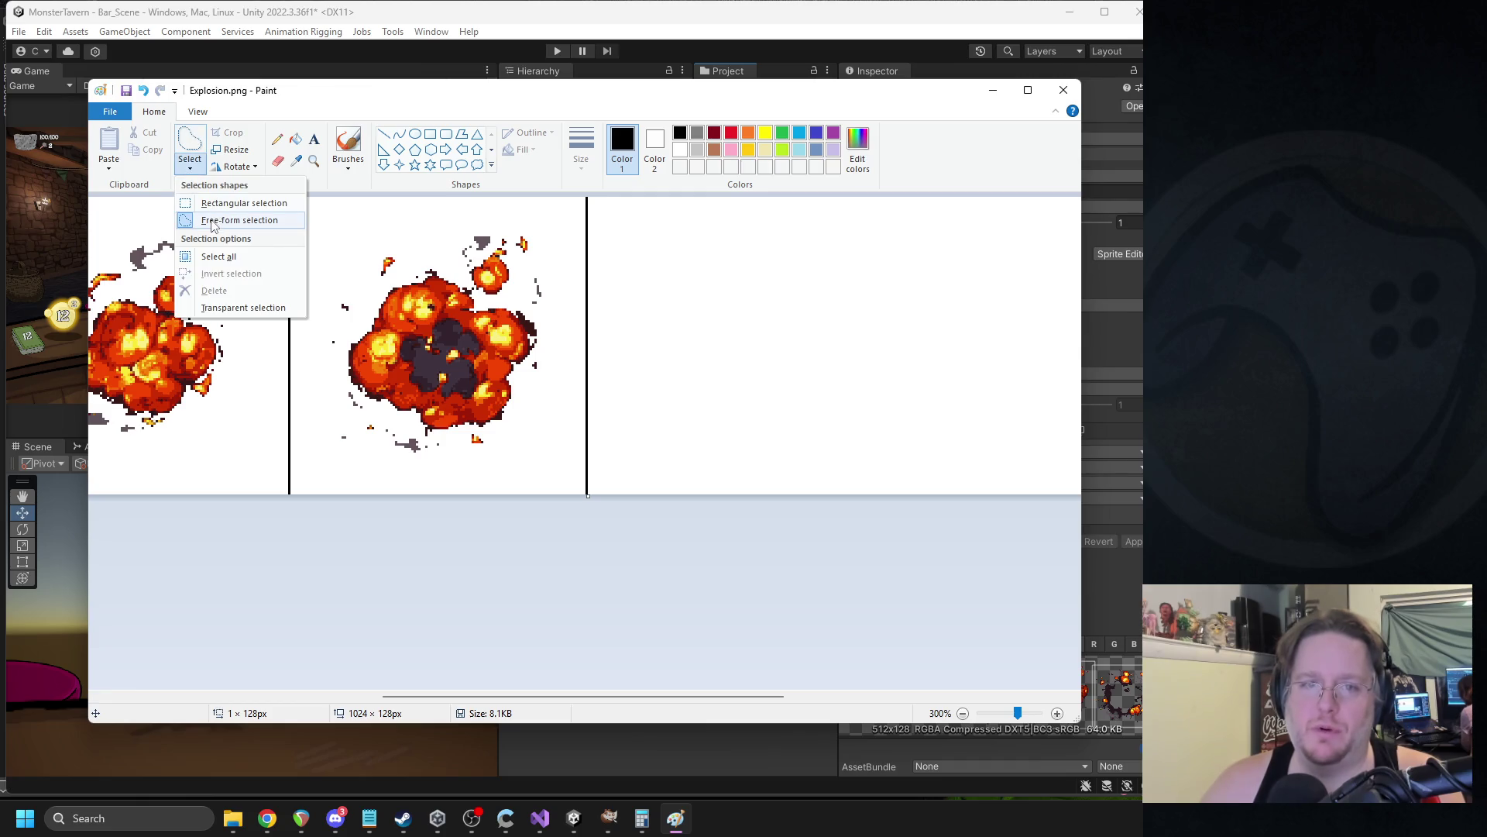
{"action": "left_click", "coordinate": [215, 217]}
{"action": "mouse_move", "coordinate": [548, 260]}
{"action": "left_mouse_down"}
{"action": "mouse_move", "coordinate": [507, 461]}
{"action": "mouse_move", "coordinate": [314, 446]}
{"action": "mouse_move", "coordinate": [320, 314]}
{"action": "mouse_move", "coordinate": [444, 204]}
{"action": "mouse_move", "coordinate": [535, 232]}
{"action": "mouse_move", "coordinate": [548, 259]}
{"action": "left_mouse_up"}
{"action": "left_click_drag", "start_coordinate": [473, 320], "coordinate": [465, 319]}
{"action": "left_click", "coordinate": [707, 338]}
{"action": "scroll", "coordinate": [690, 322], "scroll_direction": "down", "scroll_amount": 1, "text": "ctrl"}
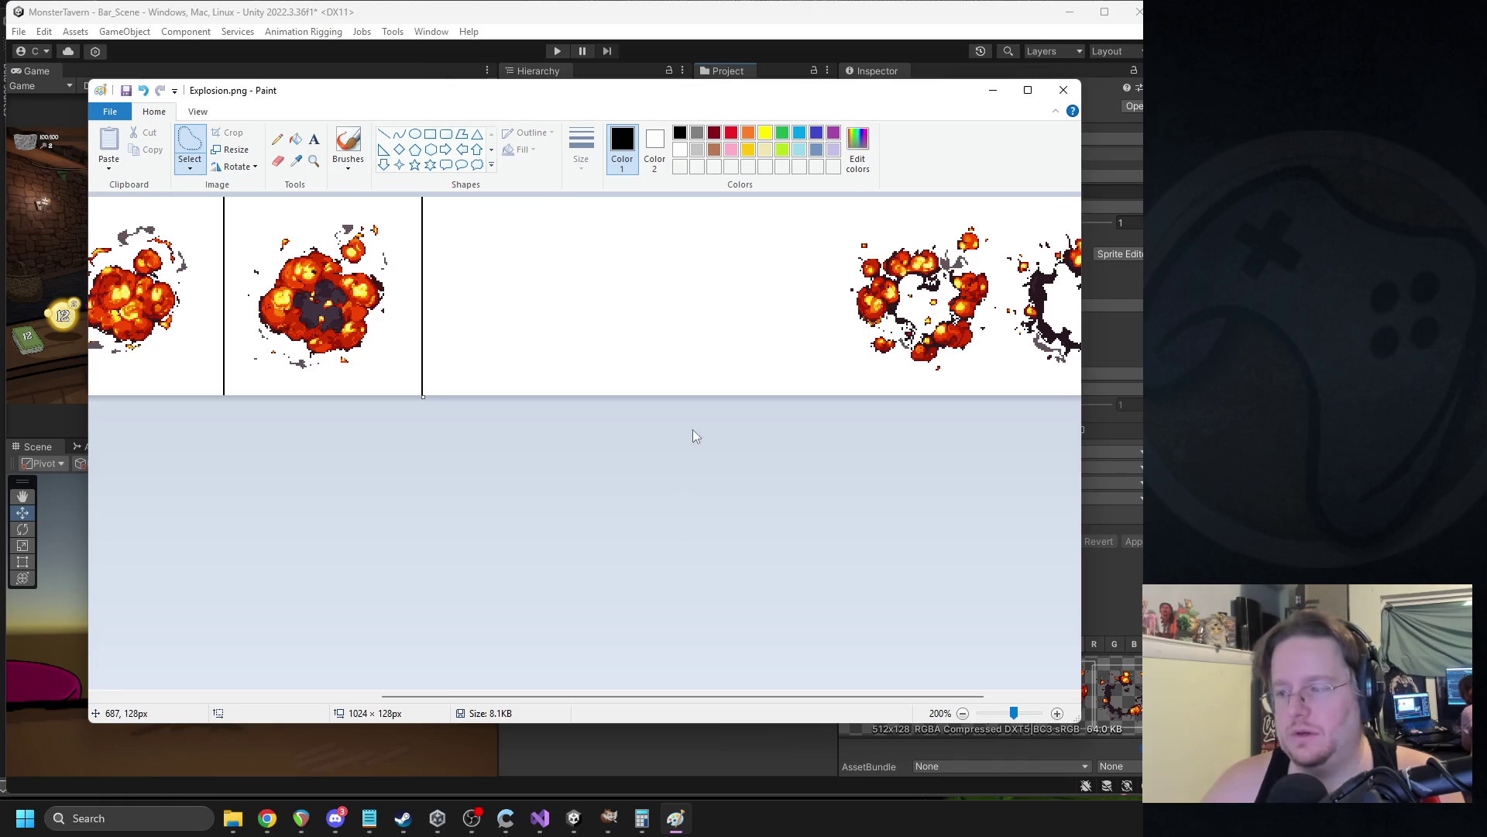
{"action": "left_click", "coordinate": [335, 818]}
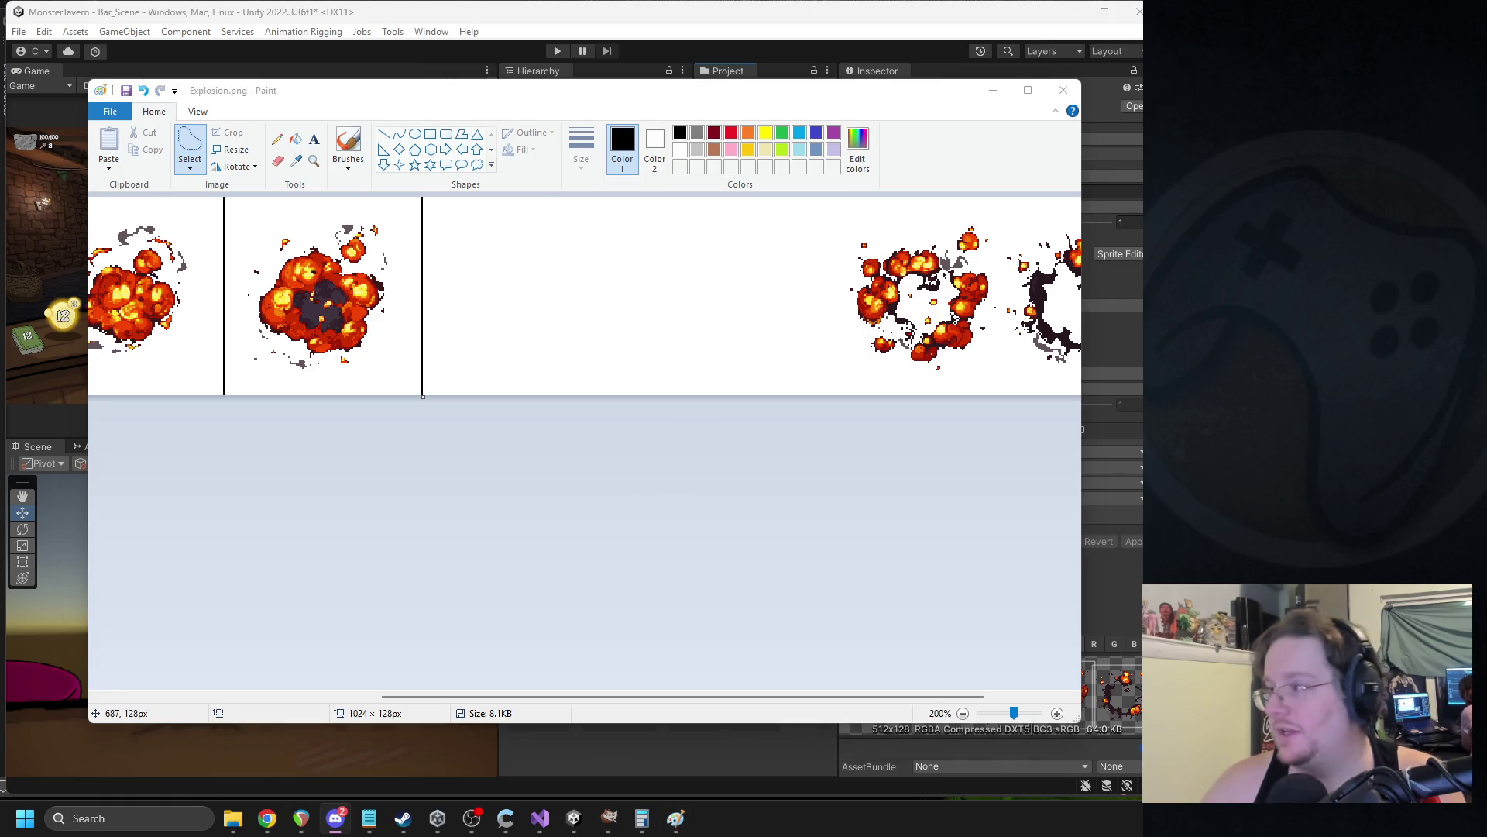
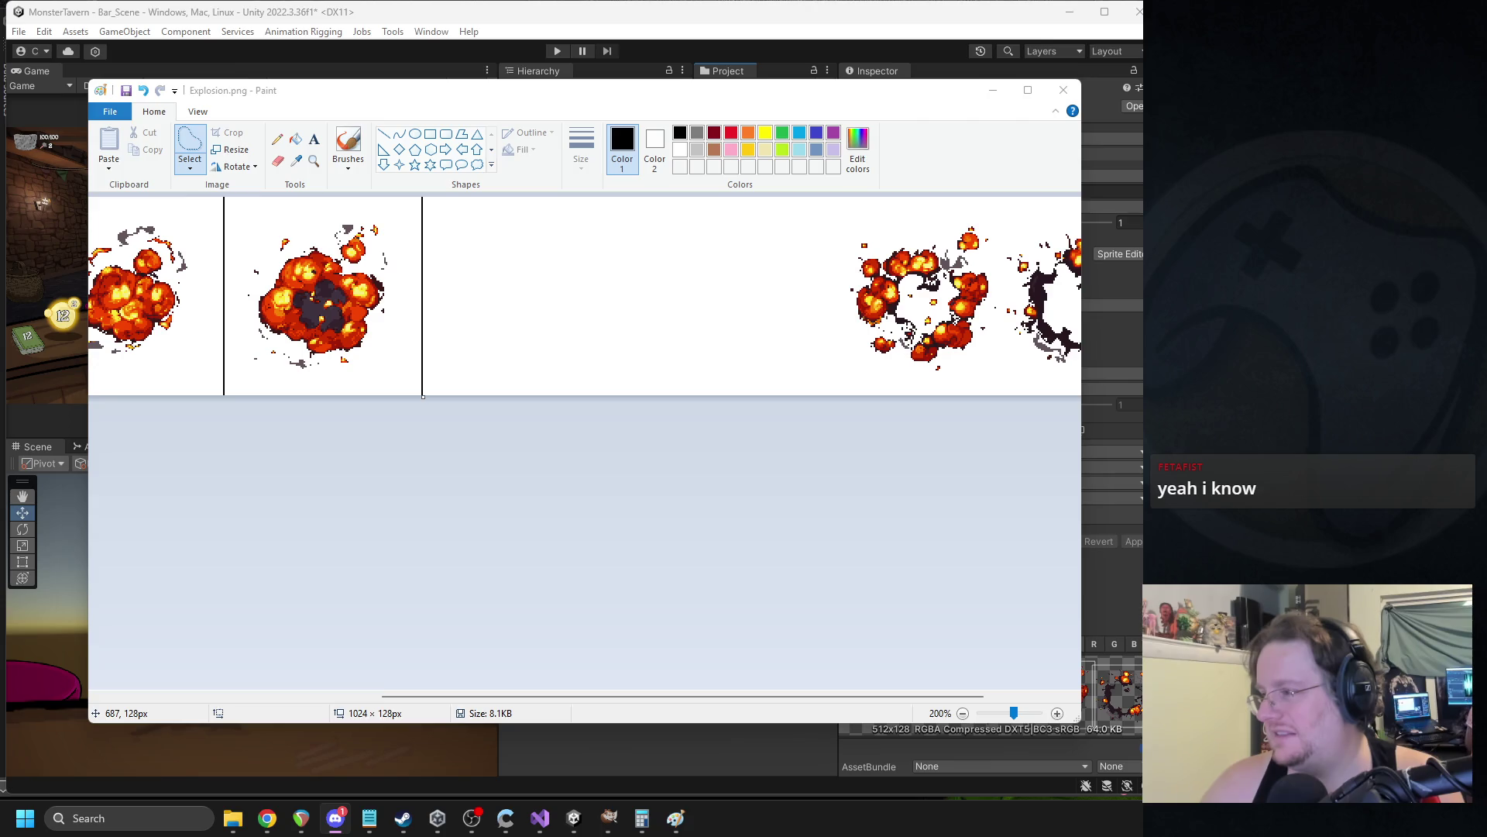
Bring Paint forward and scroll to the sheet's right end, checking frame widths in Calculator.
{"action": "key", "text": "alt+Tab"}
{"action": "scroll", "coordinate": [597, 426], "scroll_direction": "up", "scroll_amount": 1, "text": "ctrl"}
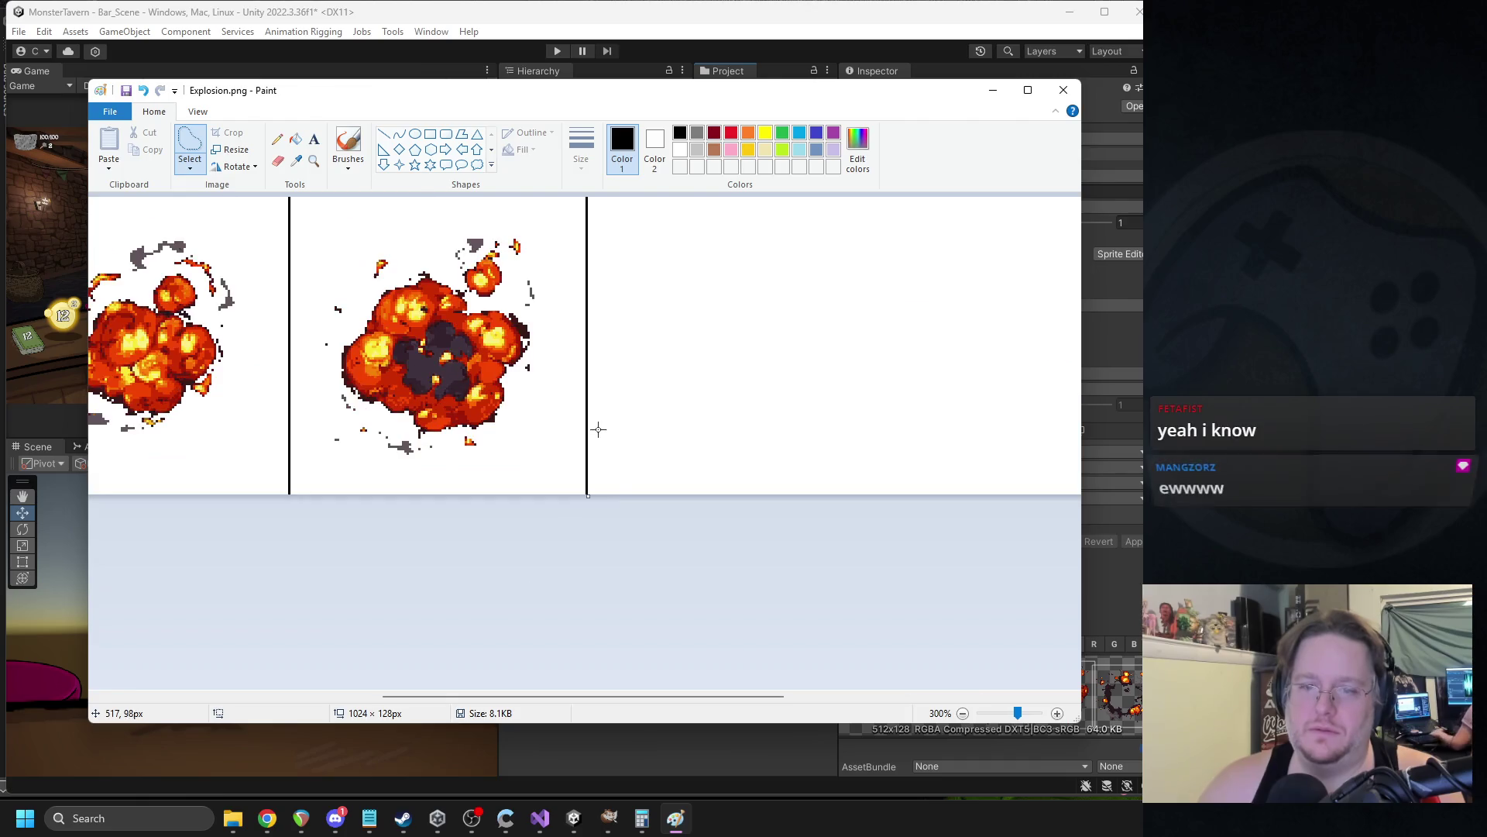
{"action": "mouse_move", "coordinate": [620, 708]}
{"action": "left_mouse_down"}
{"action": "mouse_move", "coordinate": [789, 693]}
{"action": "mouse_move", "coordinate": [622, 668]}
{"action": "mouse_move", "coordinate": [748, 670]}
{"action": "left_mouse_up"}
{"action": "key", "text": "alt+Tab"}
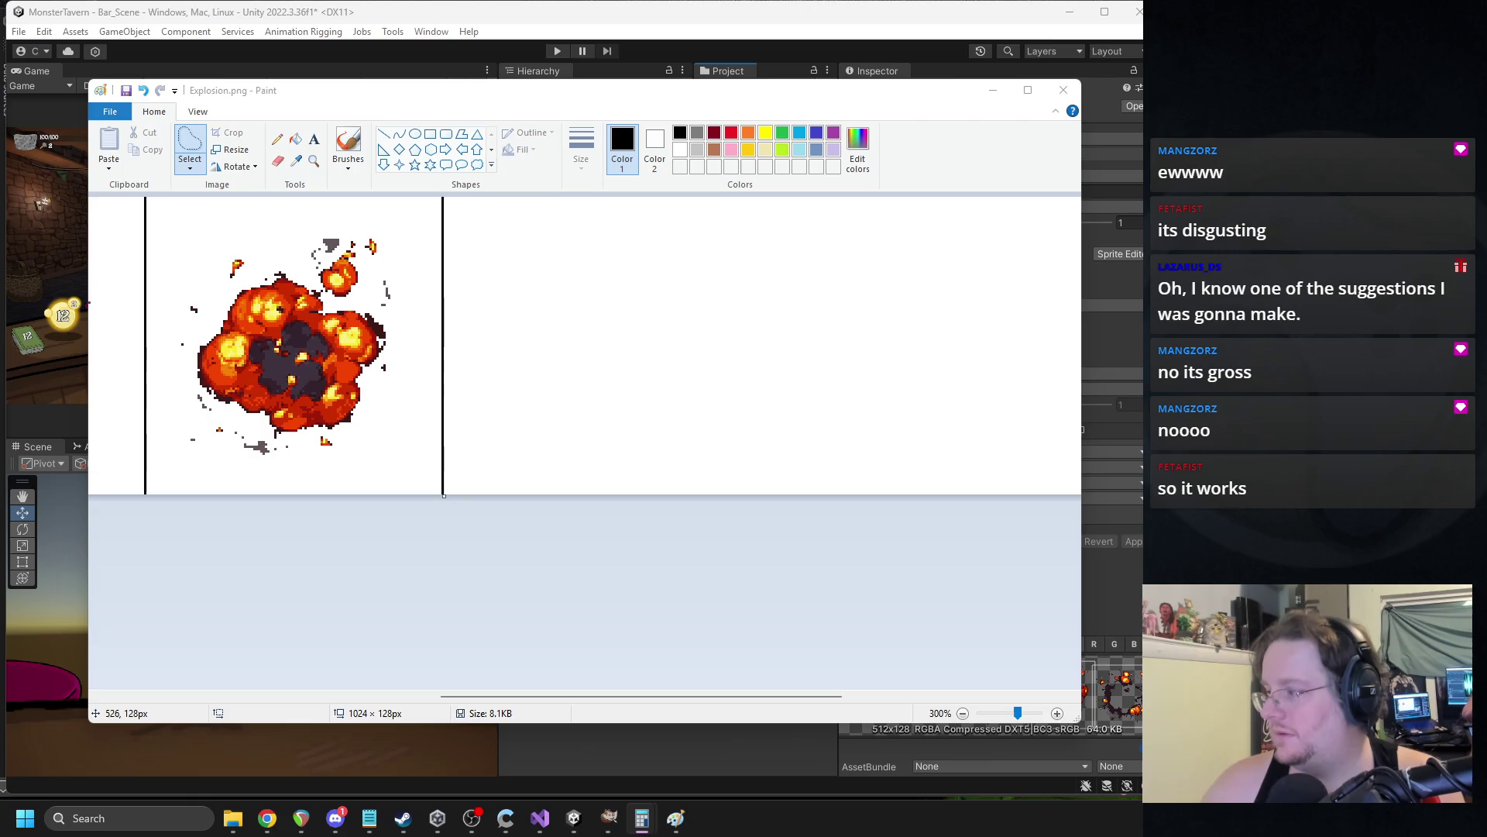
{"action": "key", "text": "alt+Tab"}
{"action": "scroll", "coordinate": [711, 653], "scroll_direction": "right", "scroll_amount": 2}
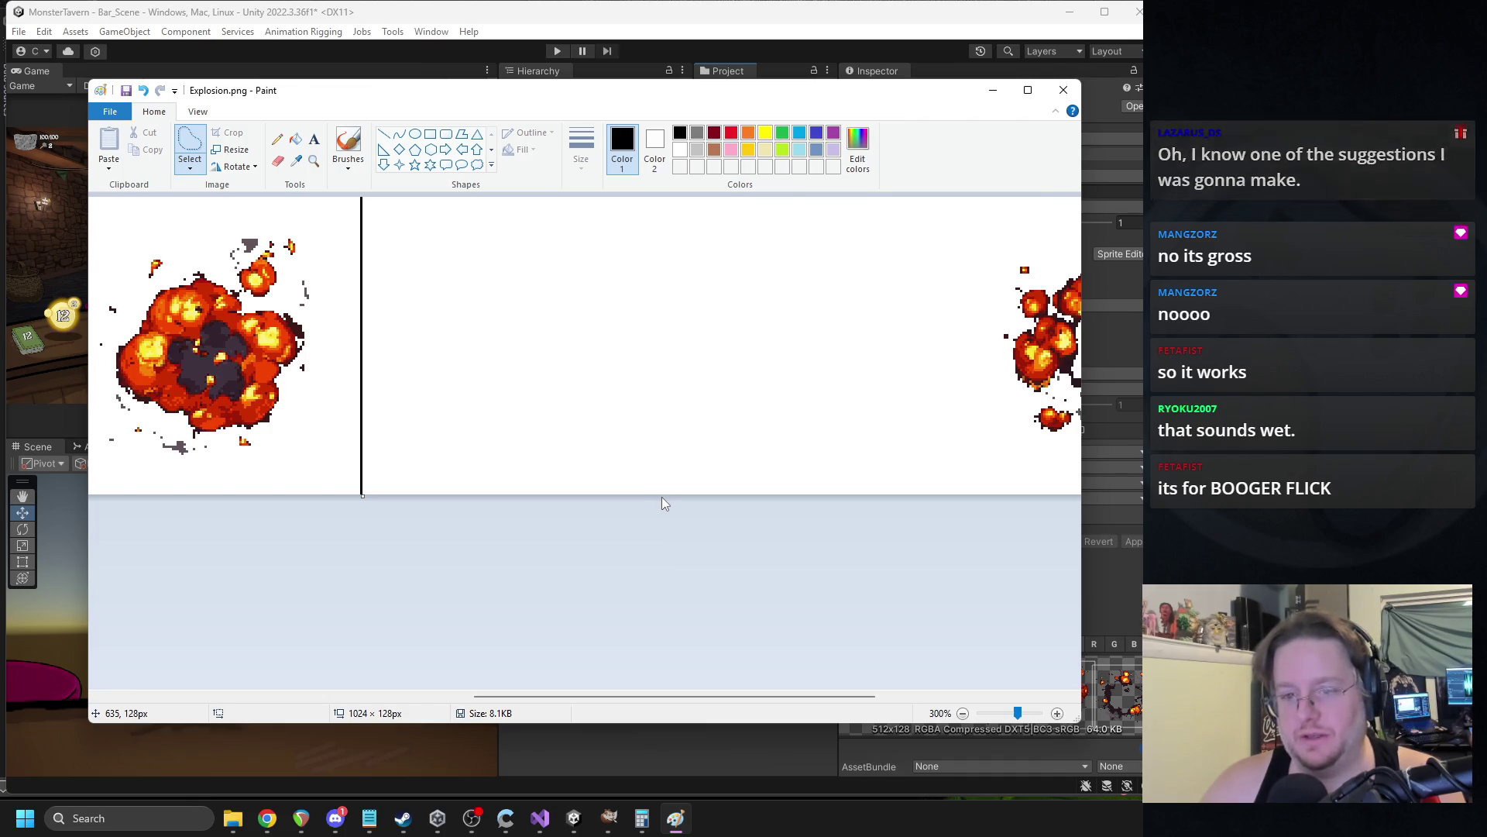
{"action": "mouse_move", "coordinate": [654, 492]}
{"action": "left_mouse_down"}
{"action": "mouse_move", "coordinate": [631, 431]}
{"action": "mouse_move", "coordinate": [651, 231]}
{"action": "left_mouse_up"}
Draw a vertical divider line past the bottom edge to mark a new frame cell.
{"action": "left_click", "coordinate": [384, 134]}
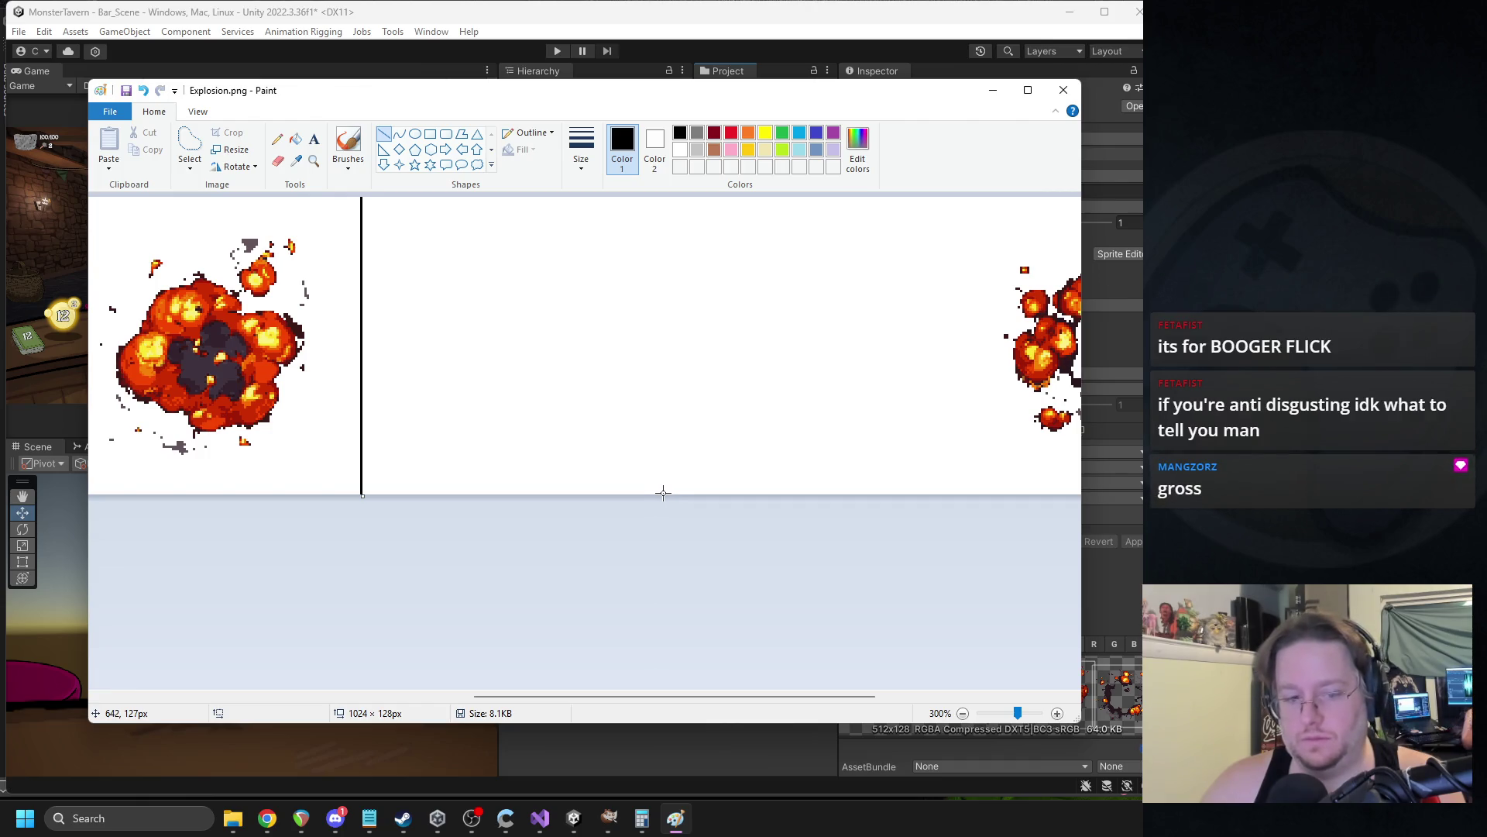
{"action": "mouse_move", "coordinate": [658, 493]}
{"action": "left_mouse_down"}
{"action": "mouse_move", "coordinate": [644, 331]}
{"action": "mouse_move", "coordinate": [658, 155]}
{"action": "left_mouse_up"}
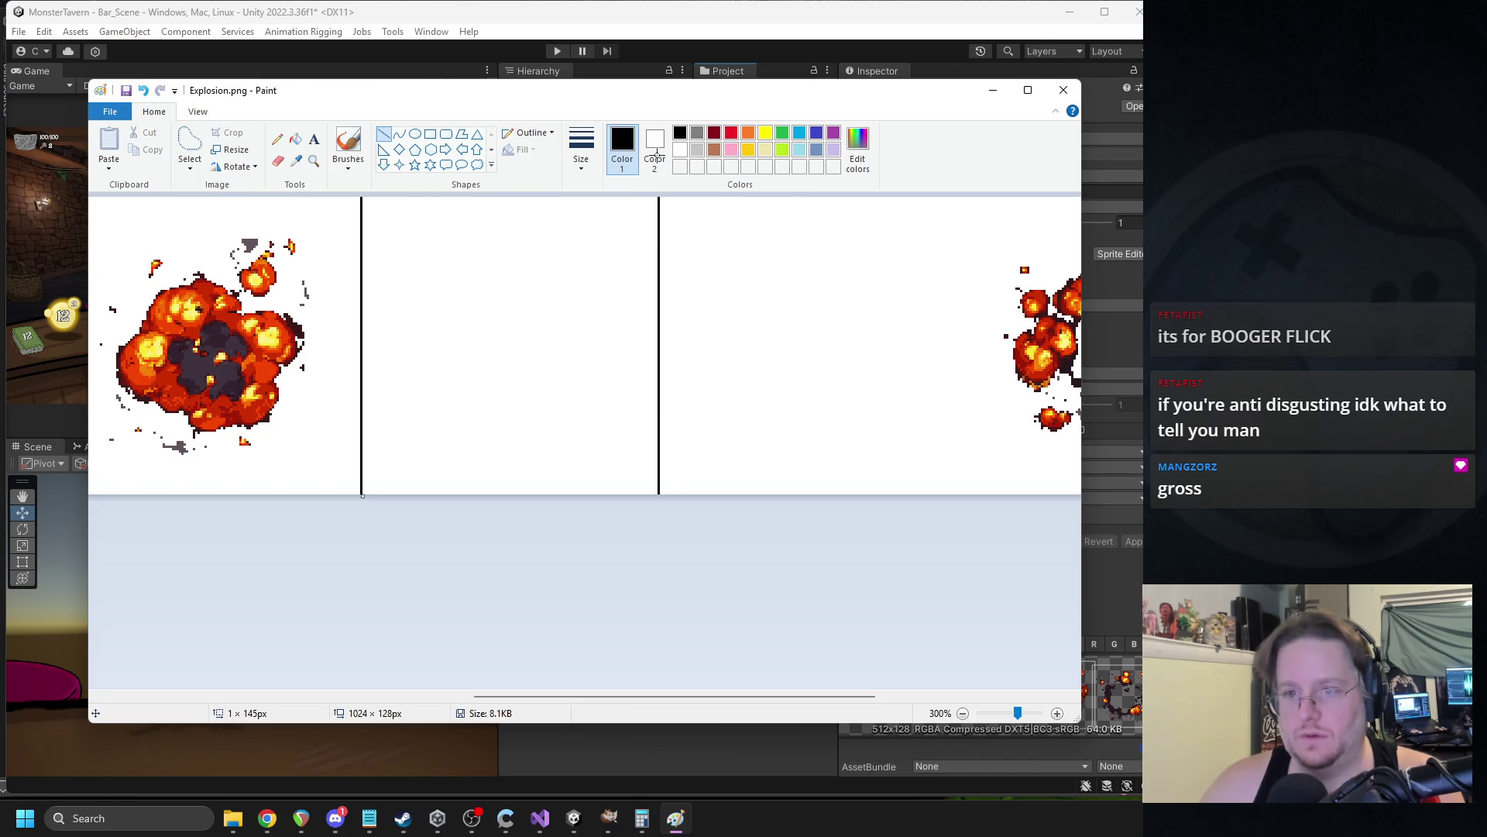
{"action": "left_click_drag", "start_coordinate": [657, 492], "coordinate": [658, 502]}
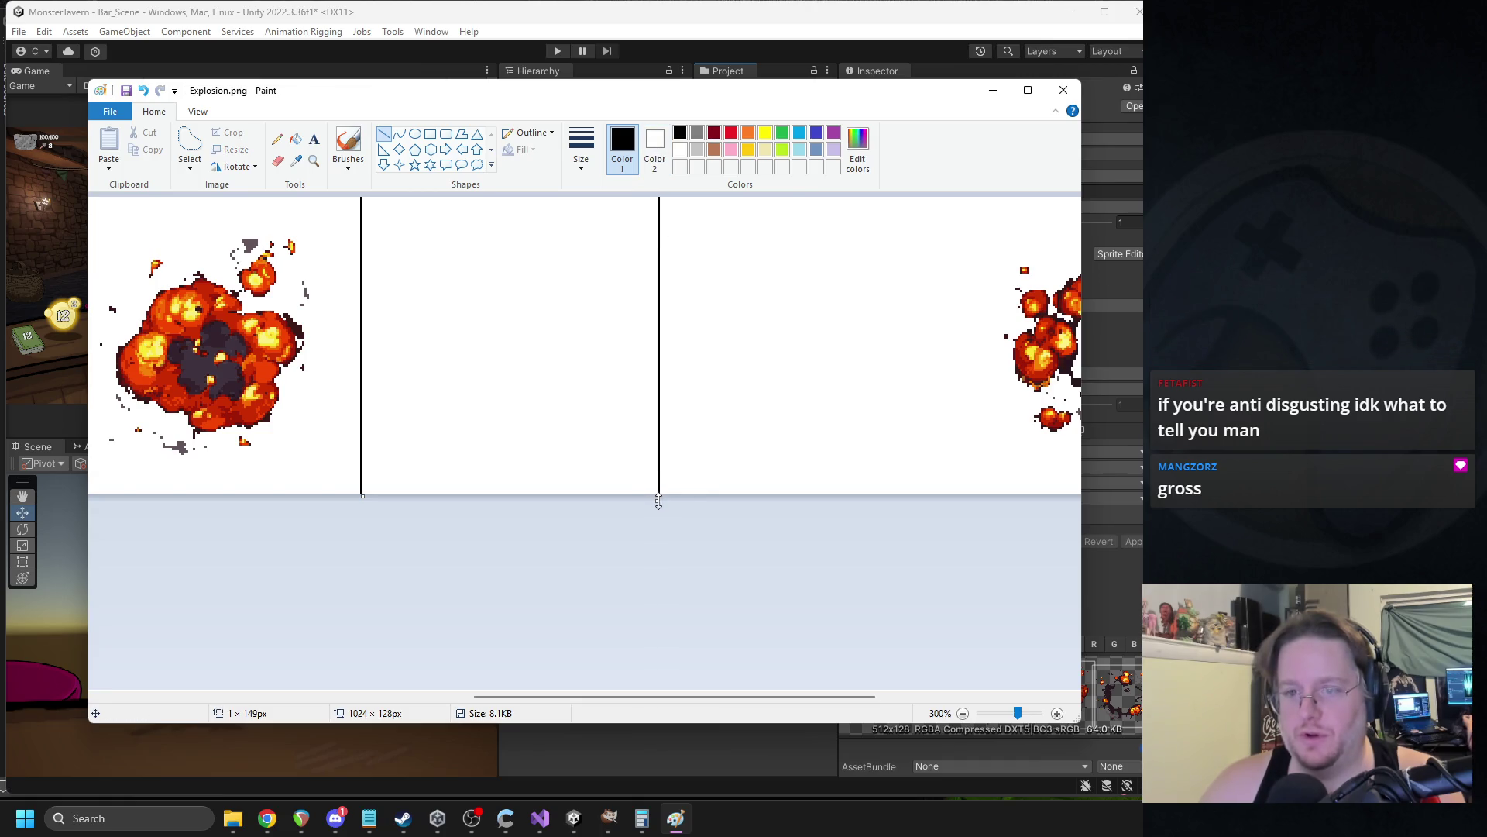
{"action": "left_click", "coordinate": [190, 148]}
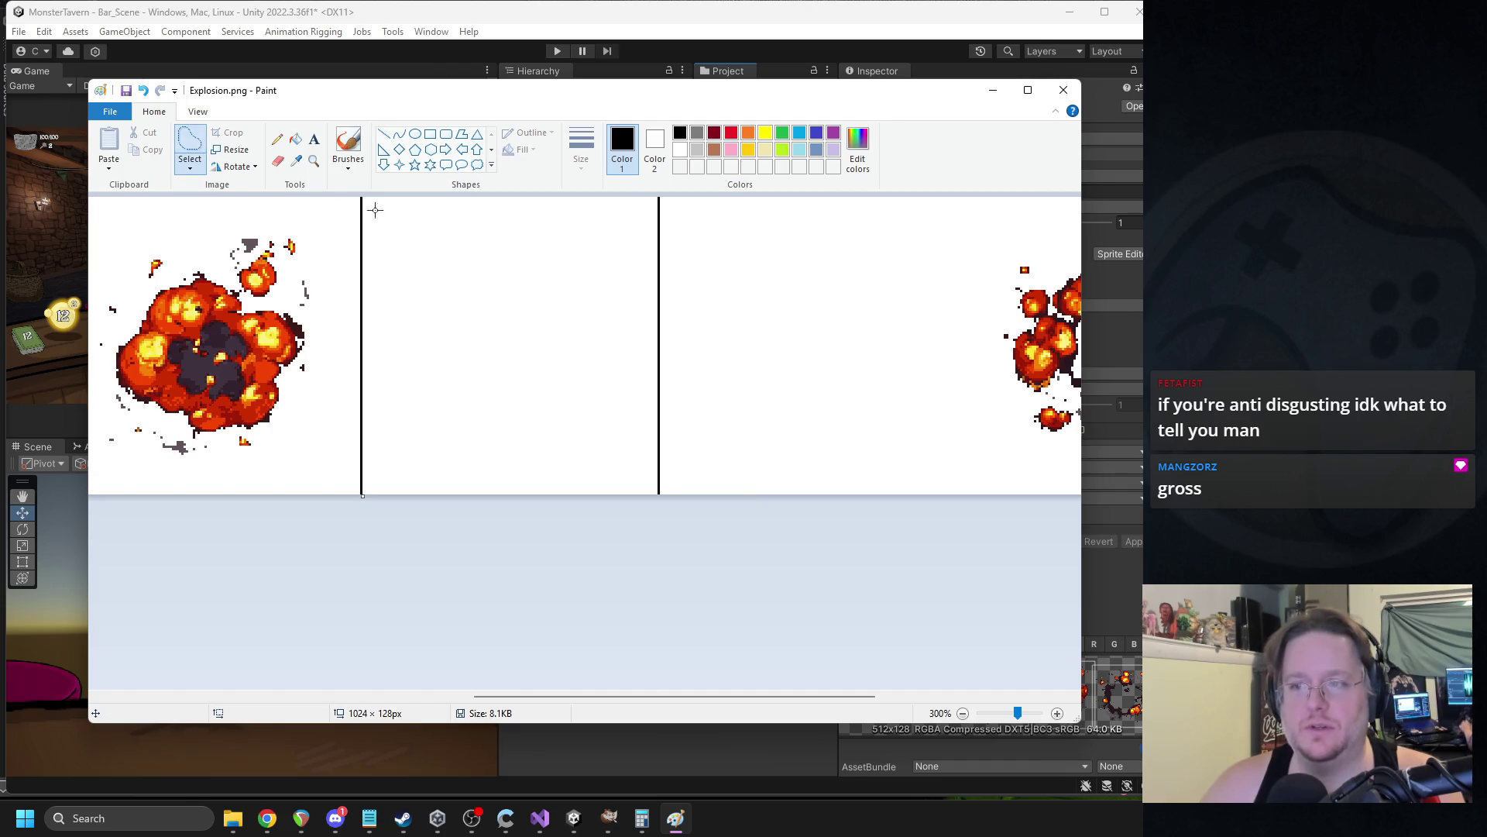
Shift the later explosions left into the empty second and third frames, then narrow the canvas.
{"action": "scroll", "coordinate": [866, 277], "scroll_direction": "down", "scroll_amount": 1, "text": "ctrl"}
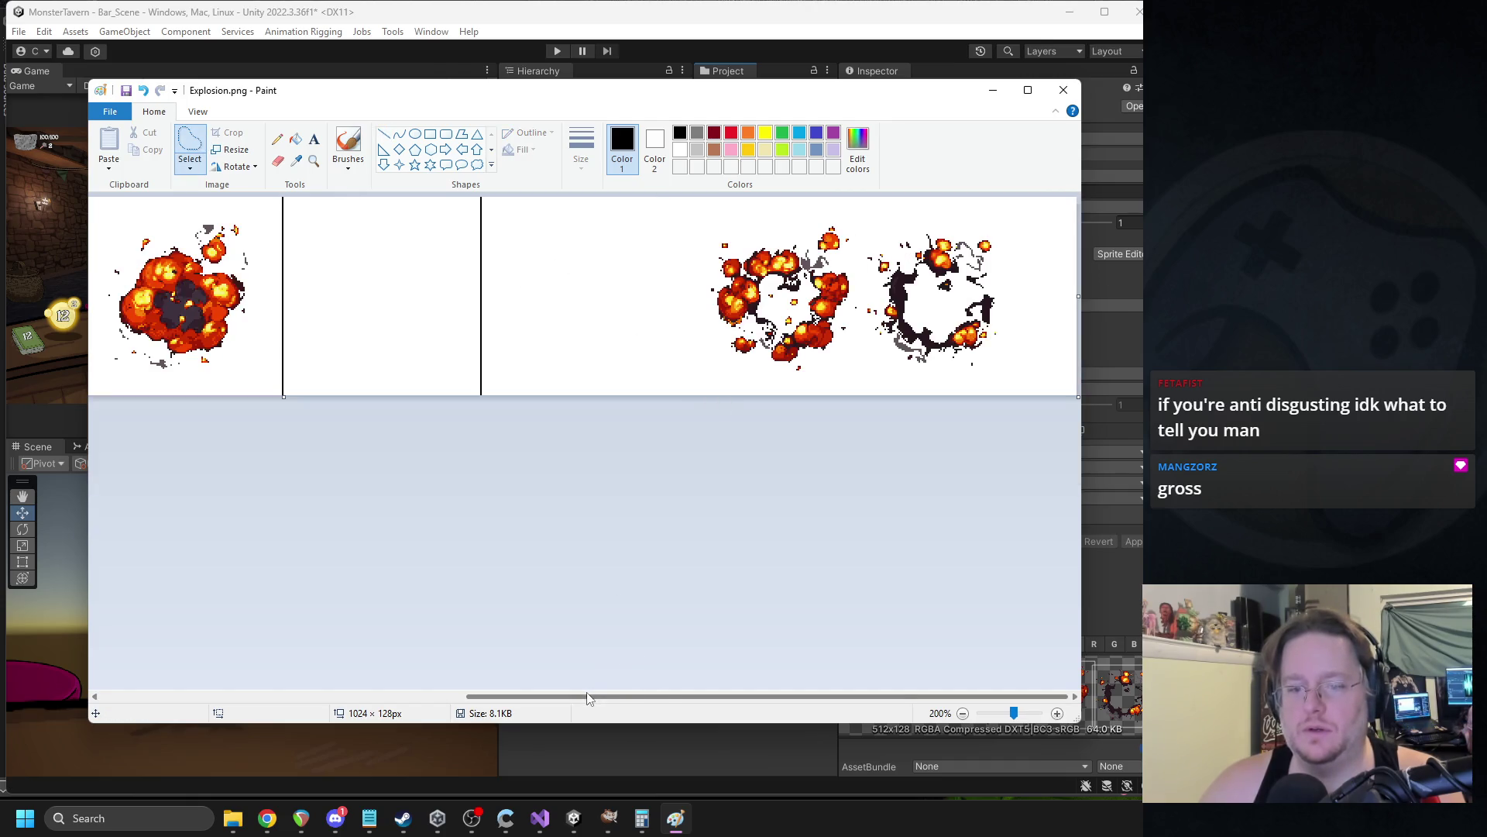
{"action": "mouse_move", "coordinate": [862, 288]}
{"action": "left_mouse_down"}
{"action": "mouse_move", "coordinate": [850, 356]}
{"action": "mouse_move", "coordinate": [770, 415]}
{"action": "mouse_move", "coordinate": [579, 353]}
{"action": "mouse_move", "coordinate": [629, 240]}
{"action": "mouse_move", "coordinate": [844, 208]}
{"action": "mouse_move", "coordinate": [860, 260]}
{"action": "left_mouse_up"}
{"action": "mouse_move", "coordinate": [758, 289]}
{"action": "left_mouse_down"}
{"action": "mouse_move", "coordinate": [546, 294]}
{"action": "mouse_move", "coordinate": [678, 292]}
{"action": "left_mouse_up"}
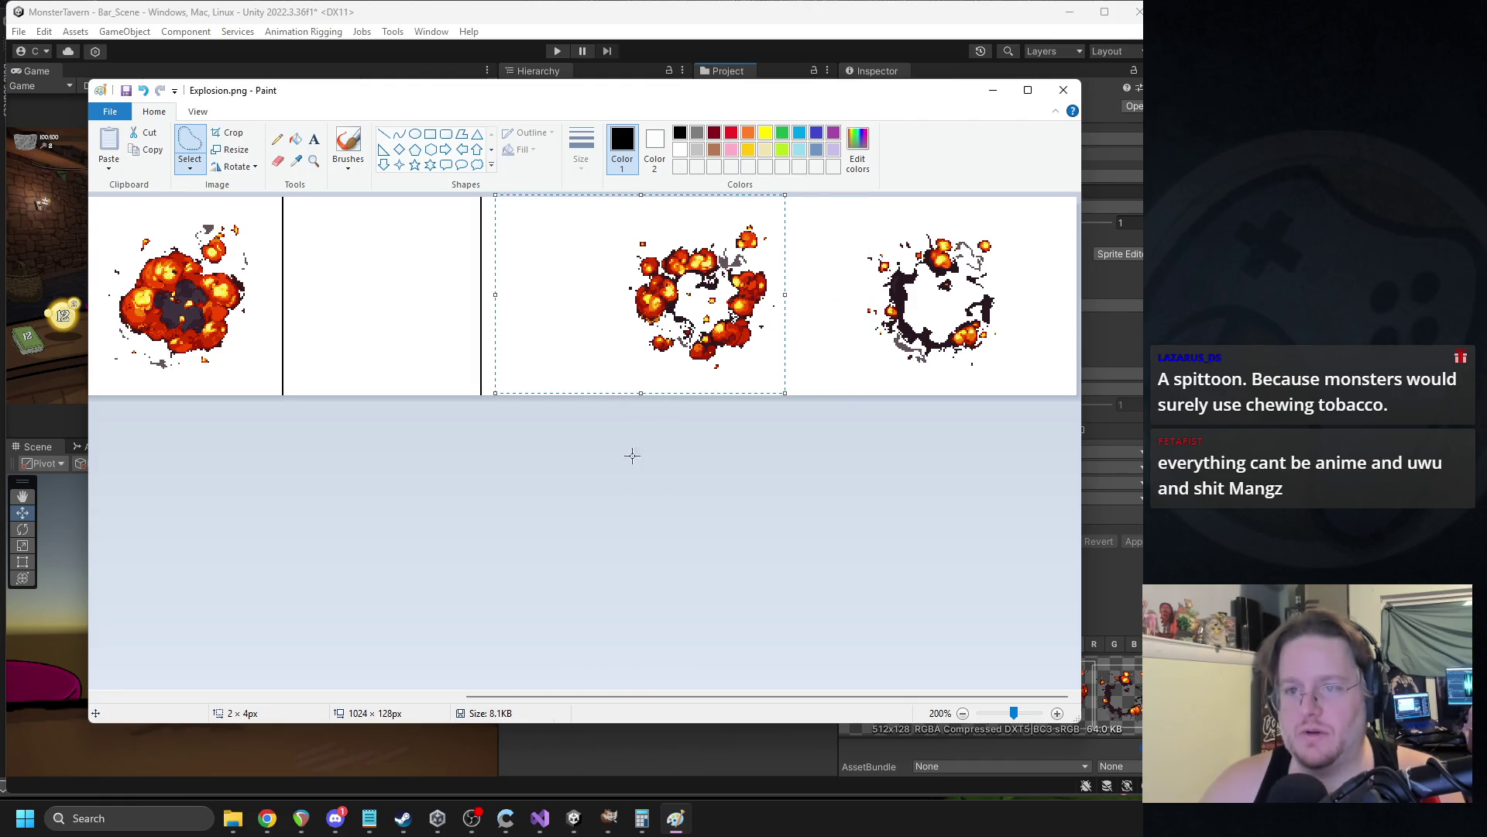
{"action": "left_click", "coordinate": [633, 463]}
{"action": "mouse_move", "coordinate": [673, 225]}
{"action": "left_mouse_down"}
{"action": "mouse_move", "coordinate": [616, 341]}
{"action": "mouse_move", "coordinate": [737, 373]}
{"action": "mouse_move", "coordinate": [791, 292]}
{"action": "left_mouse_up"}
{"action": "left_click_drag", "start_coordinate": [772, 218], "coordinate": [674, 225]}
{"action": "left_click_drag", "start_coordinate": [712, 304], "coordinate": [385, 311]}
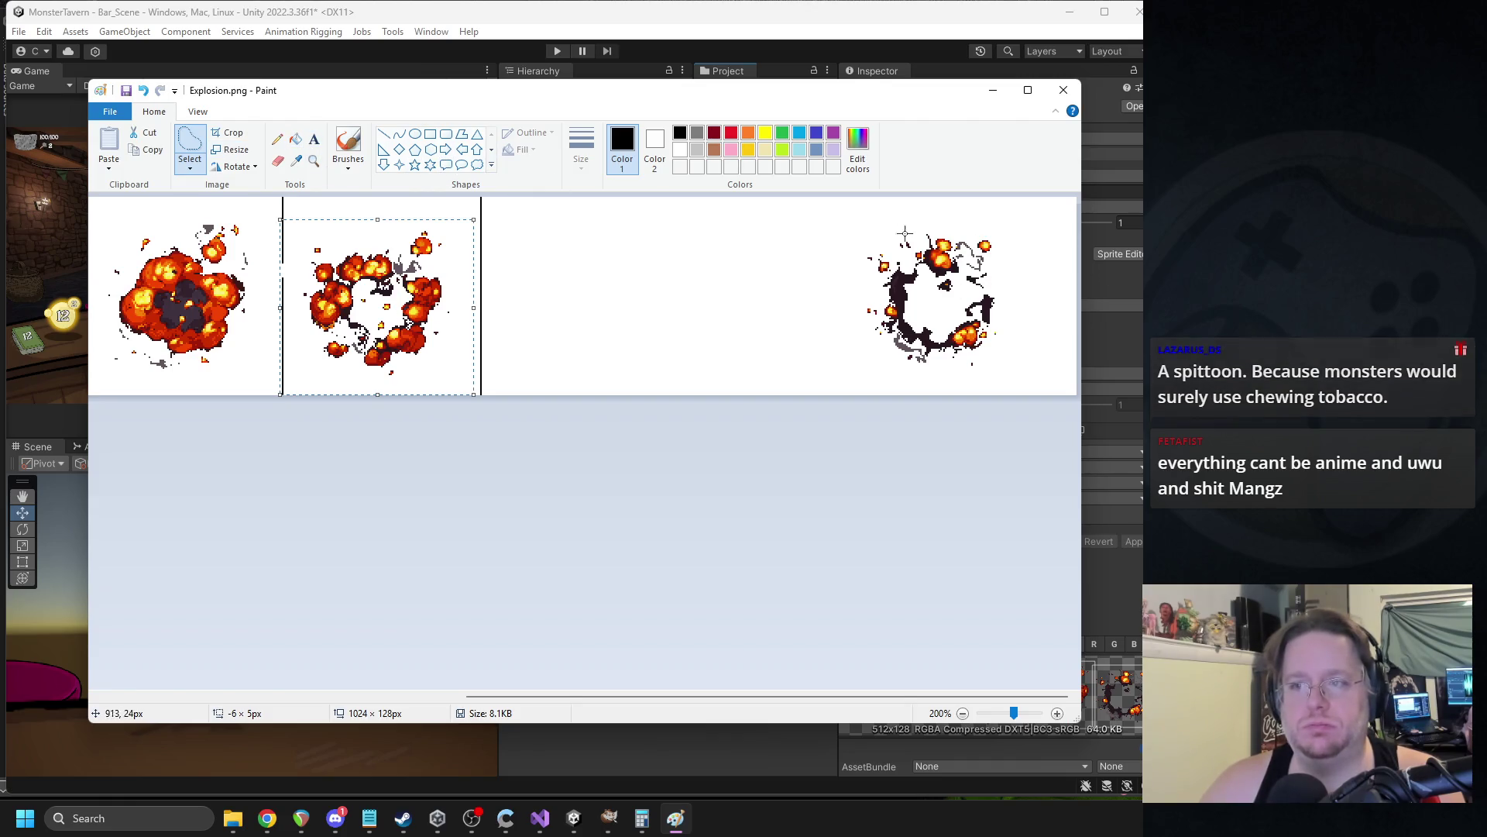
{"action": "mouse_move", "coordinate": [992, 229]}
{"action": "left_mouse_down"}
{"action": "mouse_move", "coordinate": [843, 264]}
{"action": "mouse_move", "coordinate": [912, 377]}
{"action": "mouse_move", "coordinate": [1050, 252]}
{"action": "mouse_move", "coordinate": [969, 226]}
{"action": "left_mouse_up"}
{"action": "left_click_drag", "start_coordinate": [948, 300], "coordinate": [597, 306]}
{"action": "left_click", "coordinate": [625, 438]}
{"action": "scroll", "coordinate": [814, 271], "scroll_direction": "down", "scroll_amount": 1}
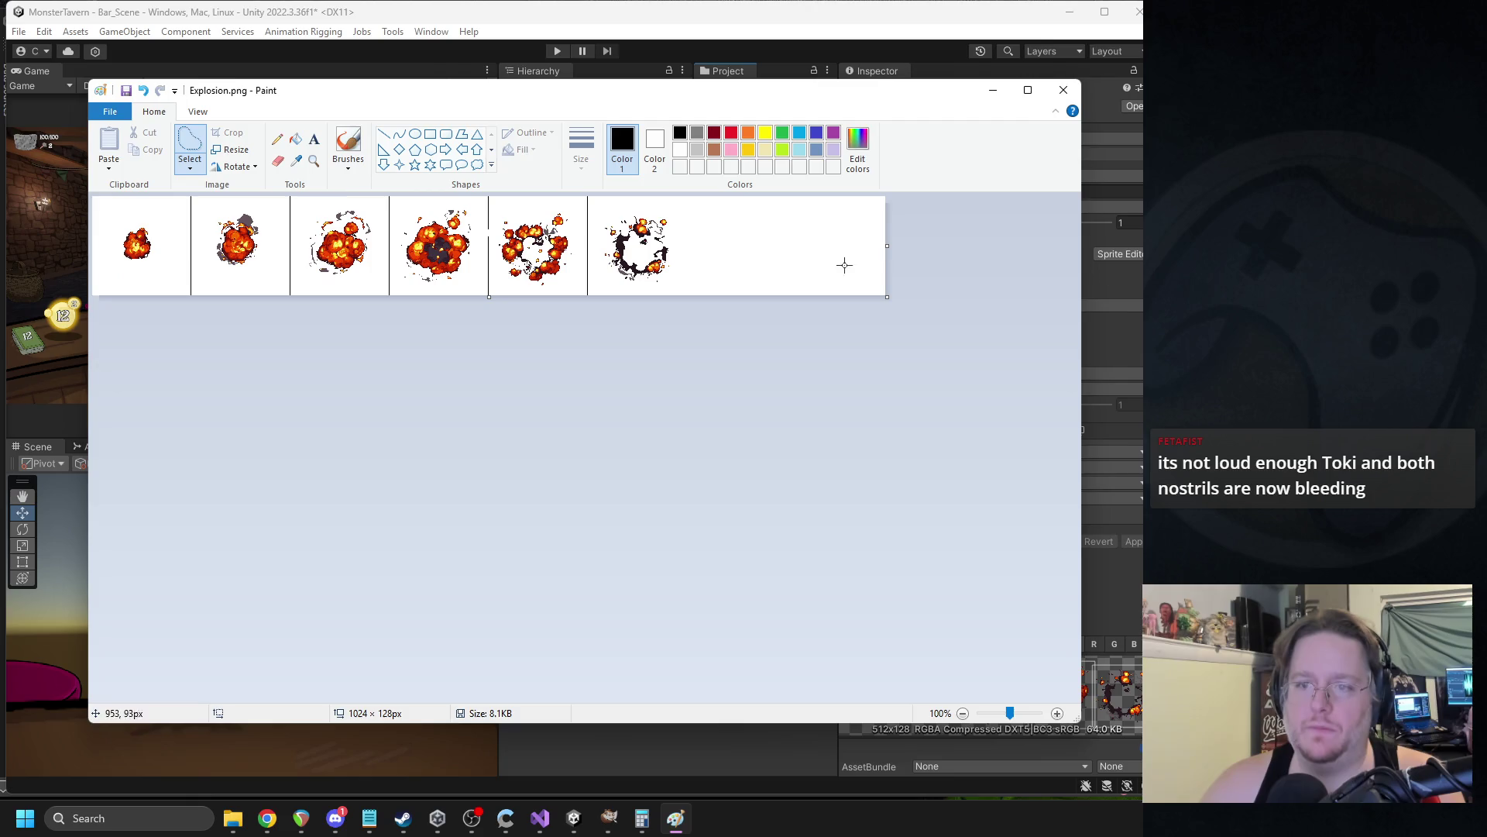
{"action": "left_click_drag", "start_coordinate": [897, 247], "coordinate": [714, 255]}
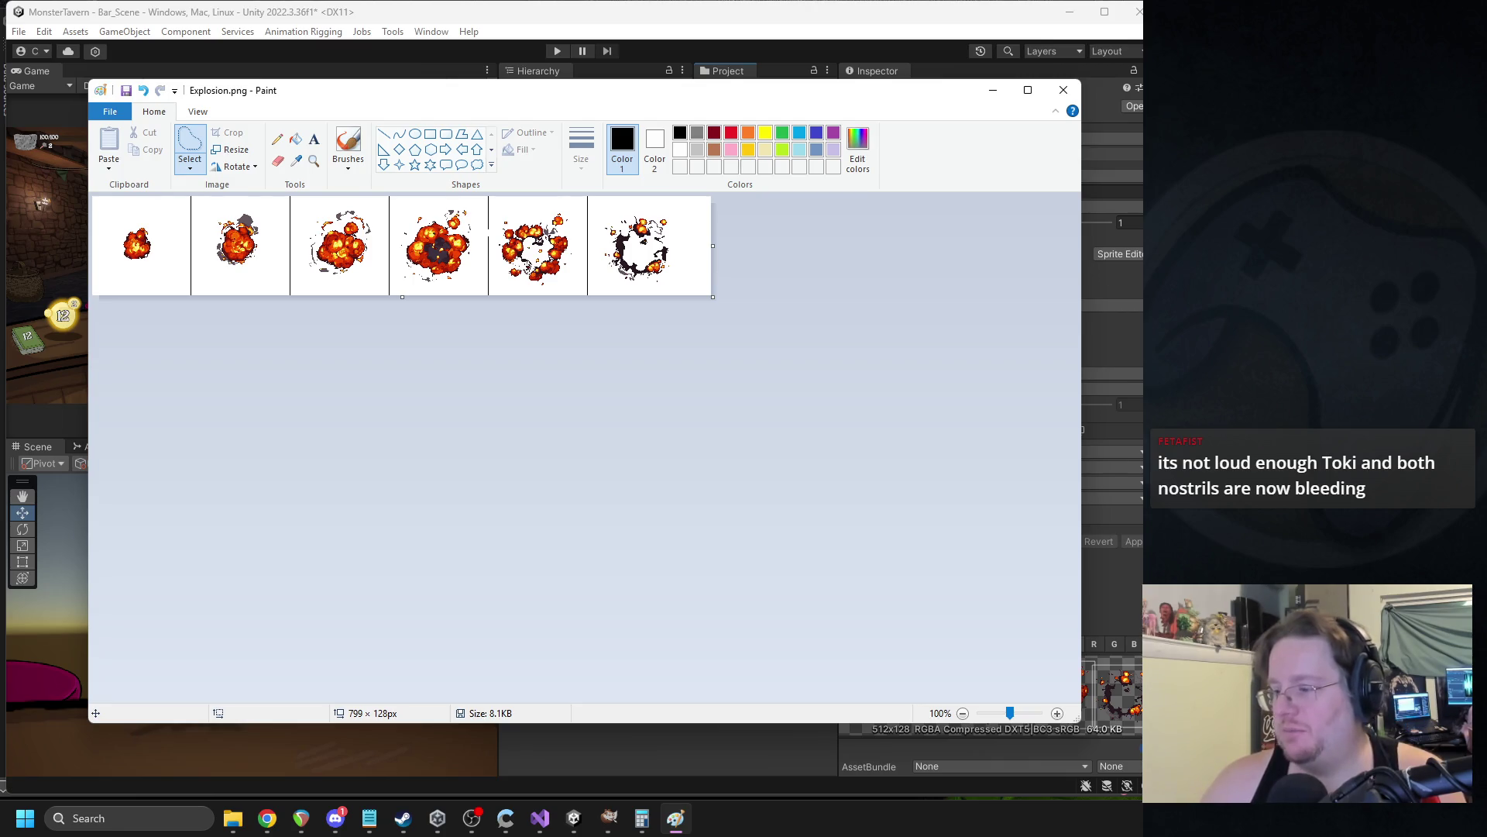
Work out the width in Calculator and drag the canvas edge in to 768 × 128 px.
{"action": "key", "text": "alt+Tab"}
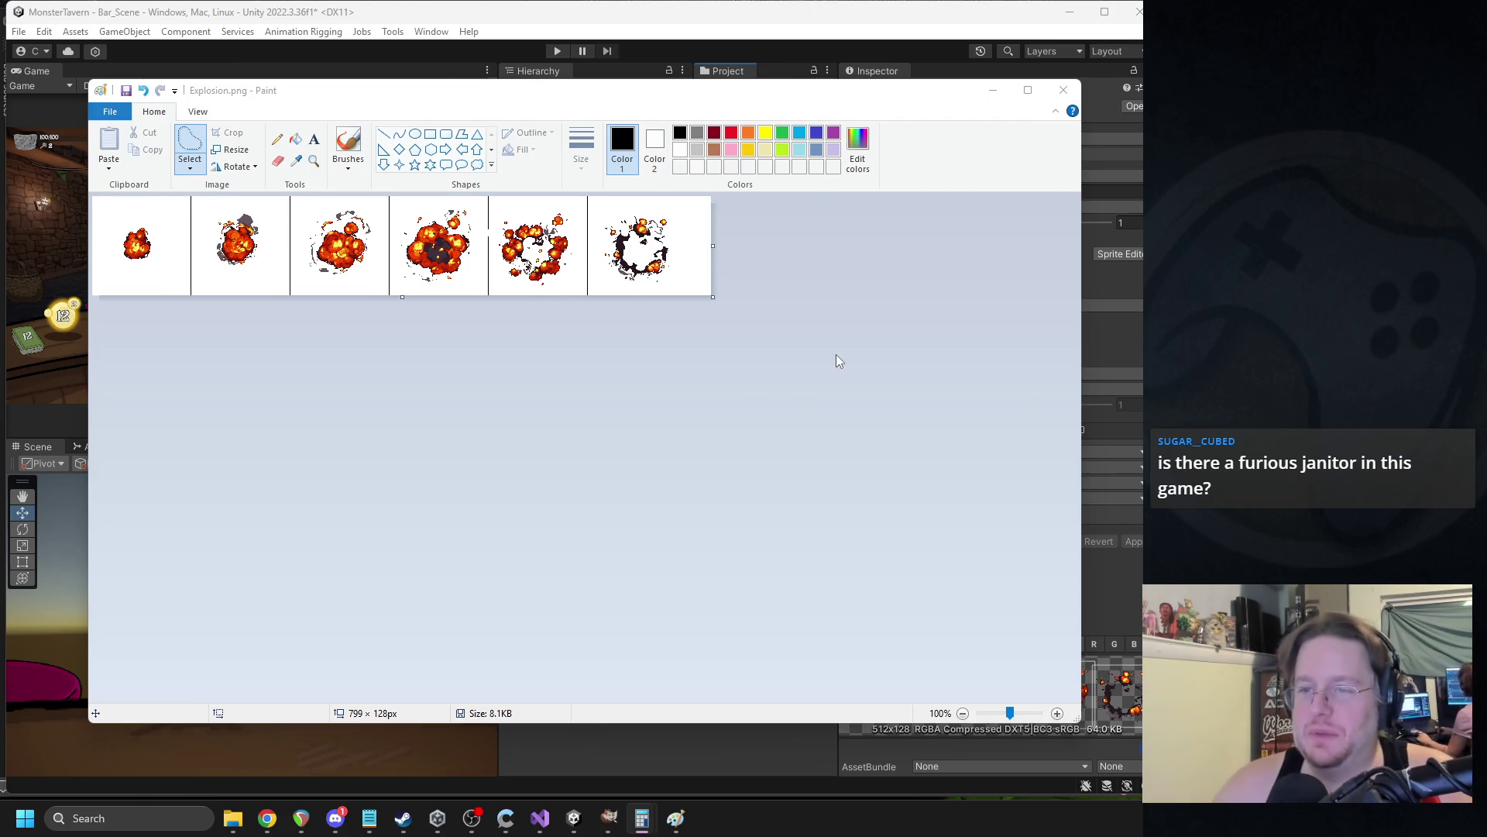
{"action": "scroll", "coordinate": [835, 355], "scroll_direction": "up", "scroll_amount": 1, "text": "ctrl"}
{"action": "scroll", "coordinate": [860, 542], "scroll_direction": "right", "scroll_amount": 3}
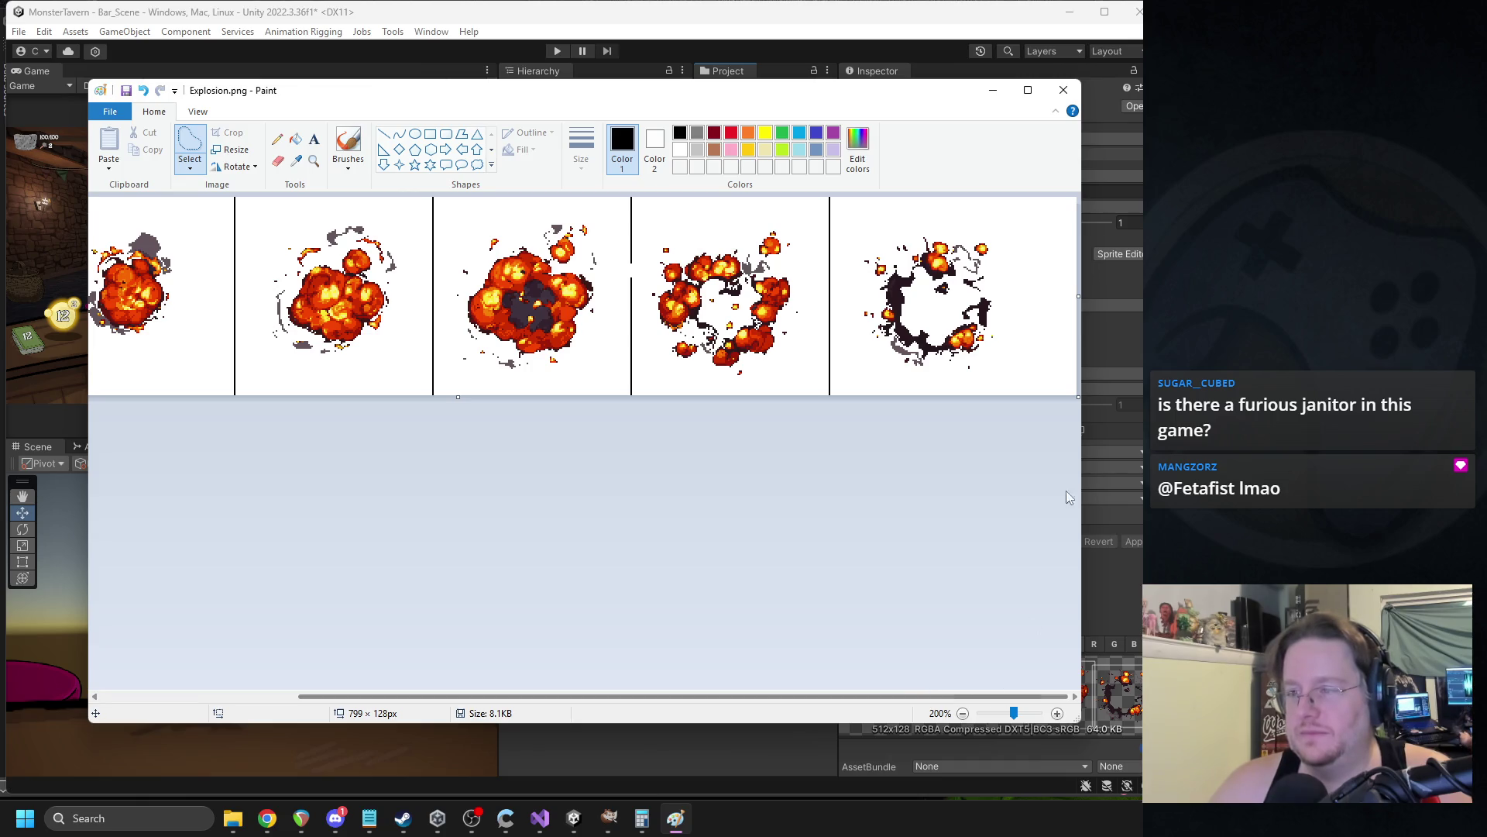
{"action": "left_click_drag", "start_coordinate": [1078, 296], "coordinate": [1030, 300]}
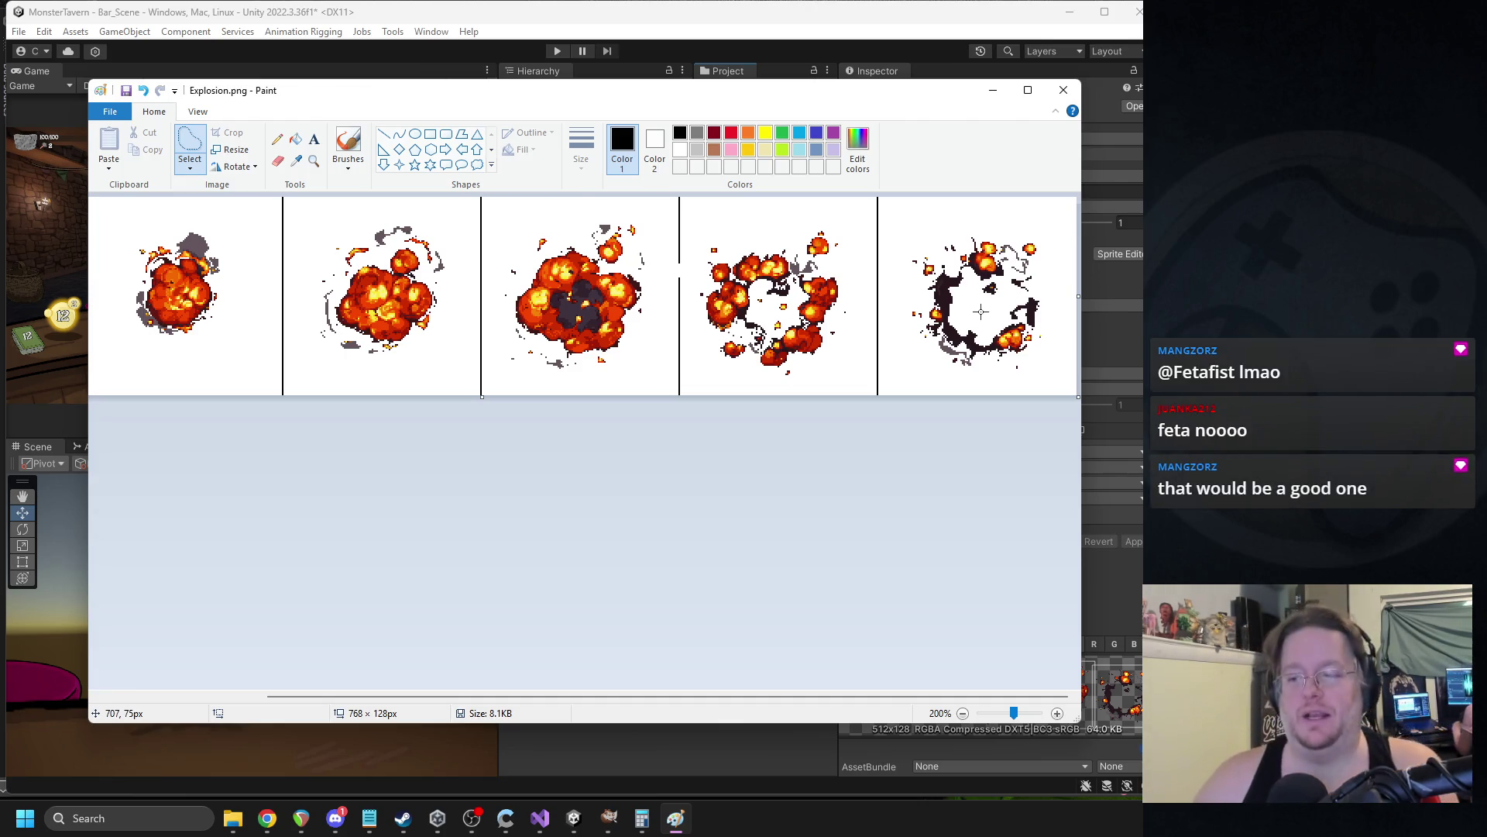
{"action": "scroll", "coordinate": [406, 431], "scroll_direction": "down", "scroll_amount": 2, "text": "ctrl"}
{"action": "scroll", "coordinate": [395, 435], "scroll_direction": "up", "scroll_amount": 2, "text": "ctrl"}
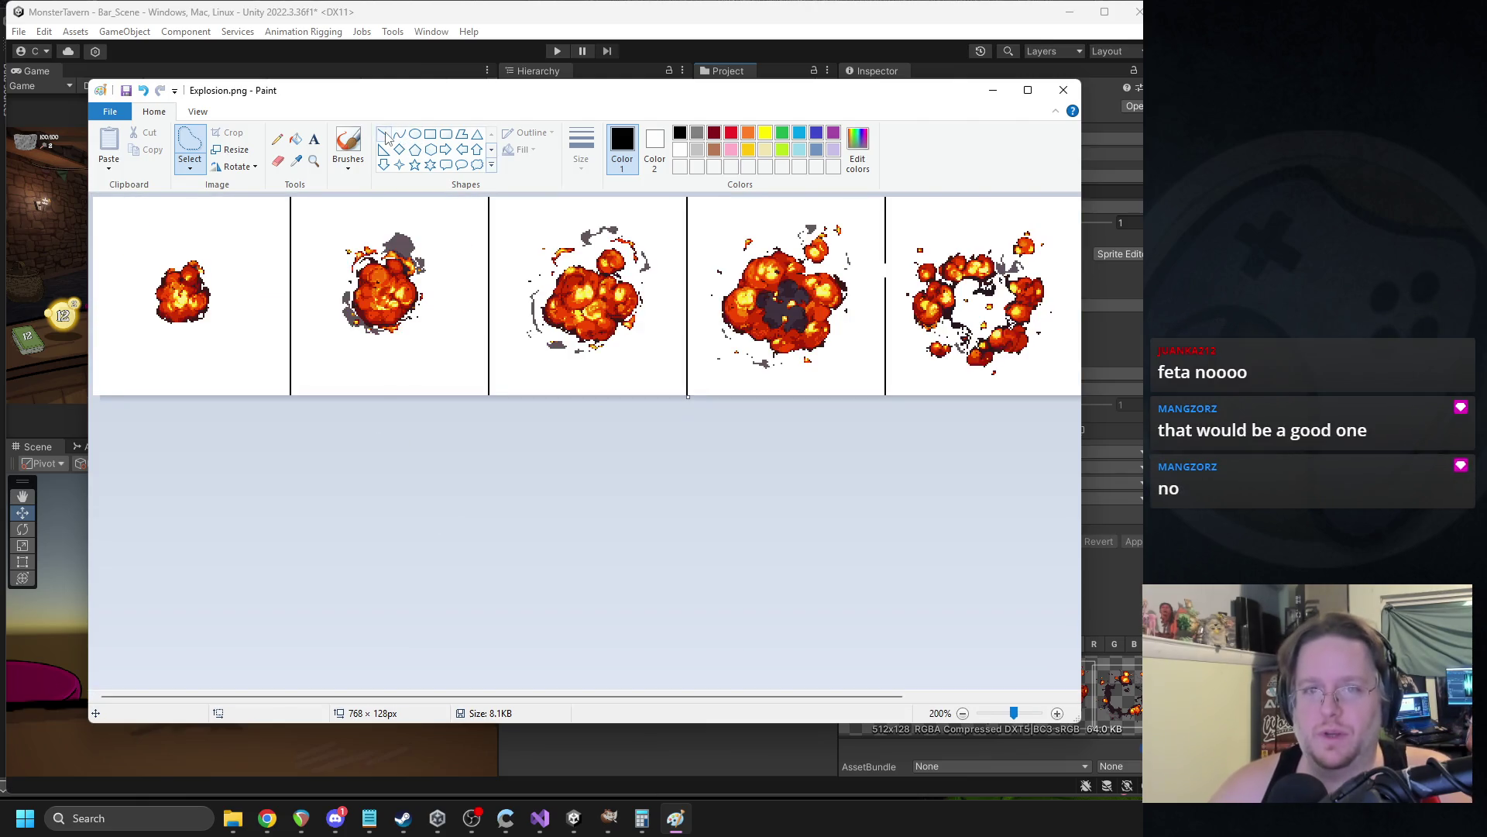
Draw a green horizontal guide line across the frames to check alignment, then undo it.
{"action": "left_click", "coordinate": [385, 135]}
{"action": "left_click", "coordinate": [783, 134]}
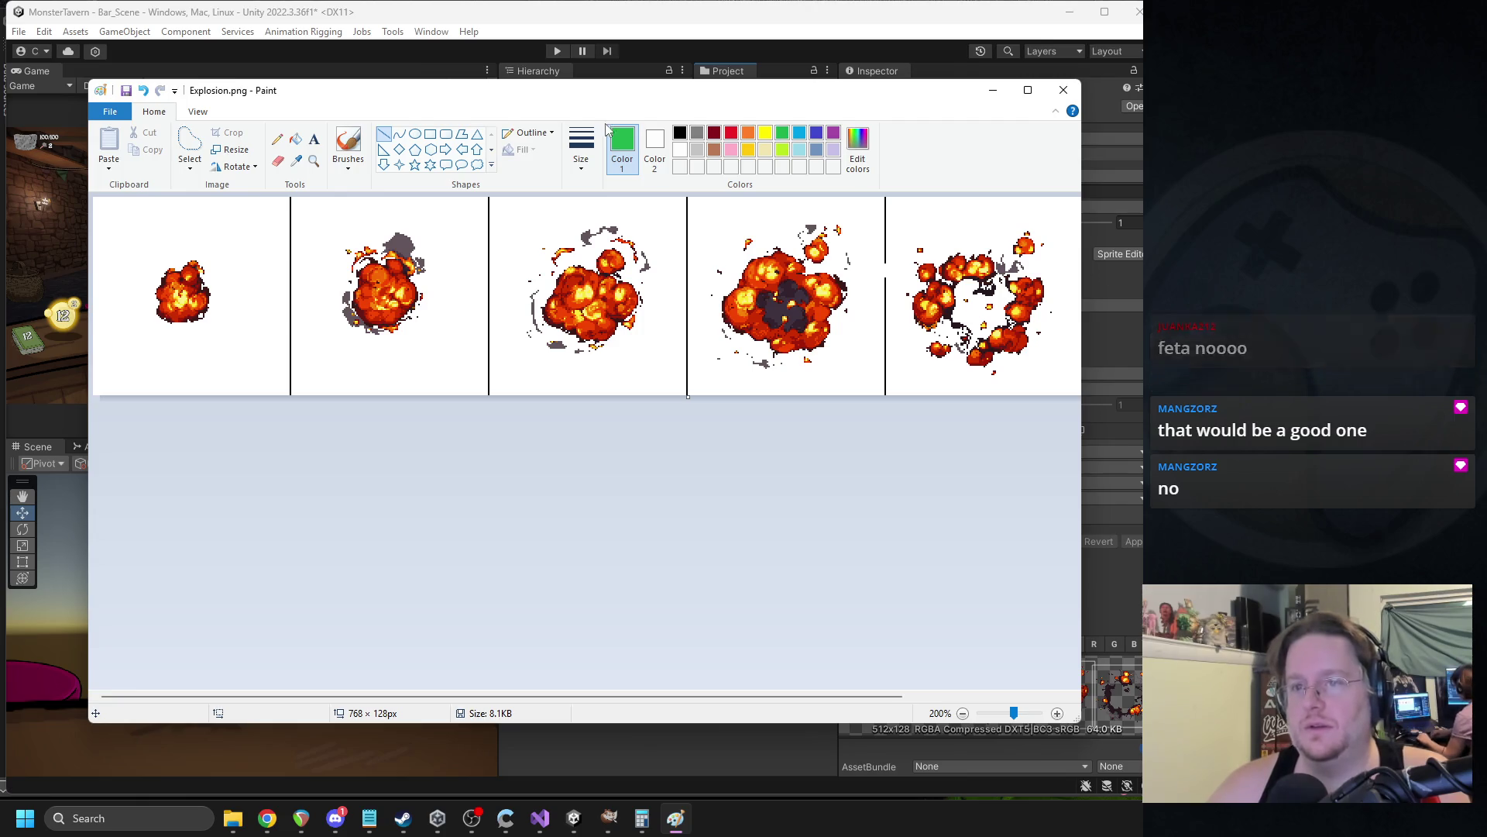
{"action": "left_click", "coordinate": [583, 145]}
{"action": "left_click", "coordinate": [615, 232]}
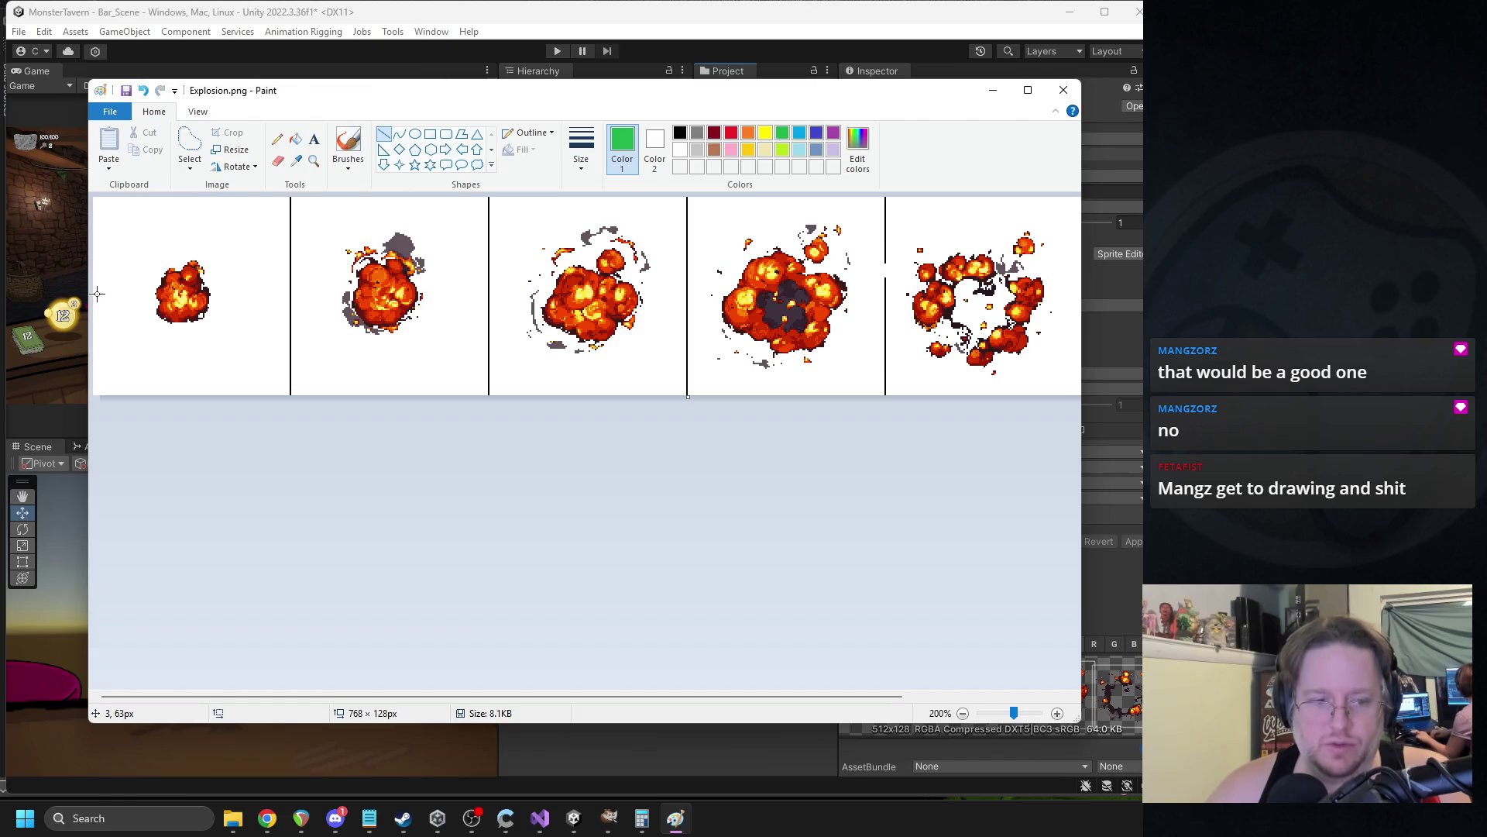
{"action": "left_click_drag", "start_coordinate": [96, 294], "coordinate": [1177, 296]}
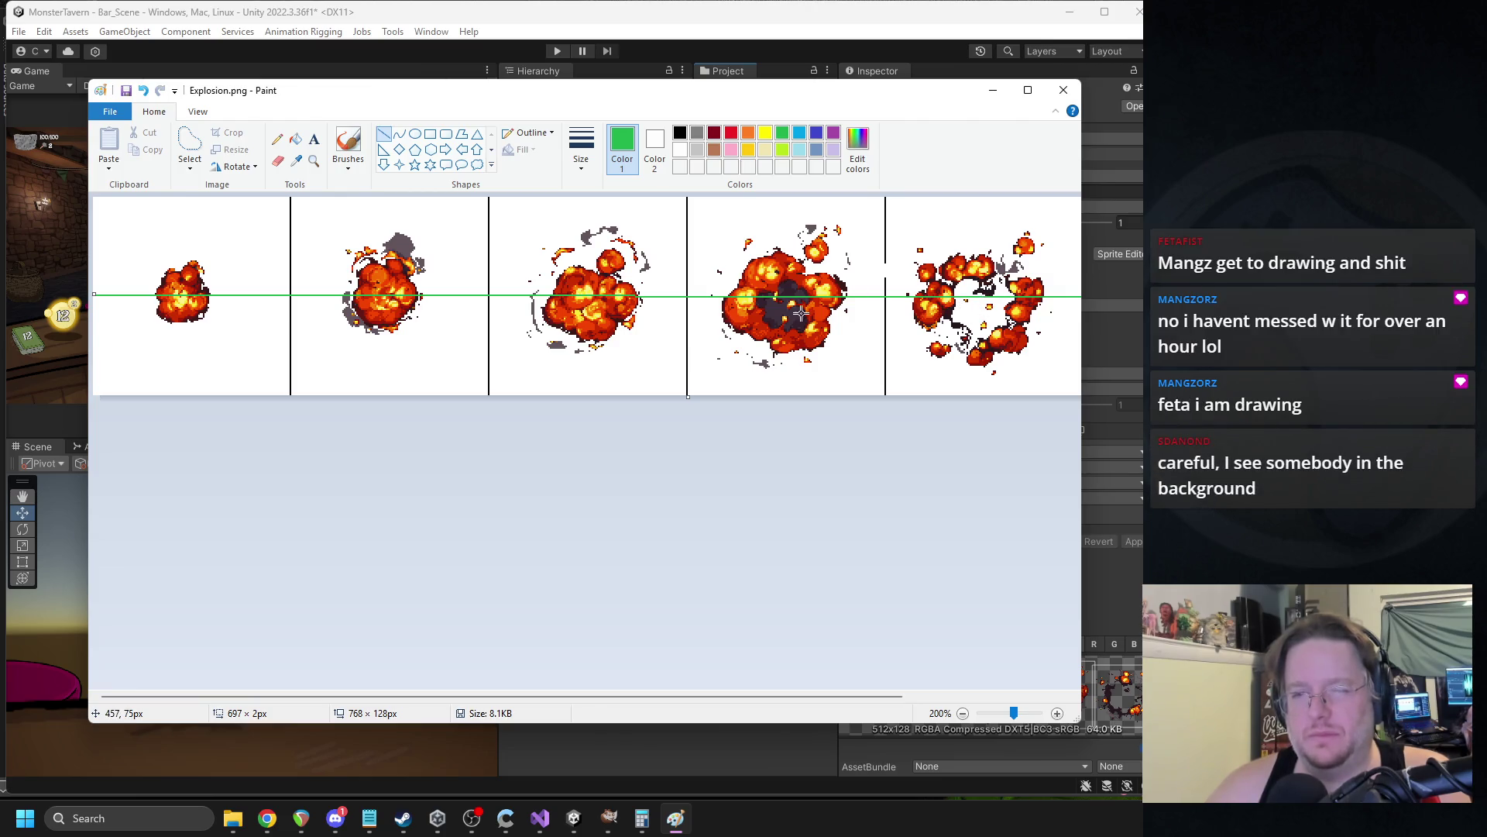
{"action": "key", "text": "ctrl+z"}
Free-form select and nudge the third explosion into alignment and the fourth one upward.
{"action": "left_click", "coordinate": [189, 147]}
{"action": "mouse_move", "coordinate": [643, 211]}
{"action": "left_mouse_down"}
{"action": "mouse_move", "coordinate": [577, 214]}
{"action": "mouse_move", "coordinate": [515, 336]}
{"action": "mouse_move", "coordinate": [651, 333]}
{"action": "mouse_move", "coordinate": [641, 210]}
{"action": "left_mouse_up"}
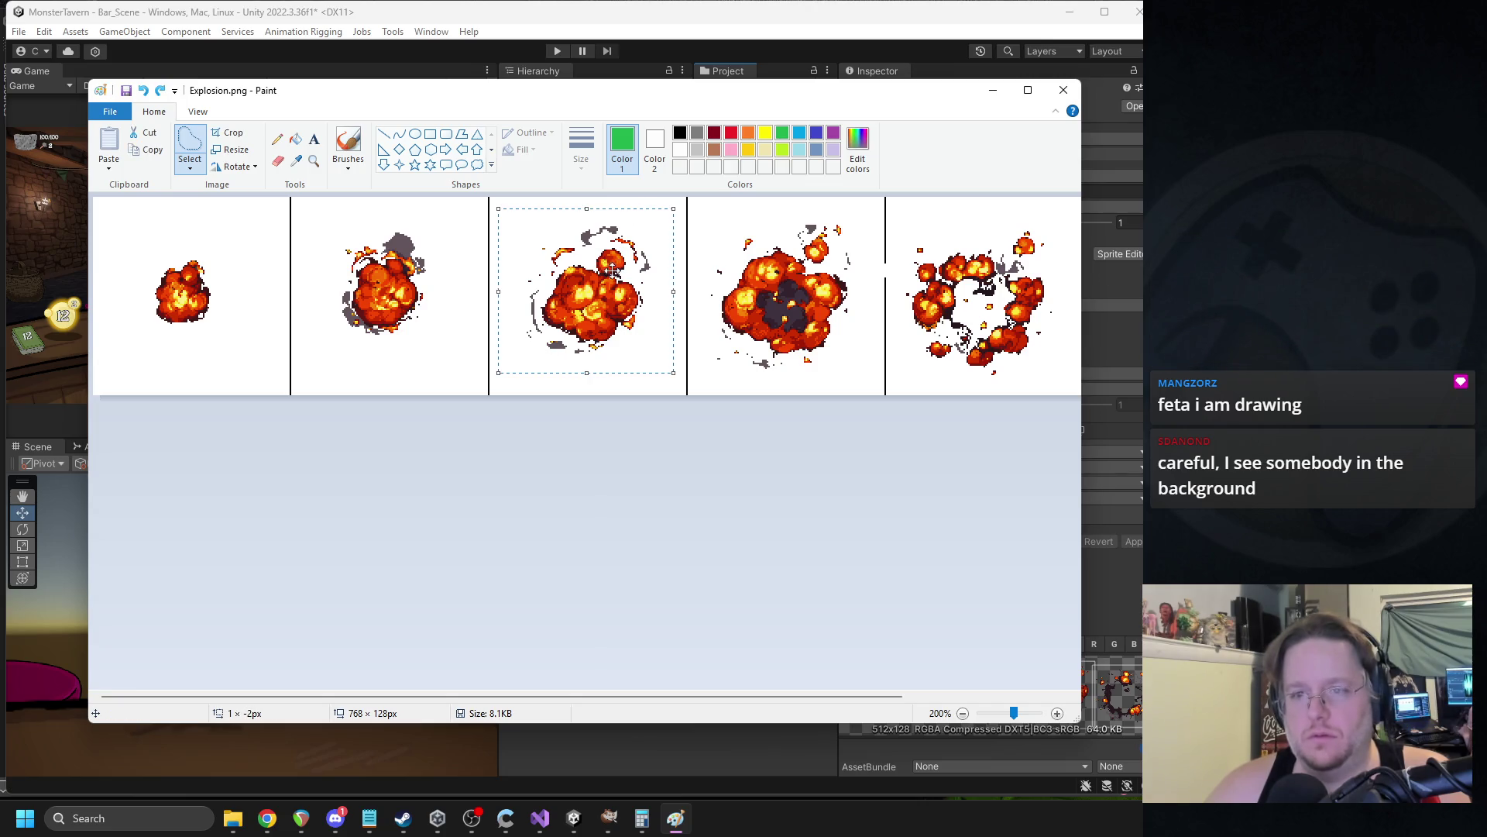
{"action": "left_click_drag", "start_coordinate": [592, 271], "coordinate": [595, 267]}
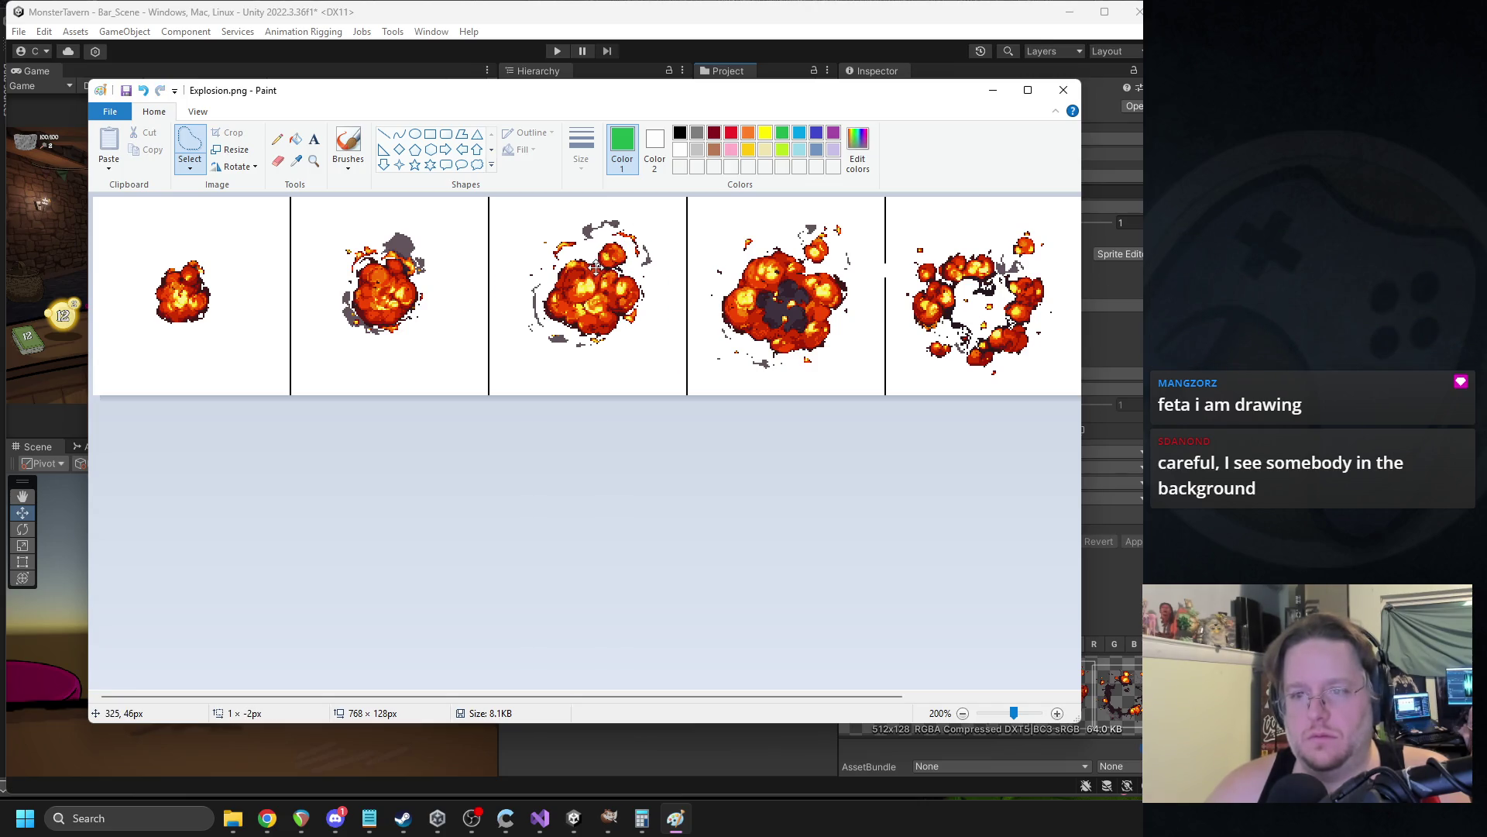
{"action": "mouse_move", "coordinate": [826, 210]}
{"action": "left_mouse_down"}
{"action": "mouse_move", "coordinate": [764, 214]}
{"action": "mouse_move", "coordinate": [697, 302]}
{"action": "mouse_move", "coordinate": [774, 393]}
{"action": "mouse_move", "coordinate": [826, 376]}
{"action": "mouse_move", "coordinate": [859, 311]}
{"action": "mouse_move", "coordinate": [871, 238]}
{"action": "mouse_move", "coordinate": [828, 209]}
{"action": "left_mouse_up"}
{"action": "left_click_drag", "start_coordinate": [800, 290], "coordinate": [799, 282]}
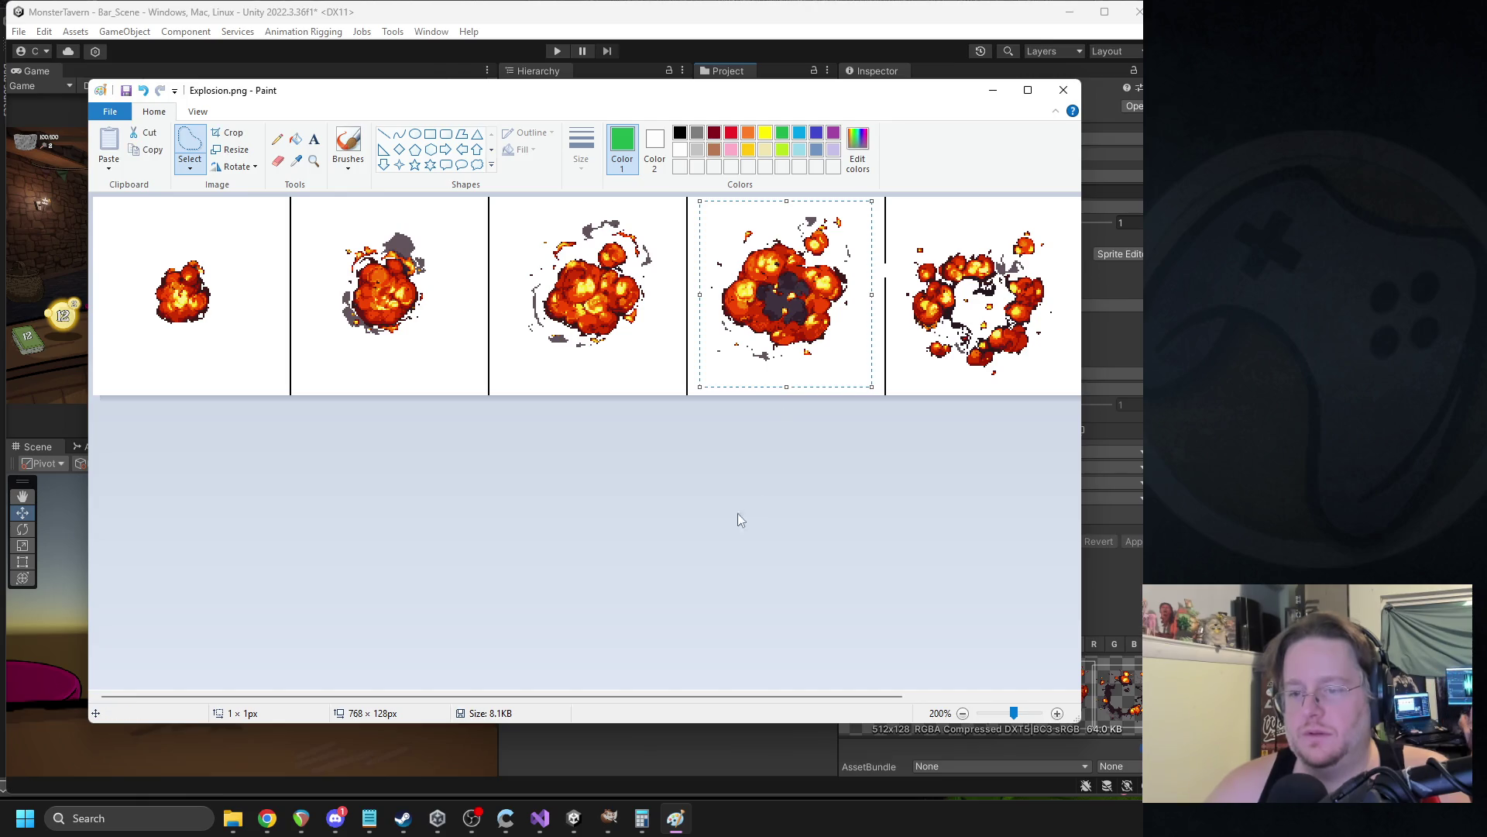
{"action": "left_click_drag", "start_coordinate": [683, 696], "coordinate": [848, 695]}
{"action": "mouse_move", "coordinate": [838, 226]}
{"action": "left_mouse_down"}
{"action": "mouse_move", "coordinate": [763, 222]}
{"action": "mouse_move", "coordinate": [699, 256]}
{"action": "mouse_move", "coordinate": [744, 383]}
{"action": "mouse_move", "coordinate": [852, 345]}
{"action": "mouse_move", "coordinate": [852, 302]}
{"action": "left_mouse_up"}
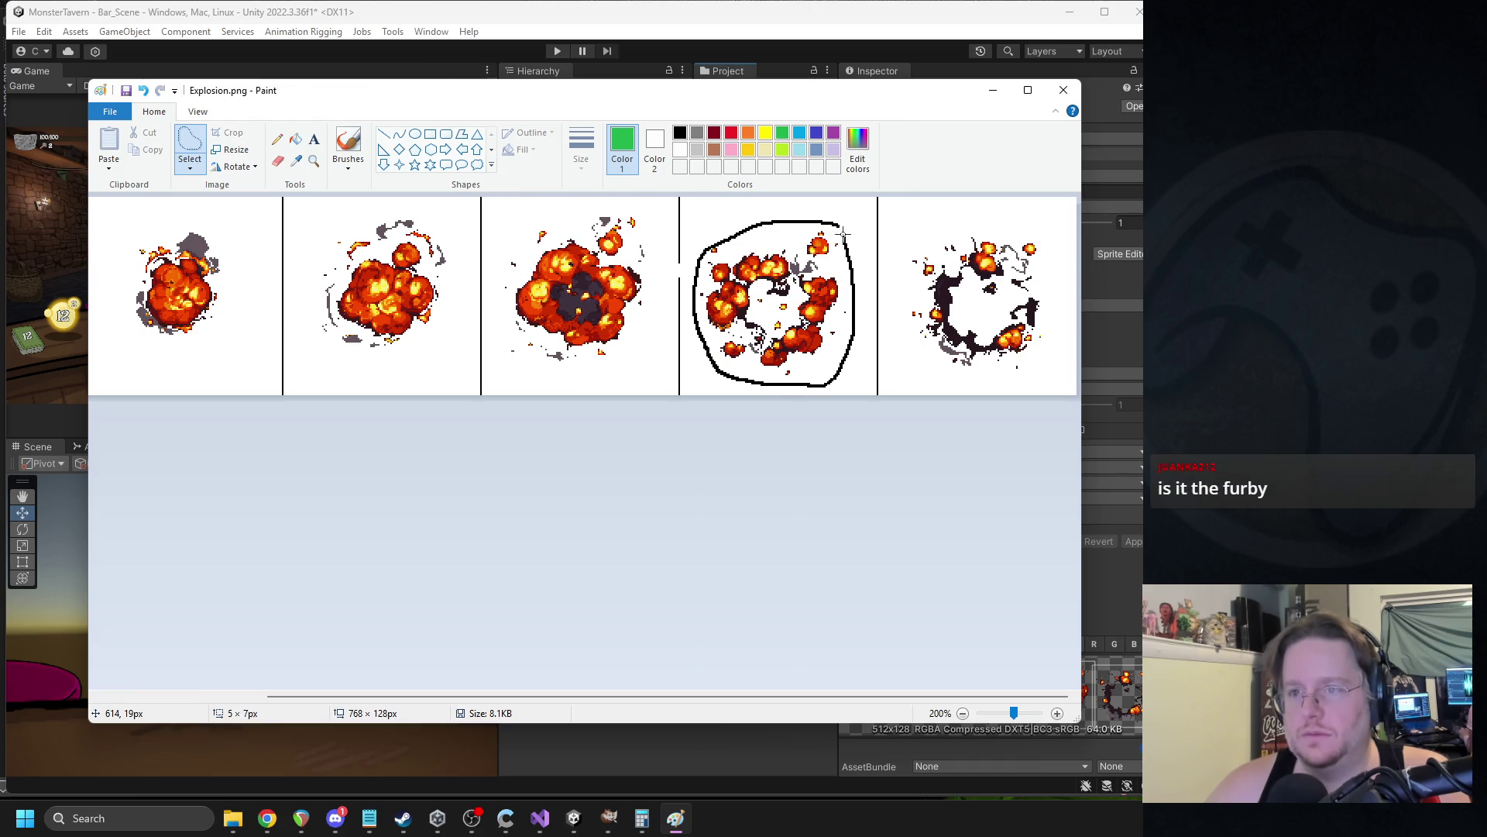
Shift the fourth explosion up and right, and the fifth one left and up.
{"action": "left_click_drag", "start_coordinate": [843, 235], "coordinate": [840, 226]}
{"action": "left_click_drag", "start_coordinate": [768, 309], "coordinate": [773, 303]}
{"action": "mouse_move", "coordinate": [931, 229]}
{"action": "left_mouse_down"}
{"action": "mouse_move", "coordinate": [891, 273]}
{"action": "mouse_move", "coordinate": [960, 373]}
{"action": "mouse_move", "coordinate": [1059, 318]}
{"action": "mouse_move", "coordinate": [1004, 218]}
{"action": "mouse_move", "coordinate": [930, 230]}
{"action": "left_mouse_up"}
{"action": "left_click_drag", "start_coordinate": [966, 303], "coordinate": [960, 302]}
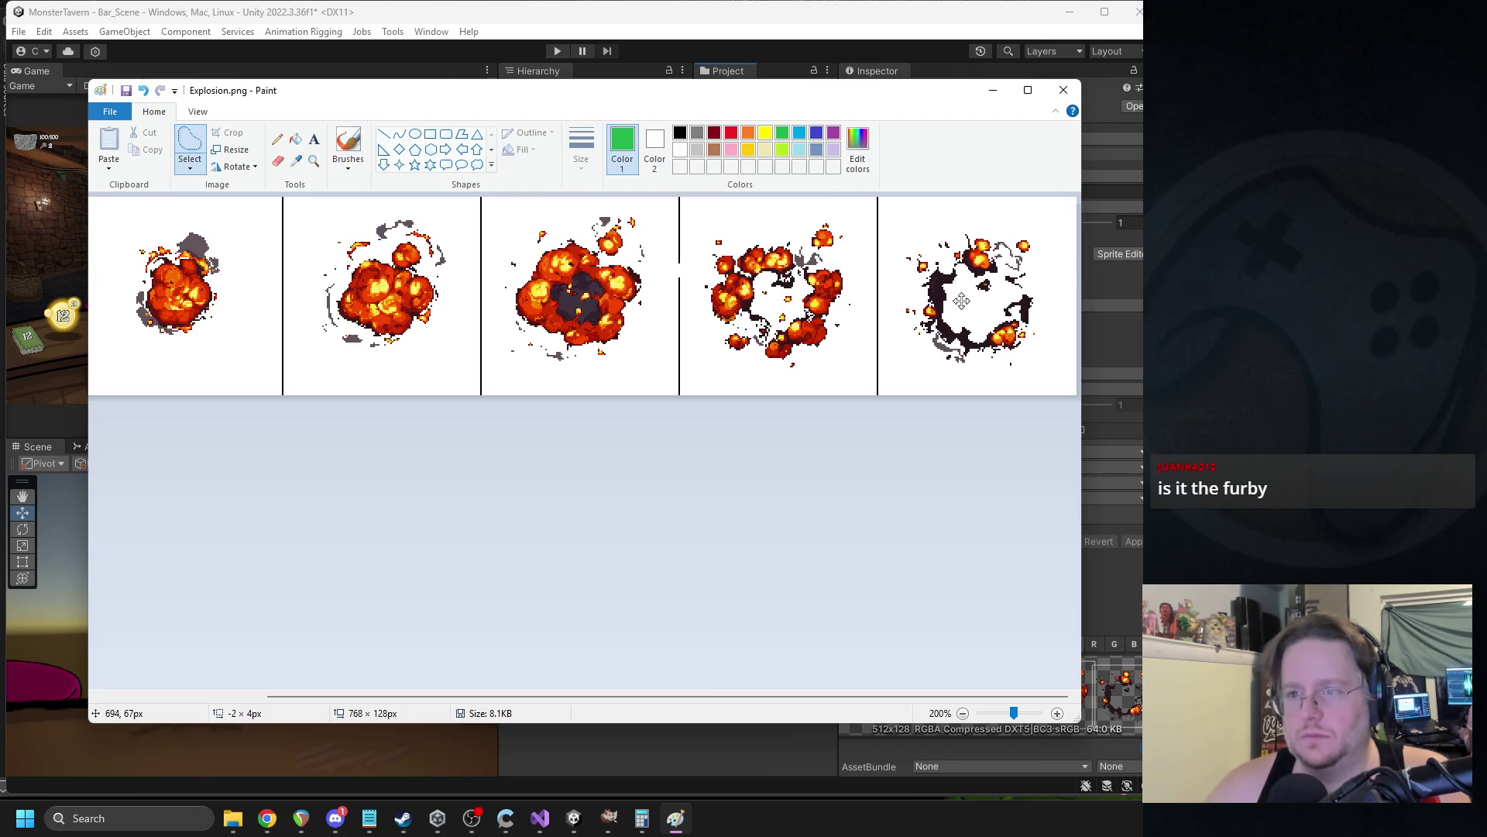
{"action": "left_click", "coordinate": [754, 437]}
{"action": "scroll", "coordinate": [660, 401], "scroll_direction": "down", "scroll_amount": 1}
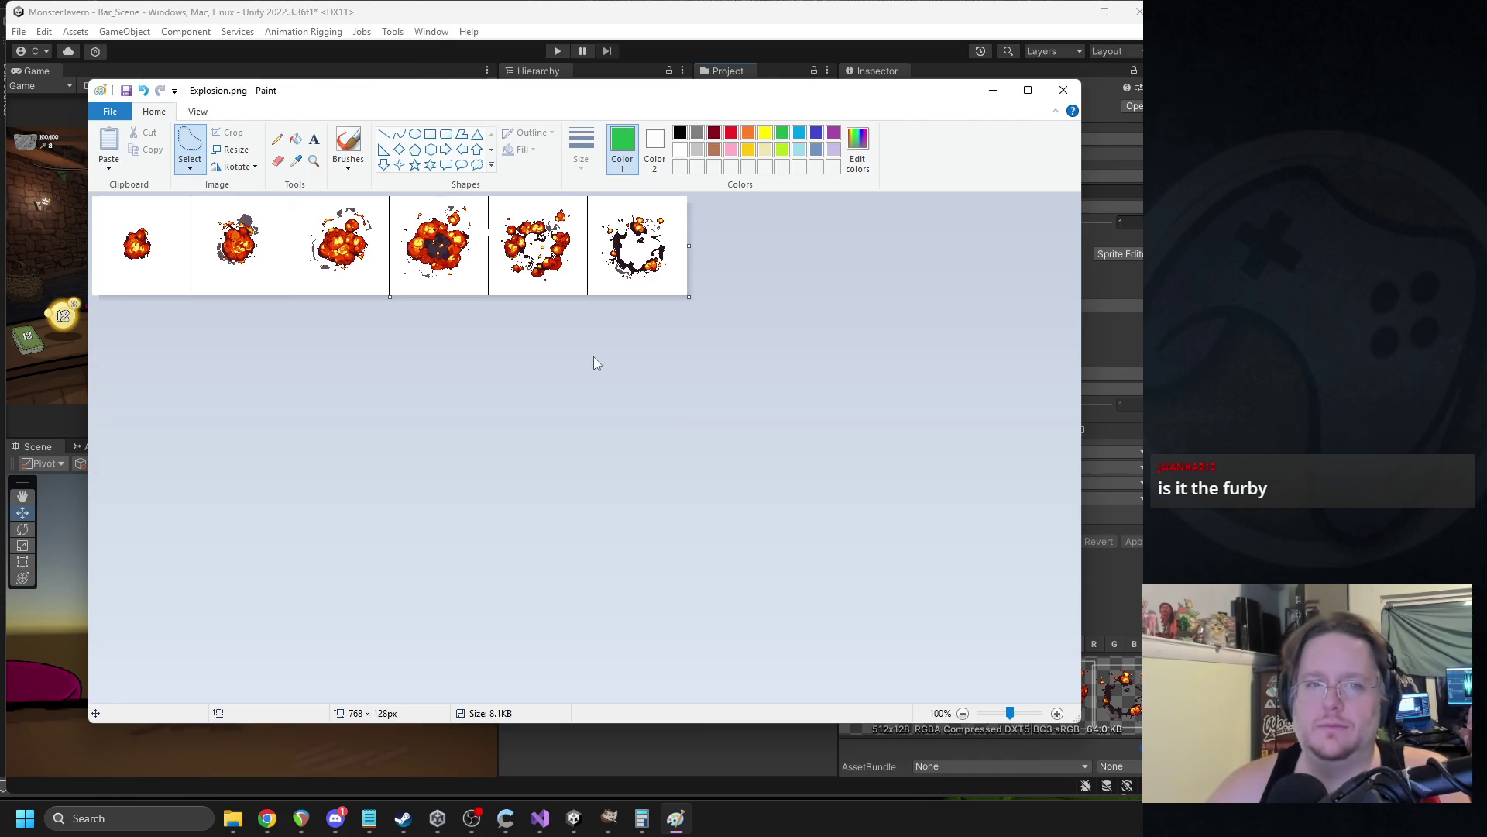
{"action": "left_click", "coordinate": [384, 133]}
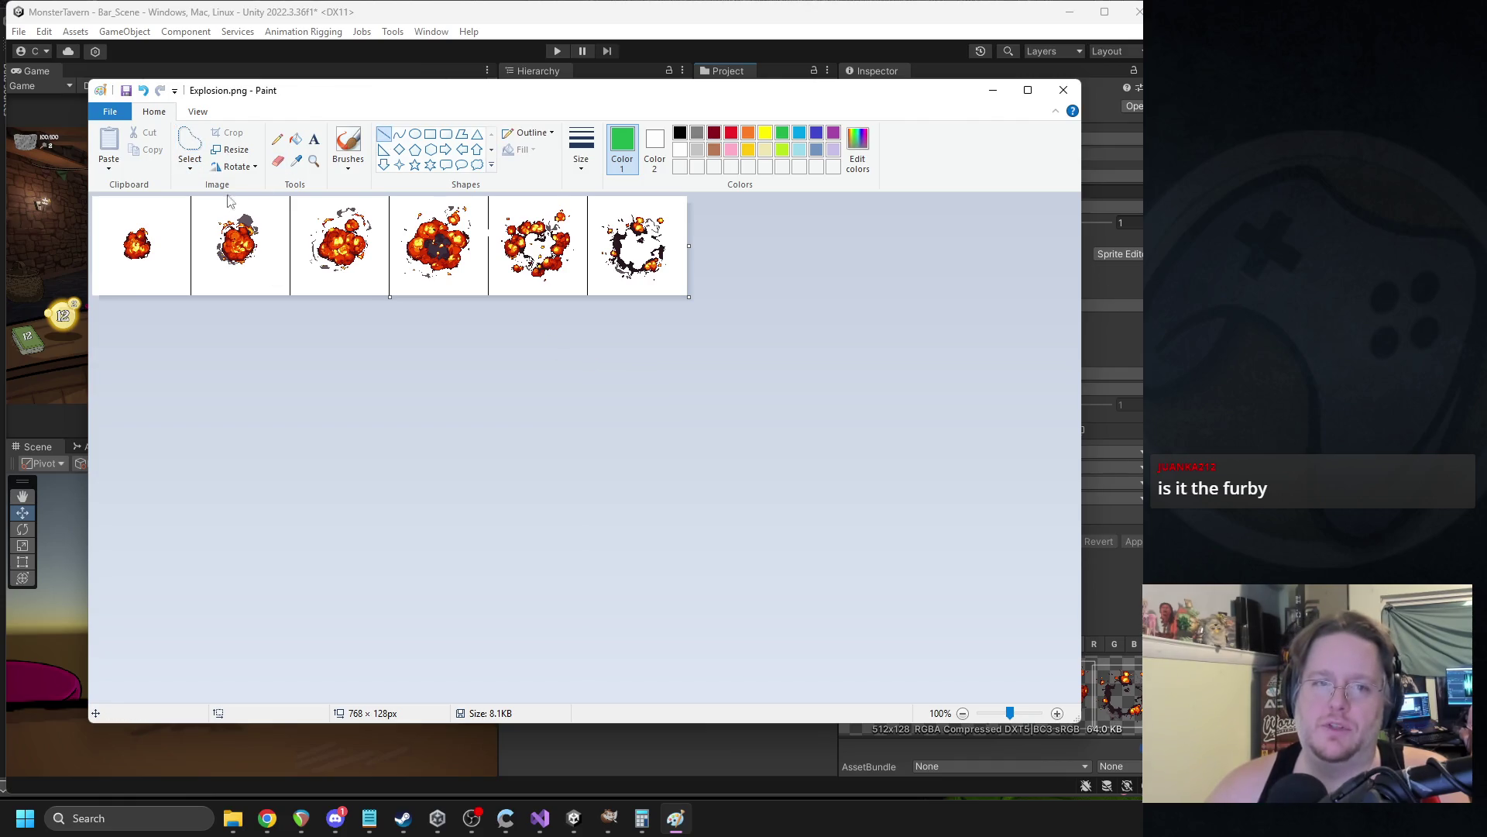
Stretch a green guide line across the frames to the image edge, then undo it.
{"action": "scroll", "coordinate": [100, 335], "scroll_direction": "up", "scroll_amount": 2}
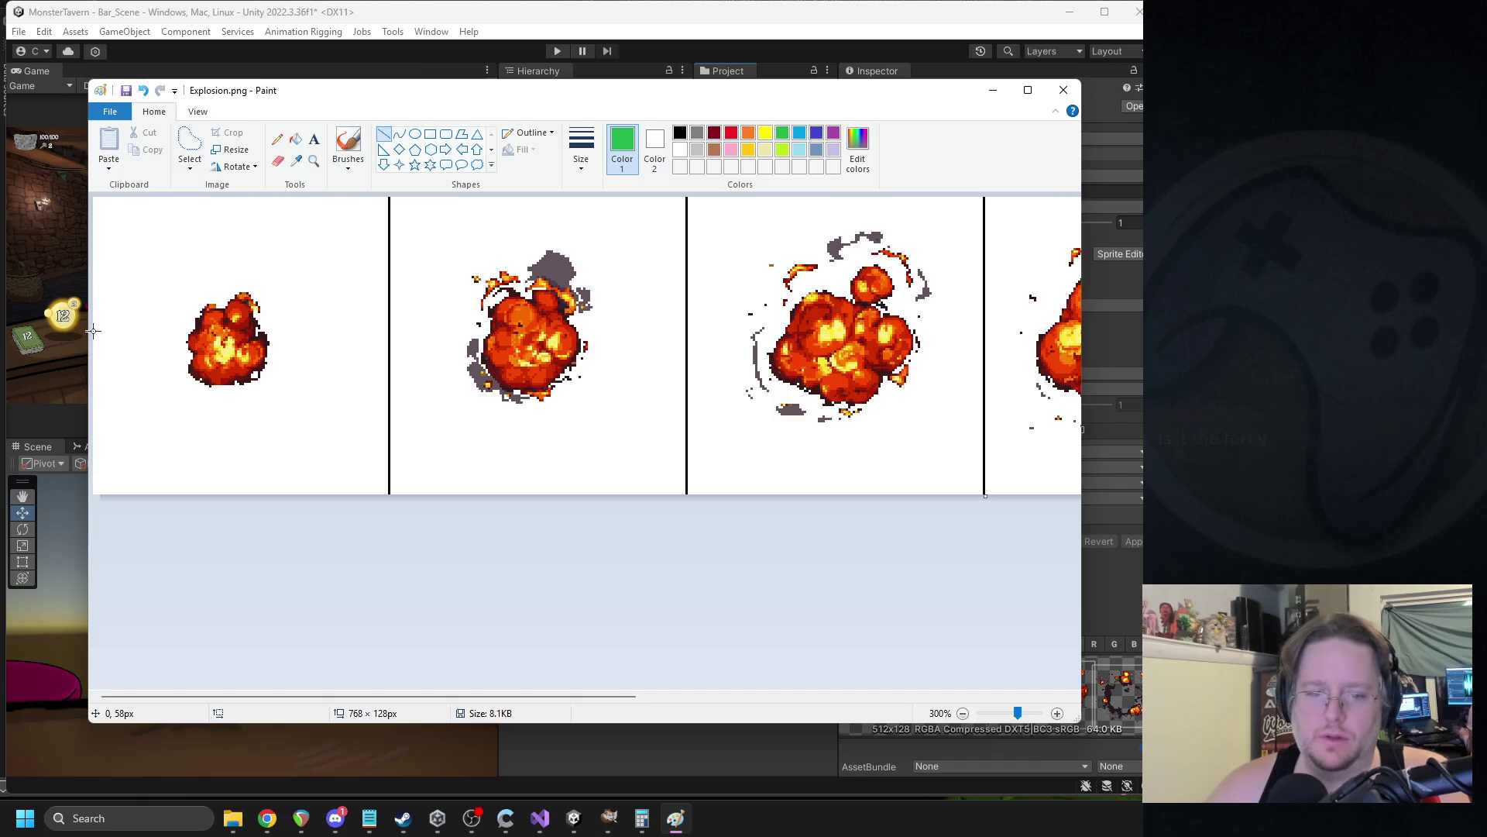
{"action": "left_click_drag", "start_coordinate": [93, 343], "coordinate": [934, 346]}
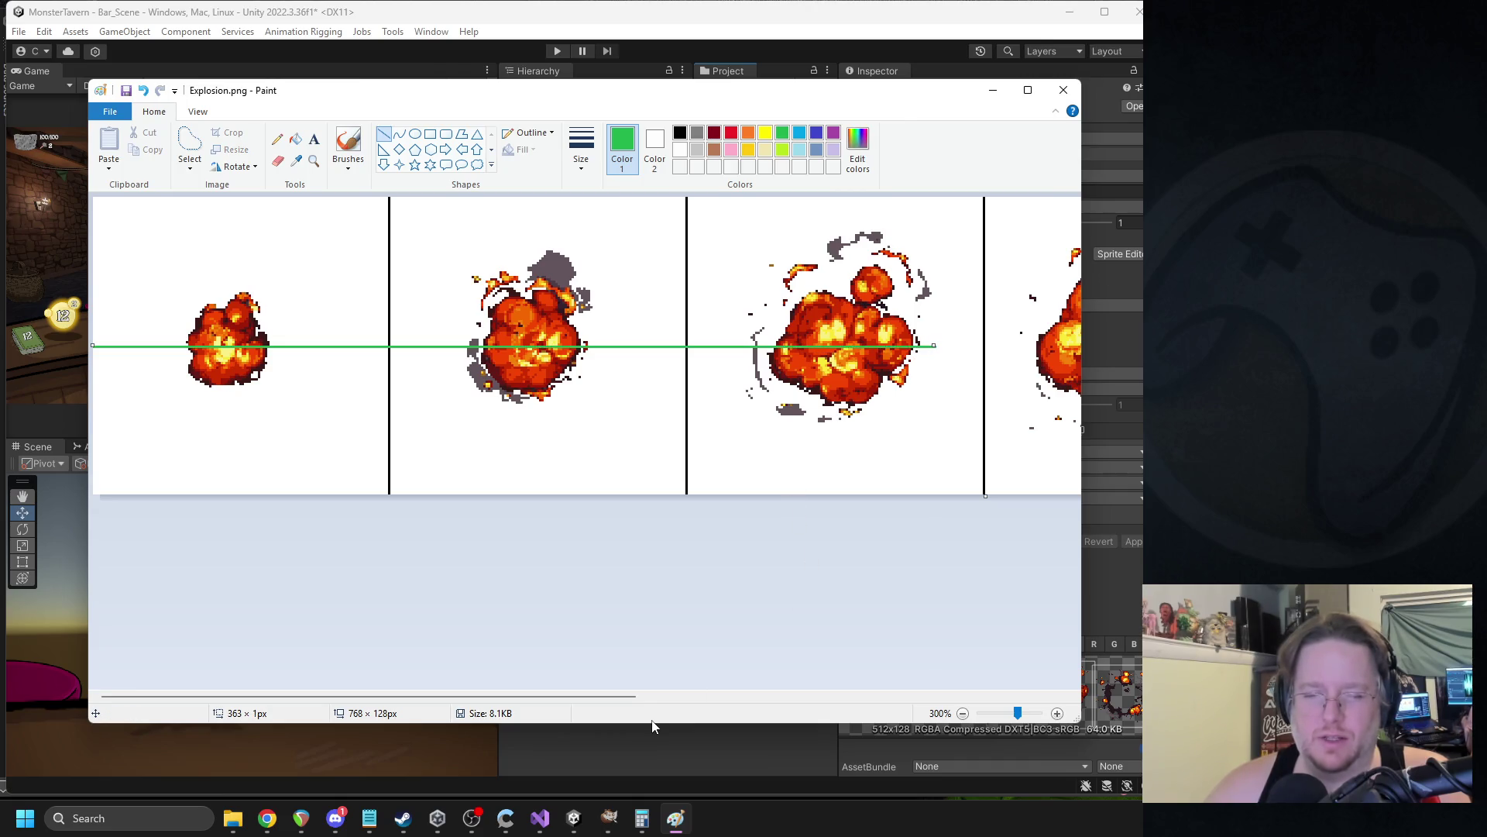
{"action": "left_click_drag", "start_coordinate": [619, 697], "coordinate": [757, 696]}
{"action": "left_click_drag", "start_coordinate": [681, 345], "coordinate": [1000, 345]}
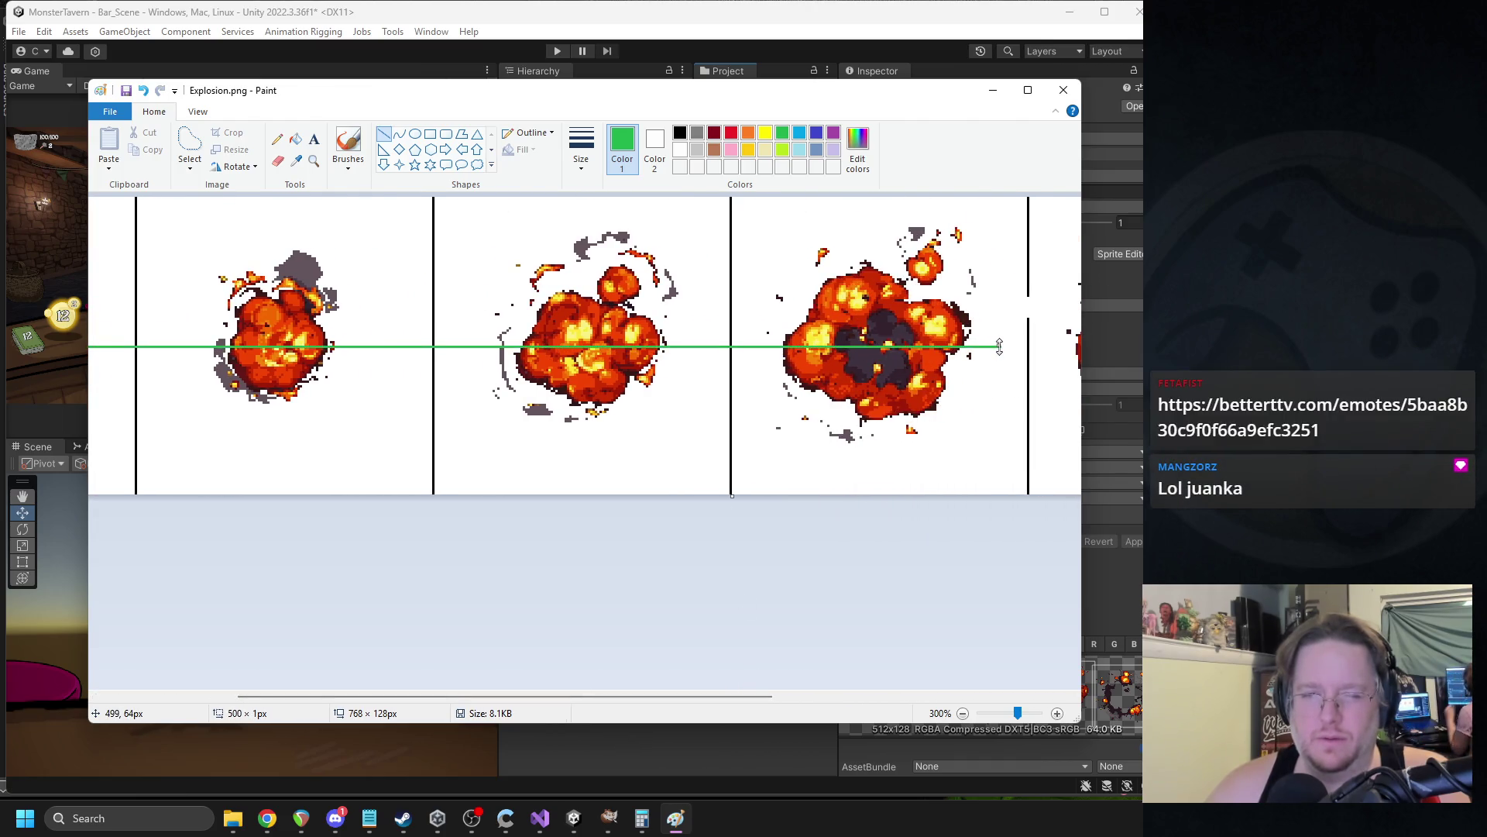
{"action": "scroll", "coordinate": [1000, 345], "scroll_direction": "left", "scroll_amount": 3}
{"action": "mouse_move", "coordinate": [596, 696]}
{"action": "left_mouse_down"}
{"action": "mouse_move", "coordinate": [691, 684]}
{"action": "mouse_move", "coordinate": [806, 614]}
{"action": "left_mouse_up"}
{"action": "left_click_drag", "start_coordinate": [609, 349], "coordinate": [997, 343]}
{"action": "left_click_drag", "start_coordinate": [588, 697], "coordinate": [771, 696]}
{"action": "left_click_drag", "start_coordinate": [666, 343], "coordinate": [1081, 347]}
{"action": "key", "text": "ctrl+z"}
Select the first explosion and nudge it up a few pixels.
{"action": "left_click", "coordinate": [155, 695]}
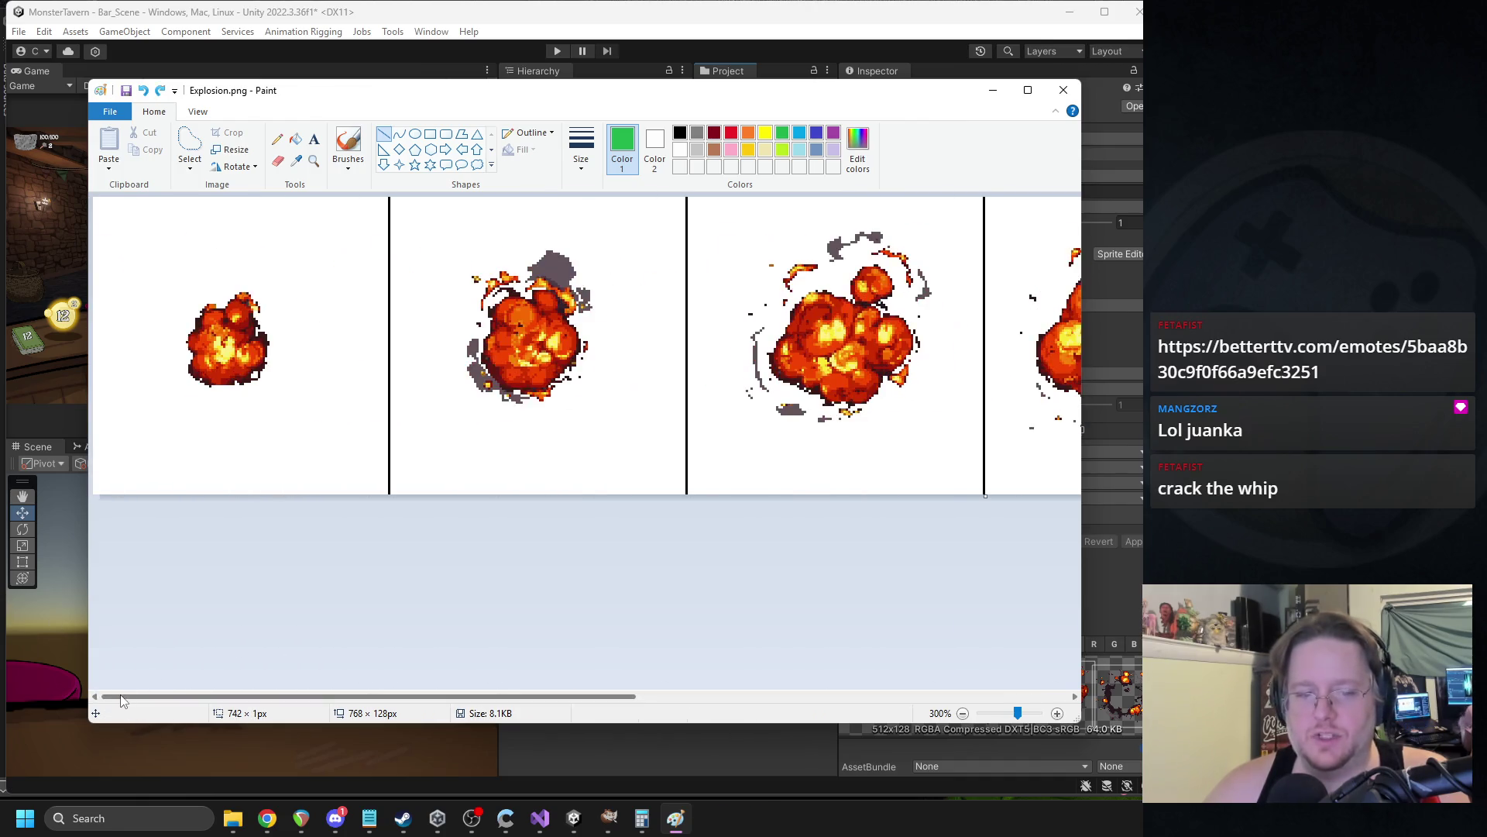
{"action": "left_click", "coordinate": [190, 147]}
{"action": "mouse_move", "coordinate": [203, 262]}
{"action": "left_mouse_down"}
{"action": "mouse_move", "coordinate": [306, 279]}
{"action": "mouse_move", "coordinate": [225, 258]}
{"action": "left_mouse_up"}
{"action": "left_click_drag", "start_coordinate": [229, 342], "coordinate": [230, 335]}
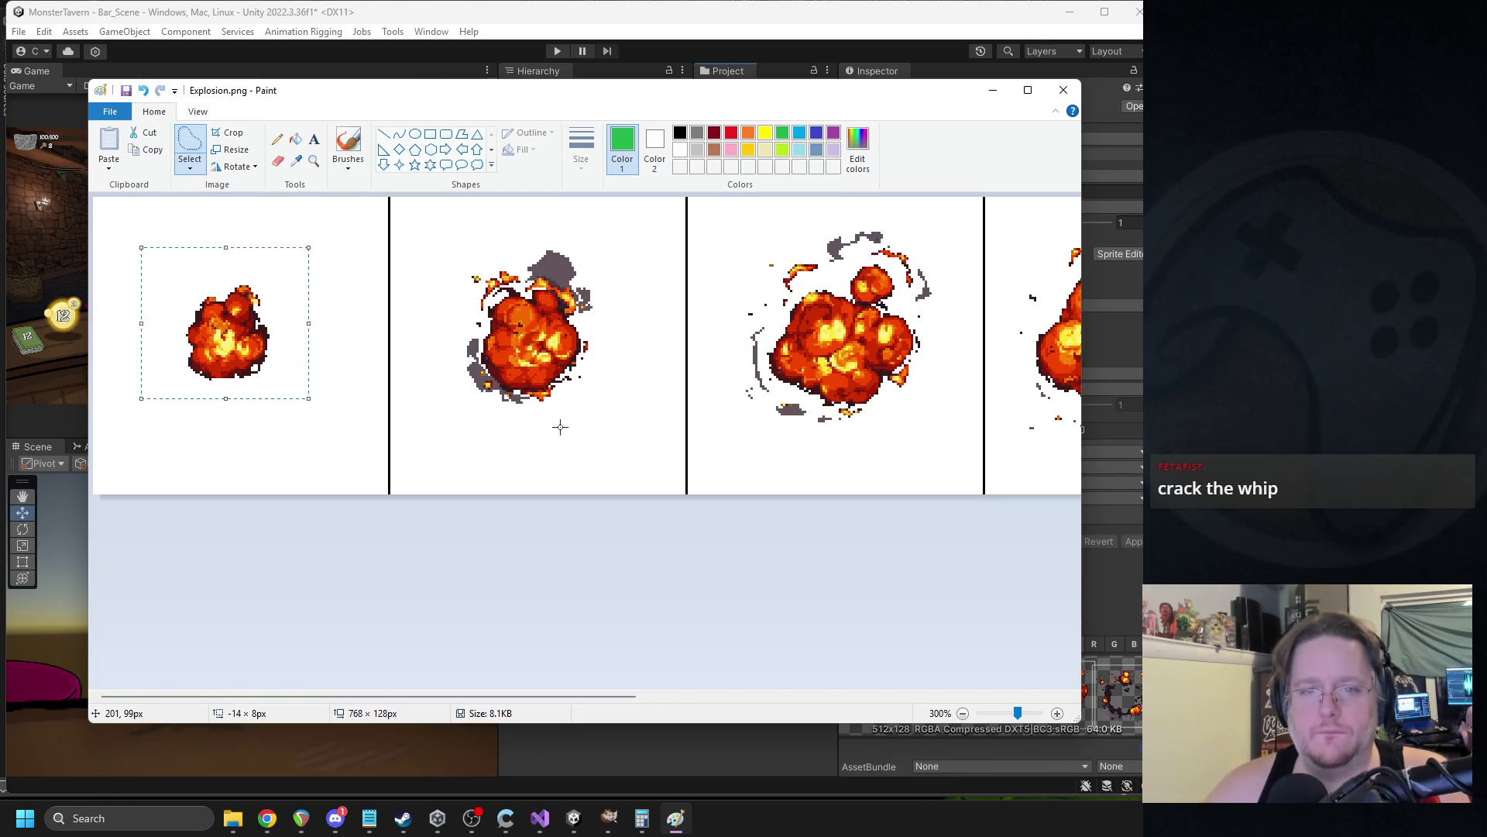
{"action": "left_click", "coordinate": [558, 426]}
{"action": "scroll", "coordinate": [647, 426], "scroll_direction": "down", "scroll_amount": 2, "text": "ctrl"}
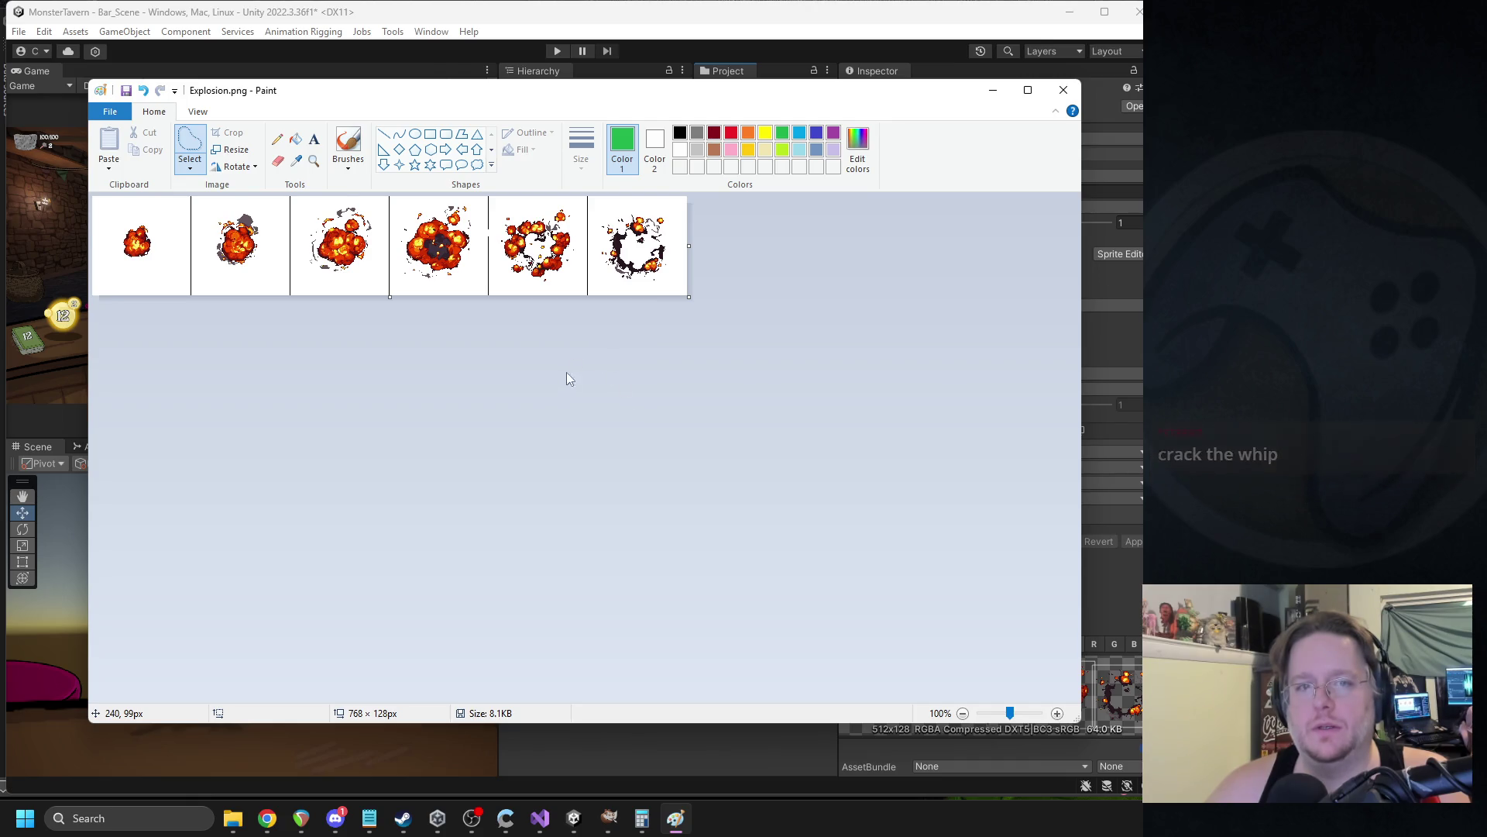
{"action": "scroll", "coordinate": [568, 366], "scroll_direction": "up", "scroll_amount": 1, "text": "ctrl"}
Fill the four black divider lines between frames with white.
{"action": "left_click", "coordinate": [295, 139]}
{"action": "right_click", "coordinate": [291, 208]}
{"action": "right_click", "coordinate": [489, 220]}
{"action": "right_click", "coordinate": [687, 206]}
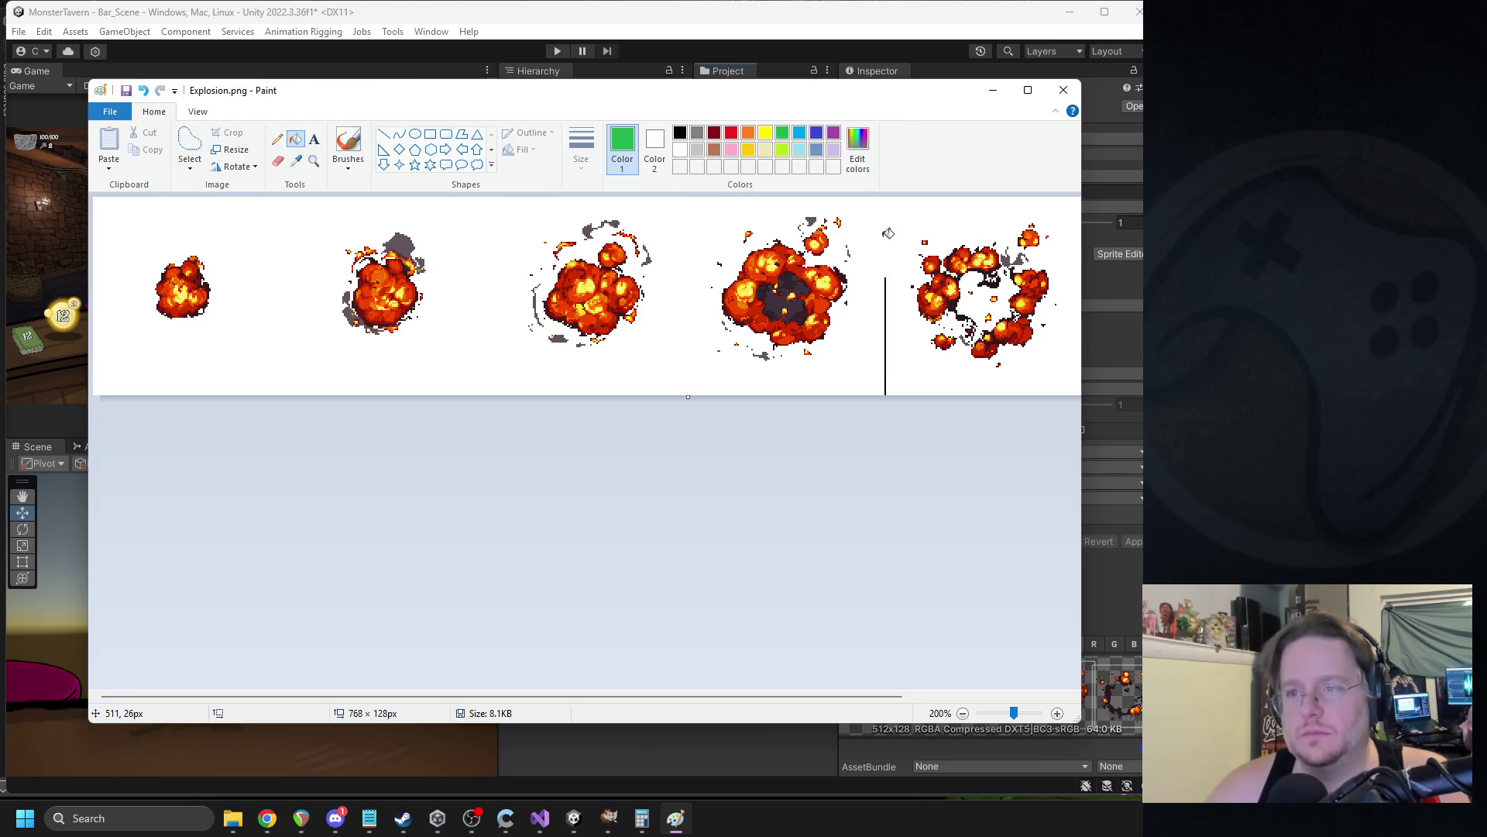
{"action": "right_click", "coordinate": [886, 317]}
Save Explosion.png and close Paint, then close the bear image in GIMP discarding changes.
{"action": "key", "text": "ctrl+s"}
{"action": "key", "text": "alt+F4"}
{"action": "left_click", "coordinate": [257, 124]}
{"action": "left_click", "coordinate": [620, 515]}
{"action": "left_click", "coordinate": [1036, 67]}
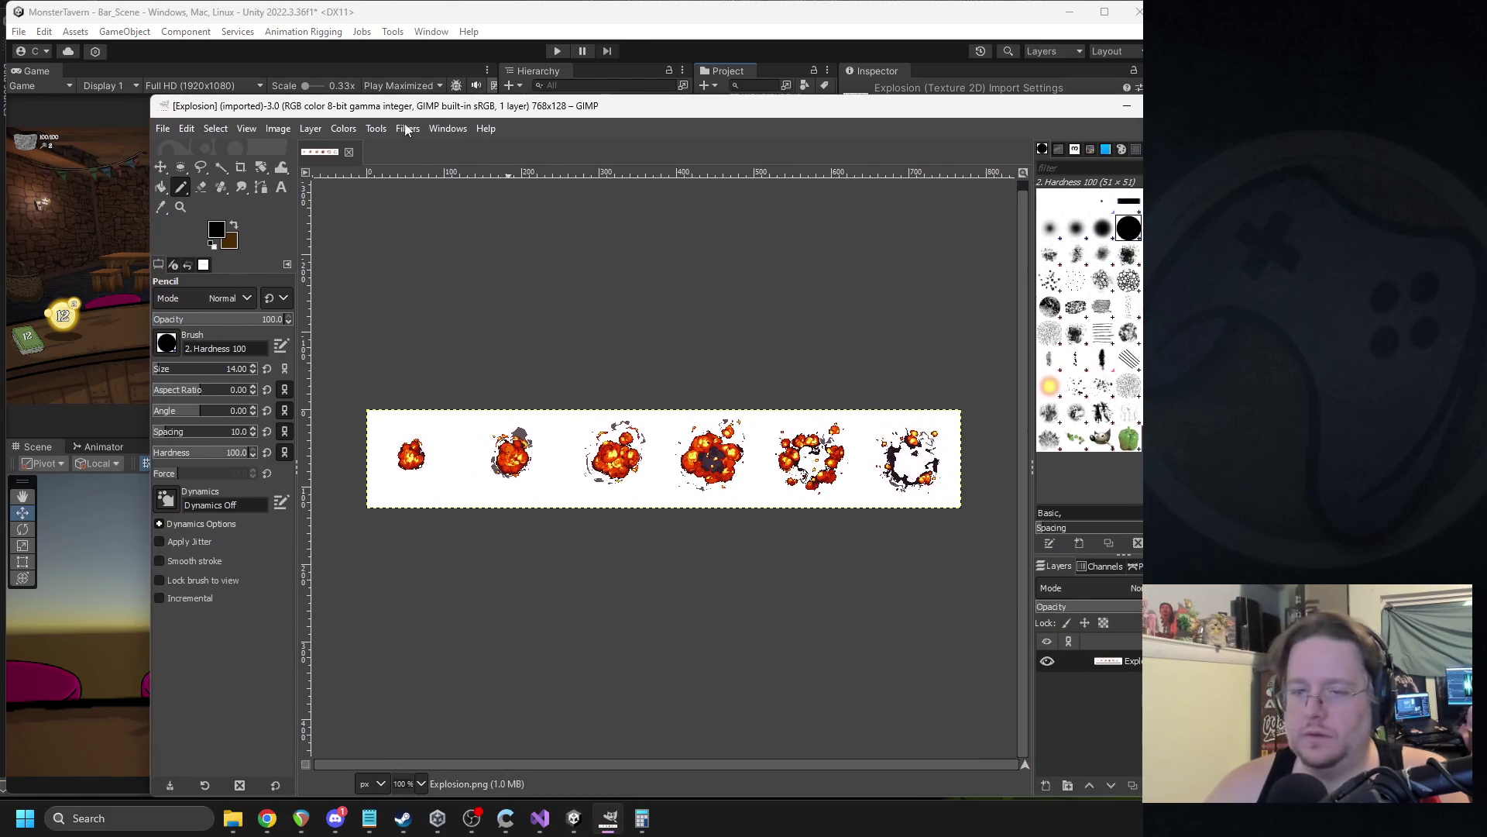
Fuzzy-select the sprite strip's white background and delete it to transparency.
{"action": "left_click", "coordinate": [221, 168]}
{"action": "mouse_move", "coordinate": [557, 424]}
{"action": "left_mouse_down"}
{"action": "mouse_move", "coordinate": [722, 419]}
{"action": "mouse_move", "coordinate": [573, 426]}
{"action": "left_mouse_up"}
{"action": "scroll", "coordinate": [601, 514], "scroll_direction": "up", "scroll_amount": 3}
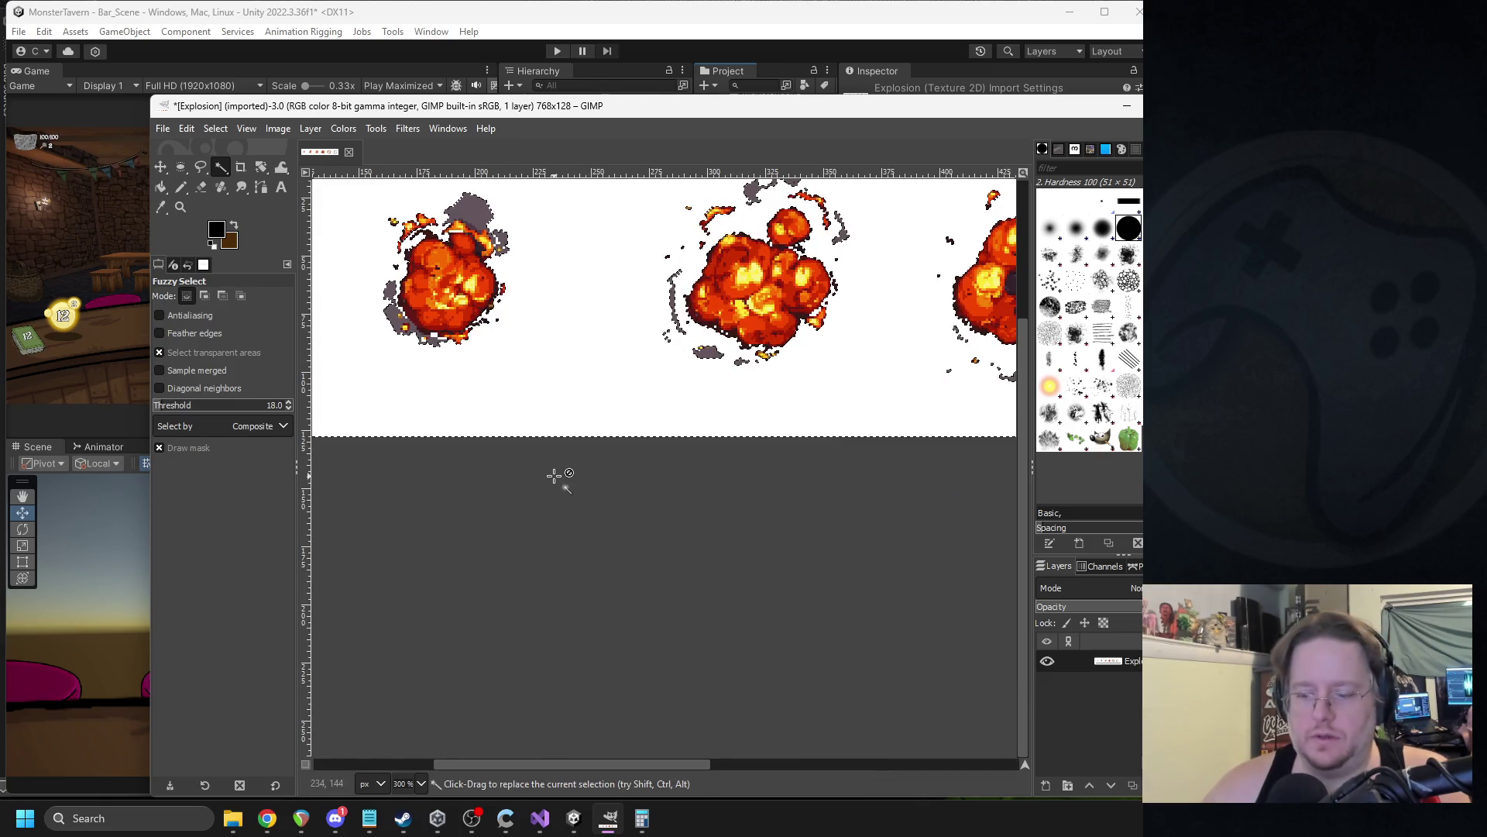
{"action": "key", "text": "Delete"}
Zoom into the first explosion and delete the stray white pixels at its bottom and left.
{"action": "left_click_drag", "start_coordinate": [584, 766], "coordinate": [411, 746]}
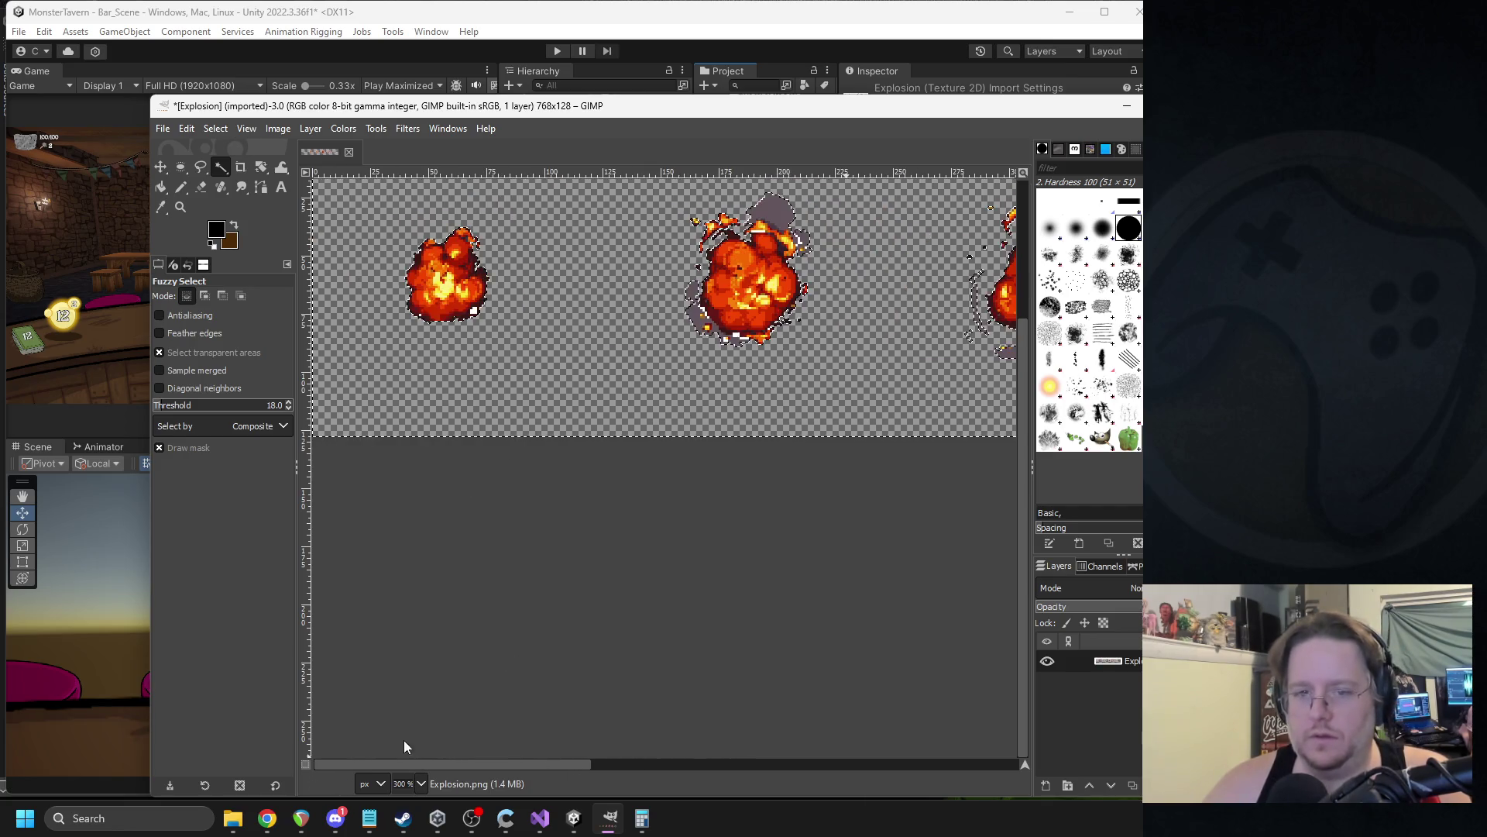
{"action": "mouse_move", "coordinate": [864, 117]}
{"action": "left_mouse_down"}
{"action": "mouse_move", "coordinate": [768, 95]}
{"action": "mouse_move", "coordinate": [791, 103]}
{"action": "left_mouse_up"}
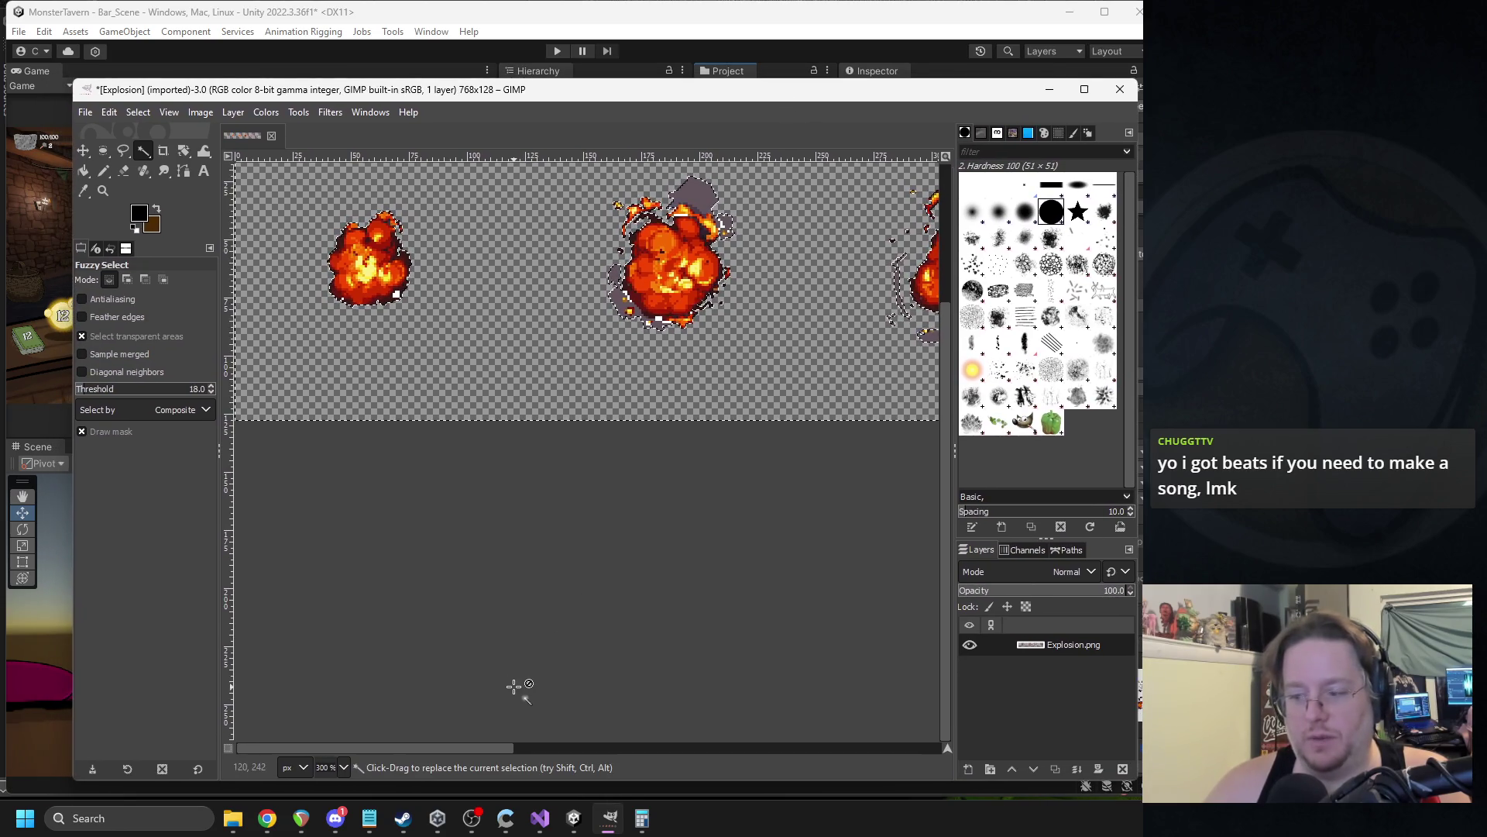
{"action": "scroll", "coordinate": [398, 318], "scroll_direction": "up", "scroll_amount": 3}
{"action": "left_click_drag", "start_coordinate": [398, 317], "coordinate": [573, 467]}
{"action": "left_click", "coordinate": [564, 449]}
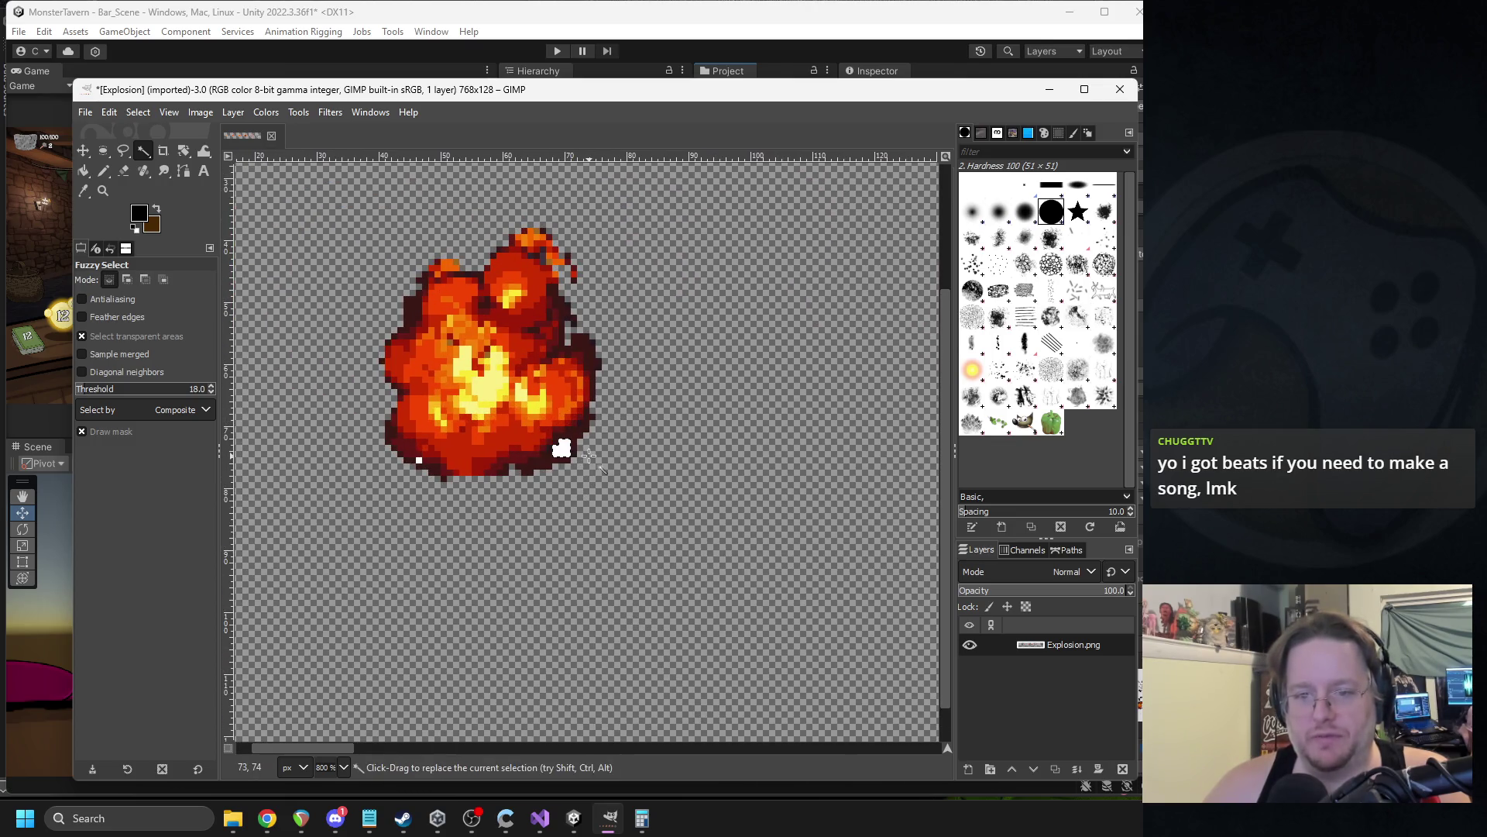
{"action": "left_click", "coordinate": [418, 458]}
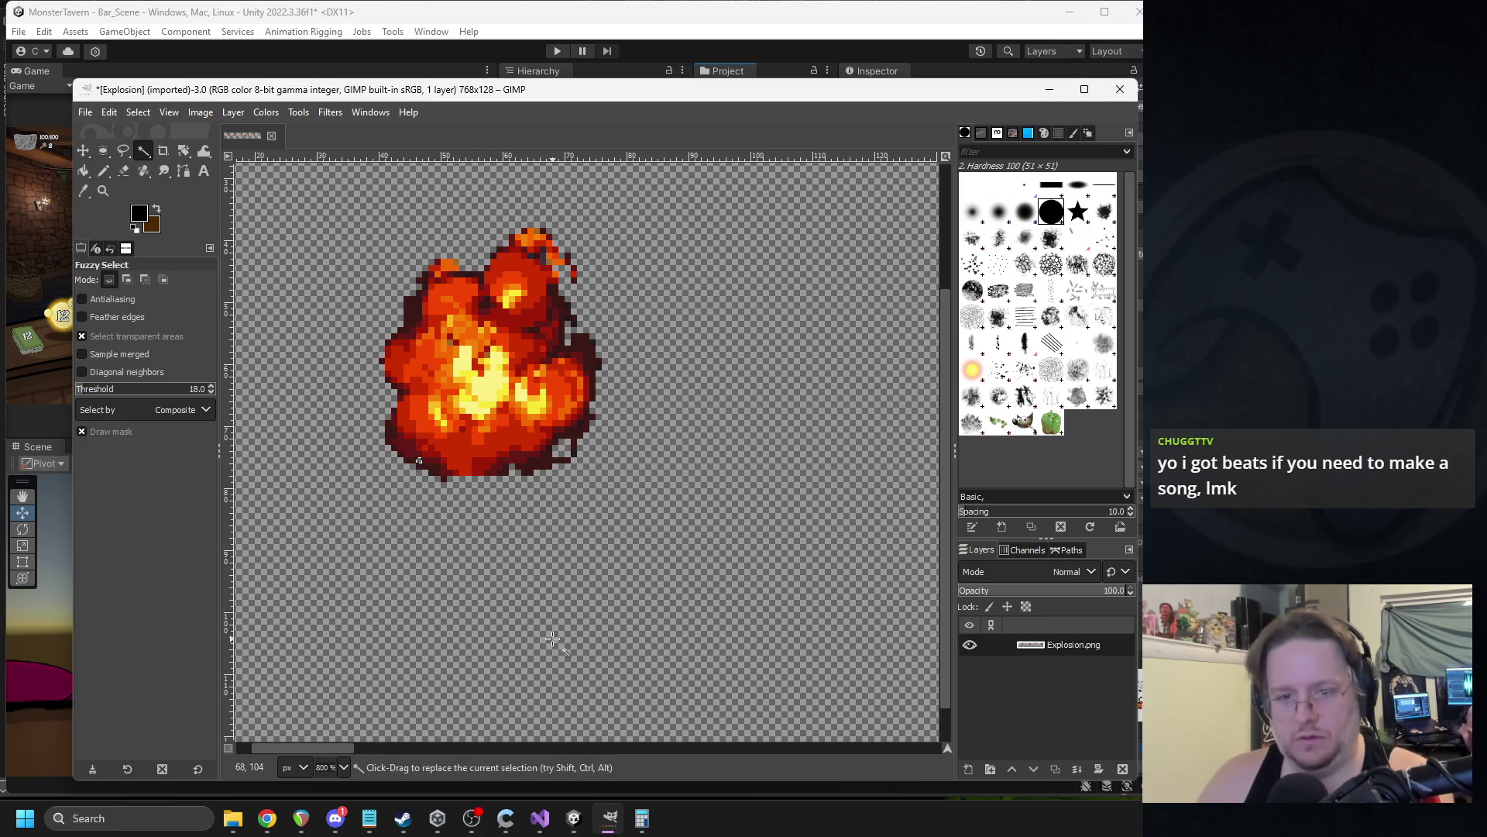
{"action": "mouse_move", "coordinate": [344, 749]}
{"action": "left_mouse_down"}
{"action": "mouse_move", "coordinate": [499, 736]}
{"action": "mouse_move", "coordinate": [441, 740]}
{"action": "left_mouse_up"}
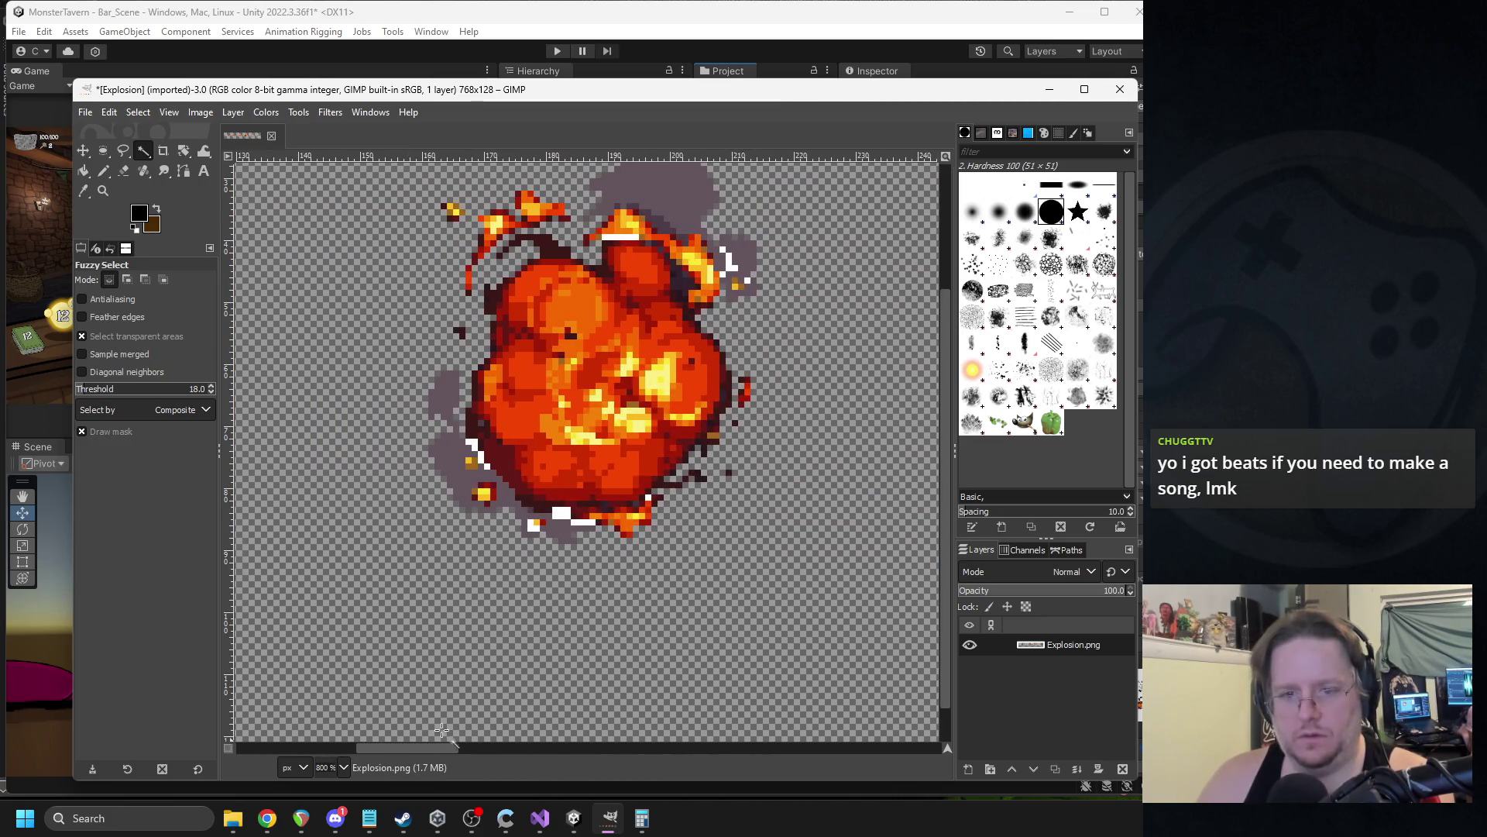
{"action": "left_click", "coordinate": [581, 527]}
{"action": "key", "text": "Delete"}
{"action": "left_click", "coordinate": [478, 457]}
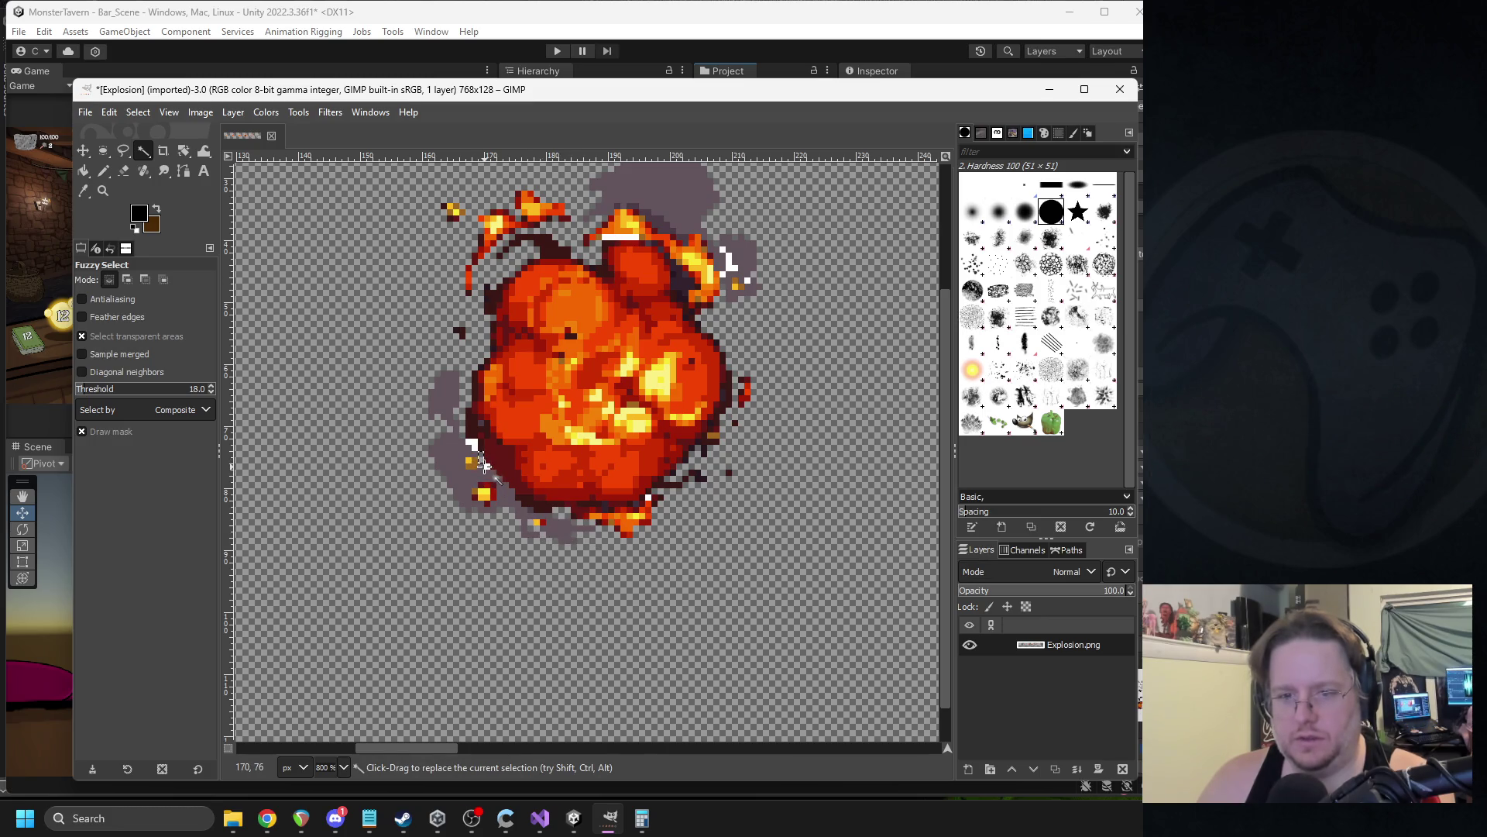
{"action": "key", "text": "Delete"}
Erase stray white pixels further along the strip, undoing a mistaken erase of dark pixels.
{"action": "left_click", "coordinate": [472, 443]}
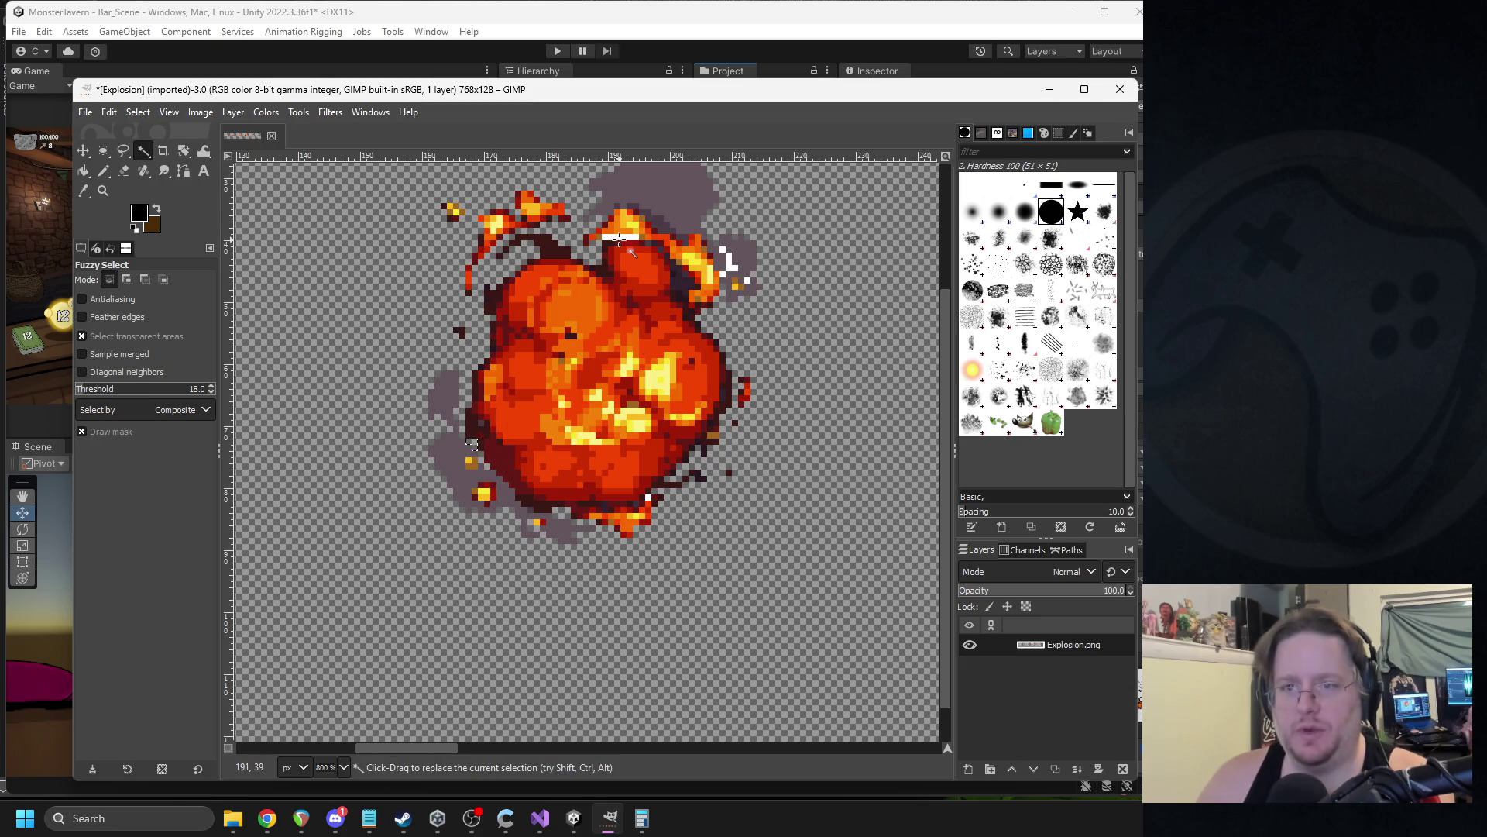
{"action": "left_click", "coordinate": [620, 237]}
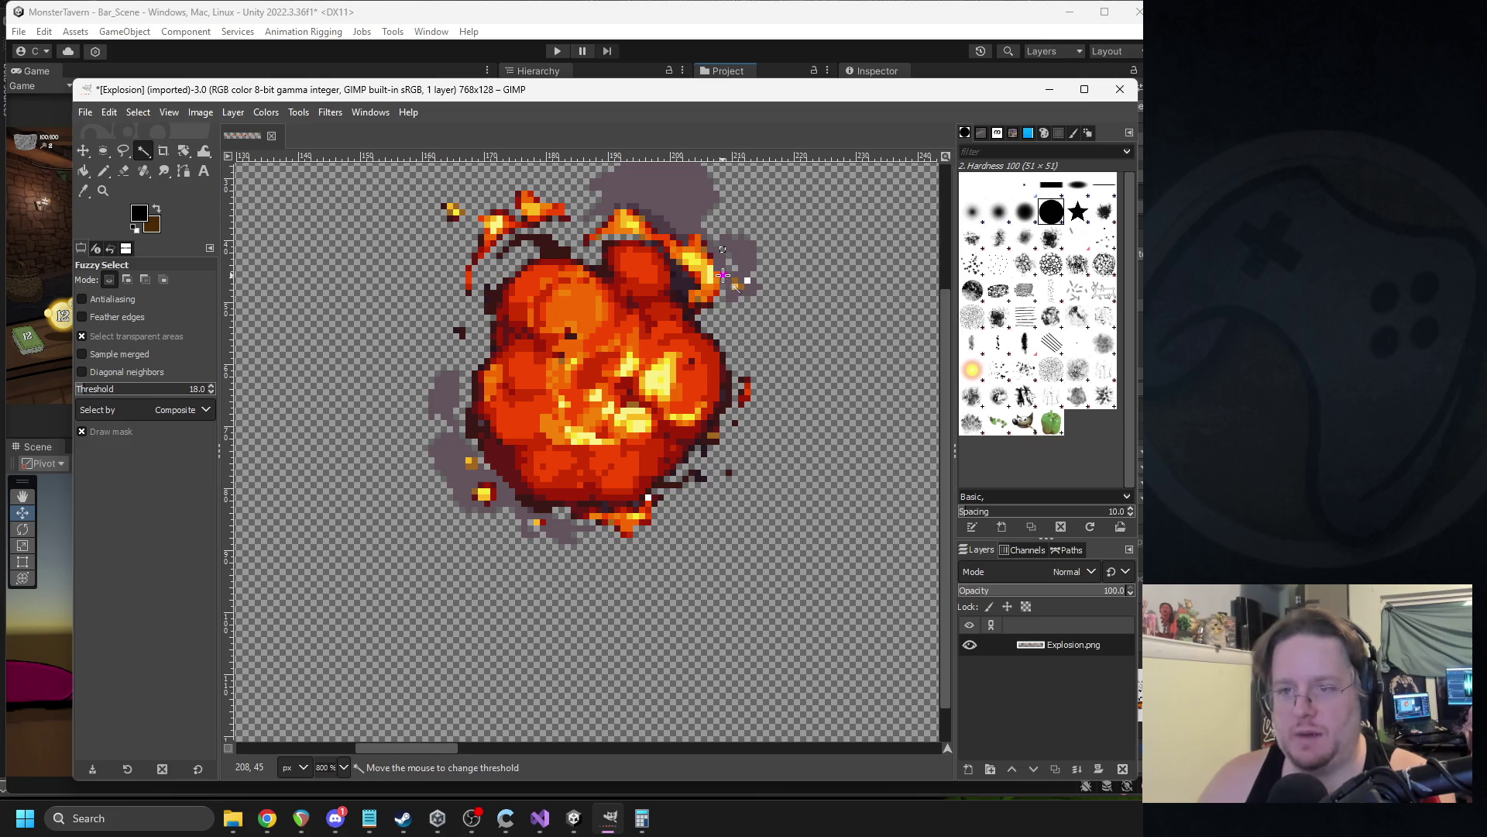
{"action": "scroll", "coordinate": [748, 280], "scroll_direction": "up", "scroll_amount": 3}
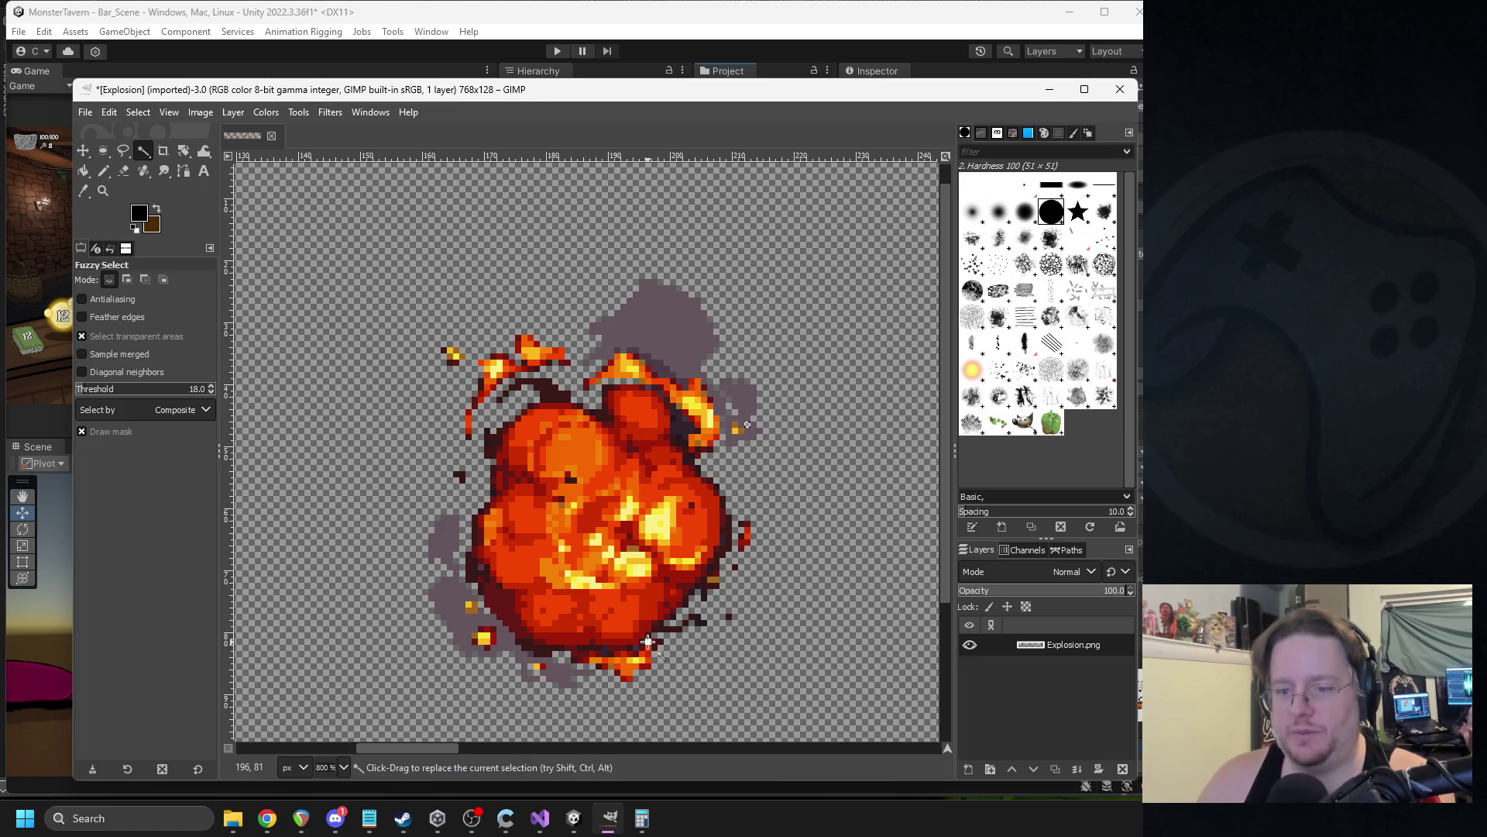
{"action": "left_click_drag", "start_coordinate": [407, 748], "coordinate": [530, 749]}
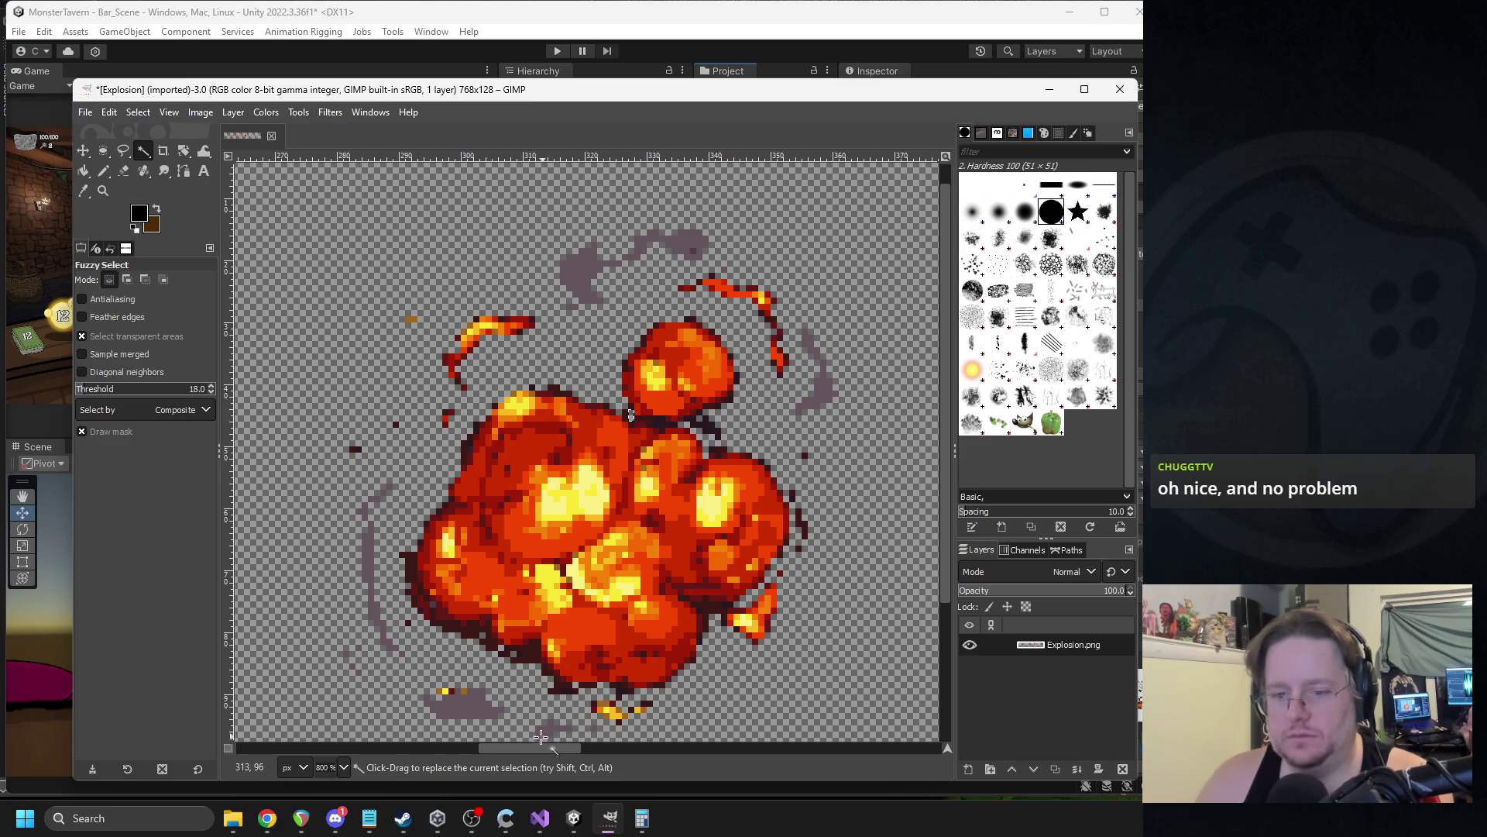
{"action": "scroll", "coordinate": [541, 735], "scroll_direction": "right", "scroll_amount": 10}
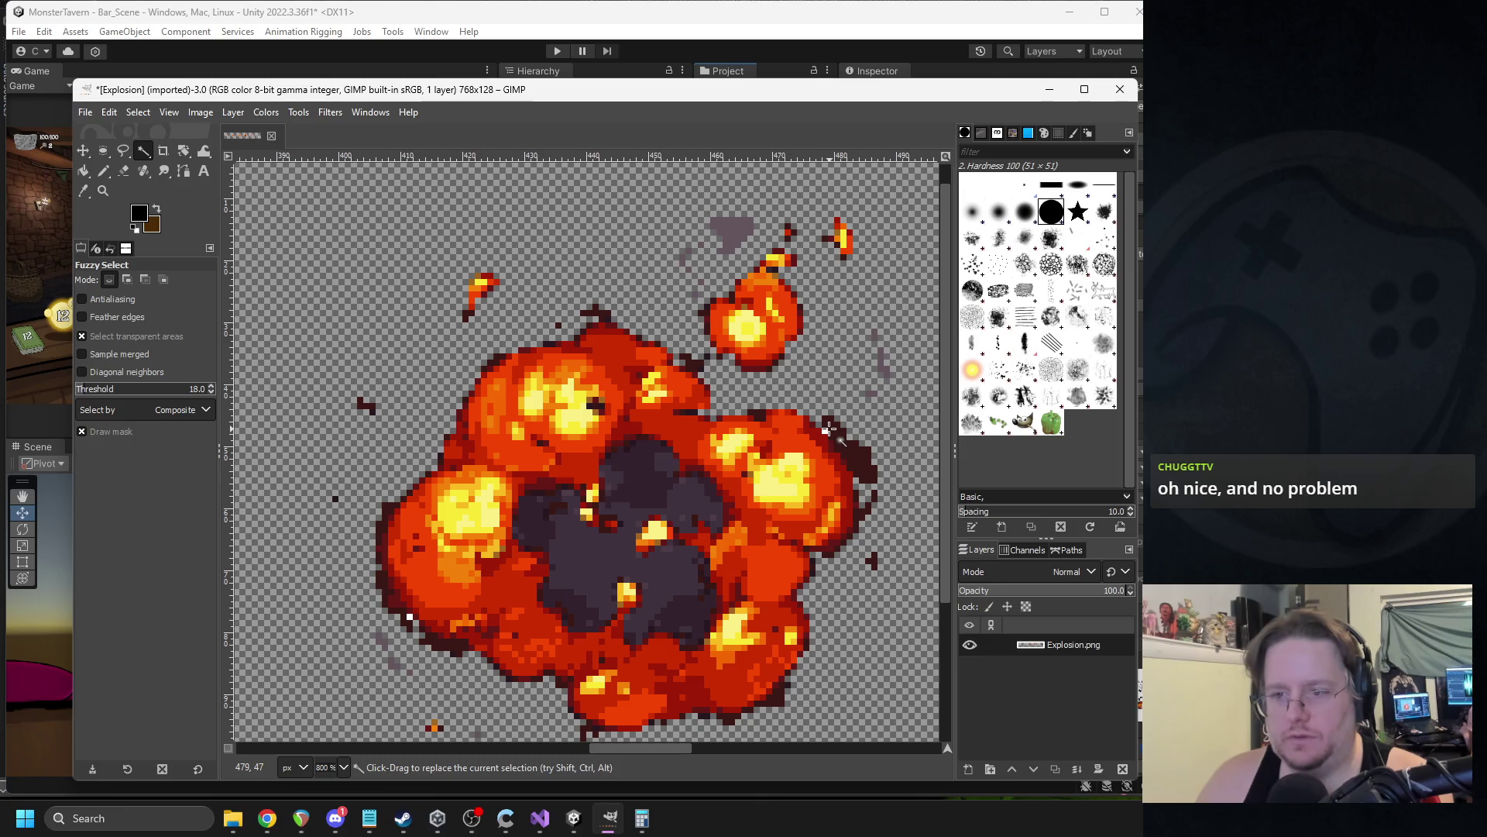
{"action": "scroll", "coordinate": [631, 744], "scroll_direction": "right", "scroll_amount": 3}
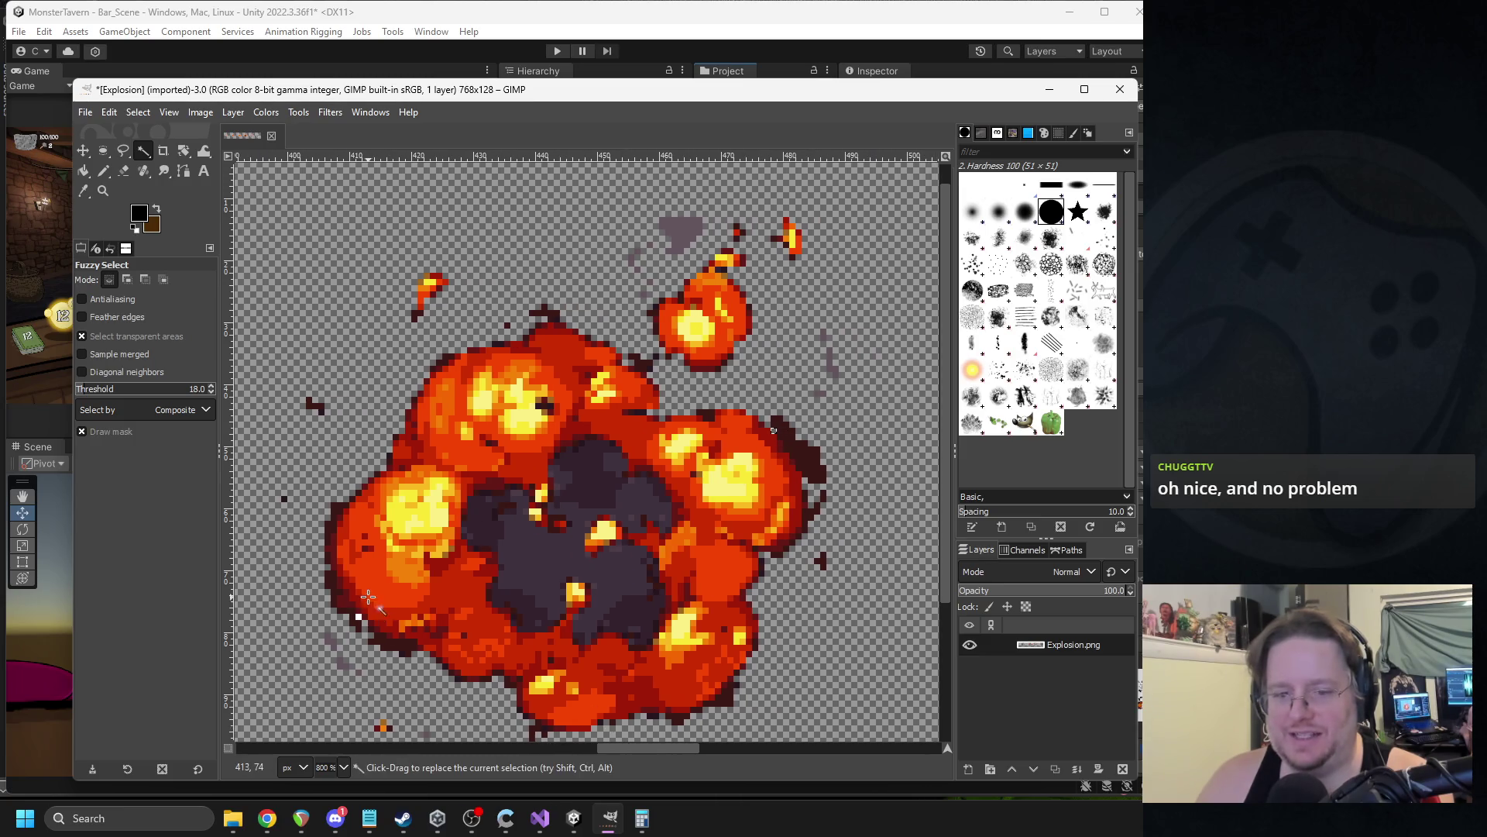
{"action": "scroll", "coordinate": [667, 742], "scroll_direction": "right", "scroll_amount": 8}
{"action": "scroll", "coordinate": [703, 740], "scroll_direction": "right", "scroll_amount": 2}
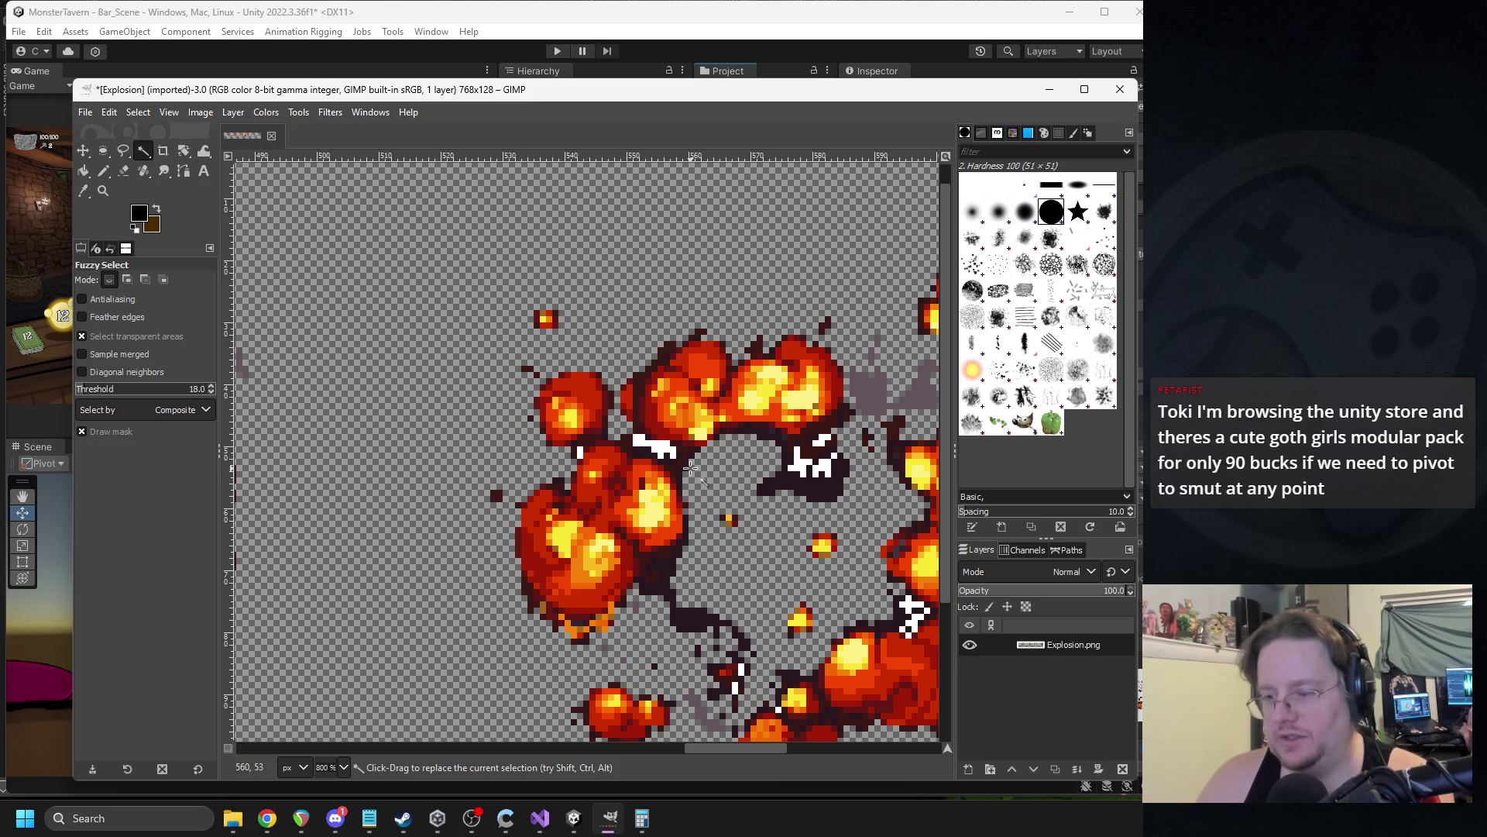
{"action": "key", "text": "Delete"}
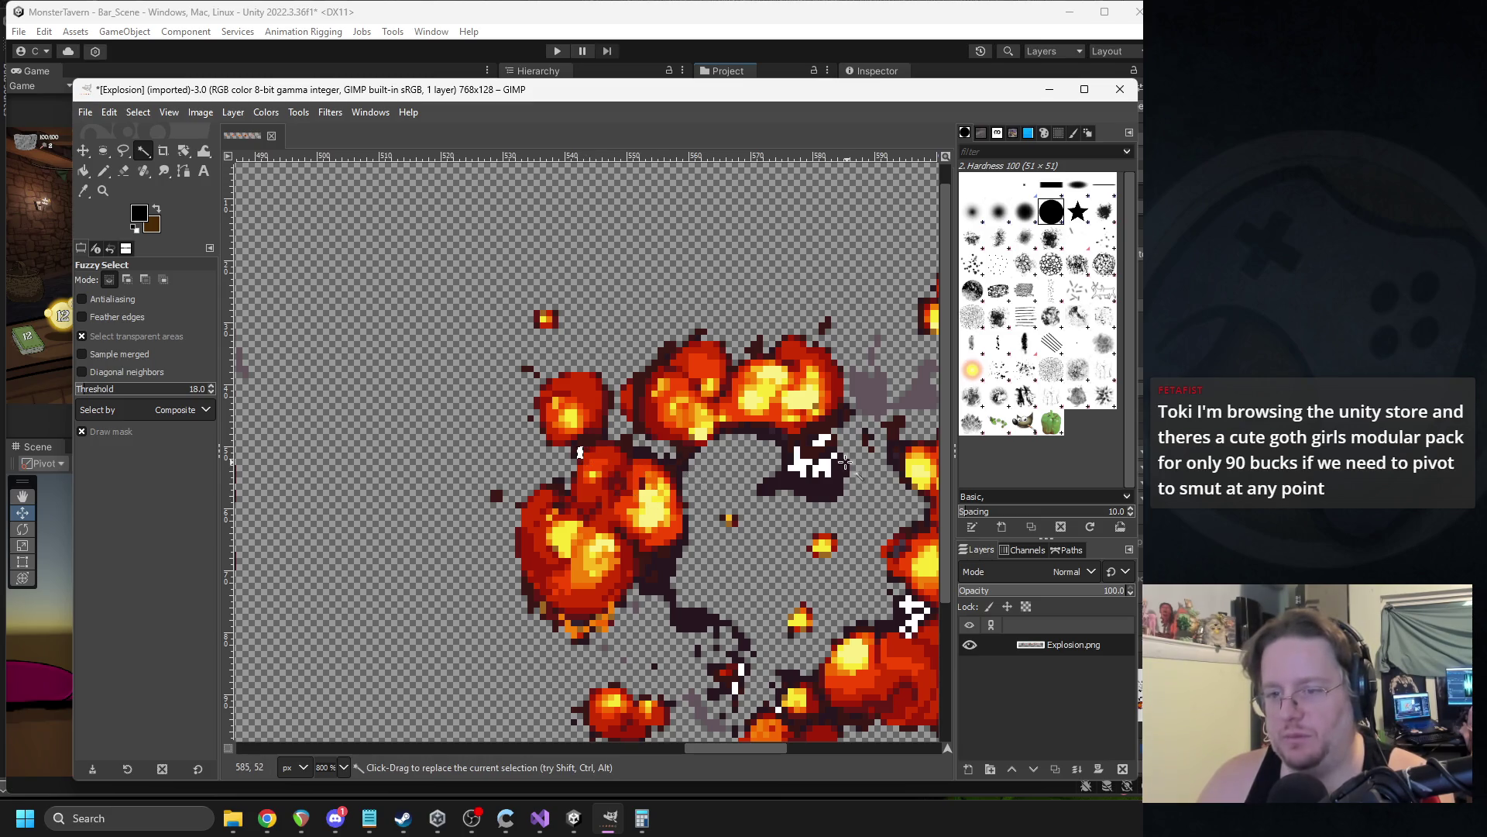
{"action": "left_click", "coordinate": [805, 464]}
{"action": "key", "text": "ctrl+z"}
{"action": "key", "text": "ctrl+z"}
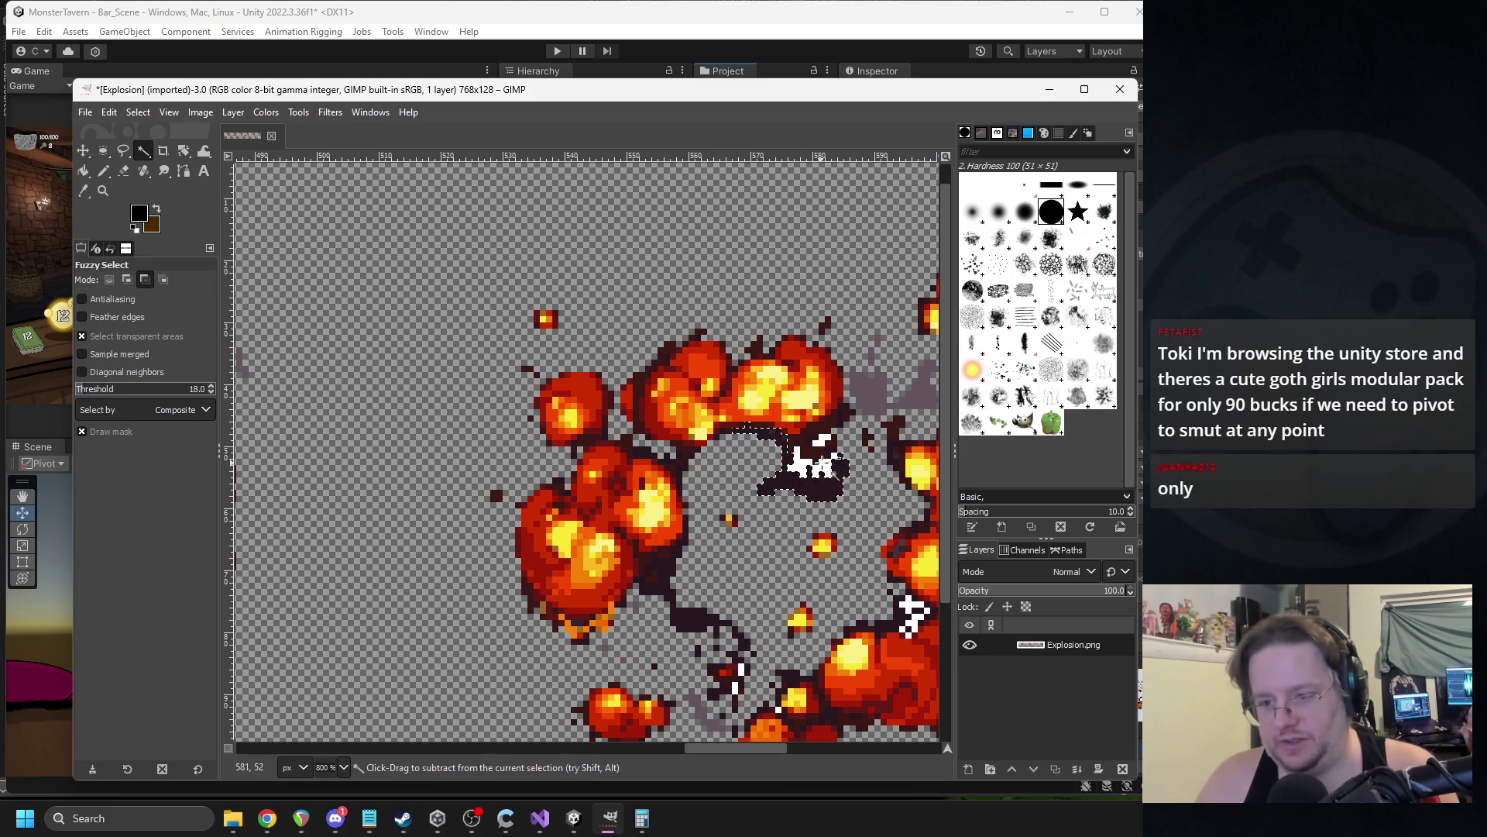
{"action": "key", "text": "ctrl+z"}
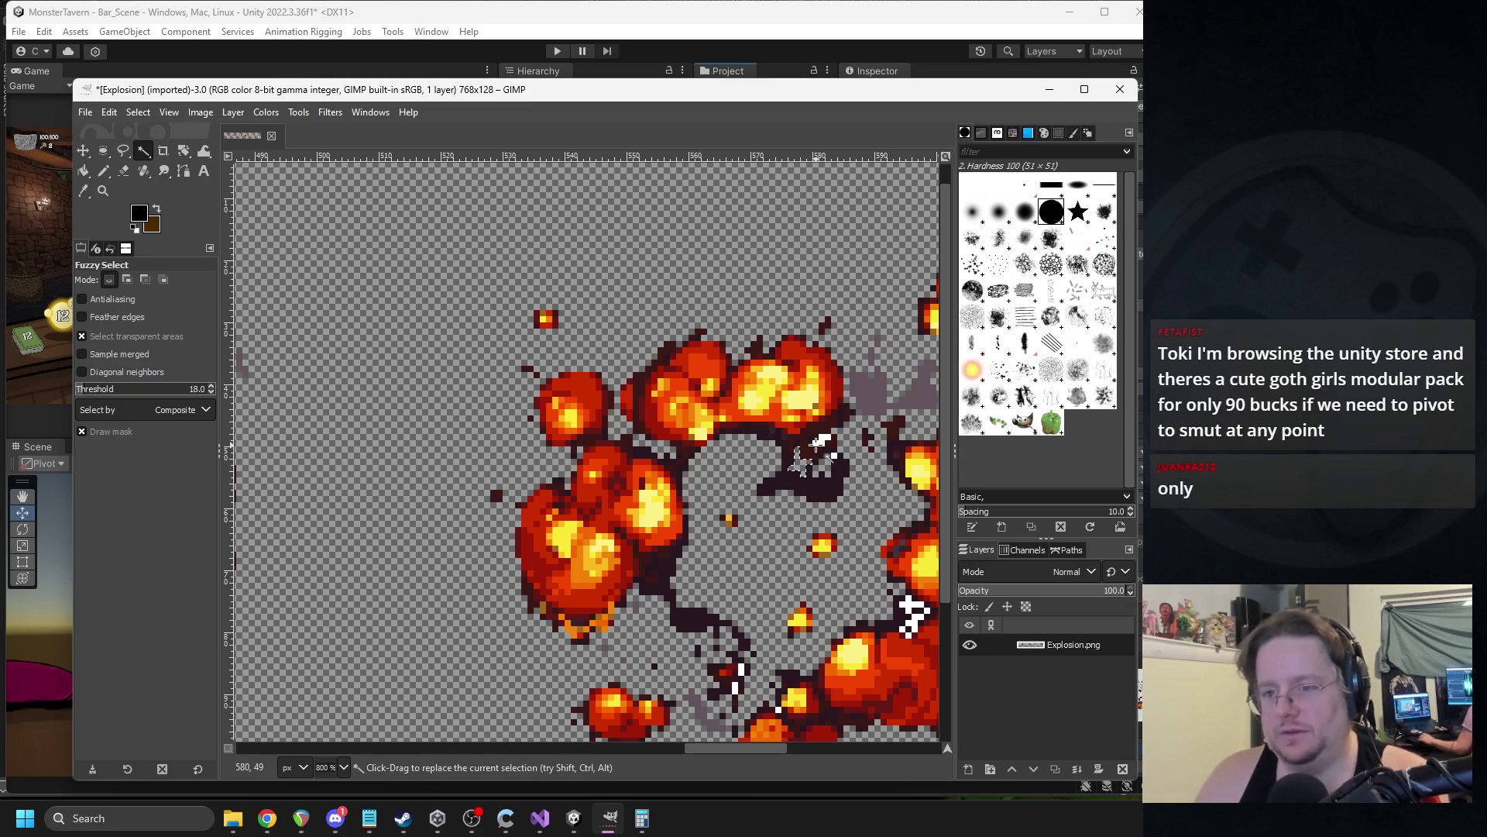
Select the stray white pixels inside the ring explosion.
{"action": "scroll", "coordinate": [786, 503], "scroll_direction": "down", "scroll_amount": 3}
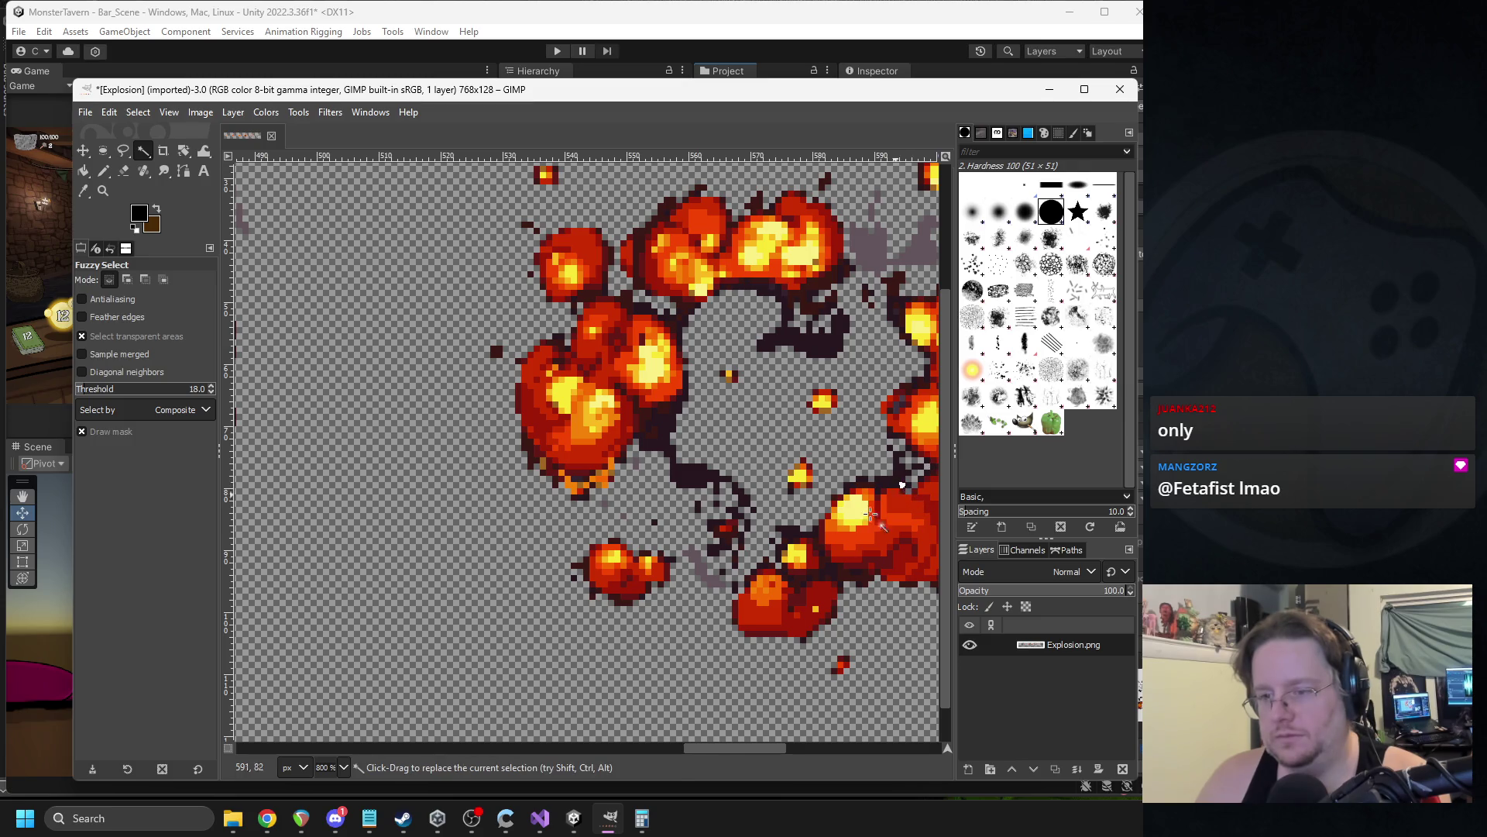
{"action": "left_click_drag", "start_coordinate": [720, 746], "coordinate": [865, 741]}
{"action": "left_click", "coordinate": [551, 595]}
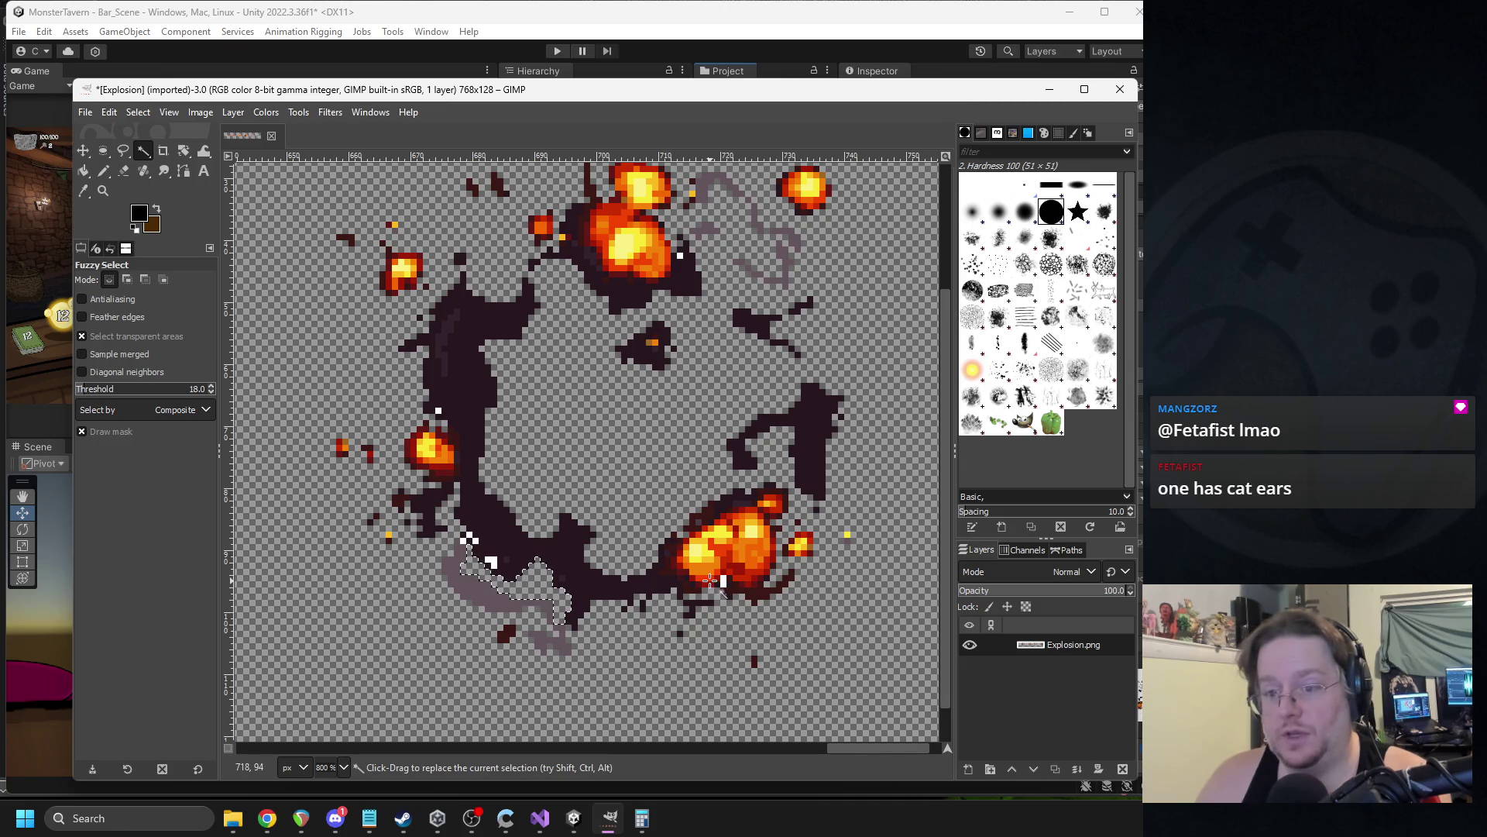
{"action": "left_click", "coordinate": [722, 581]}
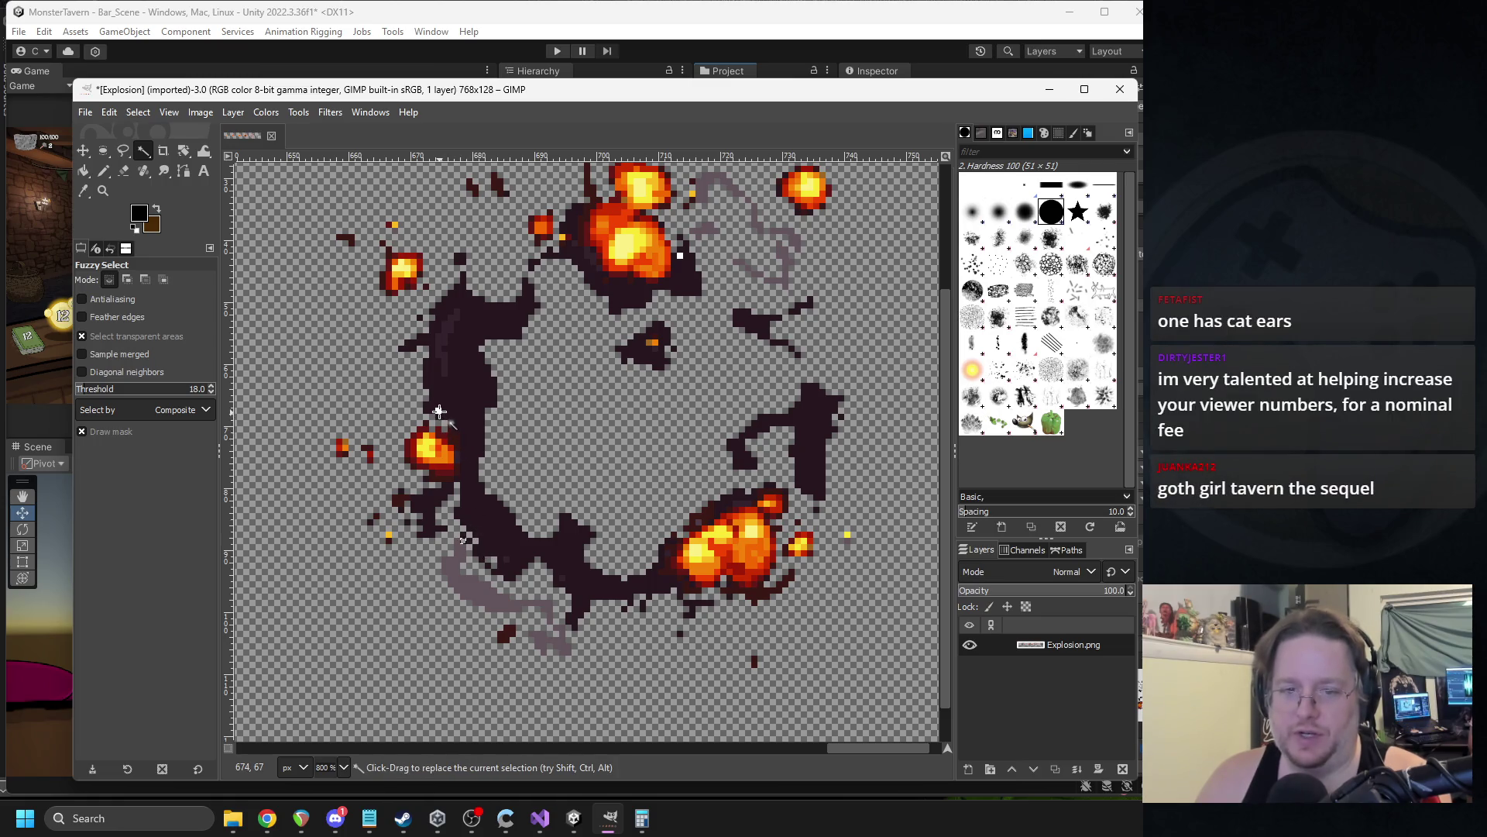
{"action": "scroll", "coordinate": [695, 430], "scroll_direction": "up", "scroll_amount": 3}
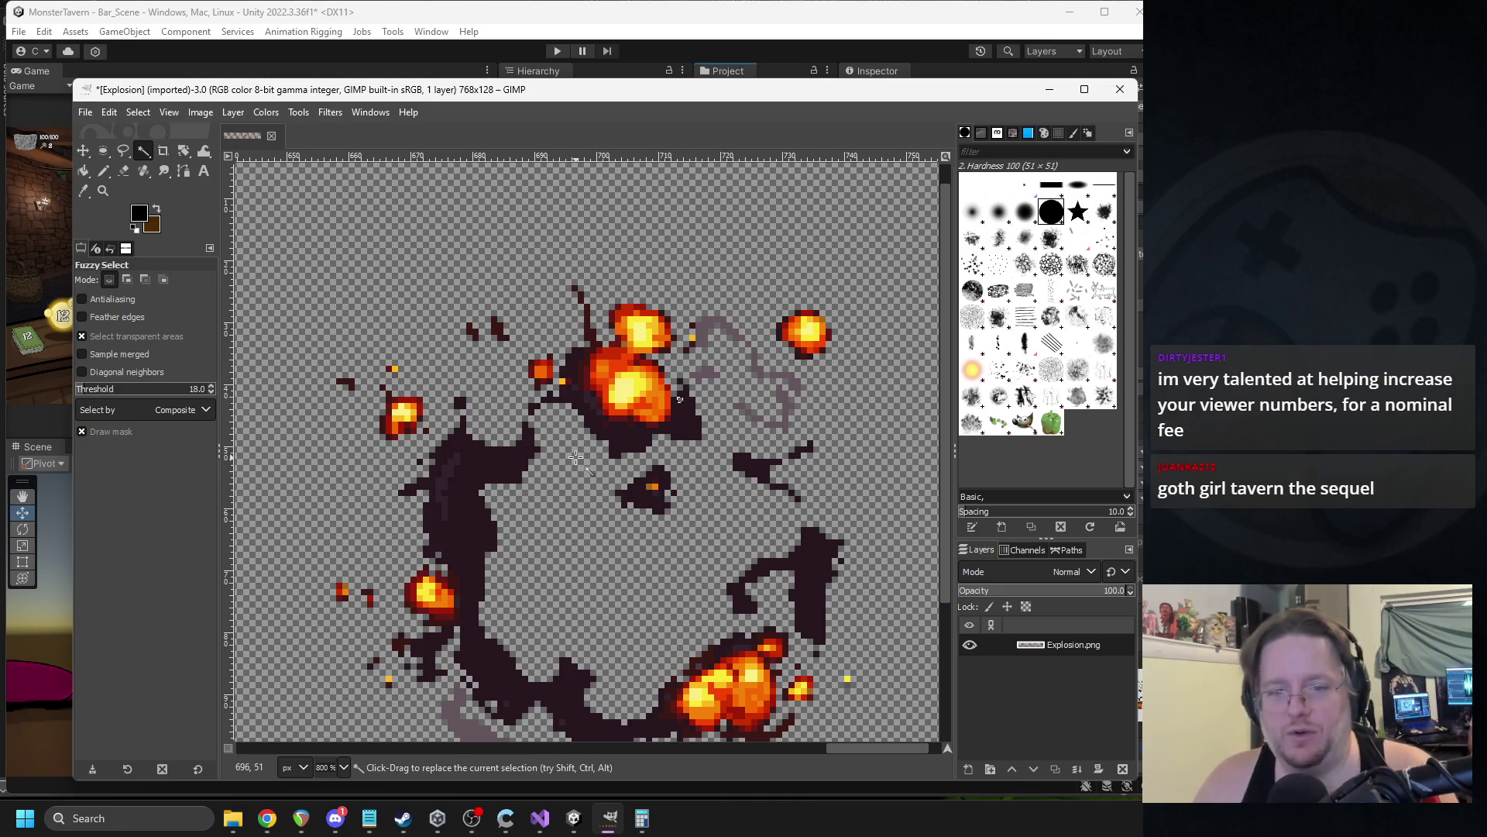
{"action": "scroll", "coordinate": [576, 458], "scroll_direction": "down", "scroll_amount": 8}
{"action": "scroll", "coordinate": [684, 482], "scroll_direction": "up", "scroll_amount": 3}
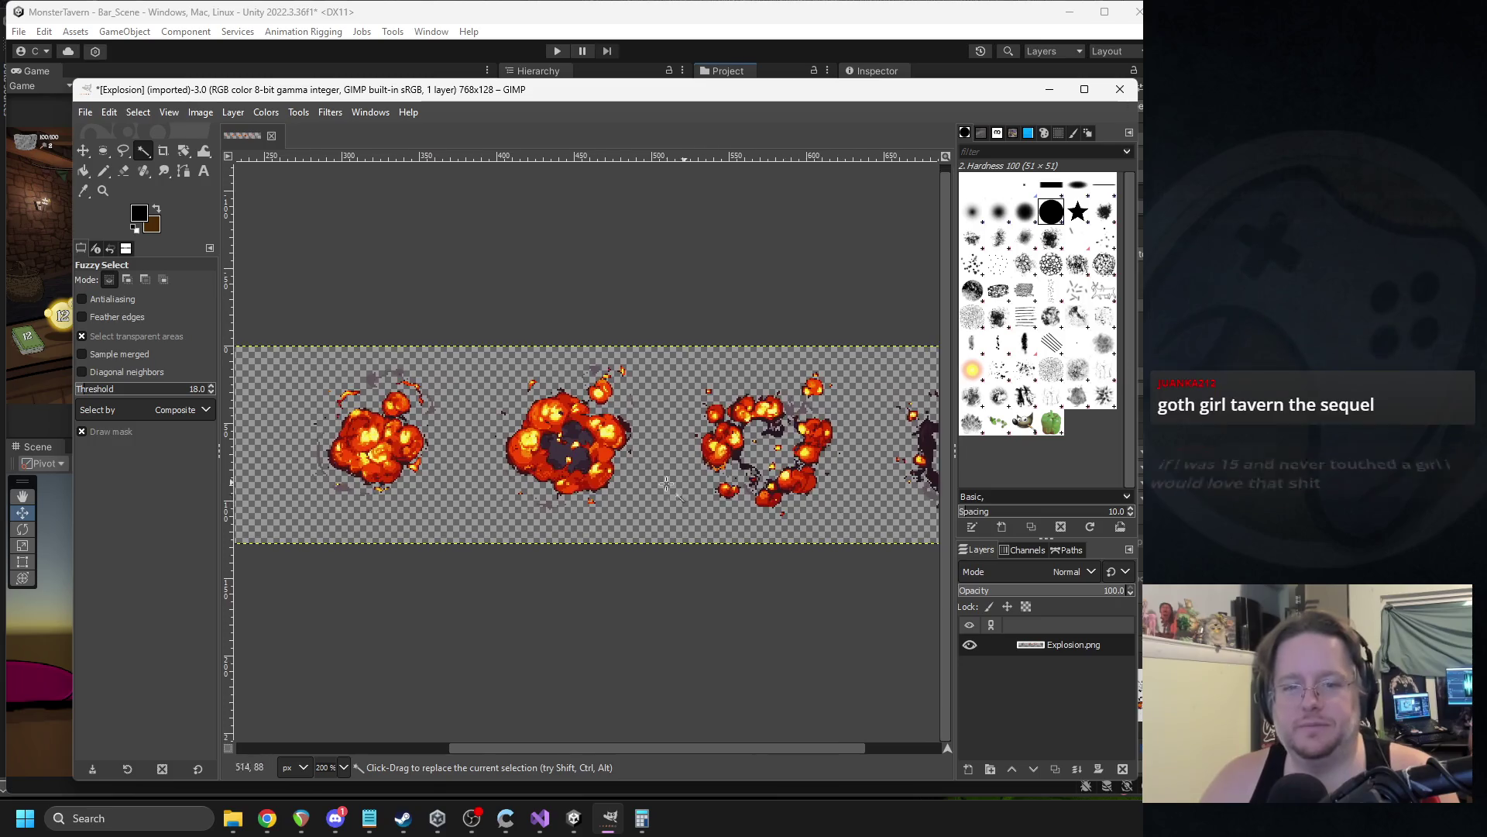
Export the strip as PNG replacing Explosion.png, then quit GIMP discarding changes.
{"action": "scroll", "coordinate": [574, 463], "scroll_direction": "down", "scroll_amount": 3}
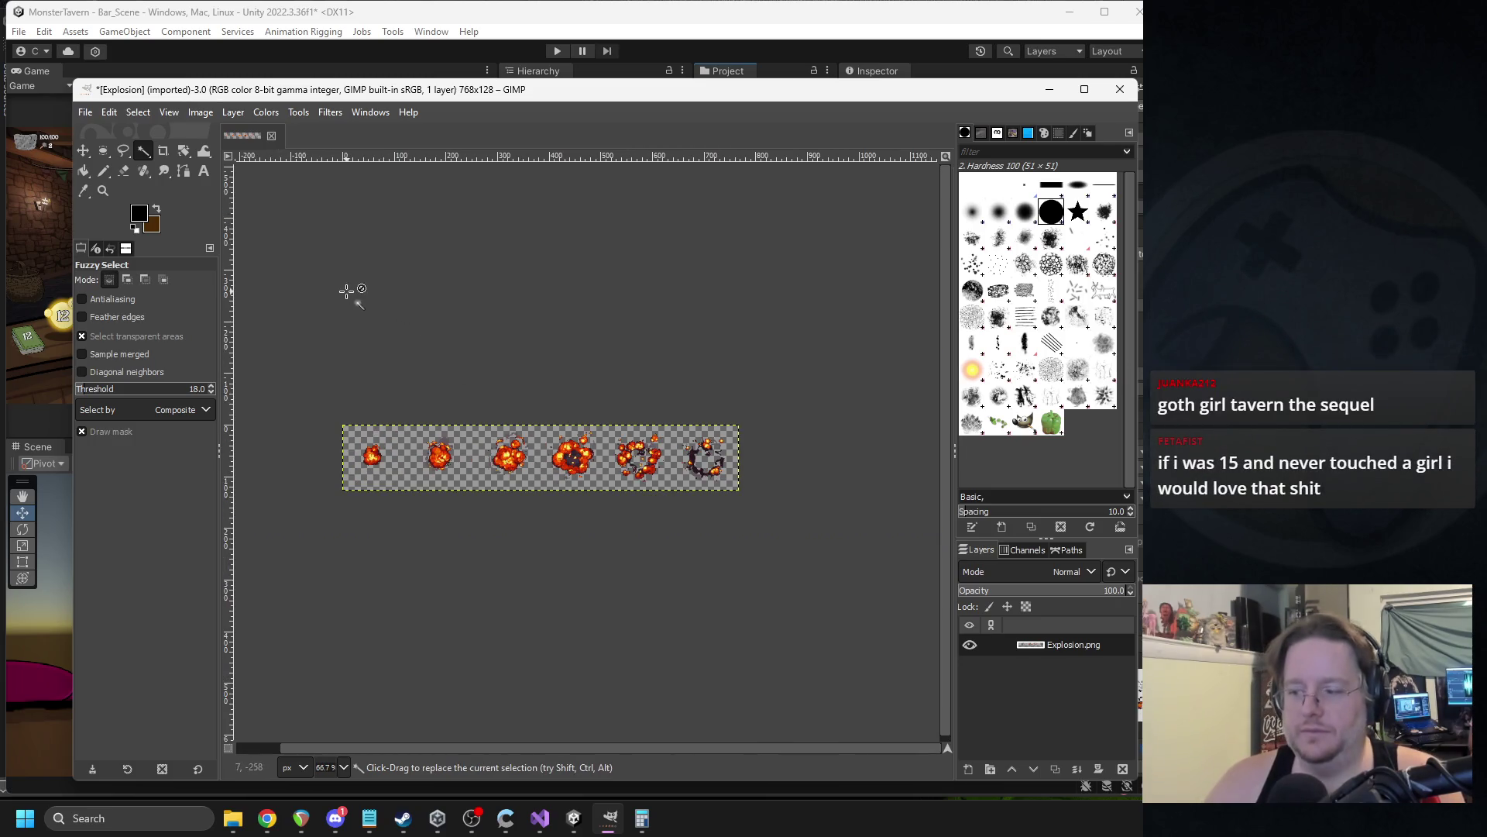
{"action": "left_click", "coordinate": [85, 113]}
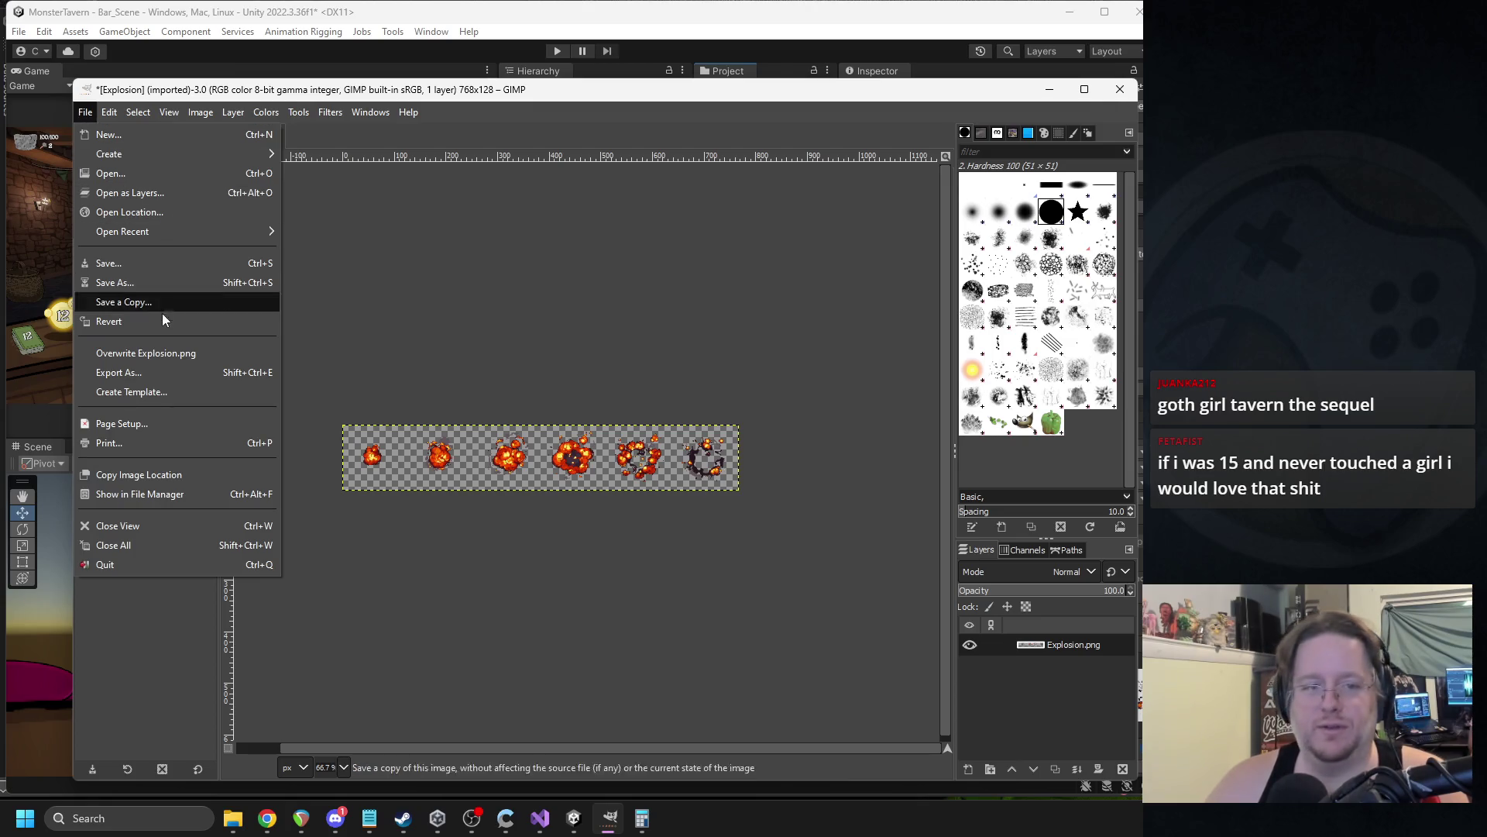
{"action": "left_click", "coordinate": [185, 372]}
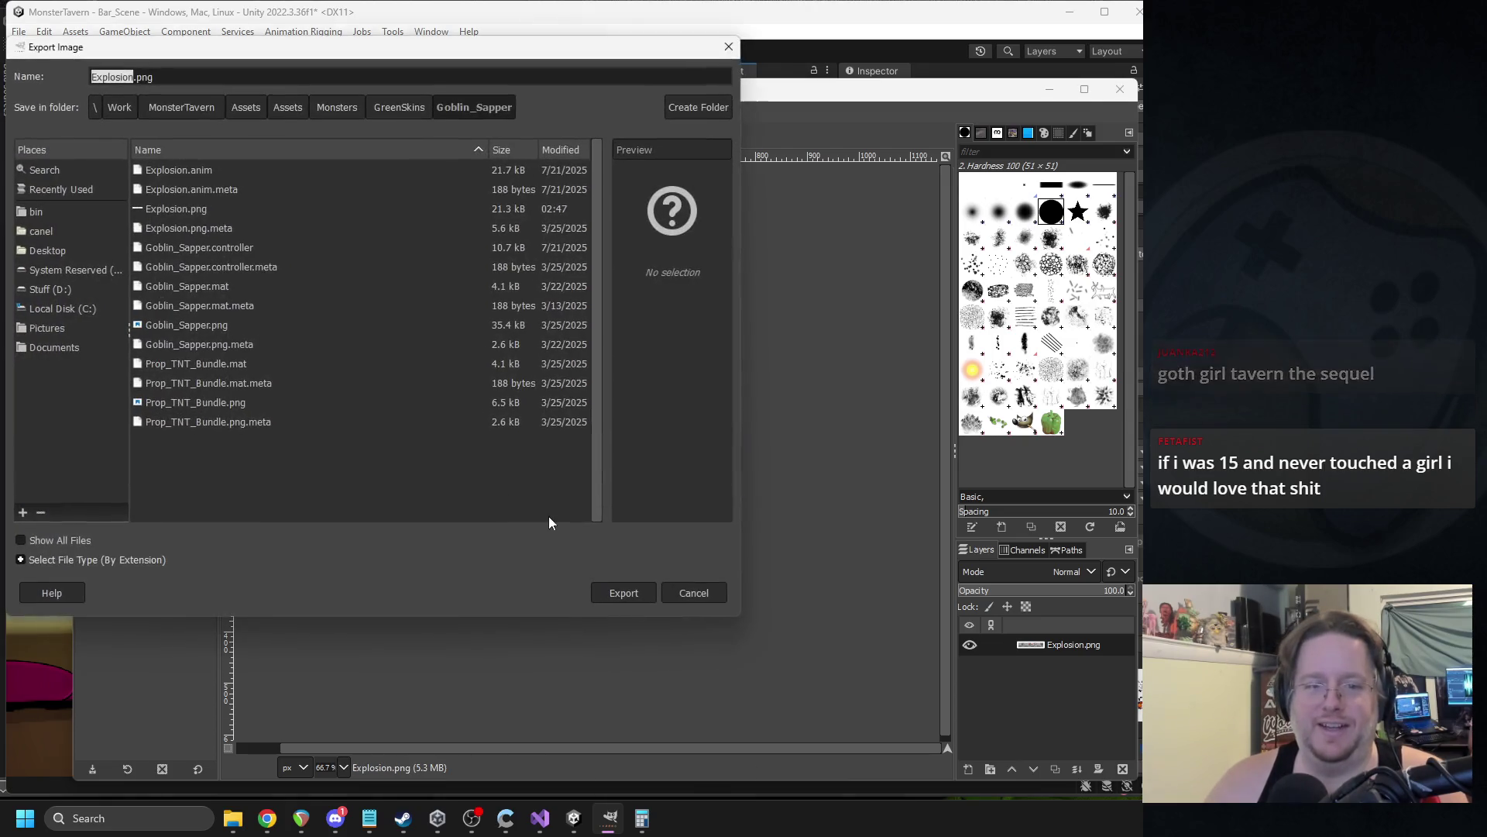
{"action": "left_click", "coordinate": [622, 593]}
{"action": "left_click", "coordinate": [440, 401]}
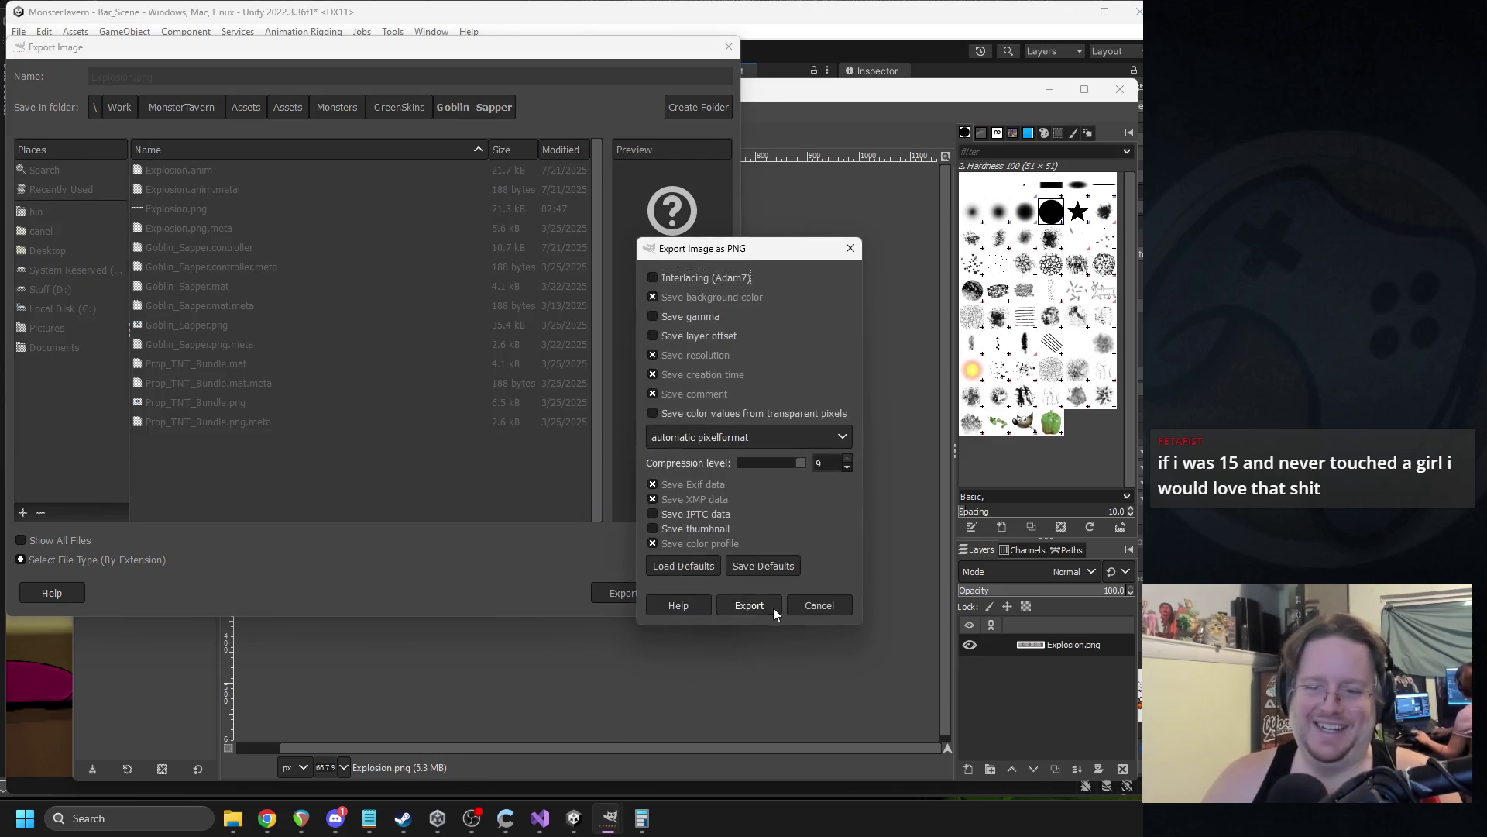
{"action": "left_click", "coordinate": [773, 607]}
{"action": "left_click", "coordinate": [1120, 89]}
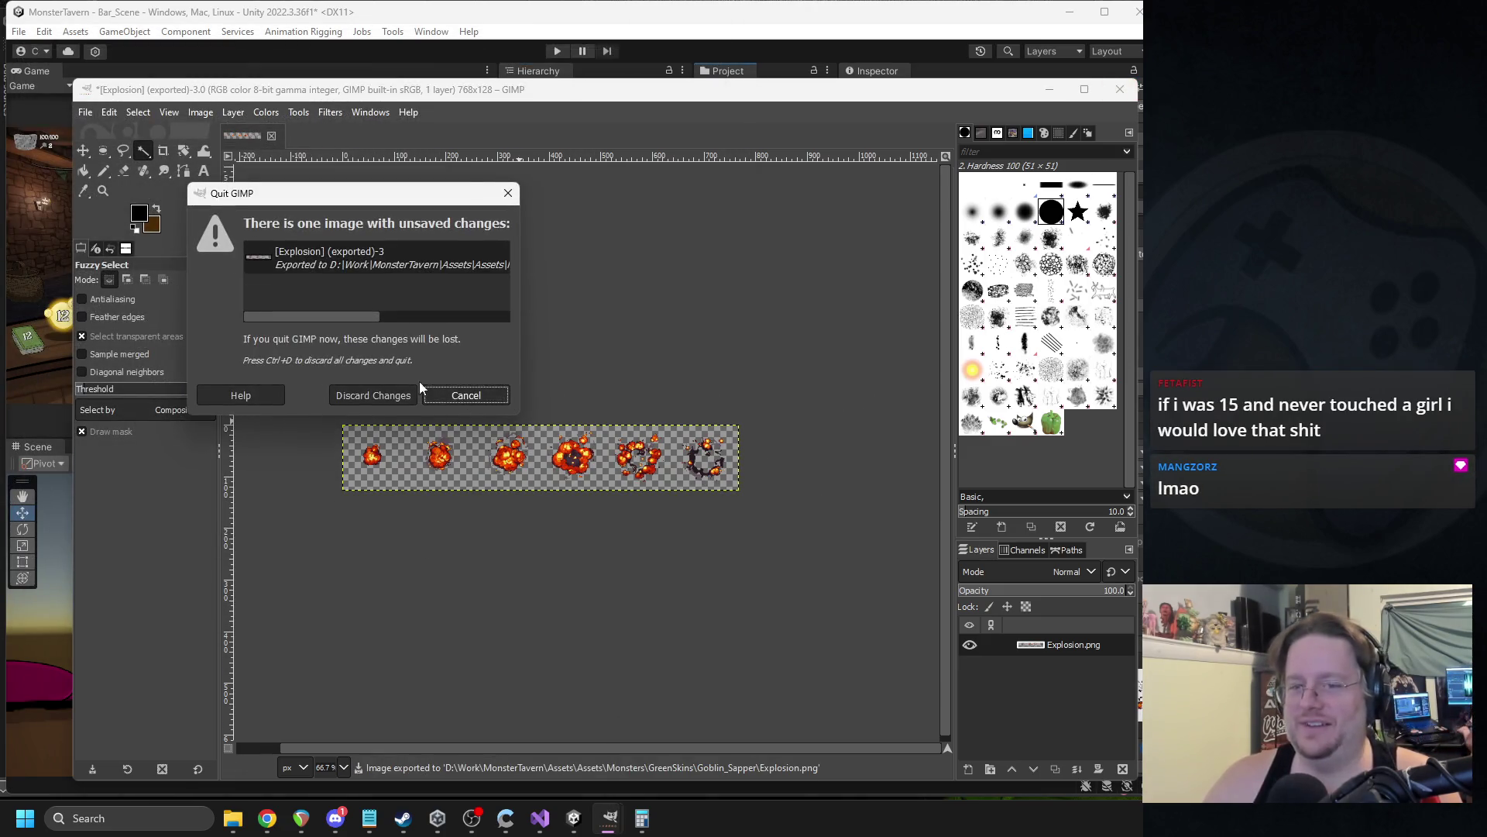
{"action": "left_click", "coordinate": [411, 392]}
In Unity's Sprite Editor, delete the fifth explosion's slice and draw a new slice rectangle.
{"action": "left_click", "coordinate": [1129, 256]}
{"action": "left_click", "coordinate": [861, 410]}
{"action": "key", "text": "Delete"}
{"action": "left_click_drag", "start_coordinate": [90, 321], "coordinate": [260, 494]}
Draw a new slice rectangle and place it over the last explosion frame.
{"action": "left_click_drag", "start_coordinate": [175, 408], "coordinate": [379, 408]}
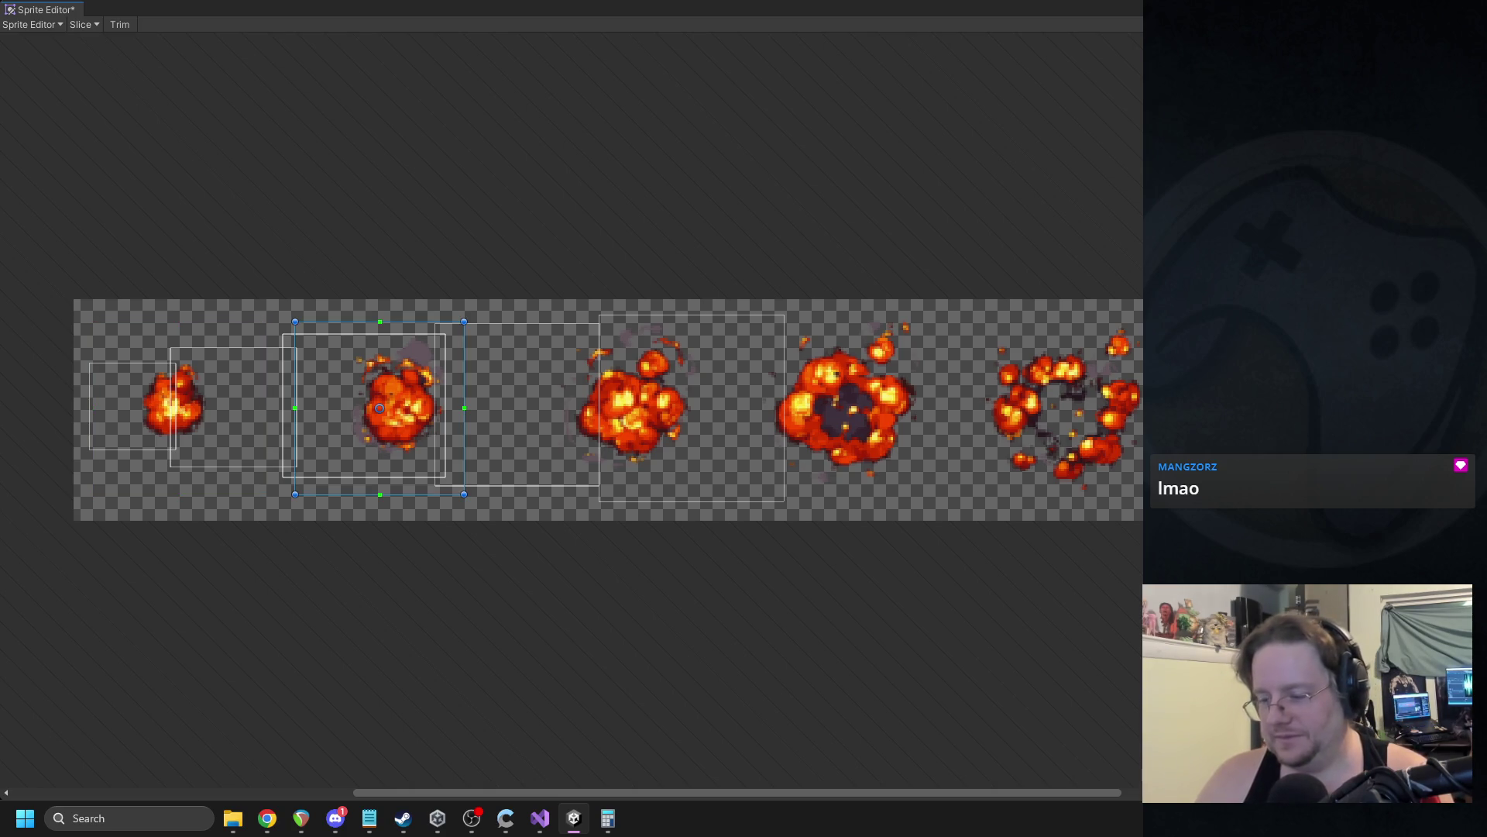
{"action": "mouse_move", "coordinate": [357, 441]}
{"action": "left_mouse_down"}
{"action": "mouse_move", "coordinate": [1179, 461]}
{"action": "mouse_move", "coordinate": [1113, 461]}
{"action": "mouse_move", "coordinate": [1149, 460]}
{"action": "mouse_move", "coordinate": [1125, 438]}
{"action": "left_mouse_up"}
{"action": "left_click_drag", "start_coordinate": [1051, 476], "coordinate": [1170, 493]}
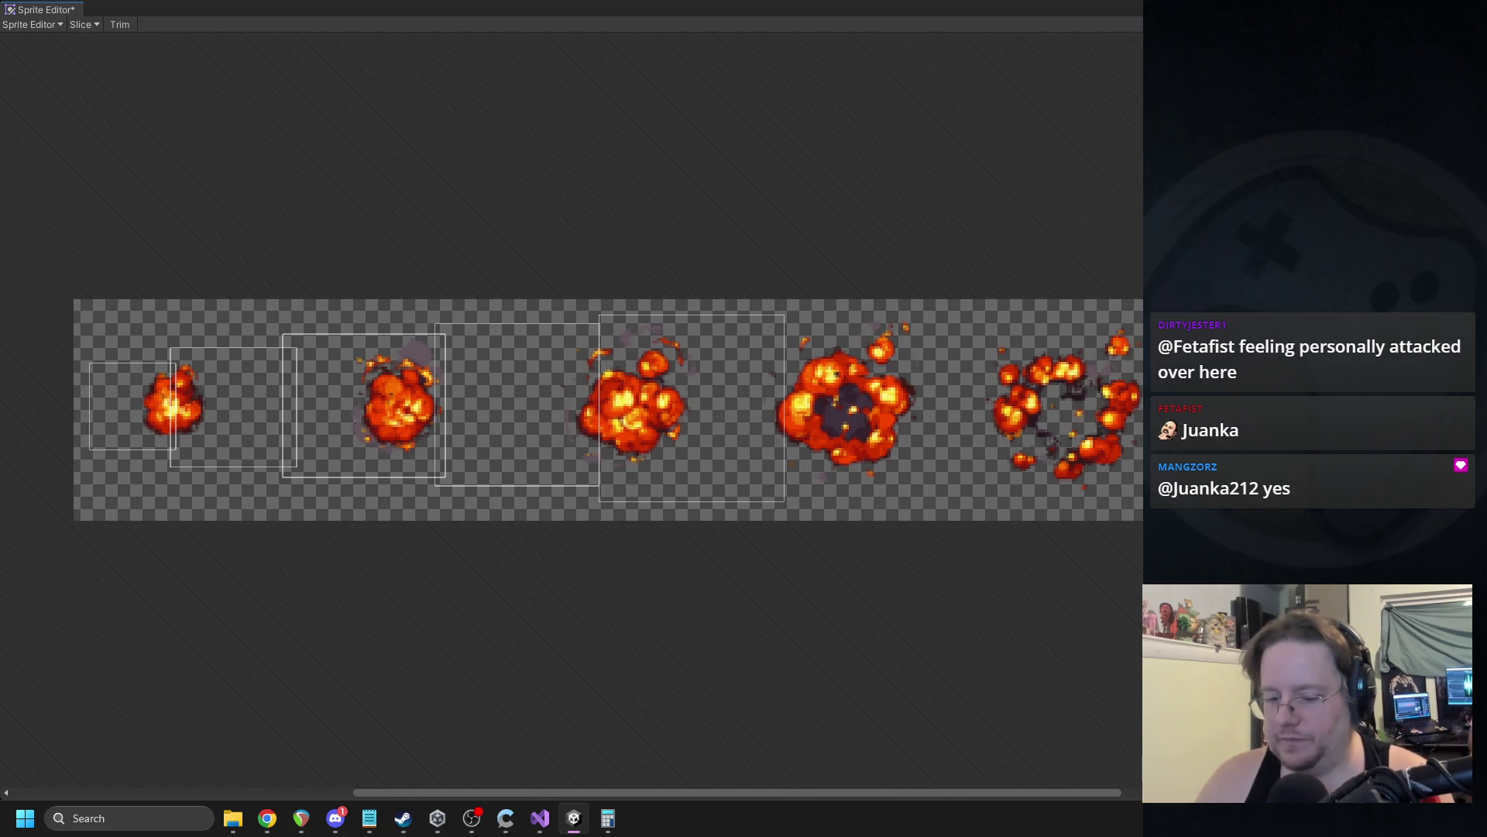
Restore the Sprite Editor to normal size and reposition its floating window.
{"action": "key", "text": "shift+space"}
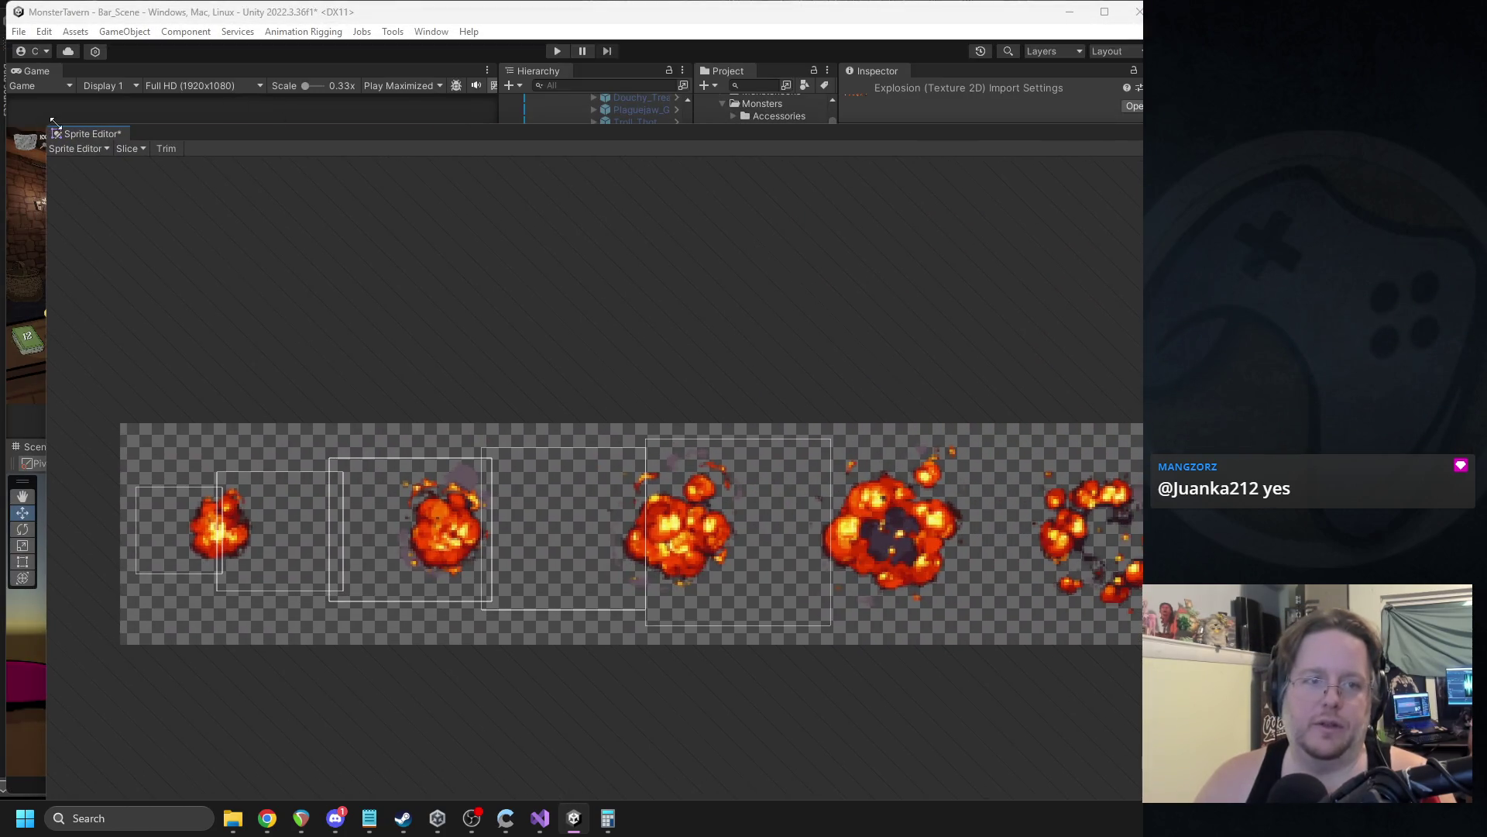
{"action": "mouse_move", "coordinate": [45, 123]}
{"action": "left_mouse_down"}
{"action": "mouse_move", "coordinate": [310, 234]}
{"action": "mouse_move", "coordinate": [491, 260]}
{"action": "left_mouse_up"}
{"action": "mouse_move", "coordinate": [694, 269]}
{"action": "left_mouse_down"}
{"action": "mouse_move", "coordinate": [311, 76]}
{"action": "mouse_move", "coordinate": [256, 82]}
{"action": "left_mouse_up"}
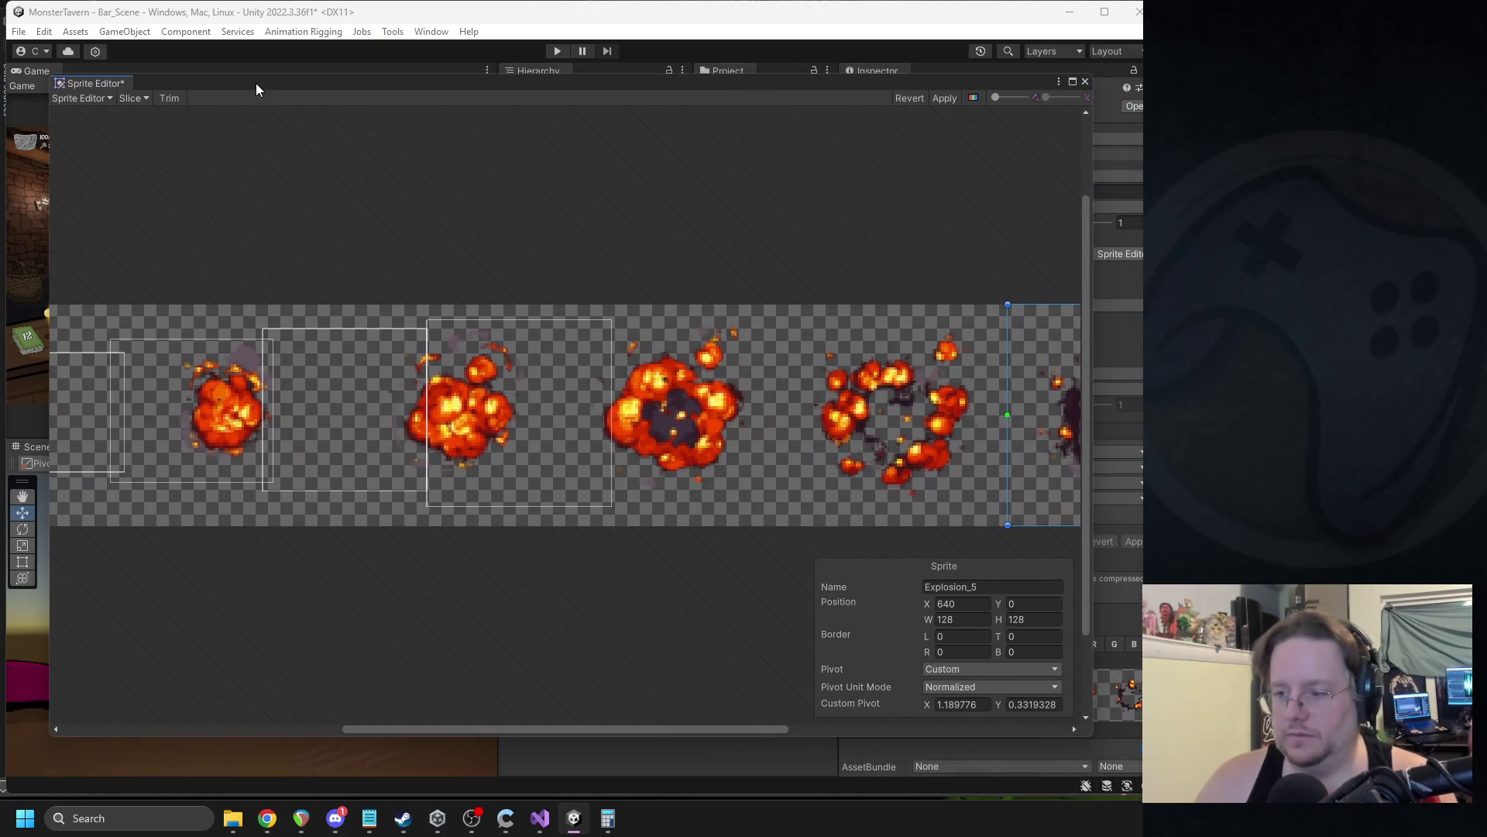
{"action": "mouse_move", "coordinate": [570, 730]}
{"action": "left_mouse_down"}
{"action": "mouse_move", "coordinate": [750, 719]}
{"action": "mouse_move", "coordinate": [695, 701]}
{"action": "left_mouse_up"}
Resize the Explosion_4 slice to 128 × 128 and align it with its frame.
{"action": "left_click_drag", "start_coordinate": [291, 457], "coordinate": [686, 476]}
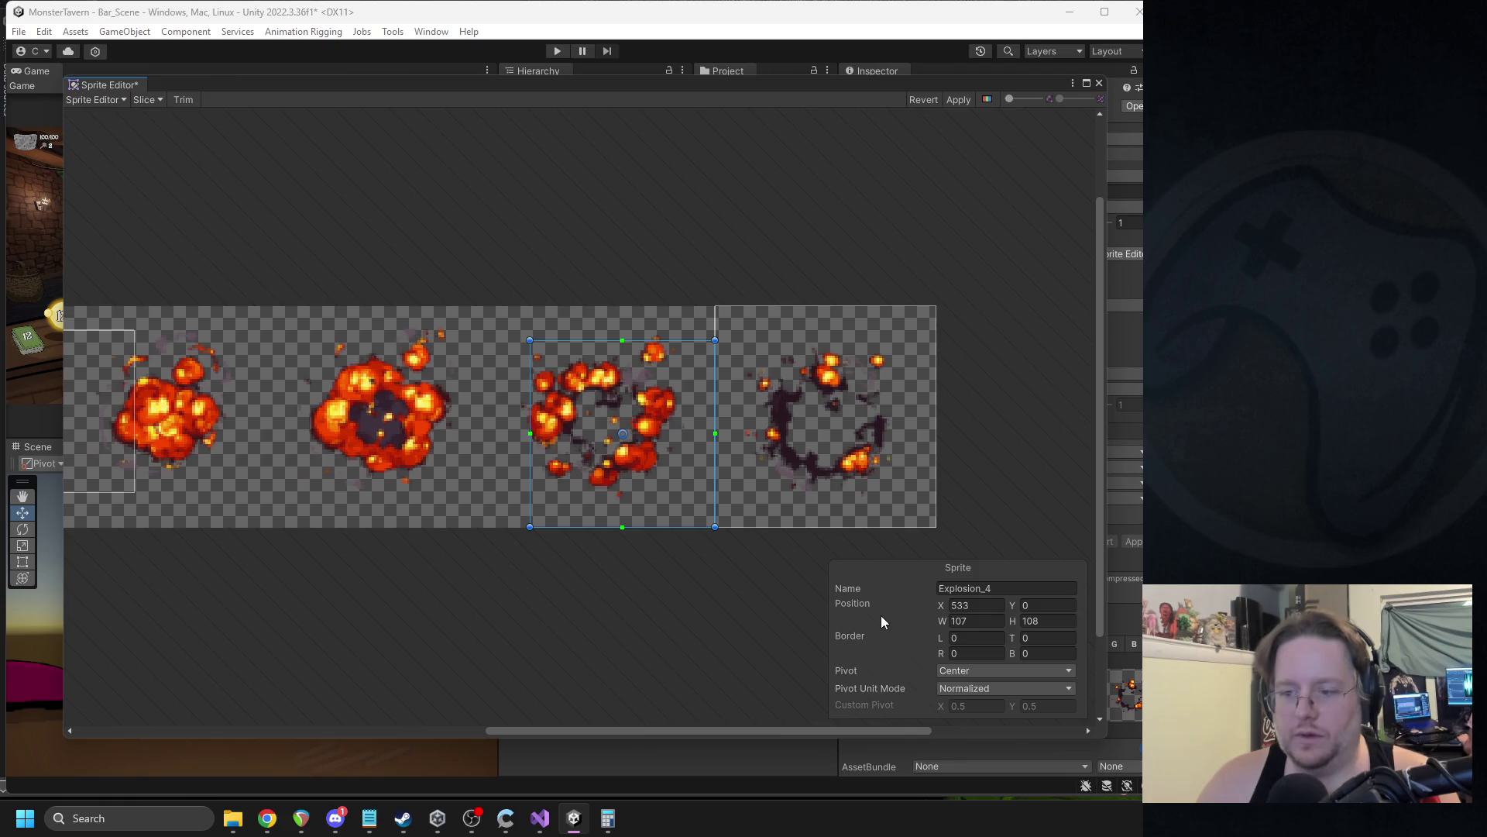
{"action": "double_click", "coordinate": [972, 621]}
{"action": "type", "text": "128"}
{"action": "double_click", "coordinate": [1042, 623]}
{"action": "type", "text": "128"}
{"action": "key", "text": "Return"}
{"action": "left_click_drag", "start_coordinate": [657, 463], "coordinate": [624, 461]}
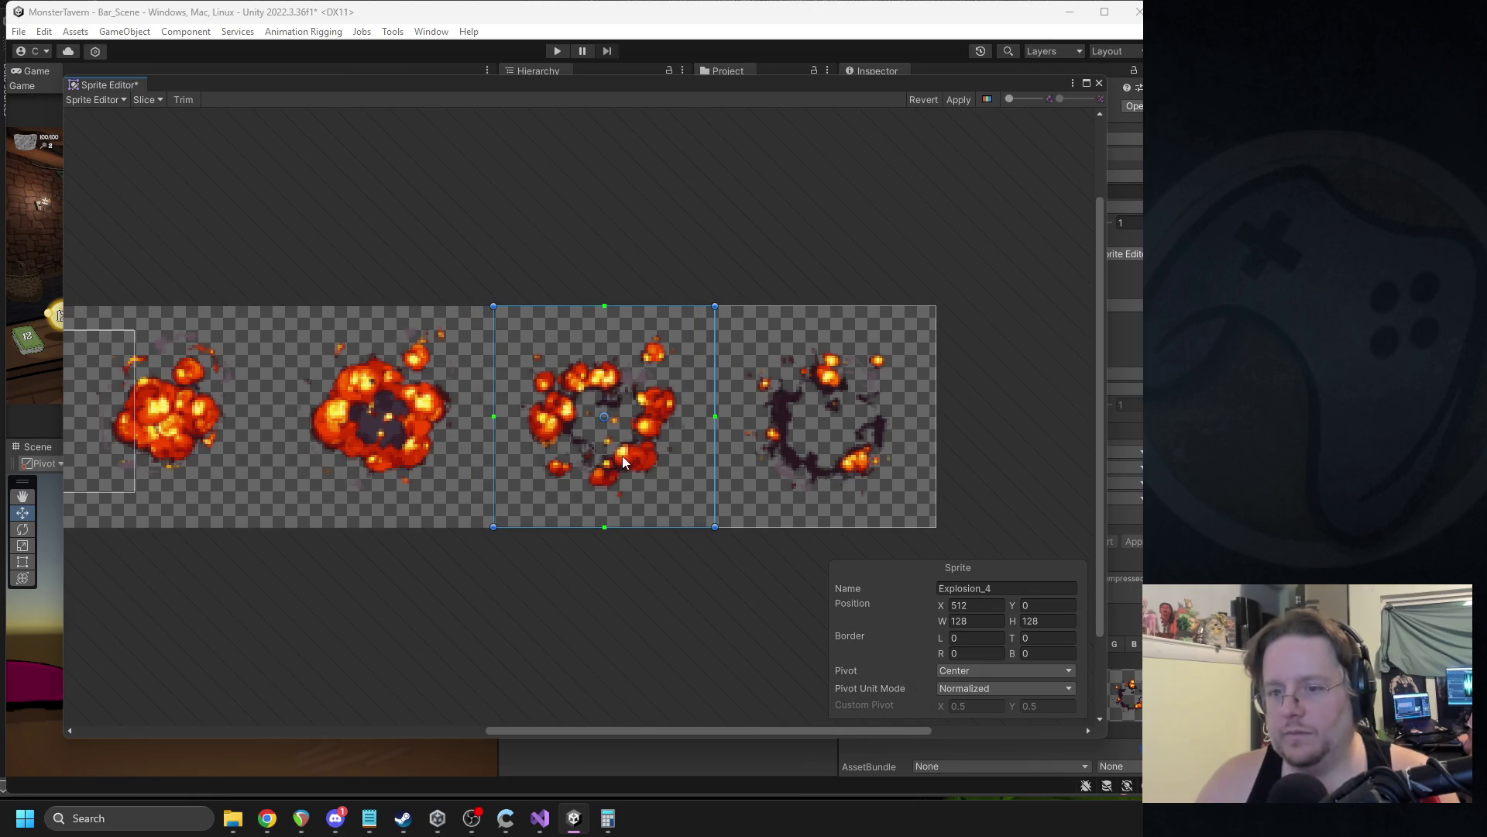
{"action": "scroll", "coordinate": [484, 584], "scroll_direction": "left", "scroll_amount": 5}
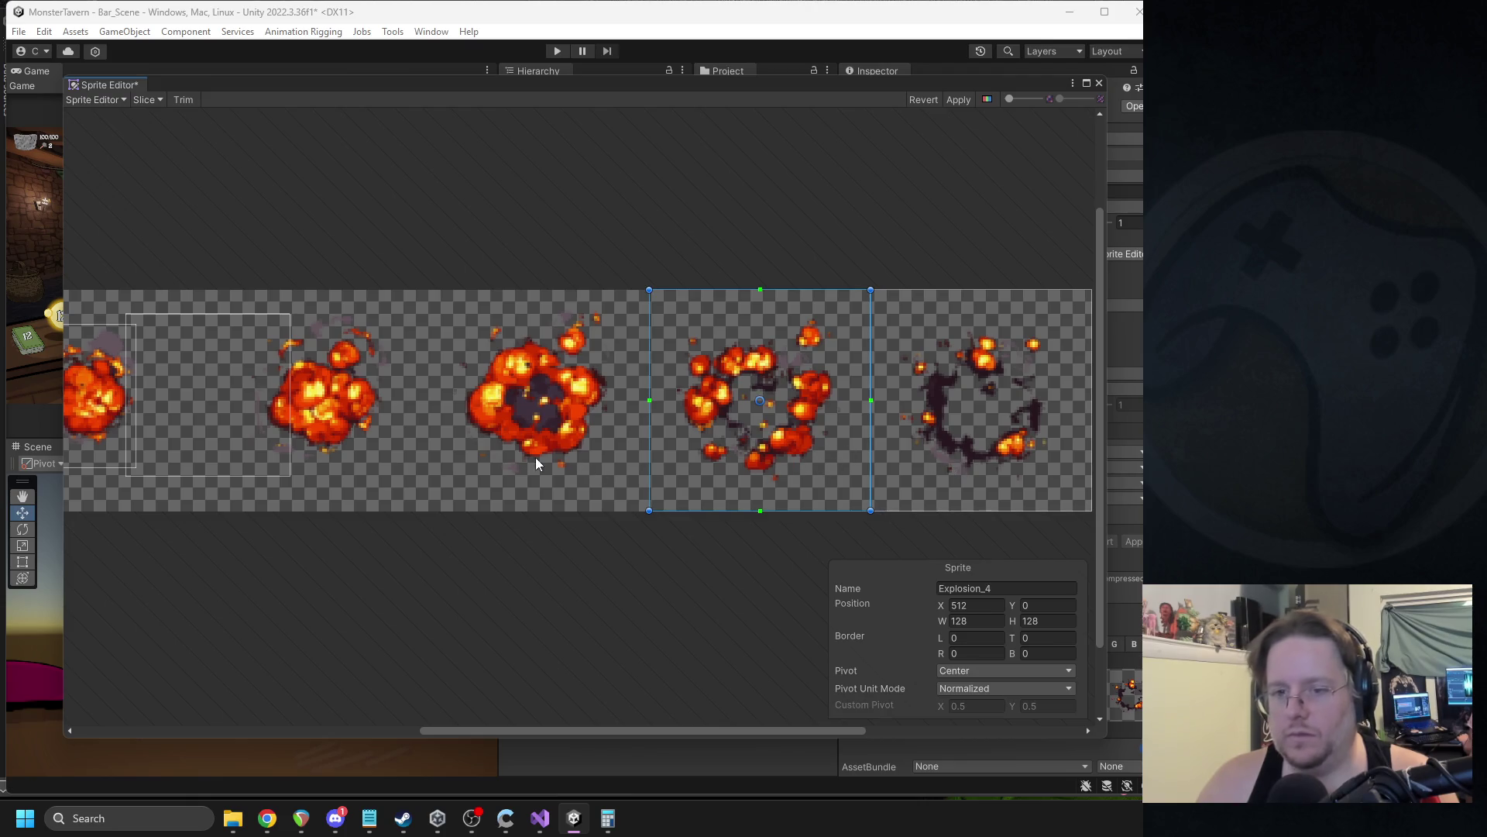
Resize the Explosion_3 slice to 128 × 128 and align it with its frame.
{"action": "left_click", "coordinate": [540, 422]}
{"action": "left_click_drag", "start_coordinate": [511, 422], "coordinate": [583, 455]}
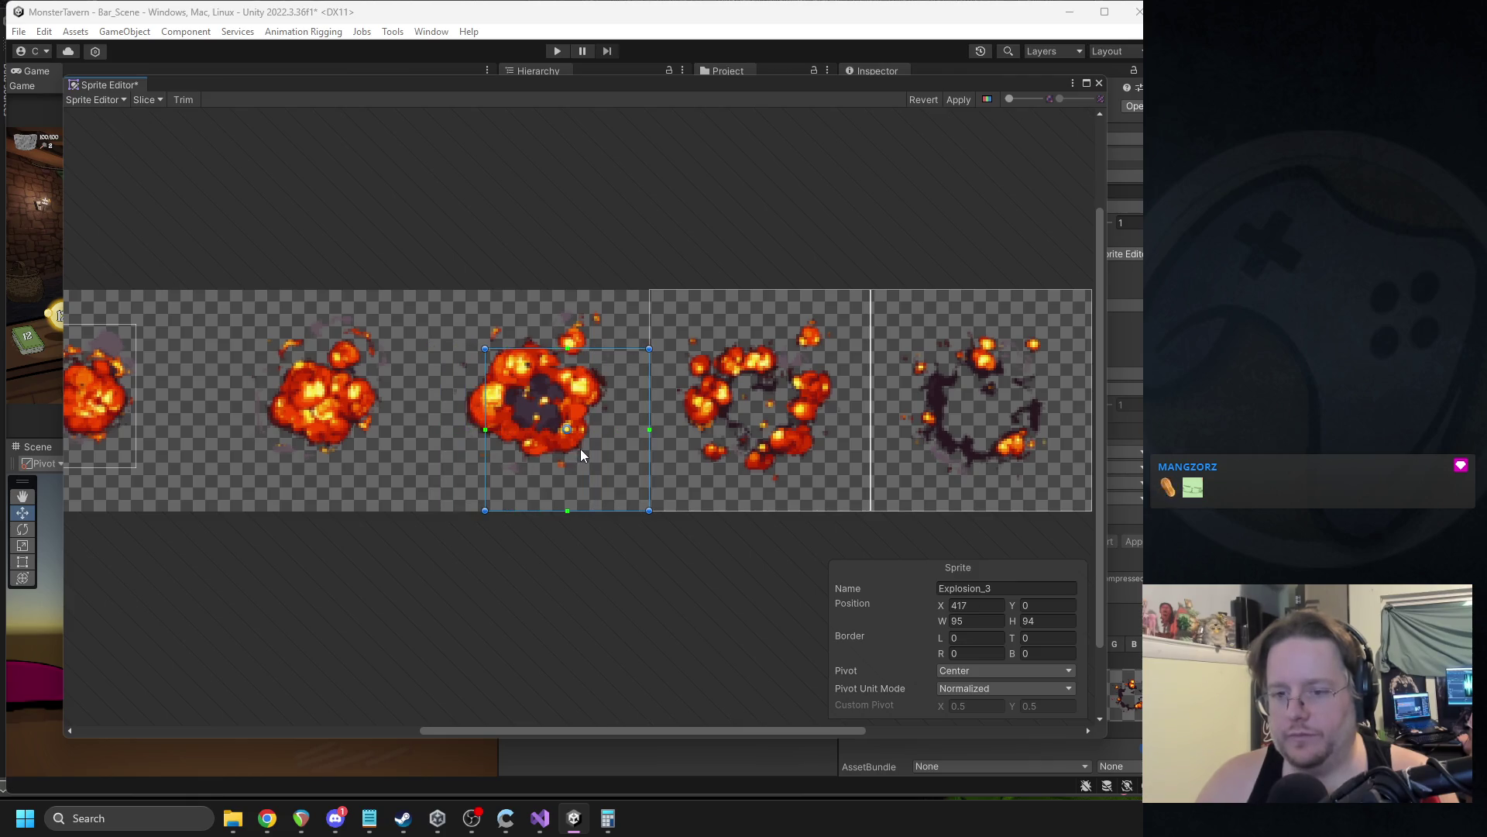
{"action": "double_click", "coordinate": [976, 621]}
{"action": "type", "text": "128"}
{"action": "double_click", "coordinate": [1046, 620]}
{"action": "type", "text": "128"}
{"action": "key", "text": "Return"}
{"action": "left_click_drag", "start_coordinate": [616, 465], "coordinate": [560, 460]}
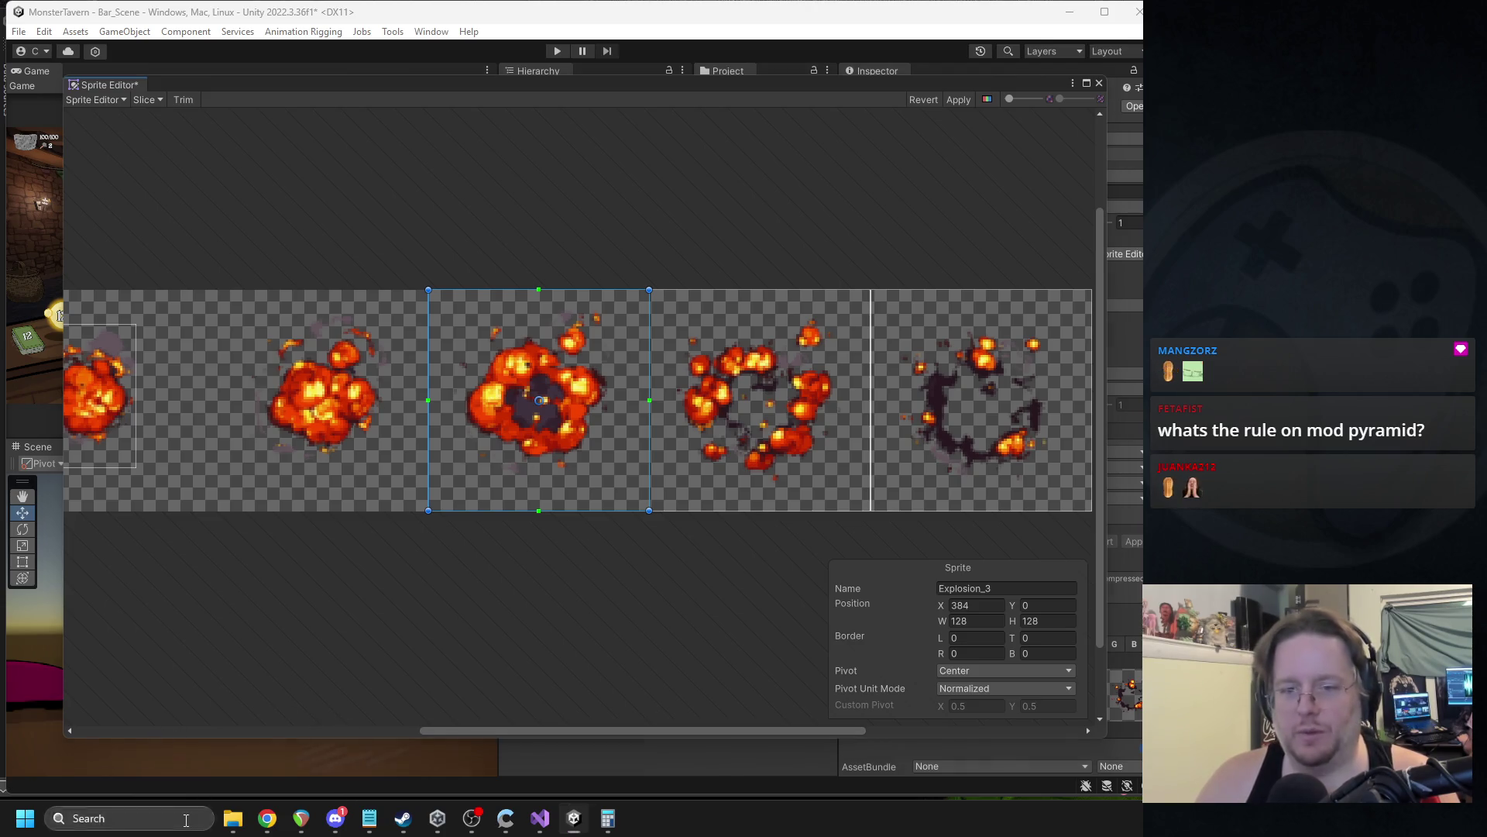
{"action": "left_click", "coordinate": [185, 817]}
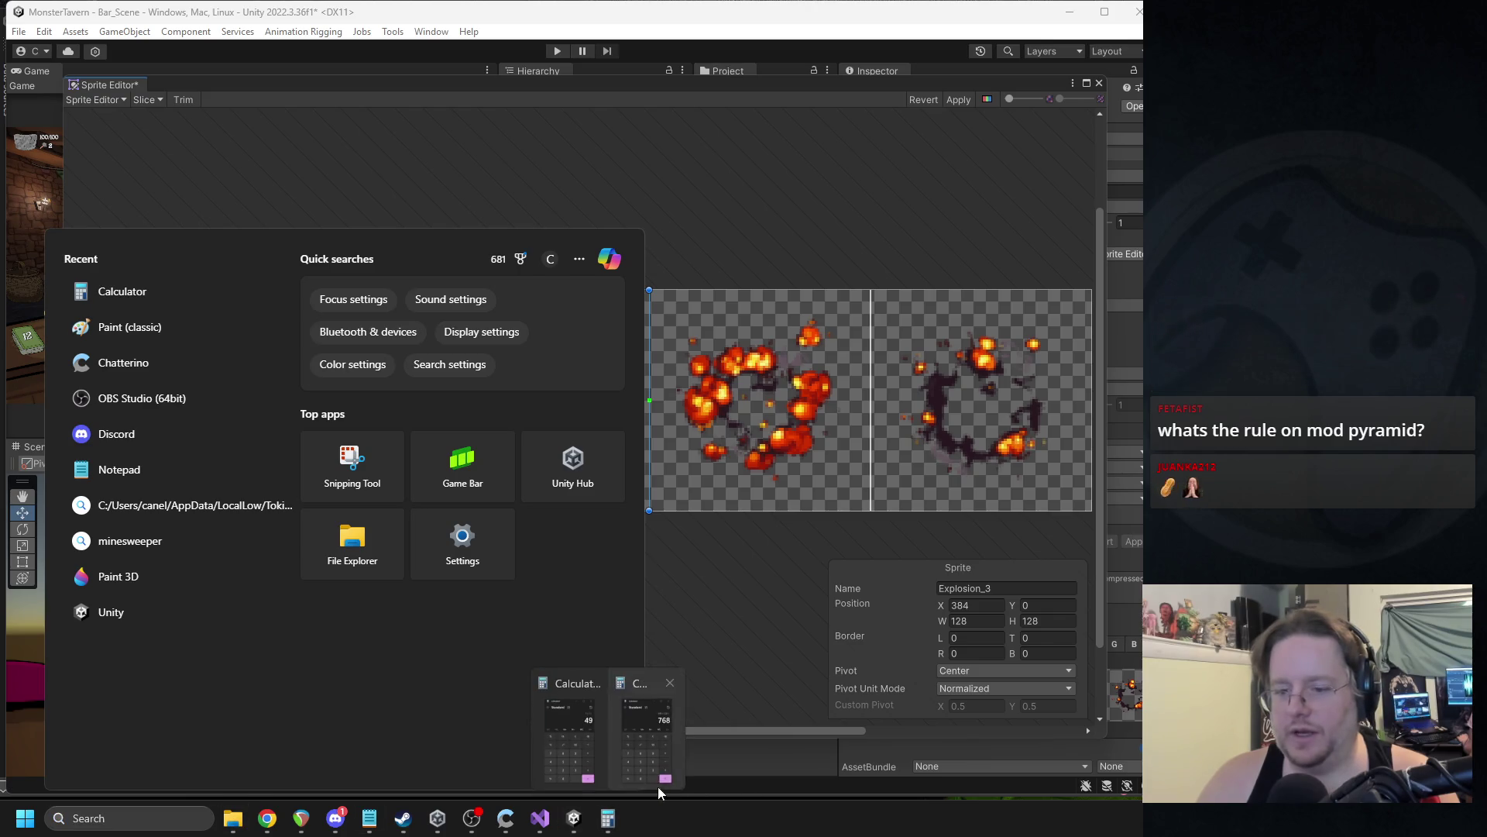
Resize the Explosion_2 slice to 128 × 128 and slide it into its frame.
{"action": "left_click", "coordinate": [758, 244]}
{"action": "mouse_move", "coordinate": [607, 818]}
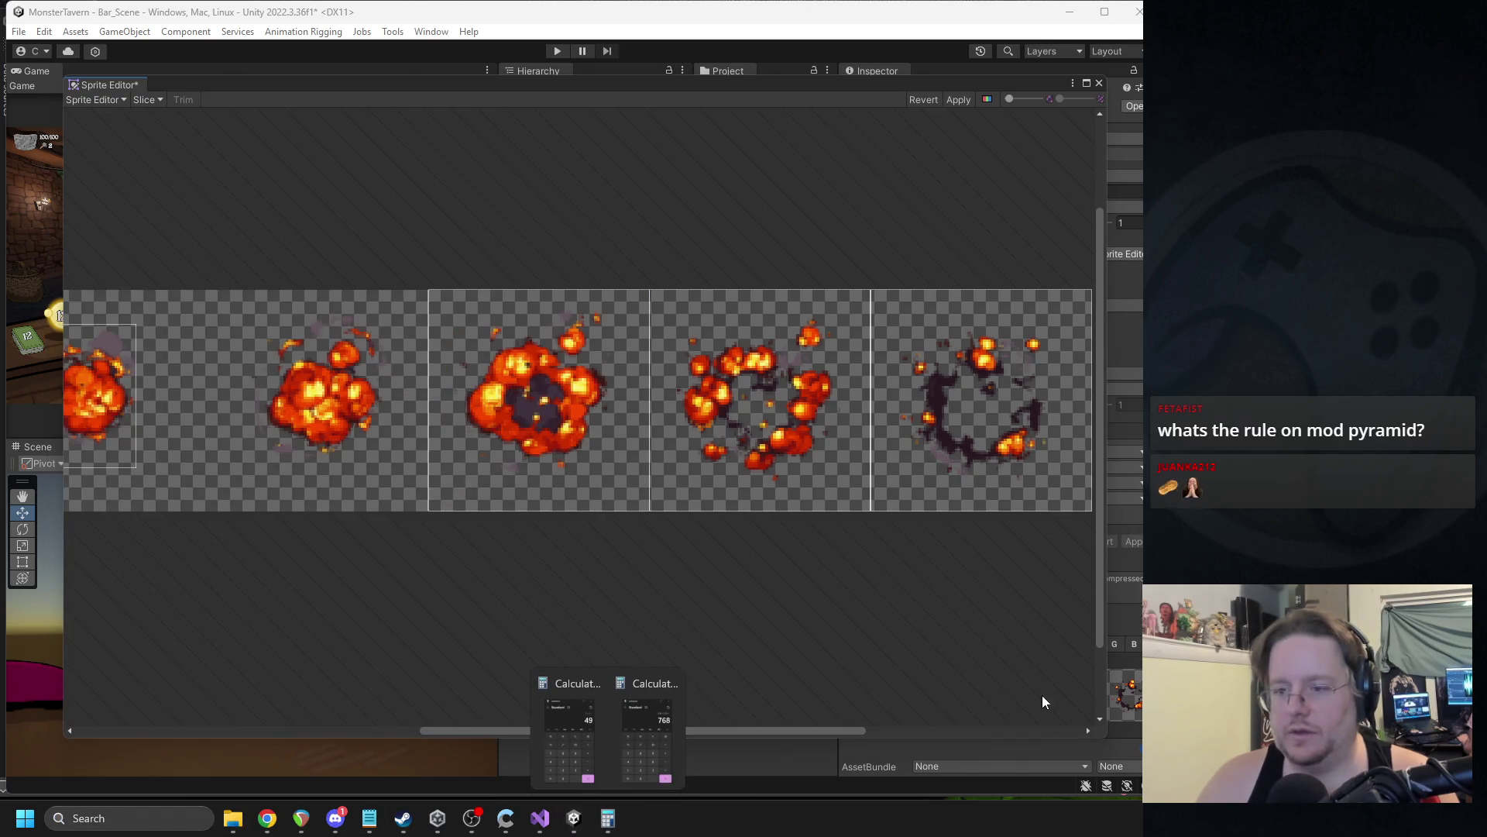
{"action": "left_click", "coordinate": [621, 436]}
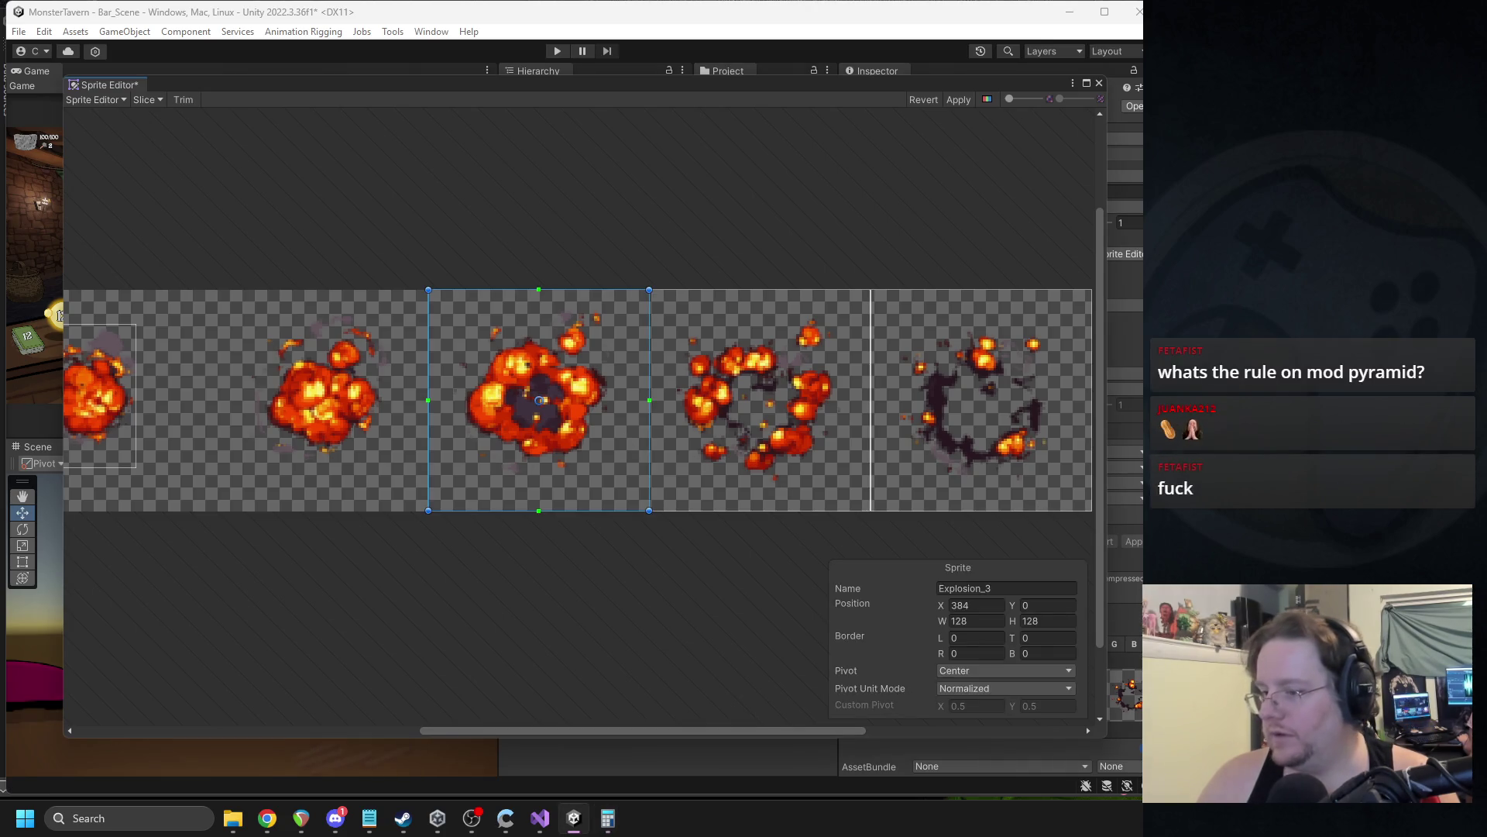
{"action": "key", "text": "alt+Tab"}
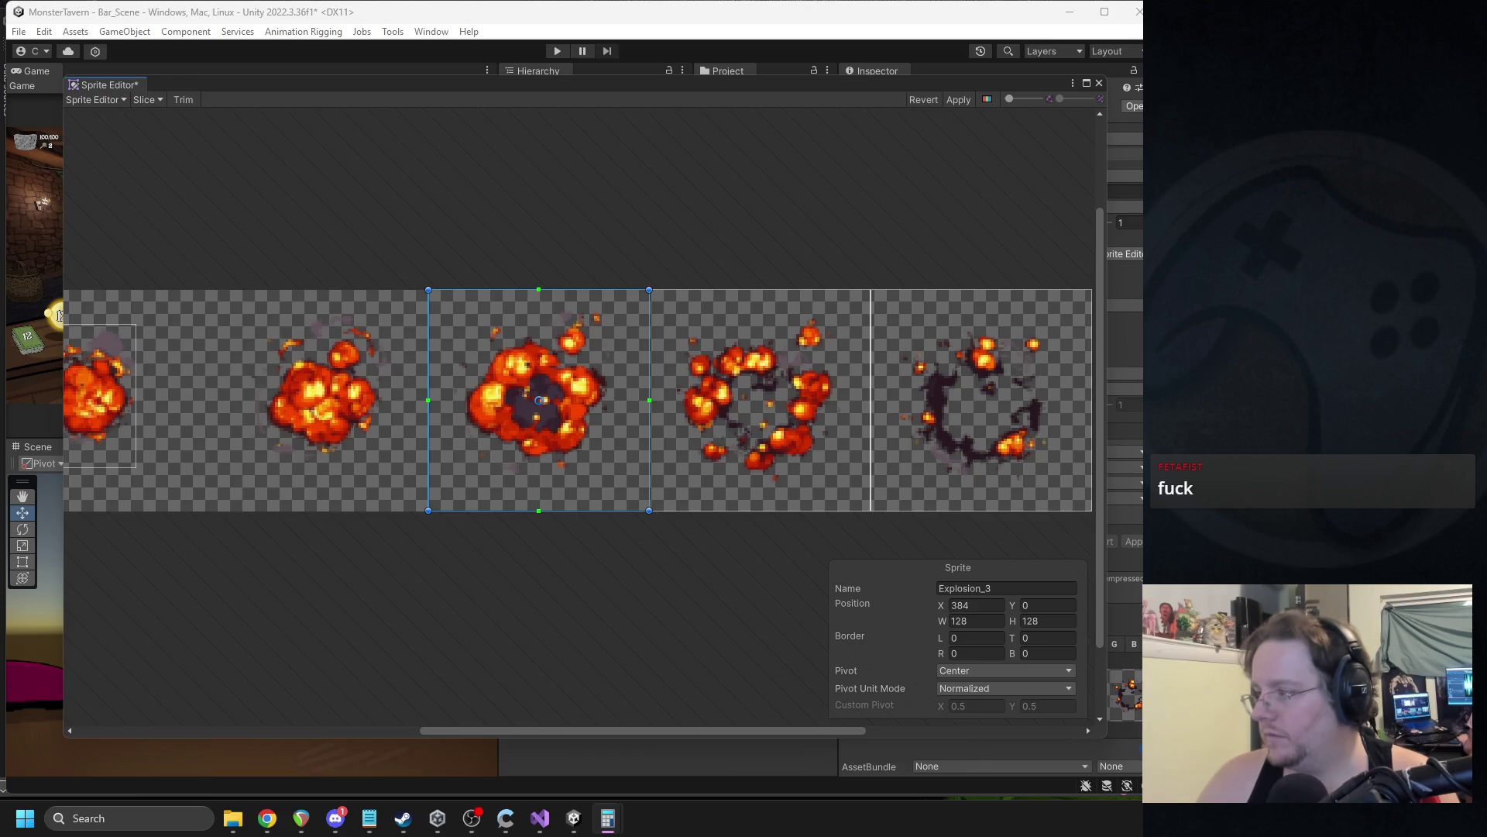
{"action": "scroll", "coordinate": [387, 505], "scroll_direction": "left", "scroll_amount": 3}
{"action": "left_click", "coordinate": [395, 443]}
{"action": "left_click_drag", "start_coordinate": [532, 477], "coordinate": [581, 498]}
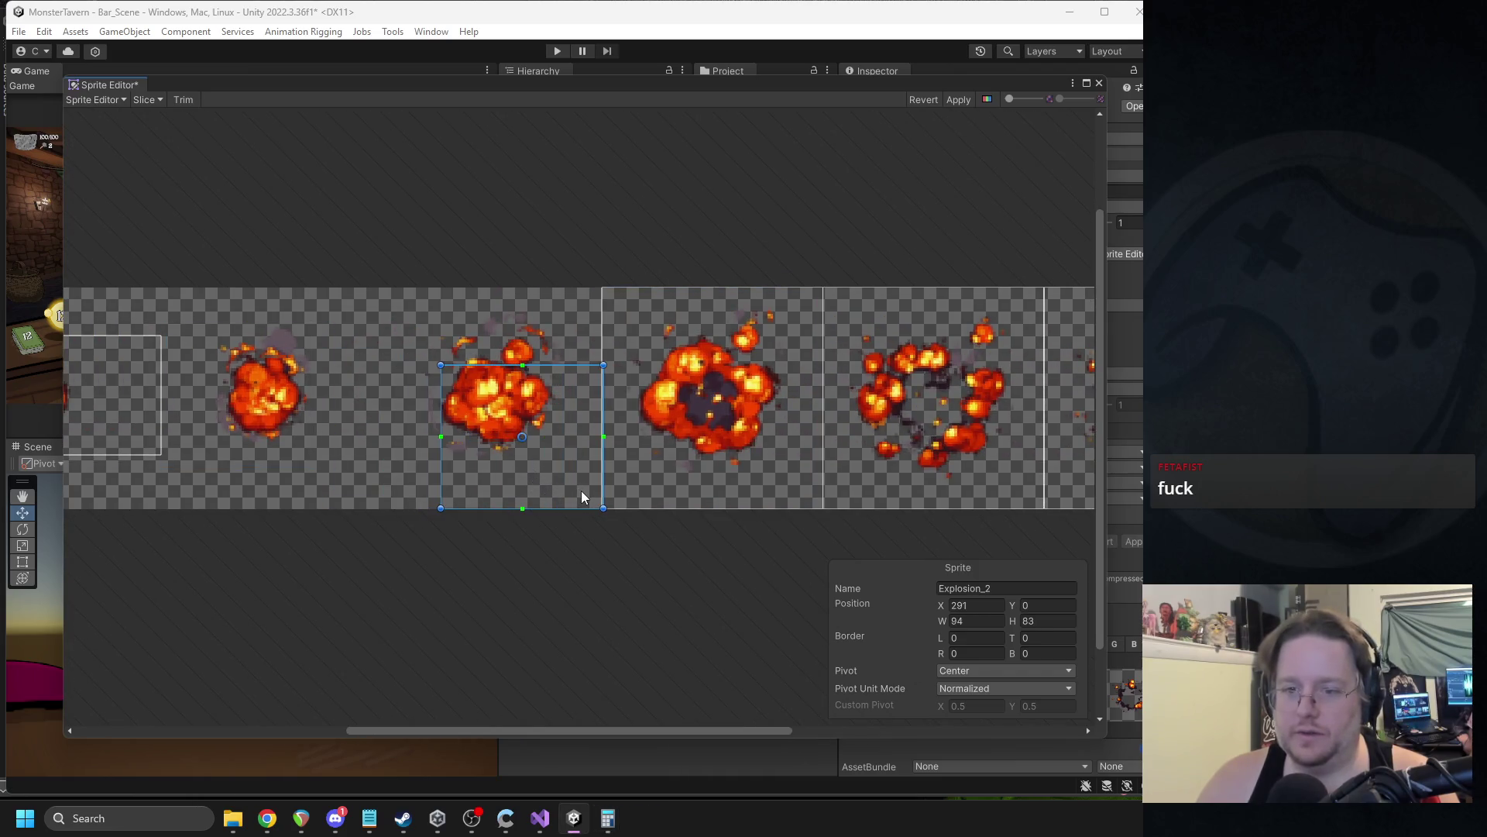
{"action": "left_click", "coordinate": [973, 620]}
{"action": "type", "text": "128"}
{"action": "key", "text": "Tab"}
{"action": "type", "text": "128"}
{"action": "mouse_move", "coordinate": [618, 491]}
{"action": "left_mouse_down"}
{"action": "mouse_move", "coordinate": [454, 431]}
{"action": "mouse_move", "coordinate": [475, 468]}
{"action": "mouse_move", "coordinate": [526, 495]}
{"action": "left_mouse_up"}
Resize the Explosion_1 slice to 128 × 128 and slide it into its frame.
{"action": "left_click", "coordinate": [978, 621]}
{"action": "type", "text": "128"}
{"action": "left_click", "coordinate": [1046, 620]}
{"action": "type", "text": "128"}
{"action": "mouse_move", "coordinate": [570, 427]}
{"action": "left_mouse_down"}
{"action": "mouse_move", "coordinate": [445, 436]}
{"action": "mouse_move", "coordinate": [465, 435]}
{"action": "left_mouse_up"}
Resize the Explosion_0 slice to 128 × 128, aligned to the sheet's left edge.
{"action": "left_click_drag", "start_coordinate": [185, 403], "coordinate": [307, 494]}
{"action": "left_click", "coordinate": [960, 621]}
{"action": "type", "text": "128"}
{"action": "left_click", "coordinate": [1035, 620]}
{"action": "type", "text": "128"}
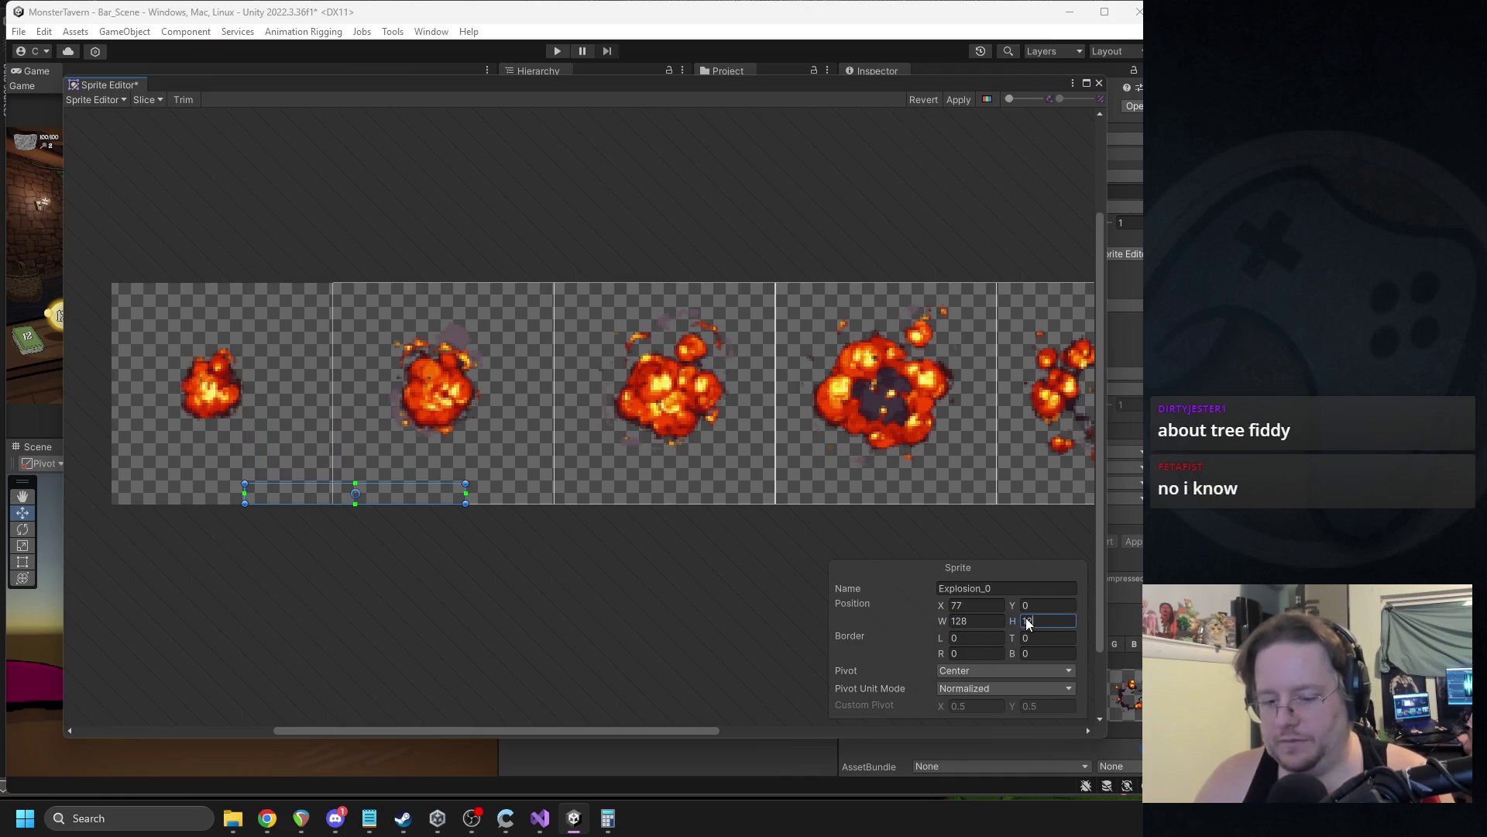
{"action": "left_click_drag", "start_coordinate": [388, 432], "coordinate": [243, 435]}
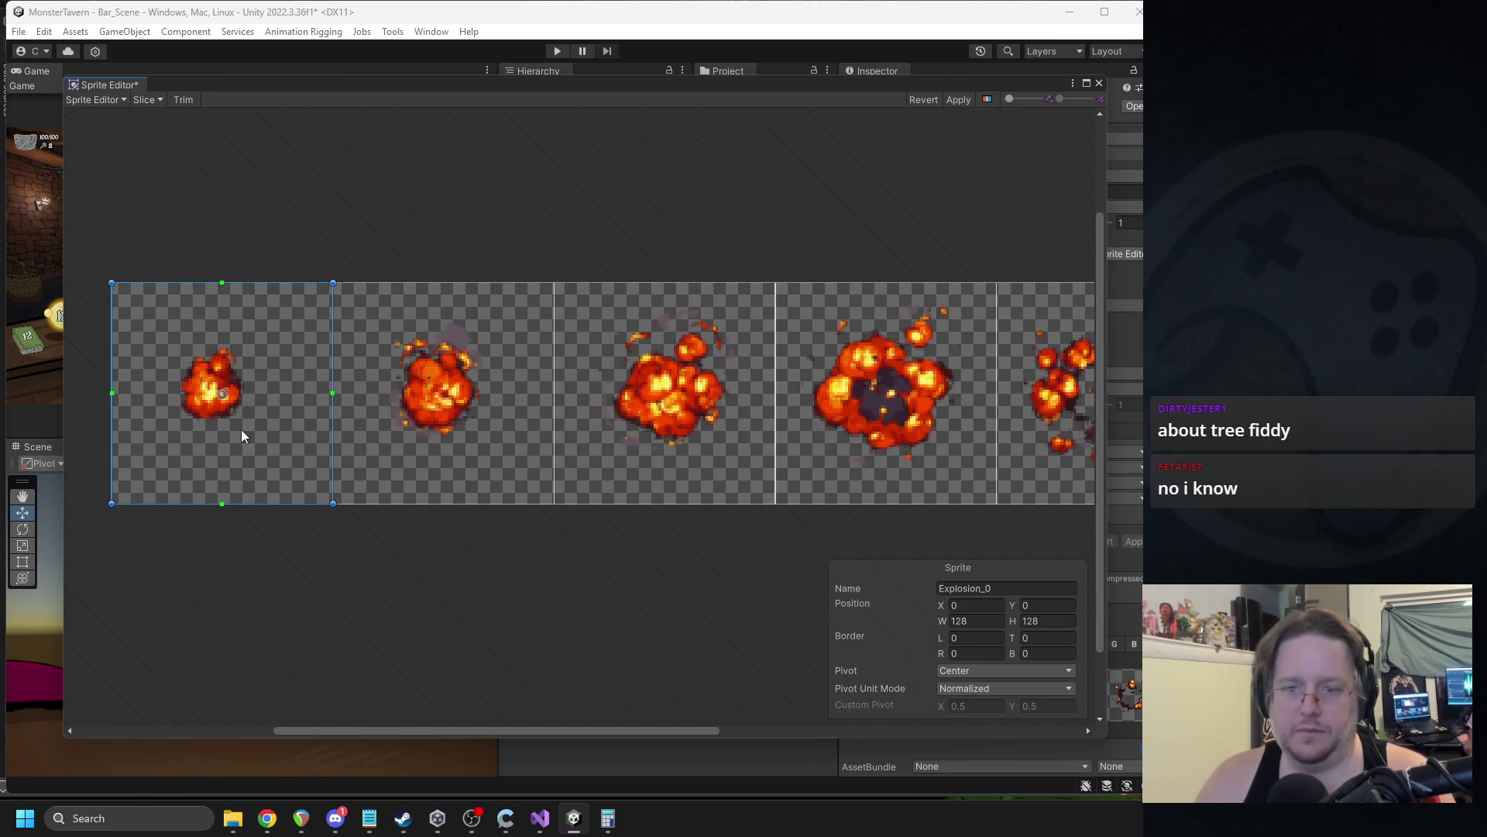
Apply the slicing, close the Sprite Editor and select VFX_1 (1).
{"action": "left_click", "coordinate": [958, 99]}
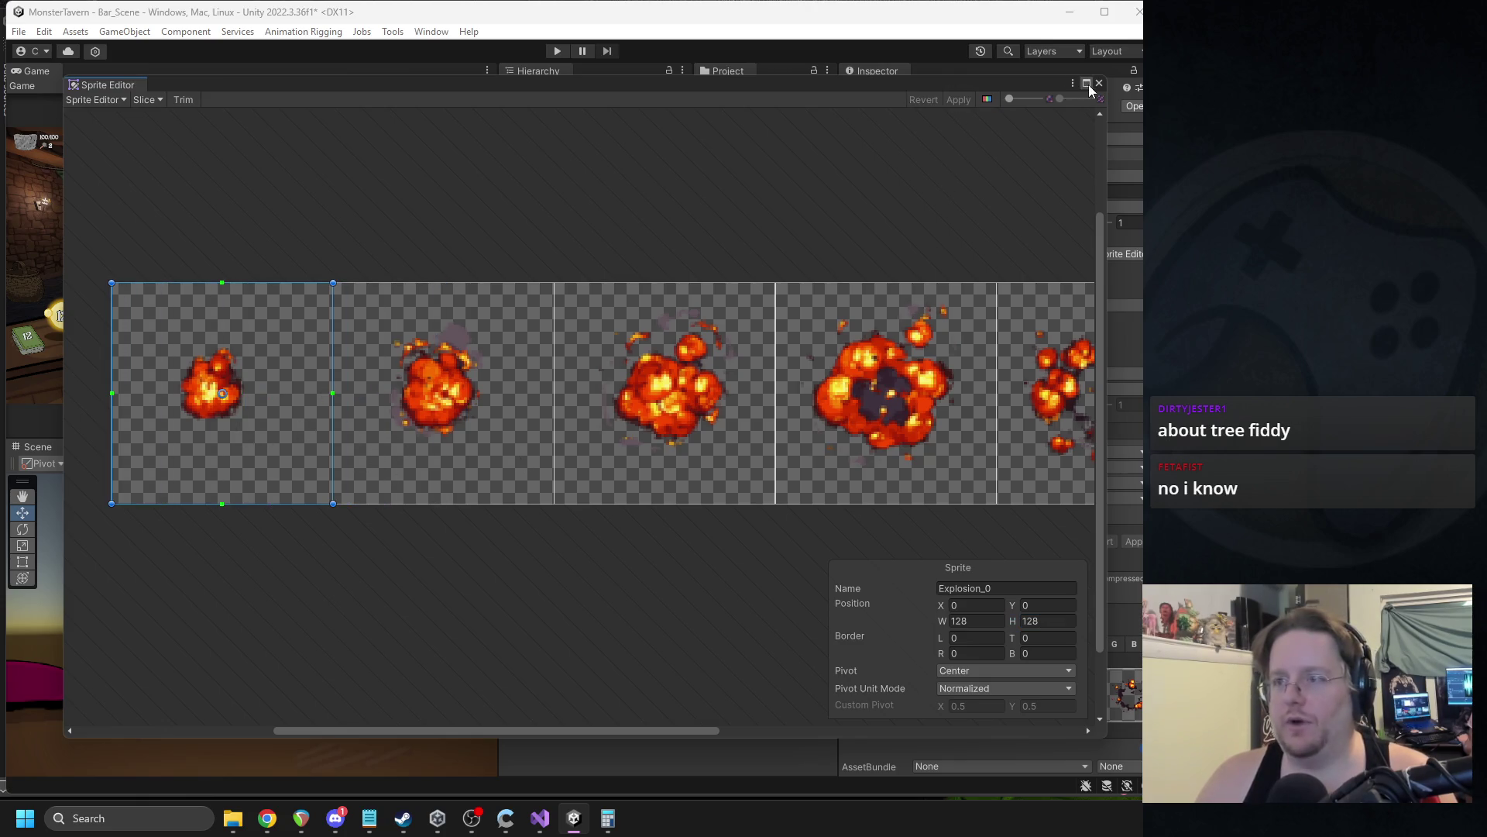
{"action": "left_click", "coordinate": [1098, 84]}
{"action": "left_click", "coordinate": [657, 359]}
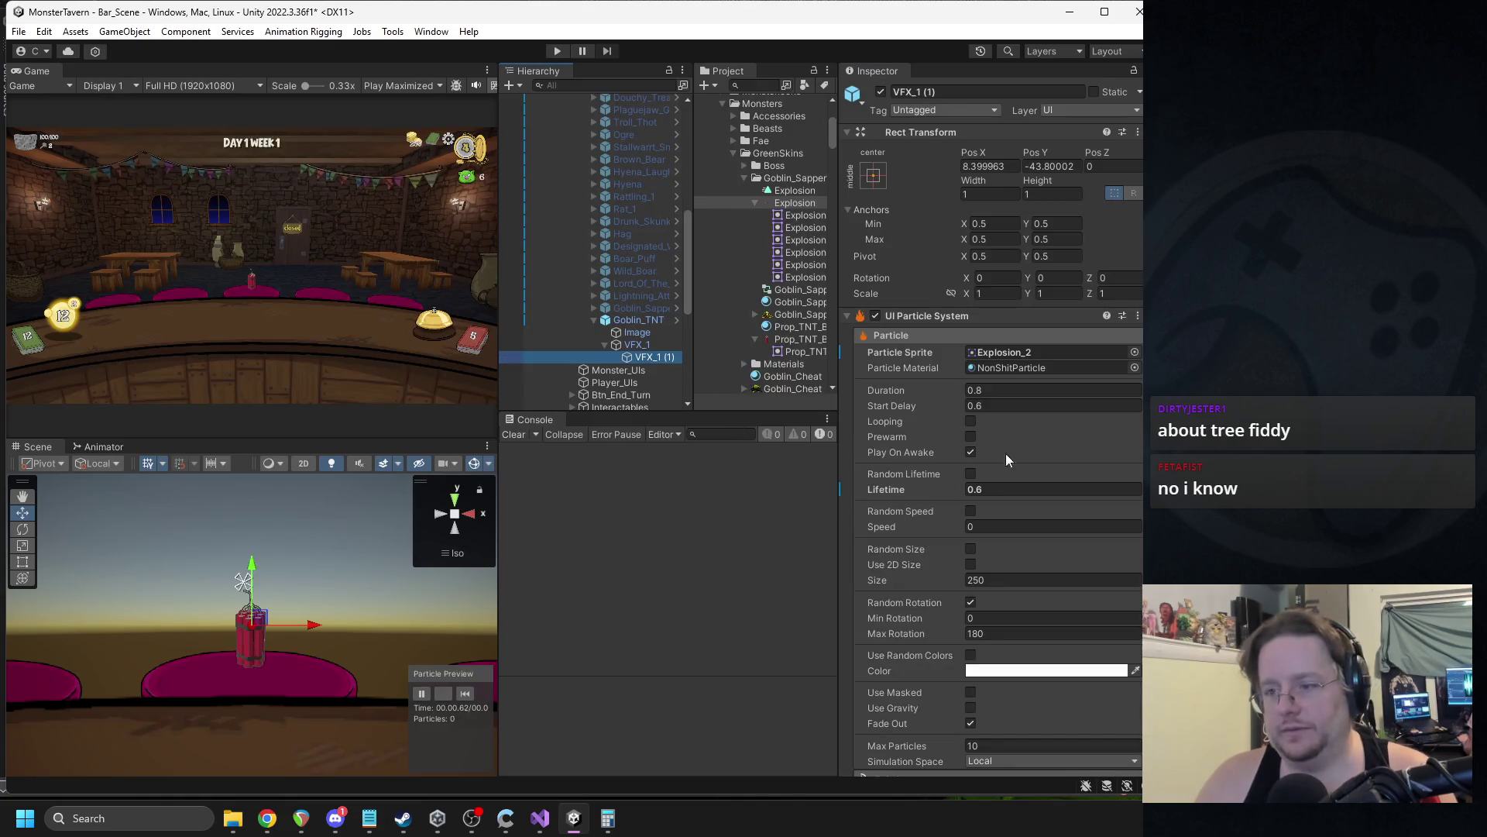
Enable Texture Sheet Animation using the Explosion texture with 6 × 1 tiles.
{"action": "scroll", "coordinate": [1074, 425], "scroll_direction": "down", "scroll_amount": 5}
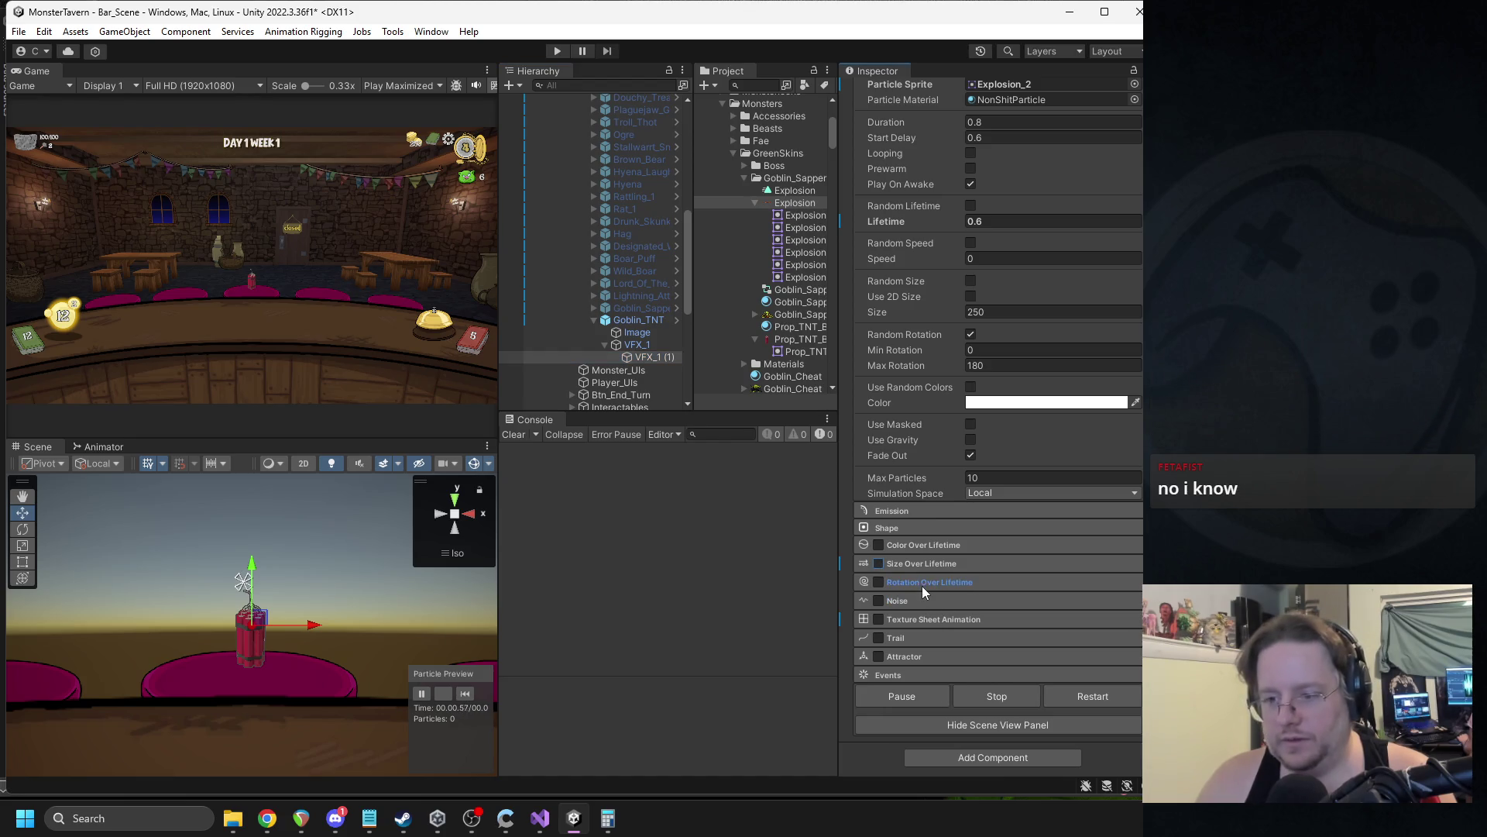
{"action": "left_click", "coordinate": [879, 619]}
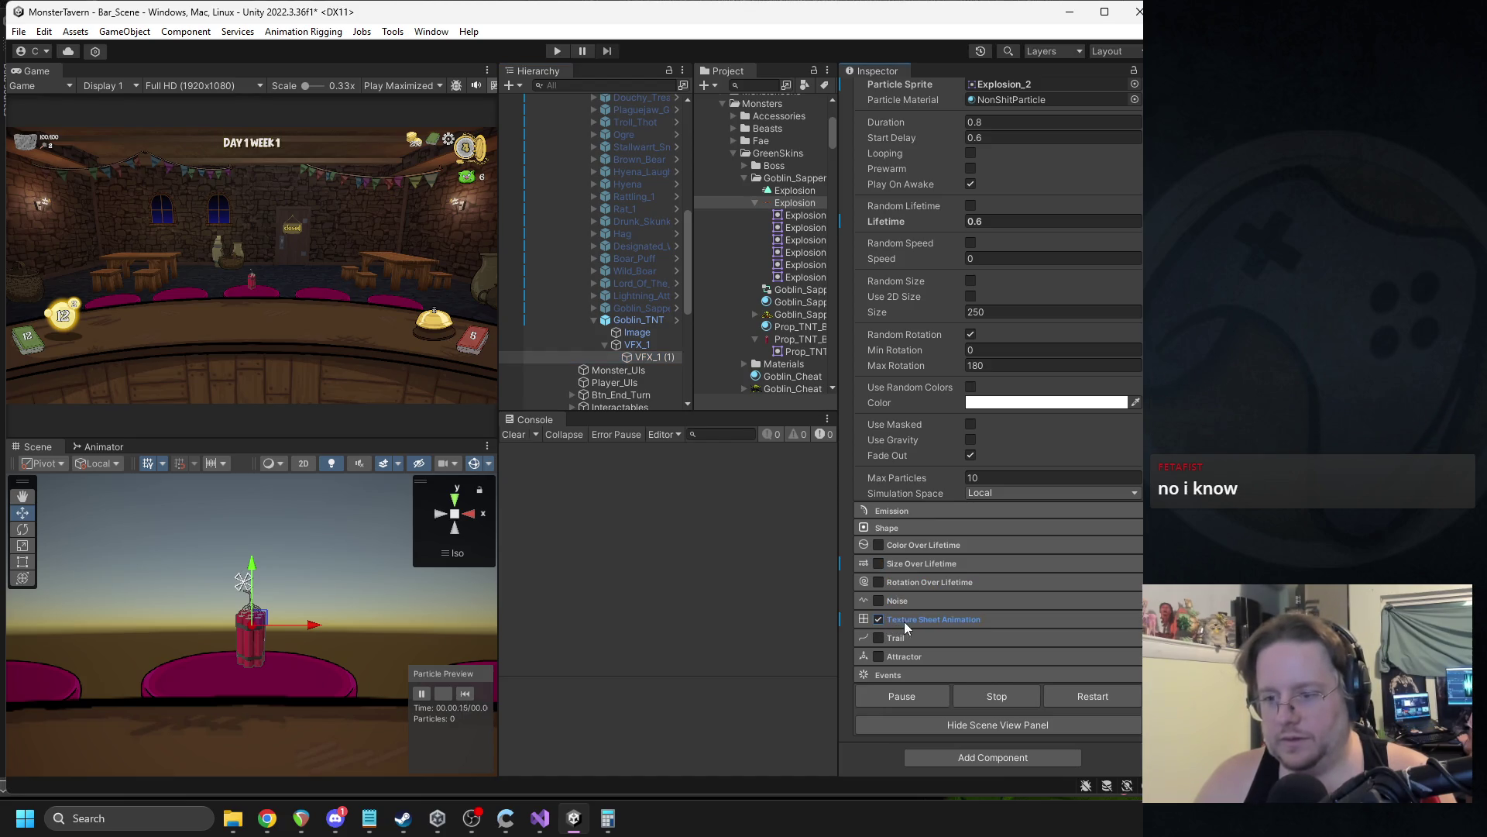
{"action": "left_click", "coordinate": [904, 621]}
{"action": "left_click", "coordinate": [1135, 636]}
{"action": "type", "text": "ex"}
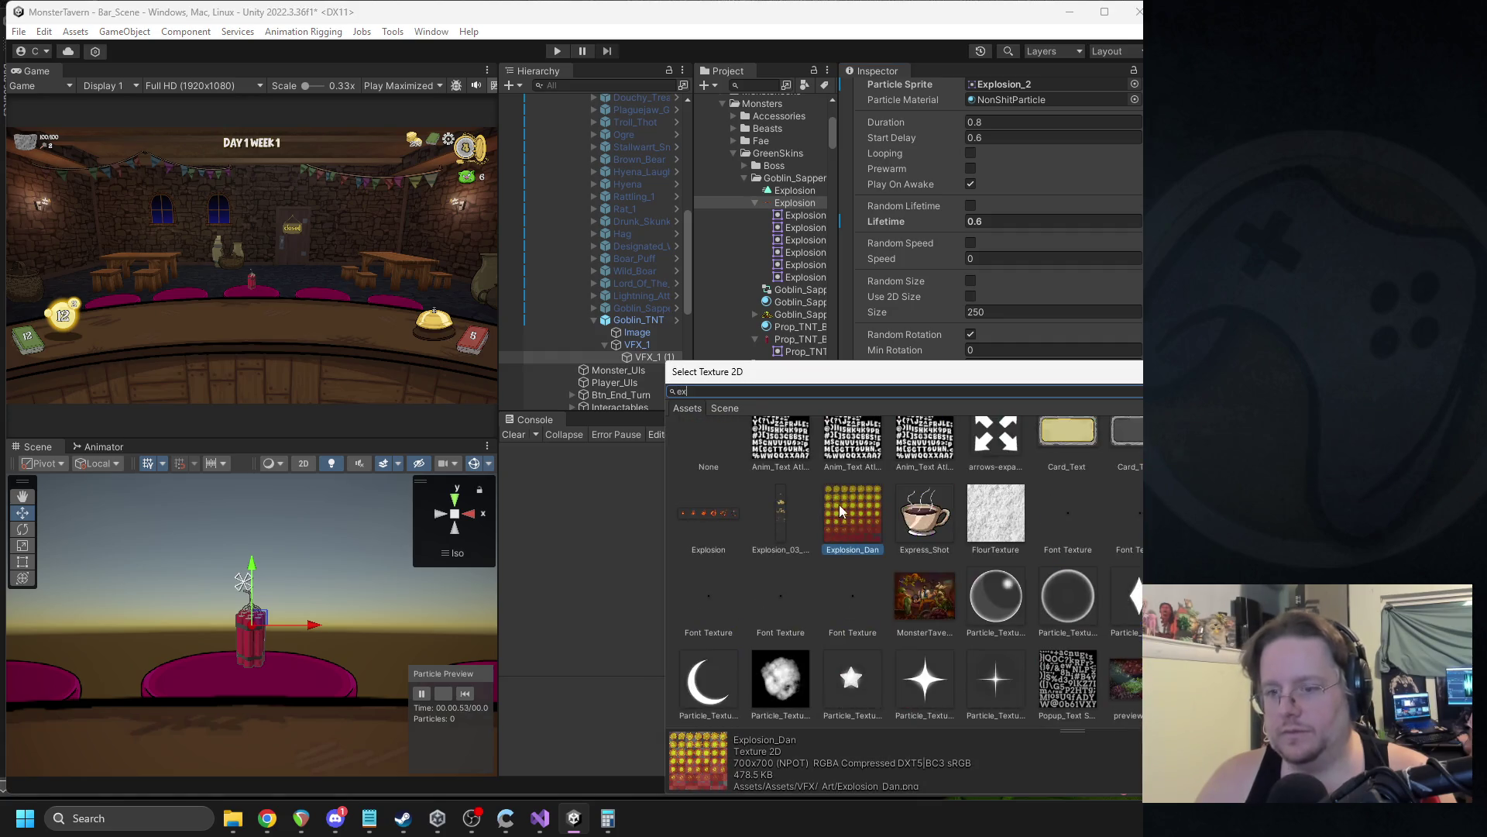
{"action": "type", "text": "pl"}
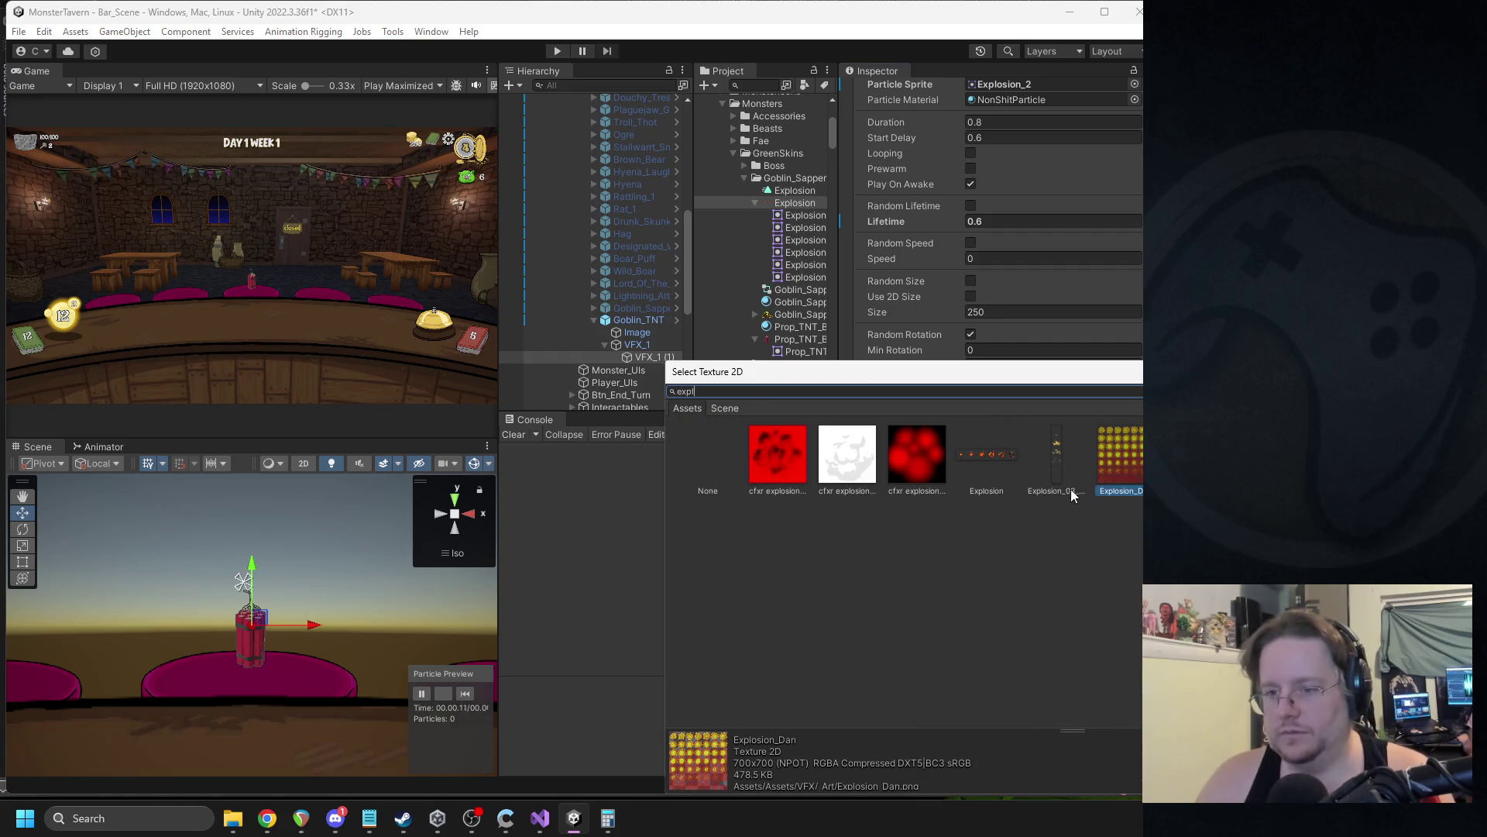
{"action": "double_click", "coordinate": [989, 456]}
{"action": "scroll", "coordinate": [1100, 604], "scroll_direction": "down", "scroll_amount": 2}
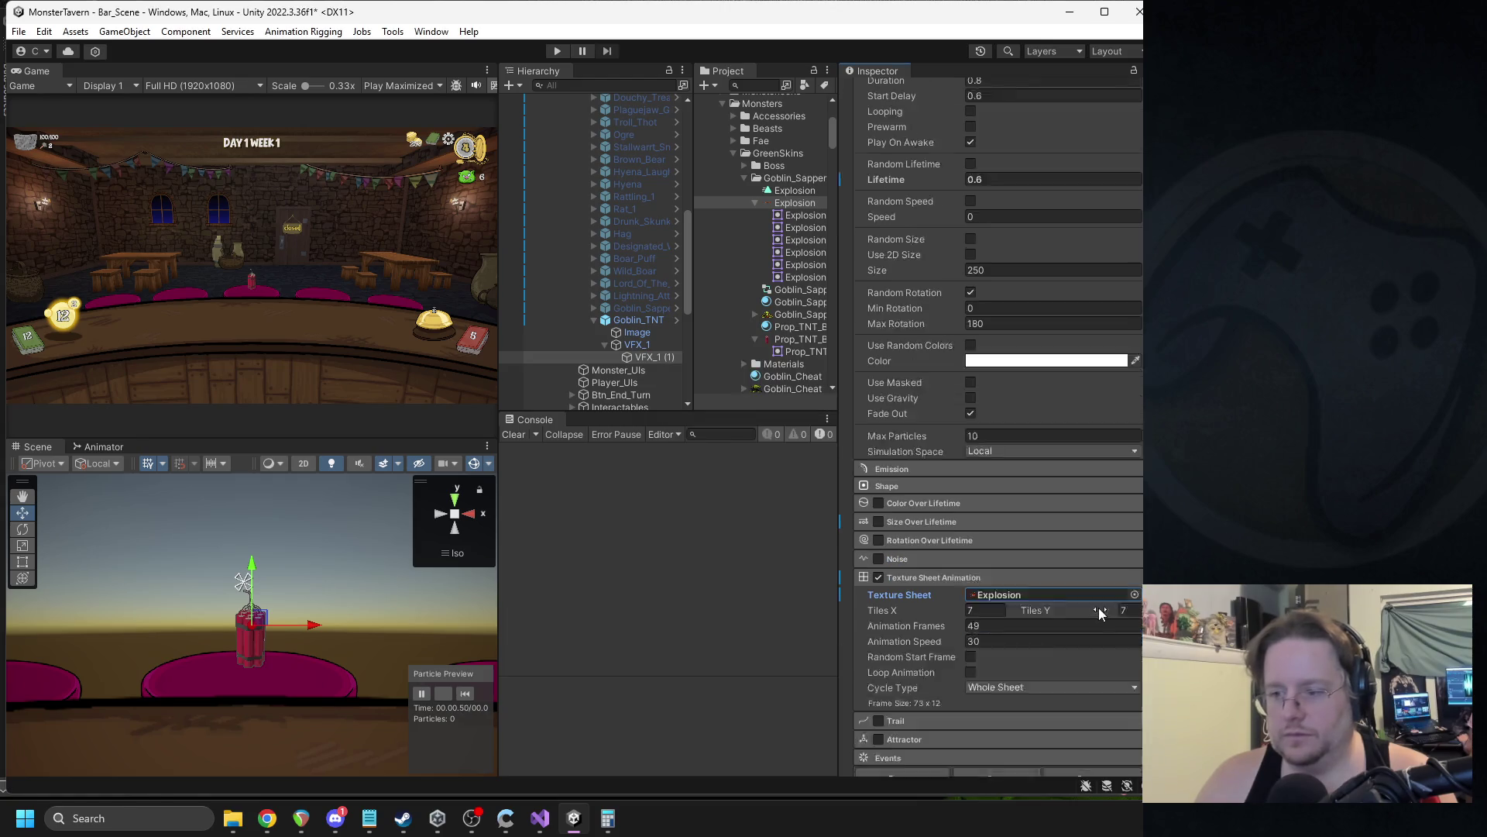
{"action": "left_click", "coordinate": [994, 574]}
{"action": "type", "text": "6"}
{"action": "left_click", "coordinate": [1125, 567]}
{"action": "type", "text": "1"}
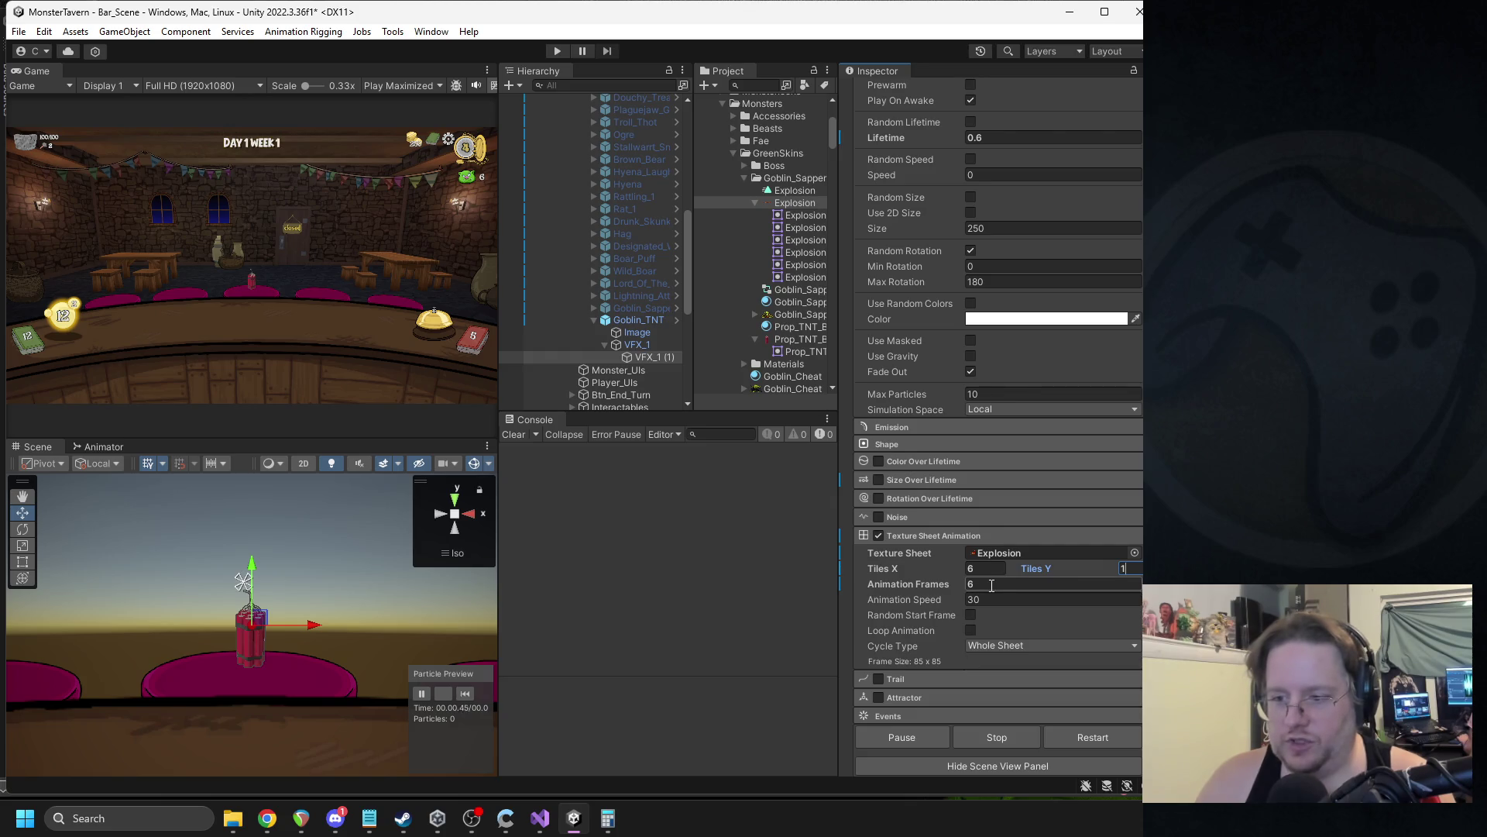
Set Emission rate to 0 with a single one-particle burst, and preview it.
{"action": "left_click", "coordinate": [464, 694]}
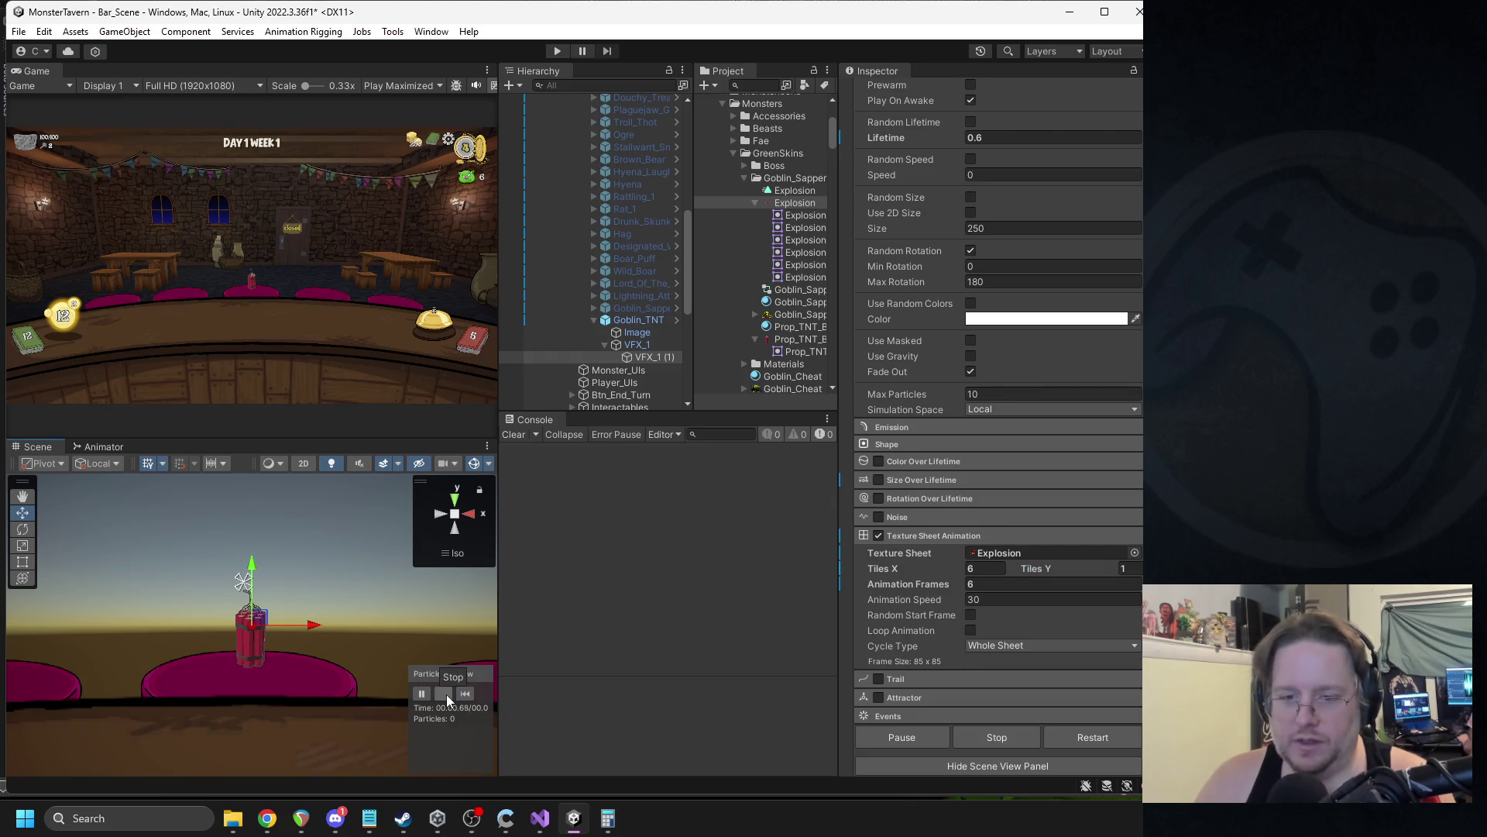
{"action": "left_click", "coordinate": [899, 426]}
{"action": "type", "text": "0"}
{"action": "left_click", "coordinate": [1103, 505]}
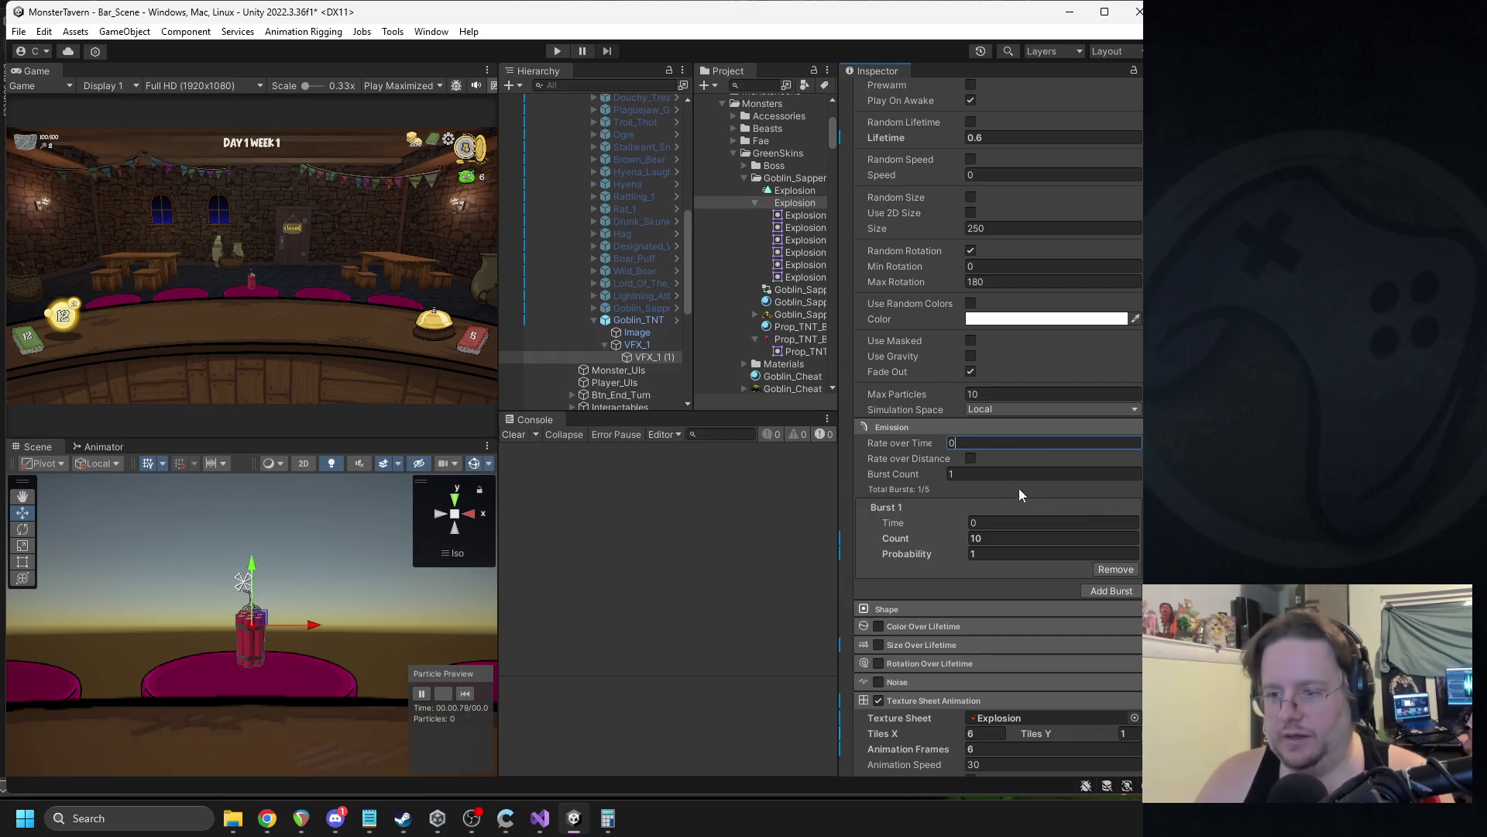
{"action": "left_click", "coordinate": [470, 692]}
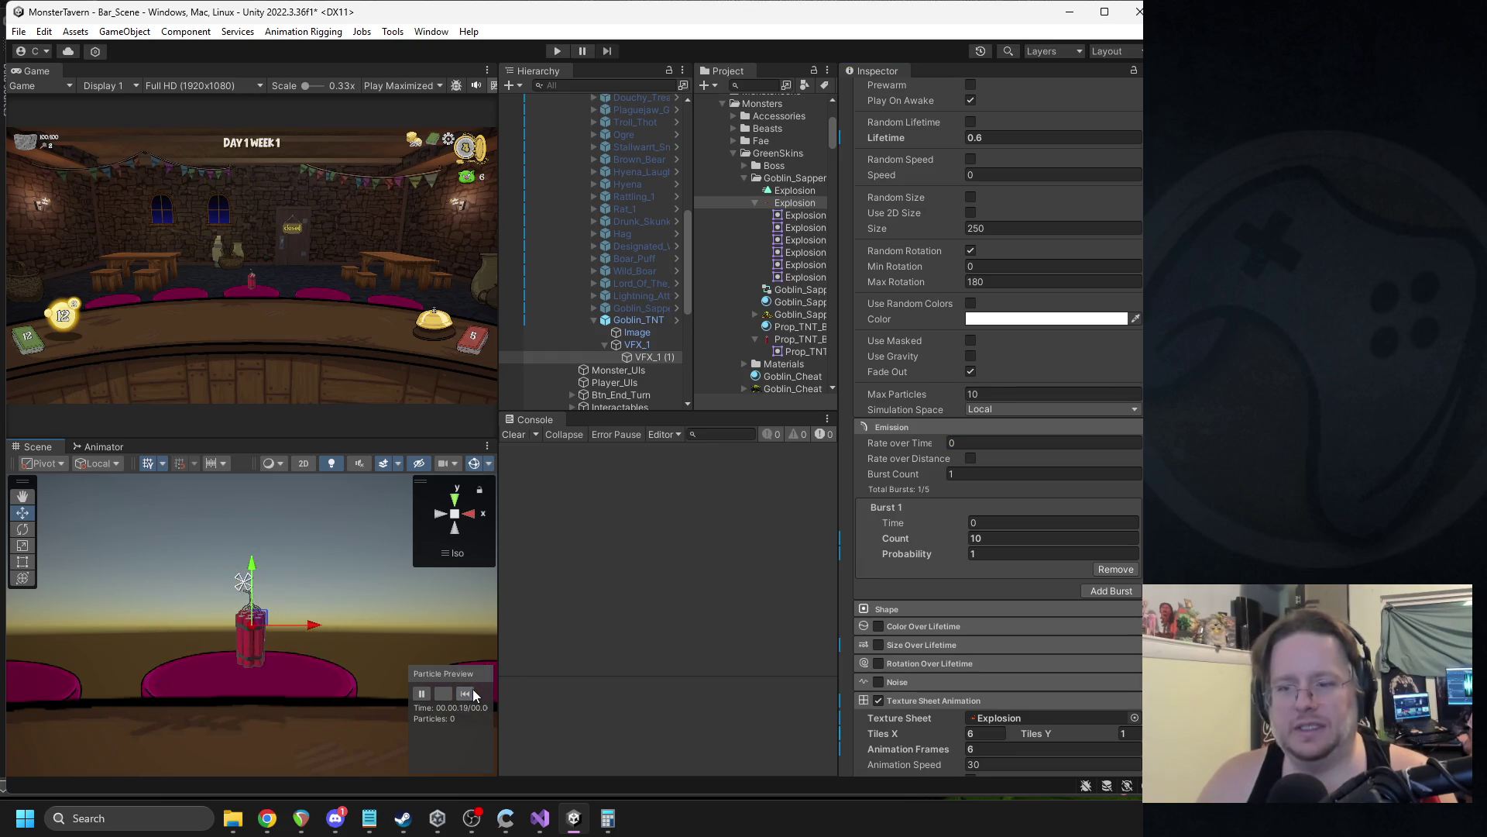
{"action": "key", "text": "BackSpace"}
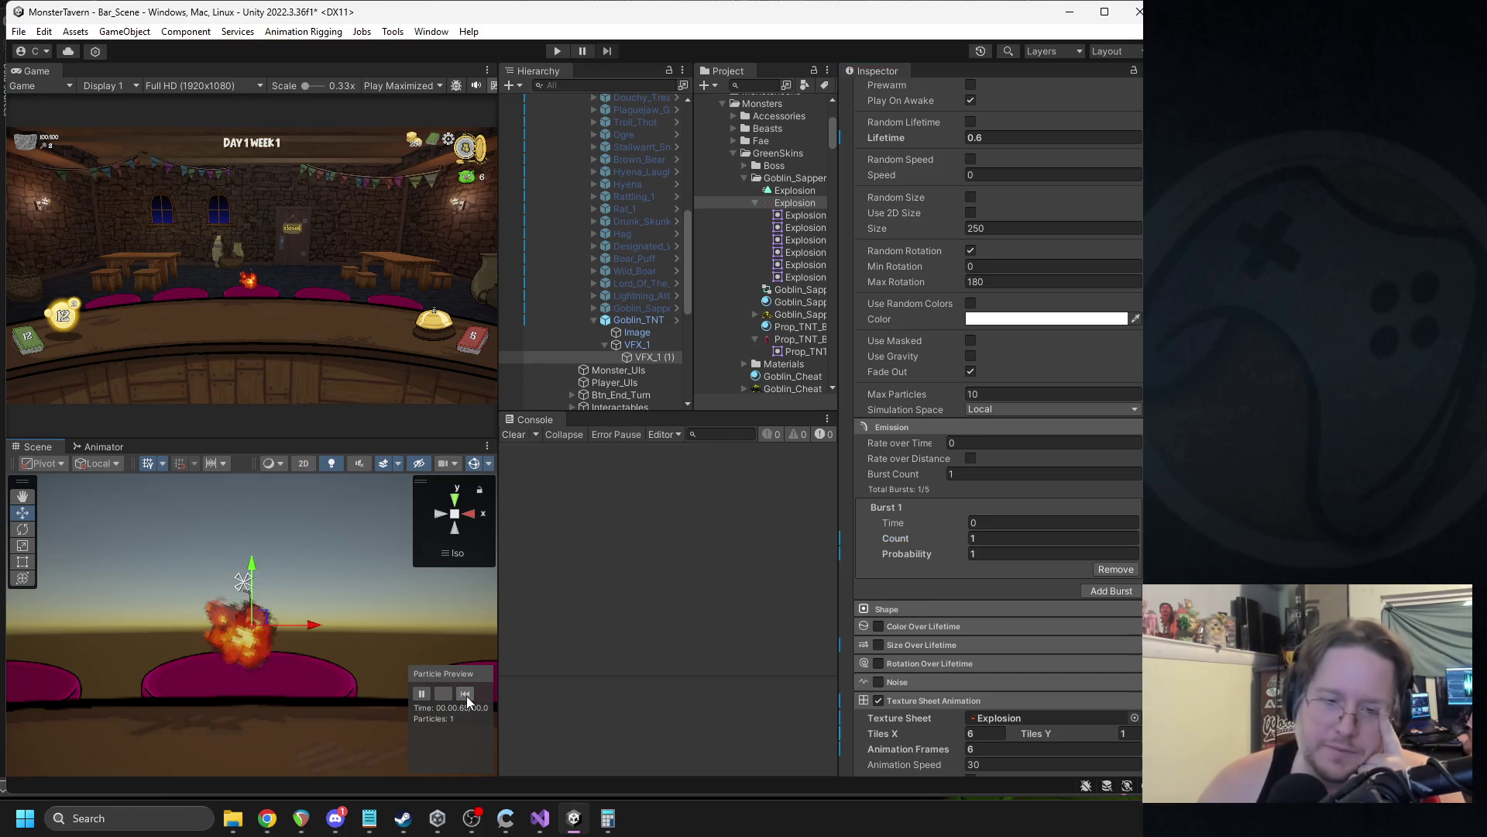
{"action": "left_click", "coordinate": [467, 695]}
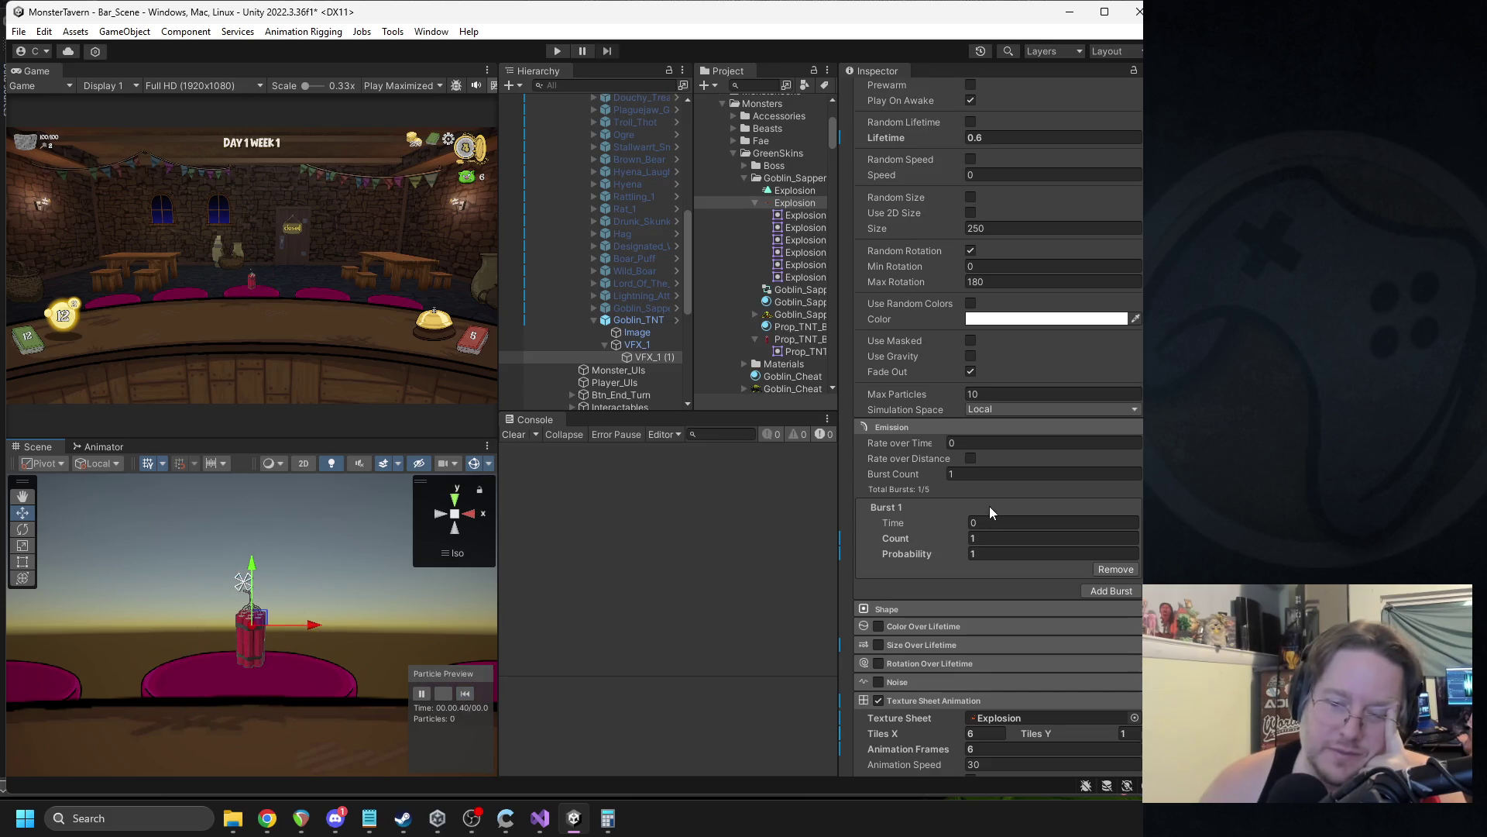
Replay the TNT explosion preview several times to review it.
{"action": "scroll", "coordinate": [989, 505], "scroll_direction": "up", "scroll_amount": 5}
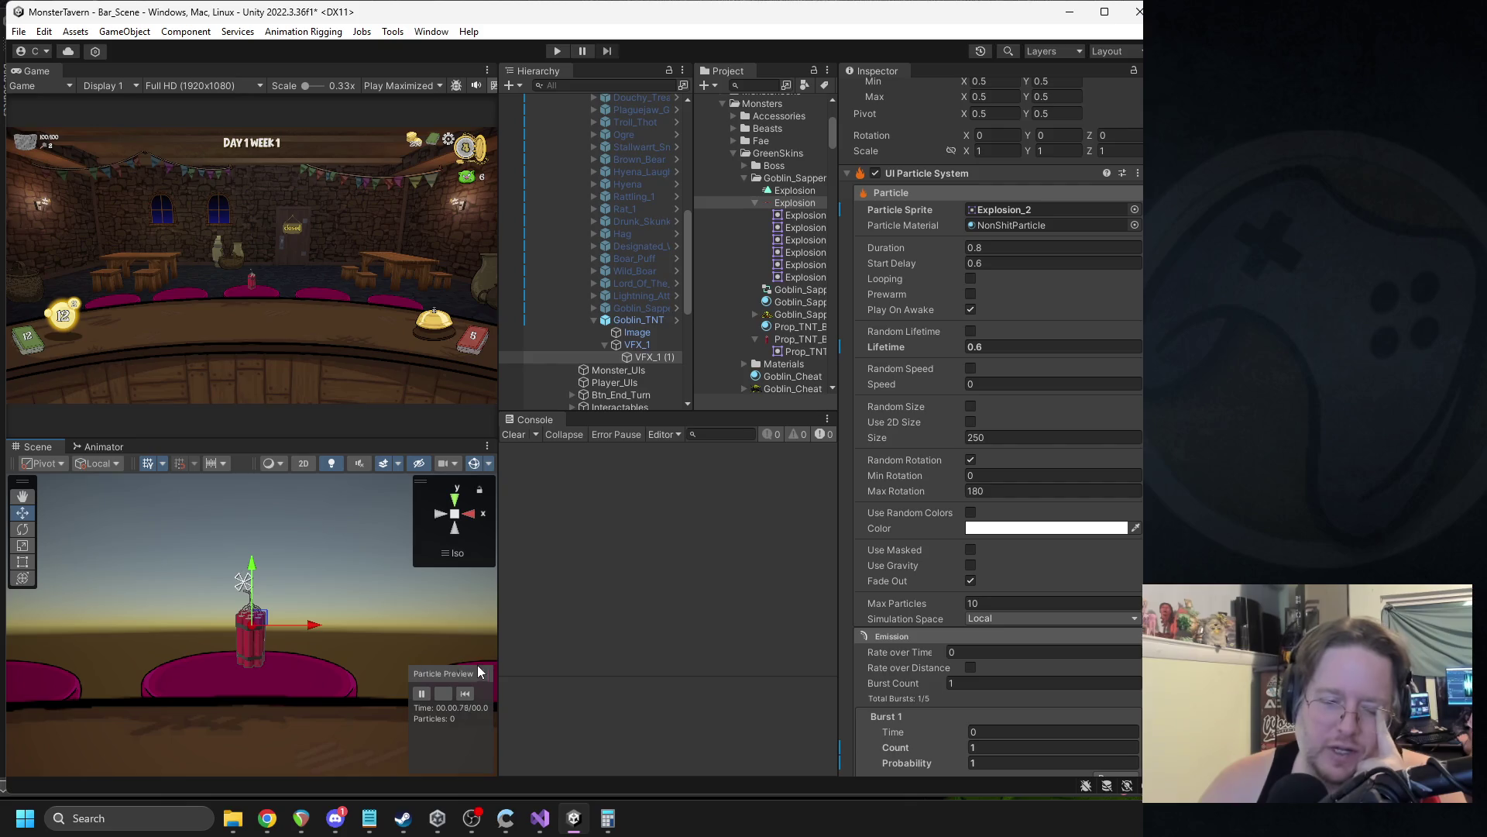
{"action": "left_click", "coordinate": [467, 693]}
{"action": "left_click", "coordinate": [466, 693]}
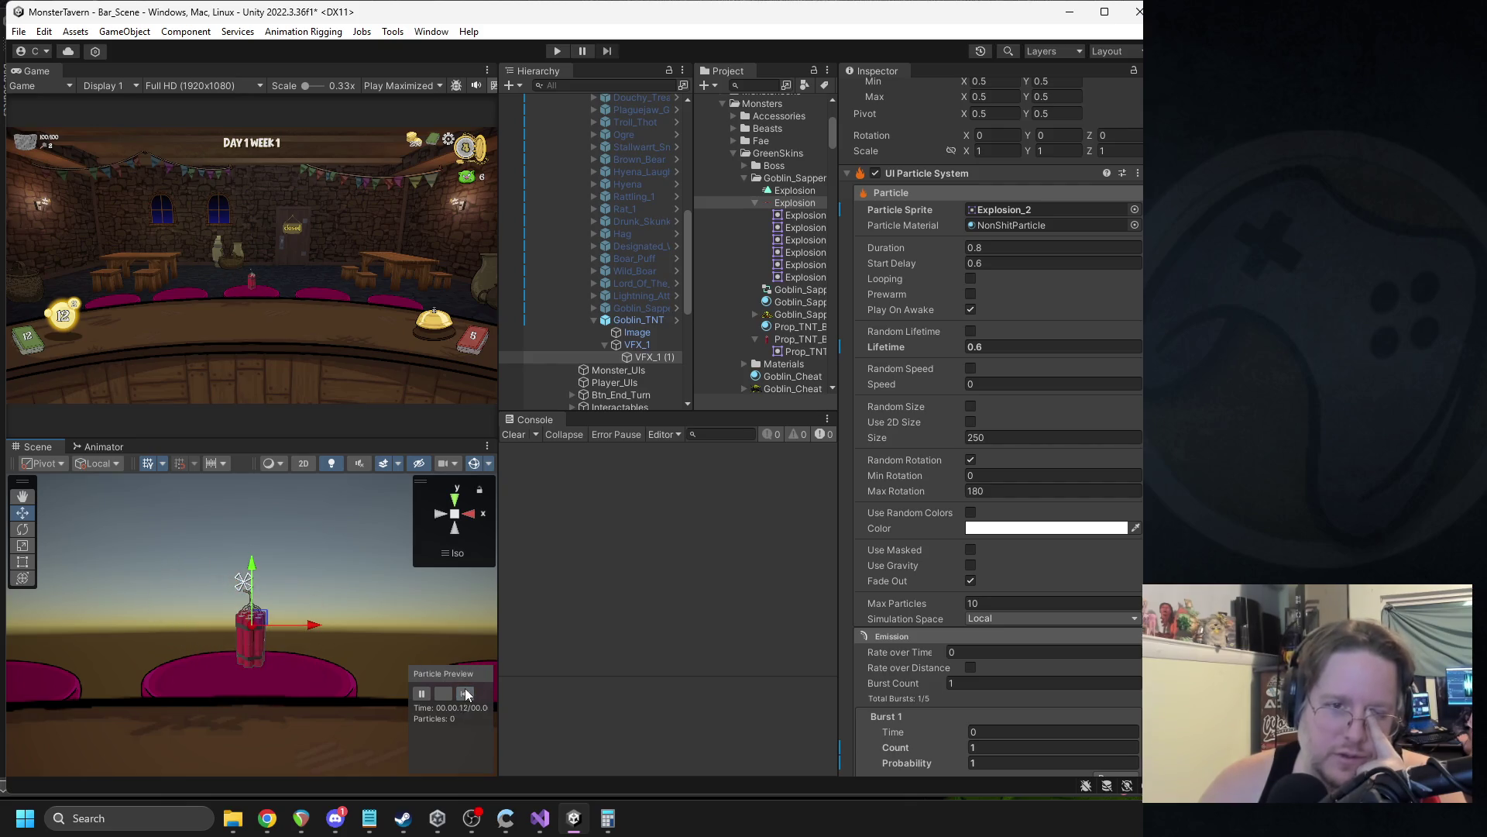
{"action": "left_click", "coordinate": [465, 692]}
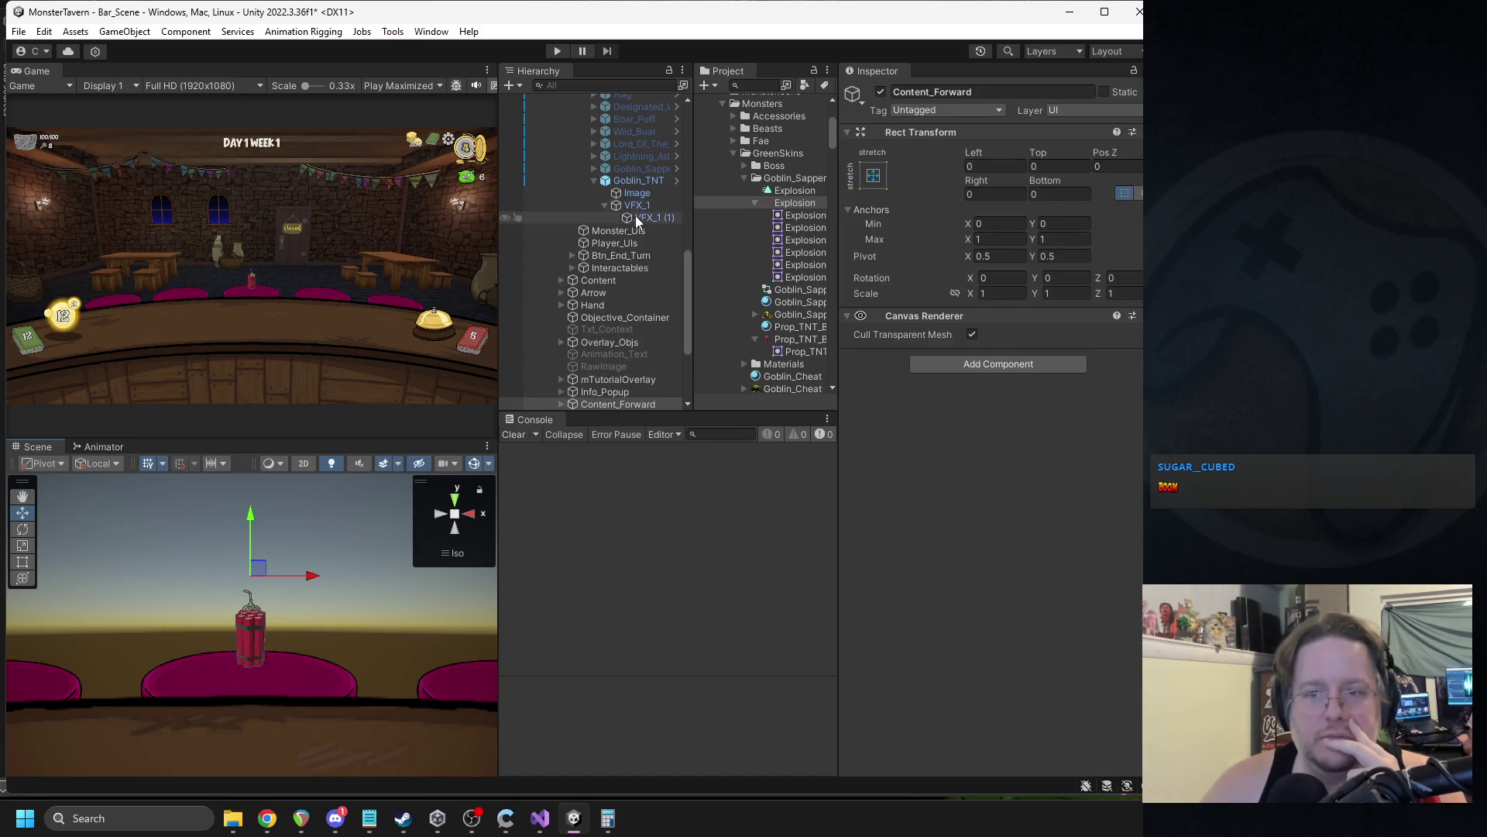
{"action": "left_click", "coordinate": [465, 692]}
{"action": "left_click", "coordinate": [465, 692]}
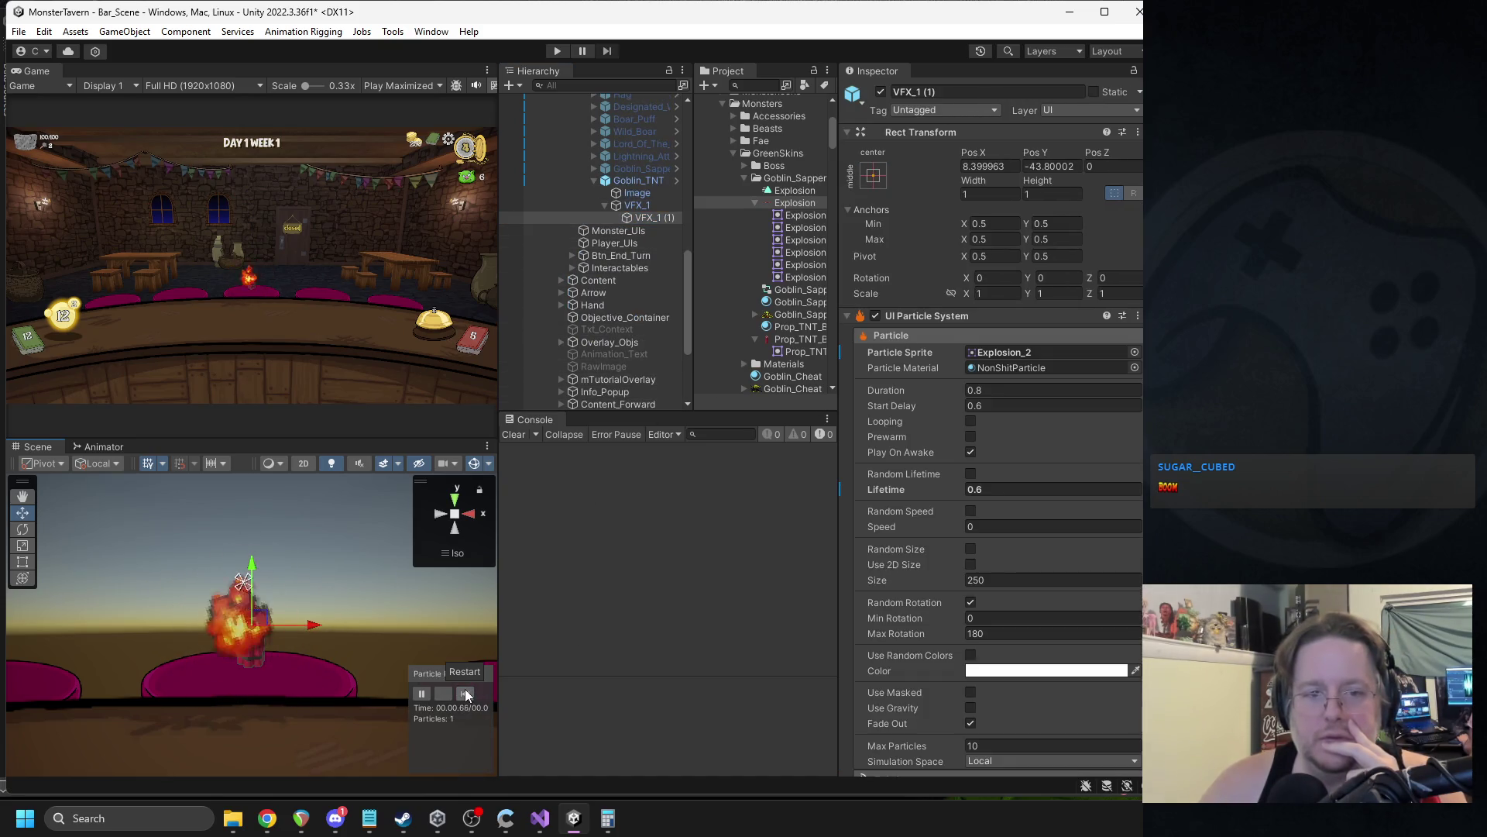
{"action": "left_click", "coordinate": [466, 690]}
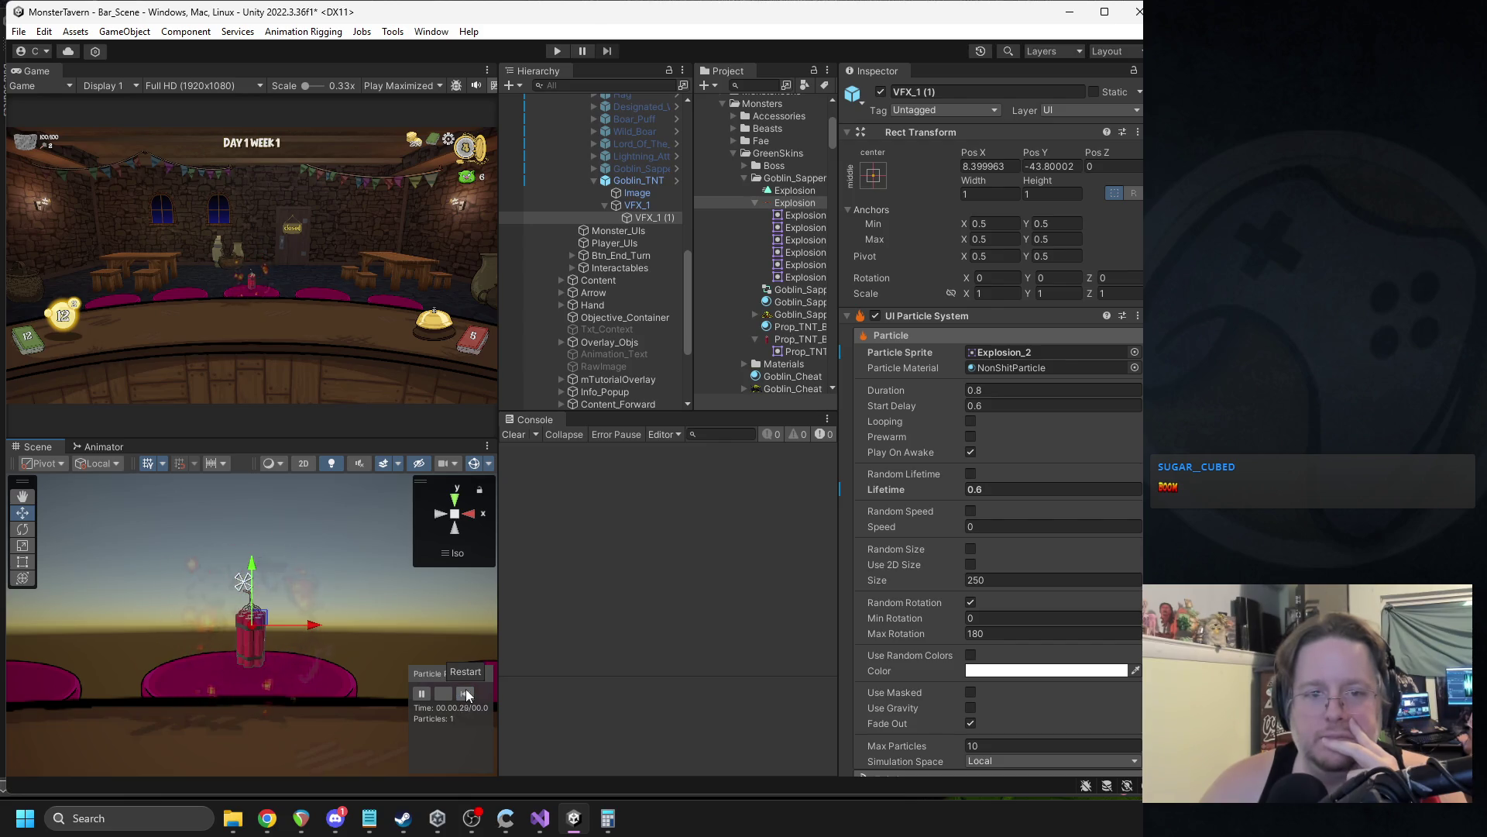
Try Animation Speed 12, then 24, replaying the explosion each time.
{"action": "scroll", "coordinate": [980, 582], "scroll_direction": "down", "scroll_amount": 5}
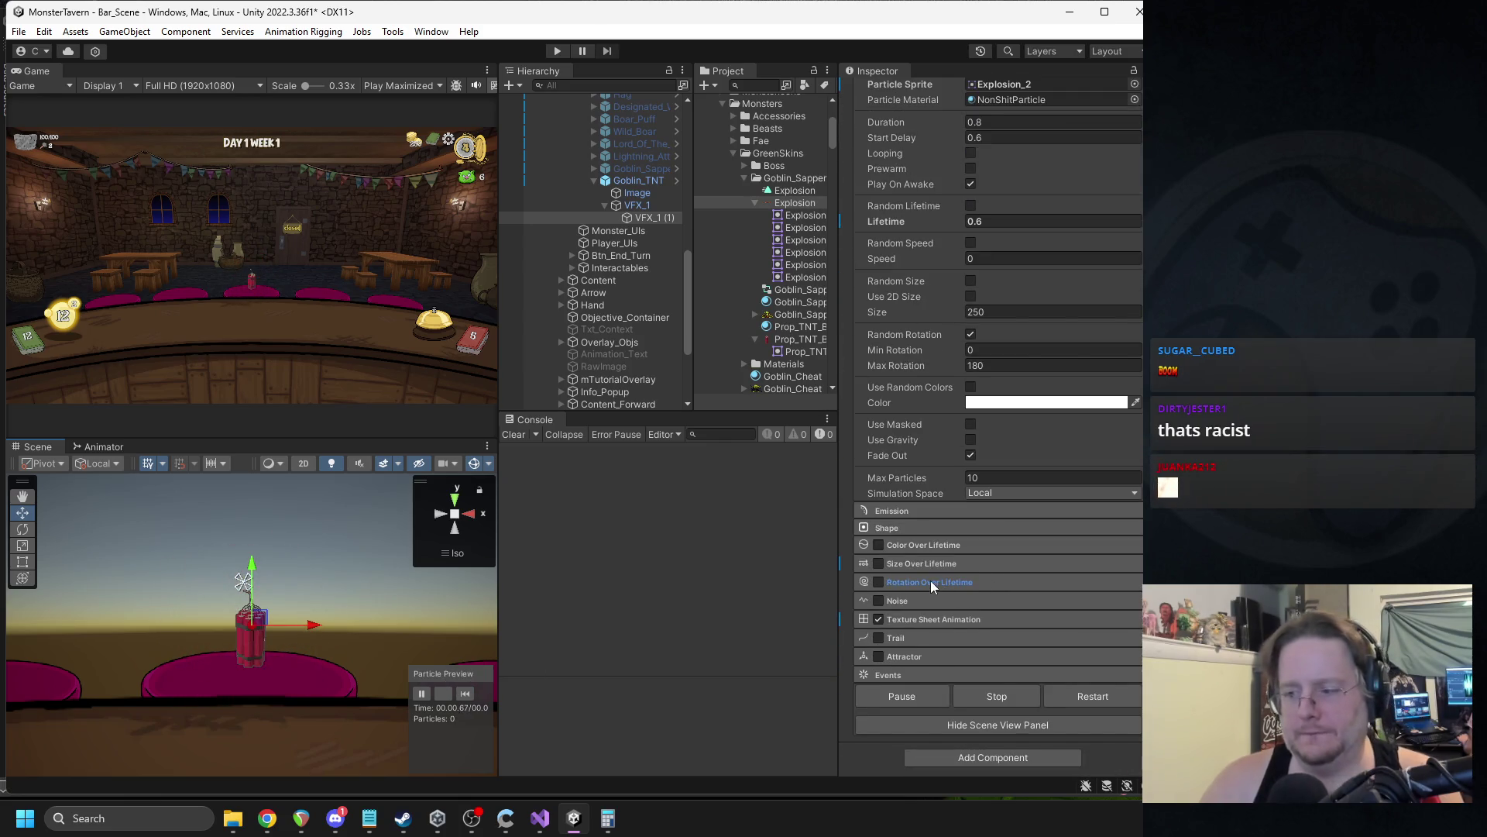
{"action": "left_click", "coordinate": [923, 624]}
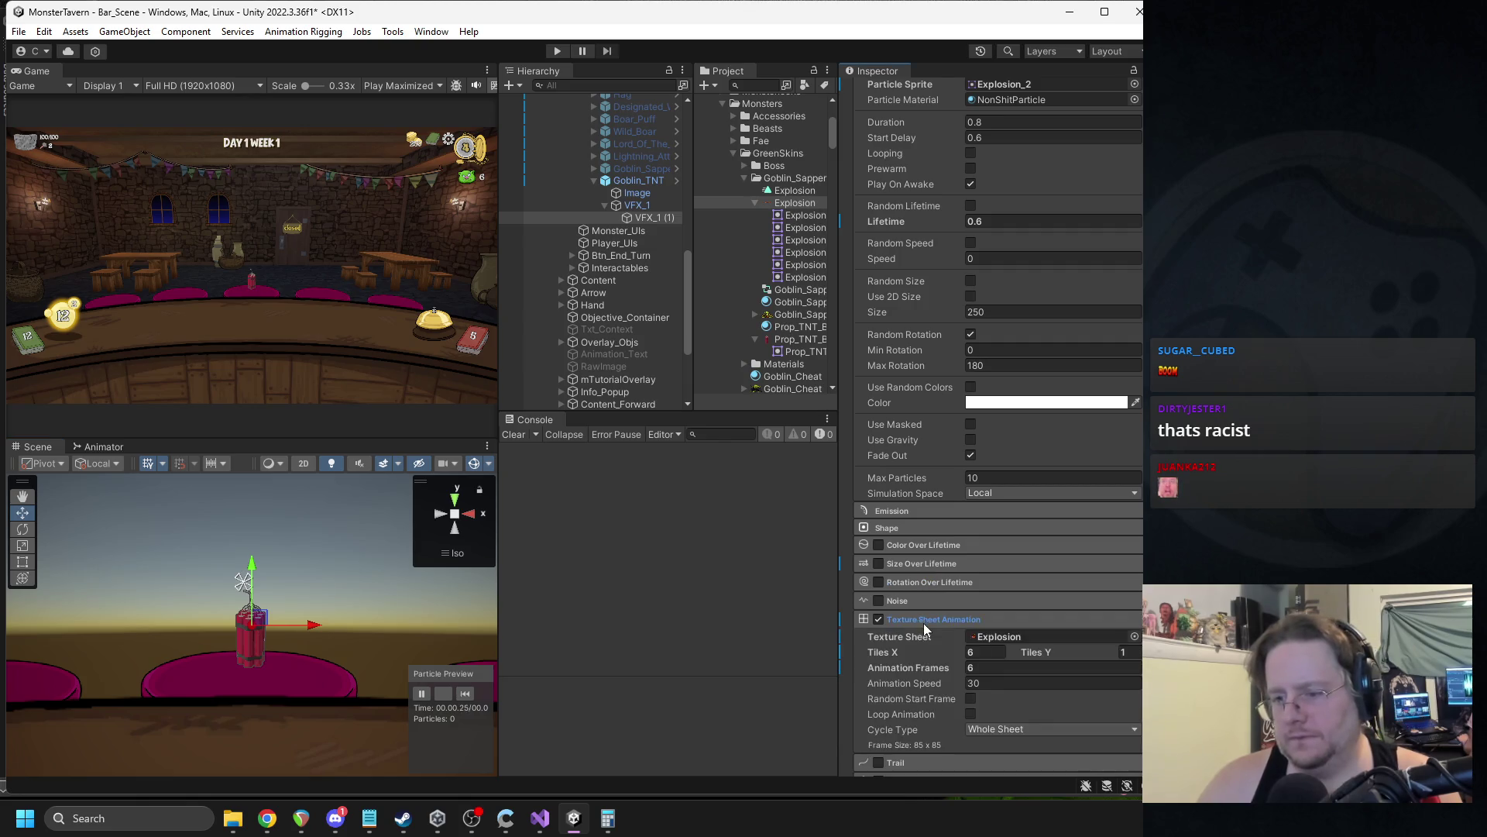
{"action": "left_click", "coordinate": [999, 682]}
{"action": "type", "text": "12"}
{"action": "left_click", "coordinate": [464, 694]}
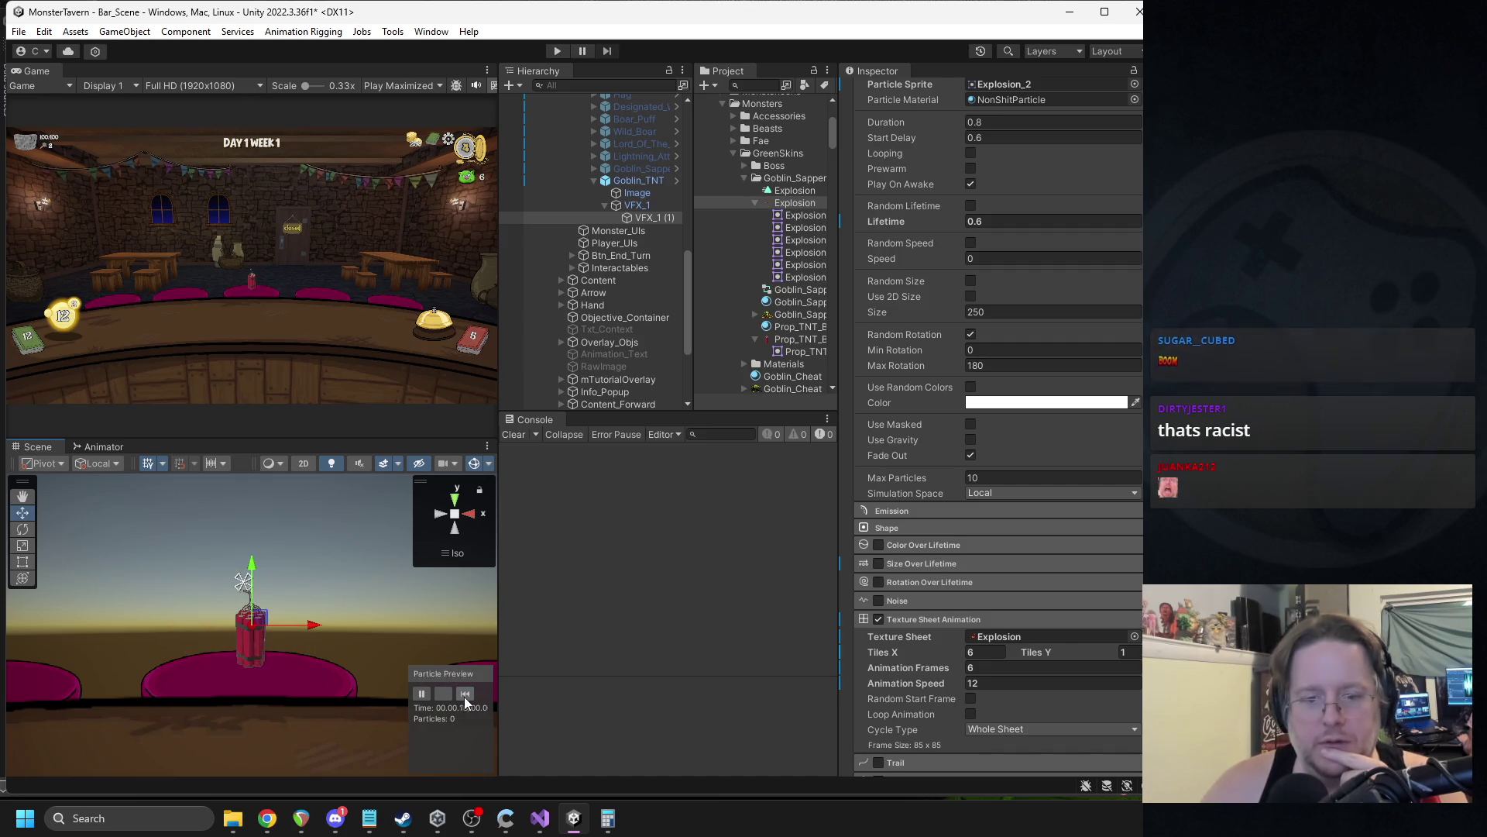
{"action": "key", "text": "Return"}
{"action": "type", "text": "24"}
{"action": "left_click", "coordinate": [465, 696]}
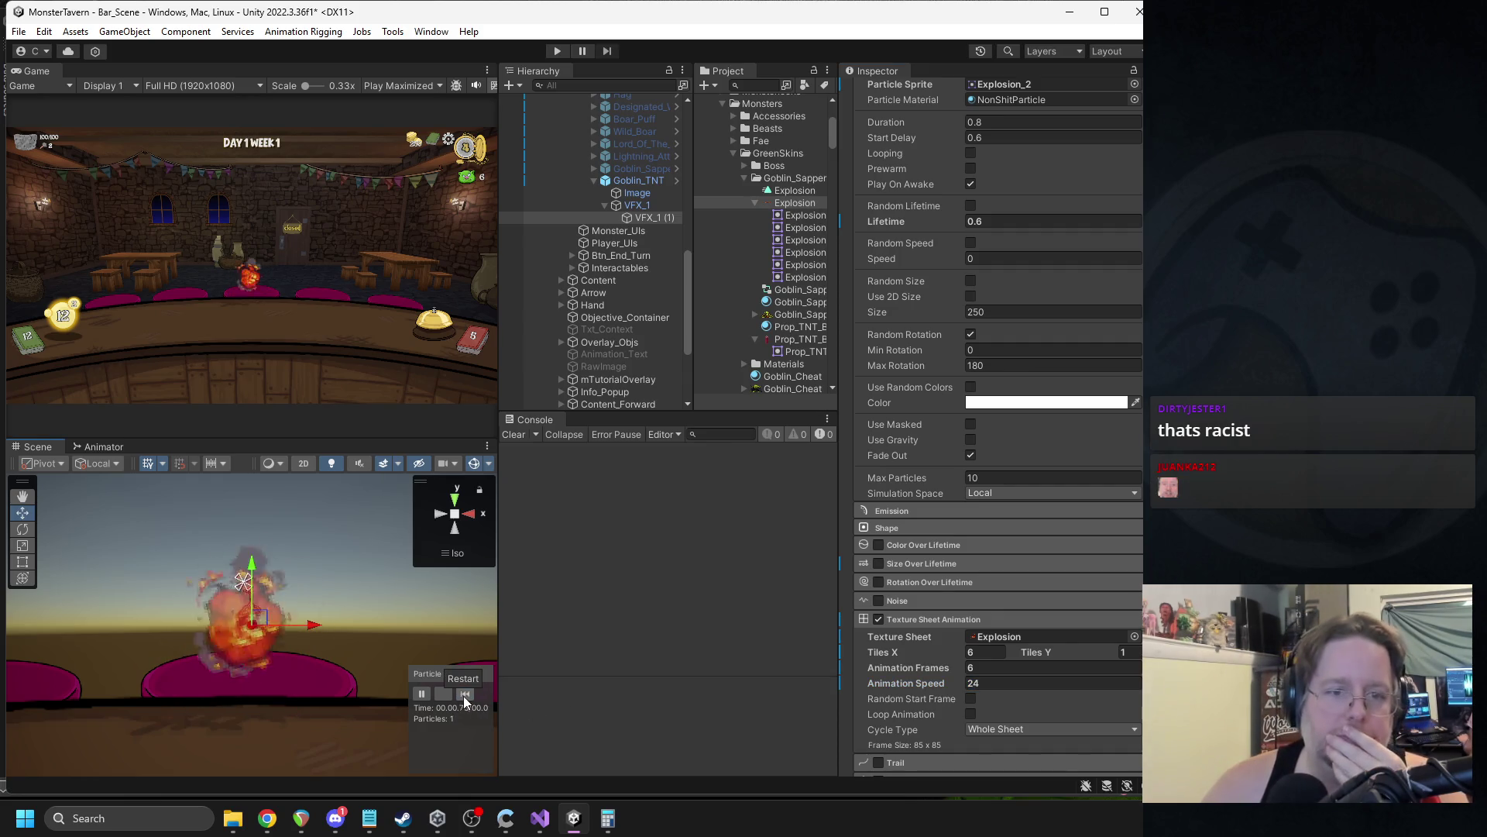
{"action": "left_click", "coordinate": [464, 695]}
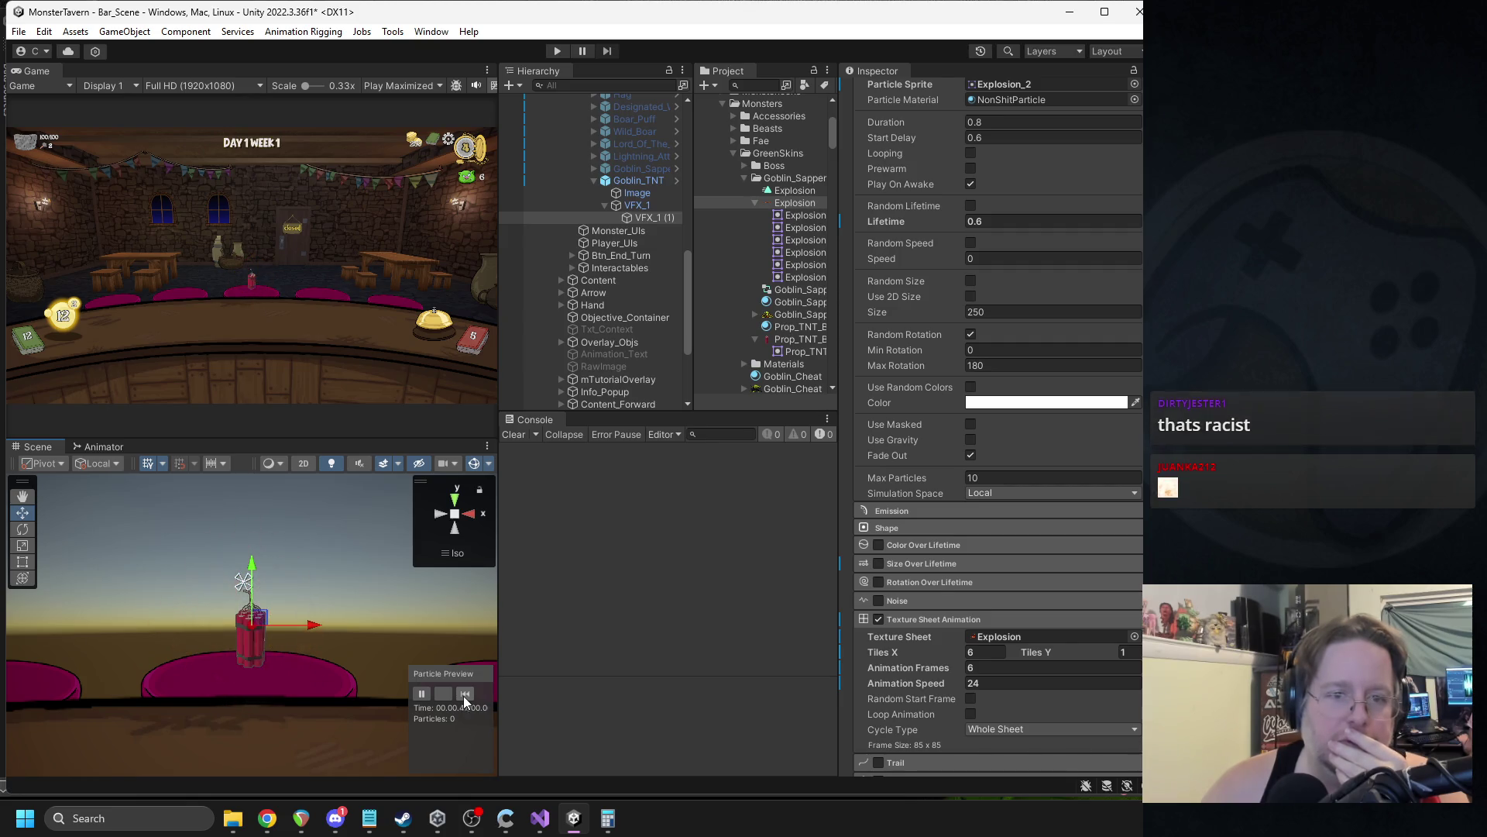
Set Animation Speed to 30 and replay the explosion to judge it.
{"action": "left_click", "coordinate": [995, 685]}
{"action": "type", "text": "30"}
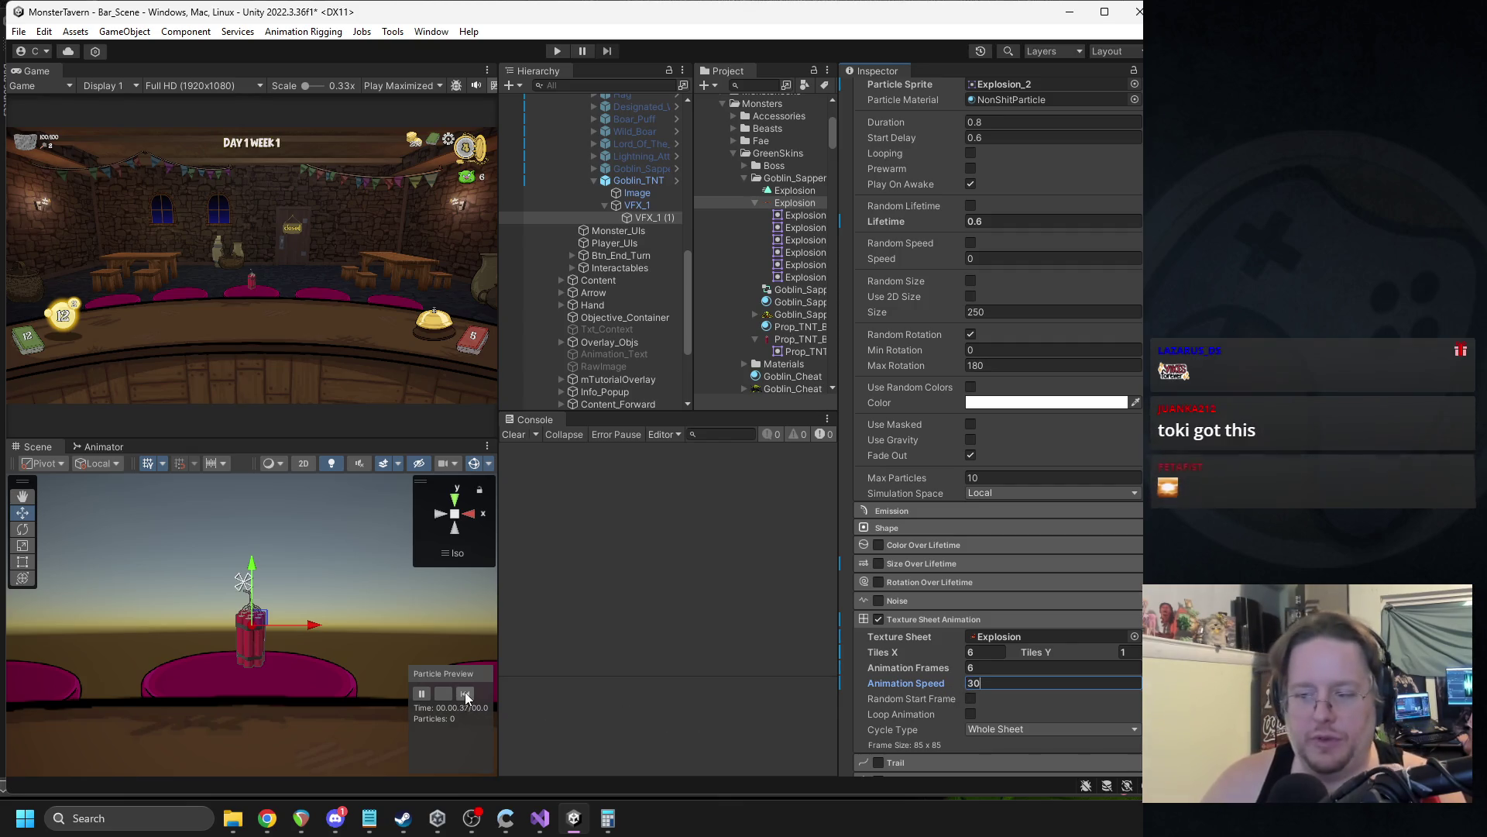
{"action": "left_click", "coordinate": [464, 691]}
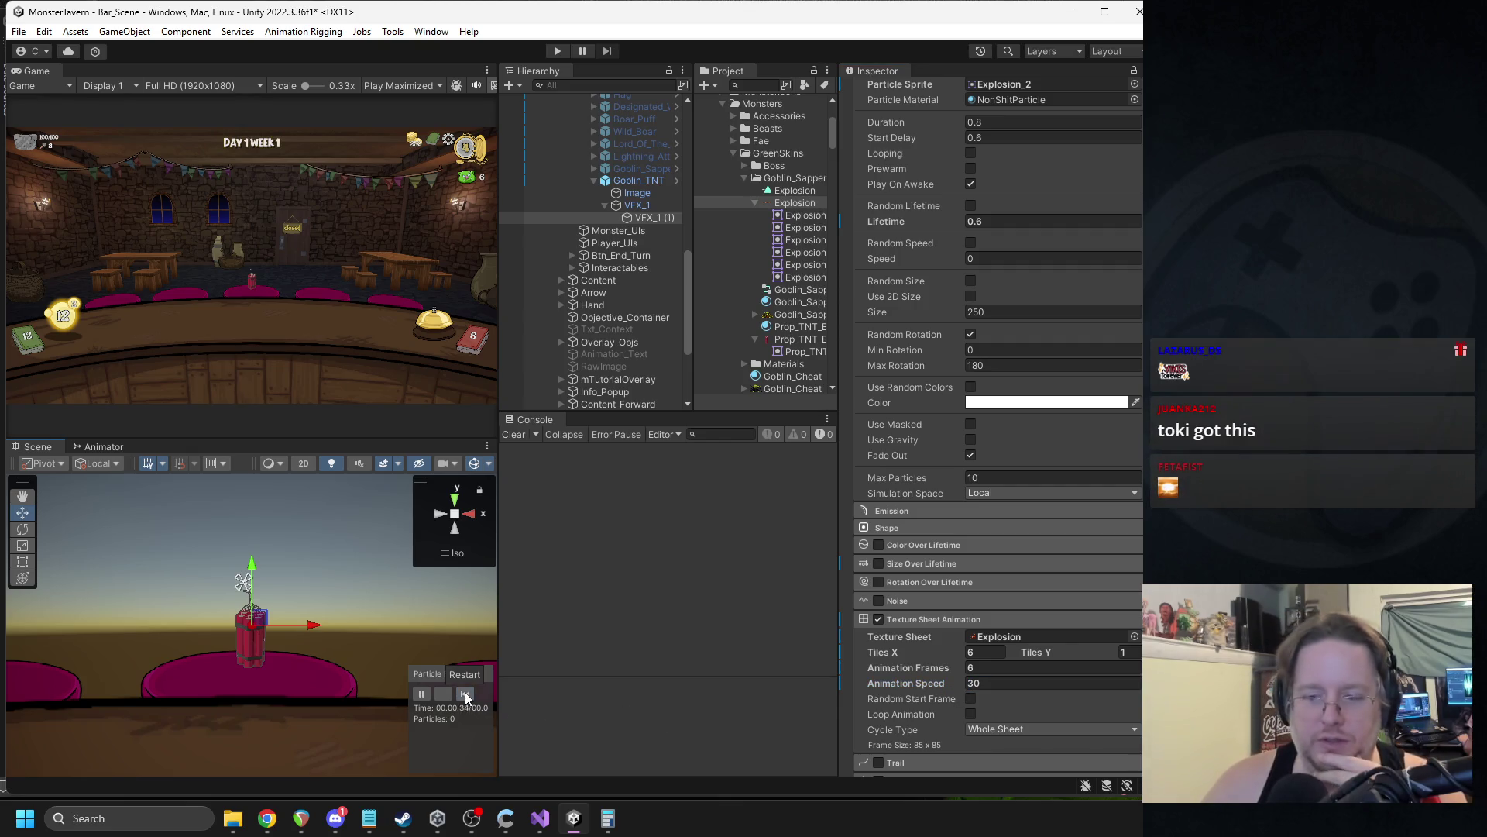
{"action": "left_click", "coordinate": [466, 691]}
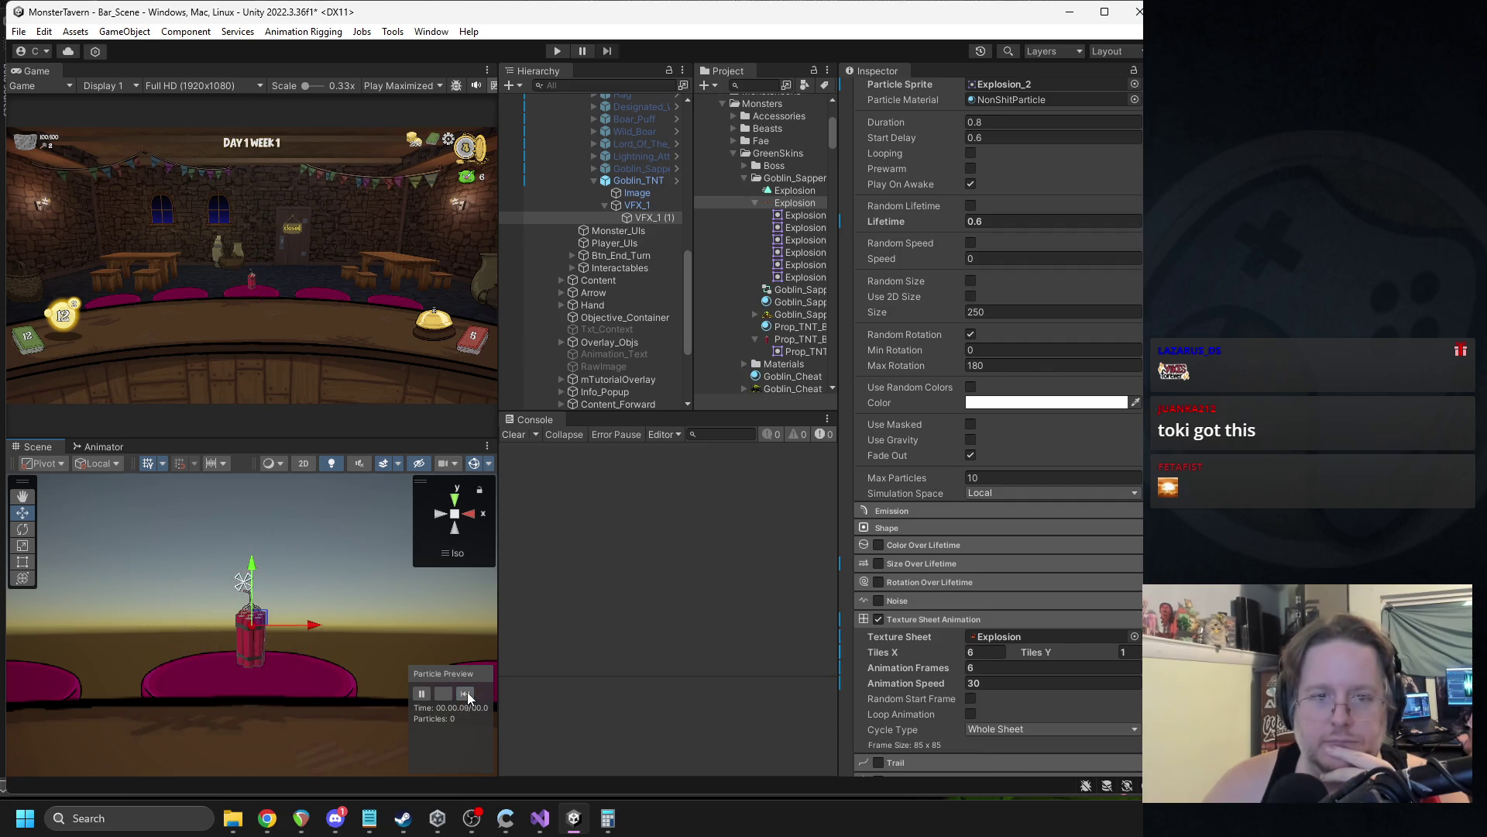
{"action": "left_click", "coordinate": [467, 691]}
{"action": "left_click", "coordinate": [467, 691]}
{"action": "left_click", "coordinate": [1034, 651]}
View the Explosion sprite sheet image, then close it.
{"action": "double_click", "coordinate": [795, 202]}
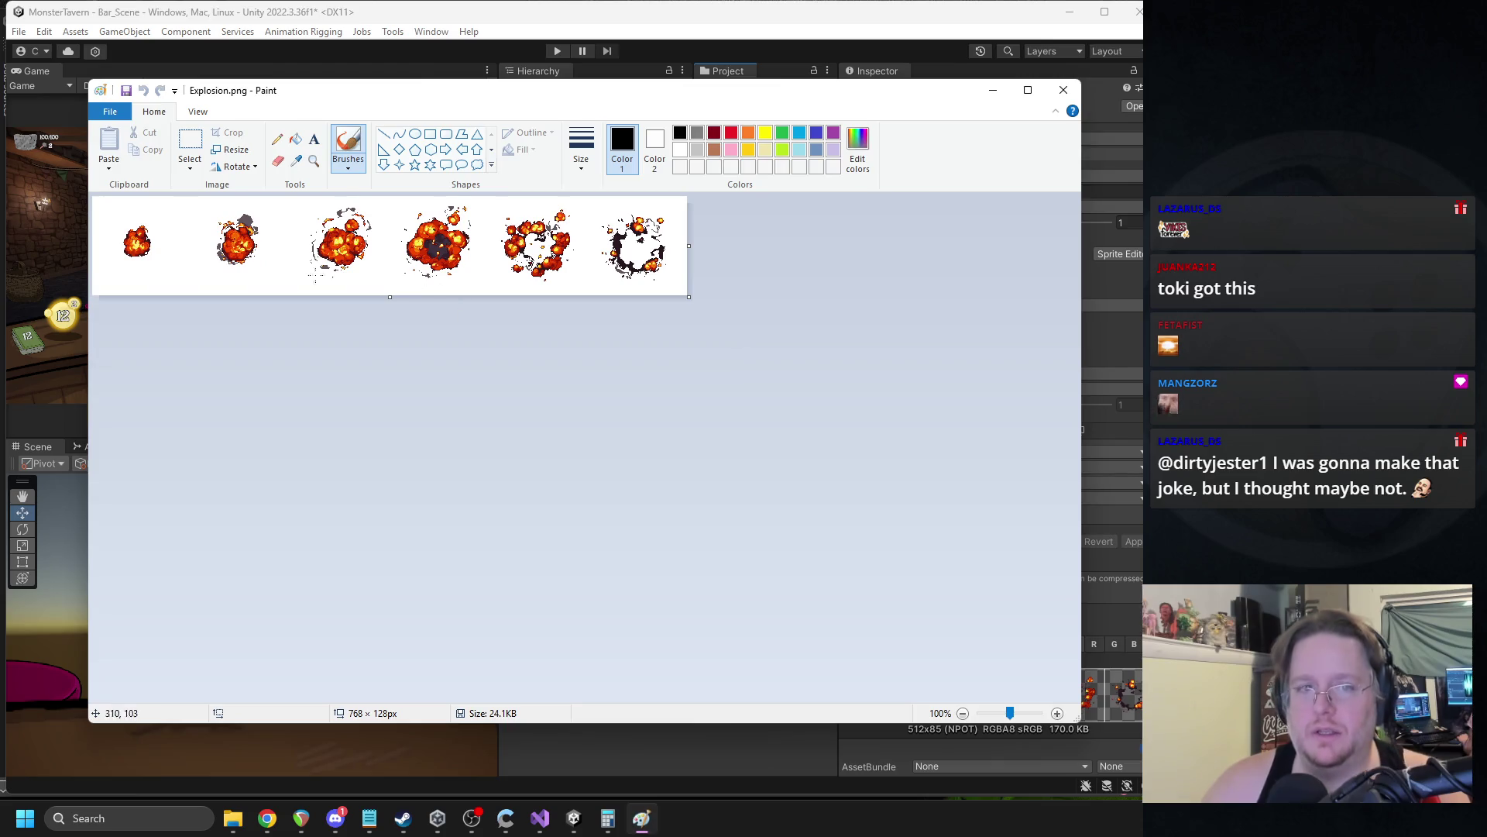
{"action": "scroll", "coordinate": [263, 291], "scroll_direction": "up", "scroll_amount": 5, "text": "ctrl"}
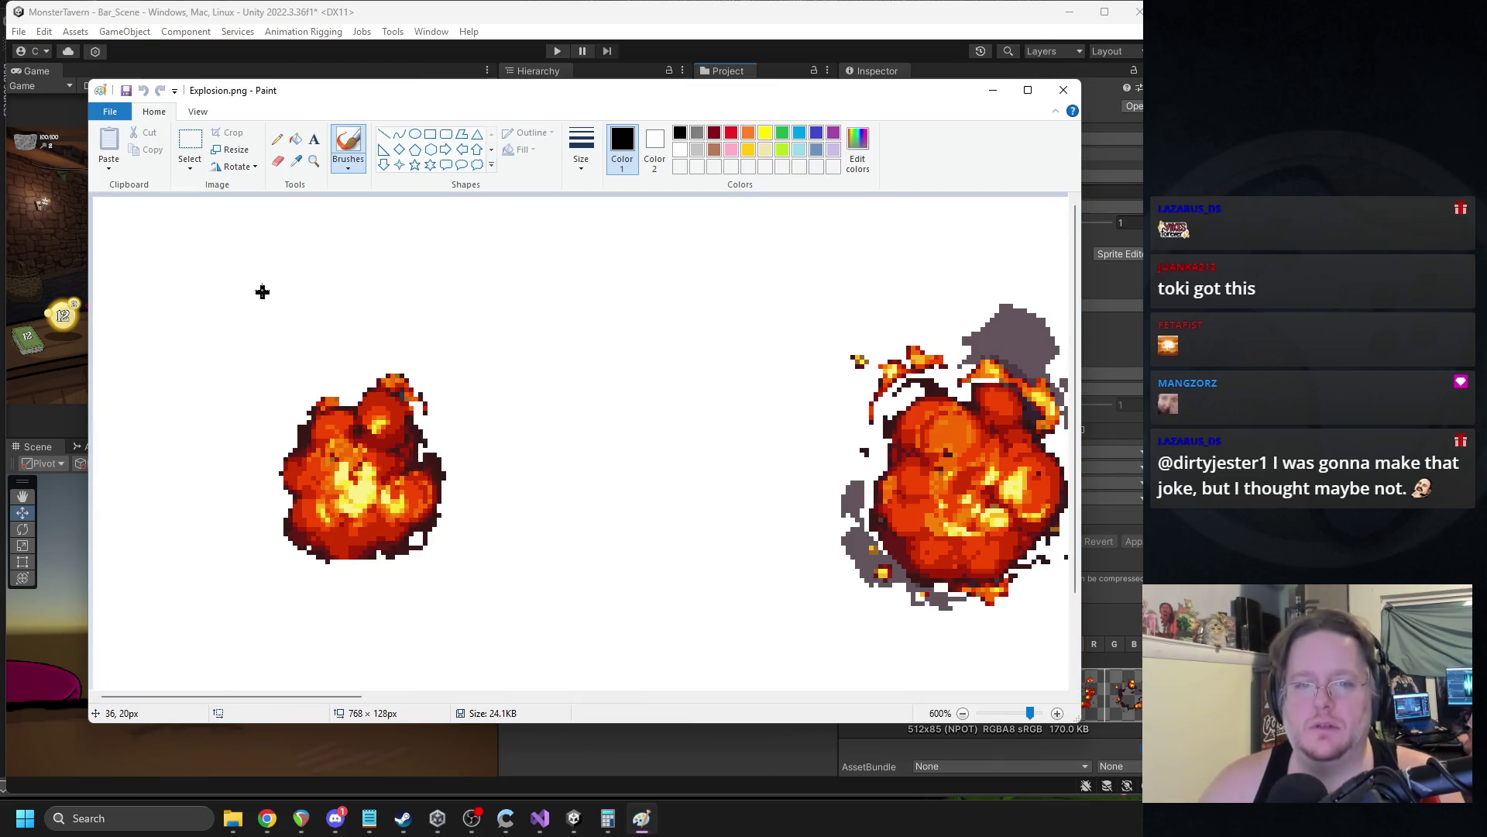
{"action": "left_click", "coordinate": [1064, 89]}
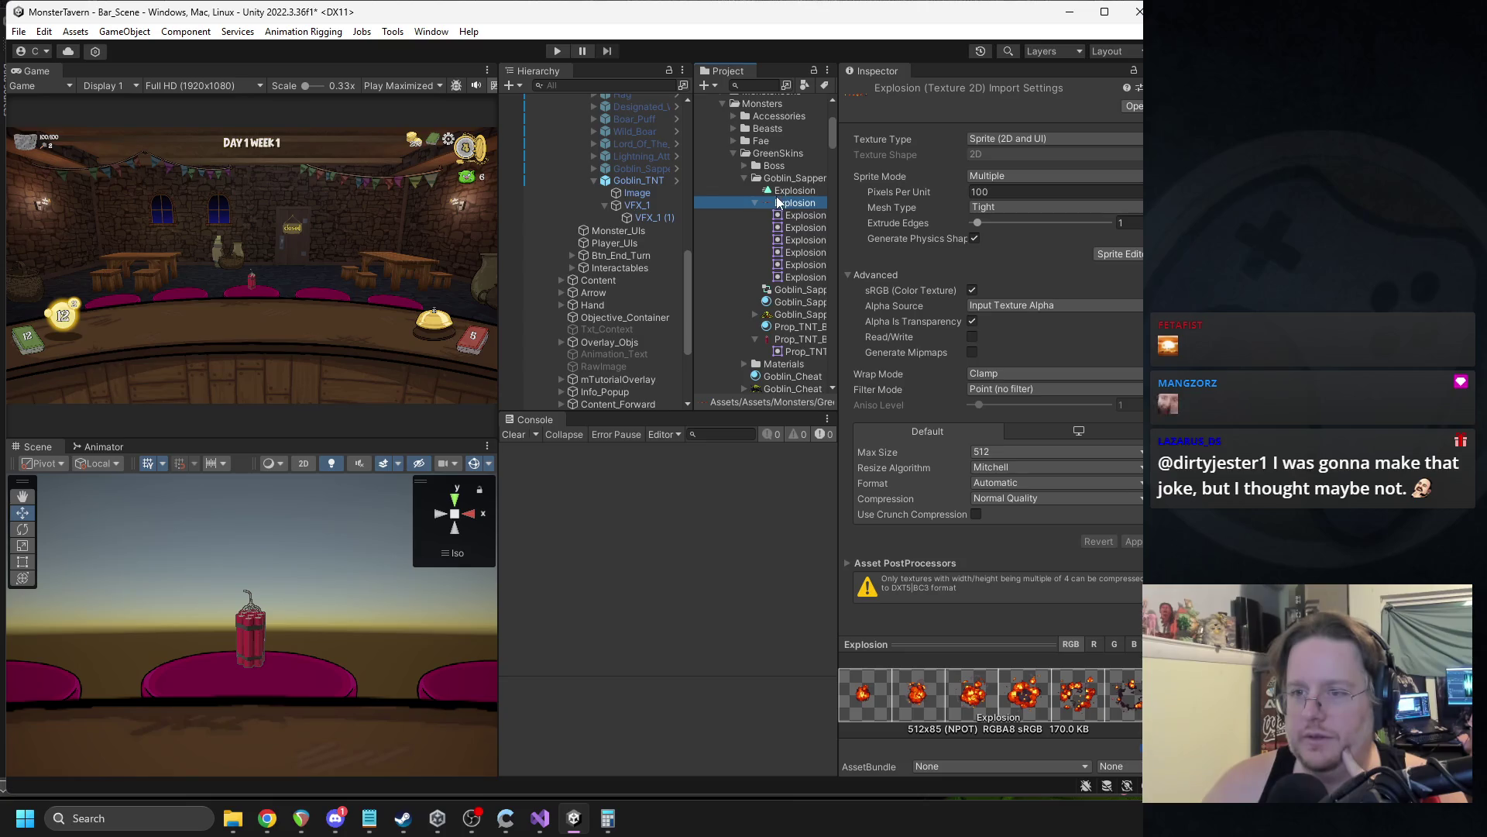
Inspect the VFX_1 (1) particle's material and colour settings.
{"action": "left_click", "coordinate": [636, 180]}
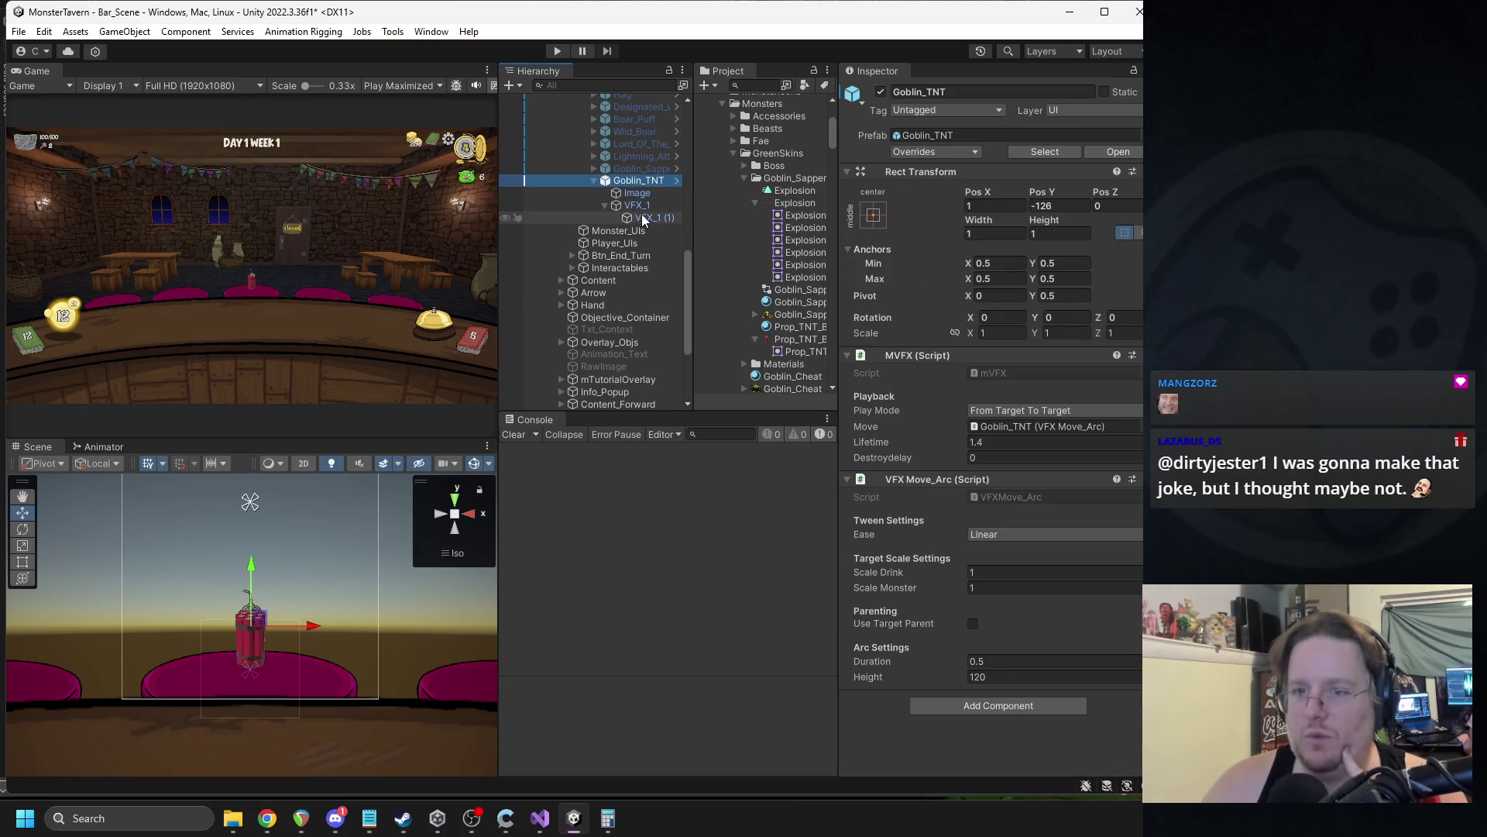
{"action": "left_click", "coordinate": [642, 218]}
{"action": "left_click", "coordinate": [1017, 369]}
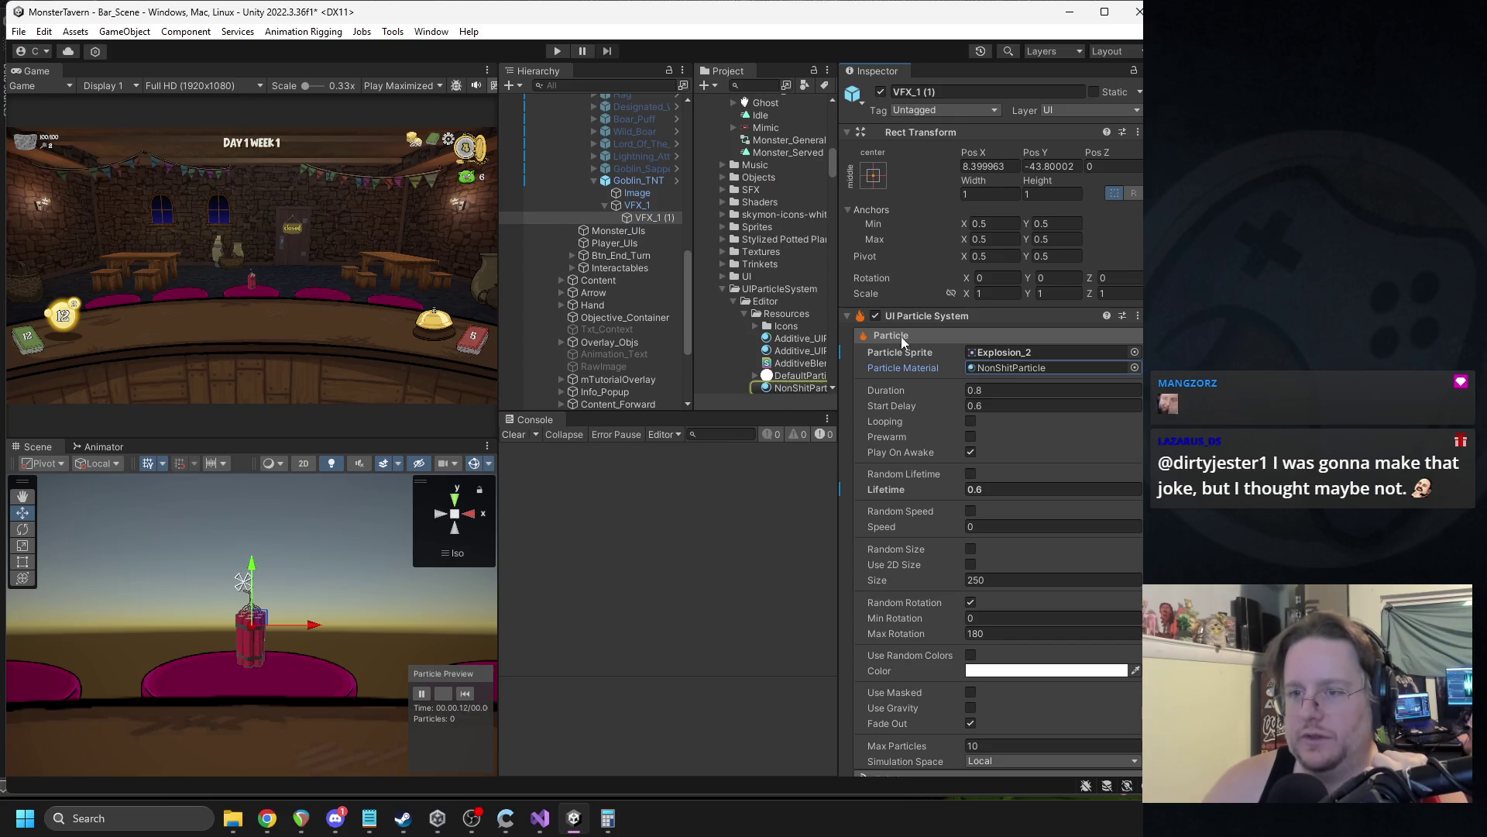
{"action": "scroll", "coordinate": [806, 327], "scroll_direction": "down", "scroll_amount": 3}
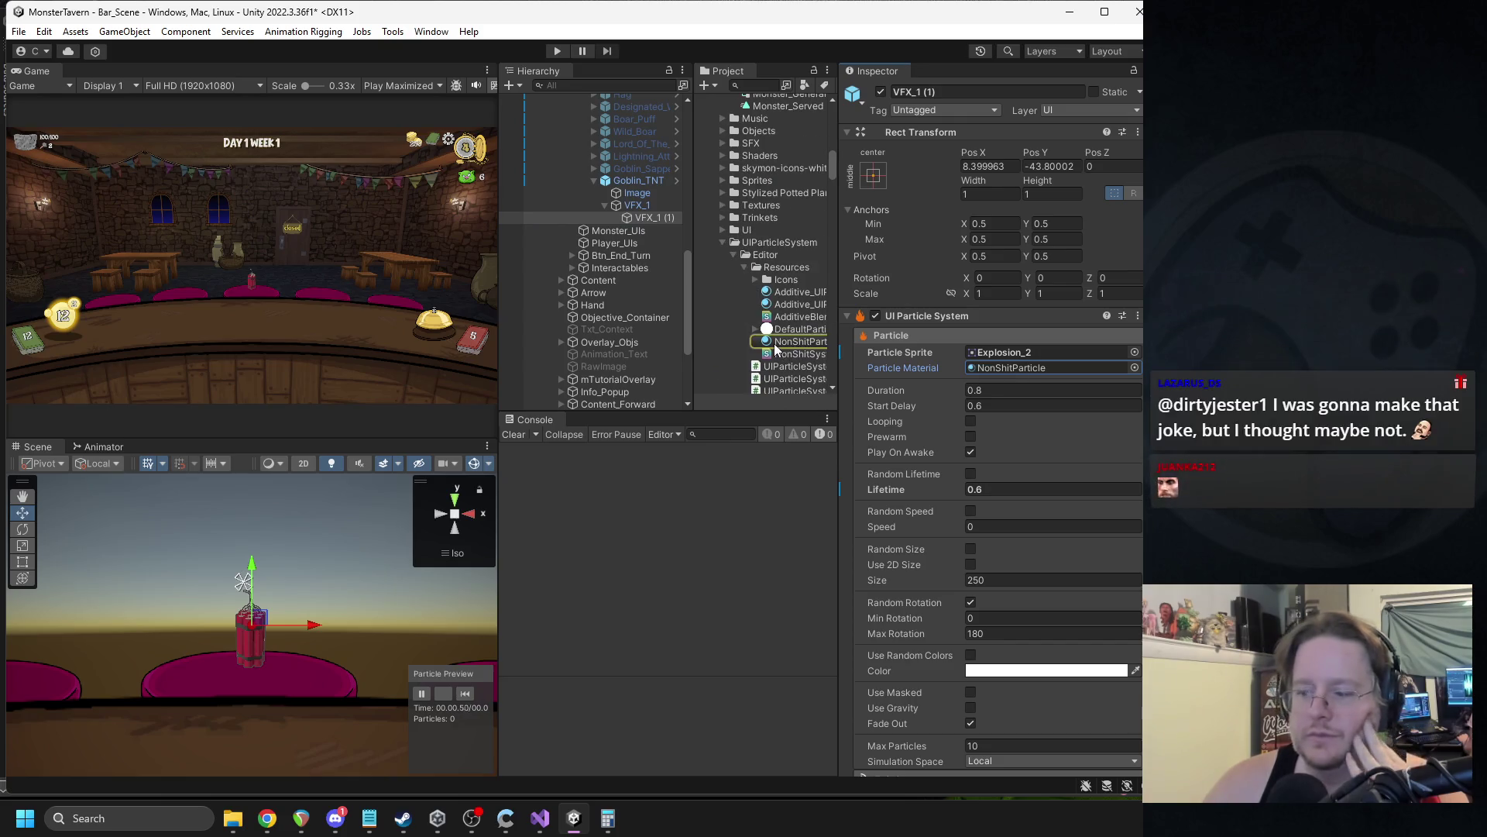
{"action": "scroll", "coordinate": [1018, 431], "scroll_direction": "down", "scroll_amount": 1}
{"action": "scroll", "coordinate": [1018, 431], "scroll_direction": "down", "scroll_amount": 3}
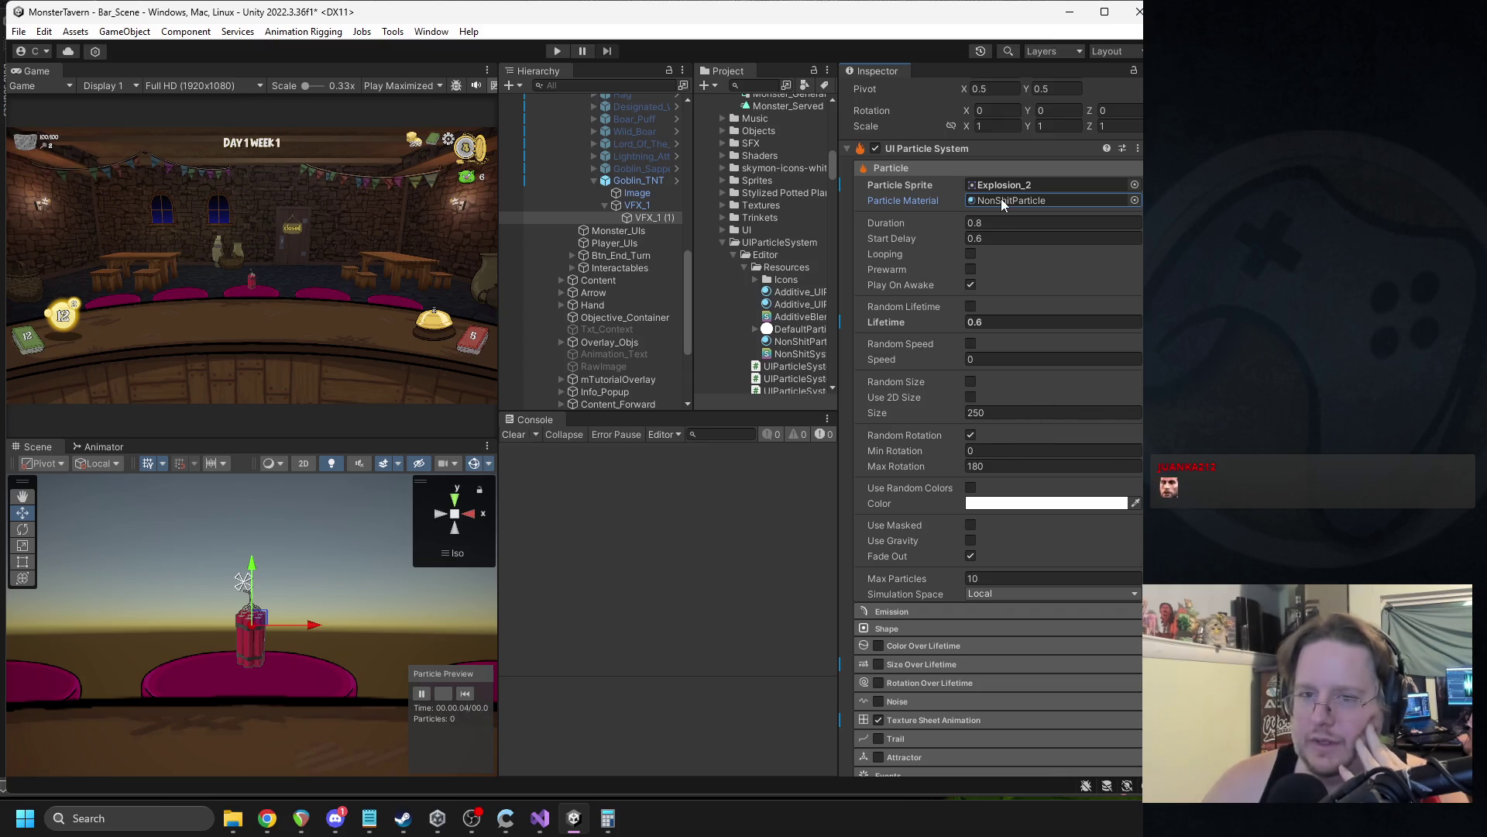
{"action": "scroll", "coordinate": [1000, 202], "scroll_direction": "up", "scroll_amount": 1}
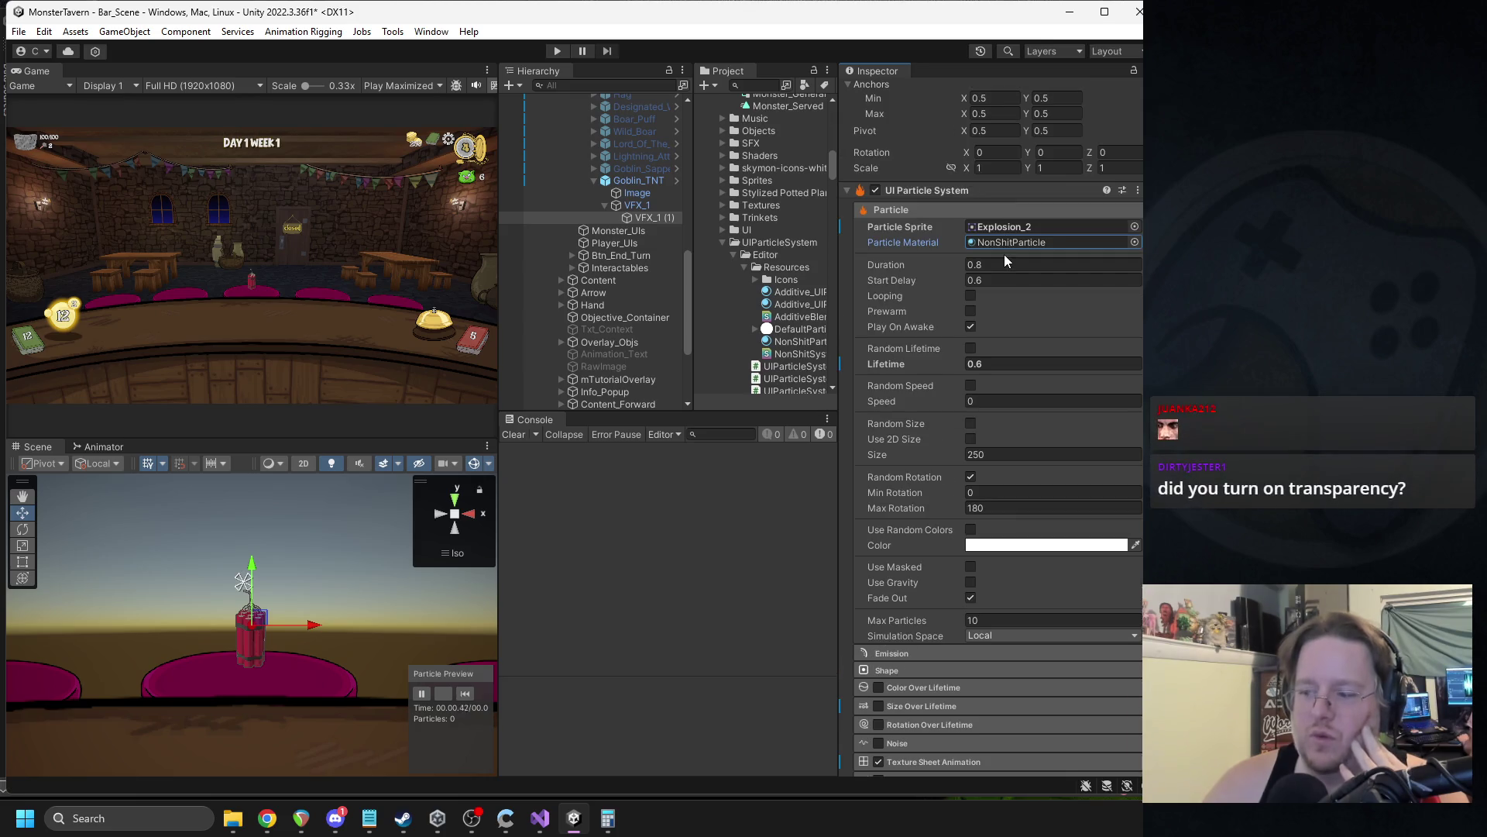
{"action": "left_click", "coordinate": [1046, 544]}
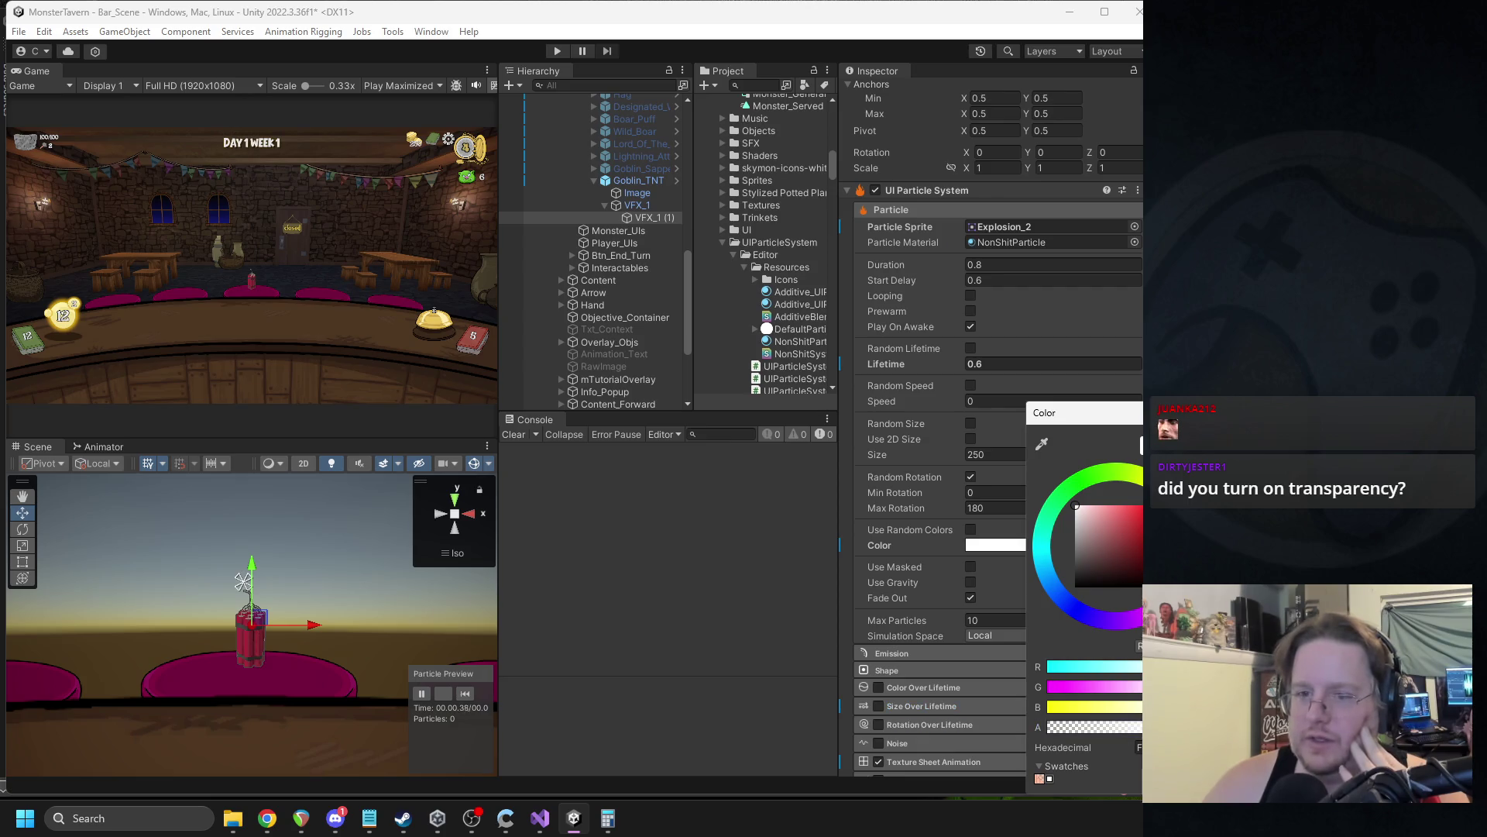
{"action": "key", "text": "Escape"}
Apply Goblin_TNT's overrides to its prefab and deactivate Goblin_TNT.
{"action": "left_click", "coordinate": [639, 181]}
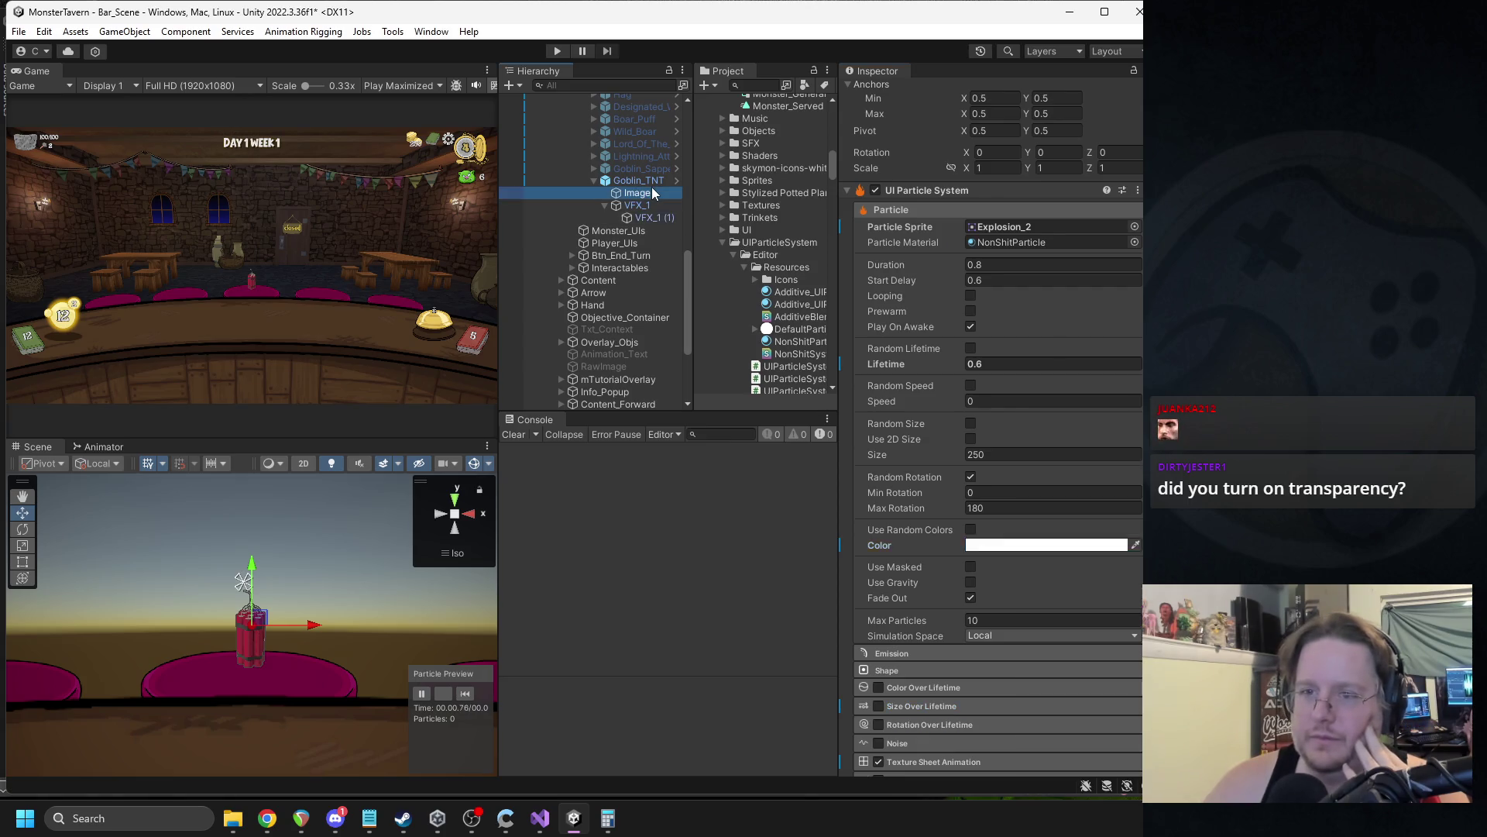
{"action": "left_click", "coordinate": [989, 191]}
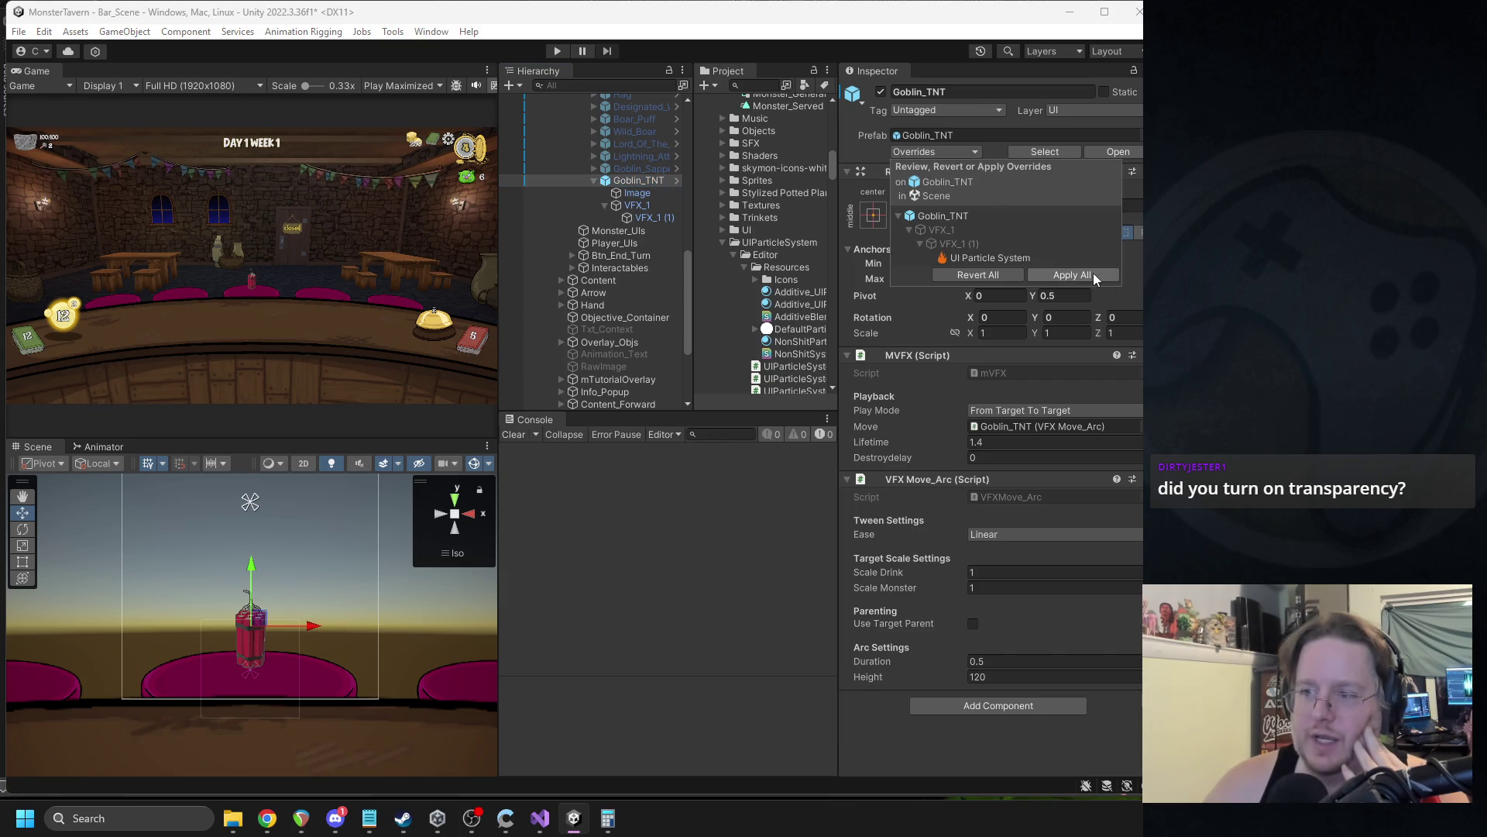
{"action": "left_click", "coordinate": [883, 93]}
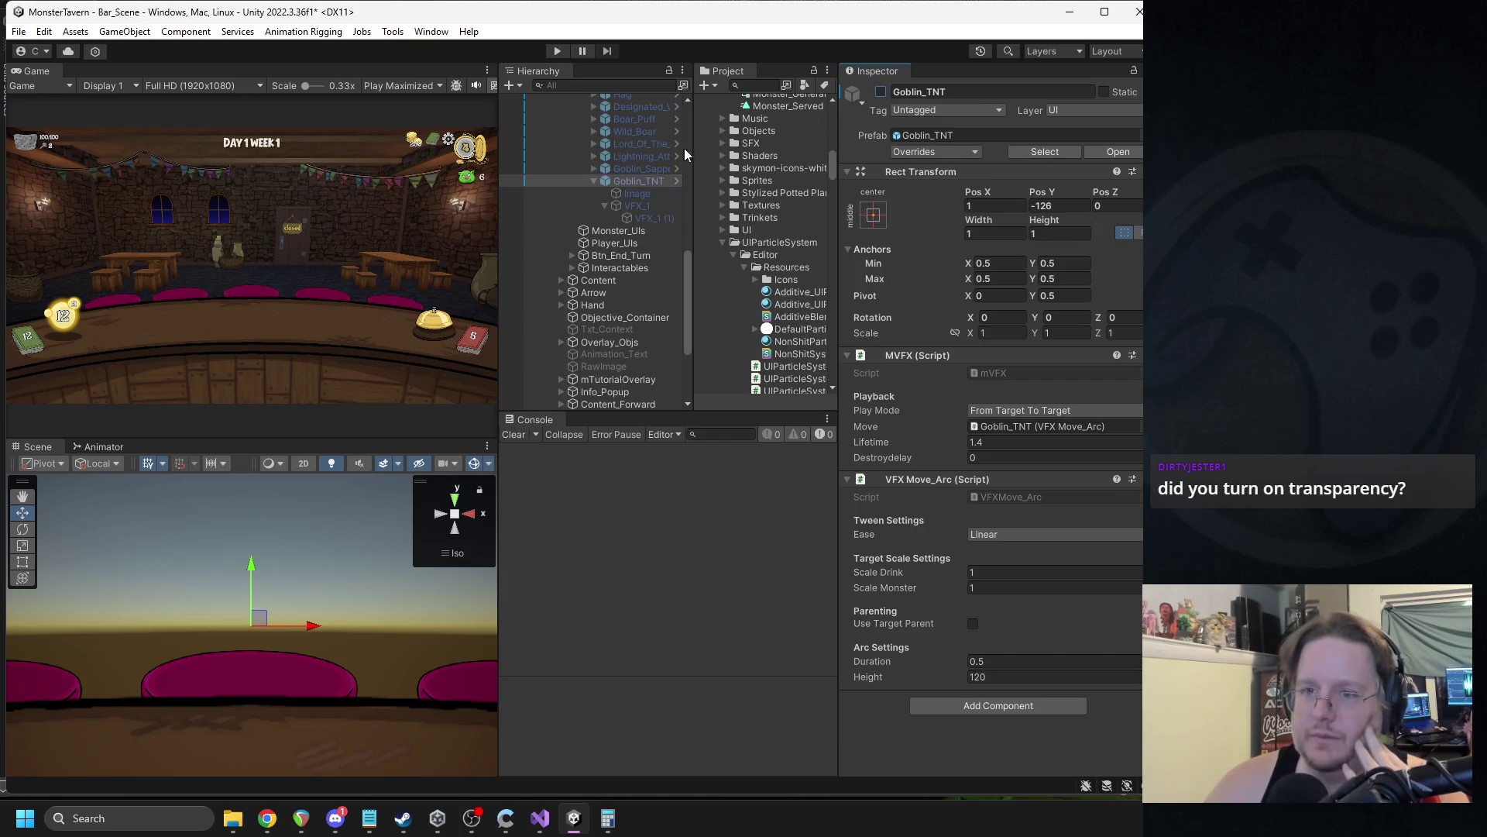
{"action": "left_click", "coordinate": [595, 182]}
{"action": "left_click", "coordinate": [627, 168]}
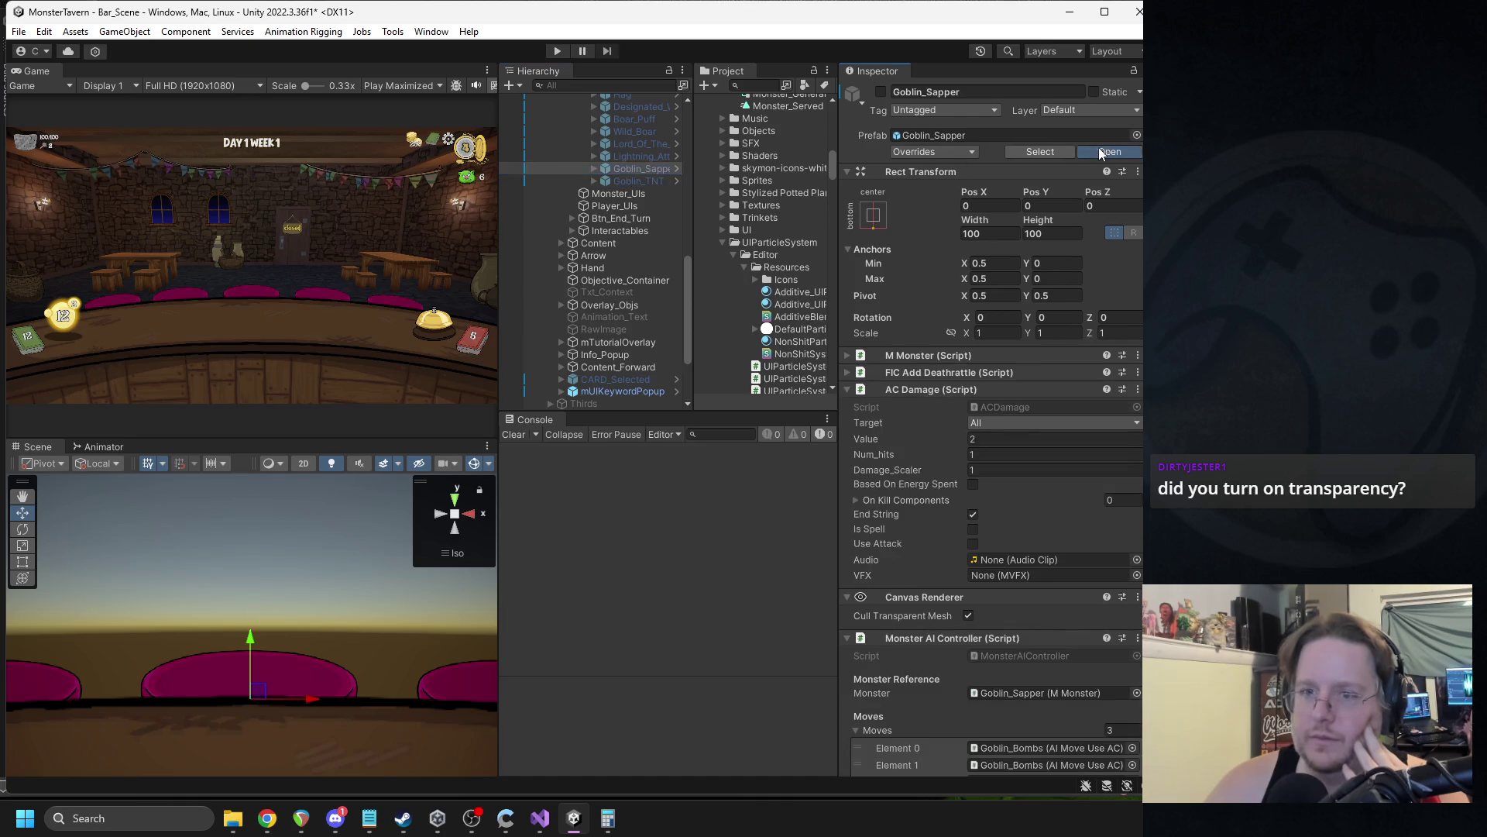
Open the Goblin_Sapper prefab and select its Goblin_Bombs move.
{"action": "left_click", "coordinate": [1116, 151]}
{"action": "left_click", "coordinate": [622, 206]}
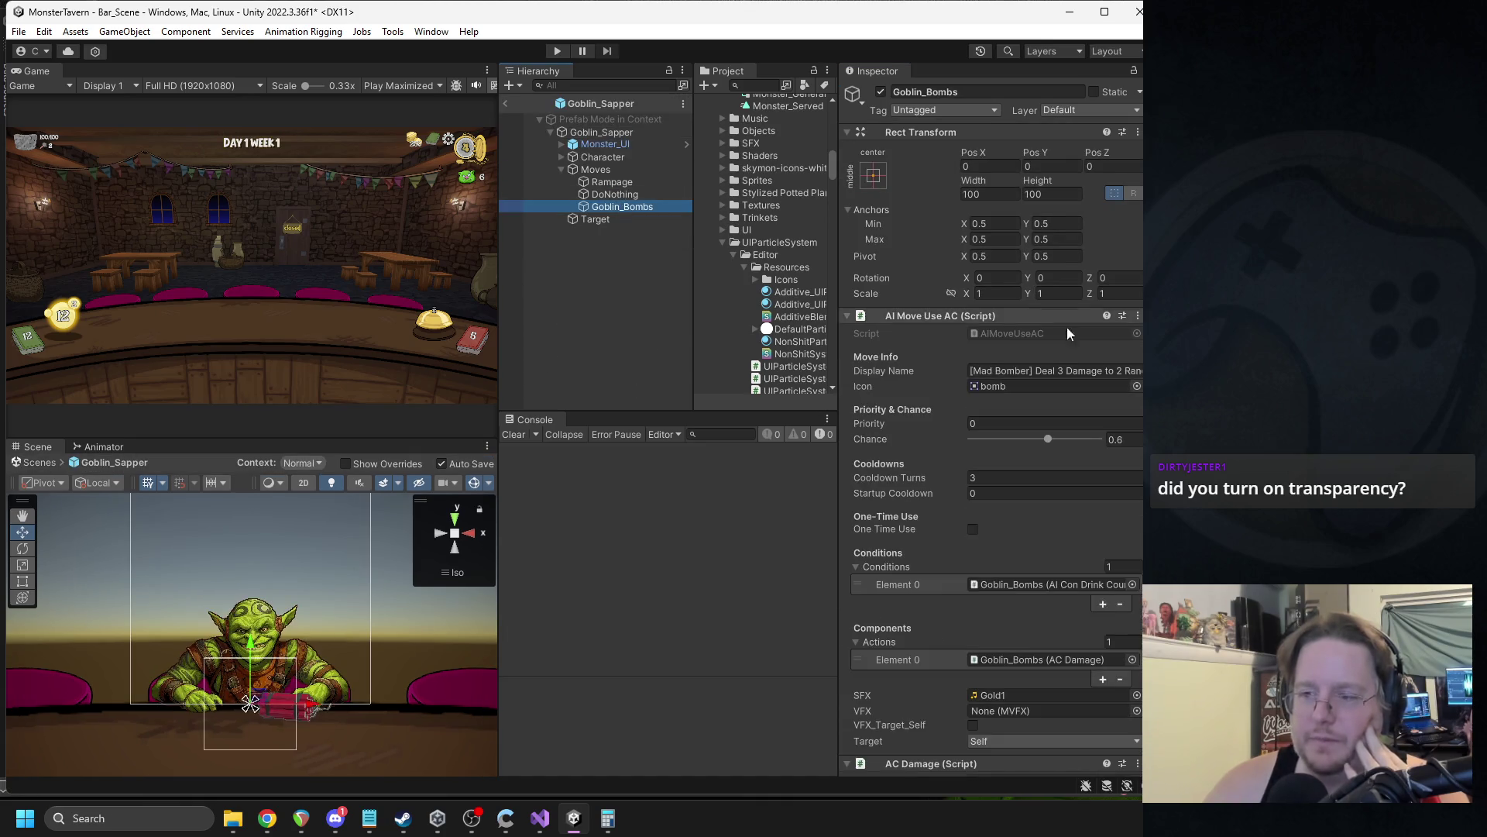
{"action": "scroll", "coordinate": [1077, 519], "scroll_direction": "down", "scroll_amount": 1}
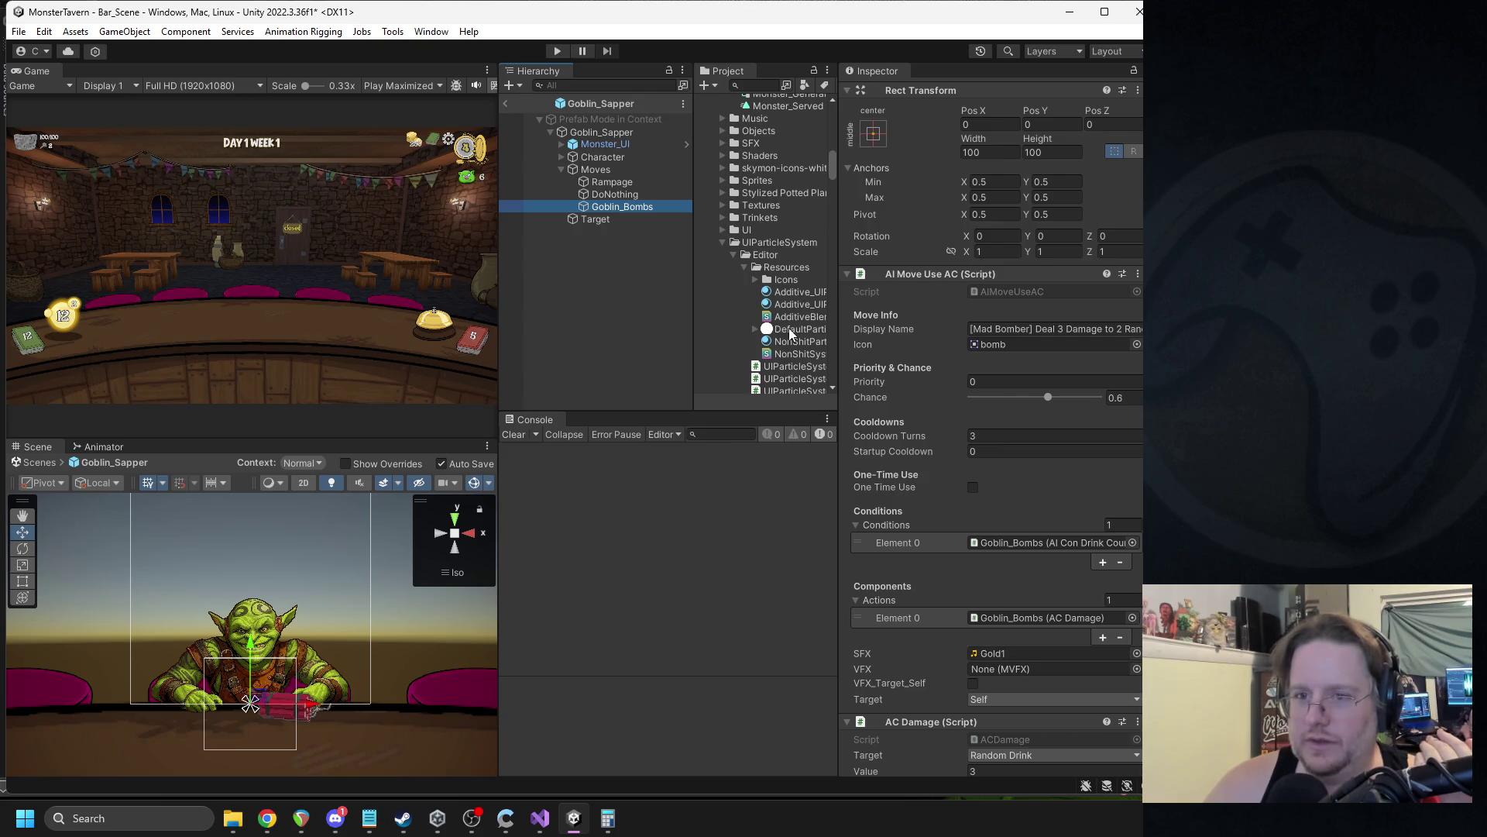
Browse the audio clips for the SFX field, keeping Gold1 assigned.
{"action": "left_click", "coordinate": [1137, 654]}
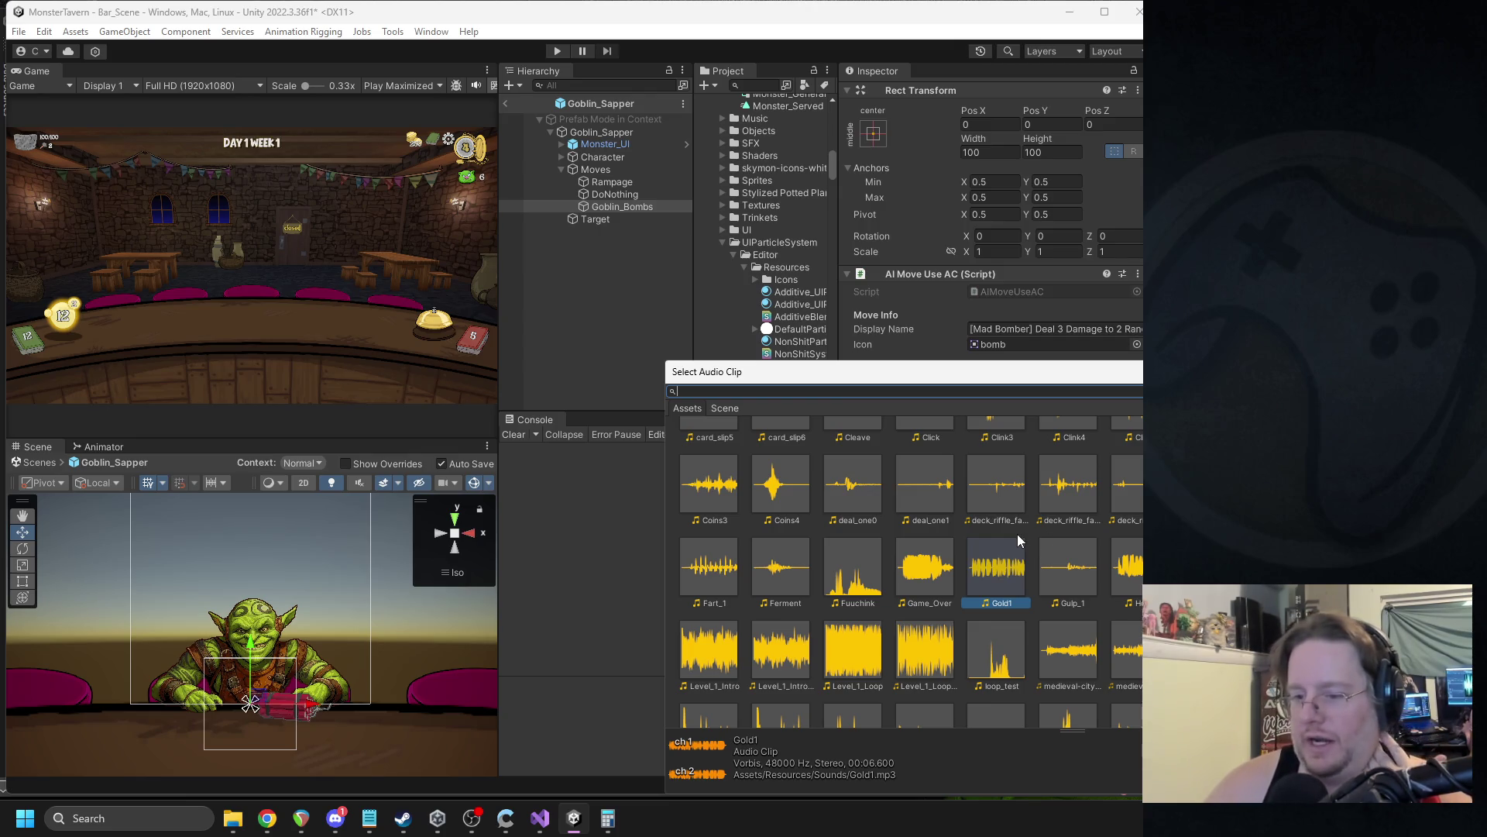
{"action": "scroll", "coordinate": [927, 592], "scroll_direction": "down", "scroll_amount": 3}
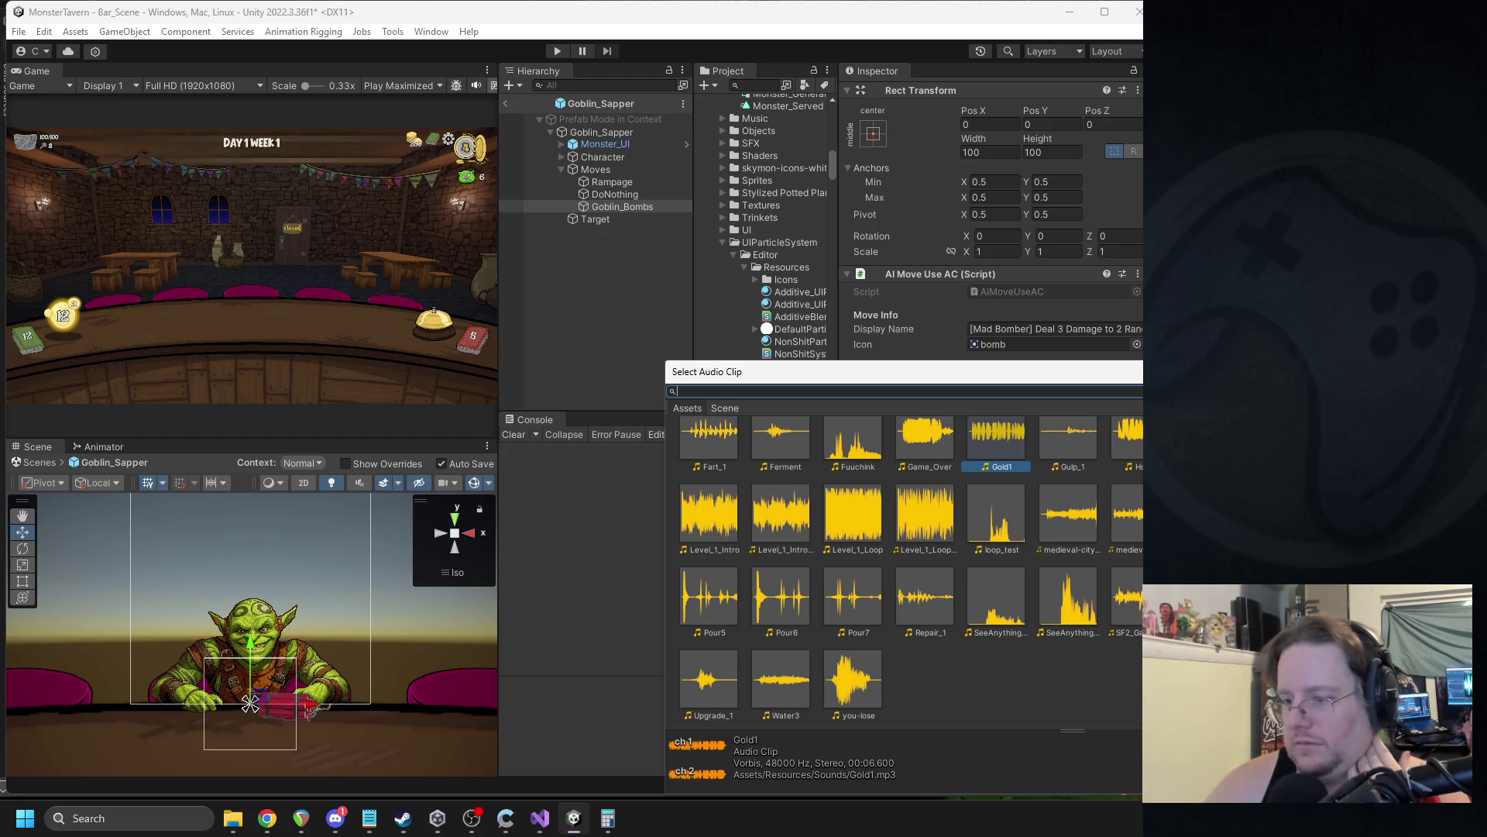
{"action": "mouse_move", "coordinate": [1162, 371]}
{"action": "left_mouse_down"}
{"action": "mouse_move", "coordinate": [679, 263]}
{"action": "mouse_move", "coordinate": [795, 307]}
{"action": "left_mouse_up"}
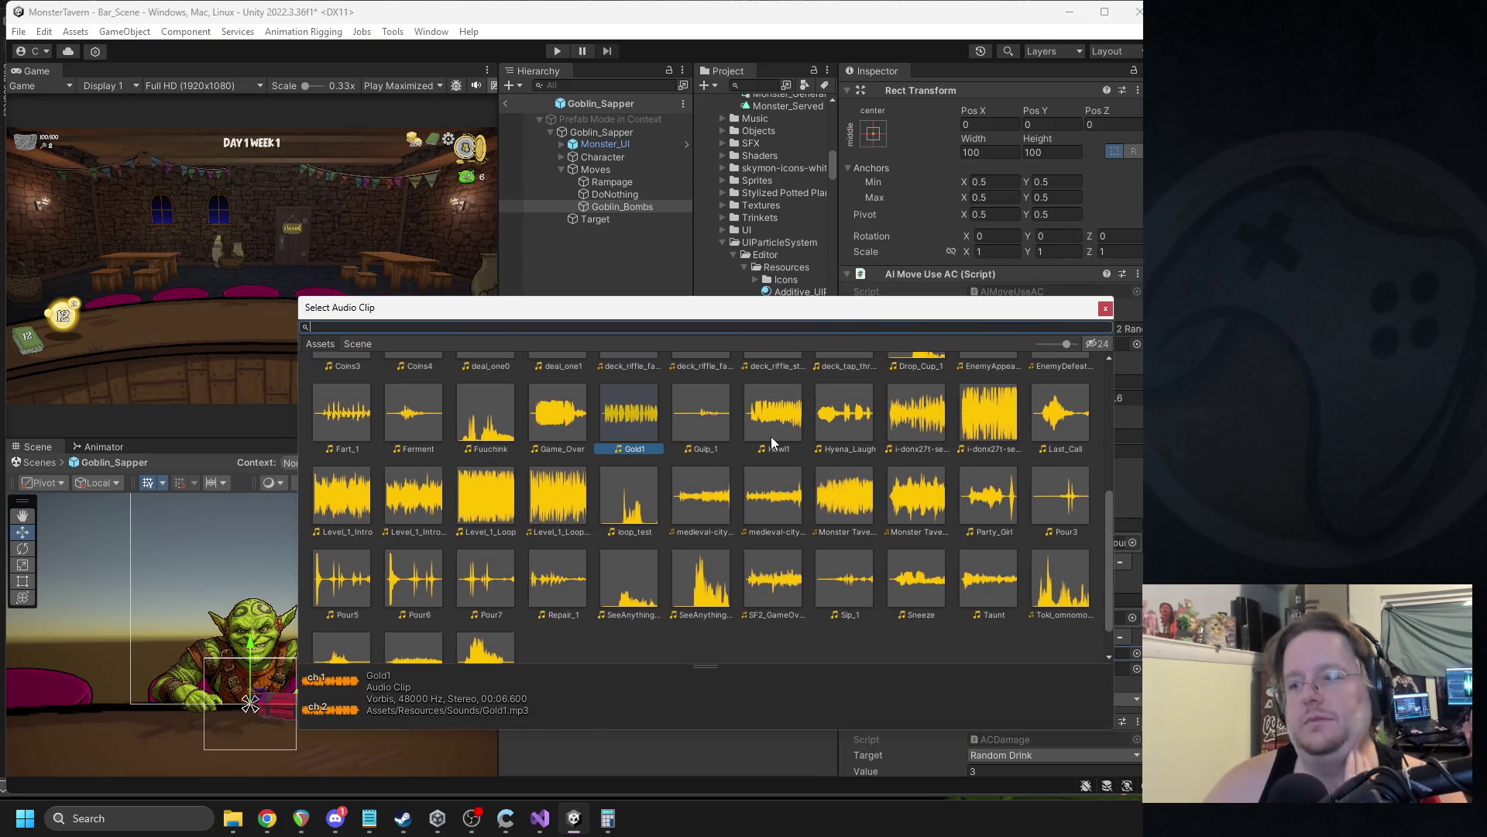
{"action": "scroll", "coordinate": [798, 451], "scroll_direction": "up", "scroll_amount": 2}
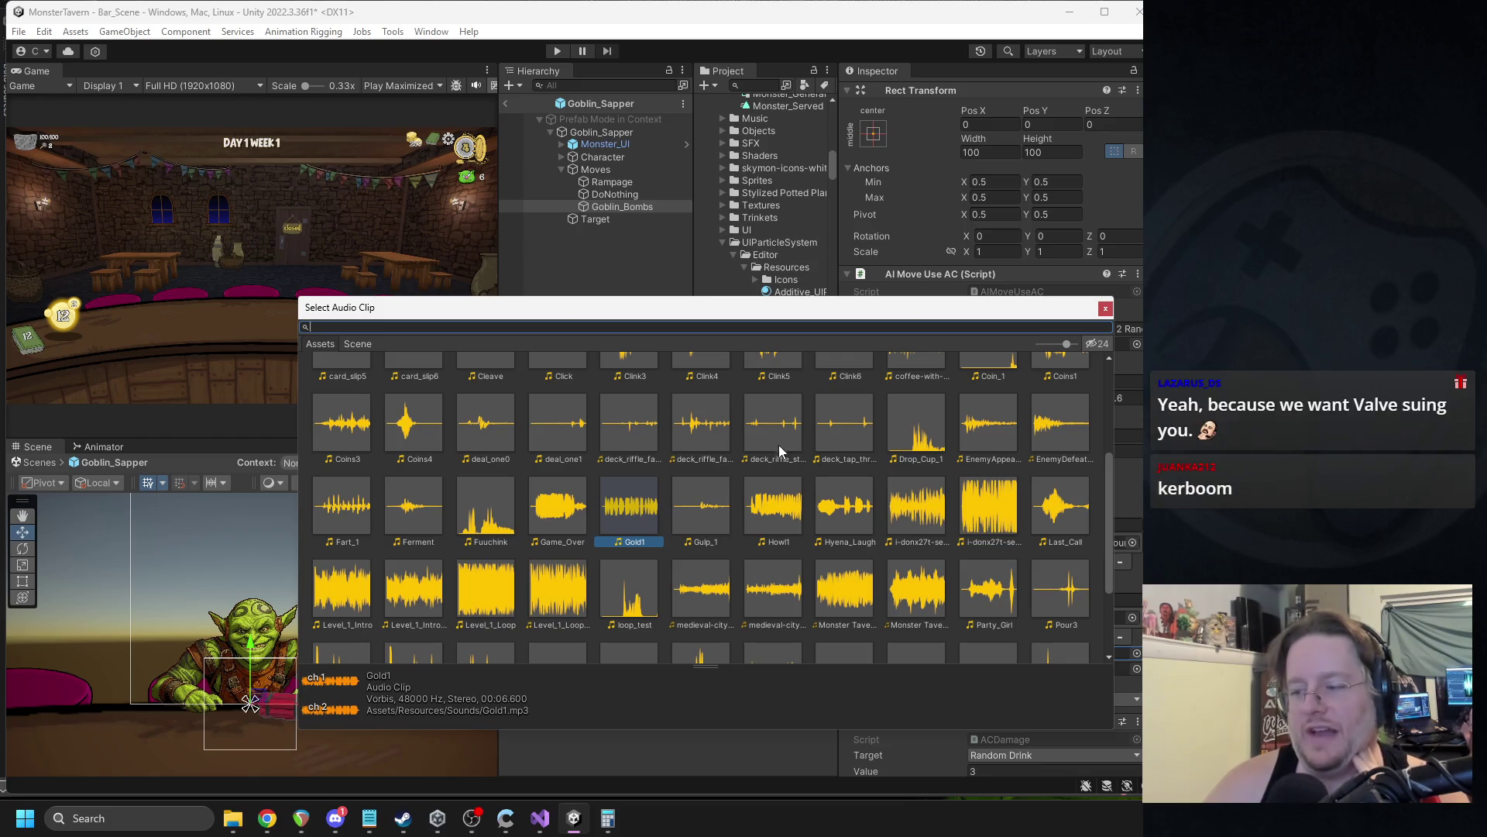
{"action": "scroll", "coordinate": [697, 468], "scroll_direction": "up", "scroll_amount": 2}
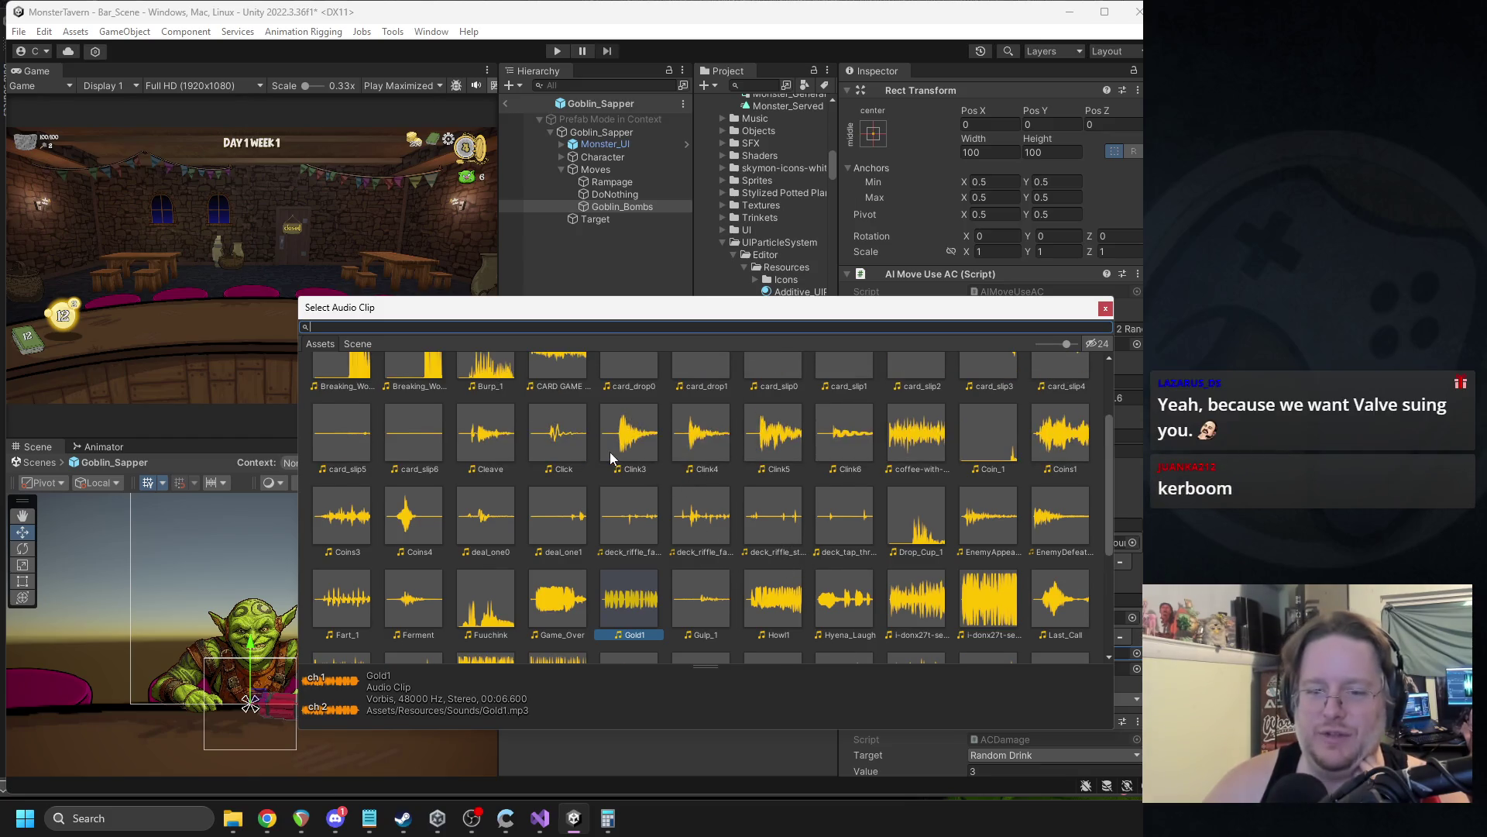
{"action": "scroll", "coordinate": [611, 452], "scroll_direction": "up", "scroll_amount": 3}
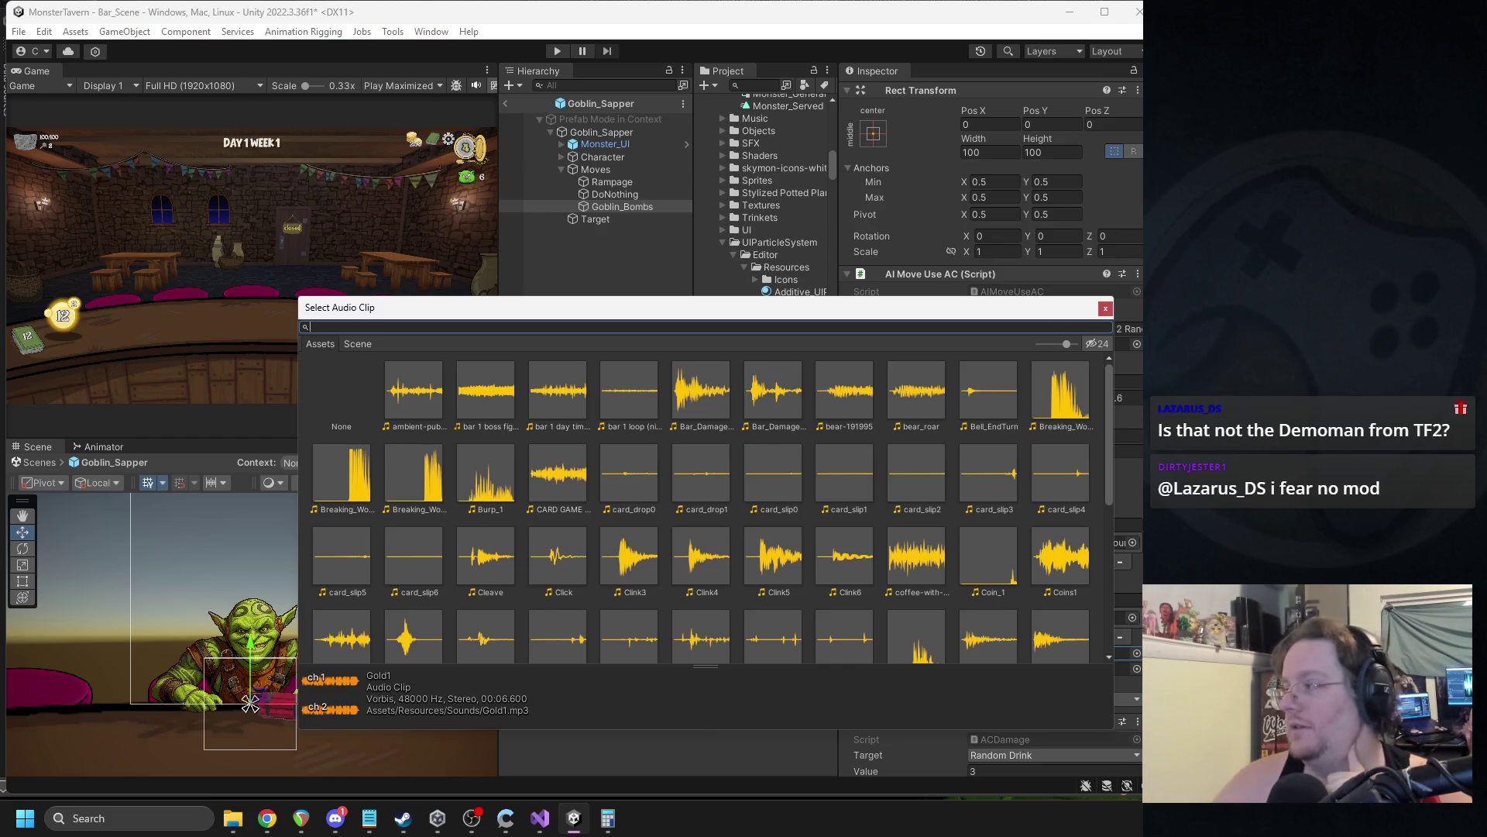
{"action": "key", "text": "Return"}
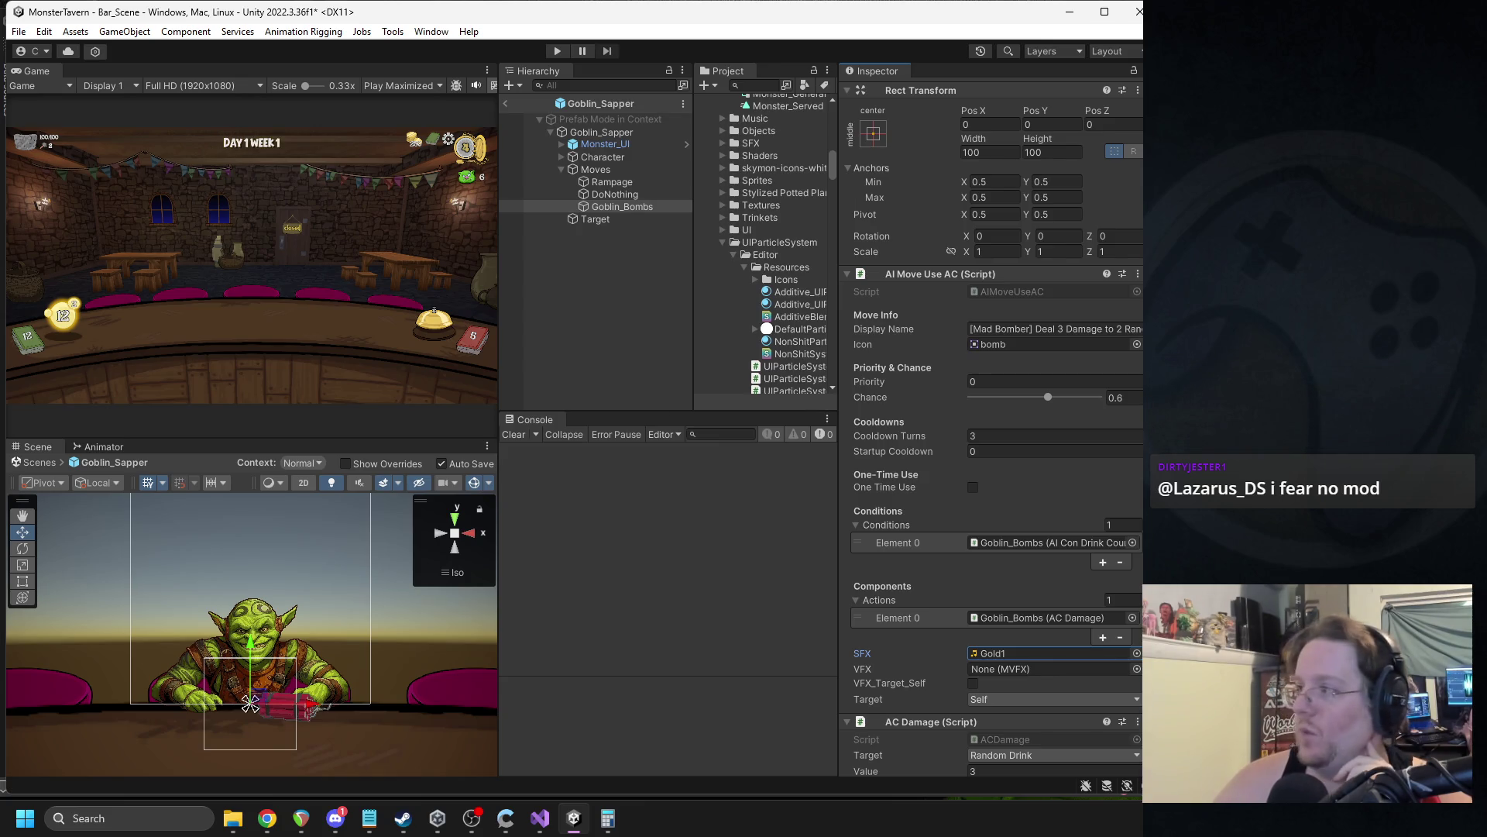
{"action": "key", "text": "alt+Tab"}
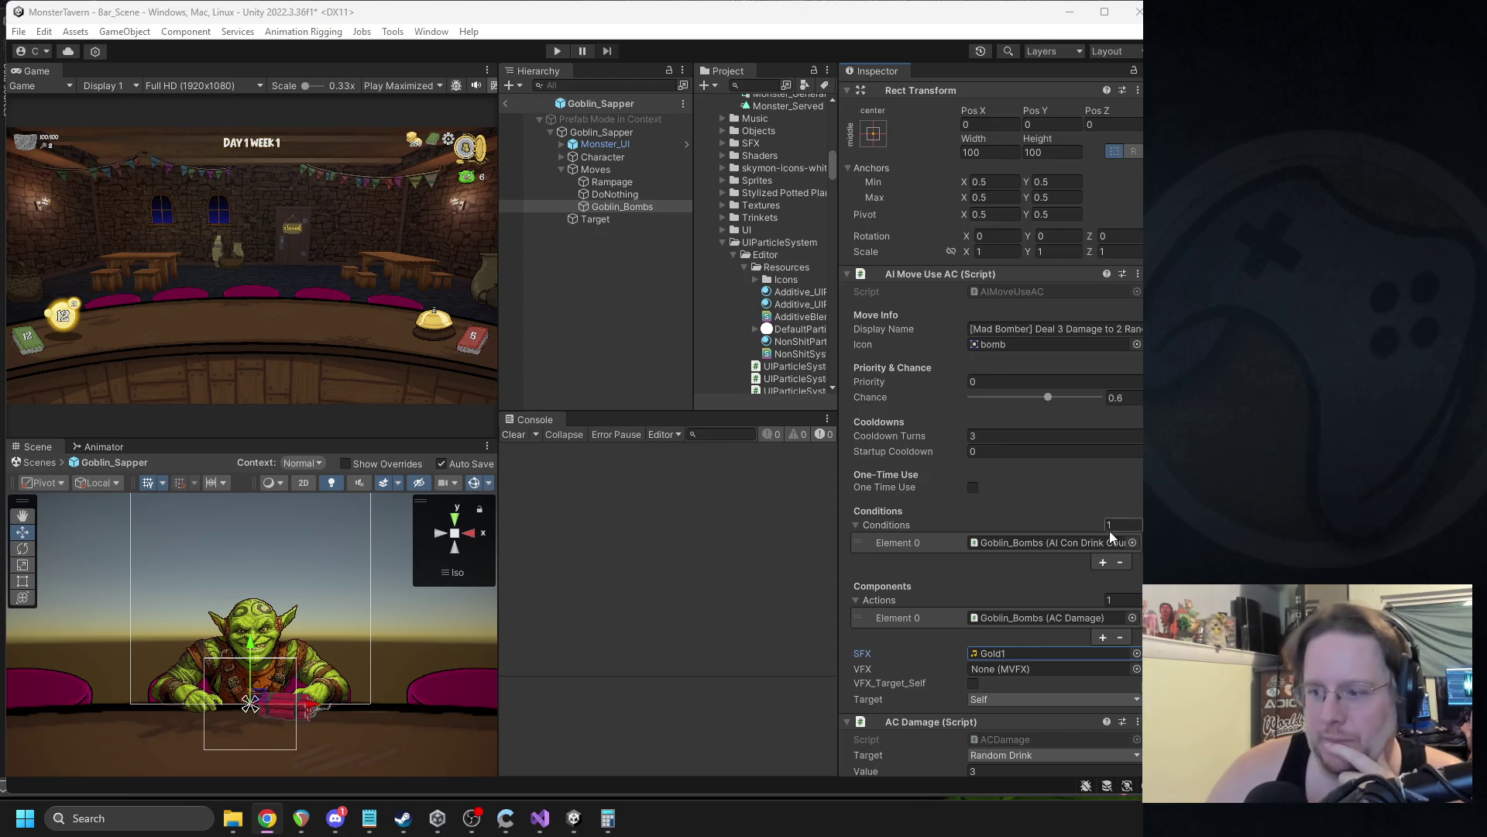
Search the audio clips for 'cleave' and assign Cleave as the SFX.
{"action": "left_click", "coordinate": [1136, 653]}
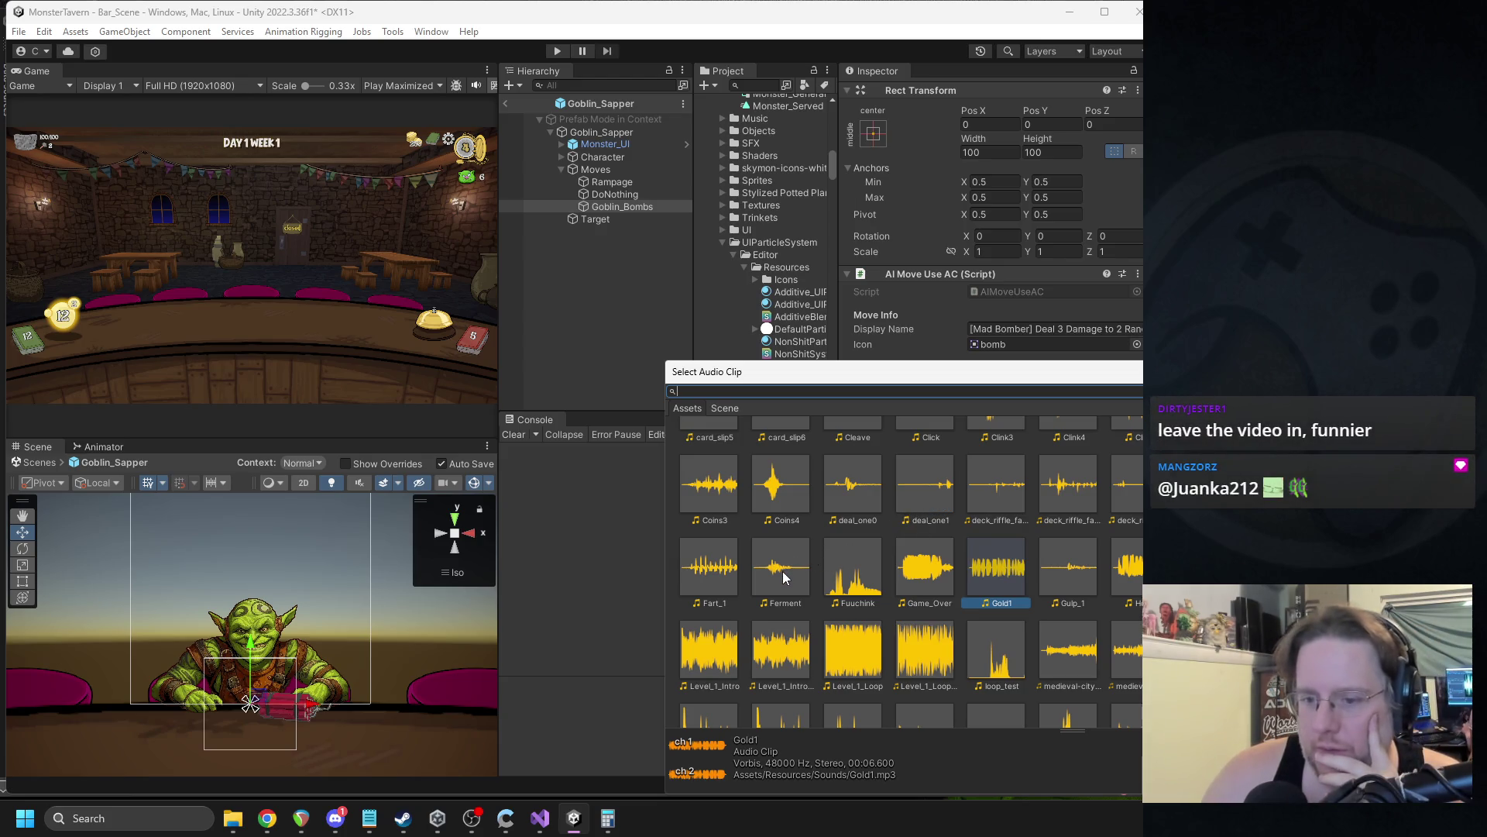
{"action": "scroll", "coordinate": [791, 577], "scroll_direction": "down", "scroll_amount": 3}
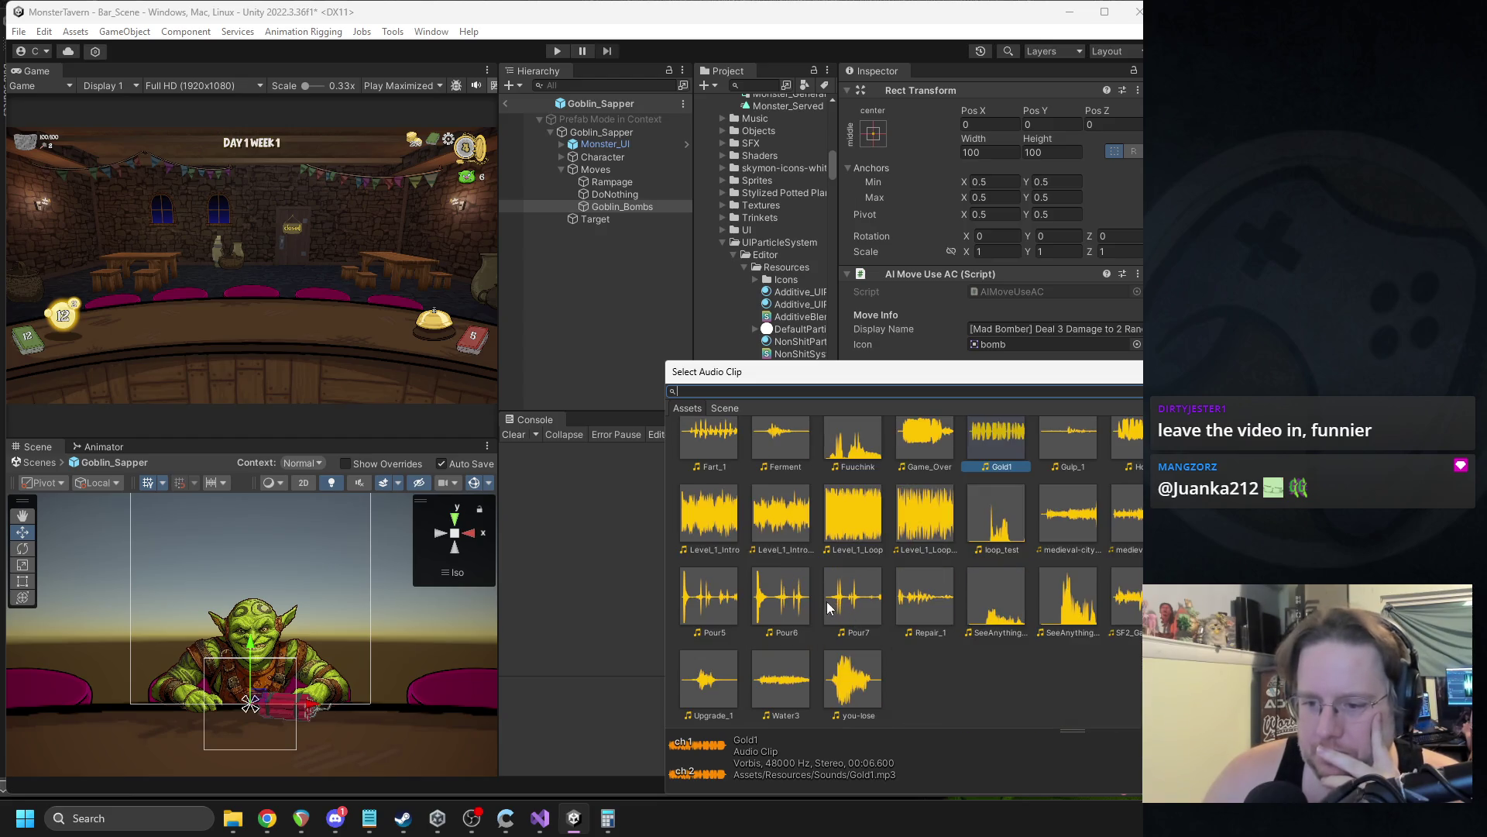
{"action": "scroll", "coordinate": [930, 595], "scroll_direction": "up", "scroll_amount": 1}
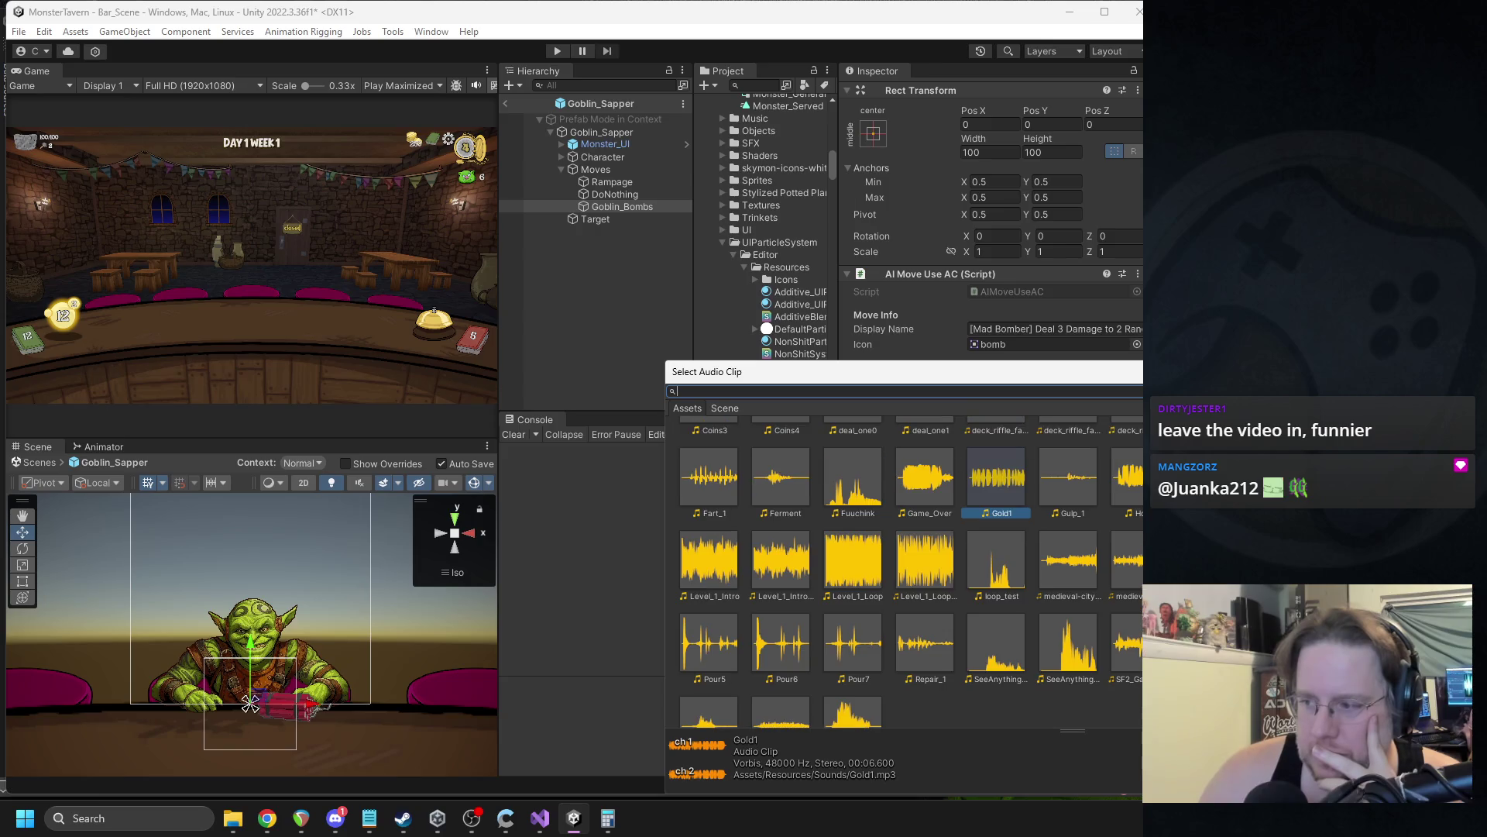
{"action": "scroll", "coordinate": [930, 595], "scroll_direction": "up", "scroll_amount": 1}
{"action": "scroll", "coordinate": [911, 573], "scroll_direction": "up", "scroll_amount": 1}
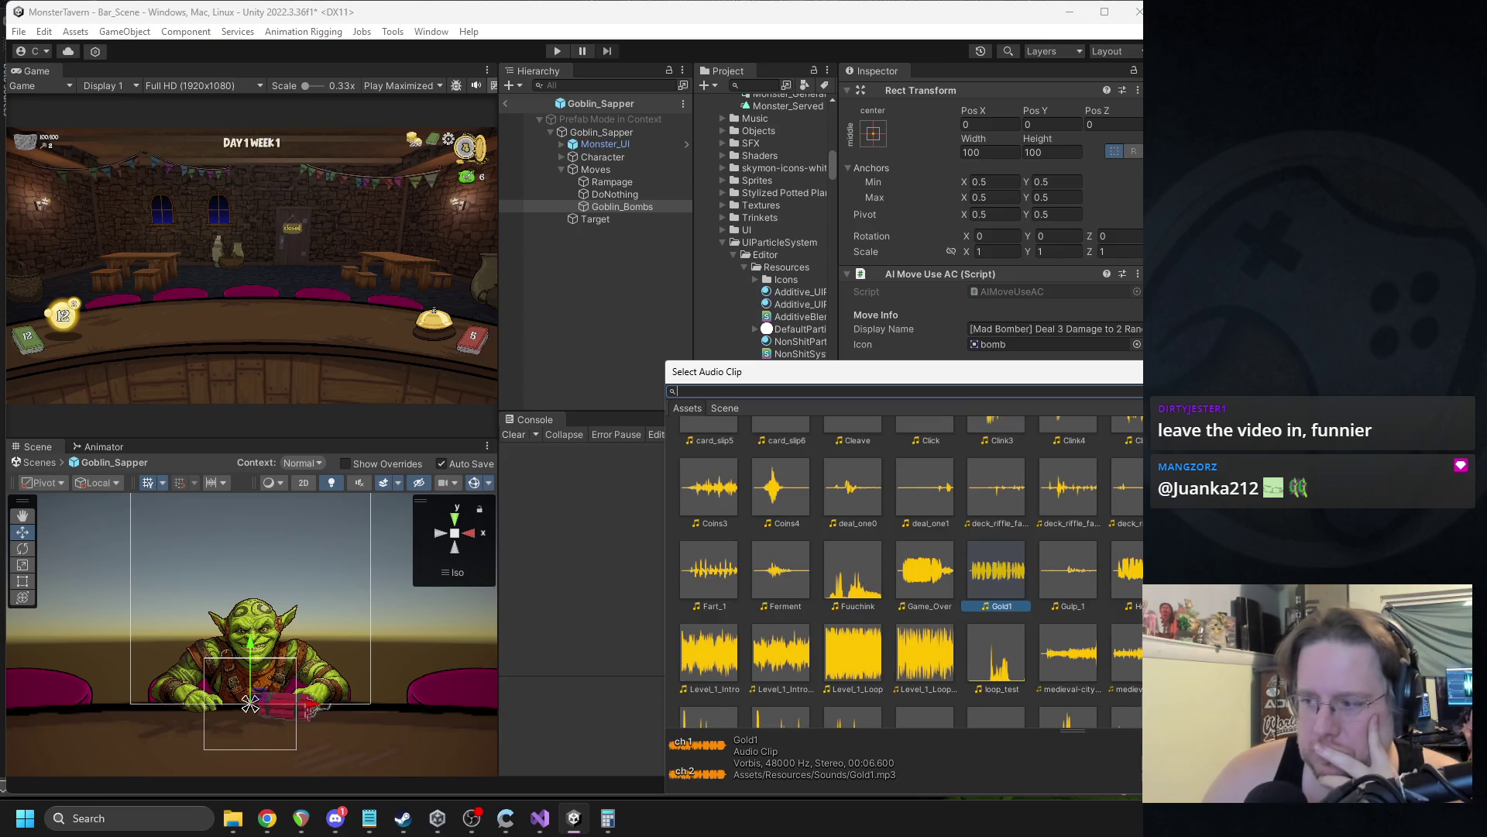
{"action": "left_click_drag", "start_coordinate": [1193, 372], "coordinate": [788, 287]}
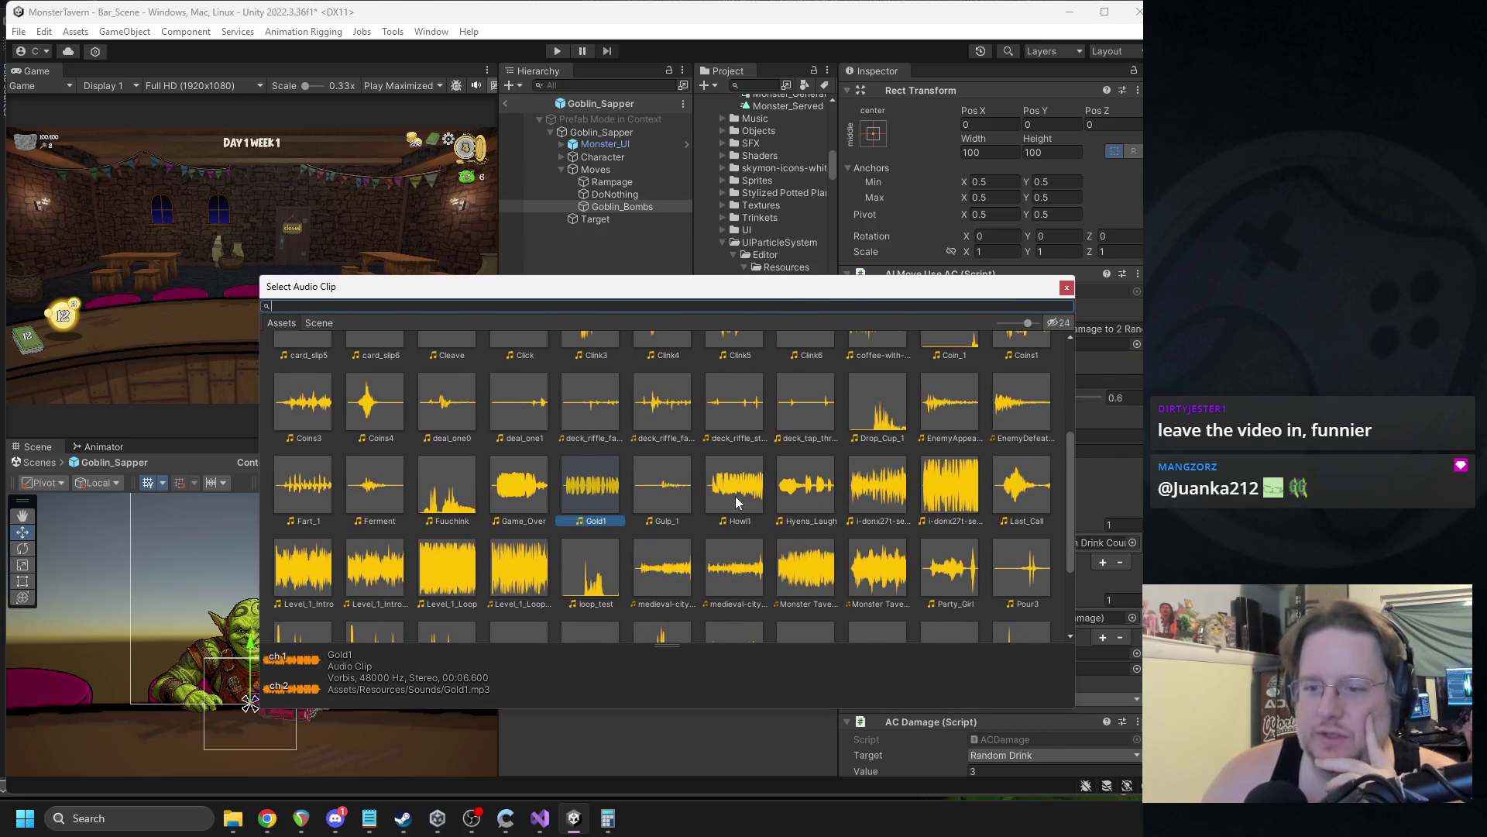
{"action": "scroll", "coordinate": [736, 492], "scroll_direction": "up", "scroll_amount": 2}
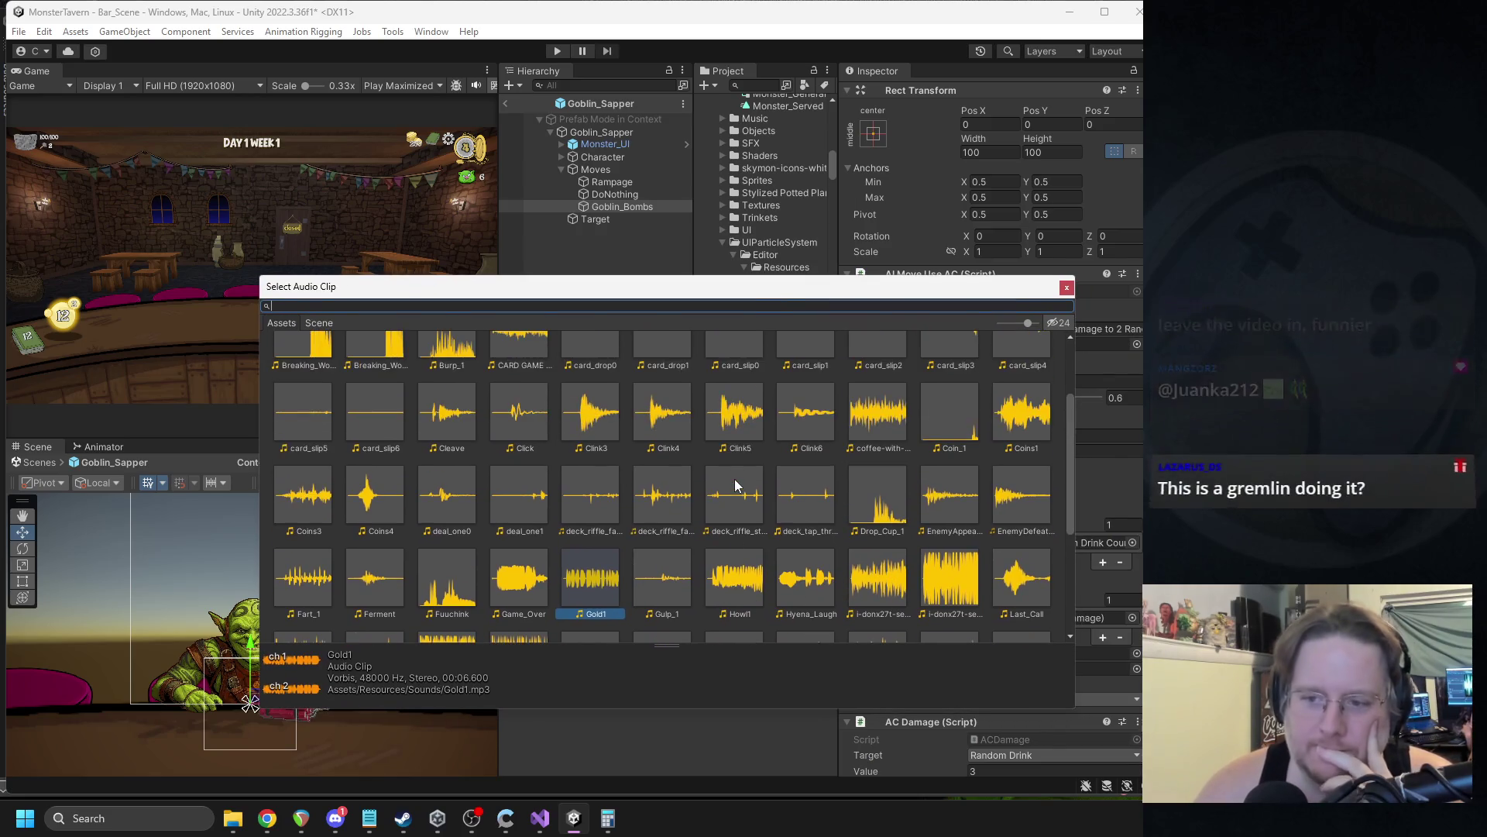
{"action": "scroll", "coordinate": [736, 476], "scroll_direction": "up", "scroll_amount": 1}
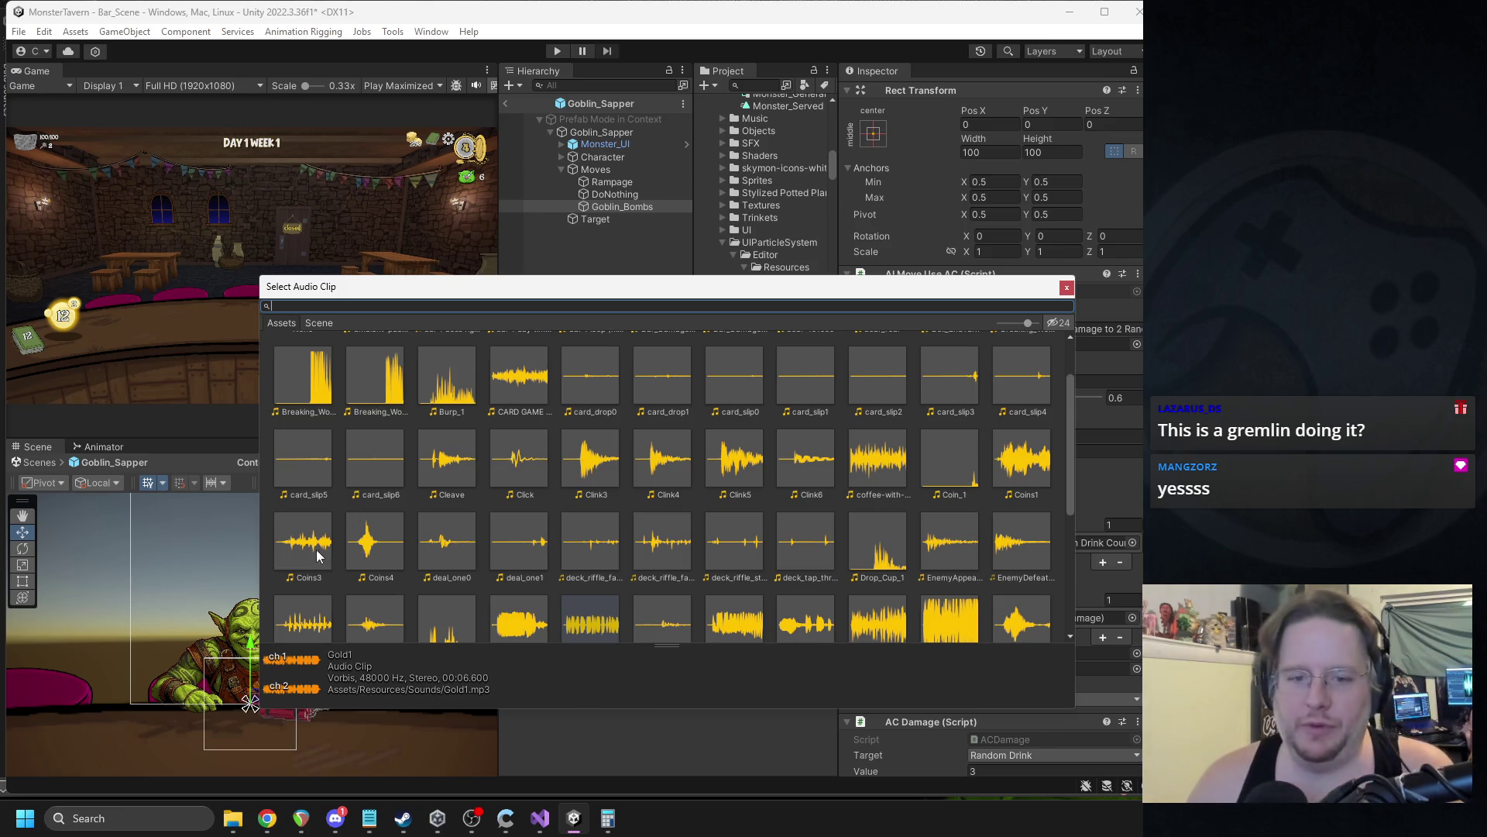
{"action": "scroll", "coordinate": [716, 443], "scroll_direction": "up", "scroll_amount": 1}
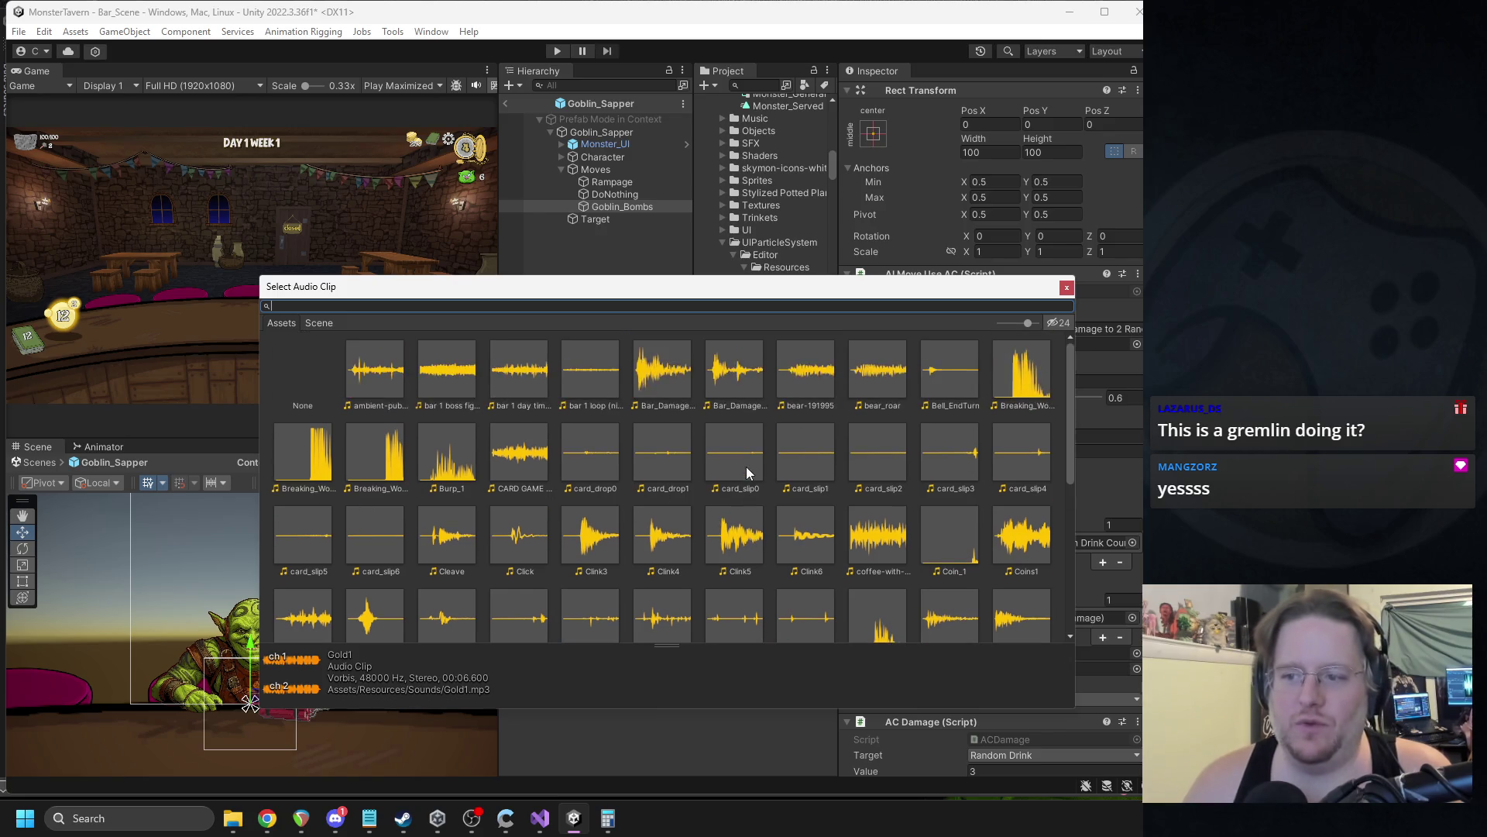
{"action": "scroll", "coordinate": [465, 517], "scroll_direction": "down", "scroll_amount": 1}
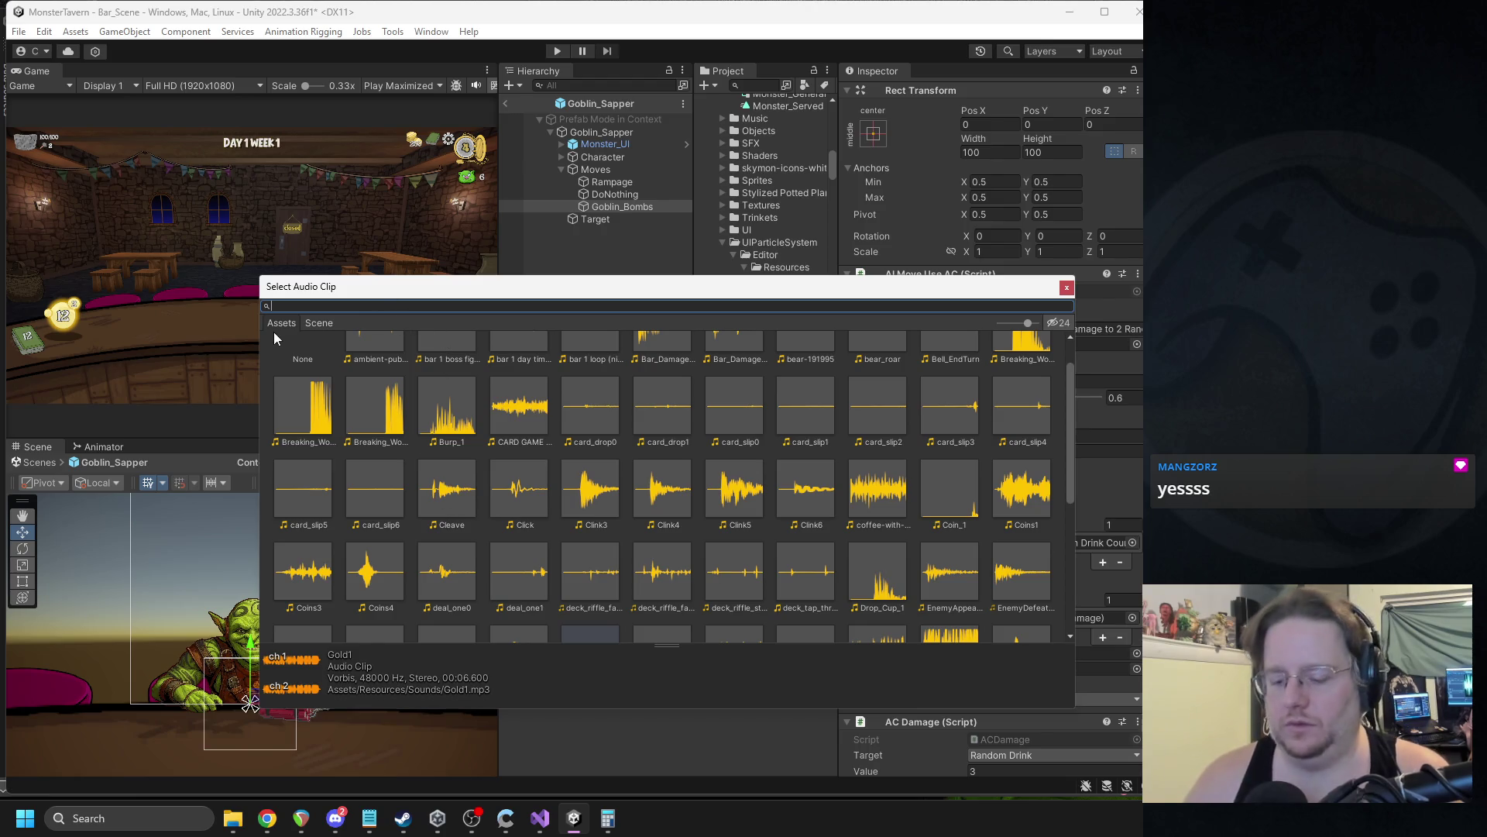
{"action": "type", "text": "cleave"}
{"action": "double_click", "coordinate": [347, 370]}
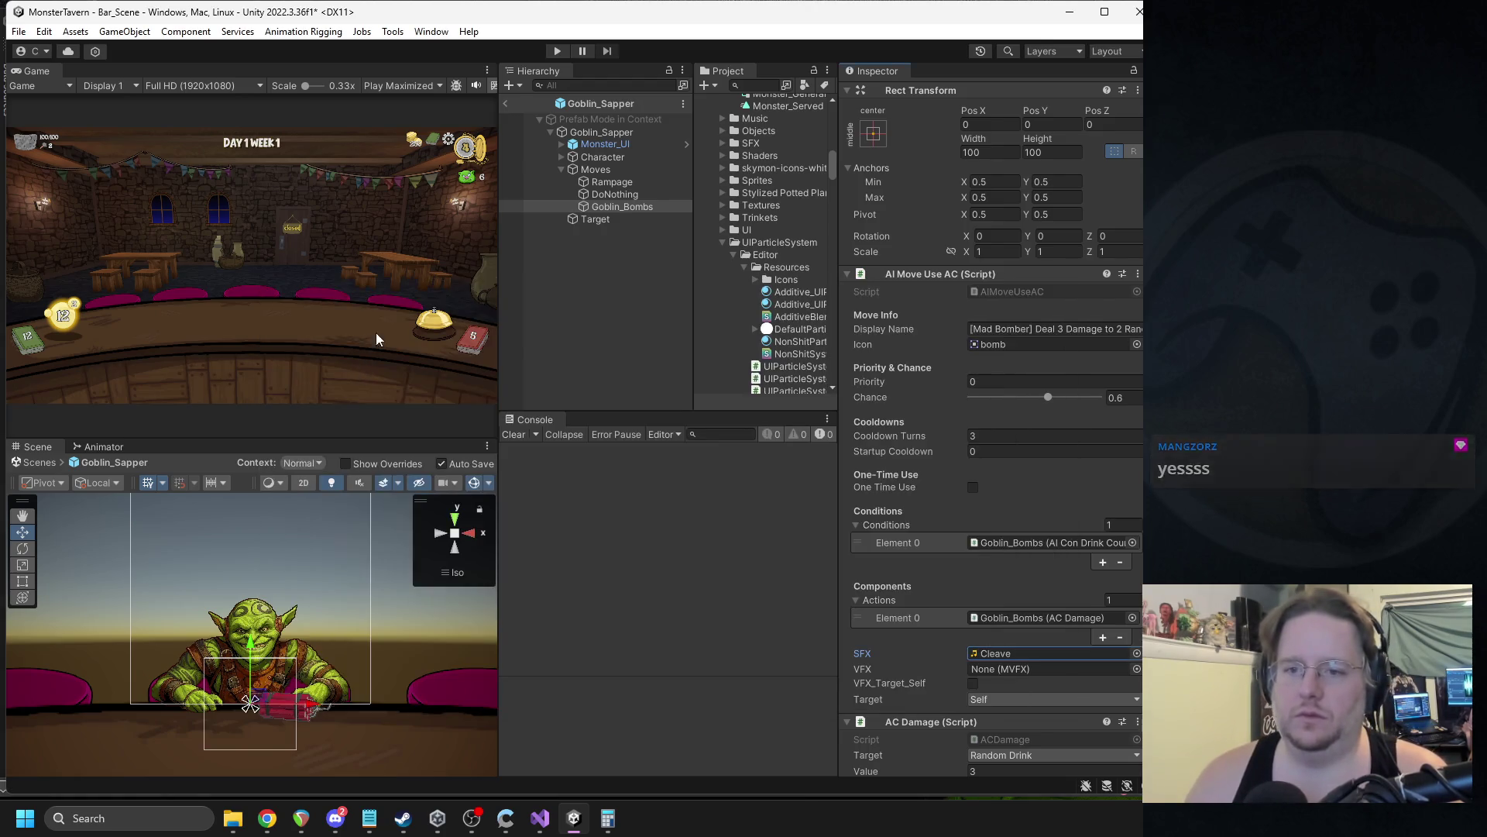
Exit prefab mode and open Goblin_TNT's VFXMove_Arc script in Visual Studio.
{"action": "left_click", "coordinate": [506, 106]}
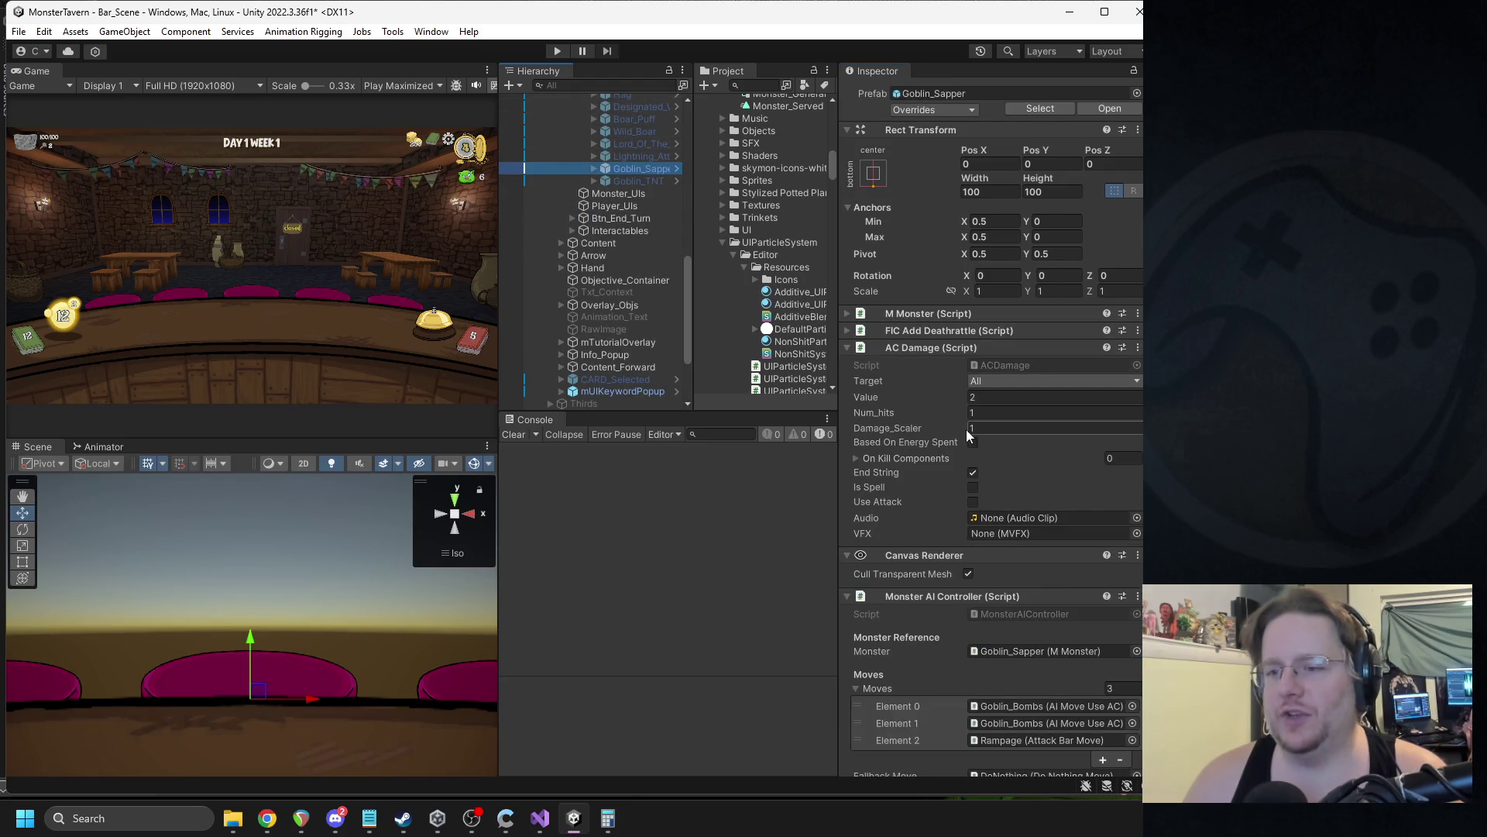
{"action": "left_click", "coordinate": [640, 181]}
{"action": "right_click", "coordinate": [939, 485]}
{"action": "left_click", "coordinate": [1008, 664]}
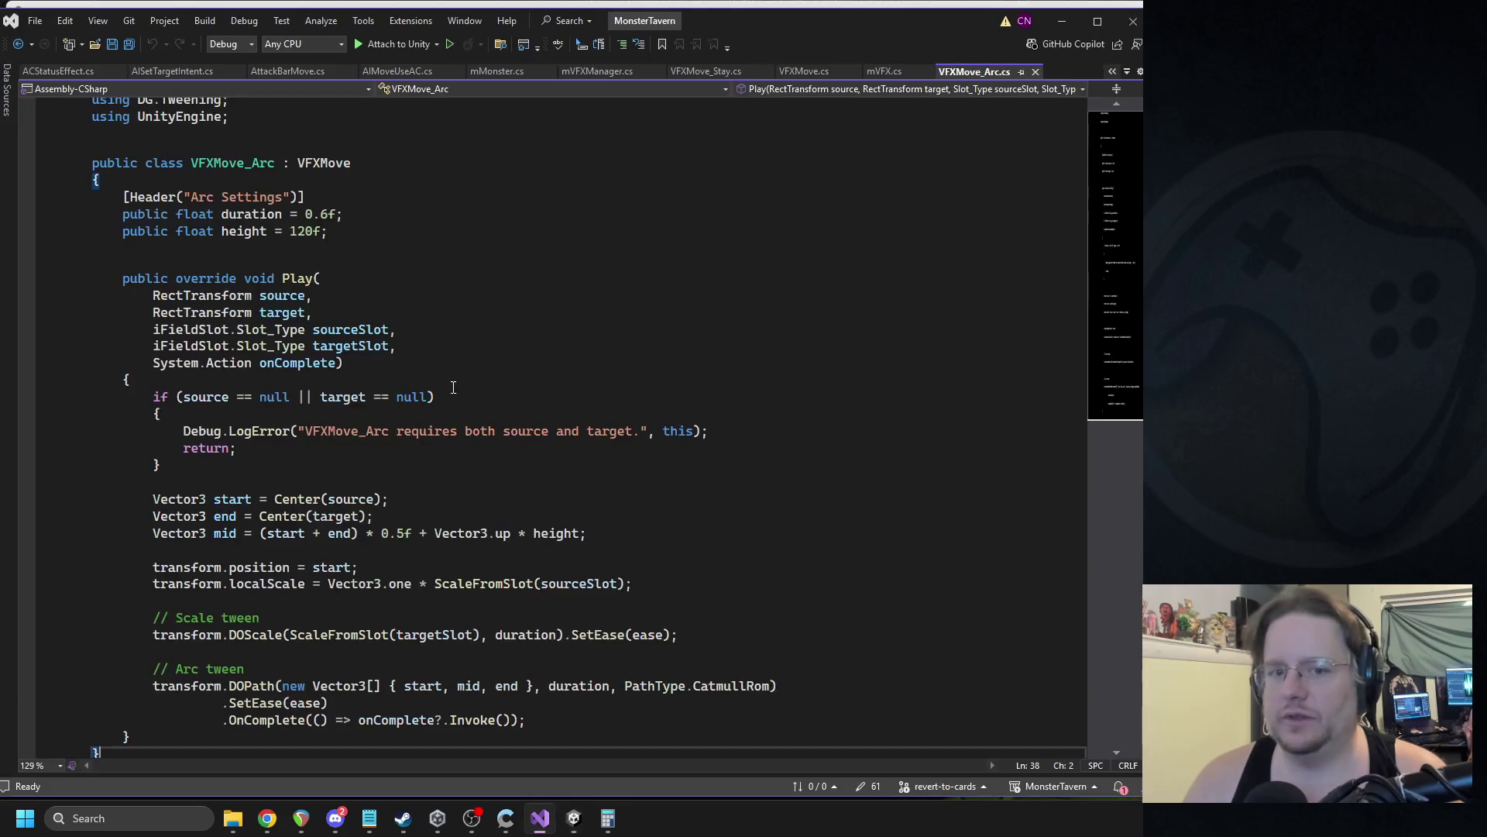
{"action": "left_click", "coordinate": [446, 279]}
{"action": "left_click", "coordinate": [440, 212]}
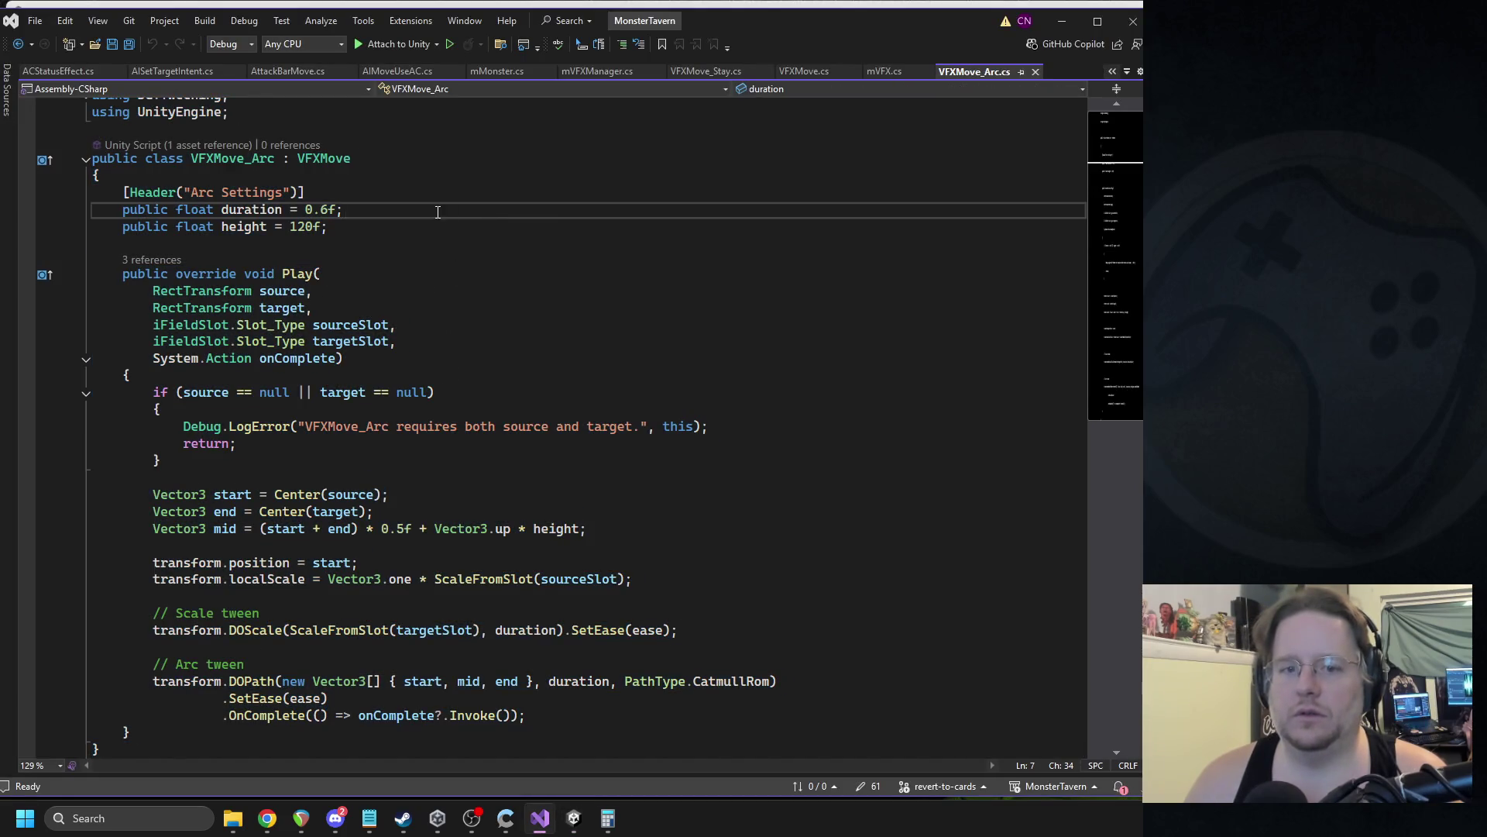
{"action": "scroll", "coordinate": [440, 211], "scroll_direction": "down", "scroll_amount": 4}
{"action": "scroll", "coordinate": [446, 349], "scroll_direction": "up", "scroll_amount": 4}
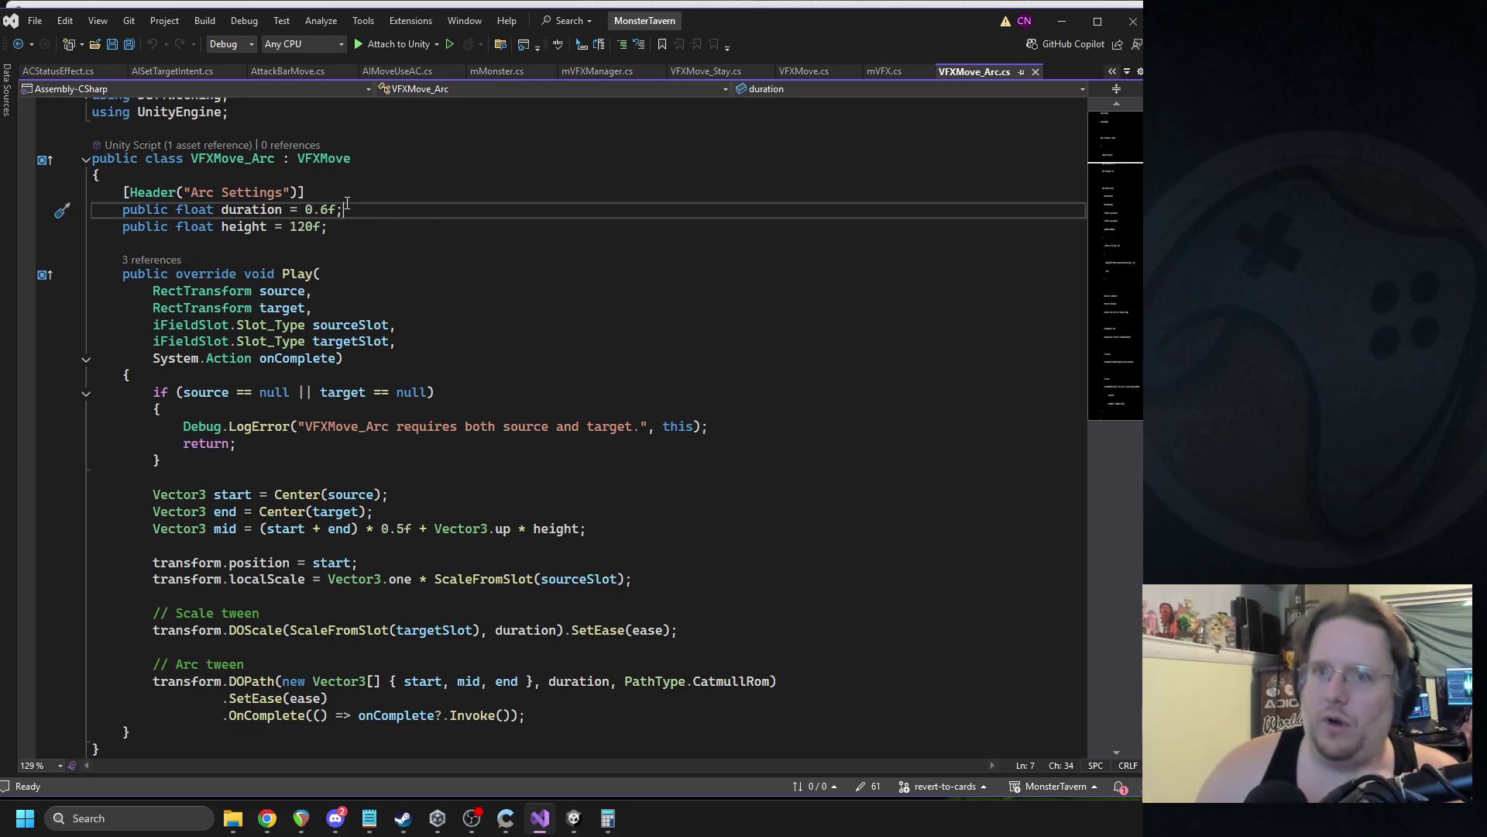
{"action": "mouse_move", "coordinate": [333, 160]}
{"action": "left_click", "coordinate": [412, 190]}
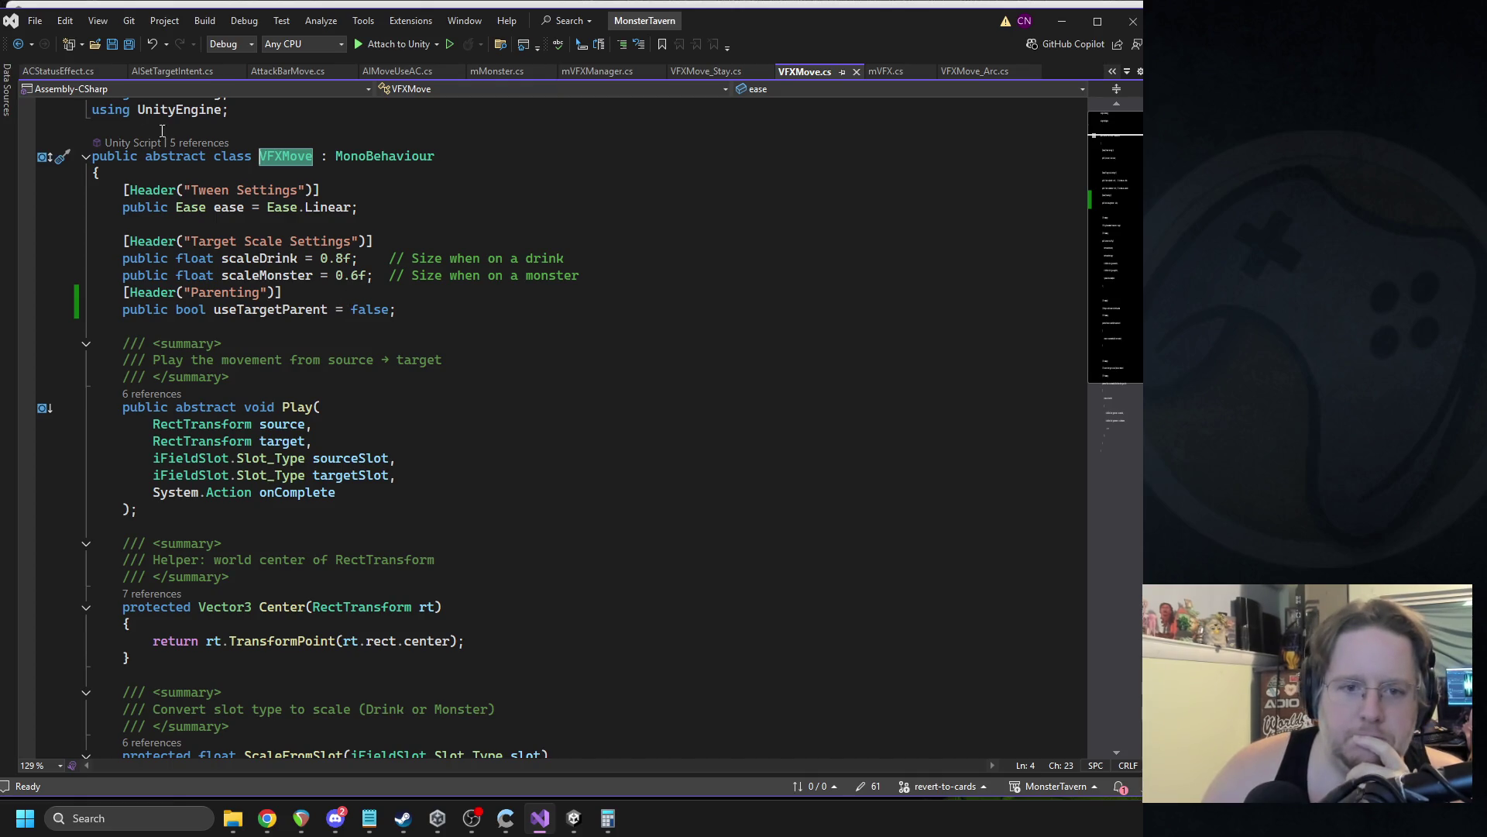
{"action": "left_click", "coordinate": [18, 44]}
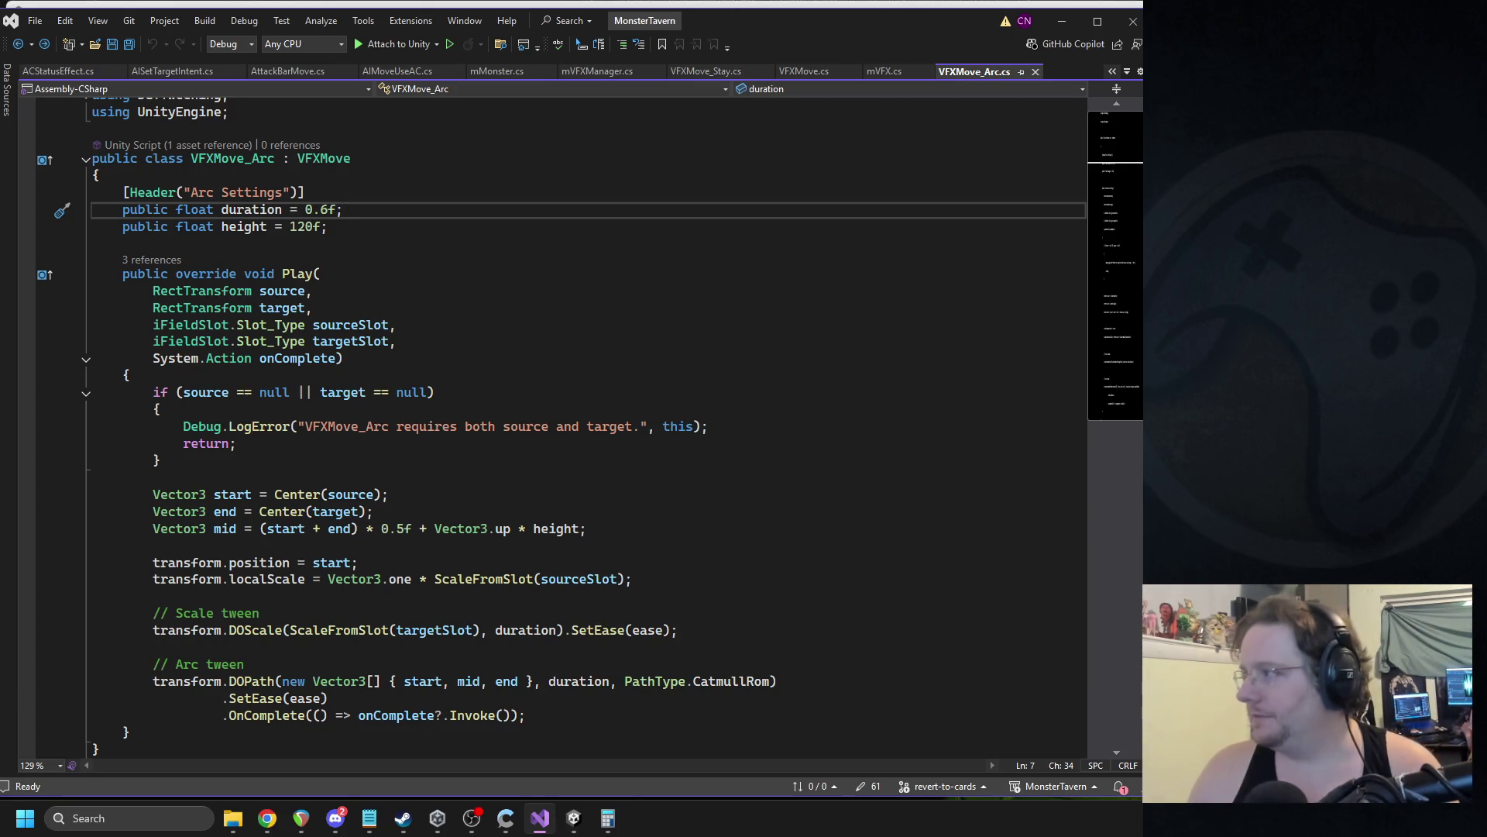
{"action": "key", "text": "alt+Tab"}
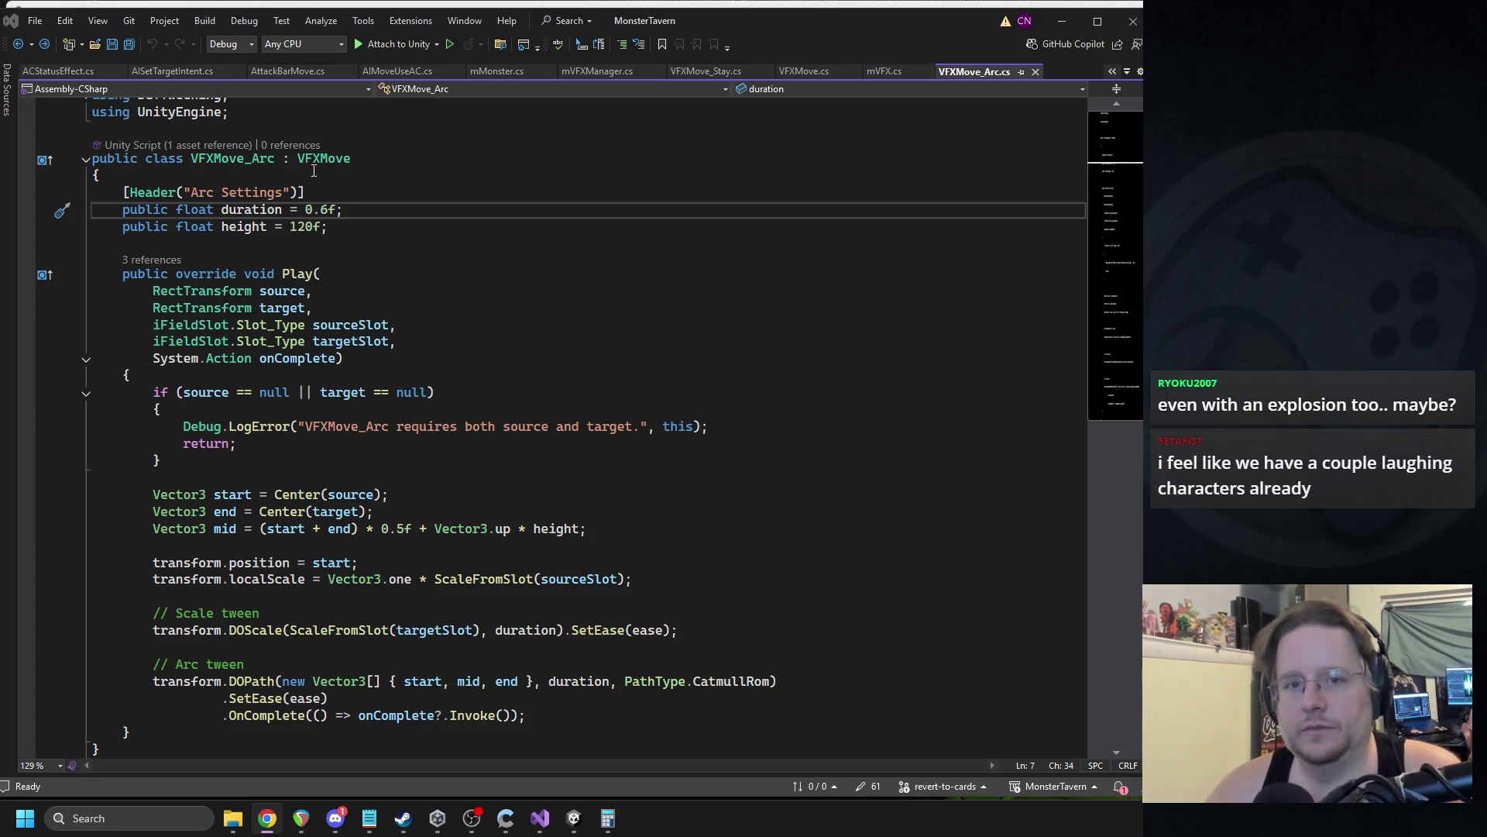
In VFXMove, add 'public float spinSpeed = 0f;' under a duplicated Parenting header, then save.
{"action": "left_click", "coordinate": [391, 195]}
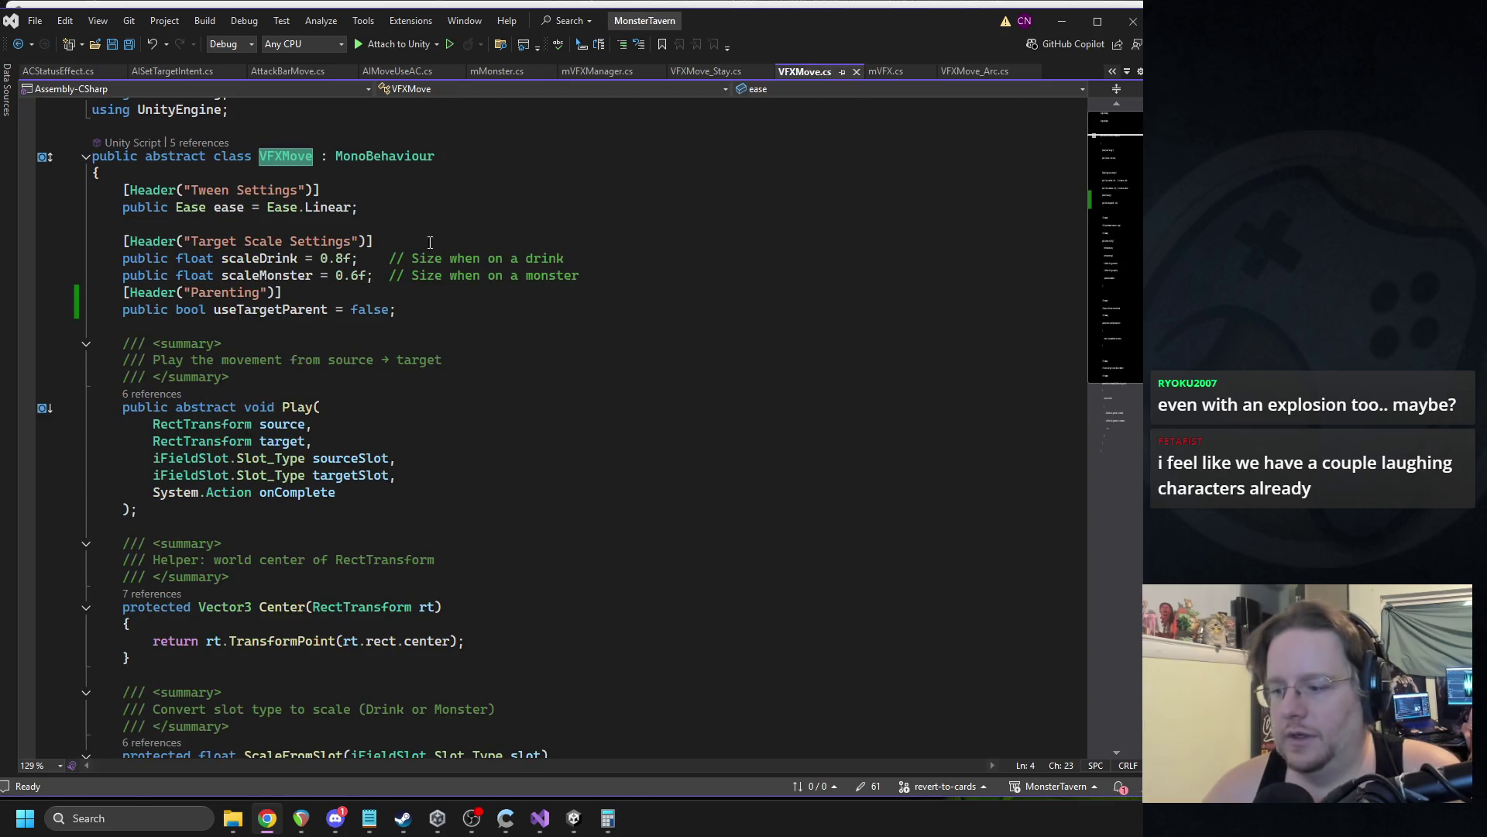
{"action": "scroll", "coordinate": [430, 271], "scroll_direction": "up", "scroll_amount": 1}
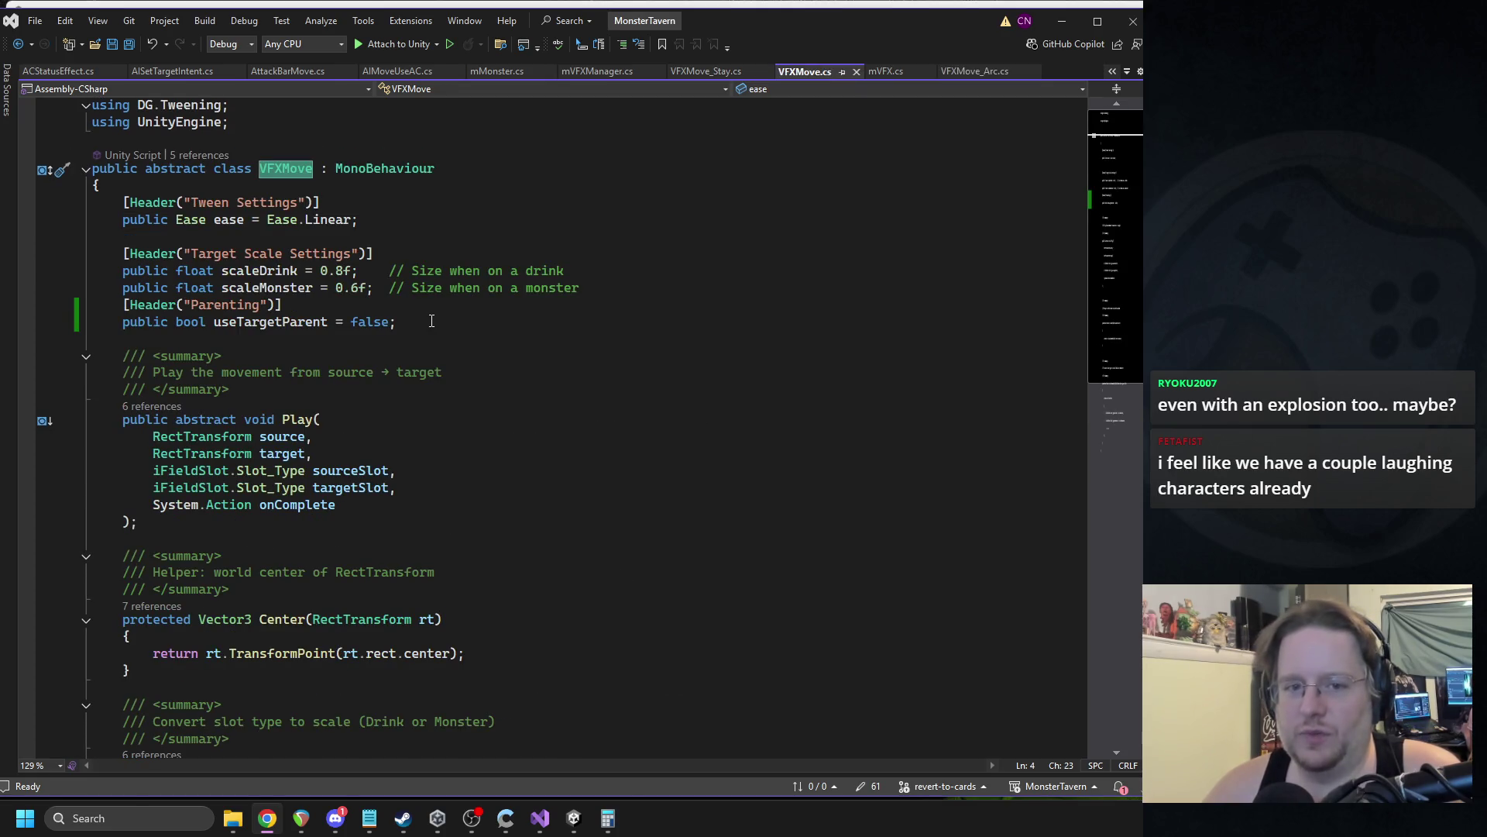
{"action": "left_click", "coordinate": [650, 284]}
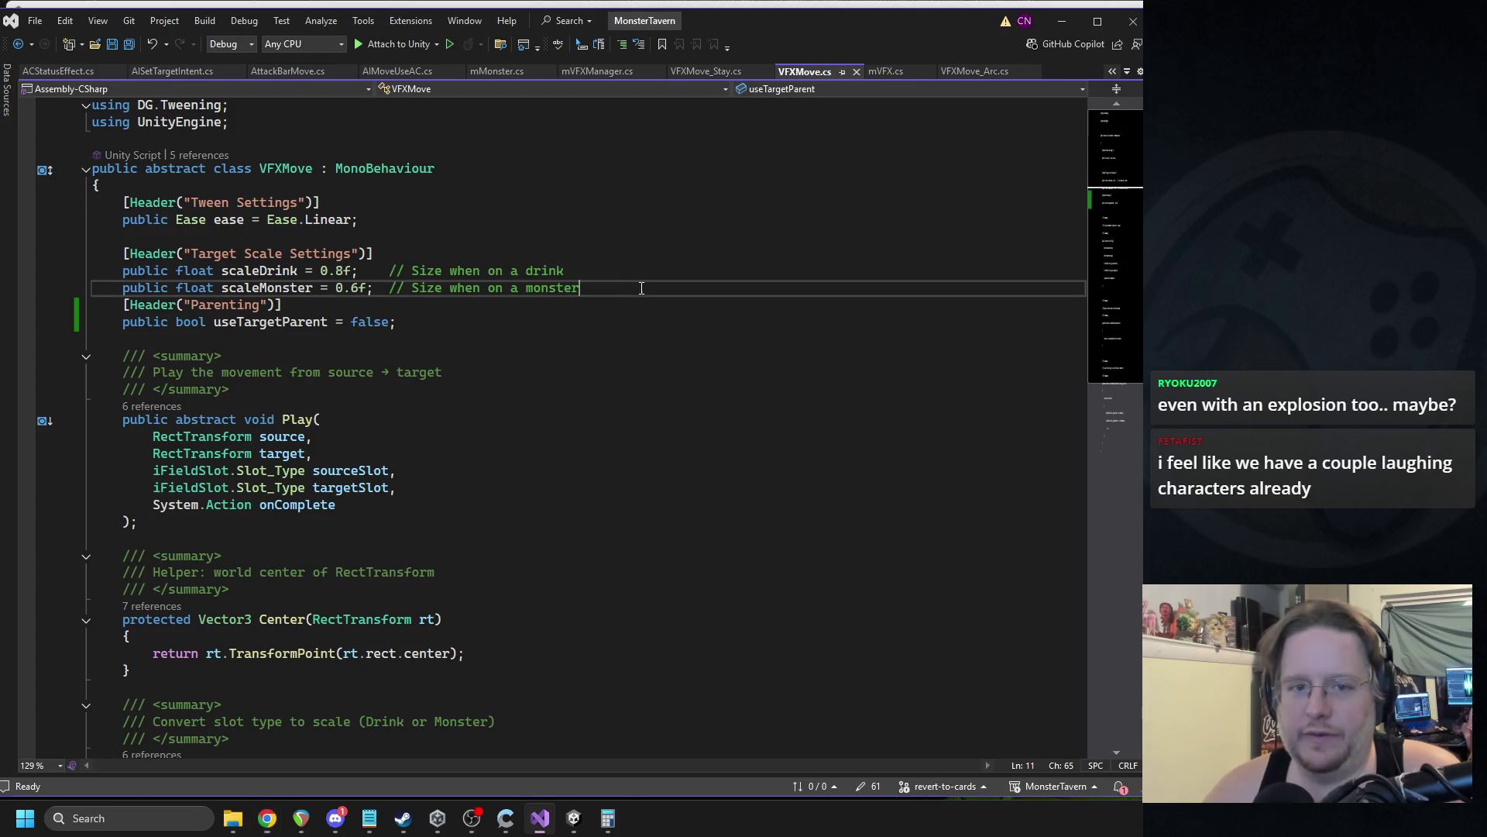
{"action": "left_click_drag", "start_coordinate": [282, 304], "coordinate": [124, 306]}
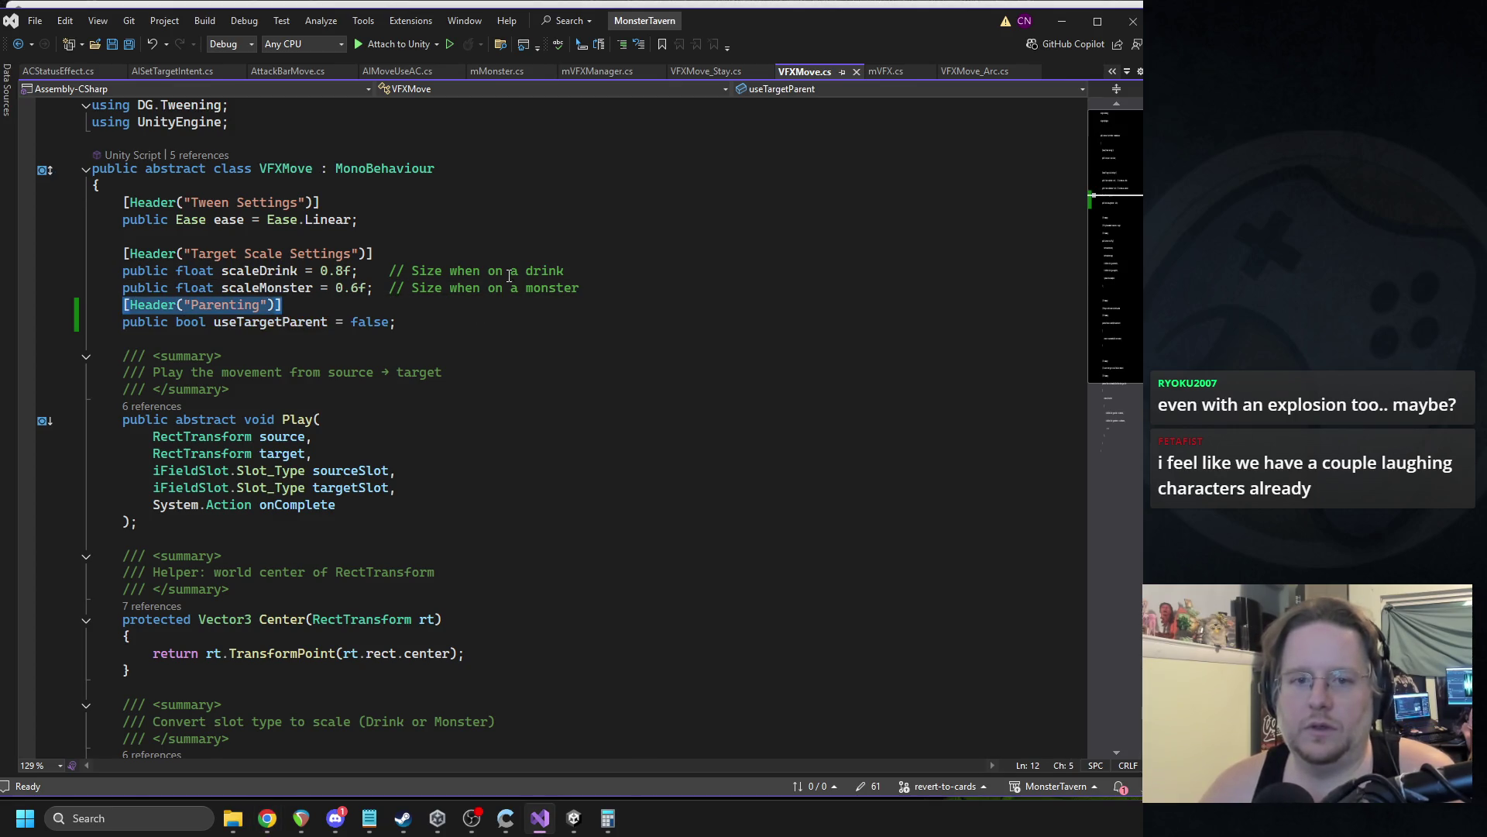
{"action": "key", "text": "ctrl+c"}
{"action": "left_click", "coordinate": [612, 287]}
{"action": "key", "text": "Return"}
{"action": "key", "text": "Return"}
{"action": "key", "text": "Up"}
{"action": "key", "text": "ctrl+v"}
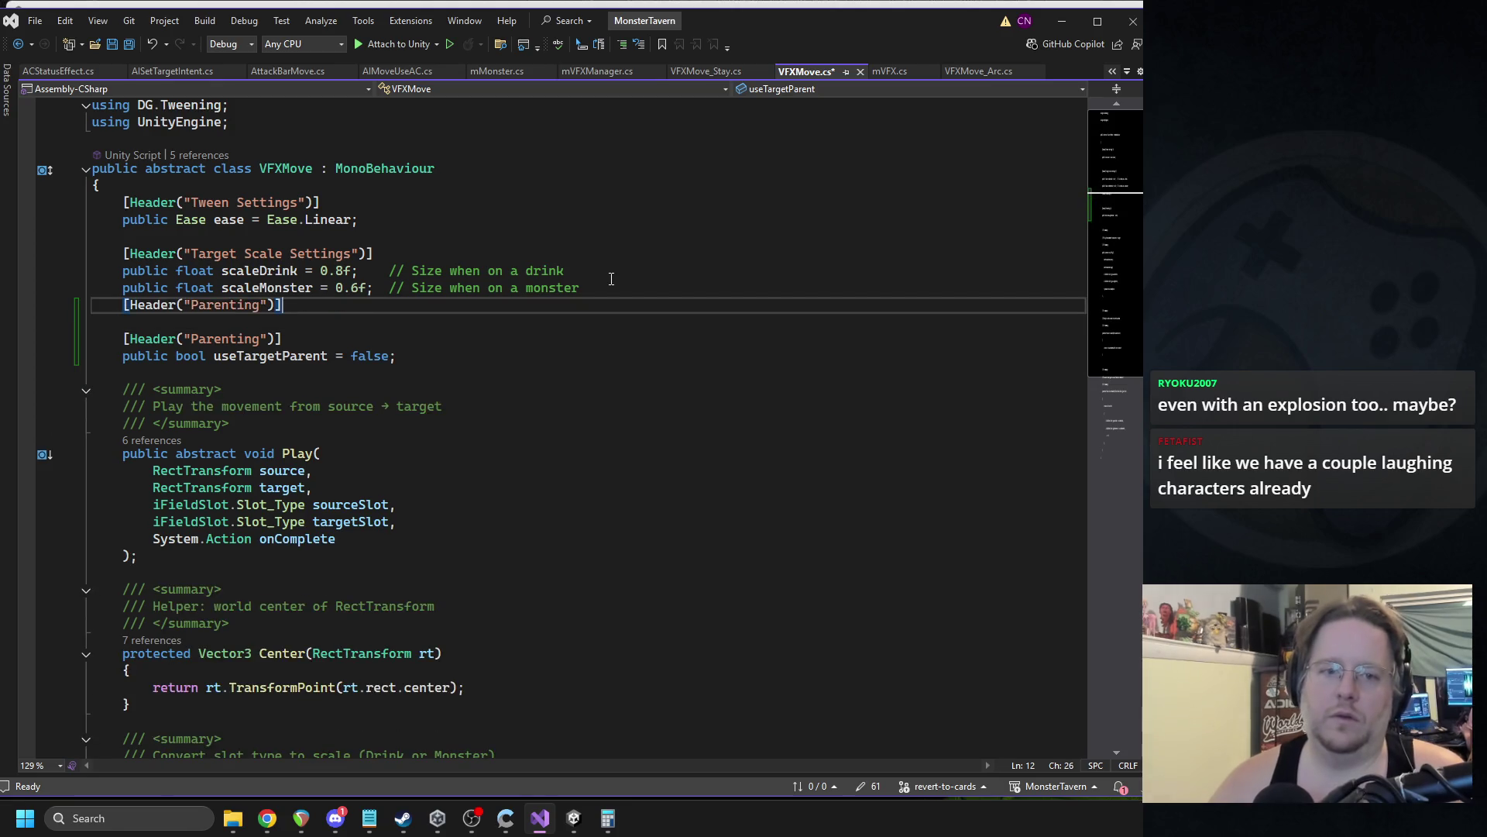
{"action": "key", "text": "Return"}
{"action": "type", "text": "public float"}
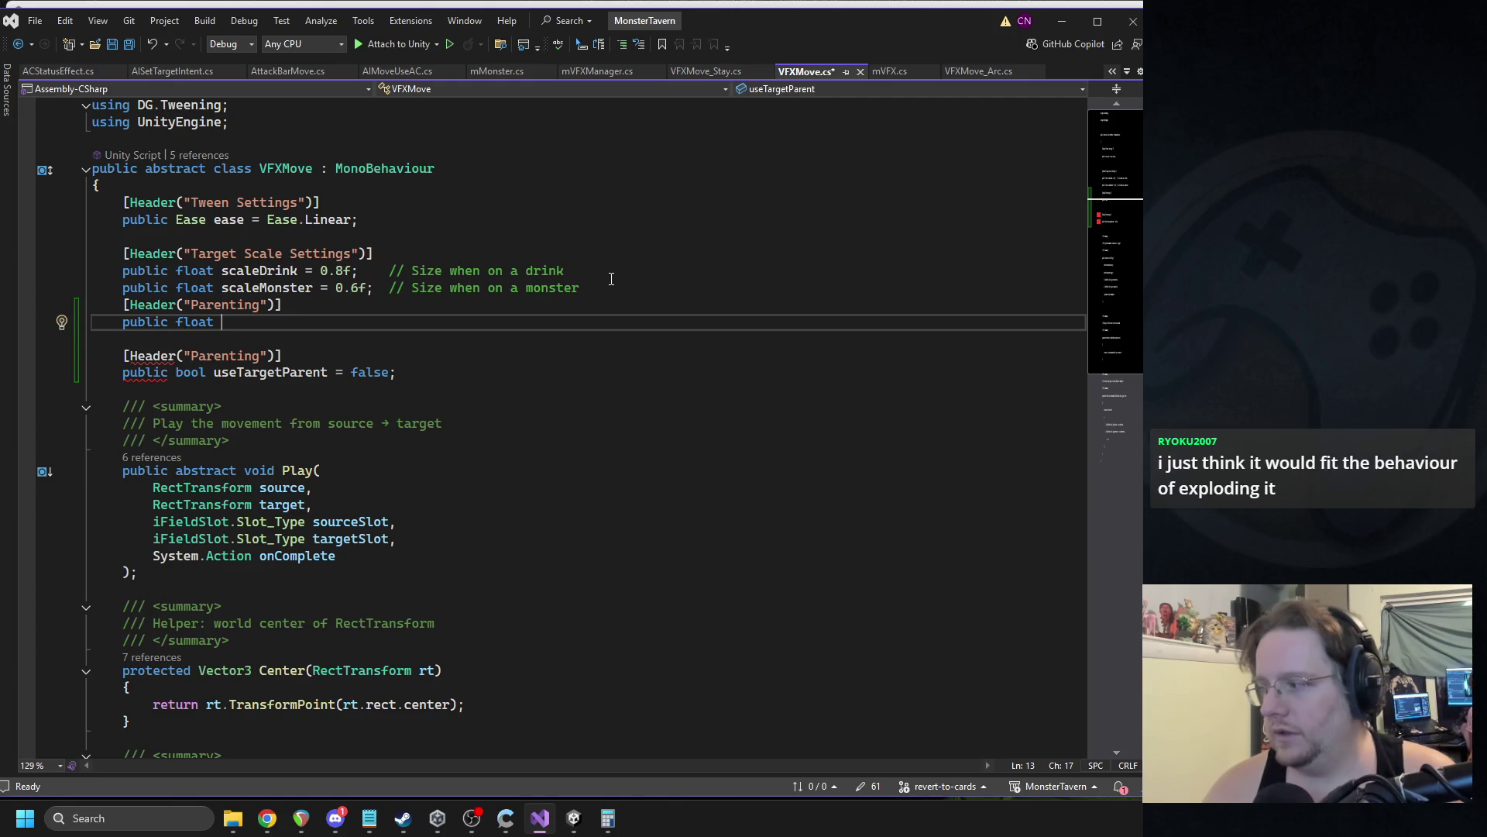
{"action": "type", "text": " spinSpeed = 0f;"}
{"action": "key", "text": "ctrl+s"}
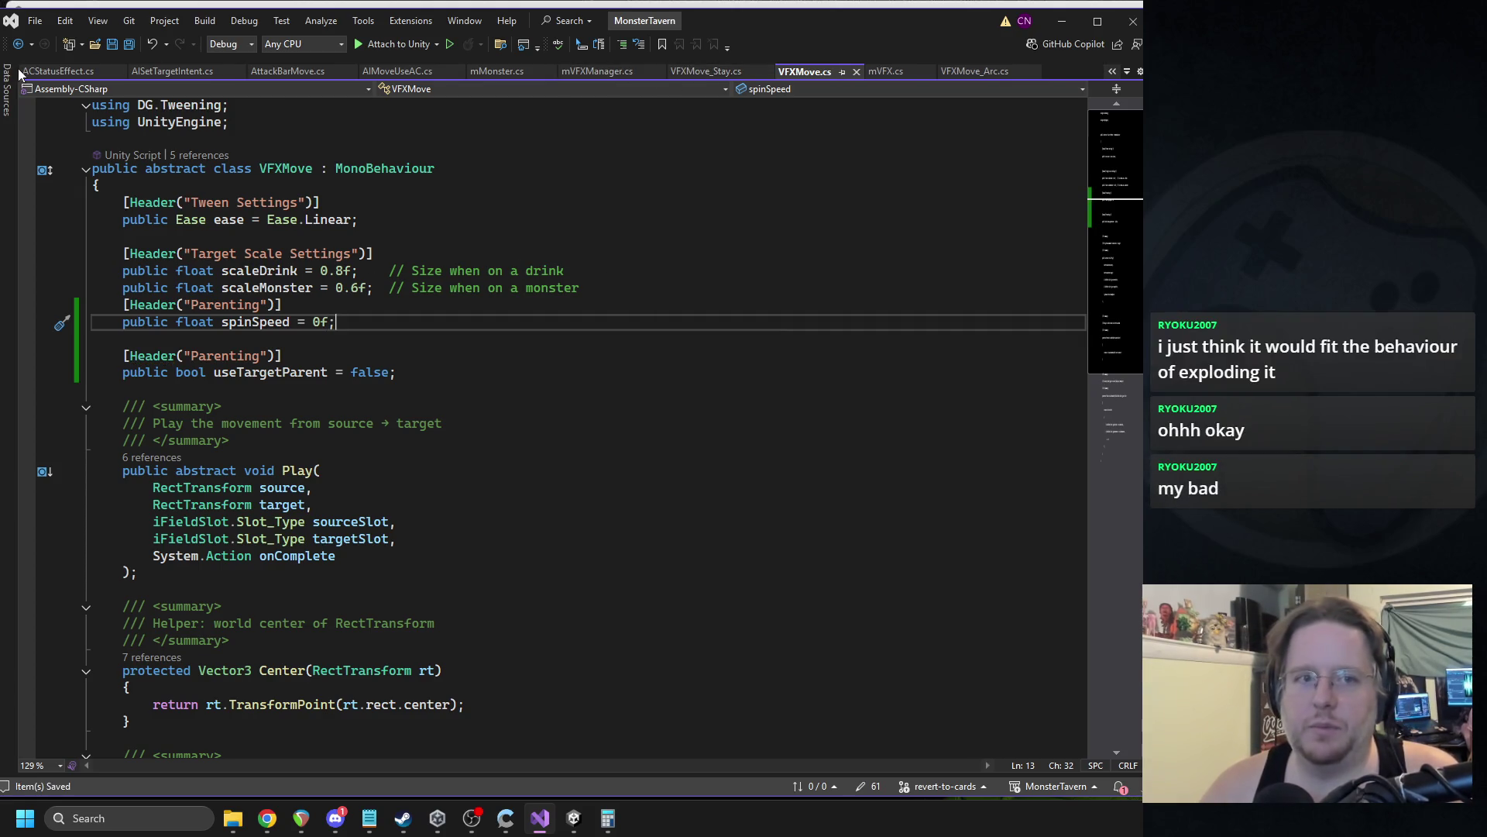
Close the ACStatusEffect, AISetTargetIntent, AttackBarMove, AIMoveUseAC and mMonster tabs, returning to VFXMove_Arc.cs.
{"action": "left_click", "coordinate": [118, 72]}
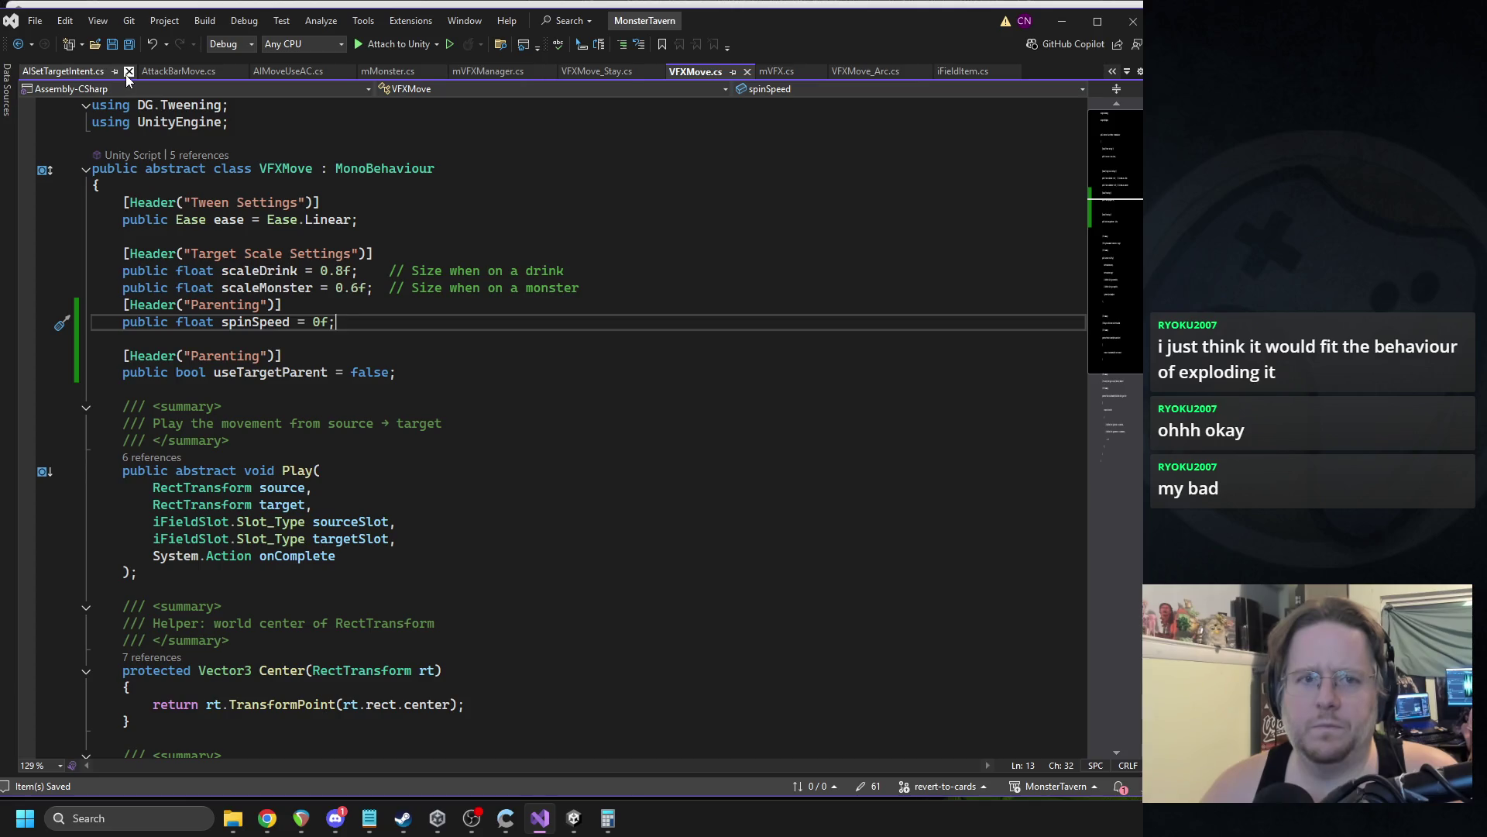
{"action": "left_click", "coordinate": [122, 72]}
{"action": "left_click", "coordinate": [123, 73]}
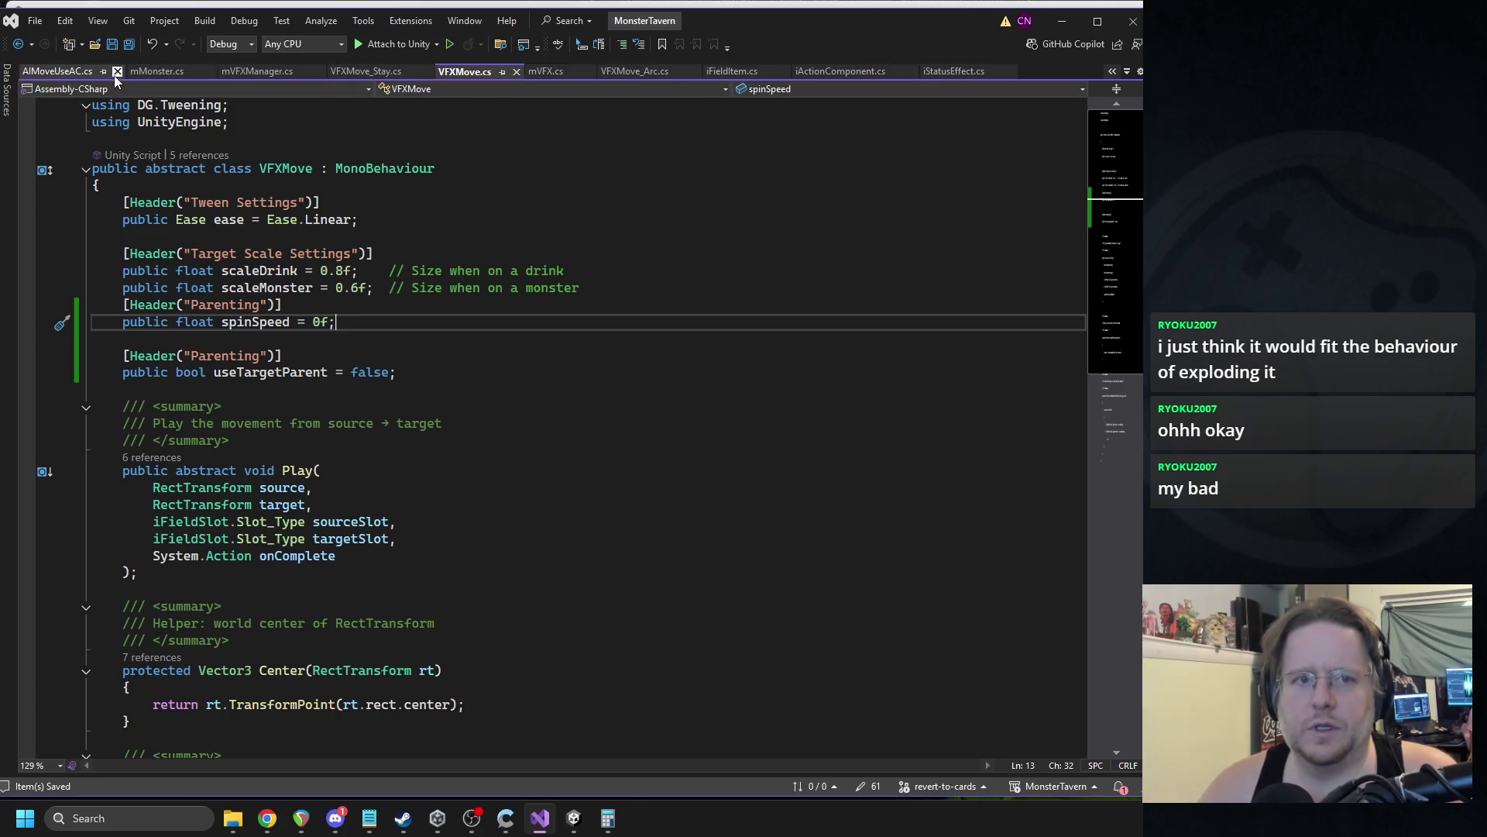
{"action": "left_click", "coordinate": [114, 74]}
{"action": "left_click", "coordinate": [101, 72]}
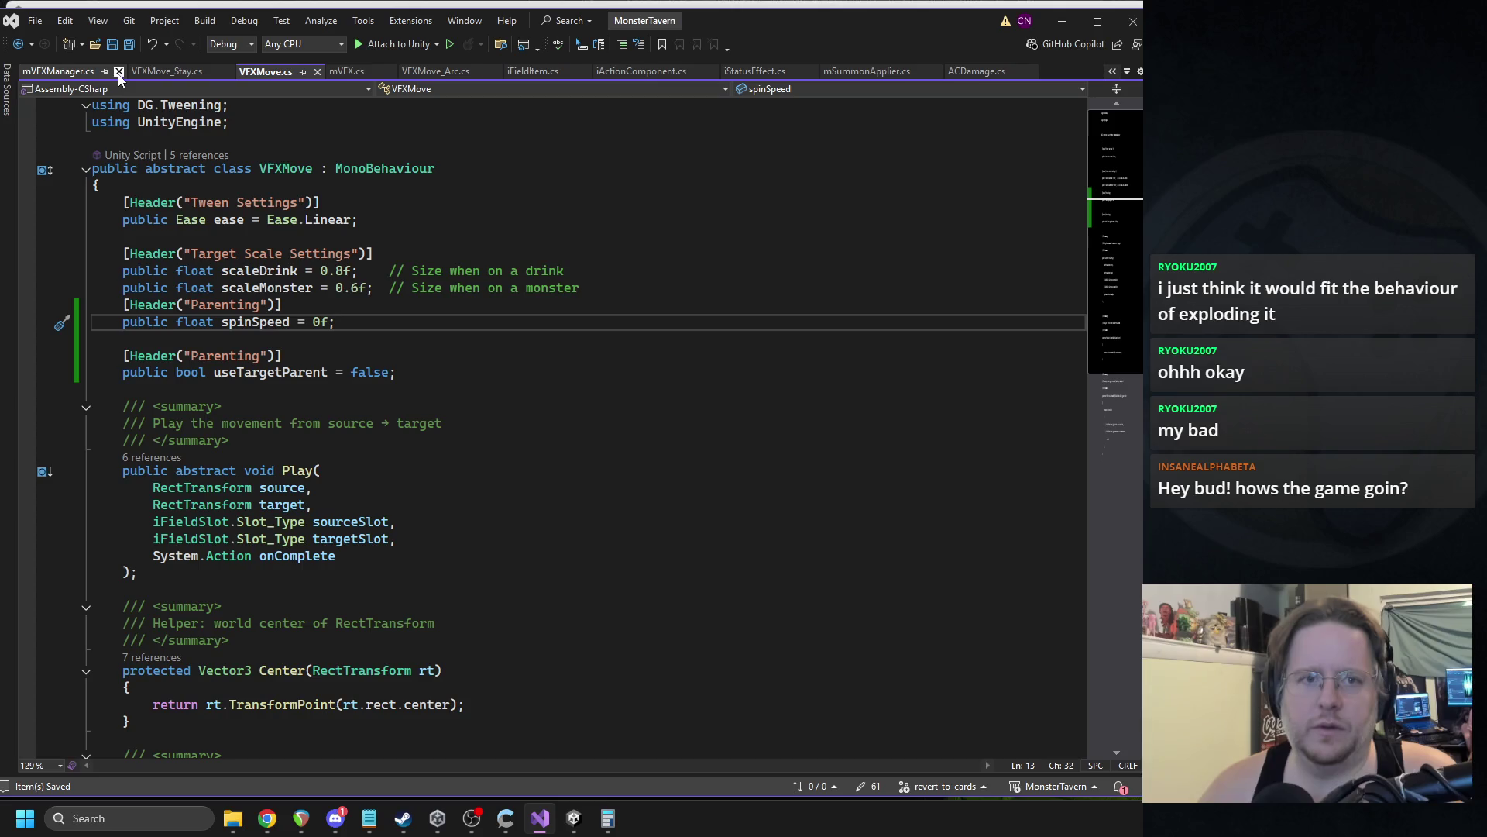
{"action": "left_click", "coordinate": [458, 71]}
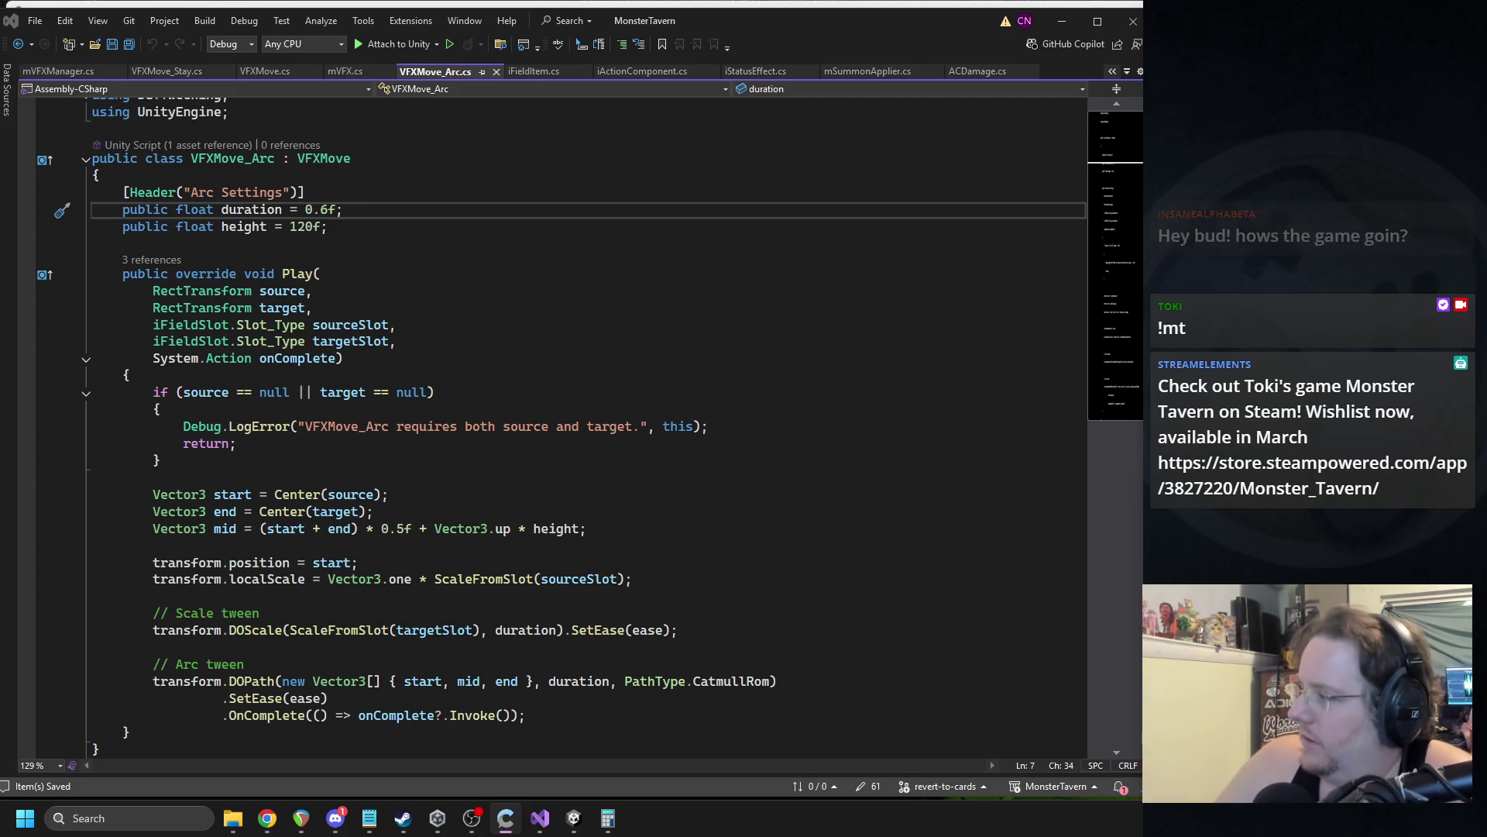
{"action": "scroll", "coordinate": [436, 501], "scroll_direction": "down", "scroll_amount": 5}
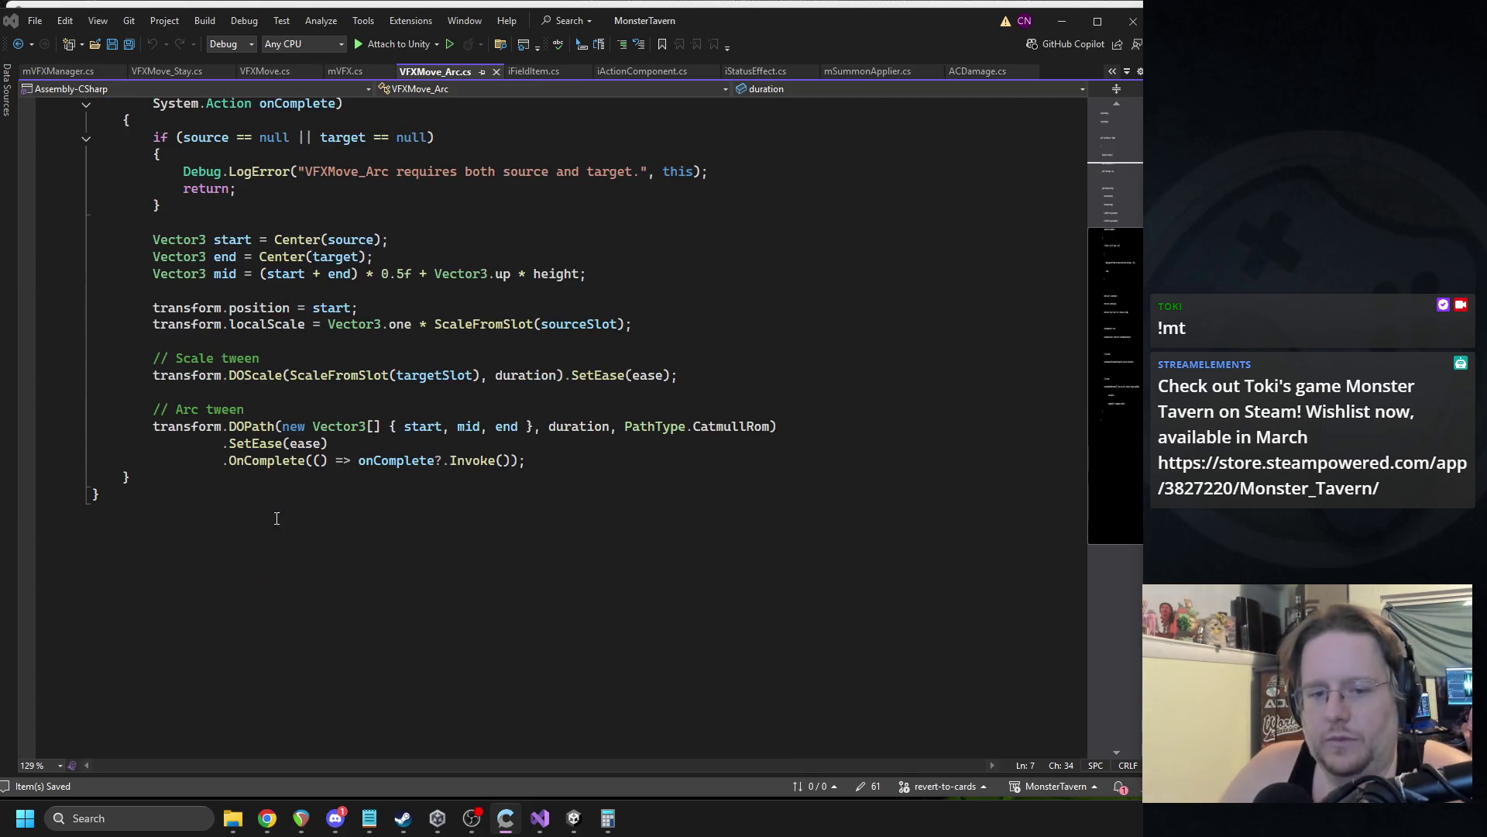
{"action": "left_click", "coordinate": [164, 471]}
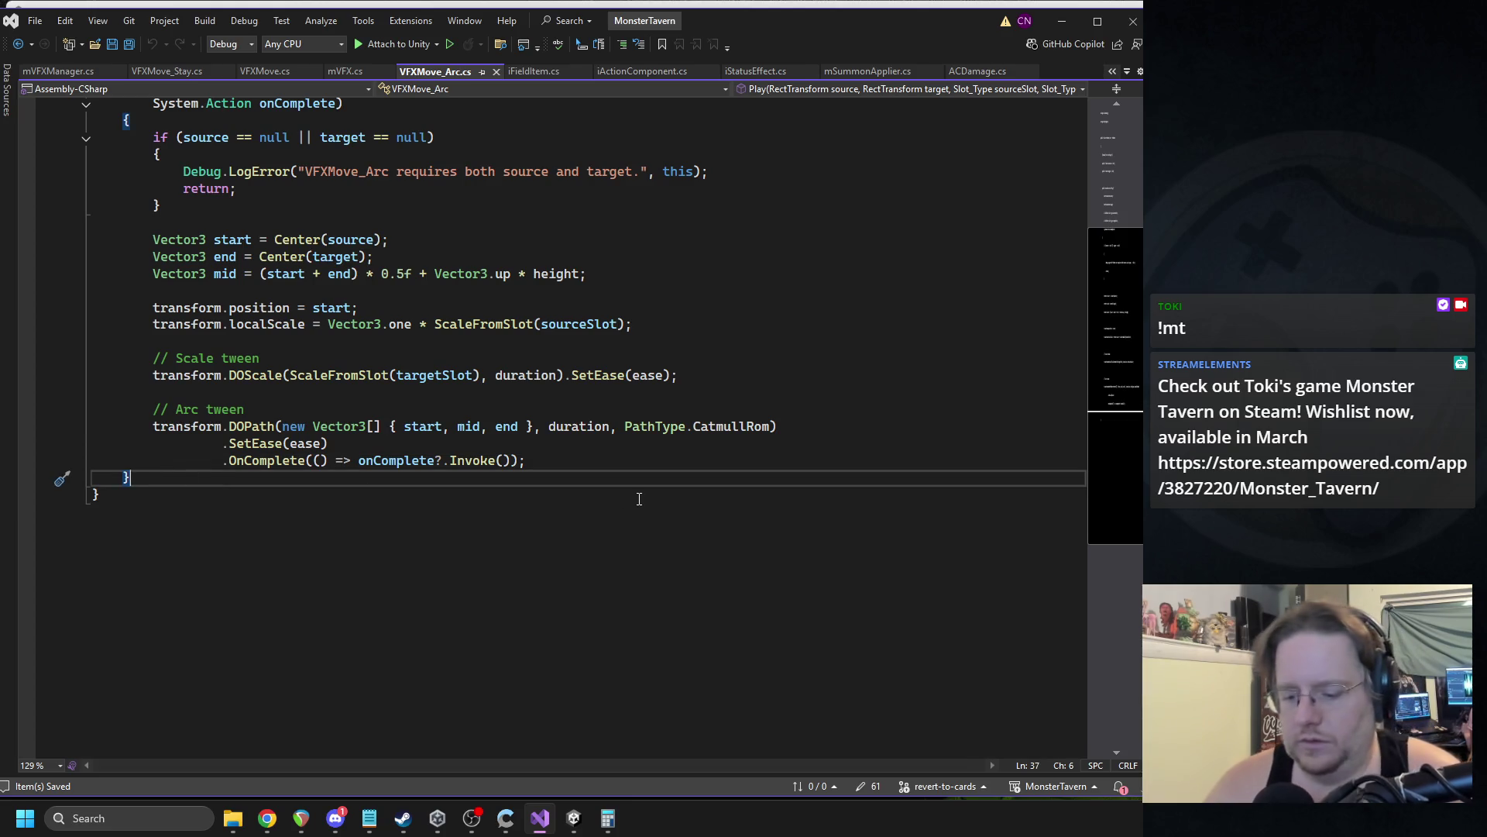
{"action": "key", "text": "Return"}
{"action": "key", "text": "Return"}
{"action": "type", "text": "public"}
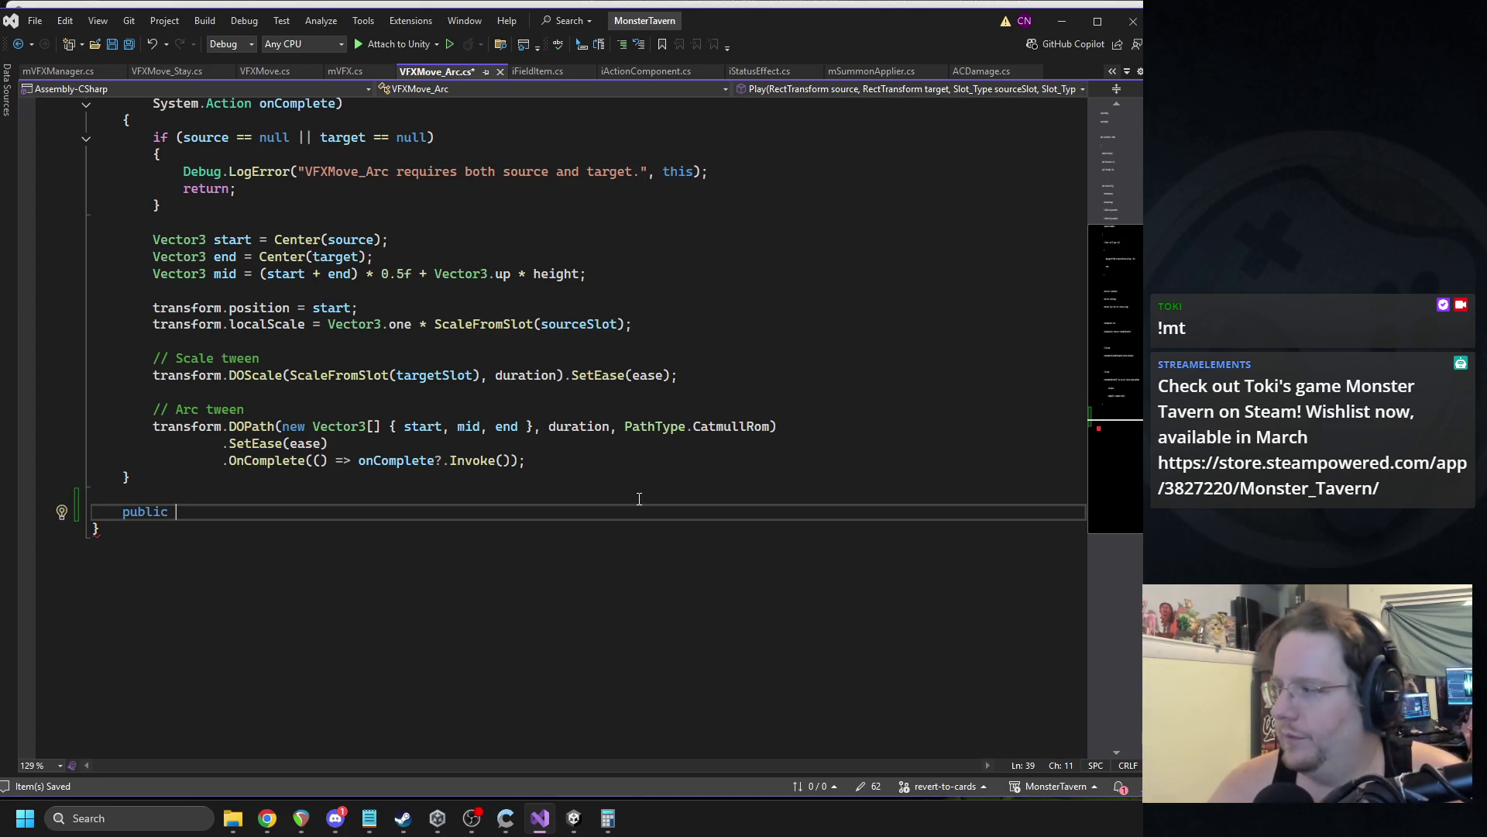
{"action": "type", "text": " void "}
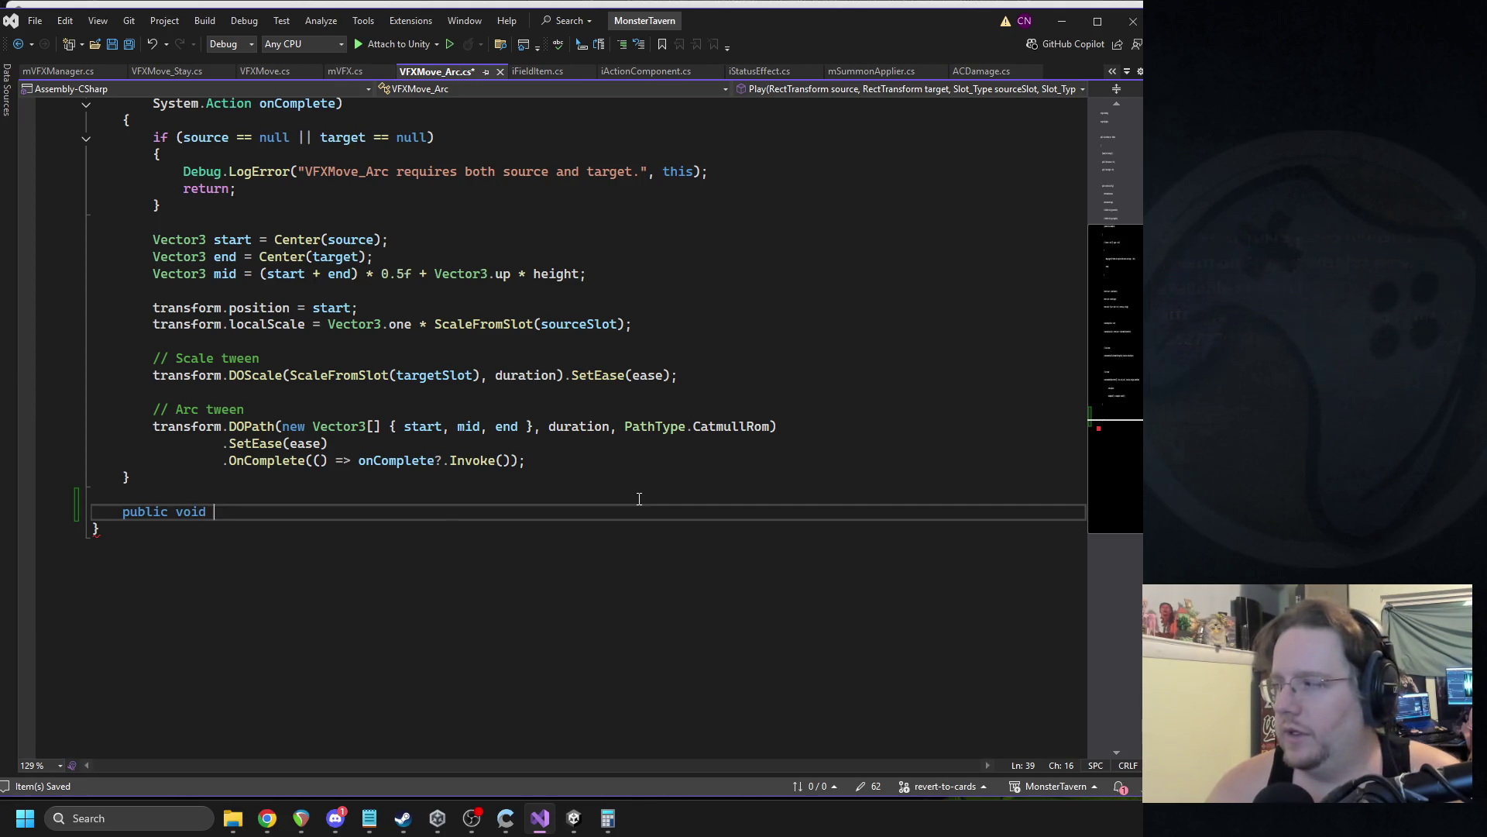
{"action": "type", "text": "StartSpin"}
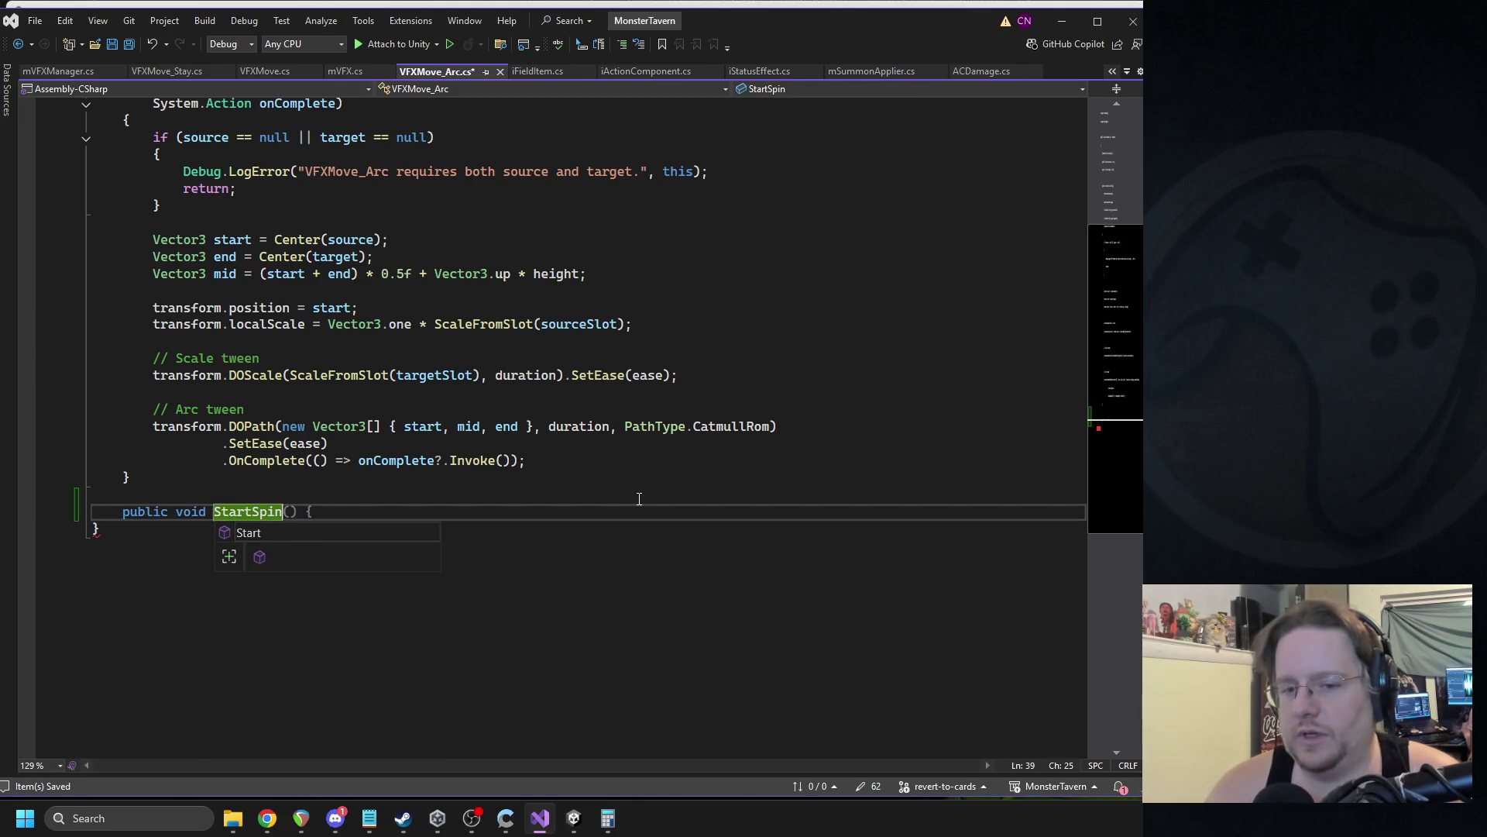
{"action": "type", "text": "() {"}
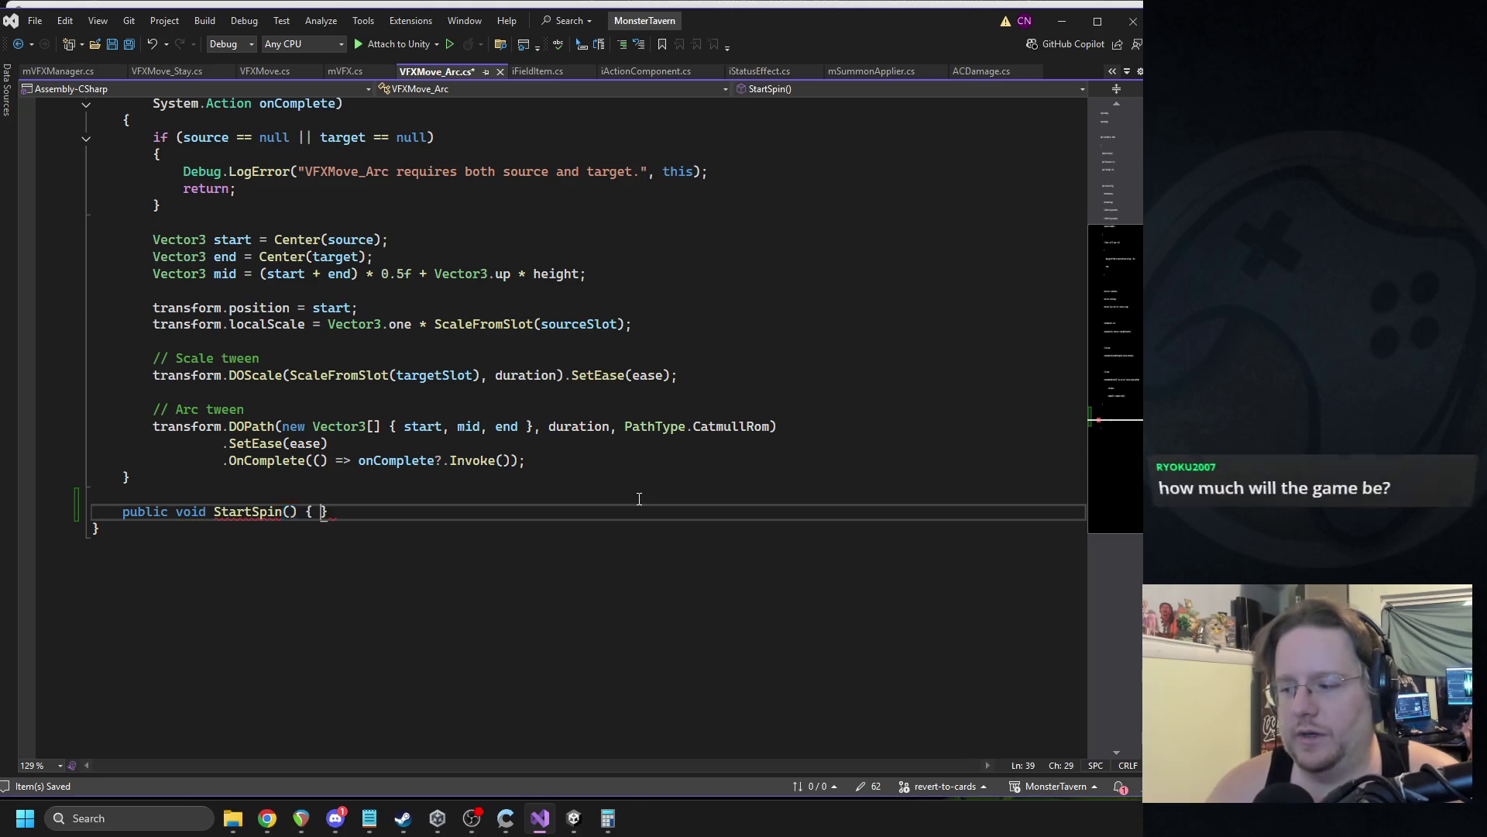
{"action": "key", "text": "Return"}
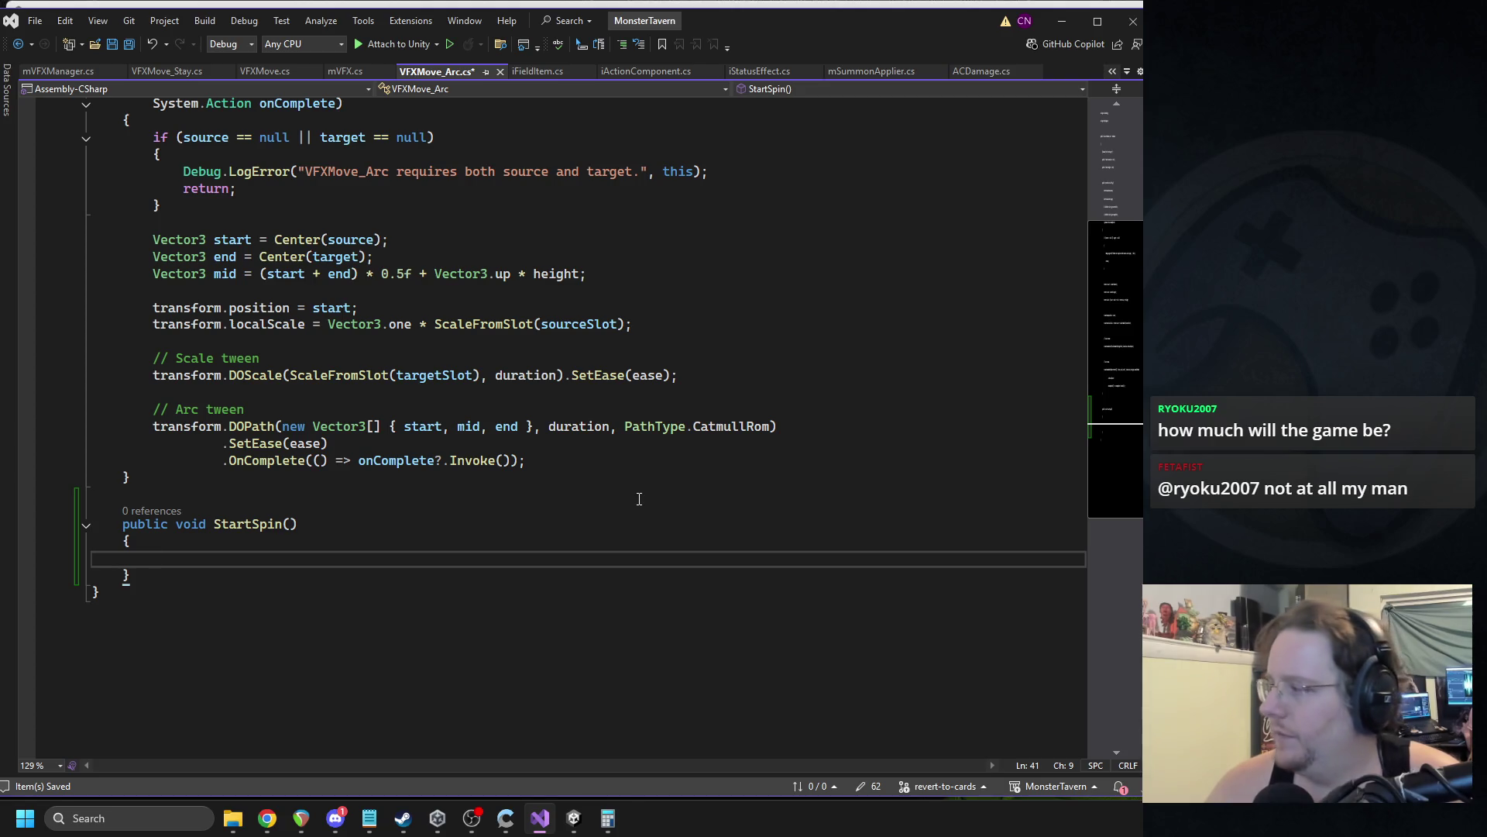
{"action": "type", "text": "if (spinSpeed == 0"}
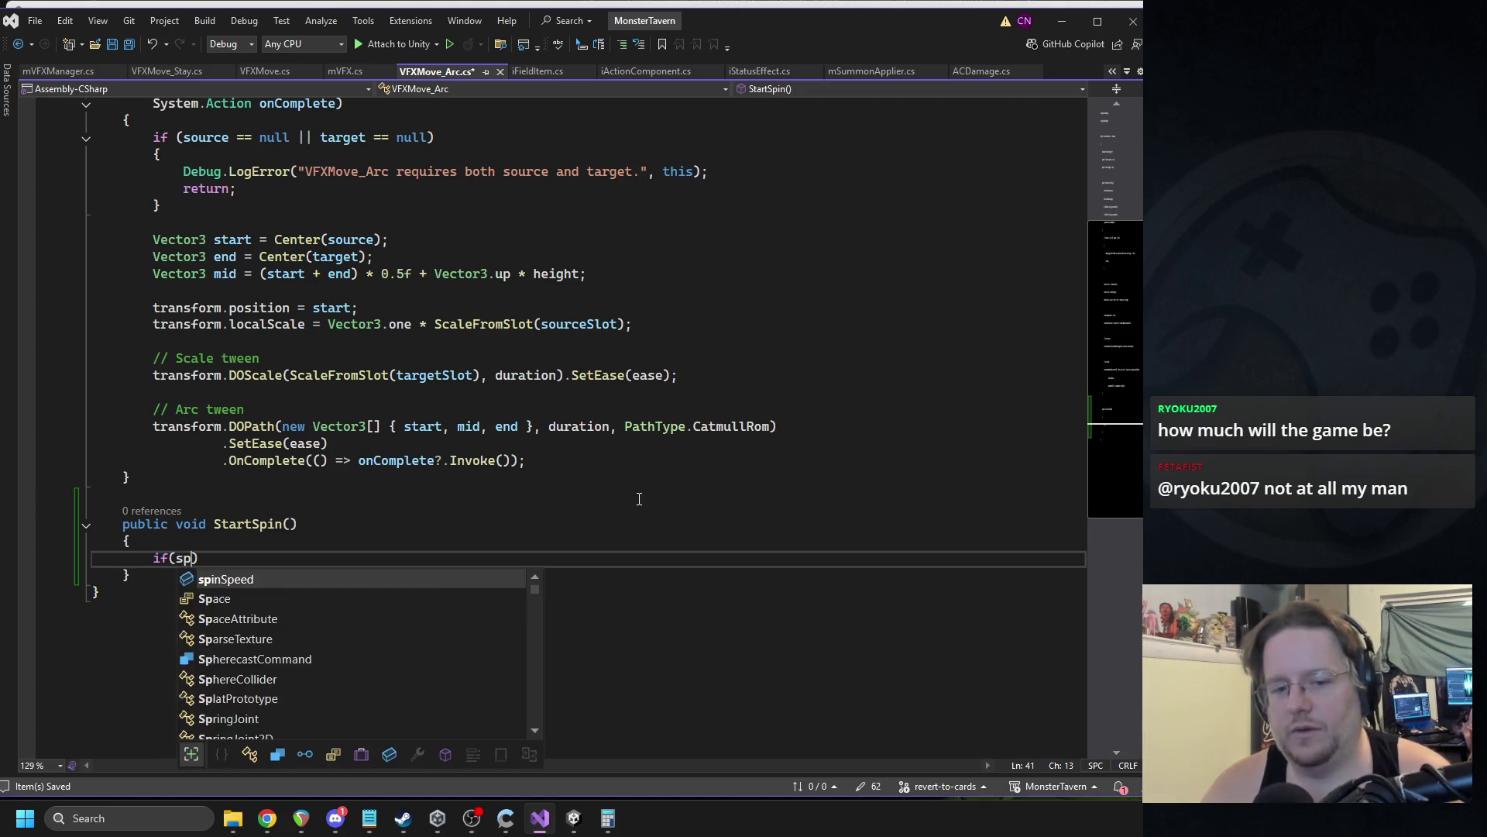
{"action": "type", "text": ")"}
{"action": "key", "text": "Return"}
{"action": "type", "text": "return;"}
{"action": "key", "text": "Return"}
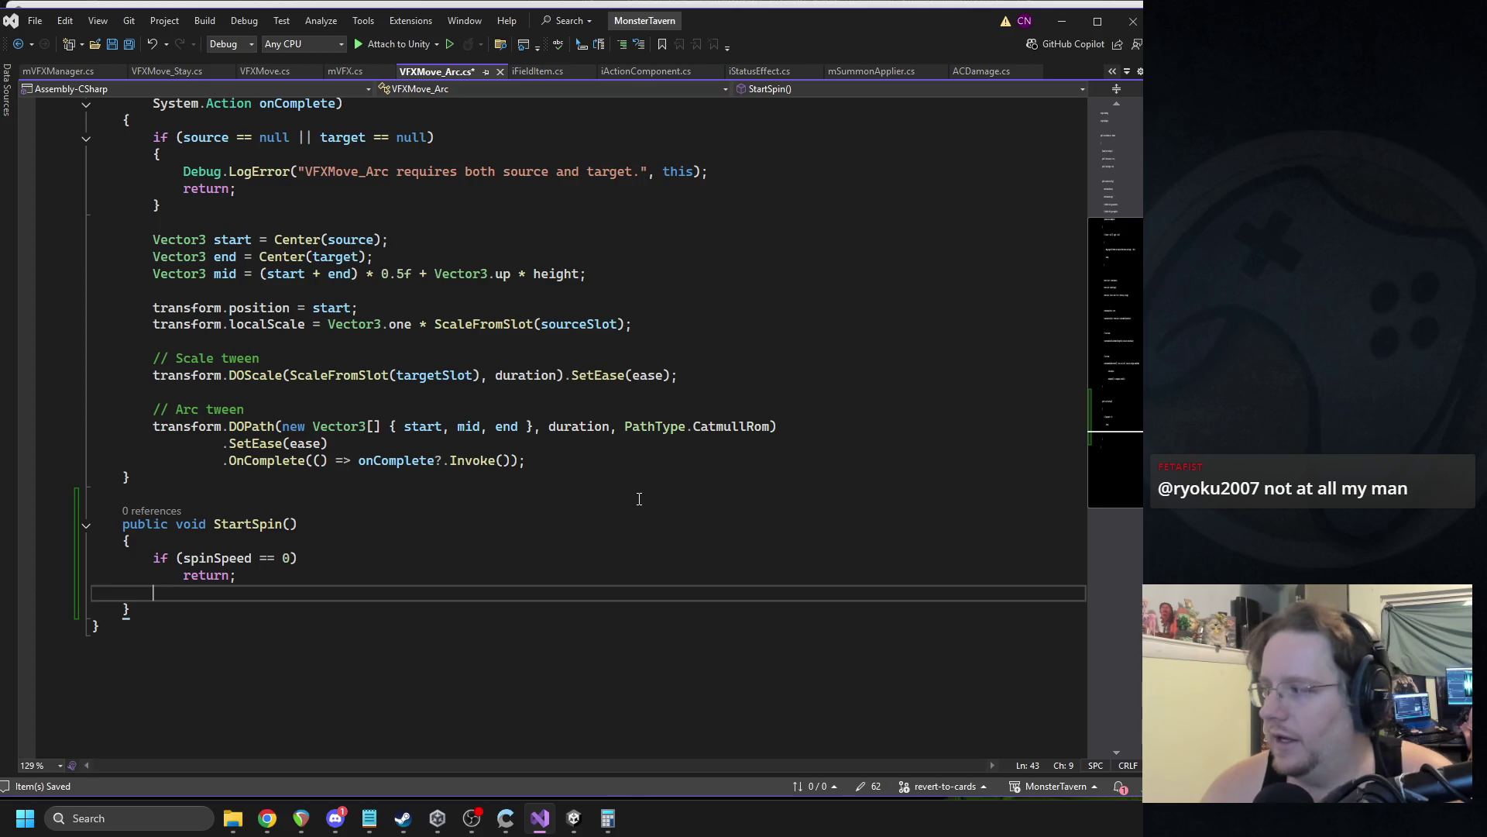
{"action": "key", "text": "Return"}
{"action": "type", "text": "s"}
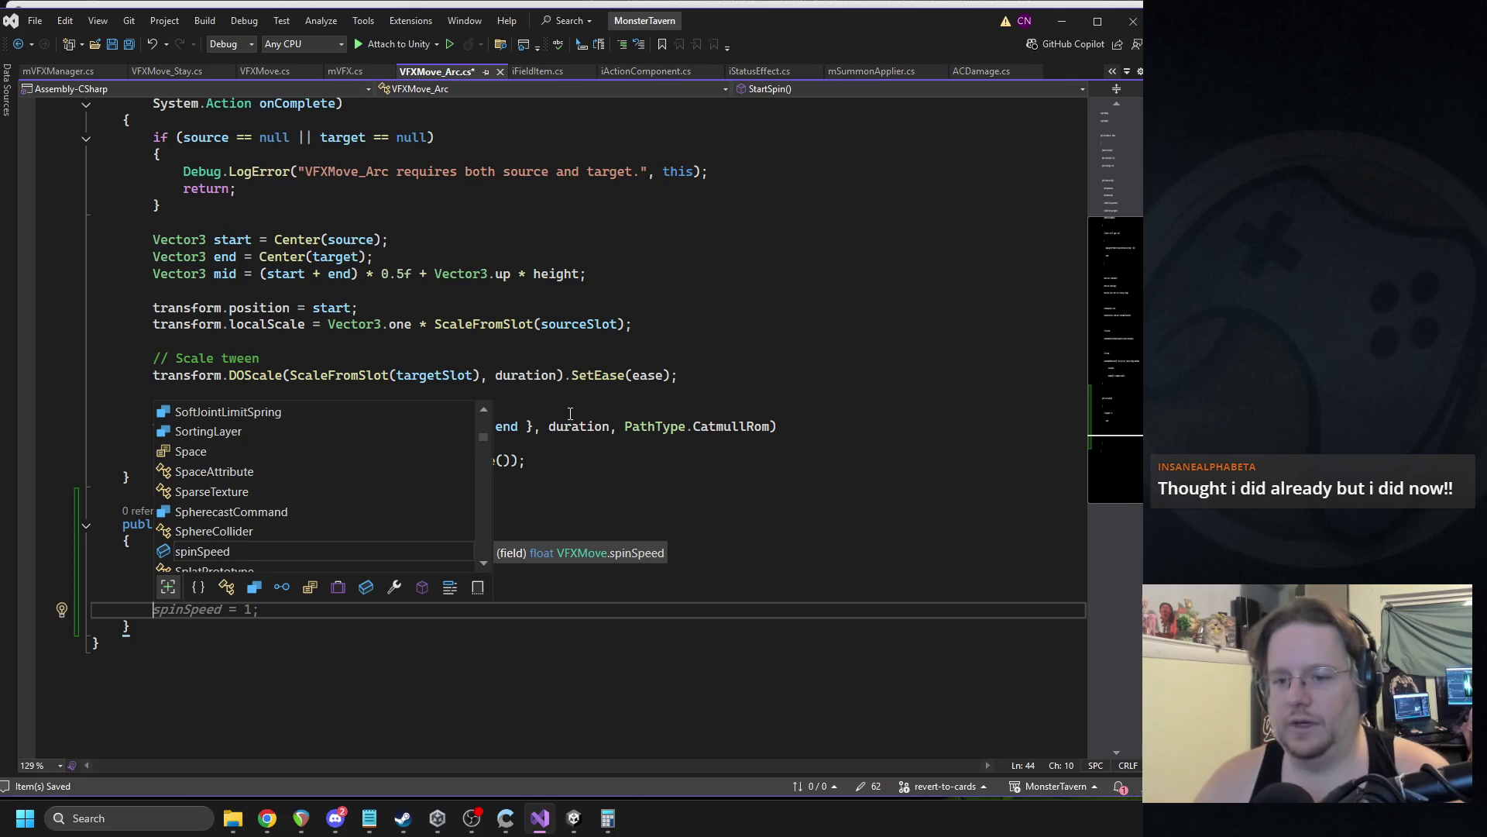
{"action": "key", "text": "Escape"}
{"action": "left_click_drag", "start_coordinate": [131, 629], "coordinate": [91, 505]}
{"action": "key", "text": "ctrl+c"}
{"action": "key", "text": "Delete"}
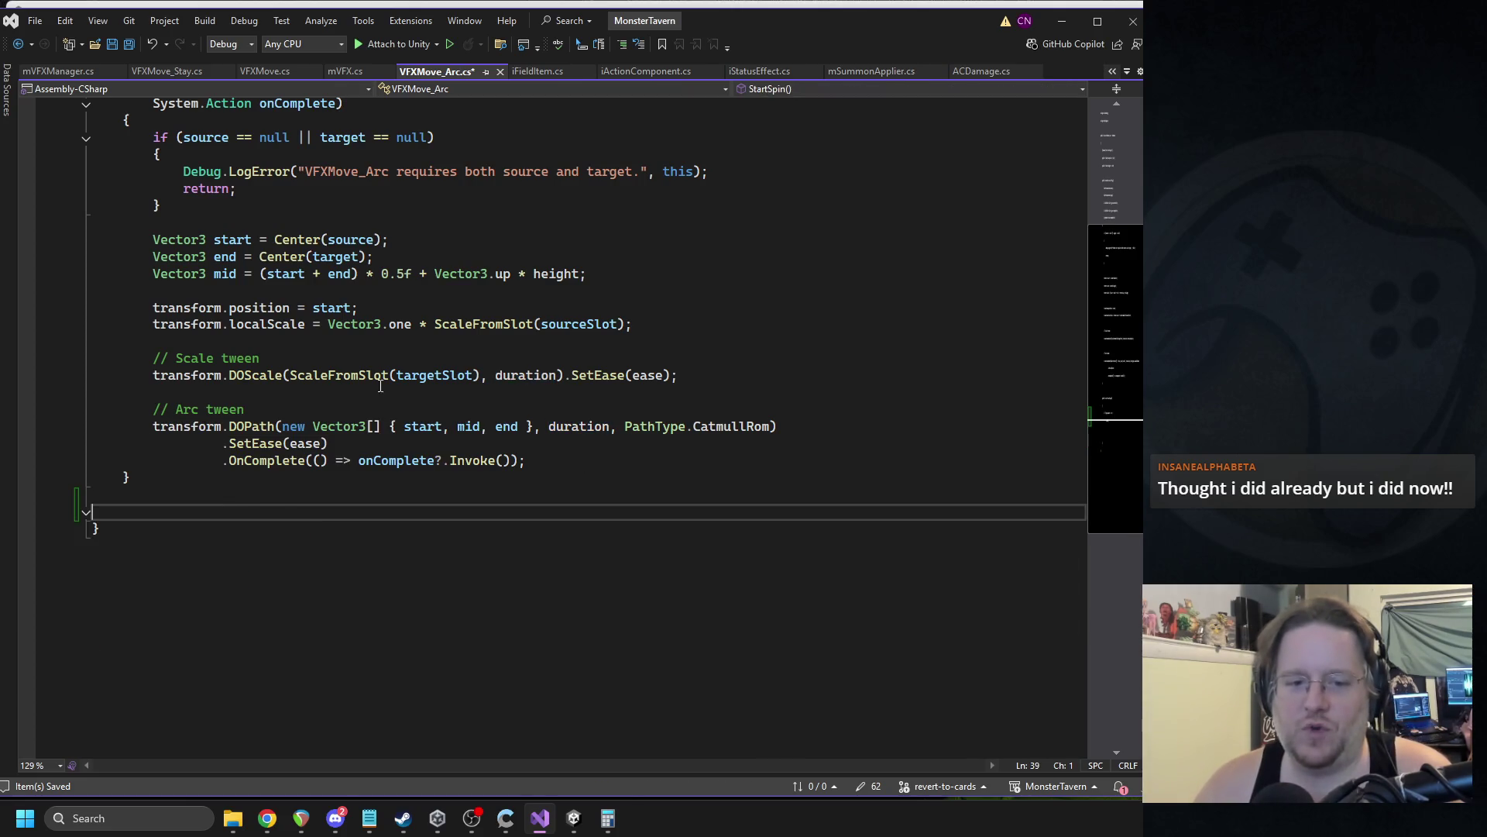
{"action": "scroll", "coordinate": [364, 381], "scroll_direction": "up", "scroll_amount": 8}
{"action": "key", "text": "ctrl+s"}
{"action": "left_click", "coordinate": [325, 166], "text": "ctrl"}
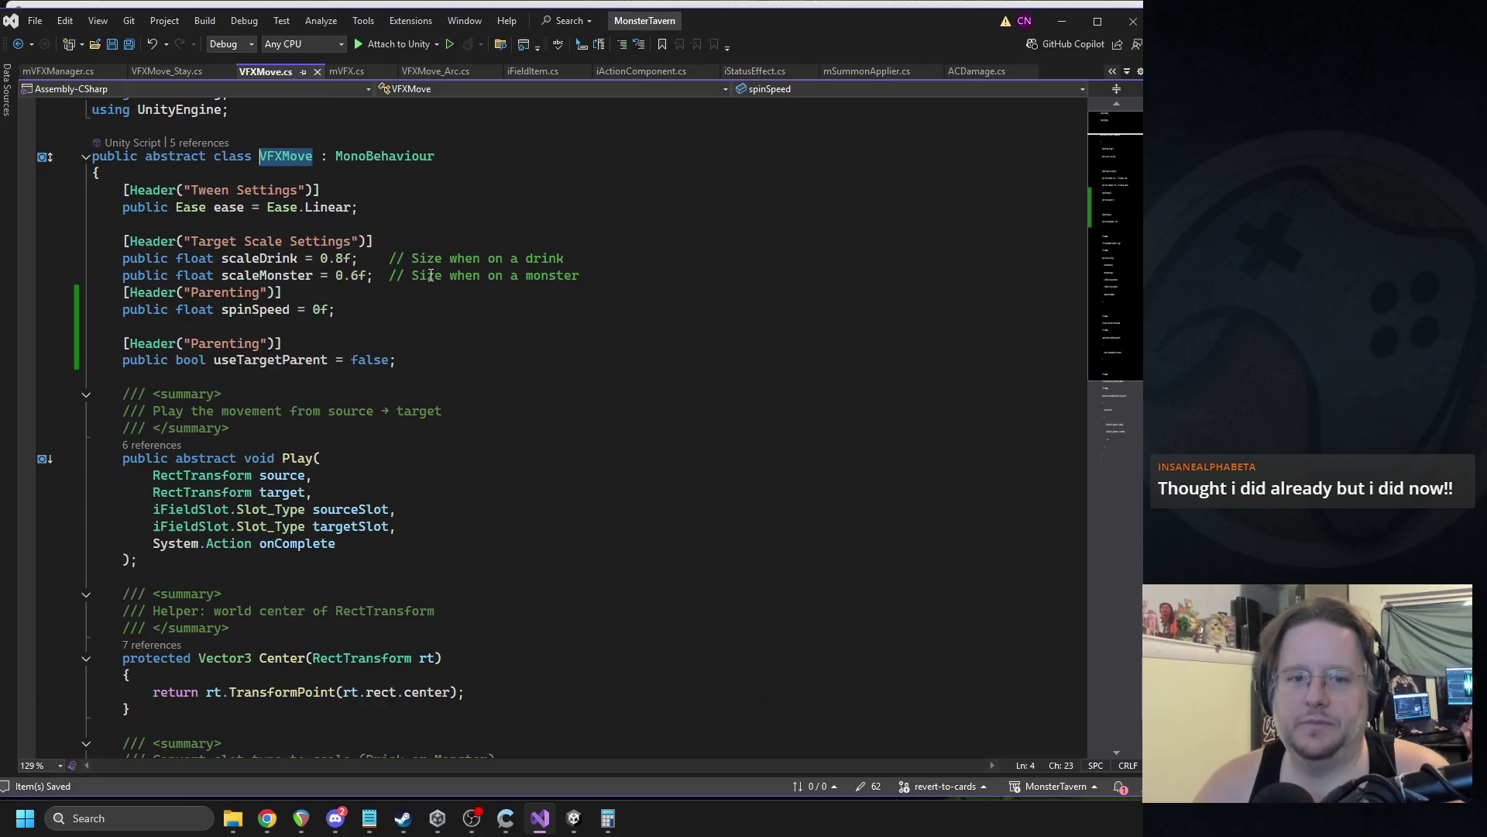
Paste the StartSpin method below ScaleFromSlot and change its access to protected.
{"action": "scroll", "coordinate": [365, 333], "scroll_direction": "down", "scroll_amount": 8}
{"action": "key", "text": "Return"}
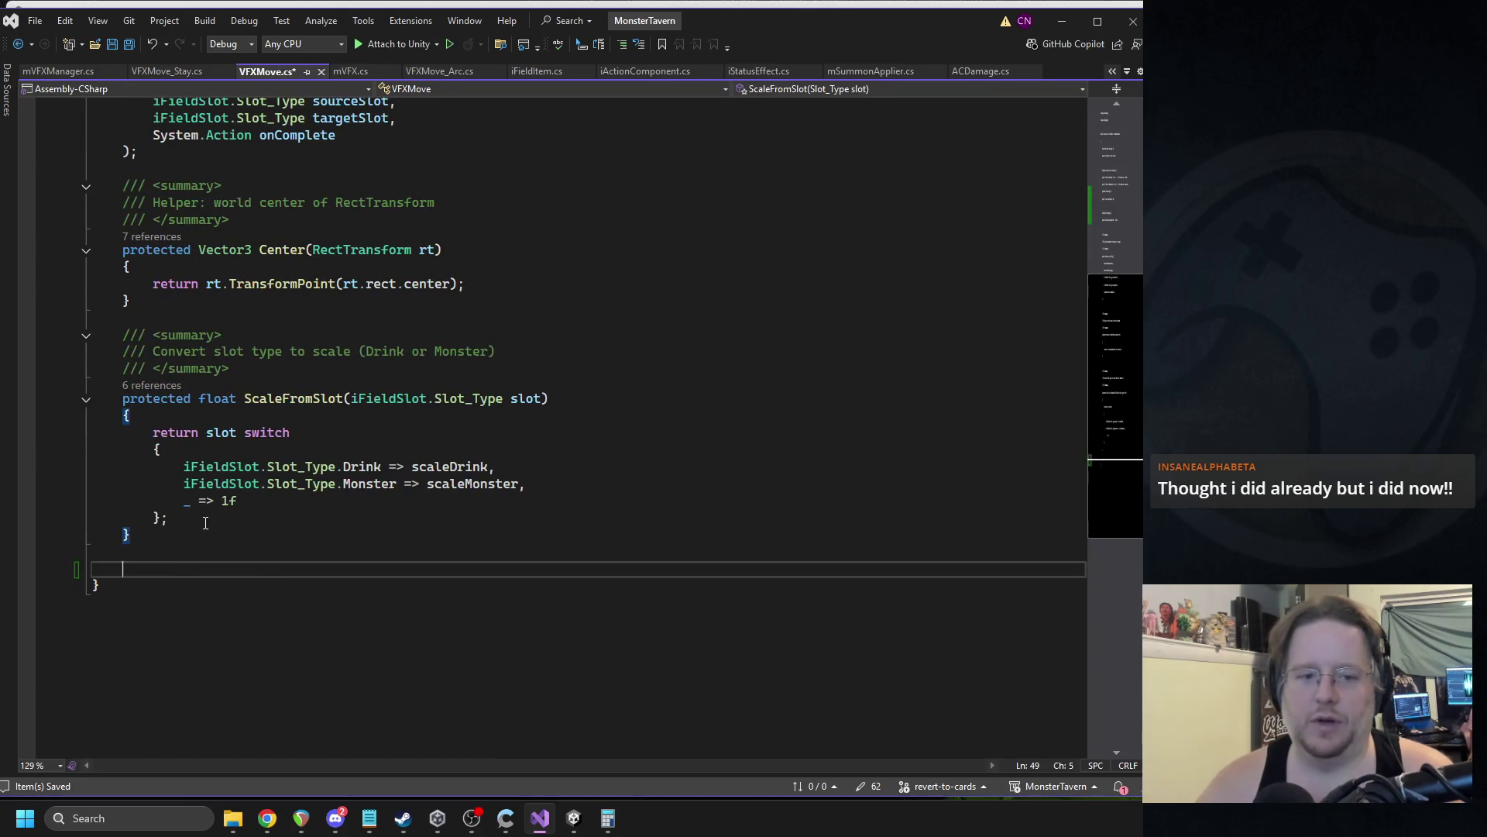
{"action": "key", "text": "ctrl+v"}
{"action": "left_click", "coordinate": [150, 402]}
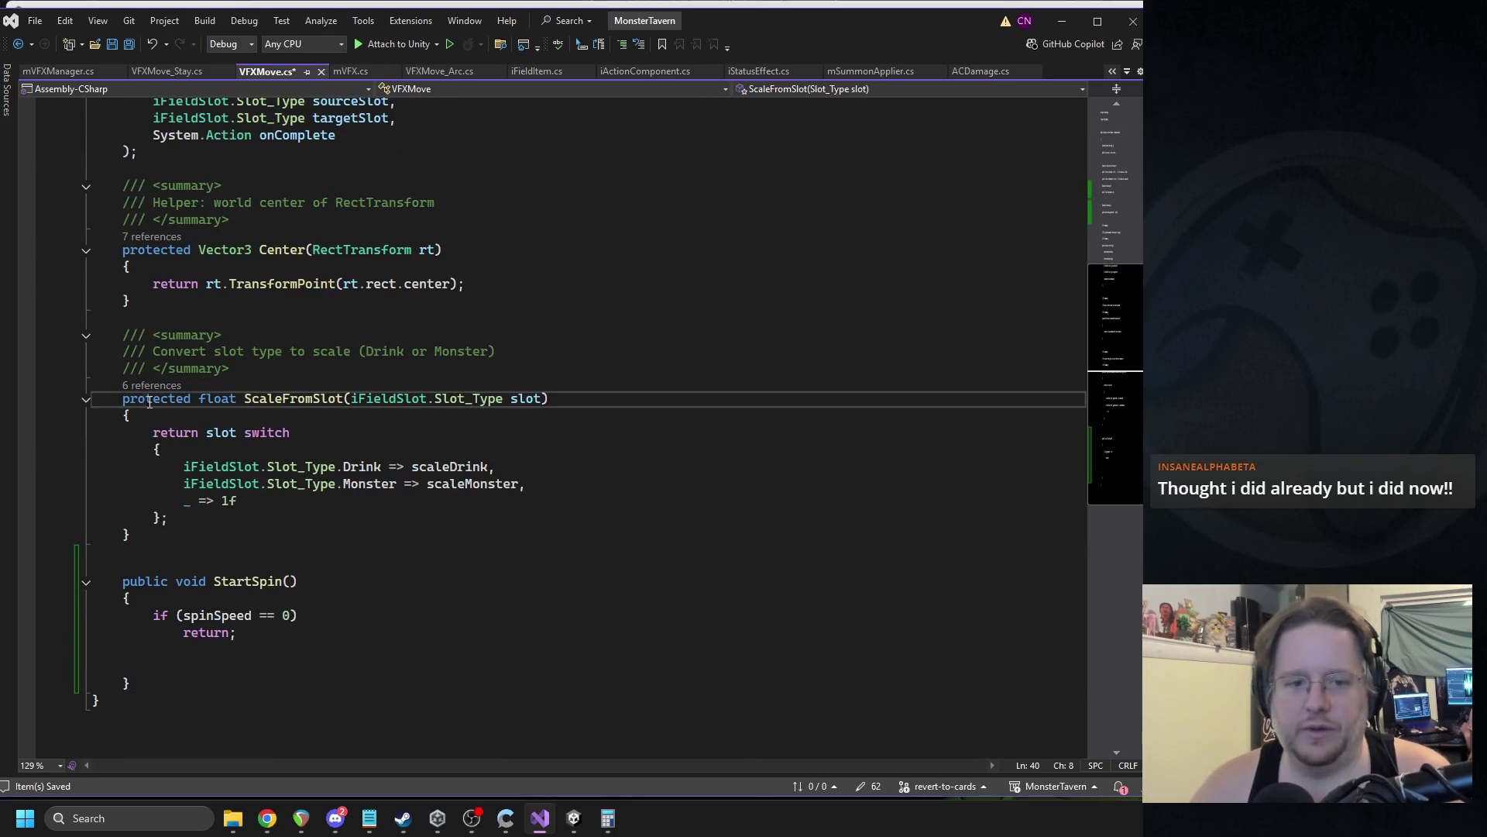
{"action": "double_click", "coordinate": [146, 581]}
{"action": "type", "text": "protected"}
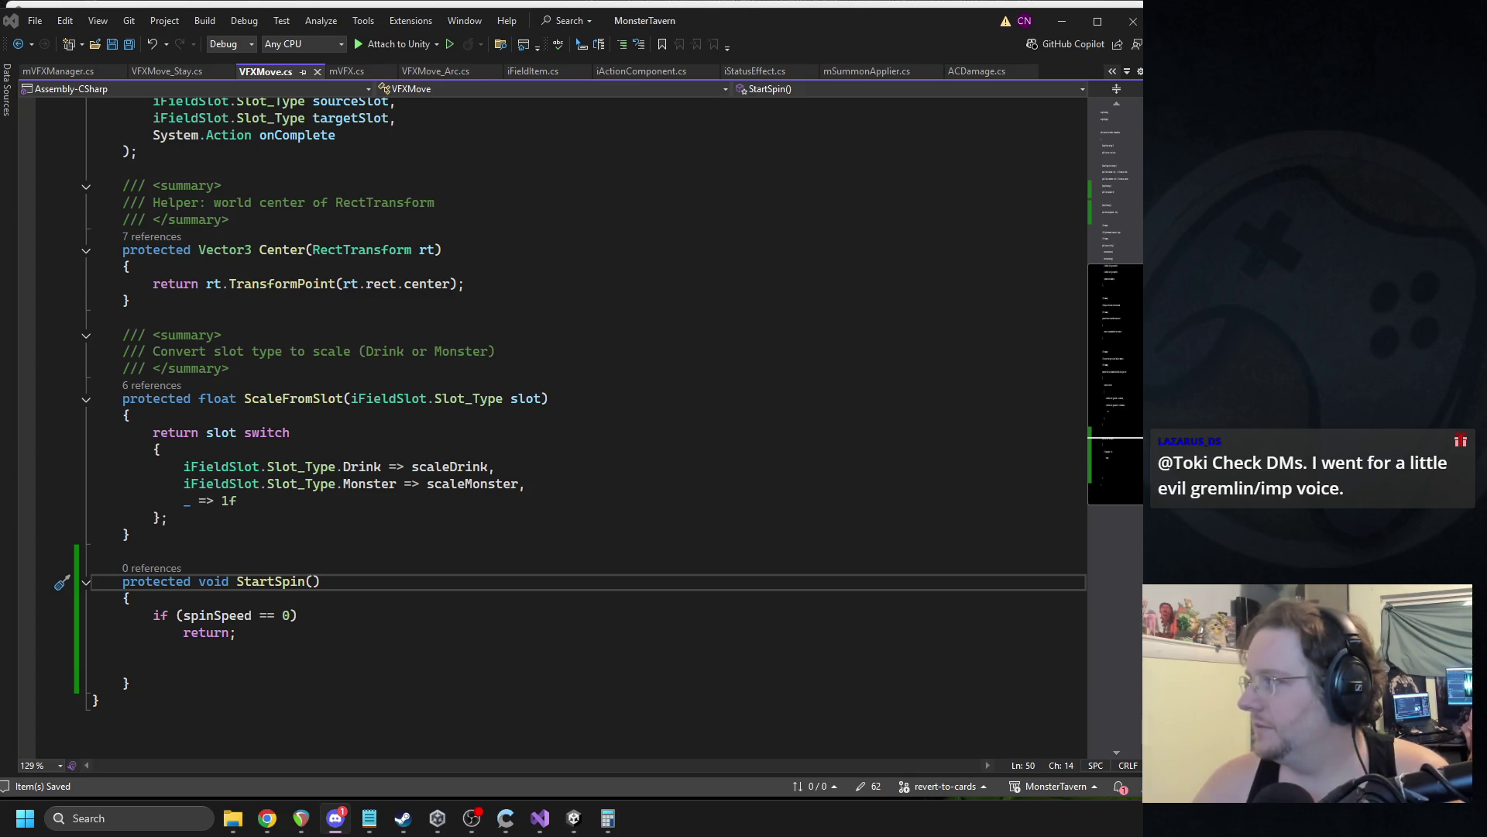
Declare a 'protected Tween spinTween;' field on the line above StartSpin.
{"action": "key", "text": "alt+Tab"}
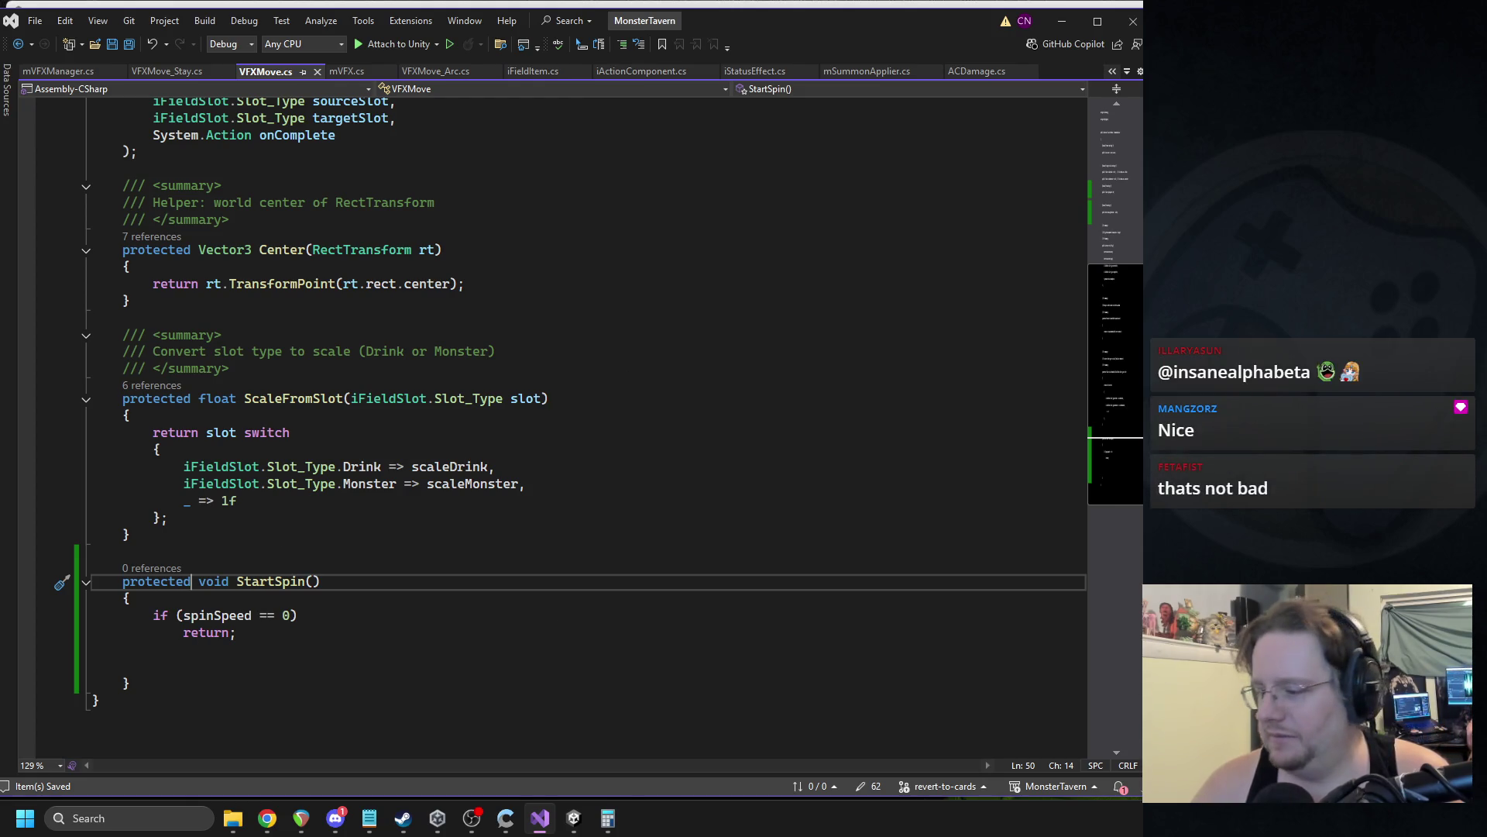
{"action": "key", "text": "alt+Tab"}
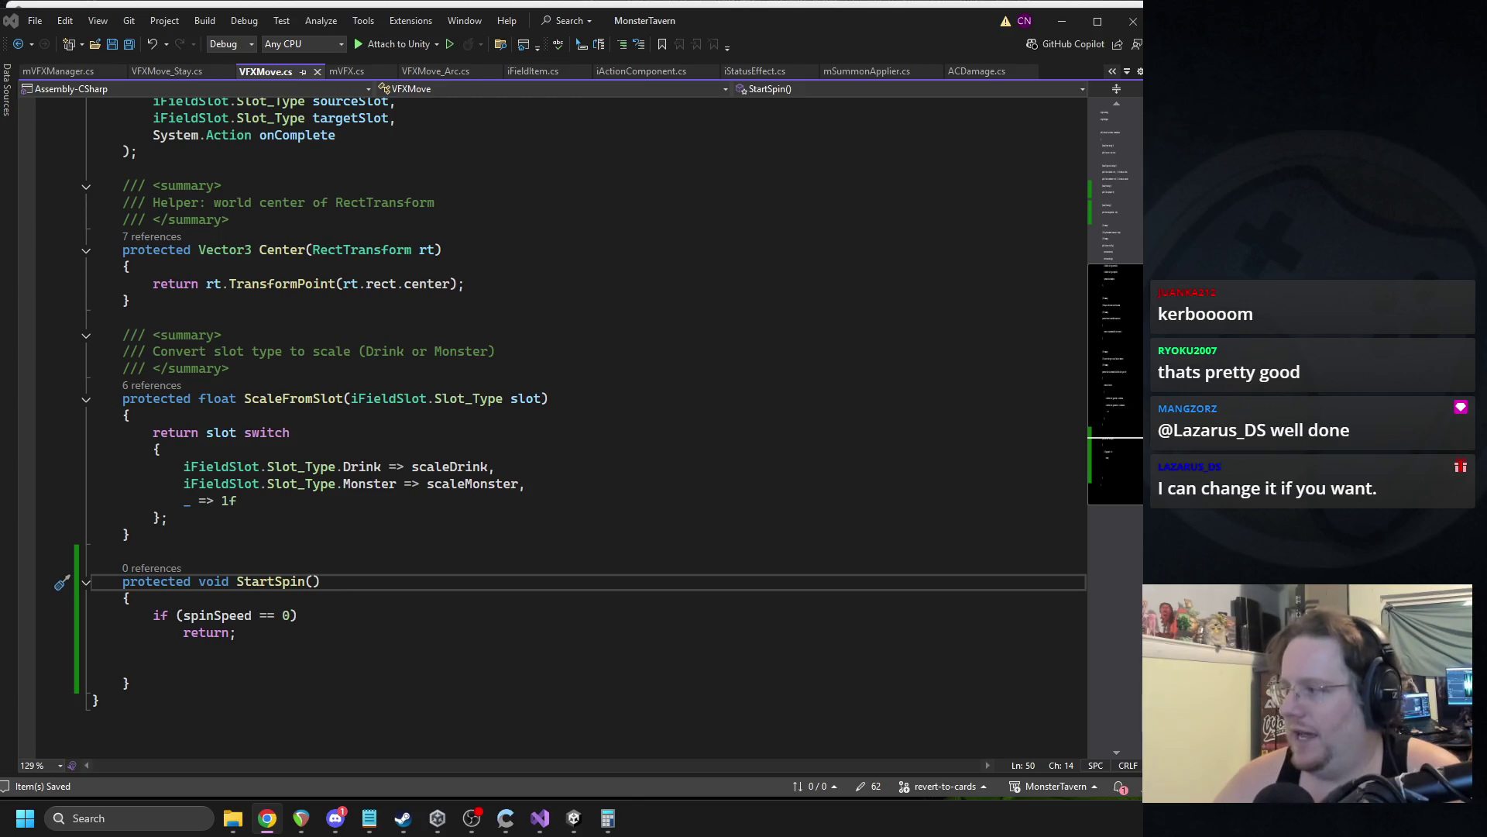
{"action": "left_click", "coordinate": [364, 666]}
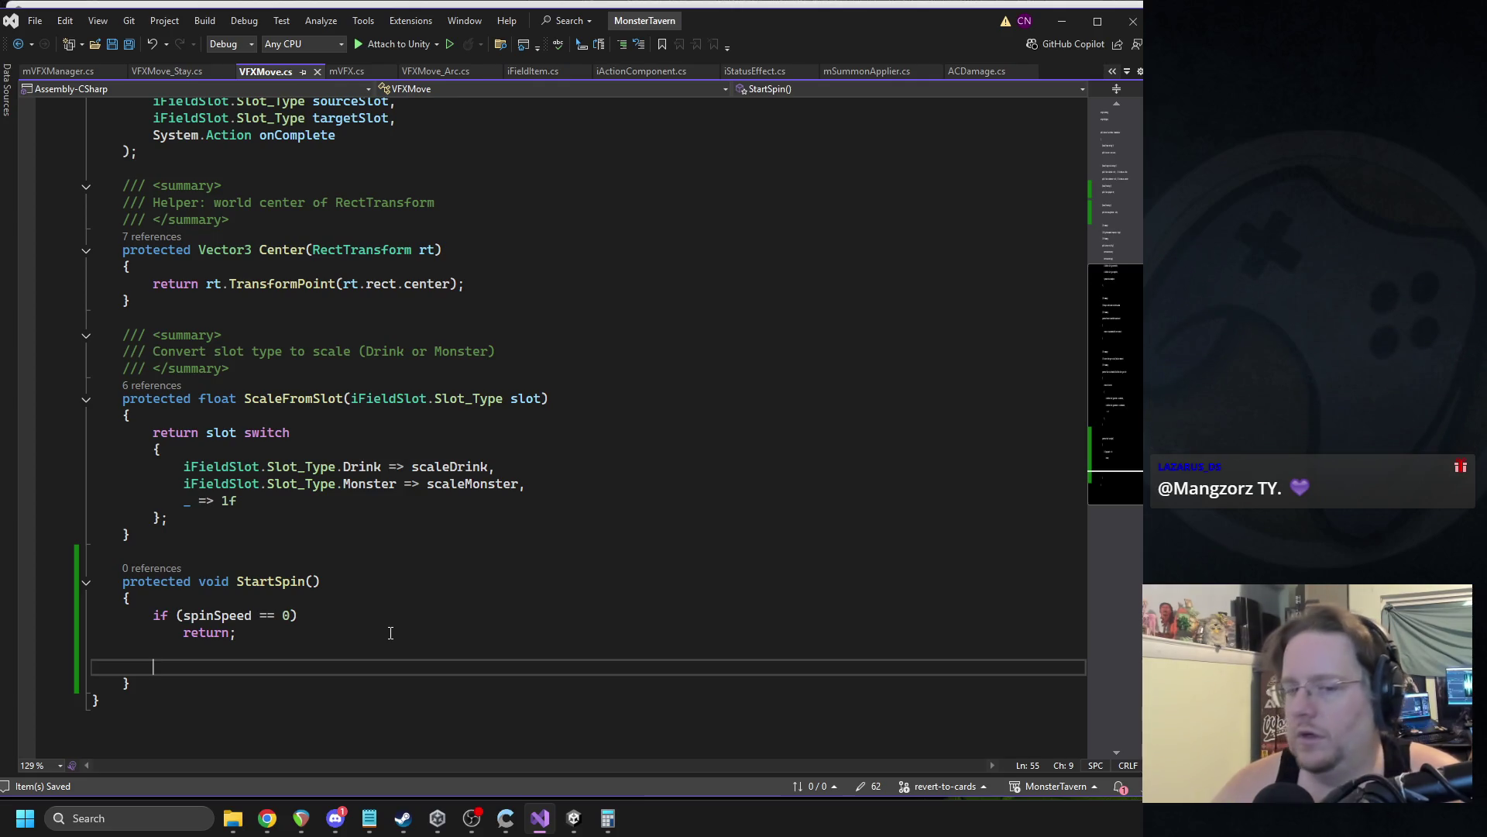
{"action": "left_click", "coordinate": [245, 550]}
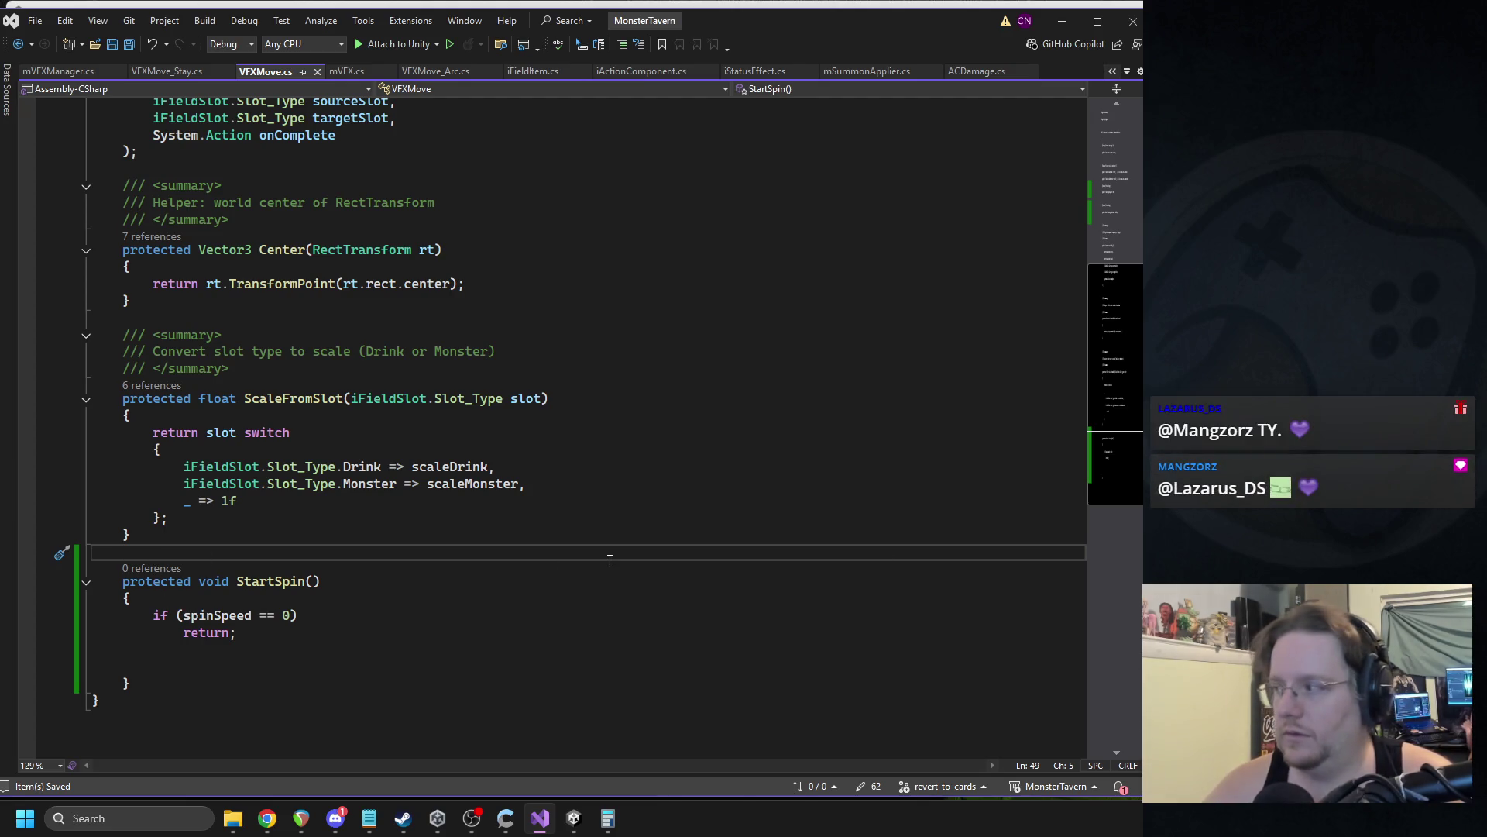
{"action": "type", "text": "protect"}
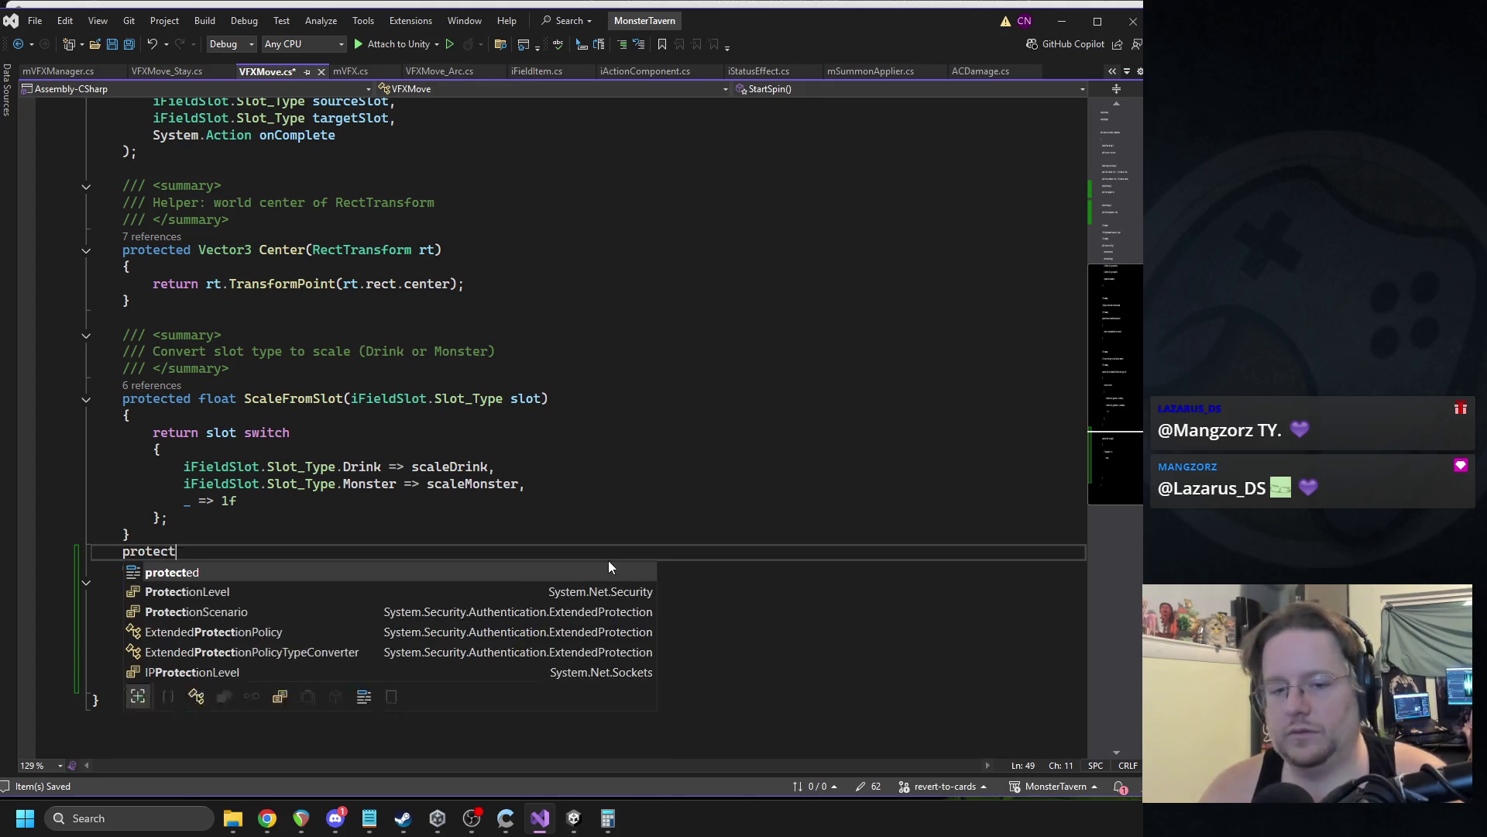
{"action": "type", "text": "ed Tween spintwee"}
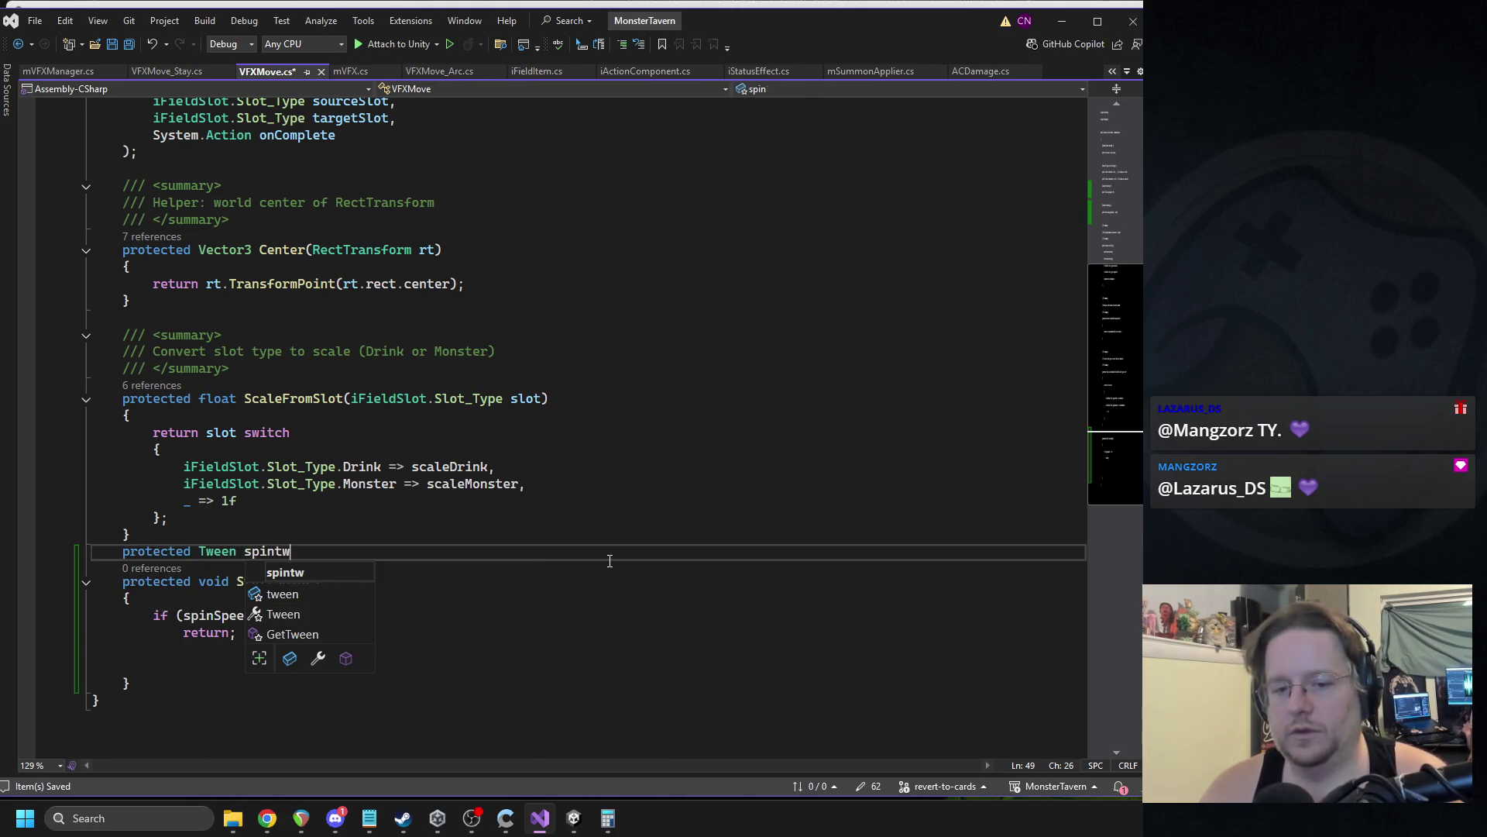
{"action": "key", "text": "BackSpace"}
{"action": "key", "text": "BackSpace"}
{"action": "key", "text": "BackSpace"}
{"action": "type", "text": "Tween"}
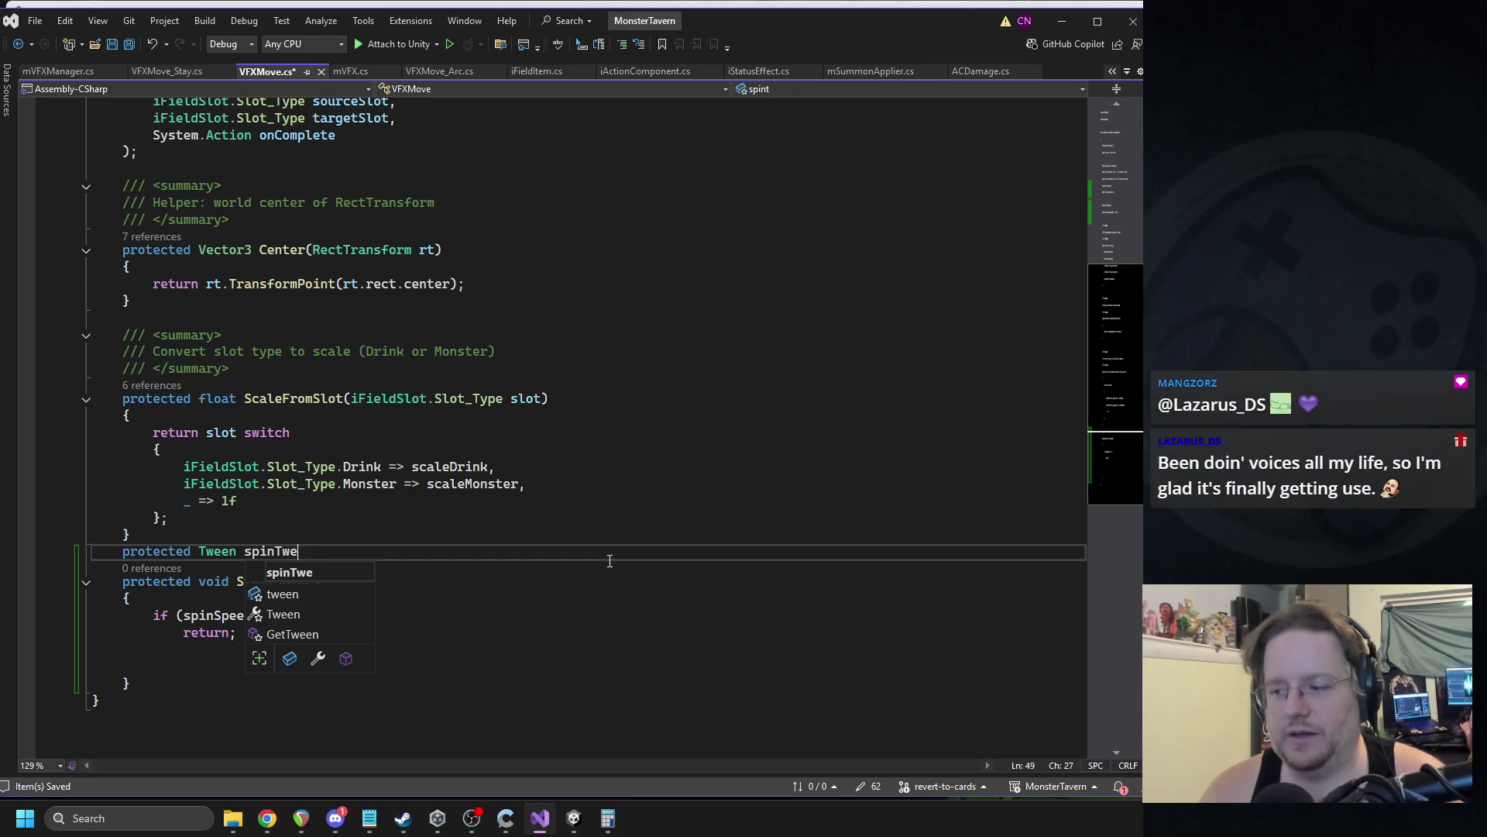
{"action": "type", "text": ";"}
{"action": "key", "text": "Return"}
{"action": "key", "text": "Down"}
{"action": "key", "text": "Down"}
{"action": "key", "text": "Down"}
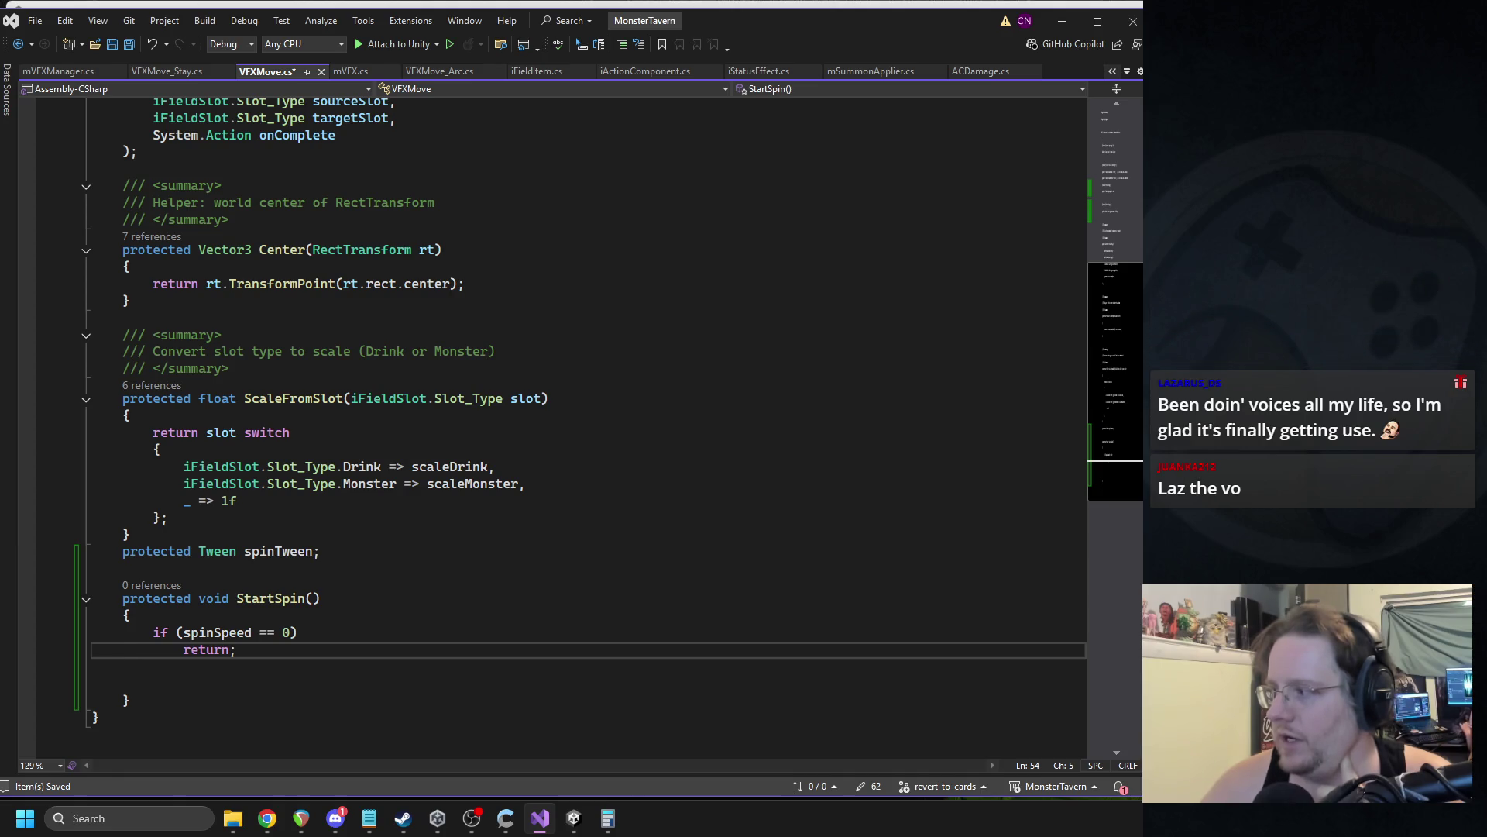
{"action": "scroll", "coordinate": [586, 347], "scroll_direction": "up", "scroll_amount": 8}
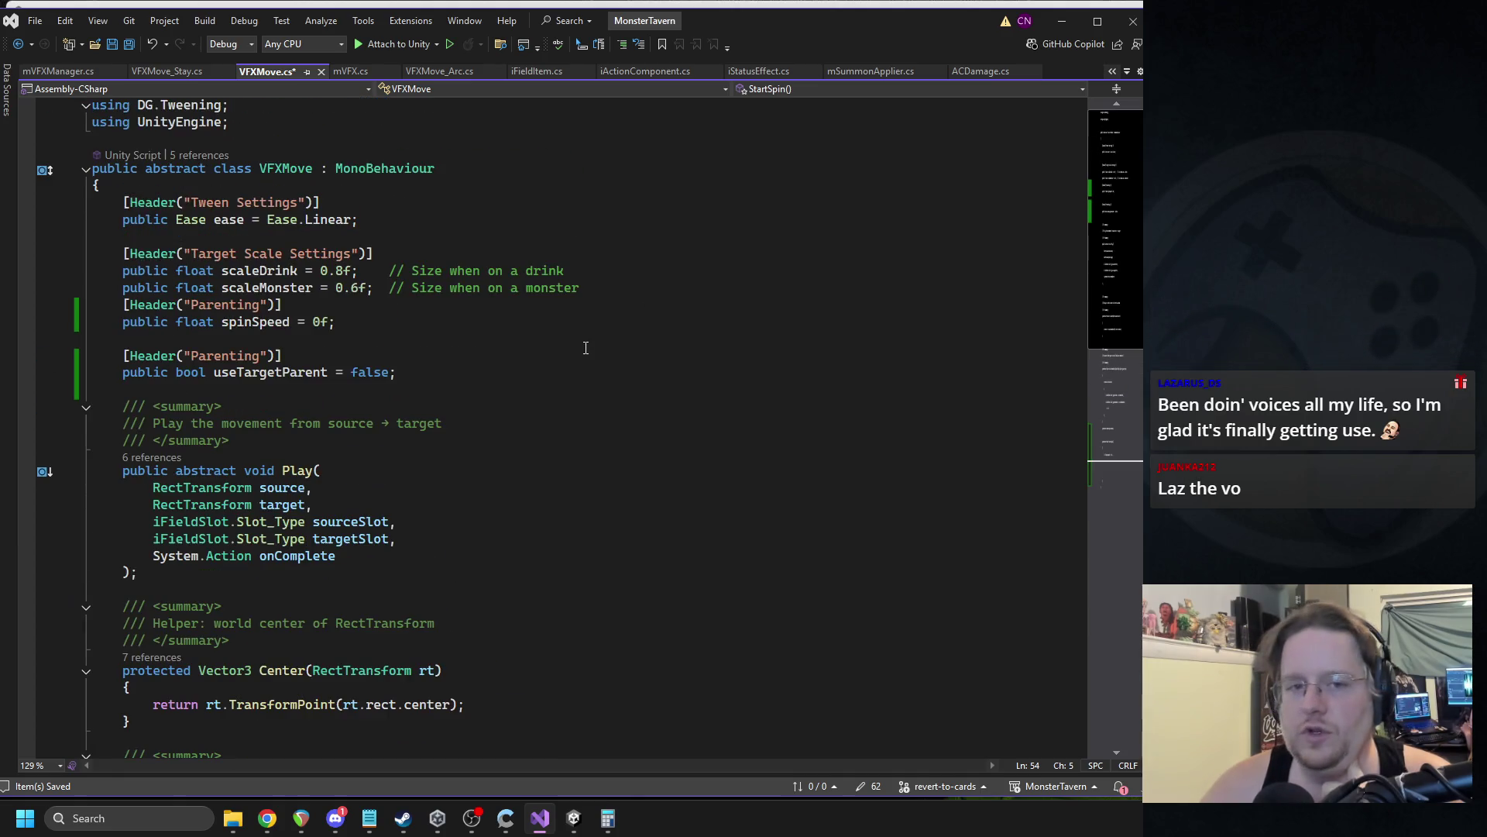
Duplicate the Ease.Linear ease field under the Parenting header and rename the copy spinEase.
{"action": "left_click_drag", "start_coordinate": [358, 219], "coordinate": [122, 219]}
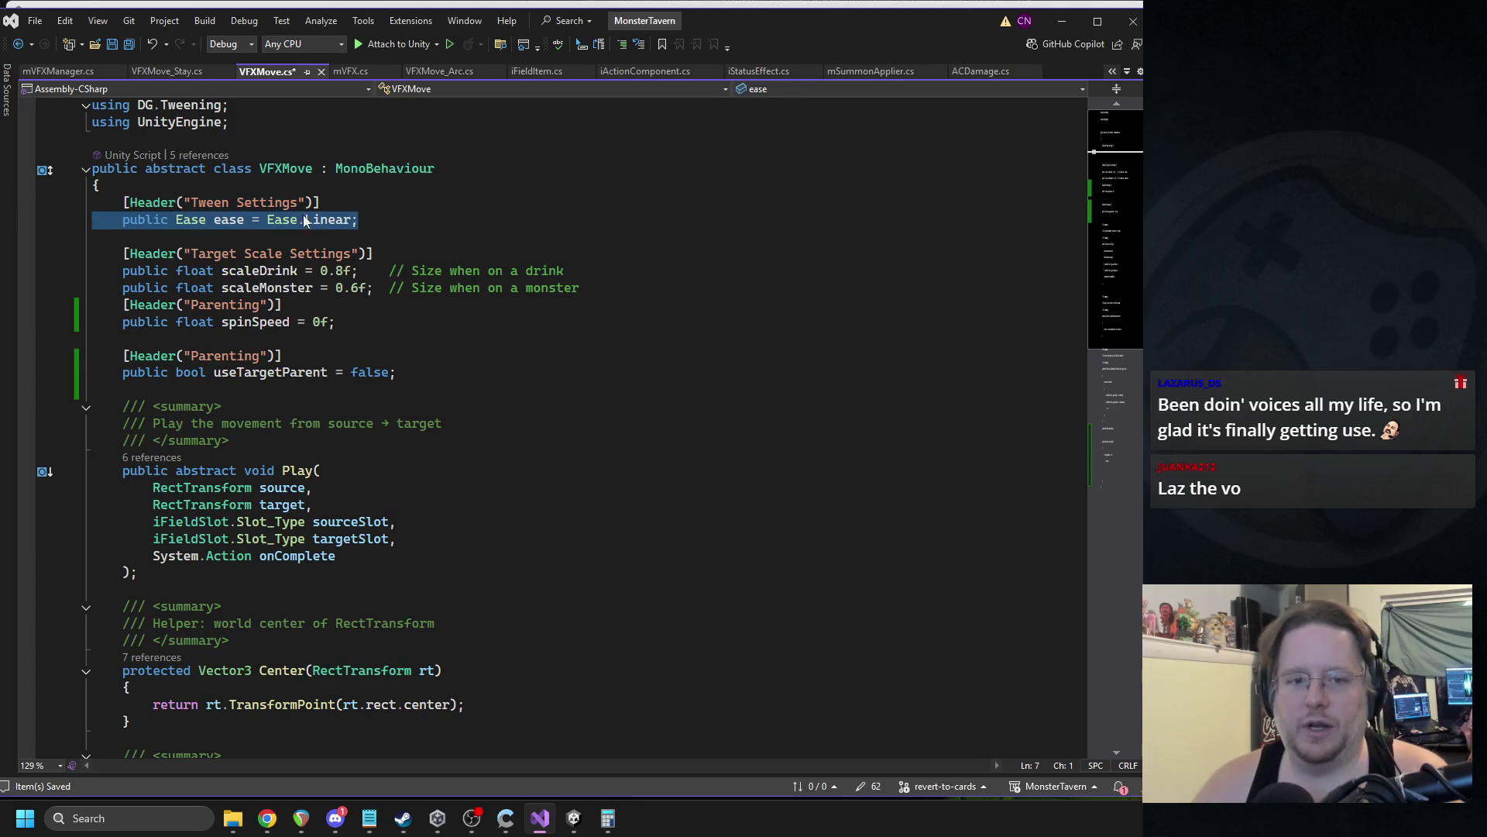
{"action": "key", "text": "End"}
{"action": "key", "text": "shift+Home"}
{"action": "key", "text": "shift+Home"}
{"action": "key", "text": "ctrl+c"}
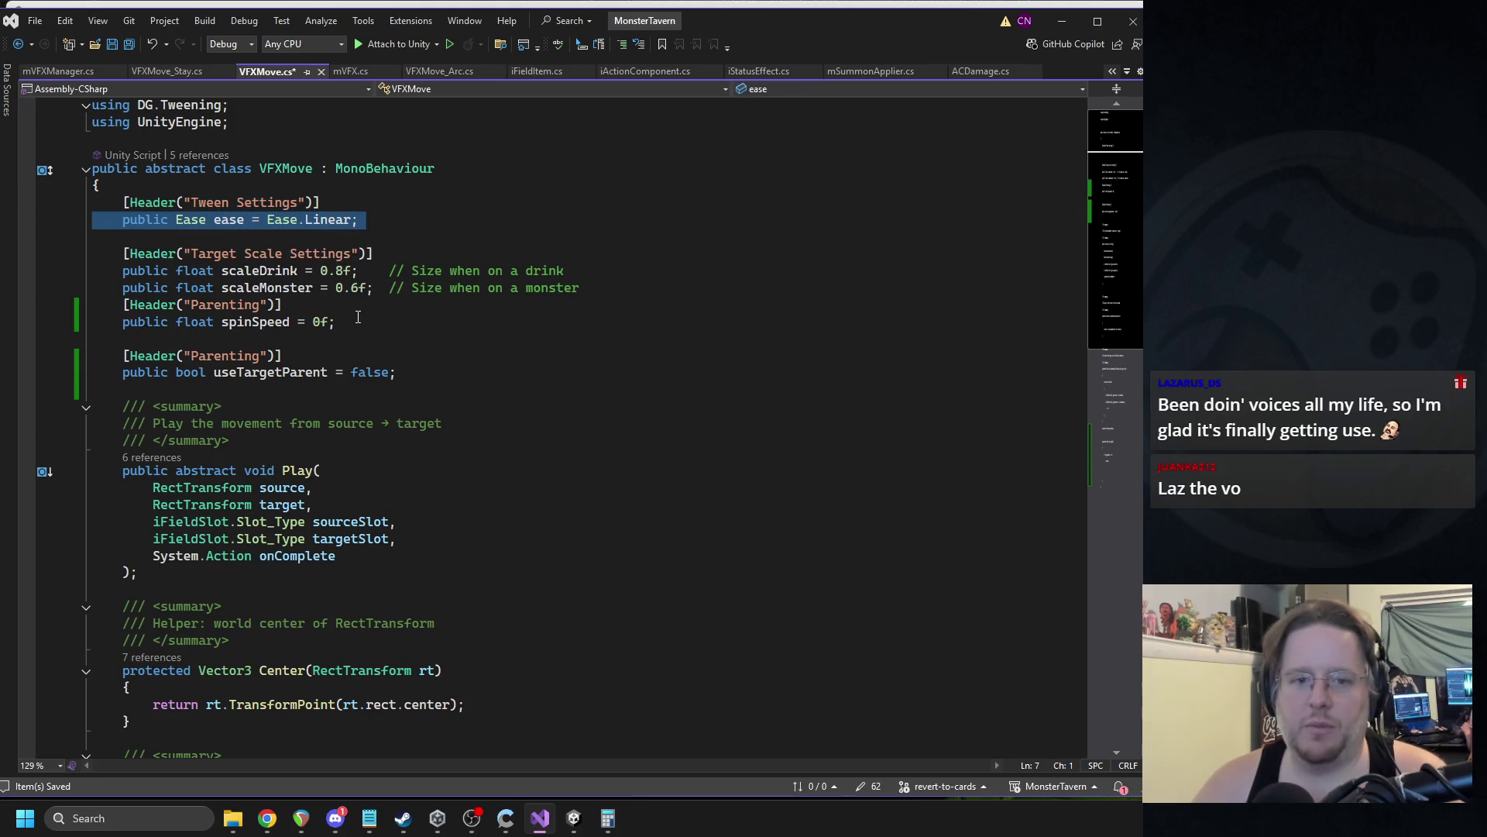
{"action": "left_click", "coordinate": [358, 317]}
{"action": "left_click", "coordinate": [339, 306]}
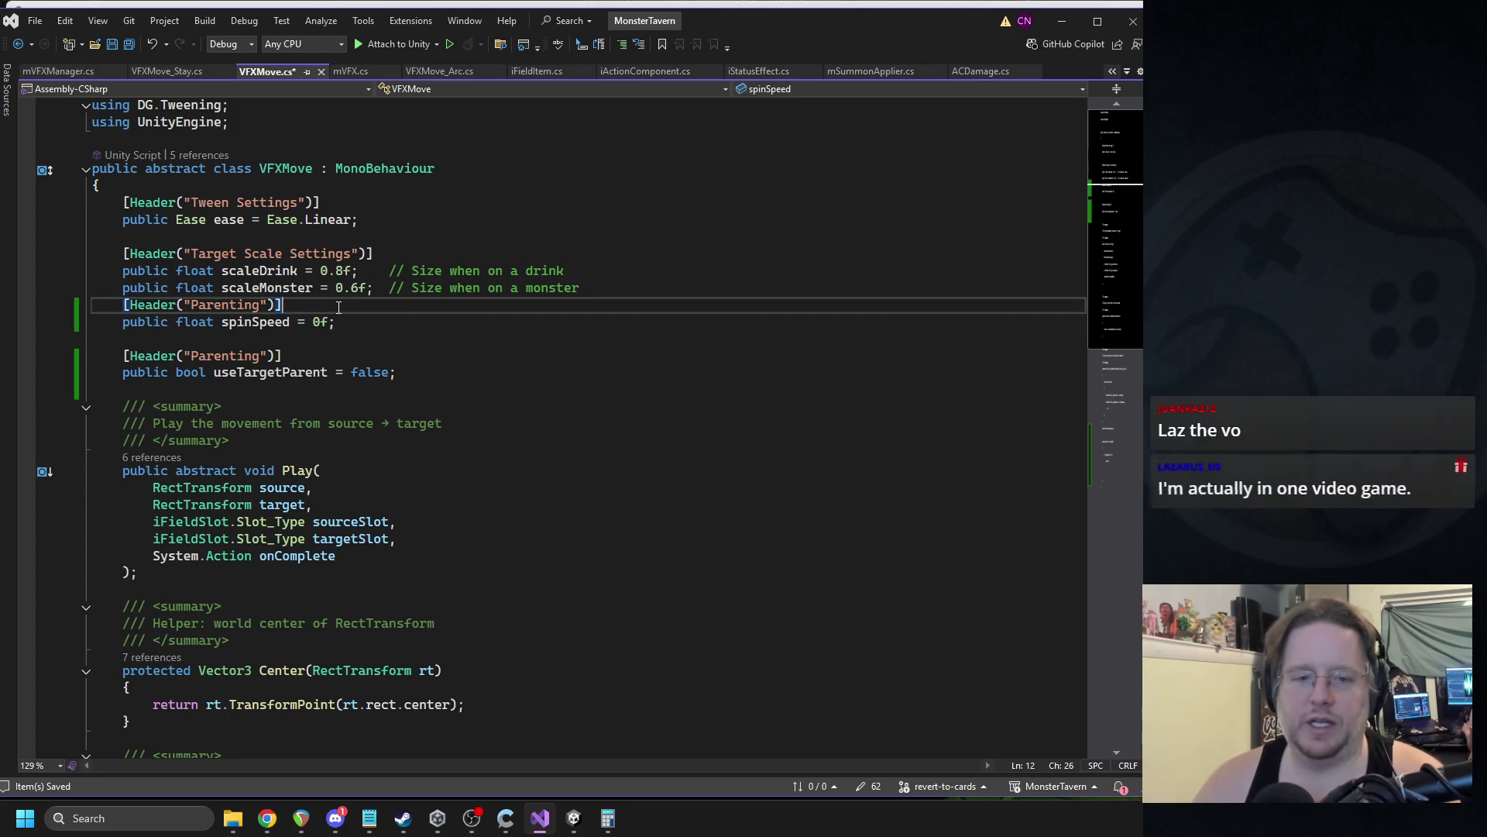
{"action": "key", "text": "Return"}
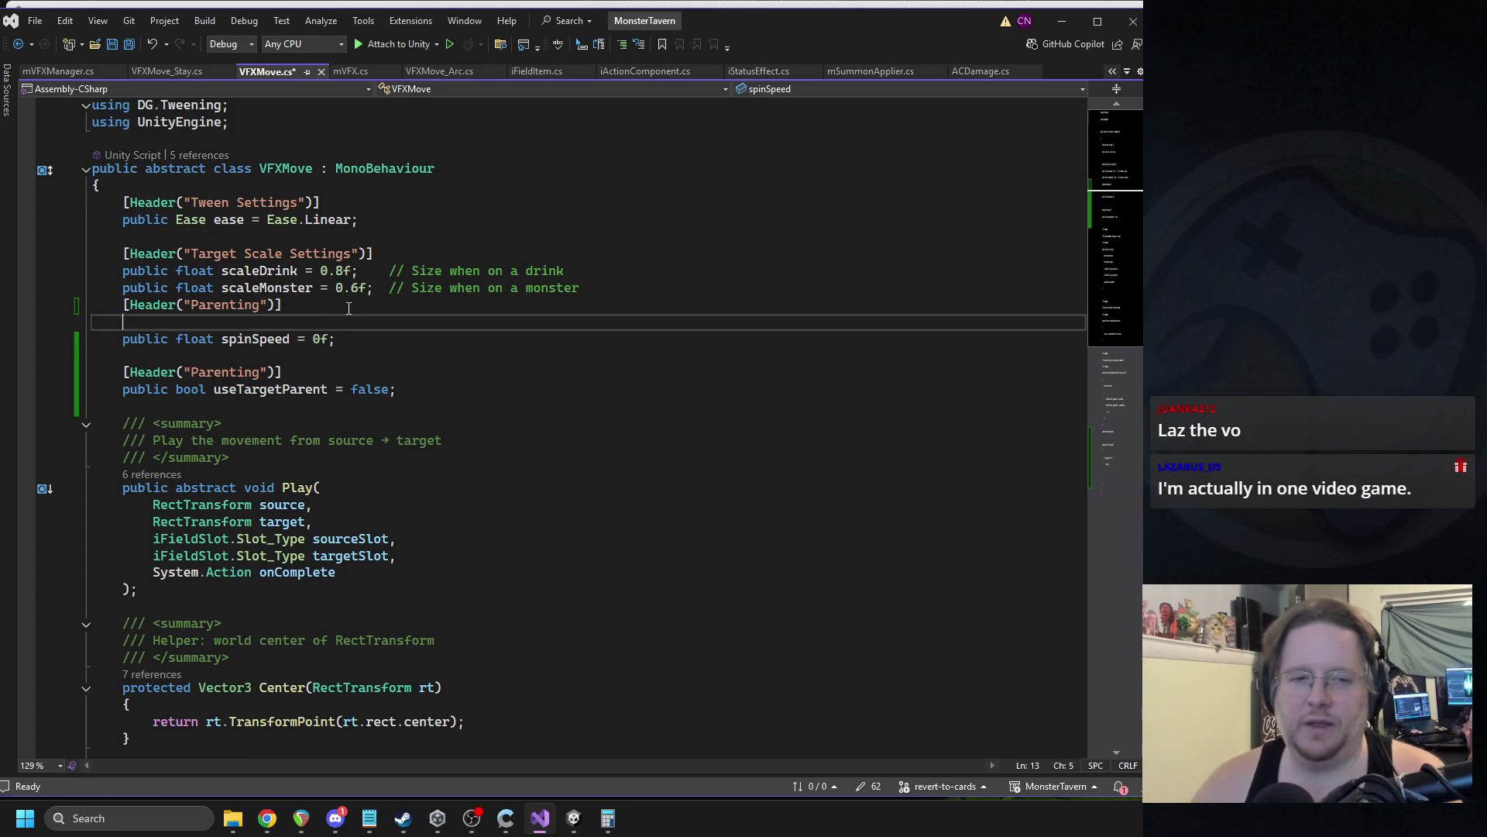
{"action": "key", "text": "ctrl+v"}
{"action": "key", "text": "BackSpace"}
{"action": "double_click", "coordinate": [239, 322]}
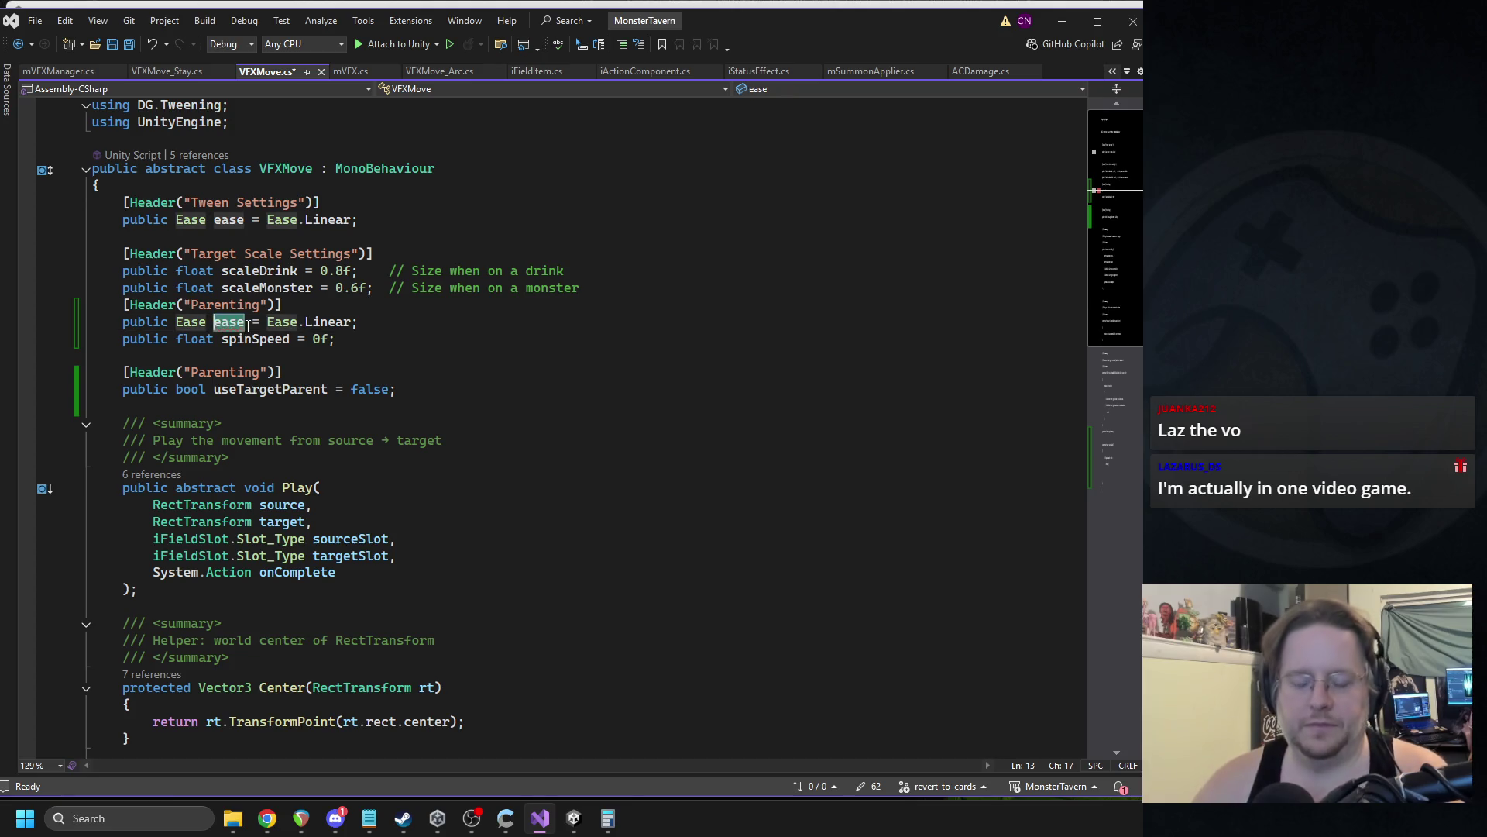
{"action": "type", "text": "spinEase"}
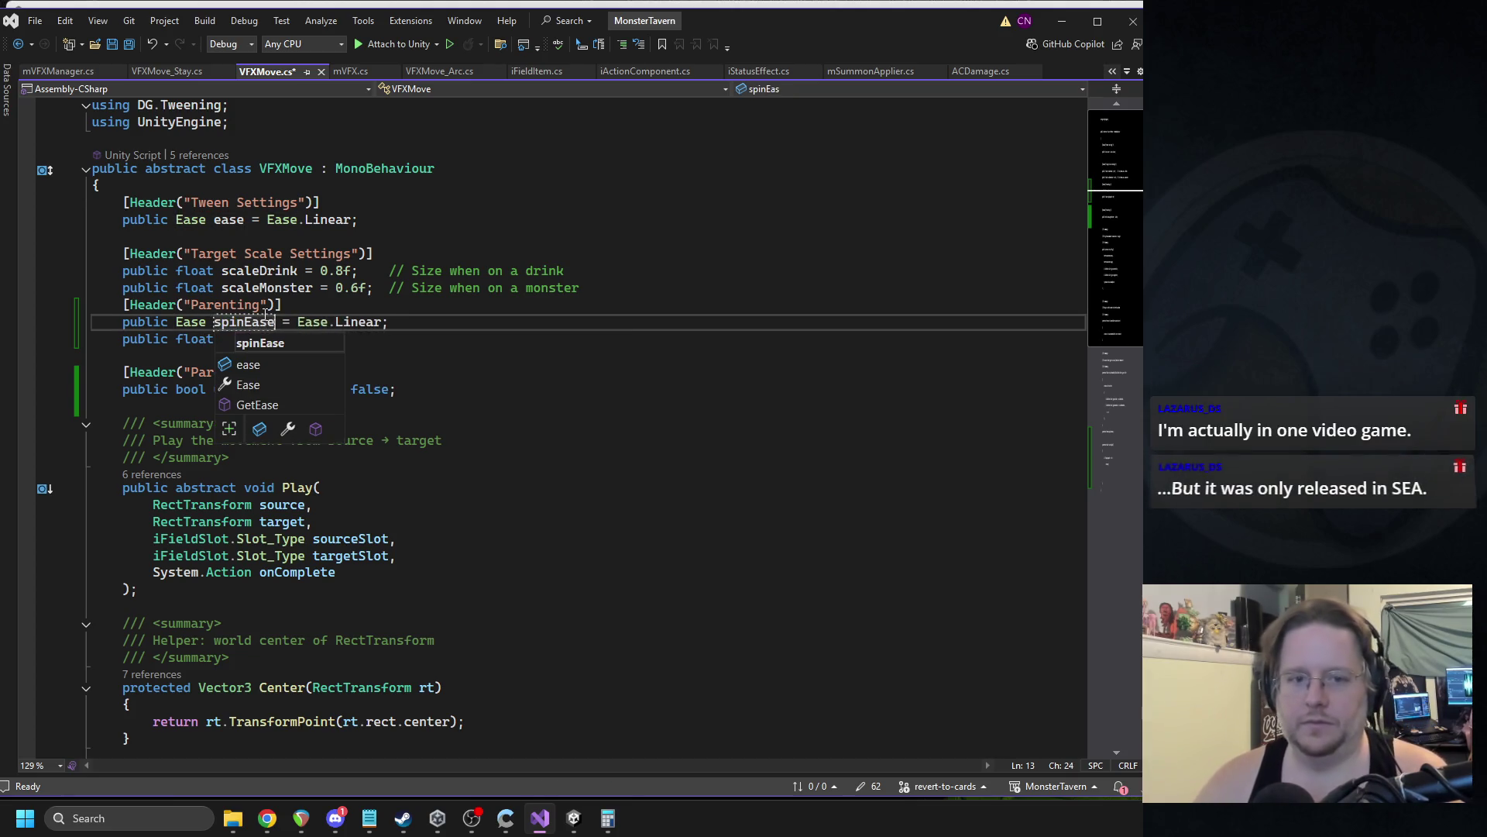
{"action": "key", "text": "Escape"}
Rename the Parenting header to Spin and save VFXMove.cs.
{"action": "key", "text": "Down"}
{"action": "key", "text": "Home"}
{"action": "key", "text": "Home"}
{"action": "key", "text": "shift+Up"}
{"action": "key", "text": "ctrl+x"}
{"action": "key", "text": "ctrl+z"}
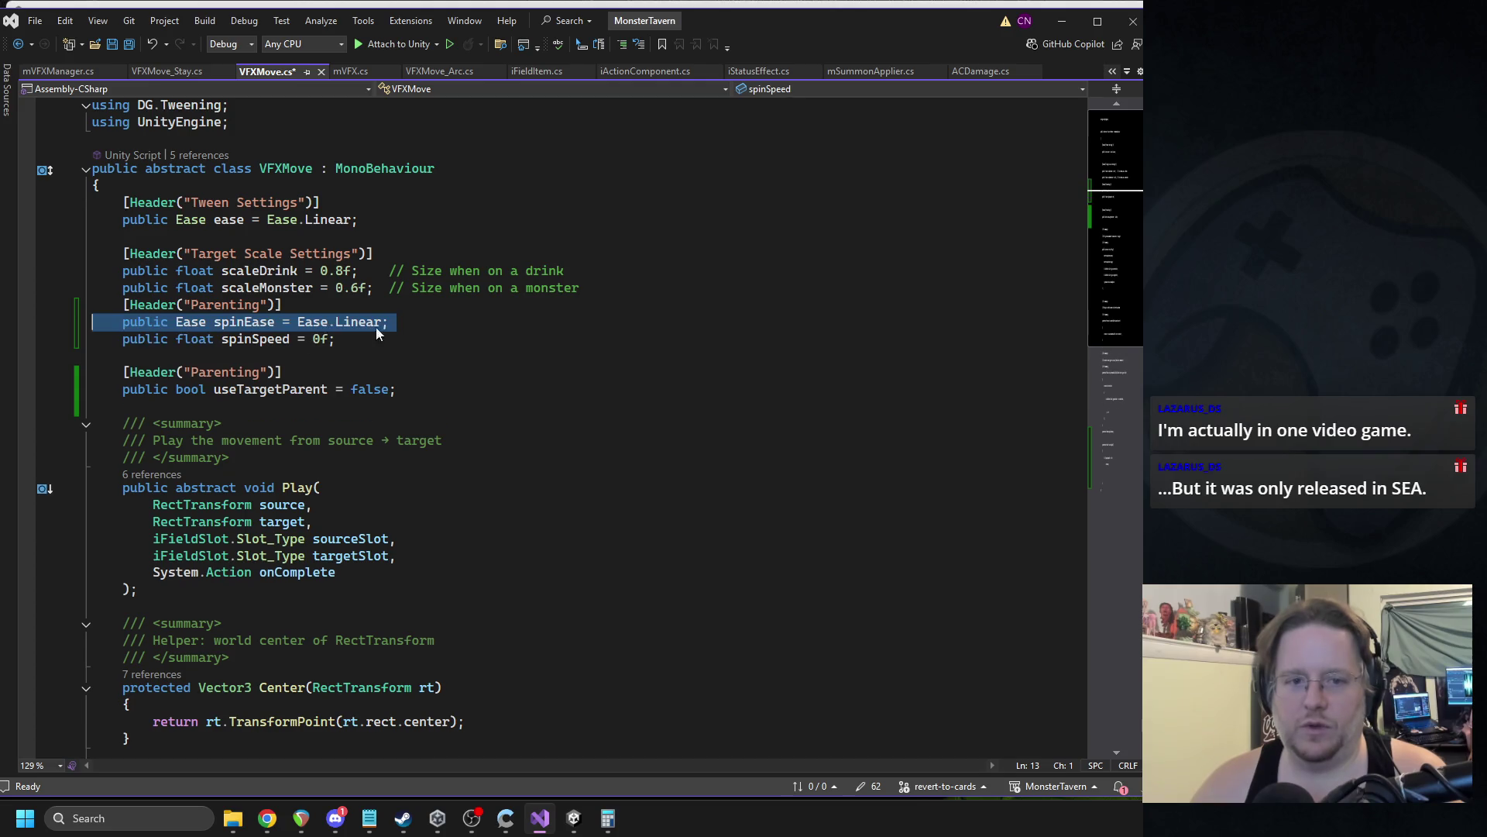
{"action": "double_click", "coordinate": [224, 305]}
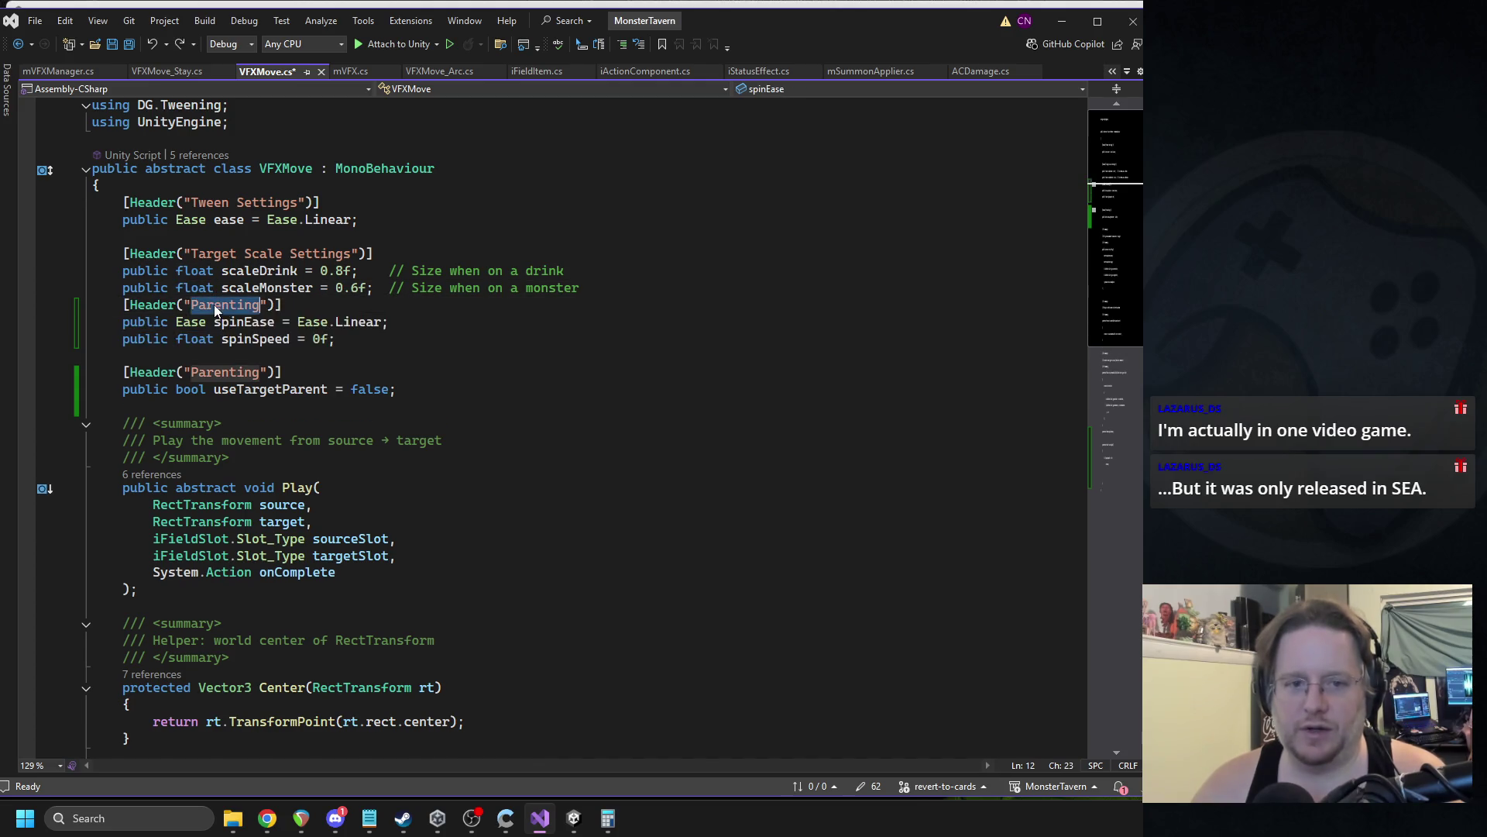
{"action": "type", "text": "Spin"}
{"action": "left_click", "coordinate": [413, 348]}
{"action": "key", "text": "Down"}
{"action": "key", "text": "ctrl+s"}
{"action": "scroll", "coordinate": [555, 359], "scroll_direction": "down", "scroll_amount": 12}
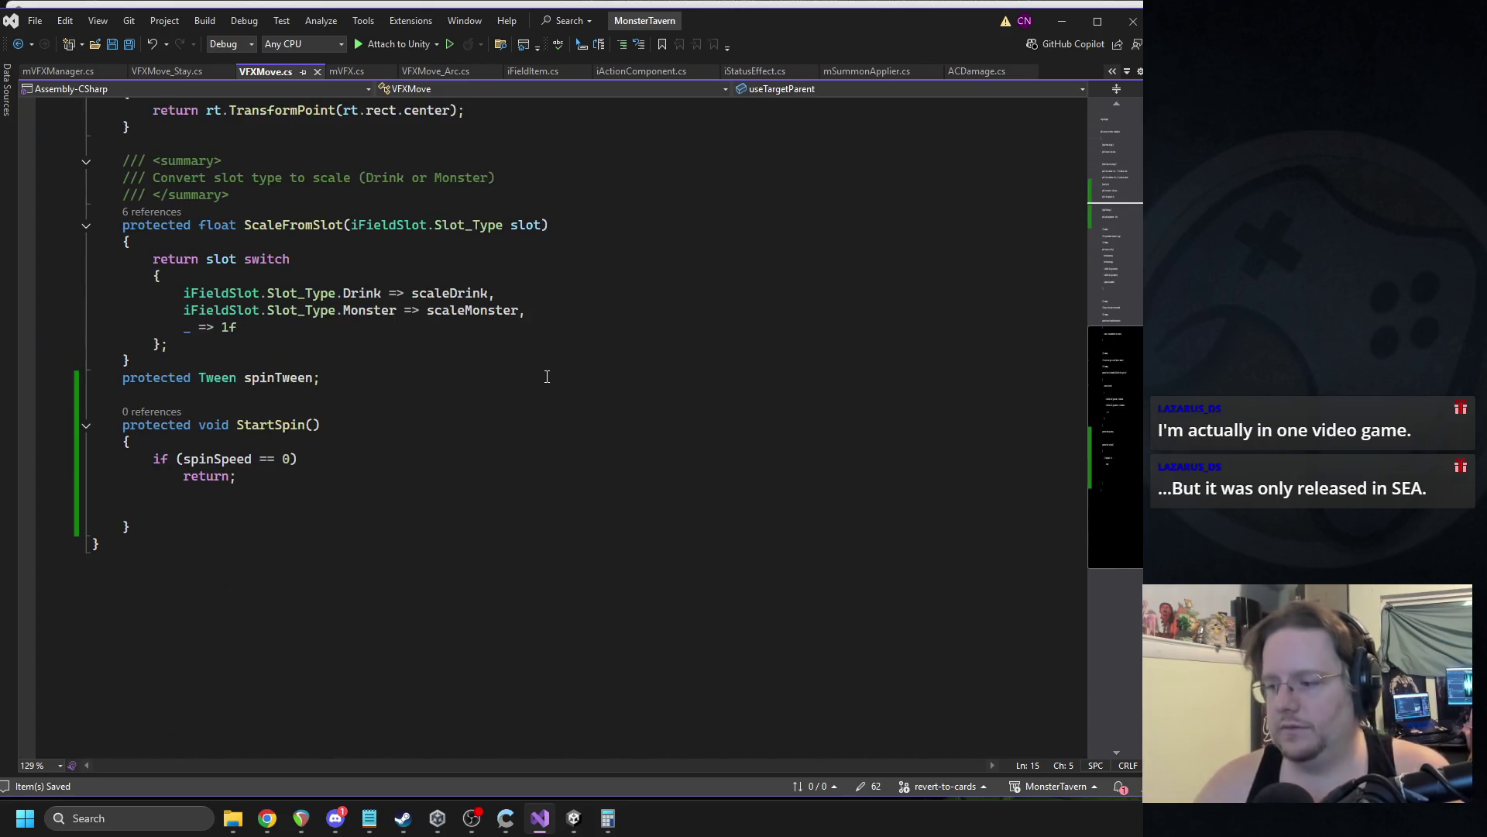
Start a 'spinTween = transform.DORotate' assignment below StartSpin's early return.
{"action": "scroll", "coordinate": [537, 332], "scroll_direction": "down", "scroll_amount": 1}
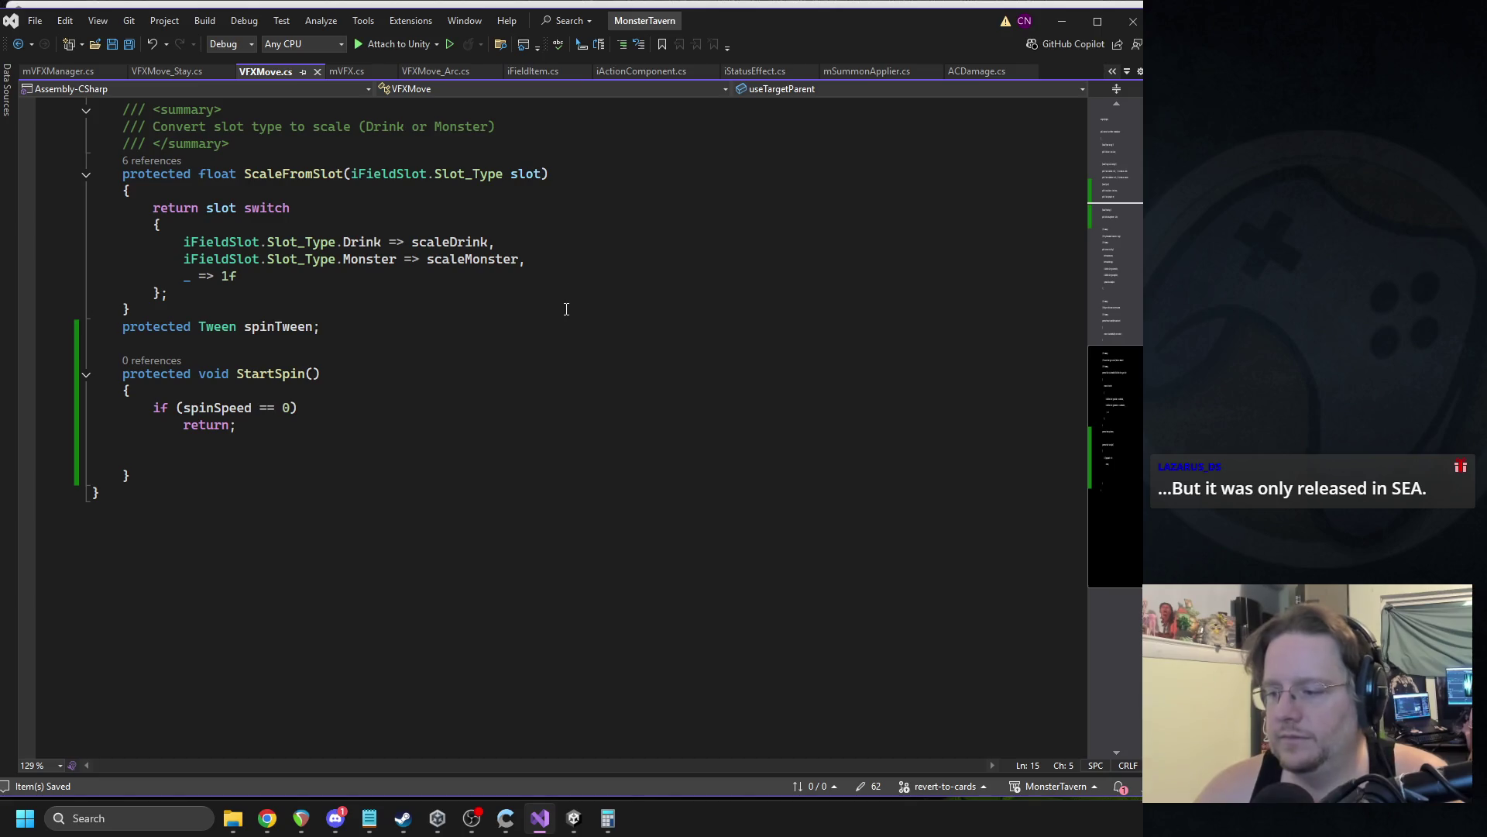
{"action": "left_click", "coordinate": [249, 457]}
{"action": "left_click", "coordinate": [249, 444]}
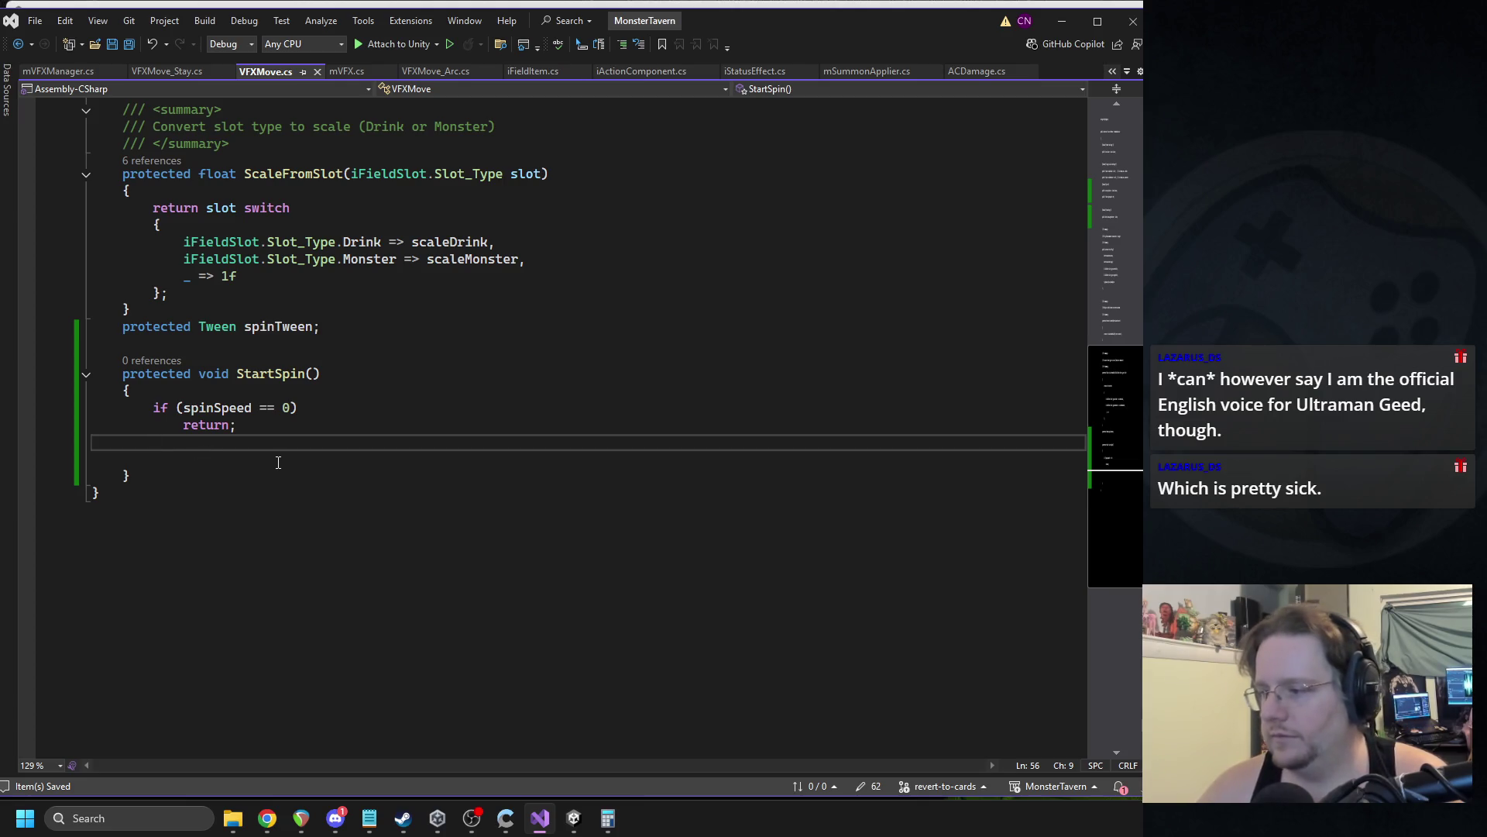
{"action": "key", "text": "Return"}
{"action": "type", "text": "spinTween = tra"}
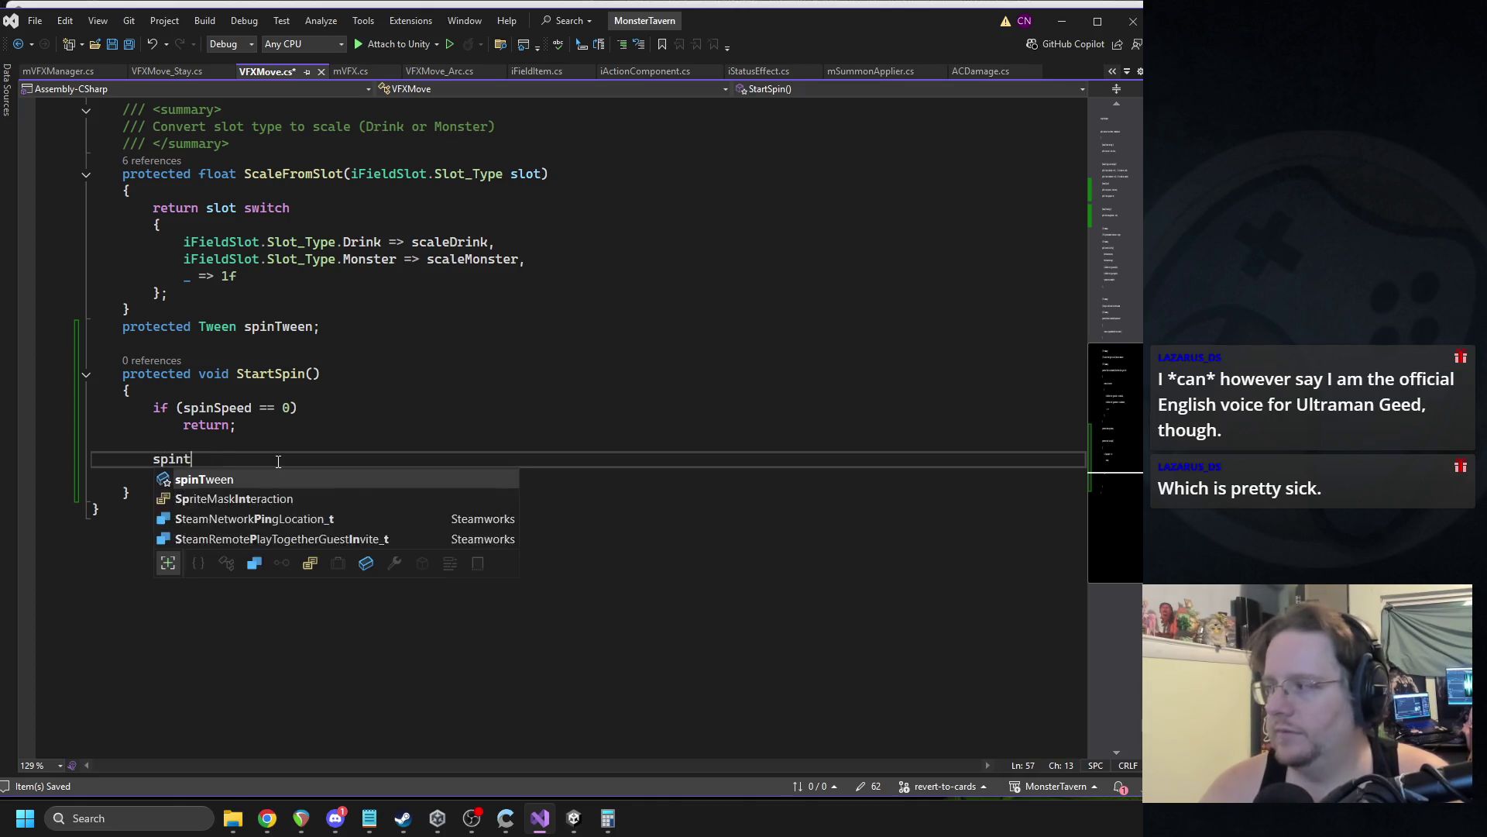
{"action": "key", "text": "Tab"}
{"action": "type", "text": ".dotwe"}
{"action": "key", "text": "BackSpace"}
{"action": "key", "text": "BackSpace"}
{"action": "key", "text": "BackSpace"}
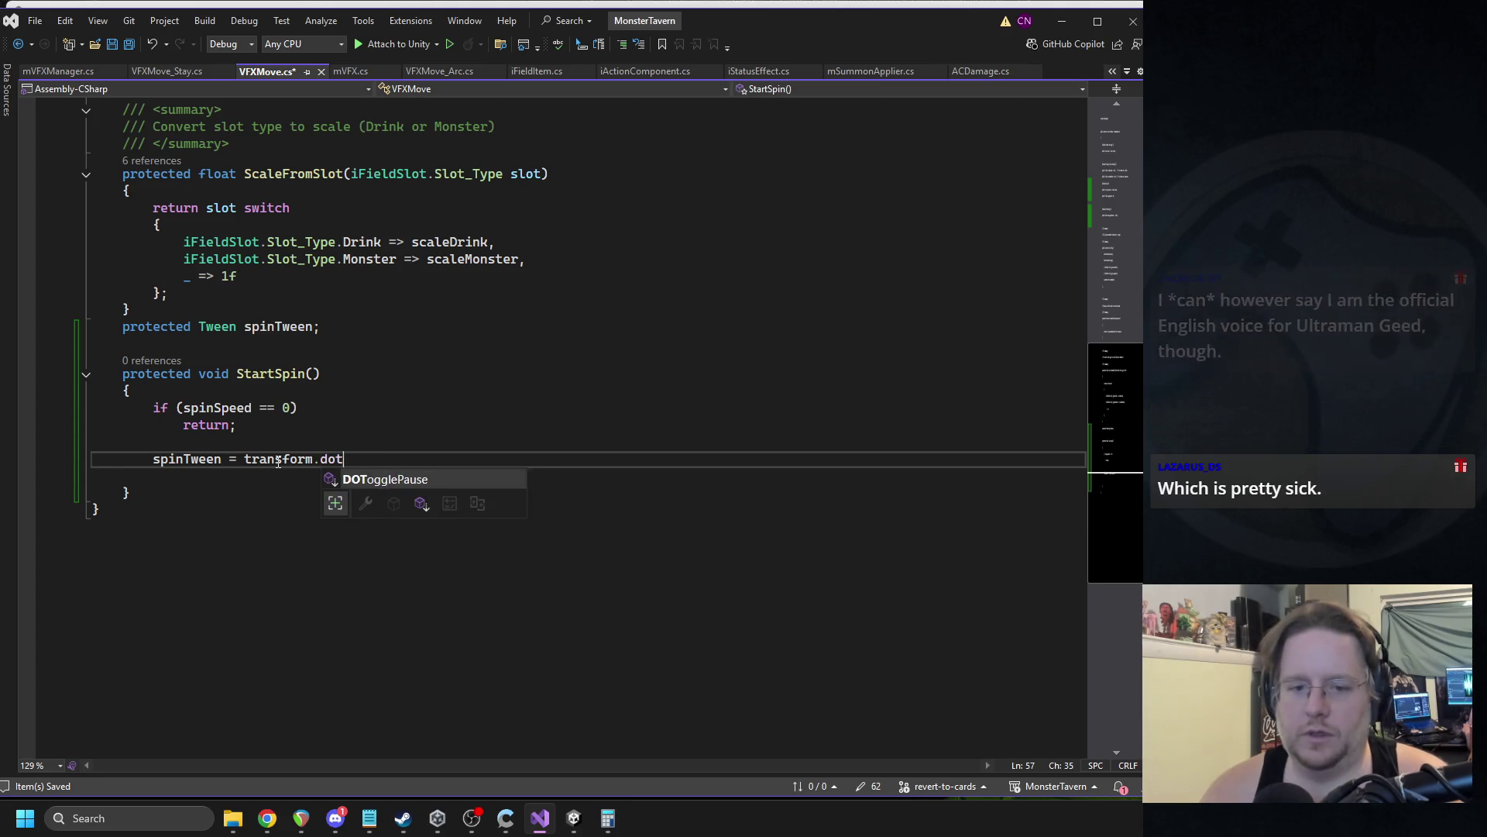
{"action": "type", "text": "dotwe"}
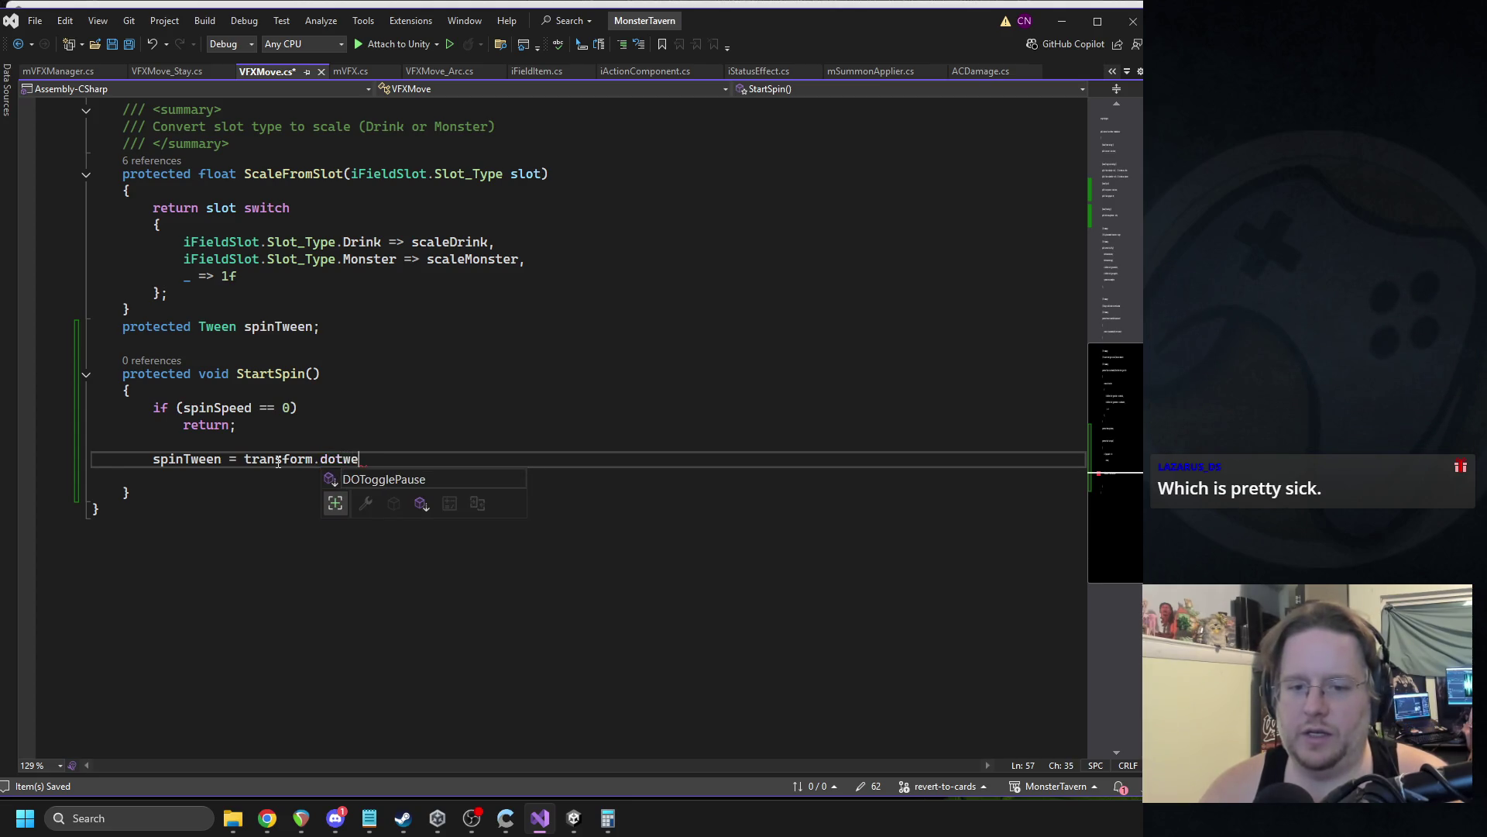
{"action": "key", "text": "BackSpace"}
{"action": "key", "text": "BackSpace"}
{"action": "key", "text": "BackSpace"}
{"action": "key", "text": "BackSpace"}
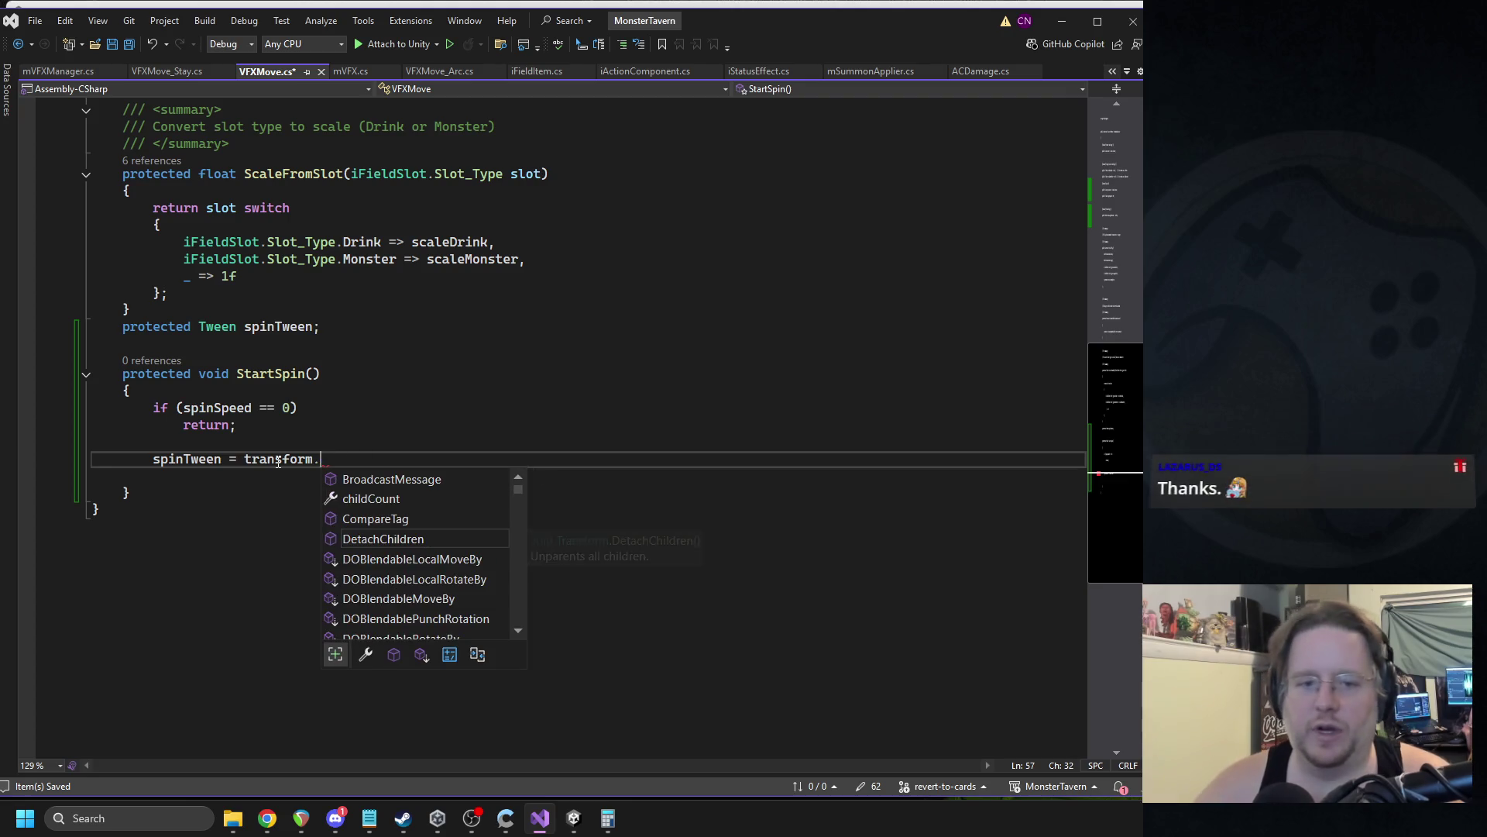
{"action": "scroll", "coordinate": [278, 463], "scroll_direction": "up", "scroll_amount": 12}
{"action": "scroll", "coordinate": [359, 508], "scroll_direction": "down", "scroll_amount": 14}
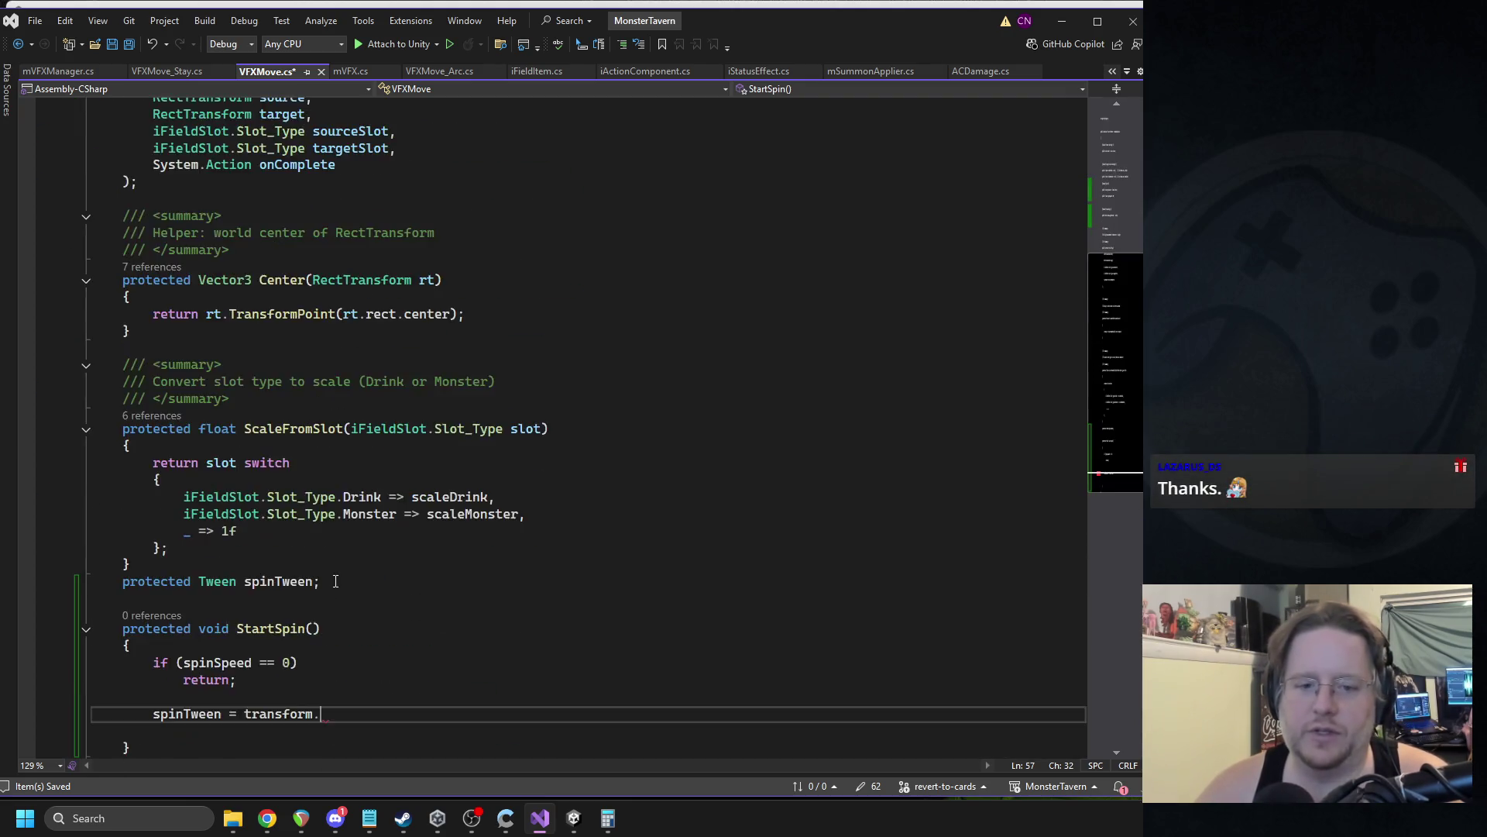
{"action": "scroll", "coordinate": [389, 511], "scroll_direction": "up", "scroll_amount": 2}
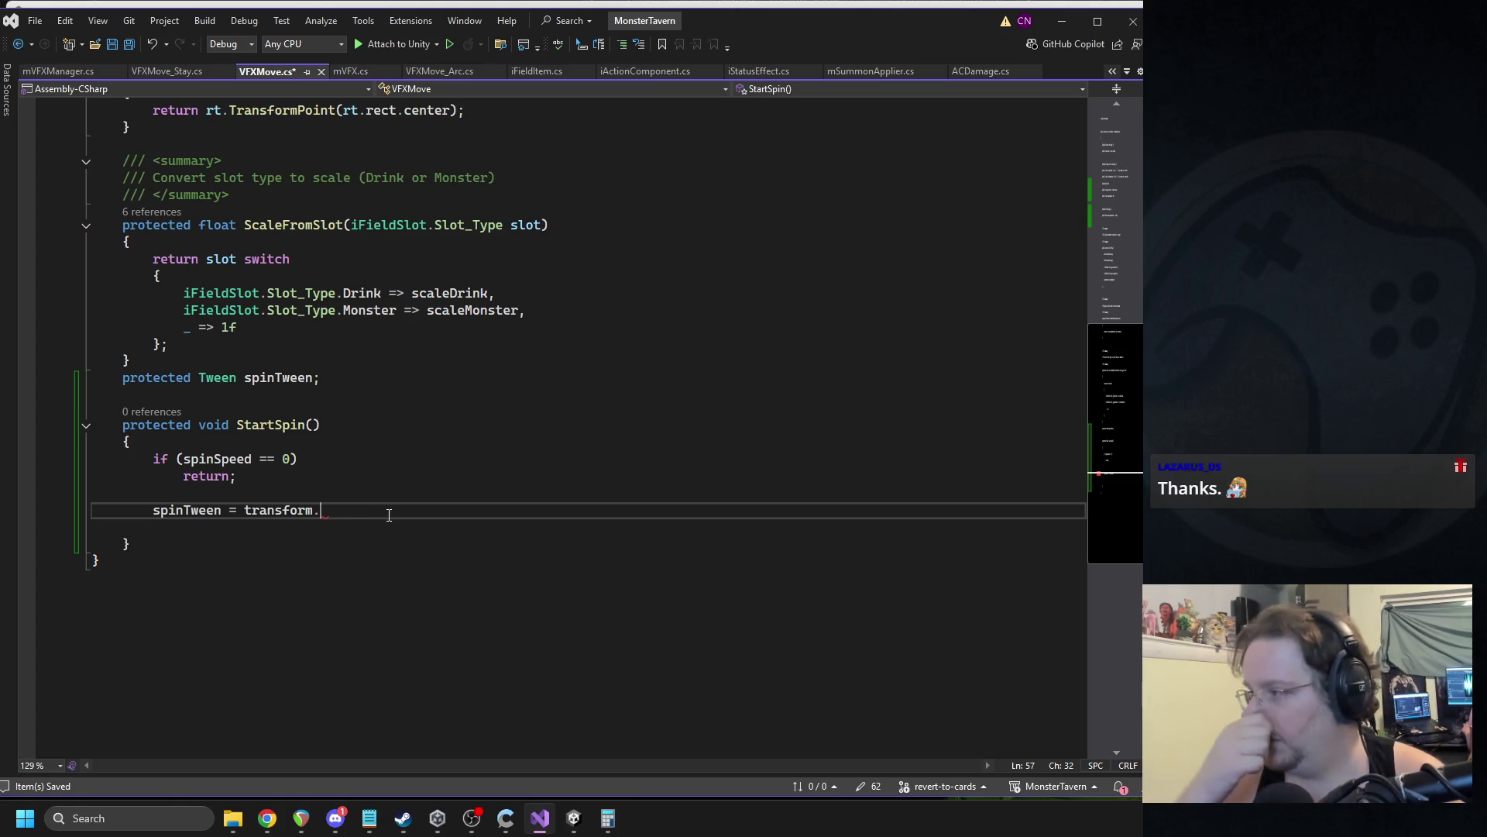
{"action": "type", "text": "DO"}
{"action": "type", "text": "Rot"}
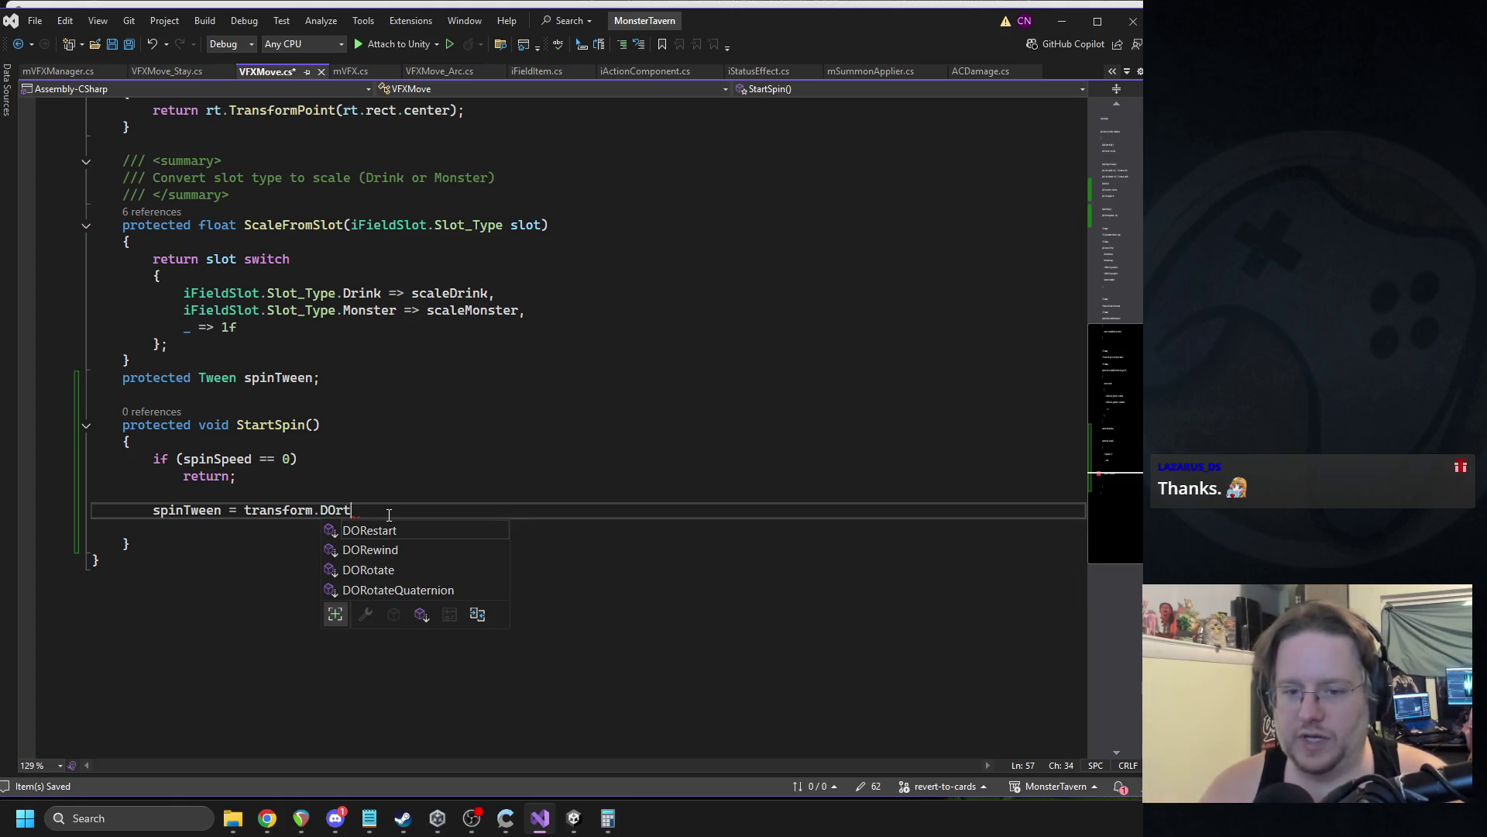
{"action": "key", "text": "Tab"}
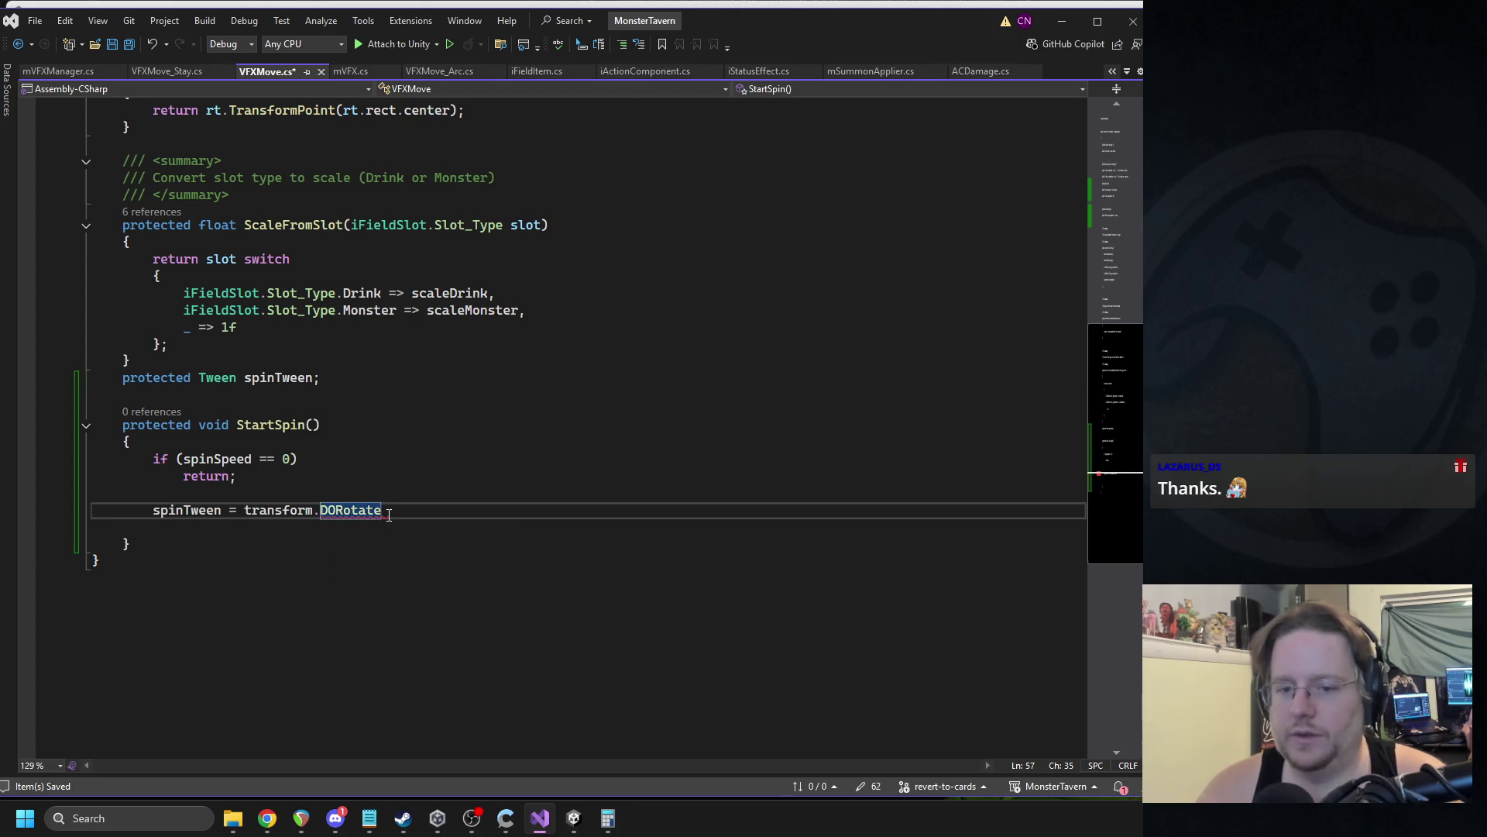
Give DORotate the target new Vector3(0,0,360), duration 360f / spinSpeed, and a RotateMode argument.
{"action": "type", "text": "("}
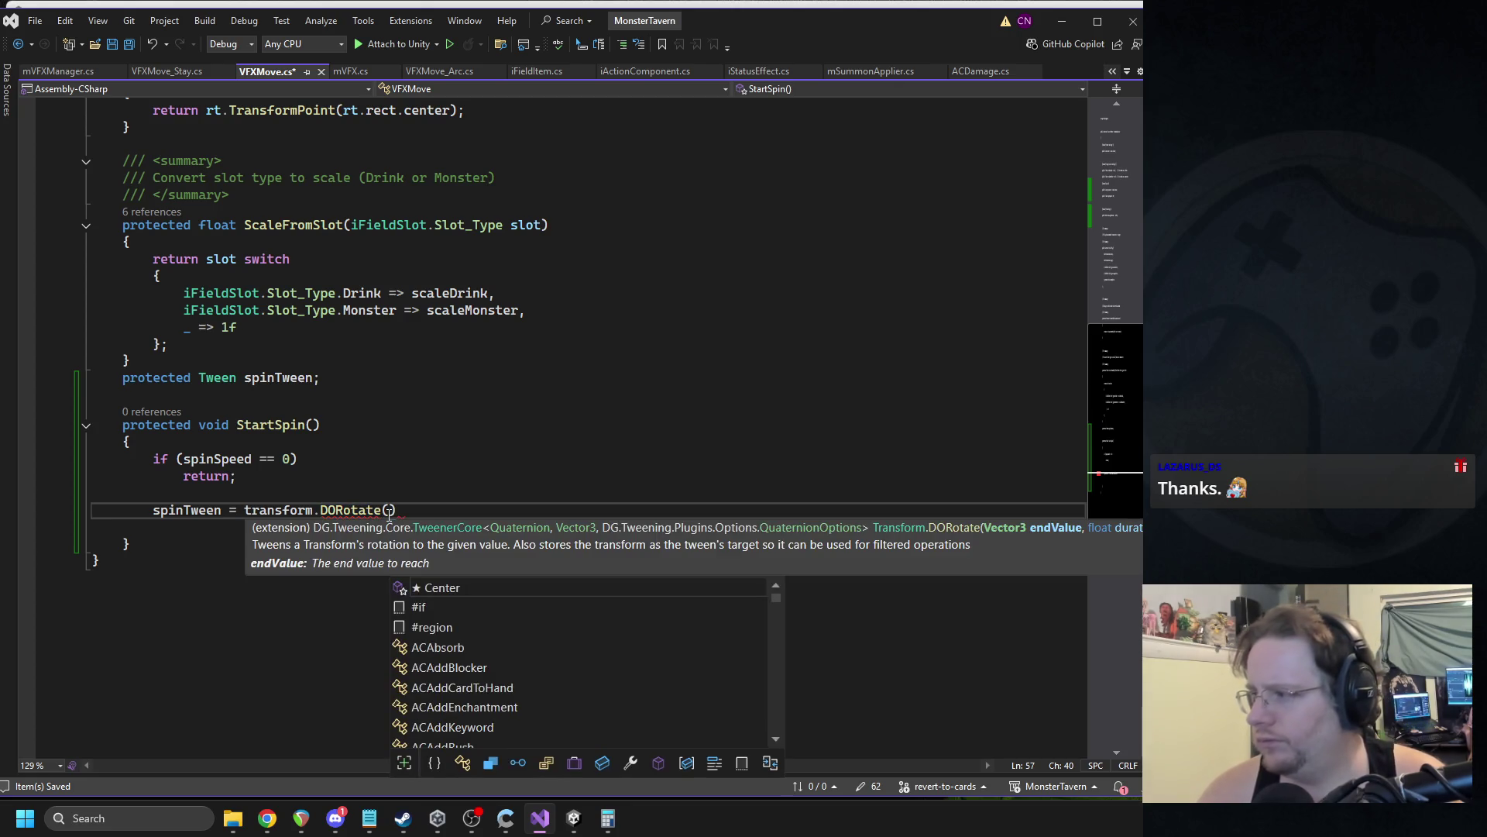
{"action": "type", "text": "new Vector3("}
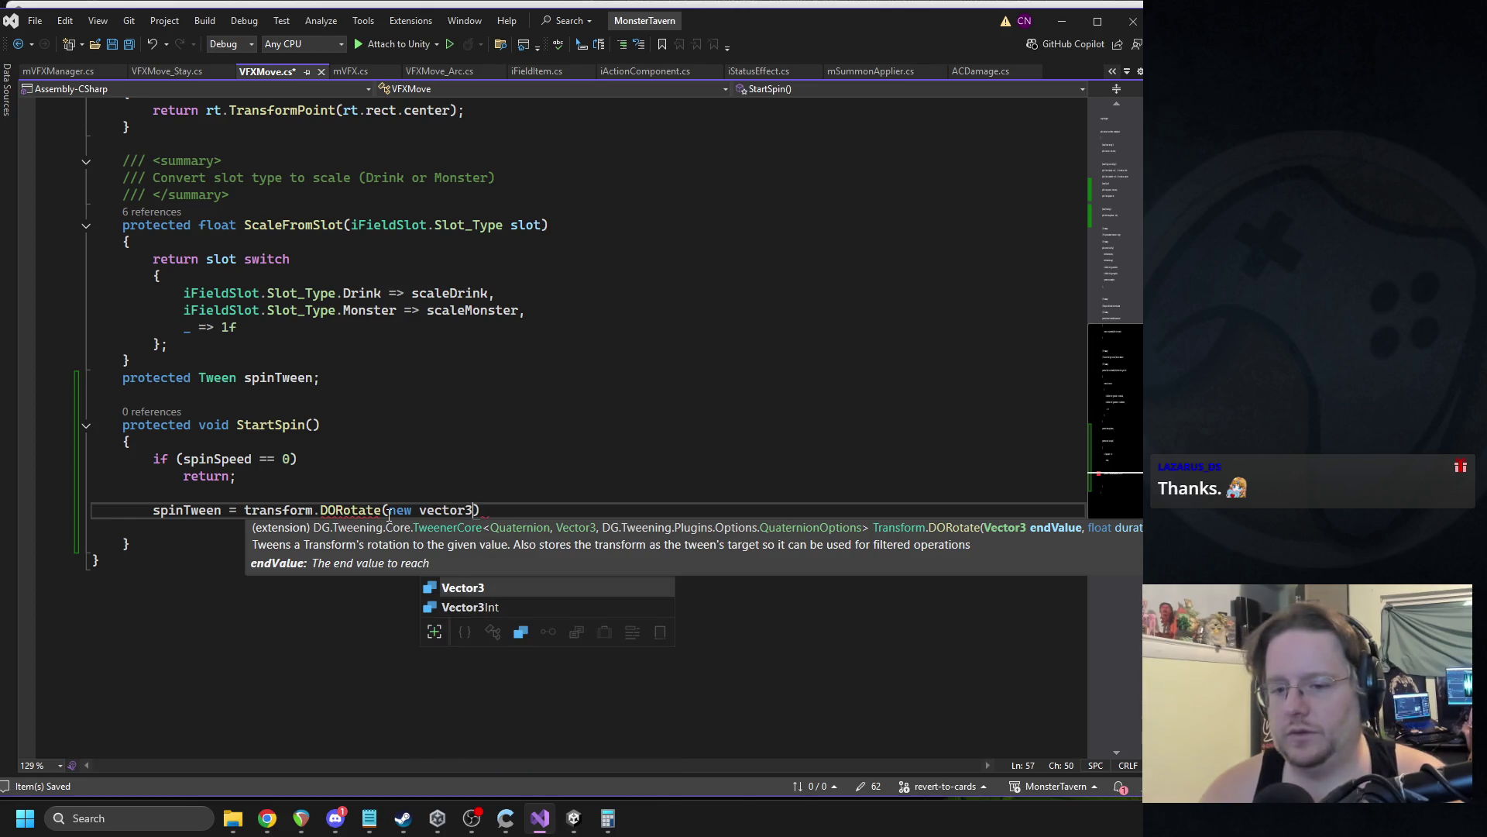
{"action": "type", "text": "0,0,"}
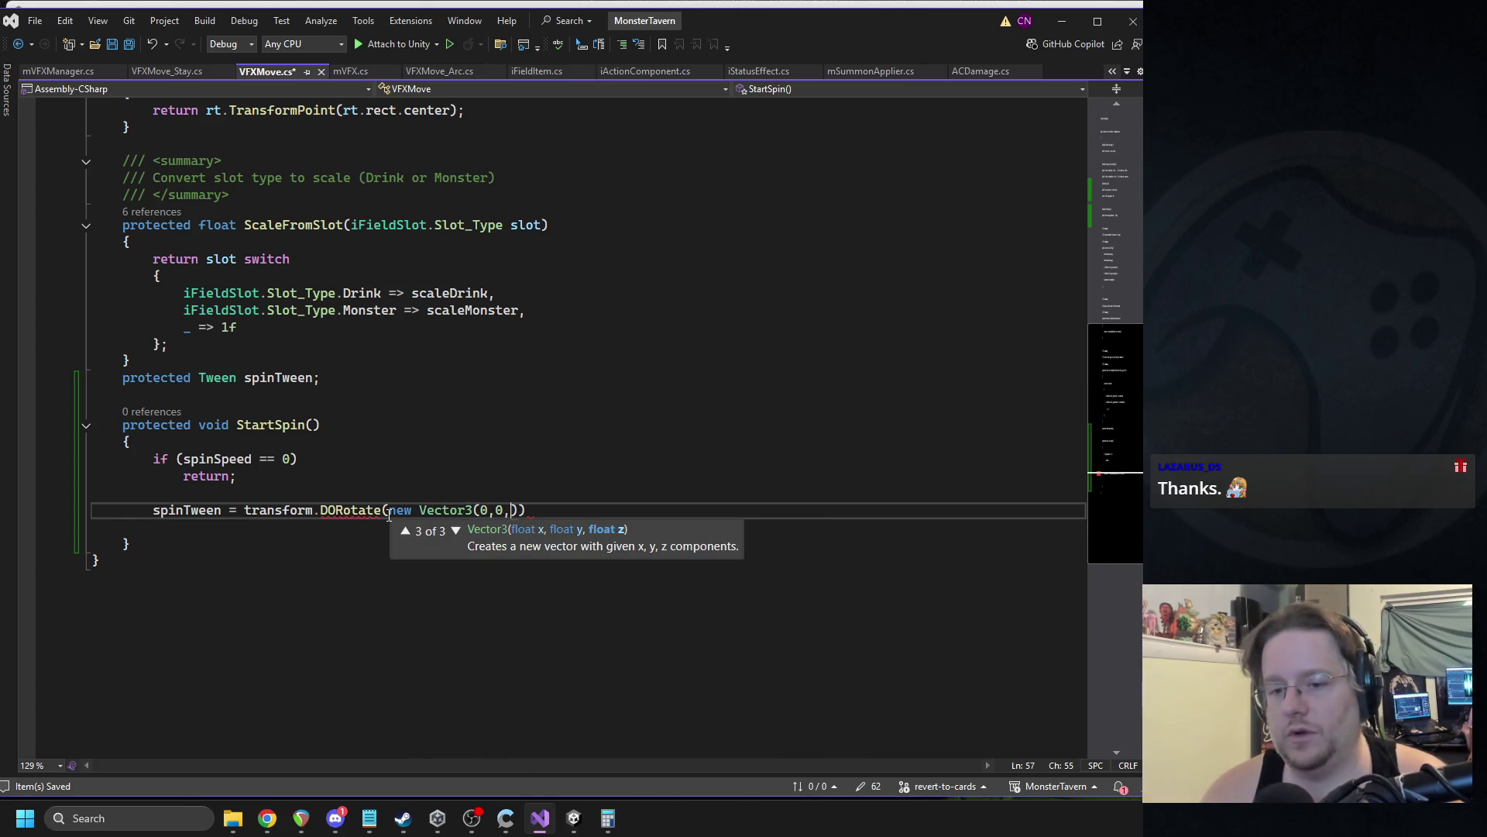
{"action": "type", "text": " 360"}
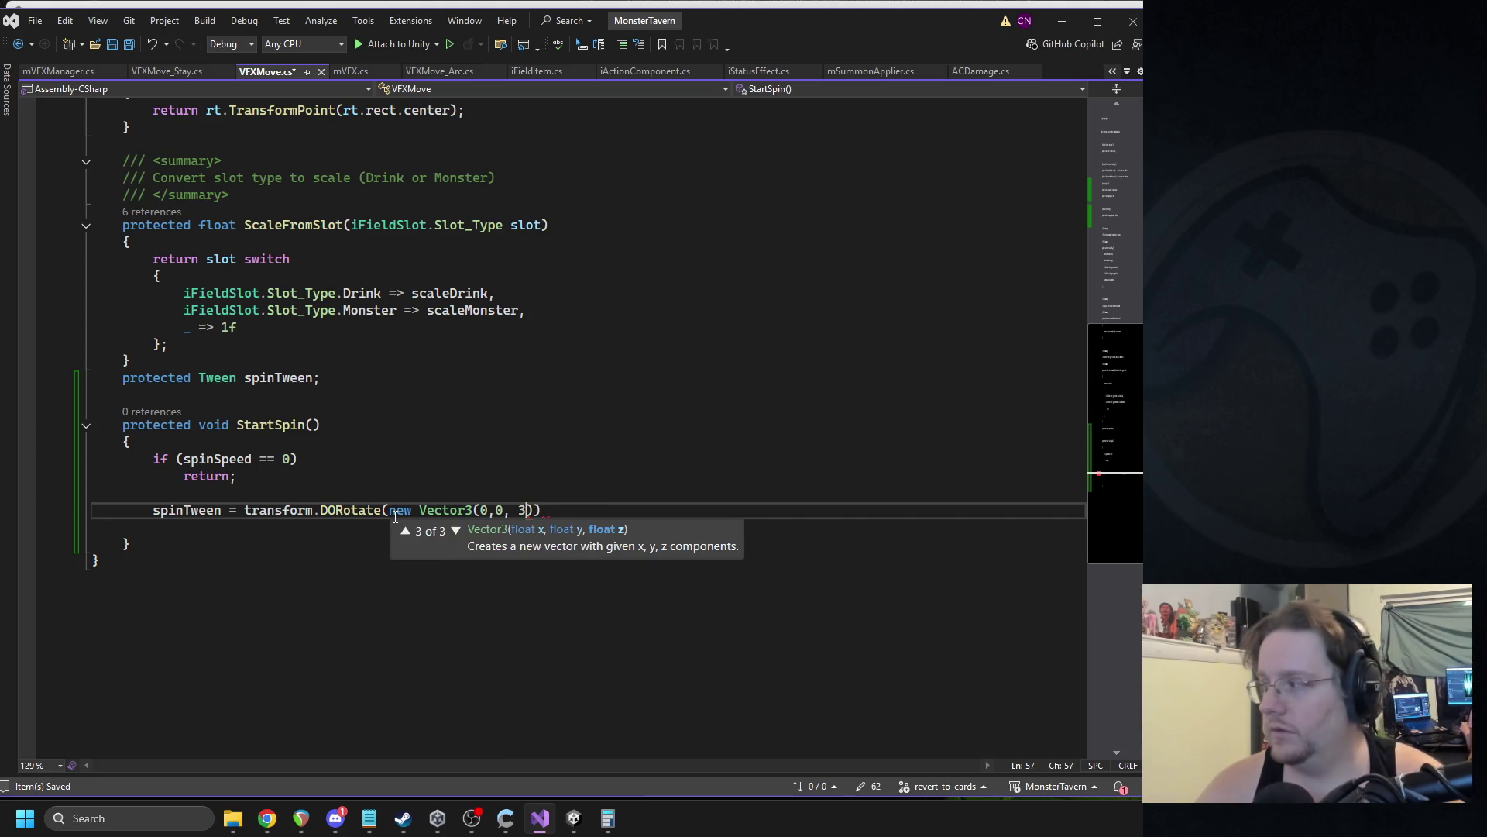
{"action": "type", "text": "),"}
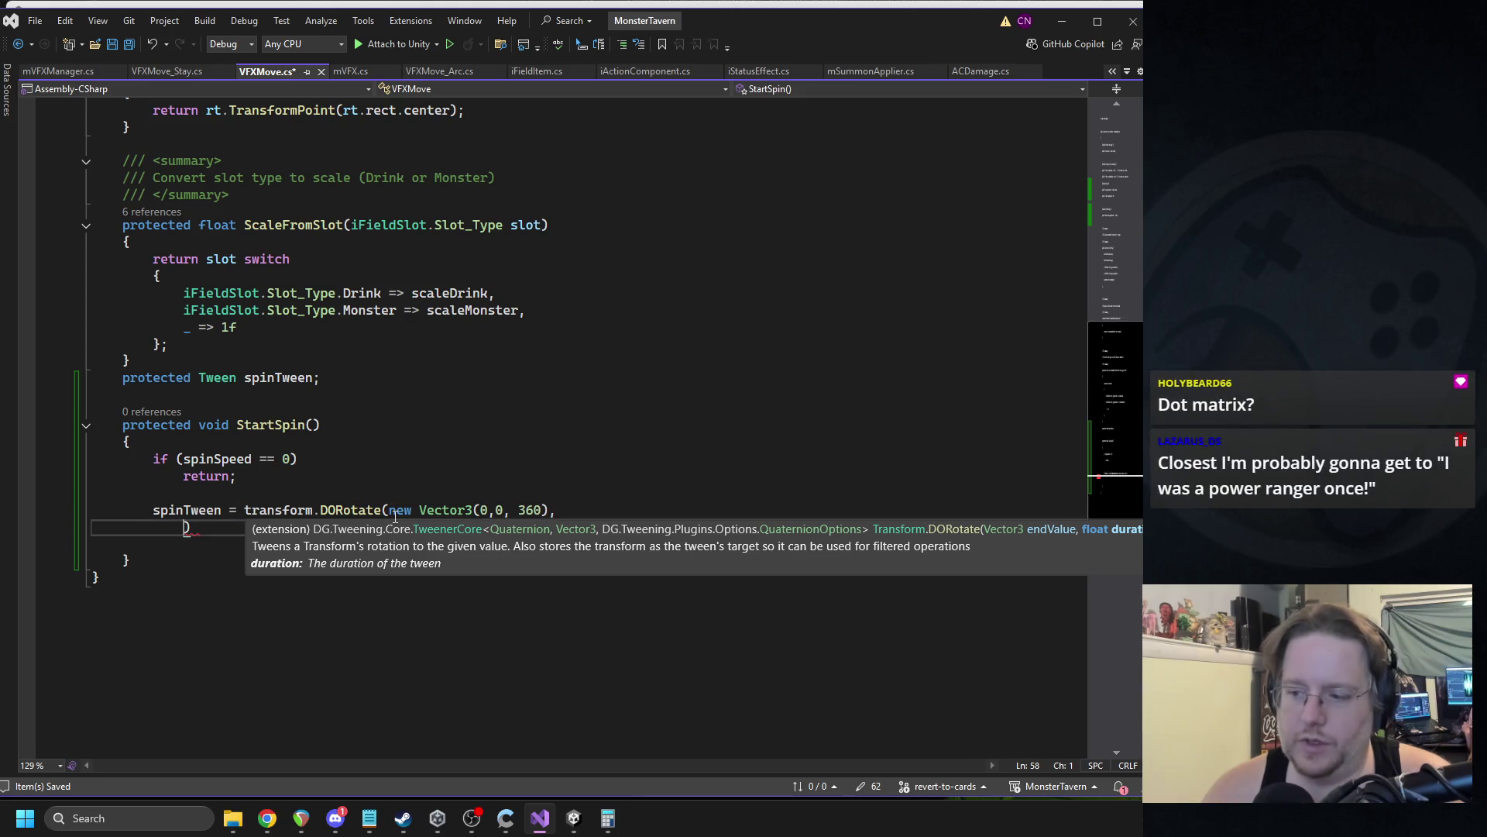
{"action": "key", "text": "Return"}
{"action": "type", "text": "new Vector3(0,0,"}
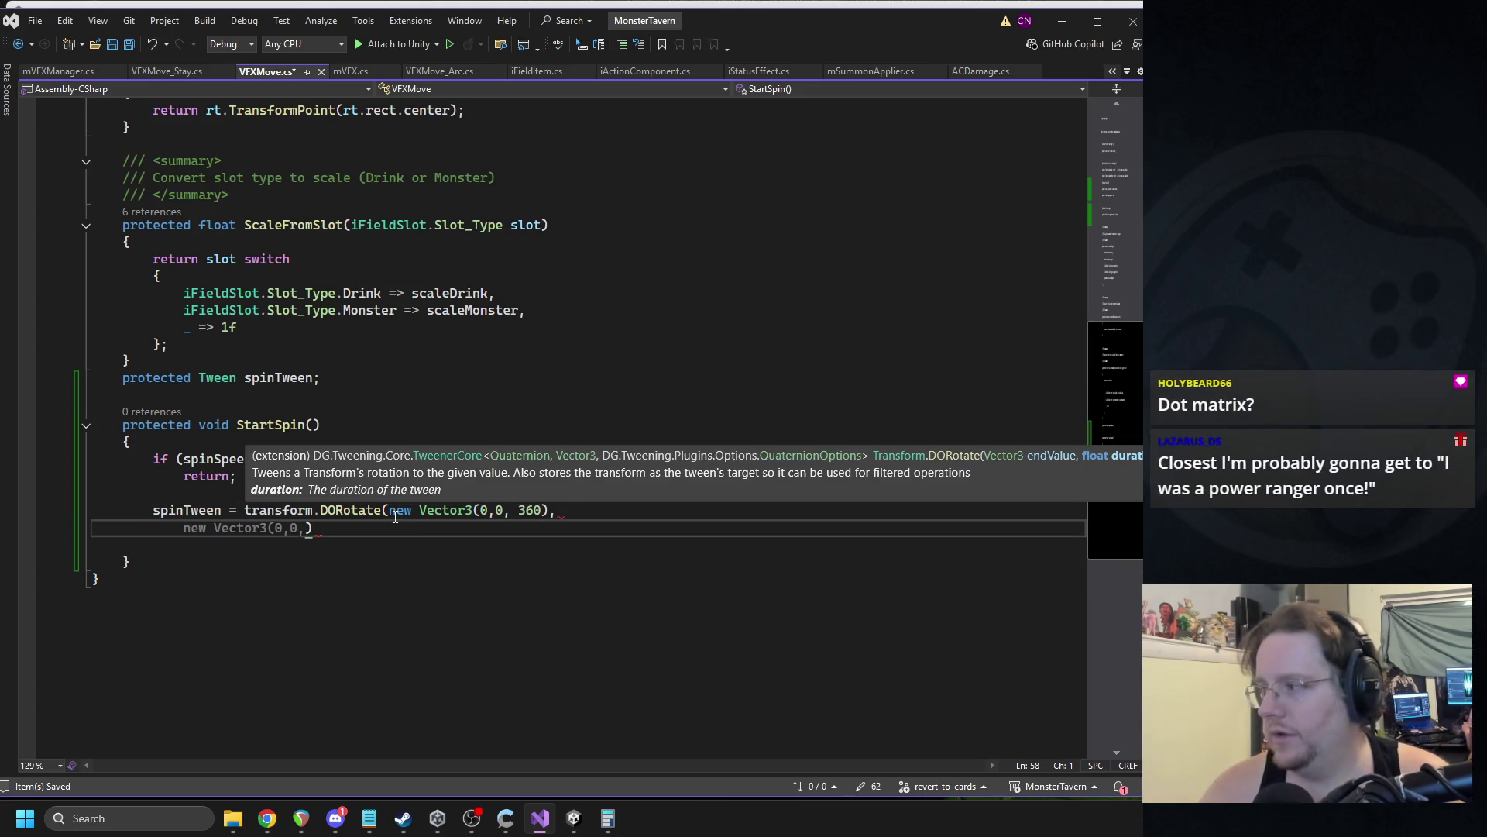
{"action": "key", "text": "shift+Home"}
{"action": "type", "text": "360"}
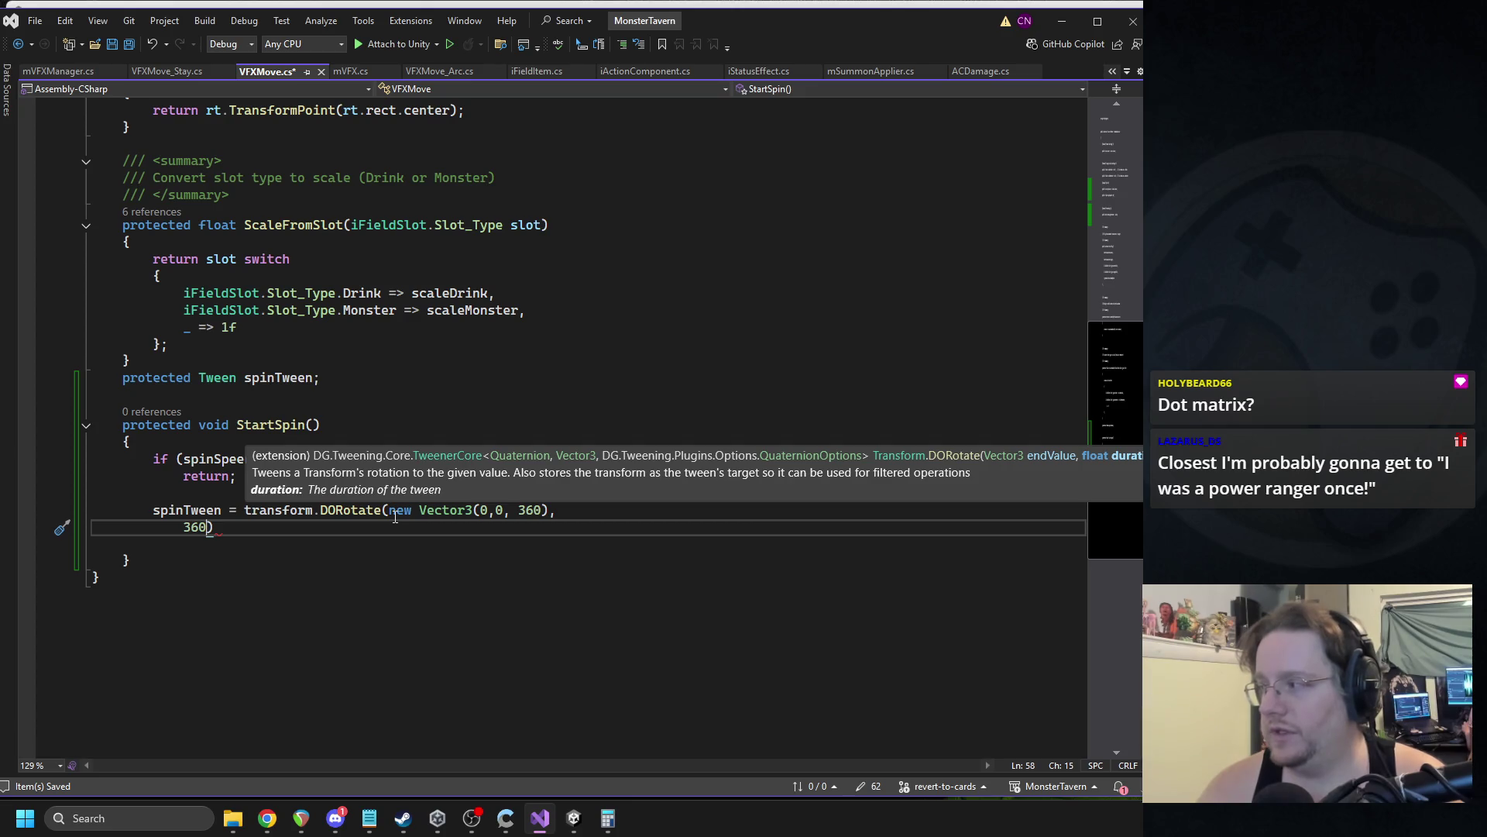
{"action": "type", "text": "f/ spinSpeed)"}
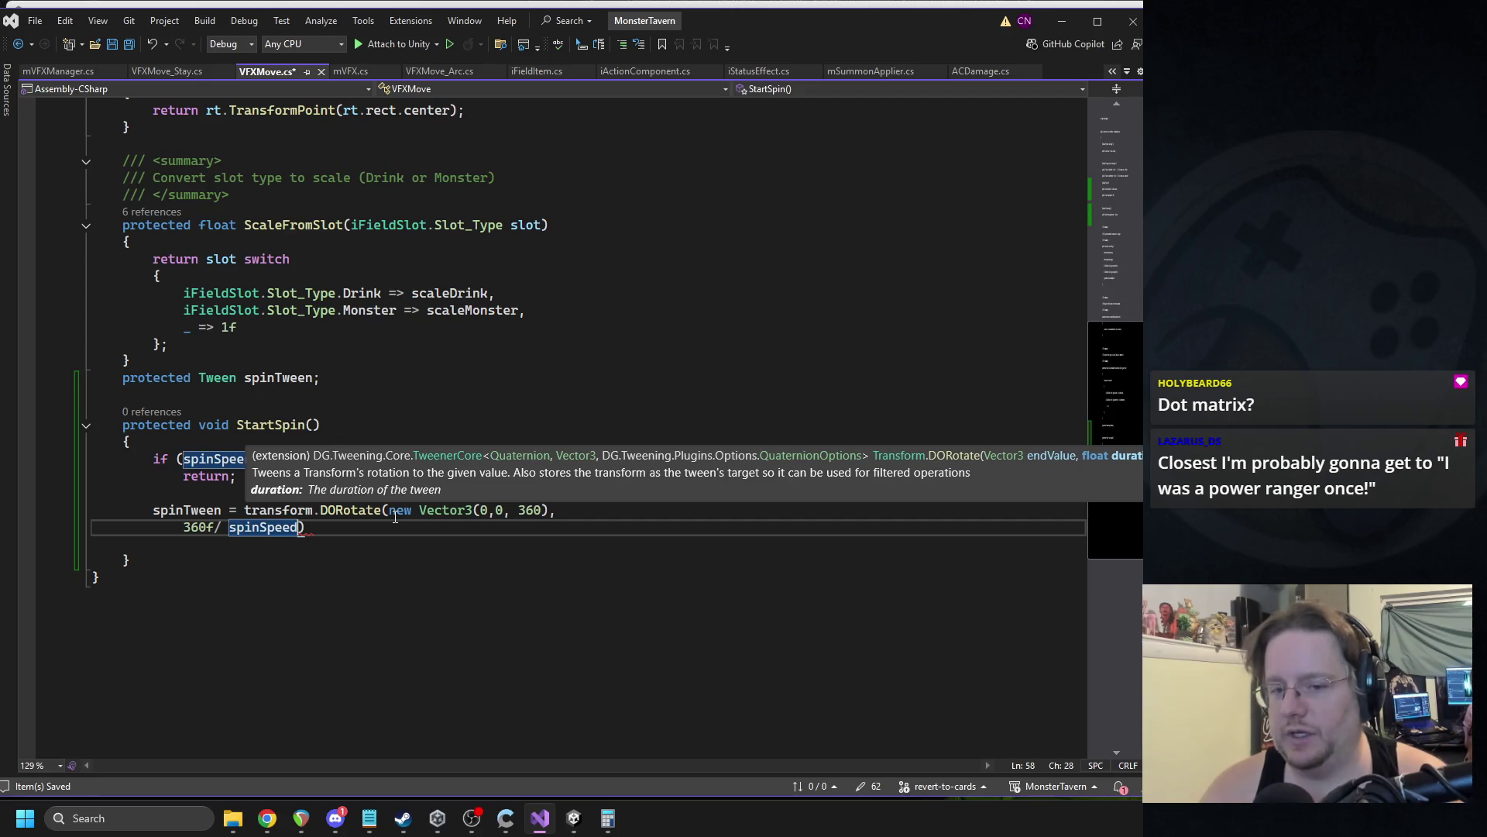
{"action": "type", "text": ","}
{"action": "key", "text": "Return"}
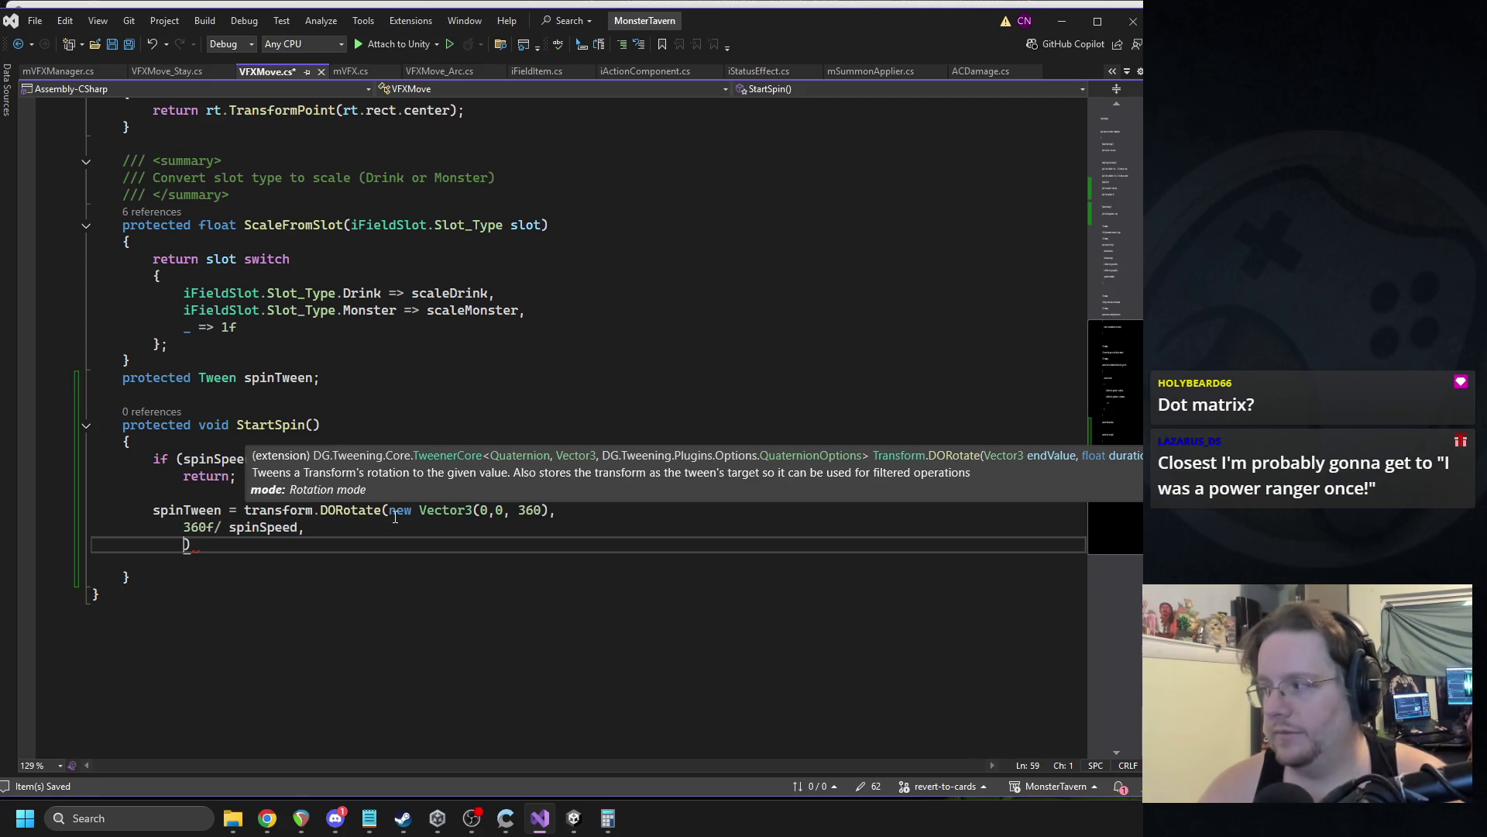
{"action": "type", "text": "Rotatemode"}
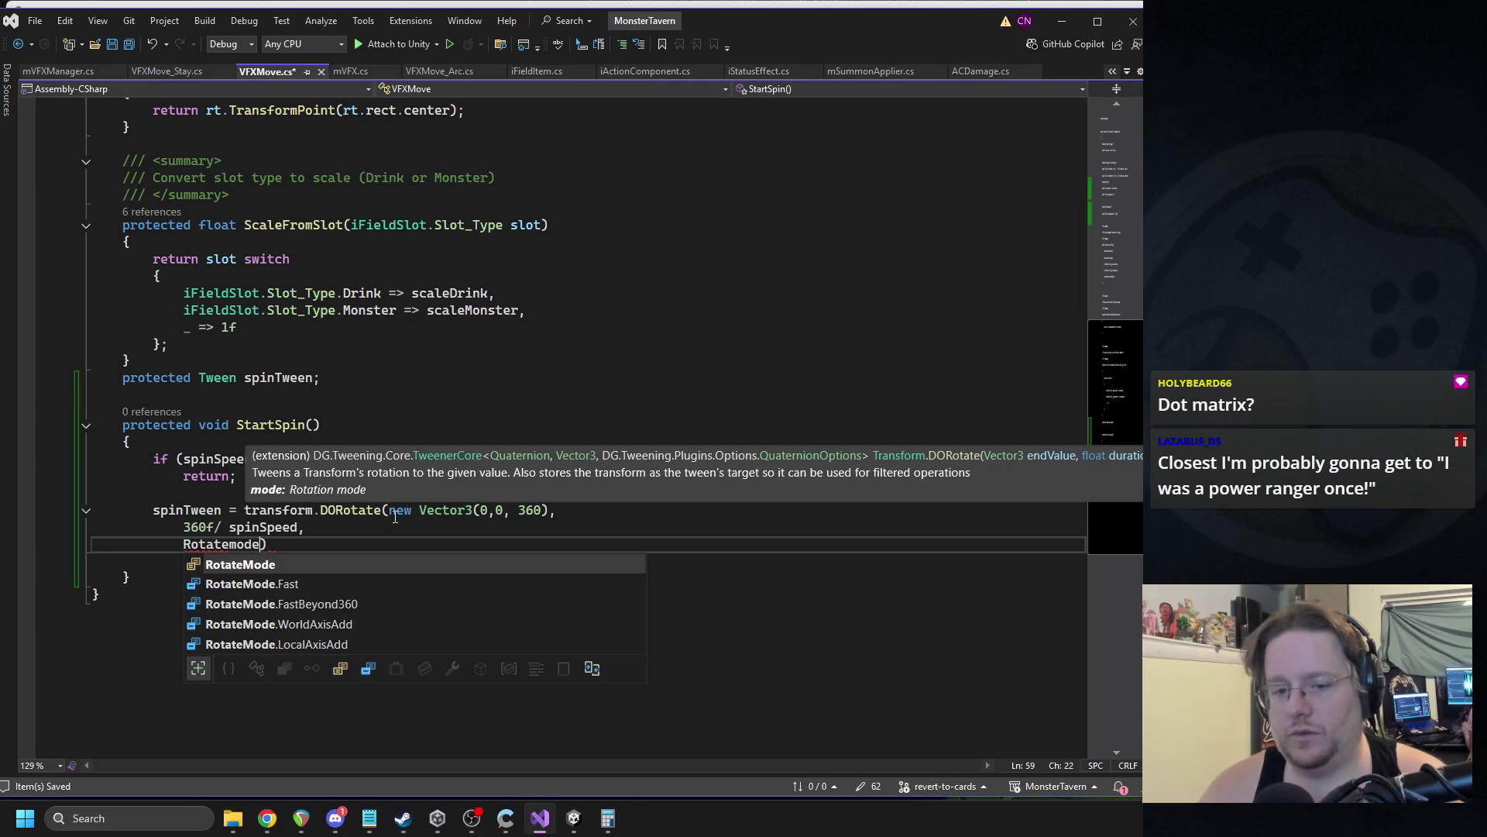
{"action": "key", "text": "Tab"}
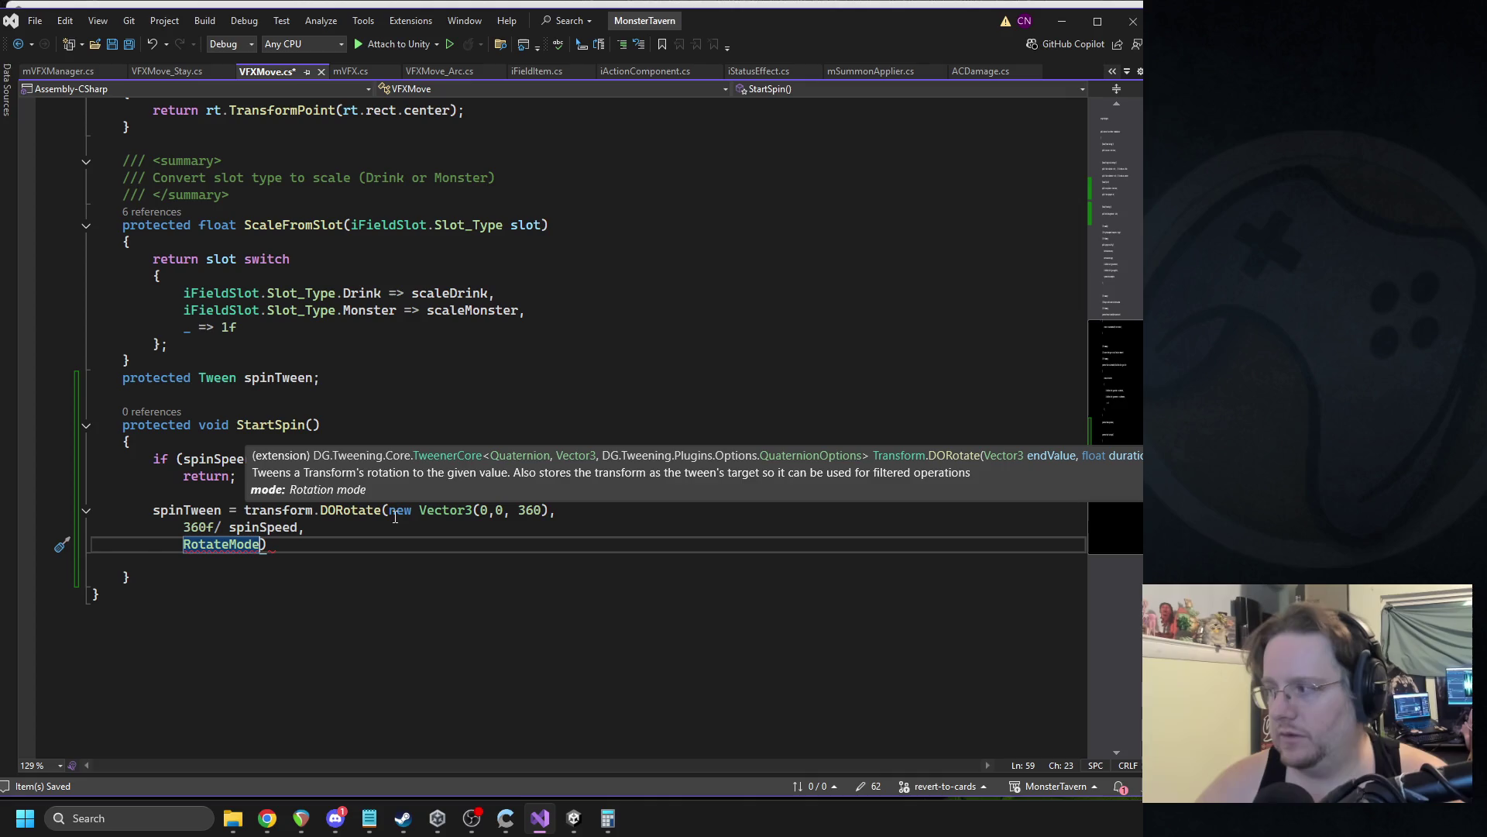
{"action": "left_click", "coordinate": [215, 527]}
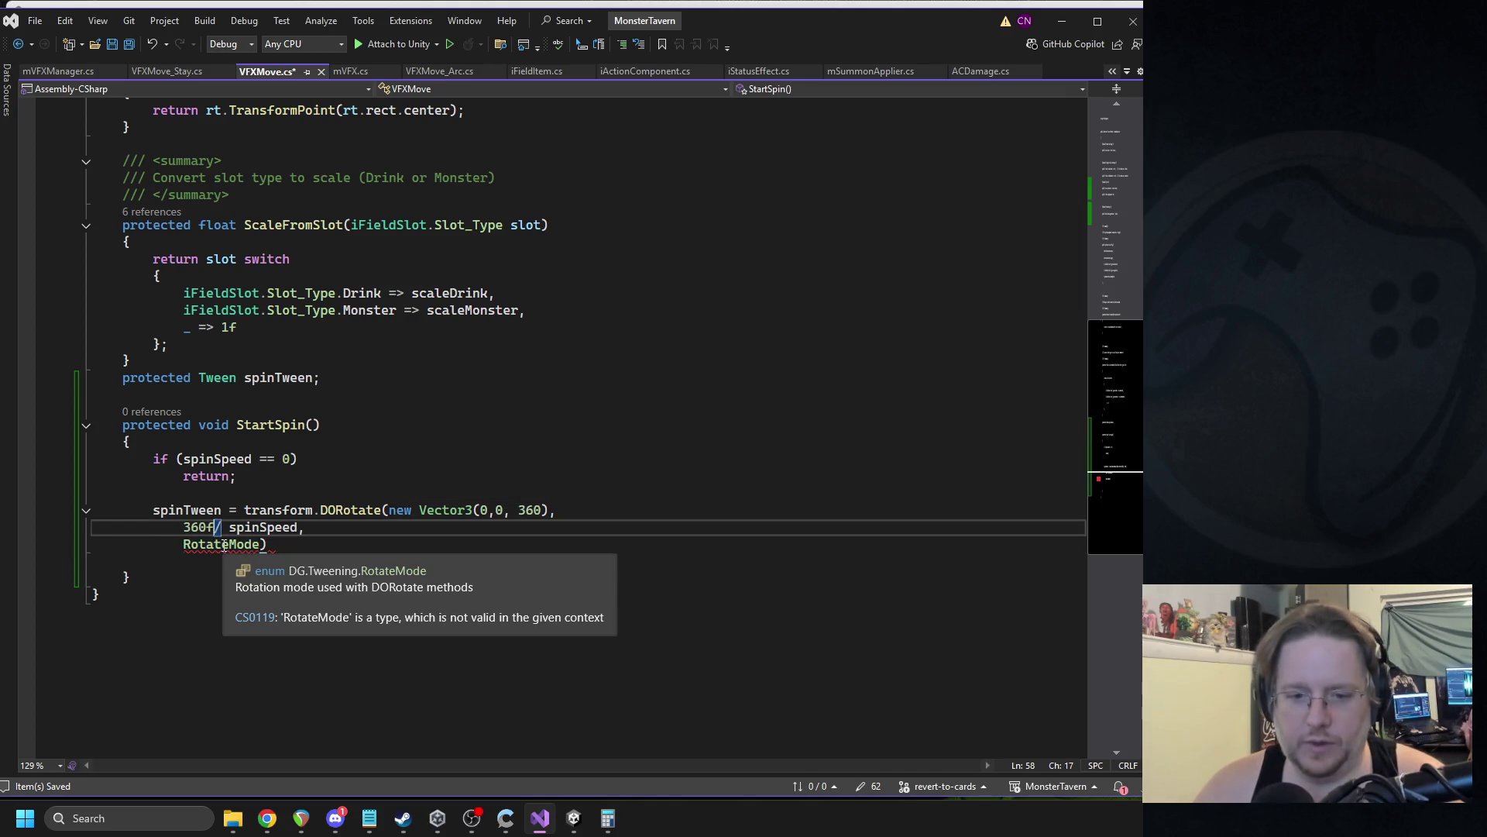
Delete the spinEase field and set DORotate's rotate mode to RotateMode.FastBeyond360.
{"action": "scroll", "coordinate": [314, 522], "scroll_direction": "up", "scroll_amount": 12}
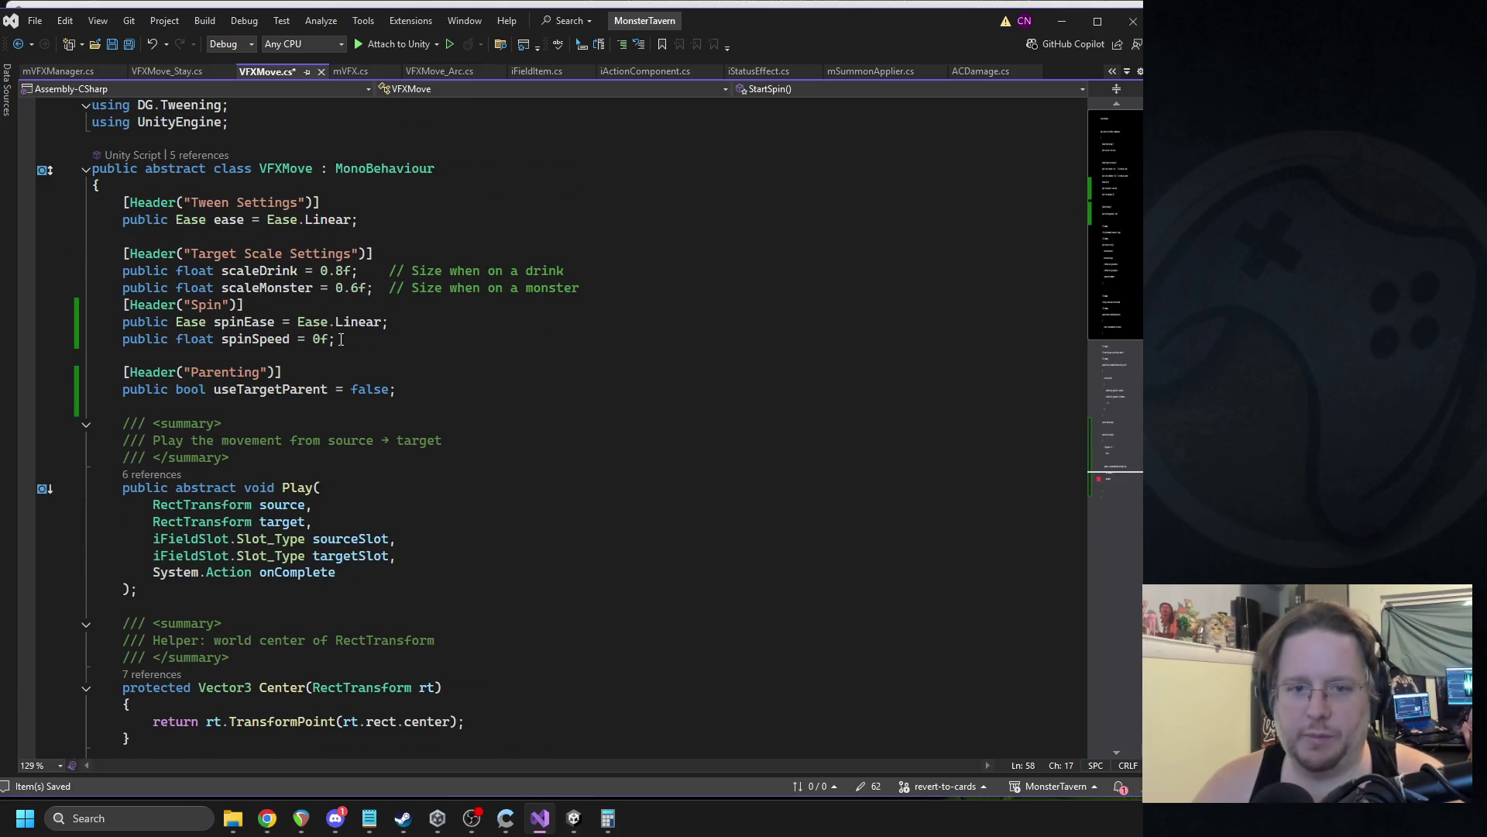
{"action": "triple_click", "coordinate": [379, 321]}
{"action": "key", "text": "Delete"}
{"action": "scroll", "coordinate": [378, 320], "scroll_direction": "down", "scroll_amount": 13}
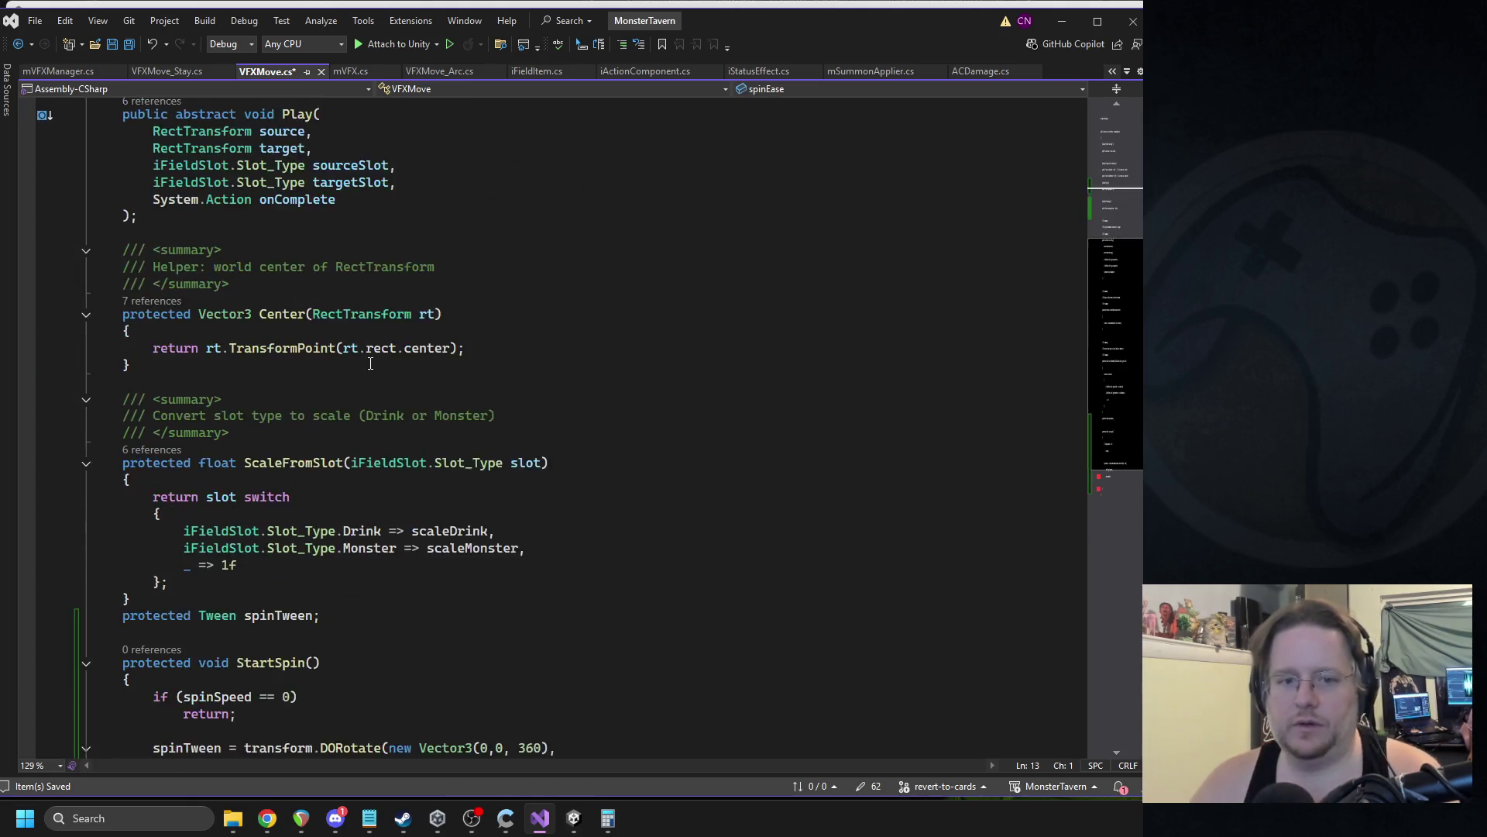
{"action": "left_click", "coordinate": [261, 476]}
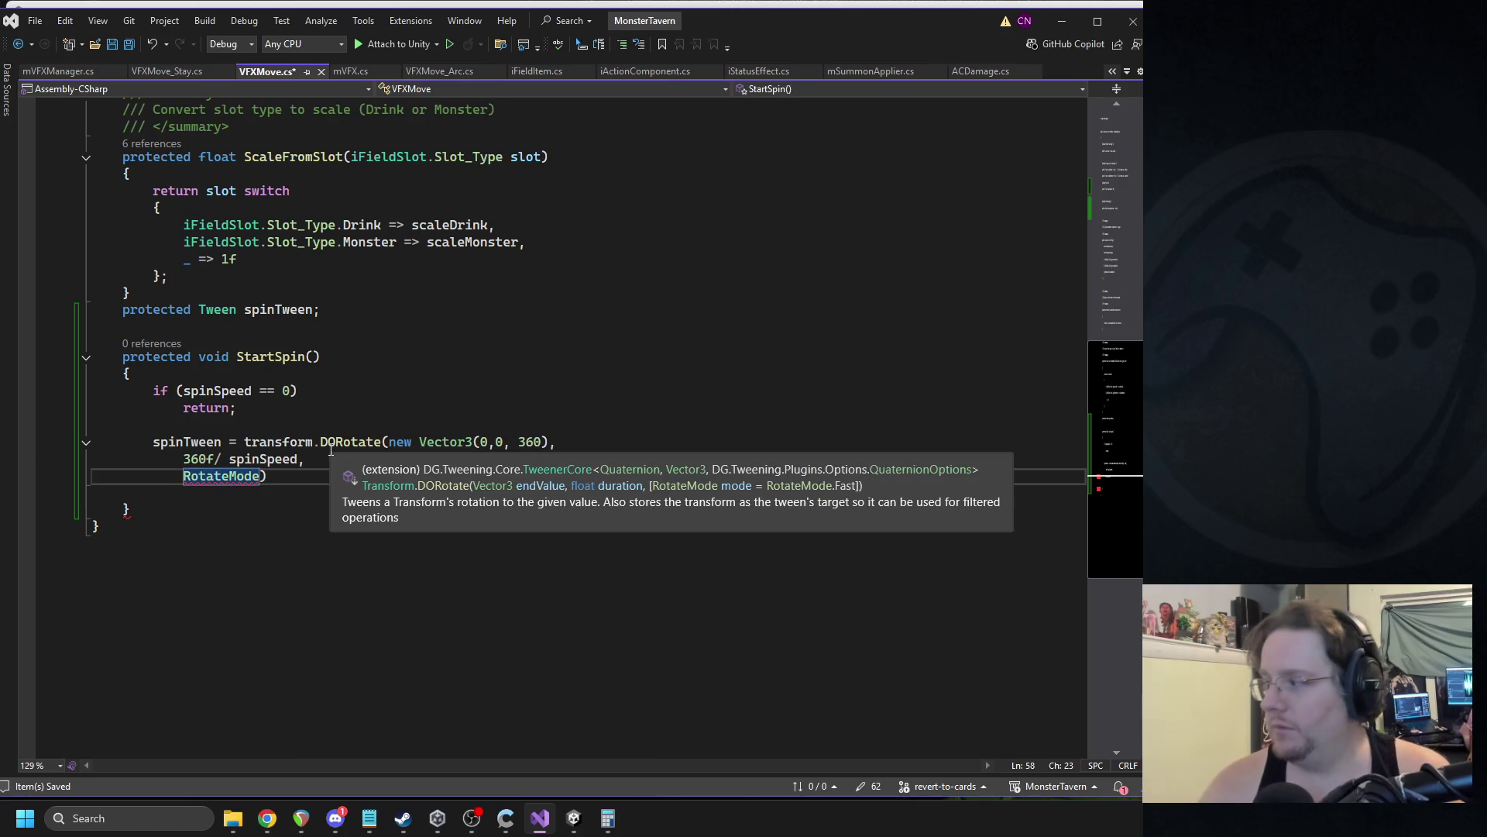
{"action": "type", "text": ".fastbeyon"}
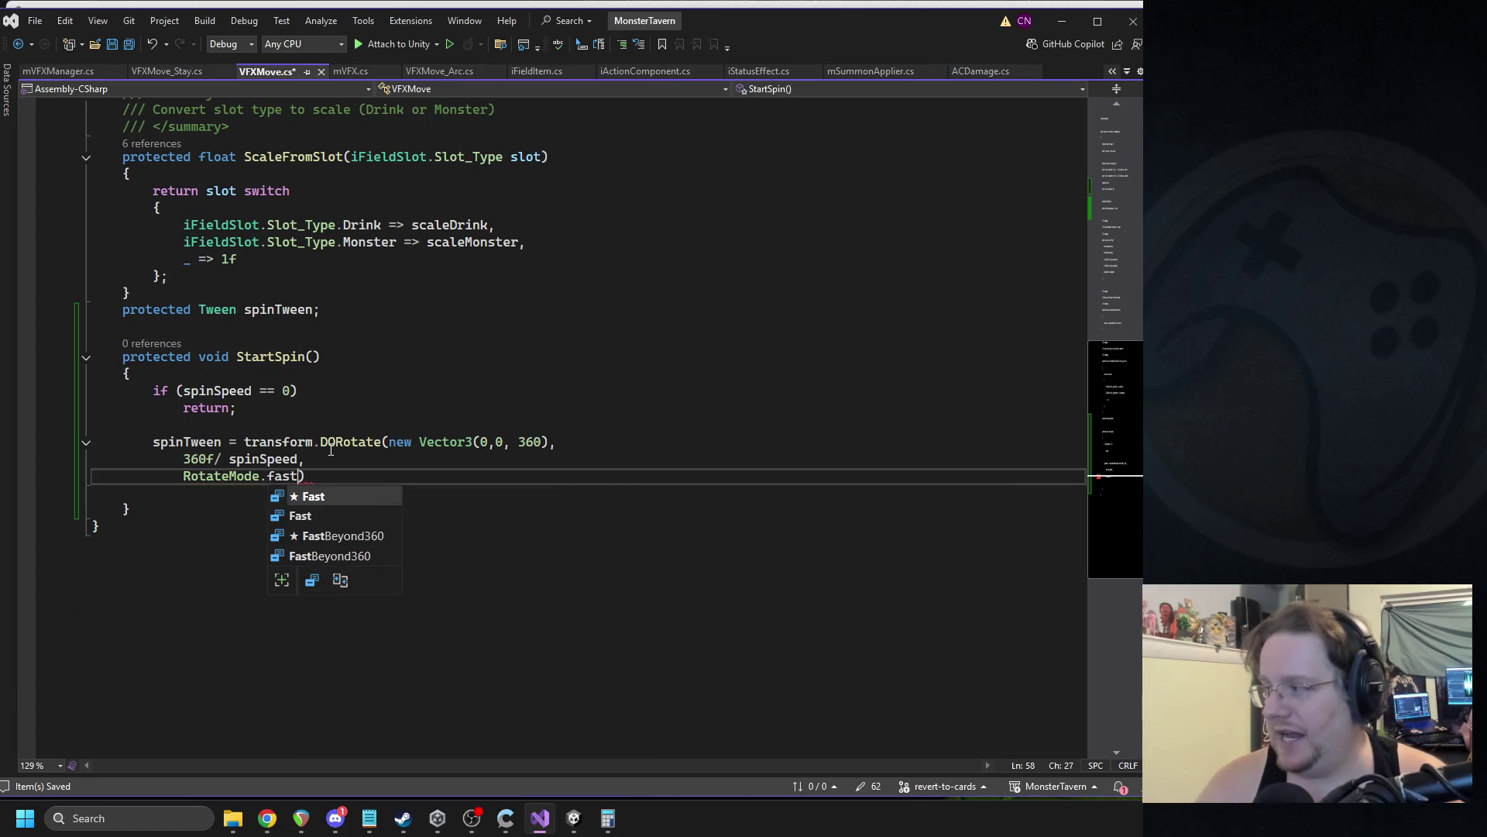
{"action": "key", "text": "Tab"}
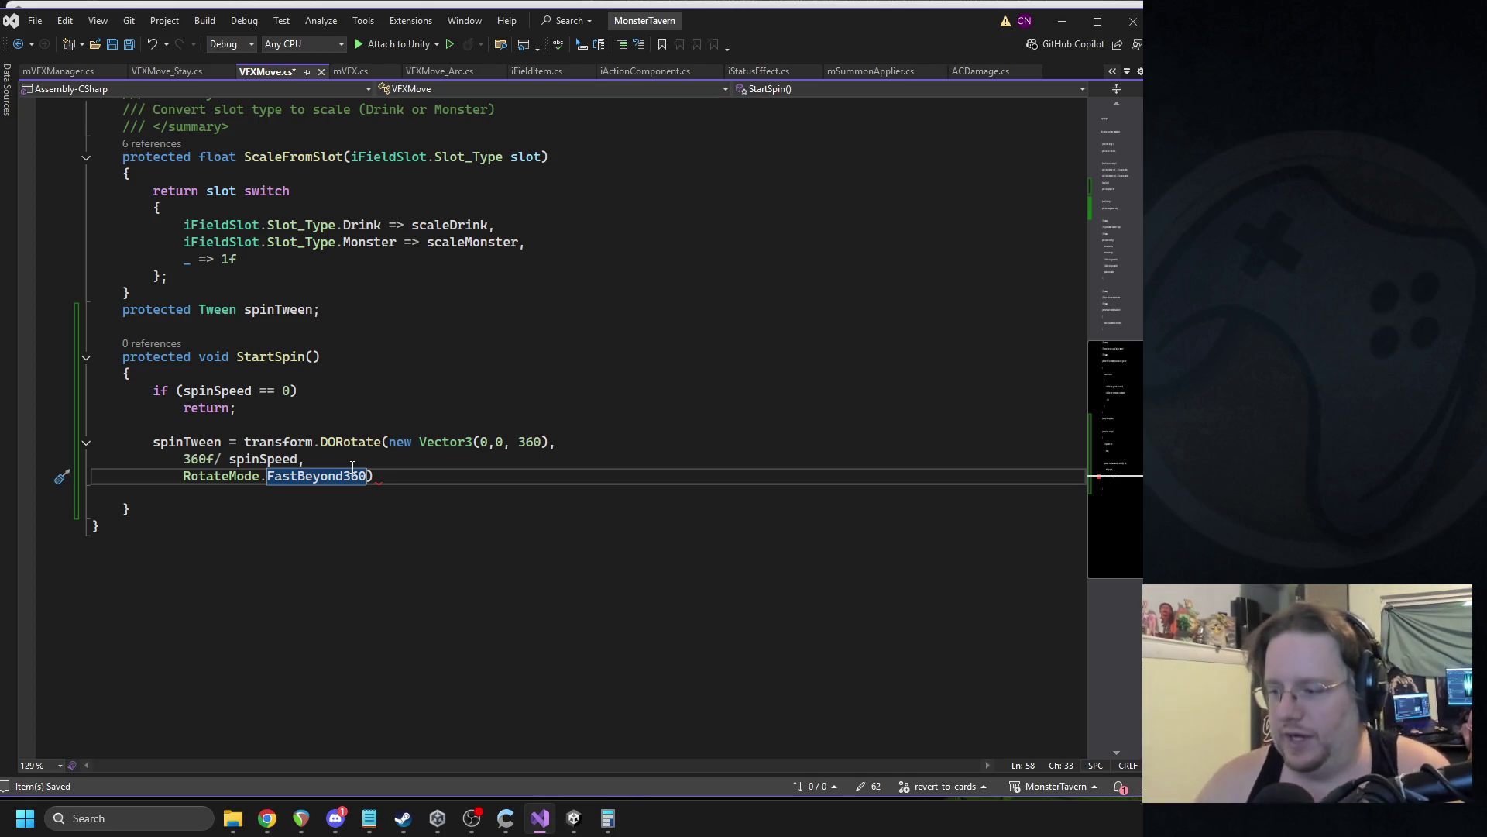
Chain .SetLoops(-1, LoopType.Restart) onto the DORotate spin tween.
{"action": "mouse_move", "coordinate": [451, 450]}
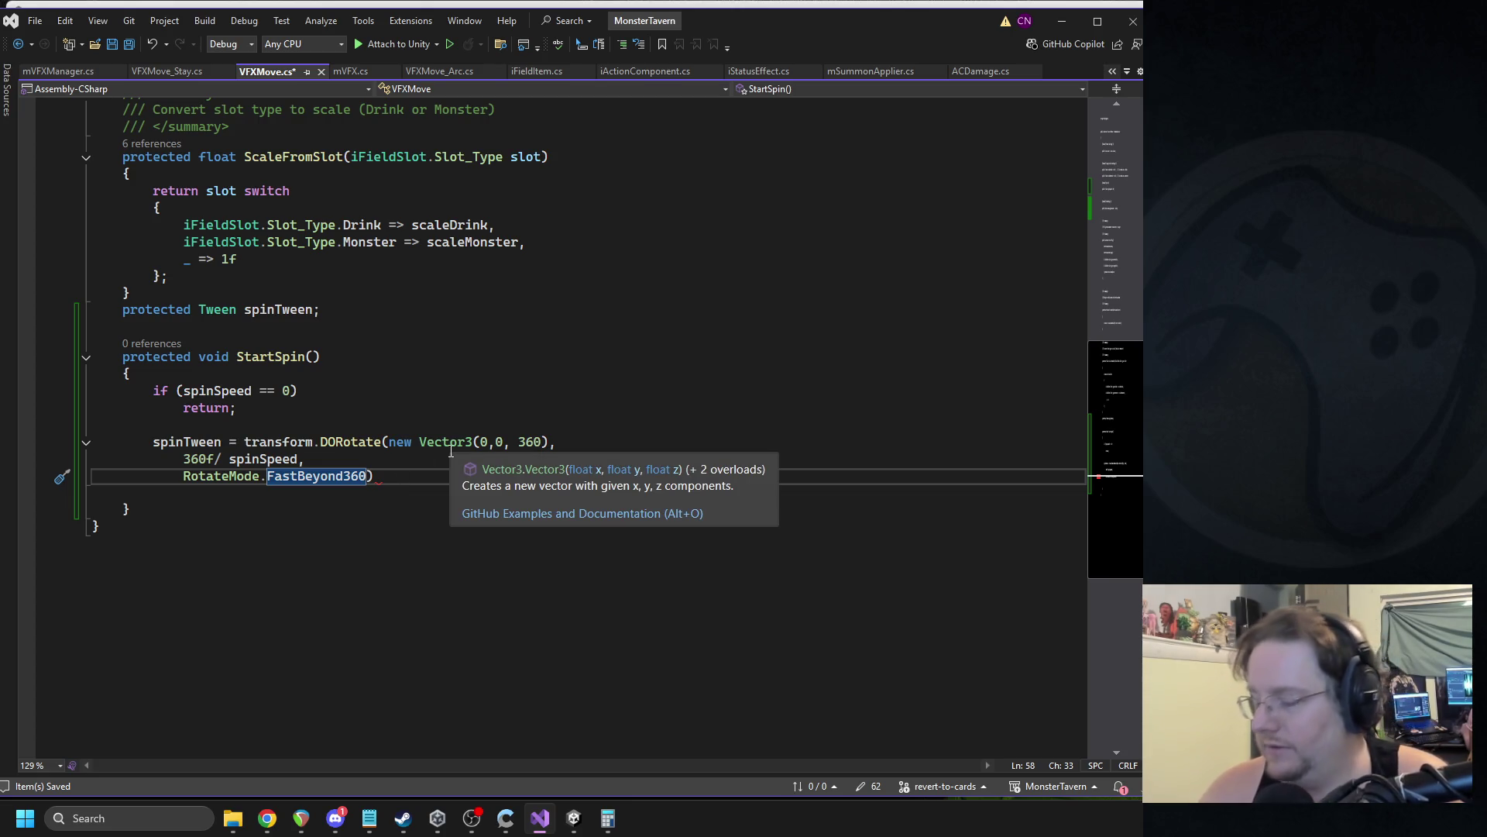
{"action": "key", "text": "End"}
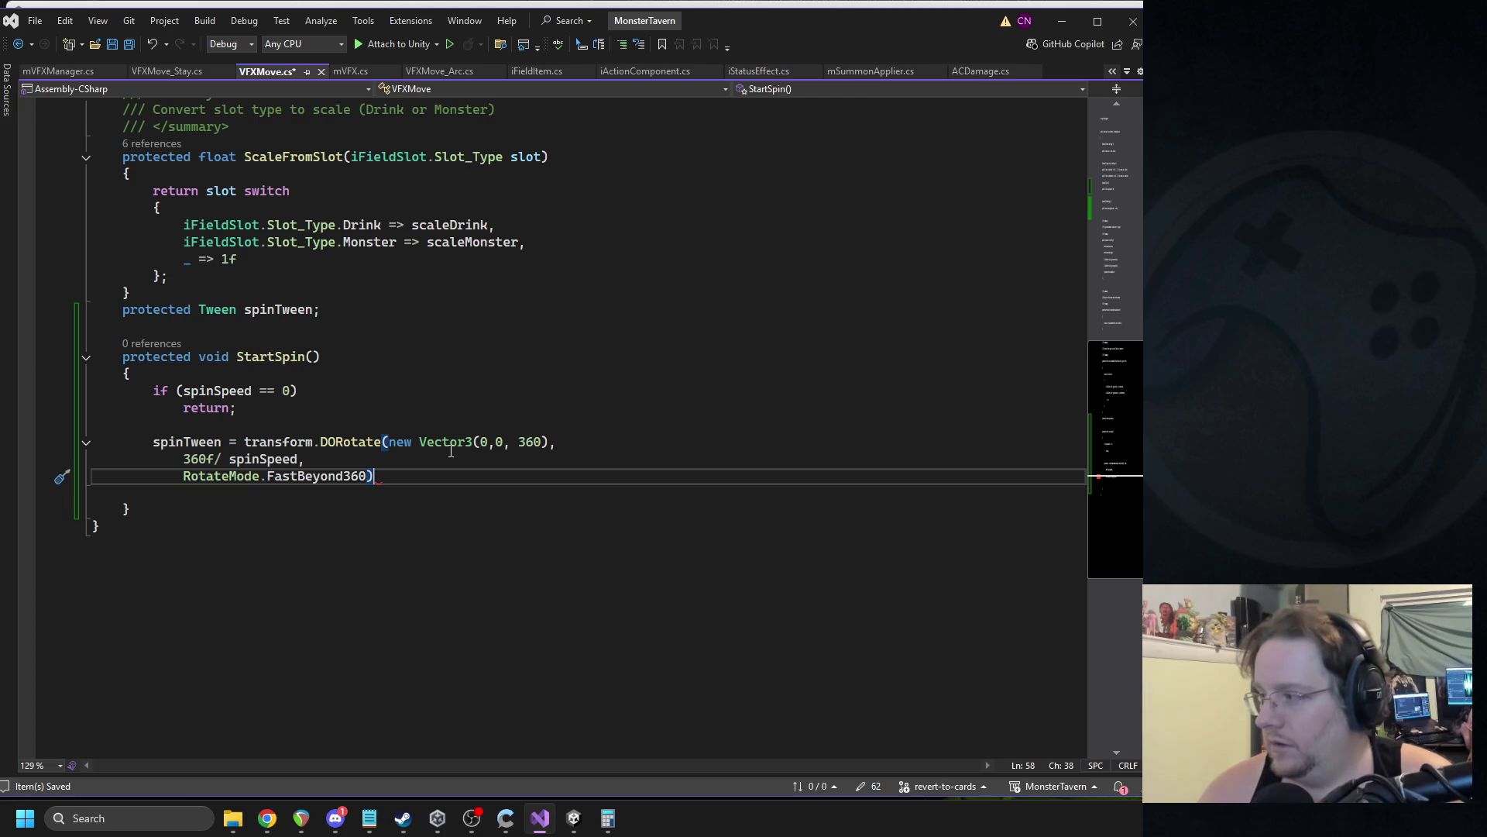
{"action": "type", "text": ".SetLoo"}
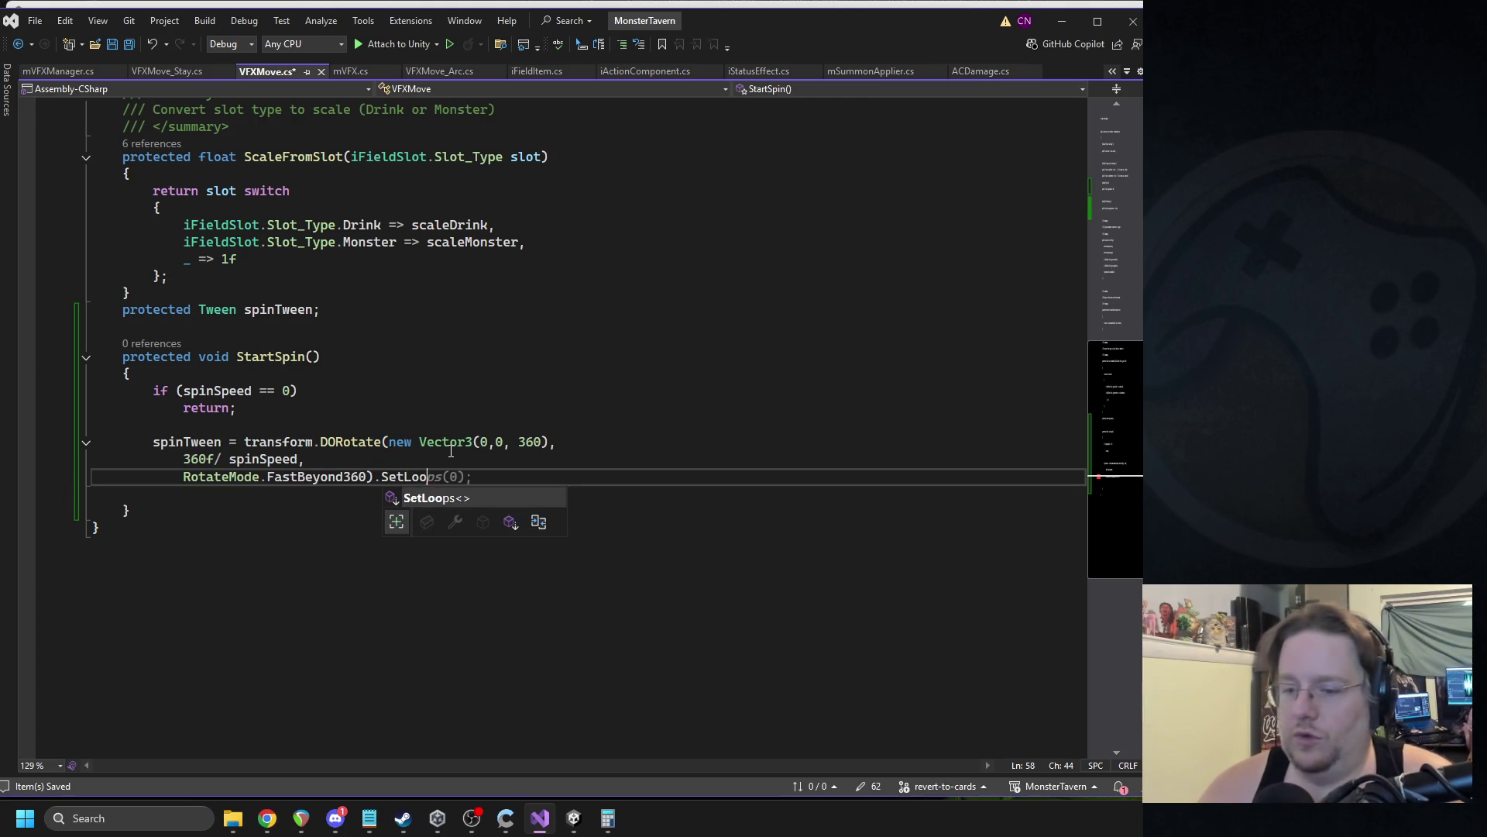
{"action": "type", "text": "ps(-1, "}
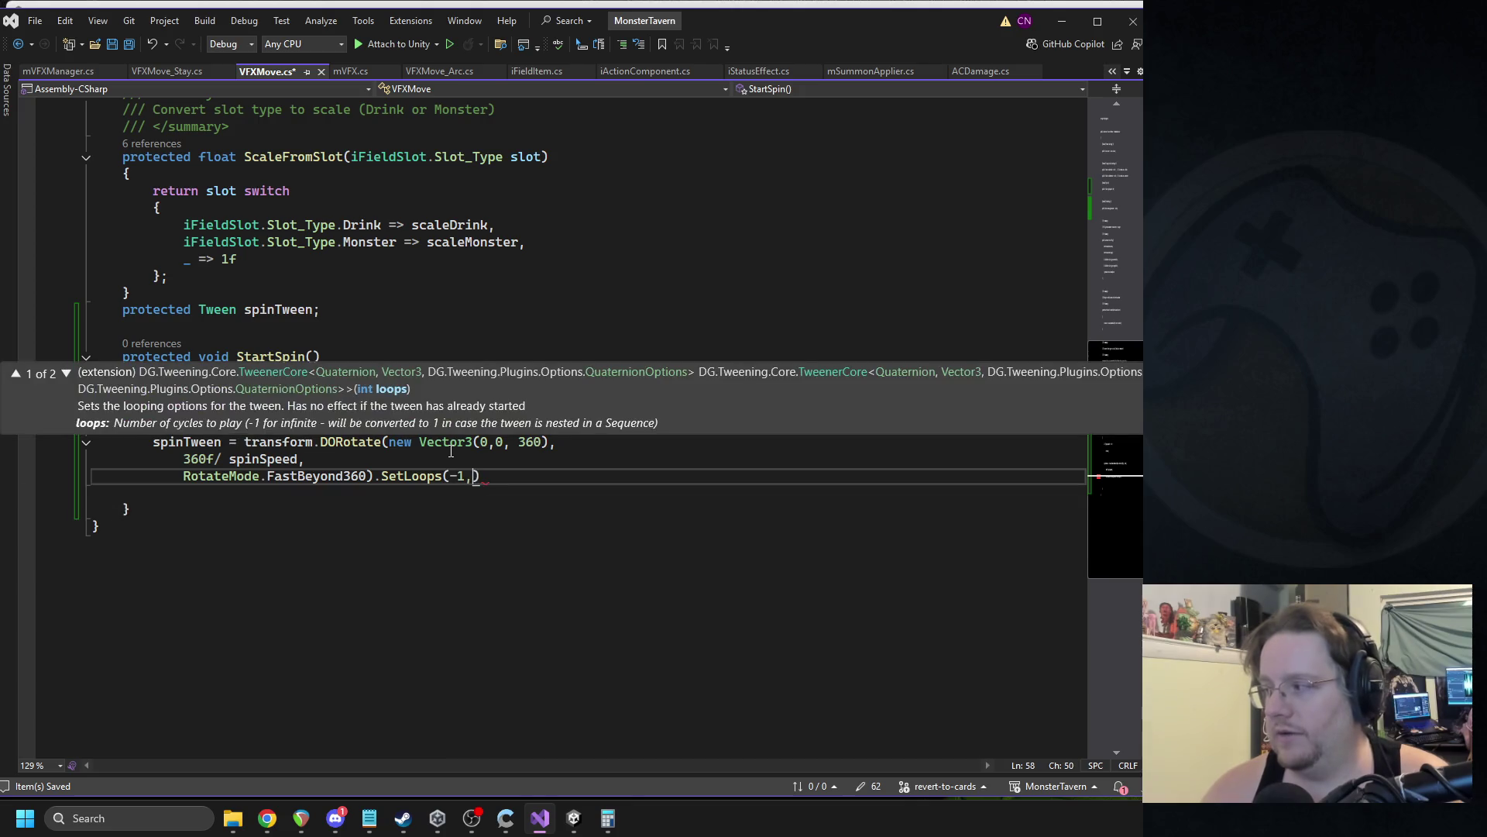
{"action": "type", "text": "LoopType.resta"}
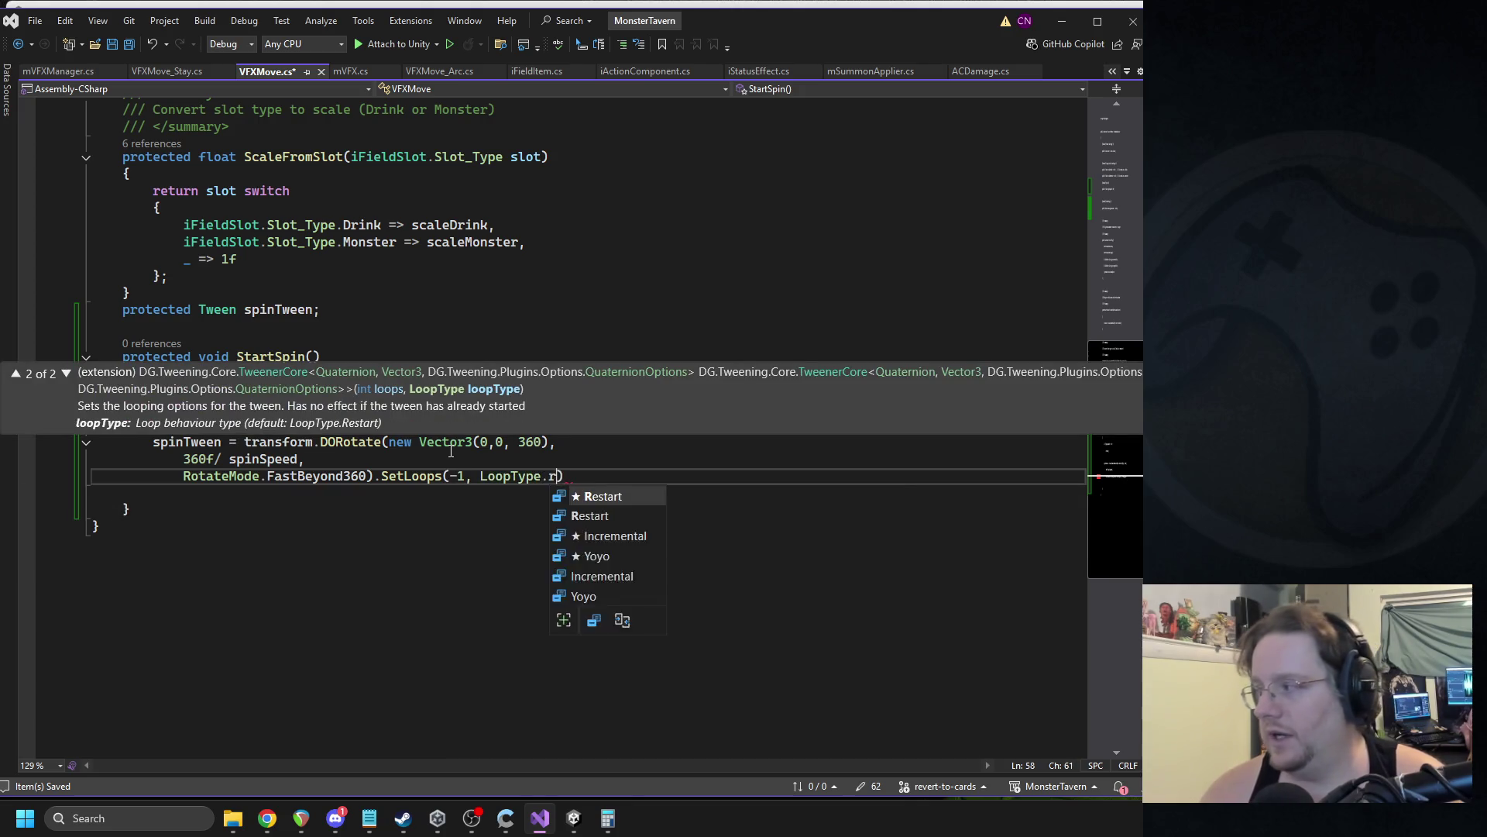
{"action": "key", "text": "Tab"}
{"action": "type", "text": ")"}
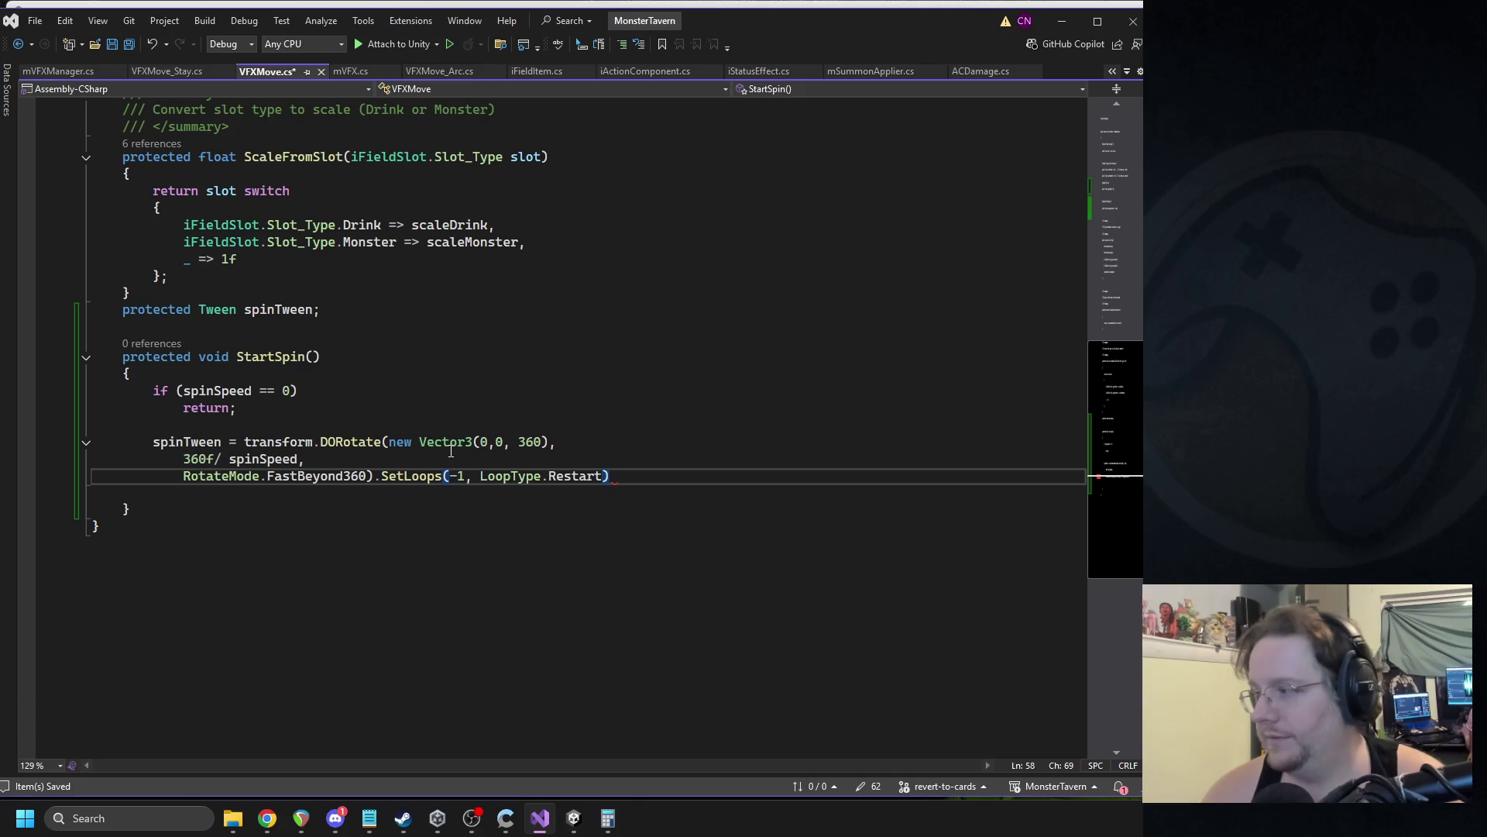
{"action": "type", "text": ".on"}
{"action": "key", "text": "BackSpace"}
{"action": "key", "text": "BackSpace"}
{"action": "key", "text": "BackSpace"}
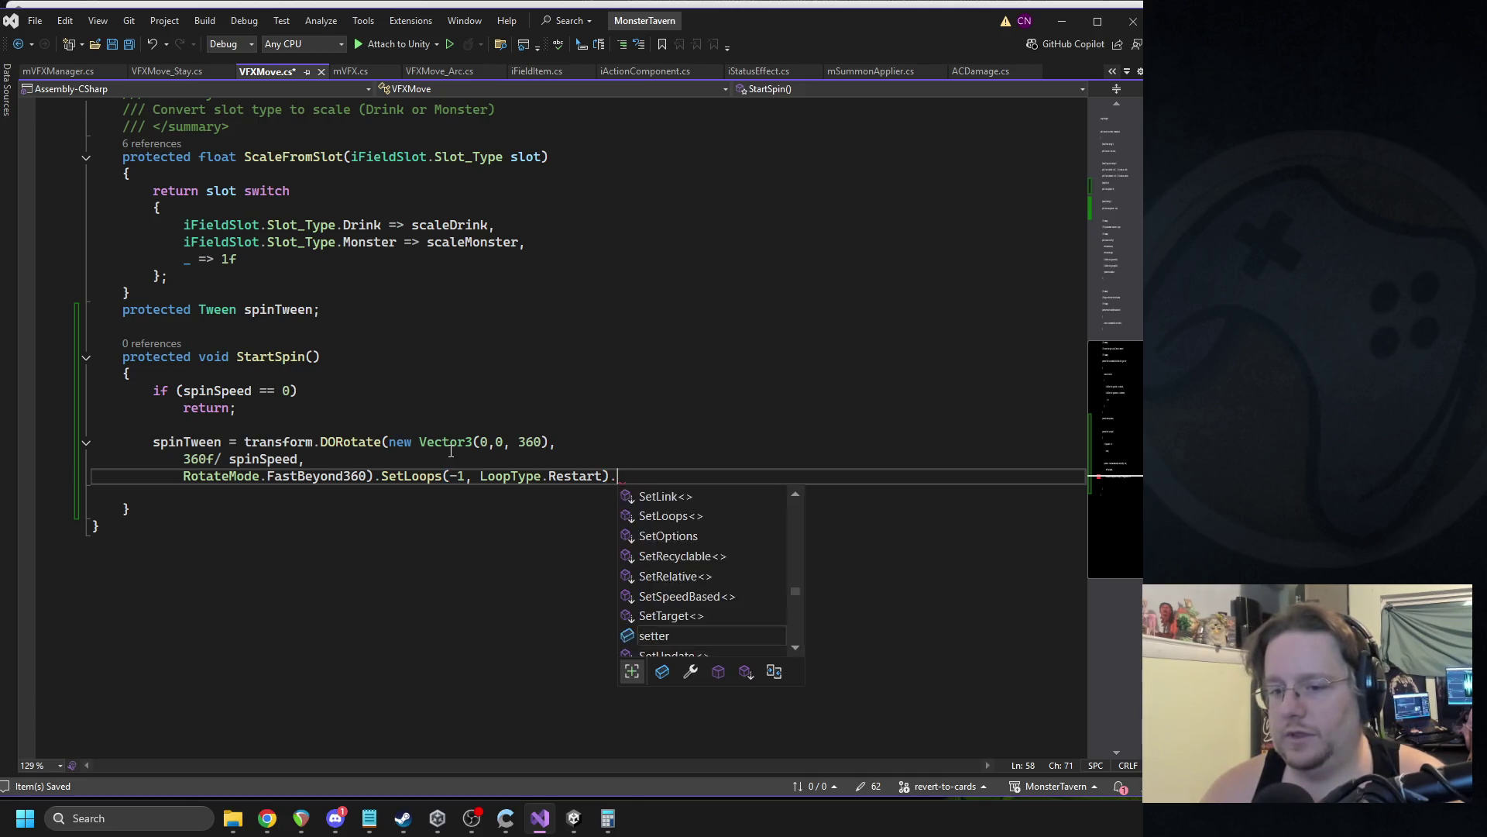
Chain .SetEase(ease) onto the spin tween on a new line.
{"action": "key", "text": "Return"}
{"action": "type", "text": ".setea"}
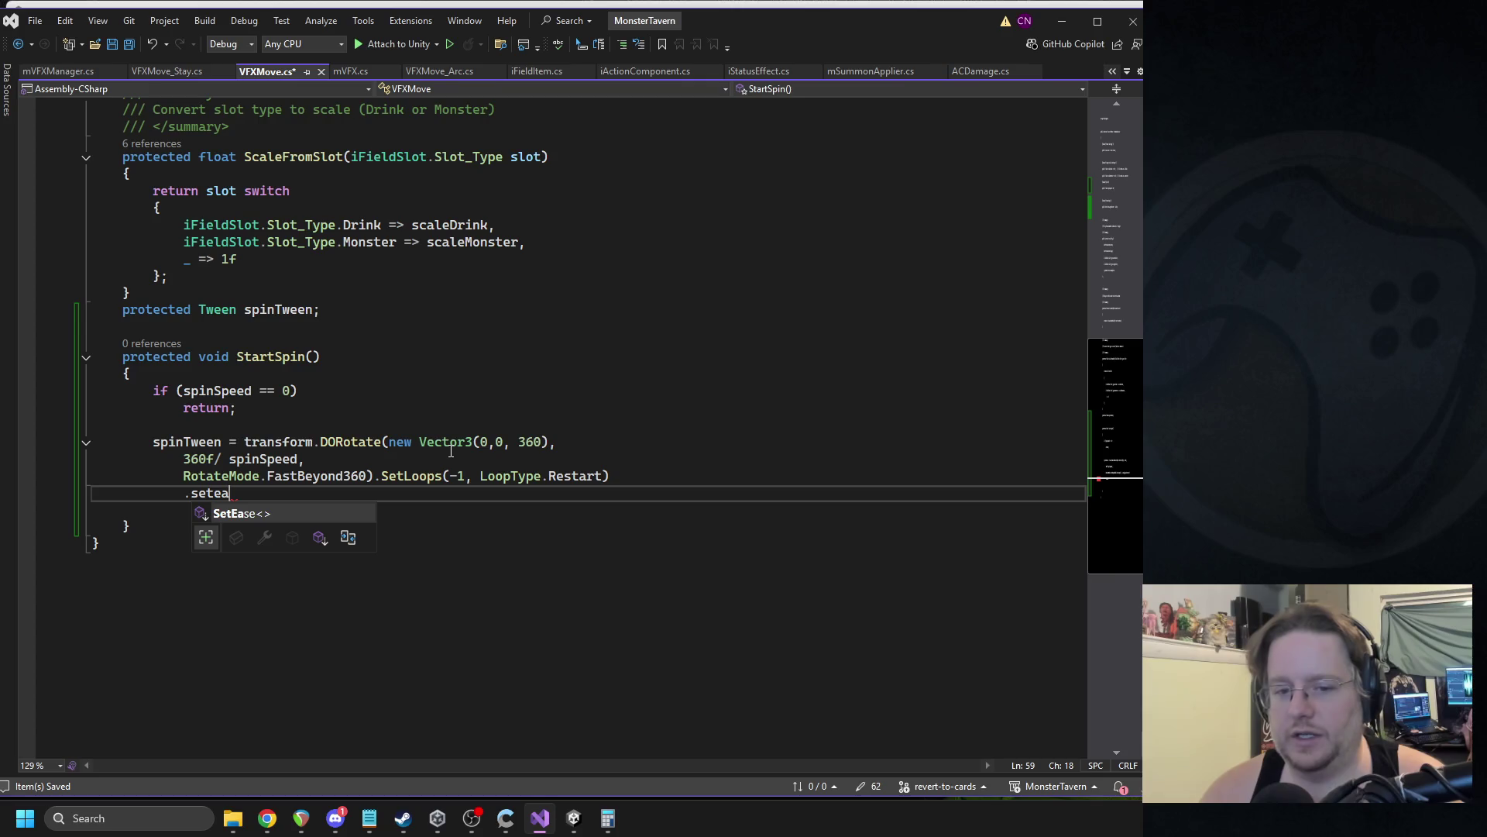
{"action": "key", "text": "Tab"}
{"action": "type", "text": "("}
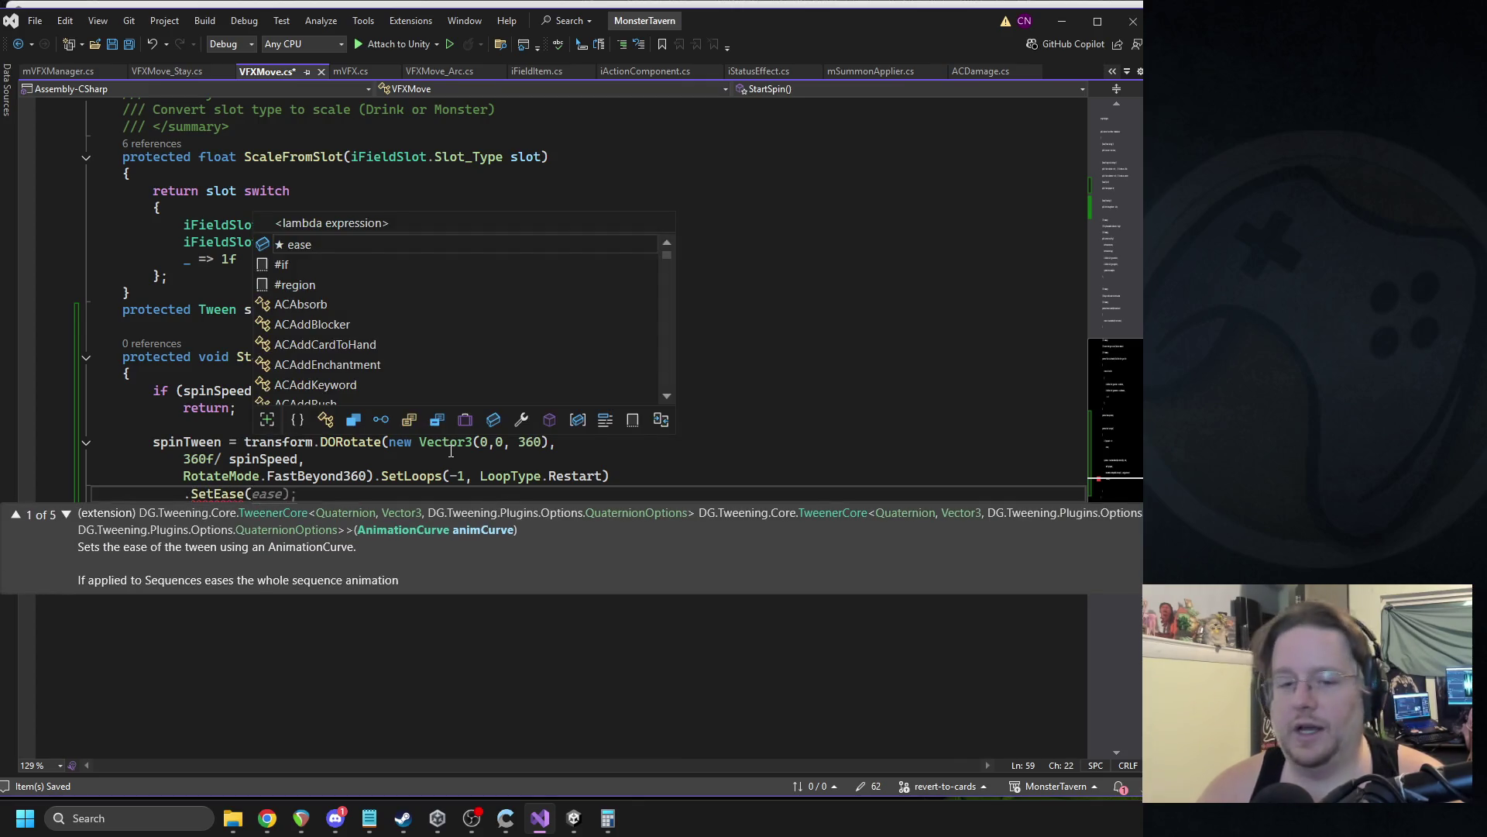
{"action": "type", "text": ");"}
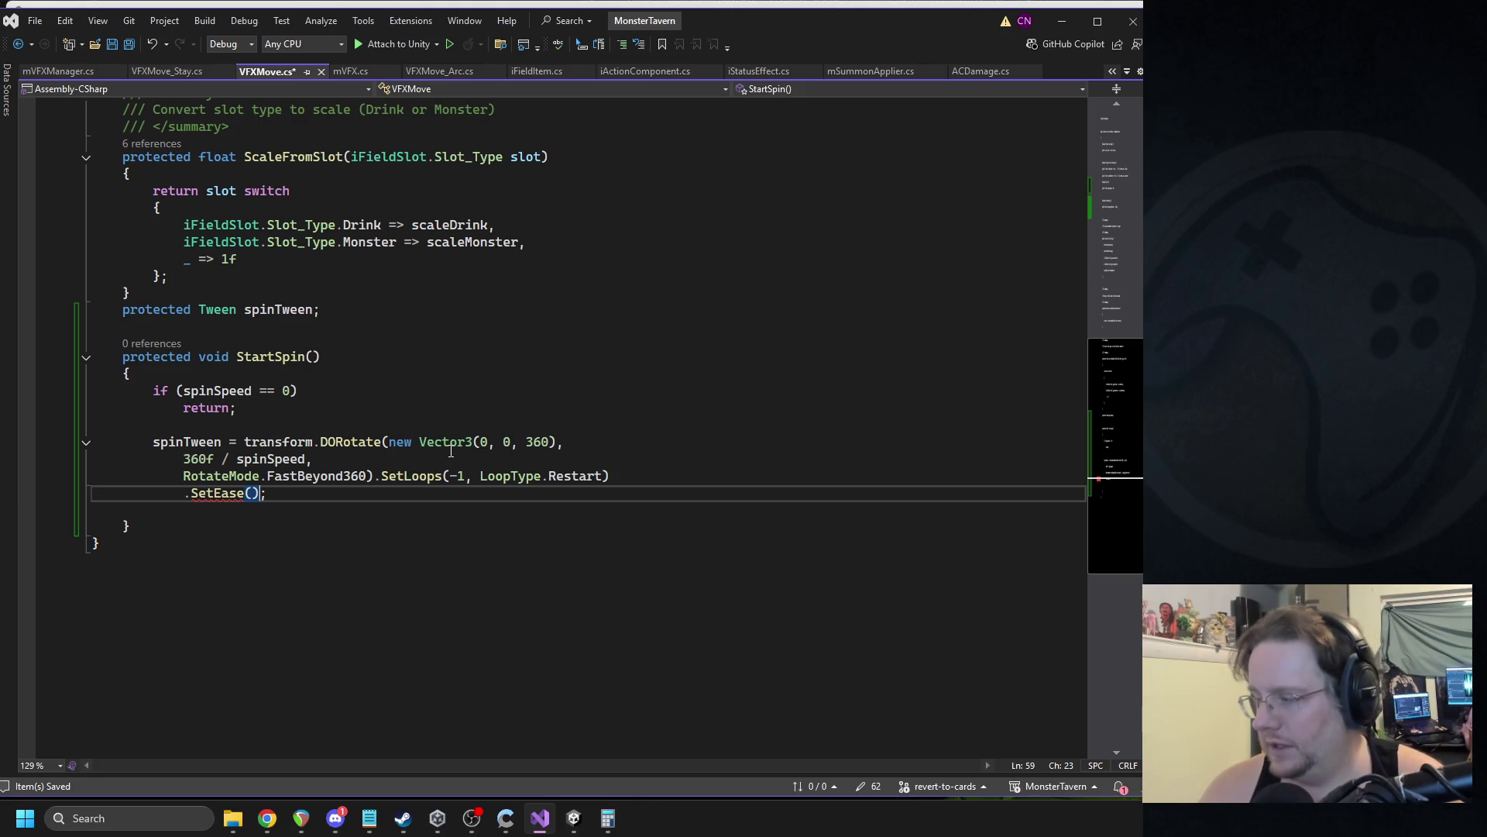
{"action": "type", "text": "Ease."}
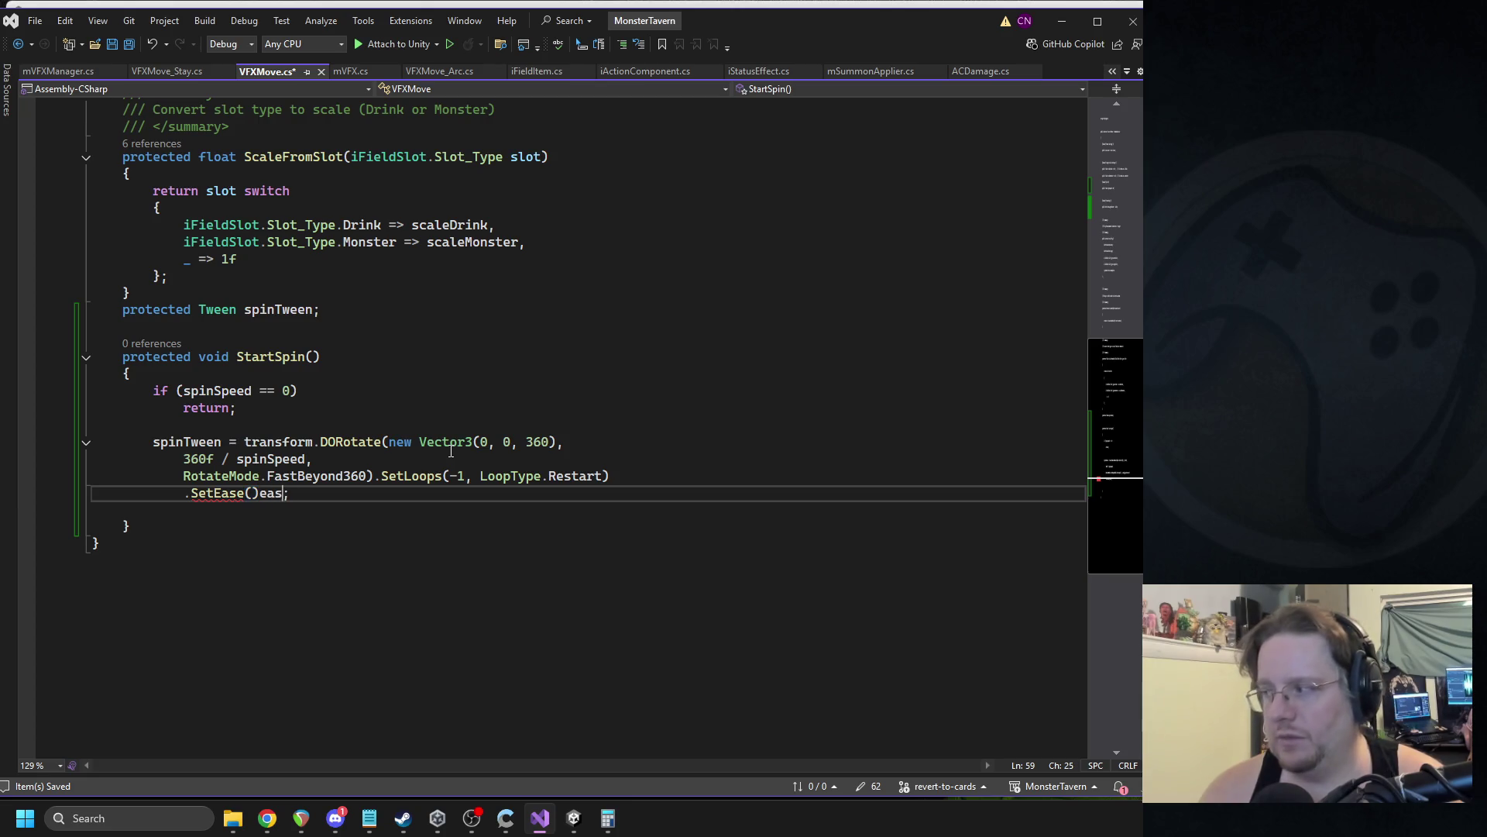
{"action": "key", "text": "BackSpace"}
{"action": "key", "text": "BackSpace"}
{"action": "key", "text": "BackSpace"}
{"action": "key", "text": "Right"}
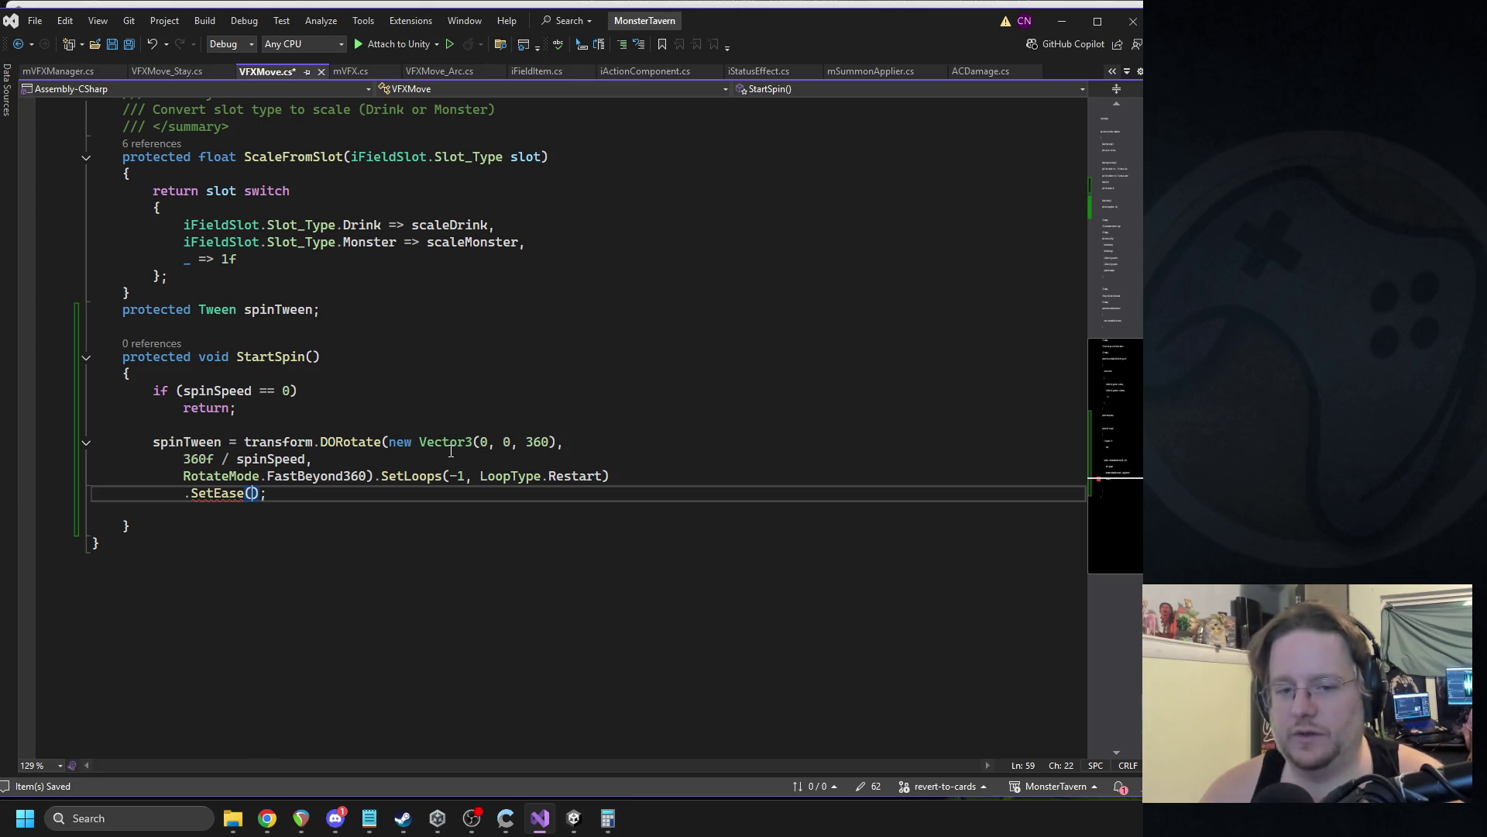
{"action": "type", "text": "ease.linea"}
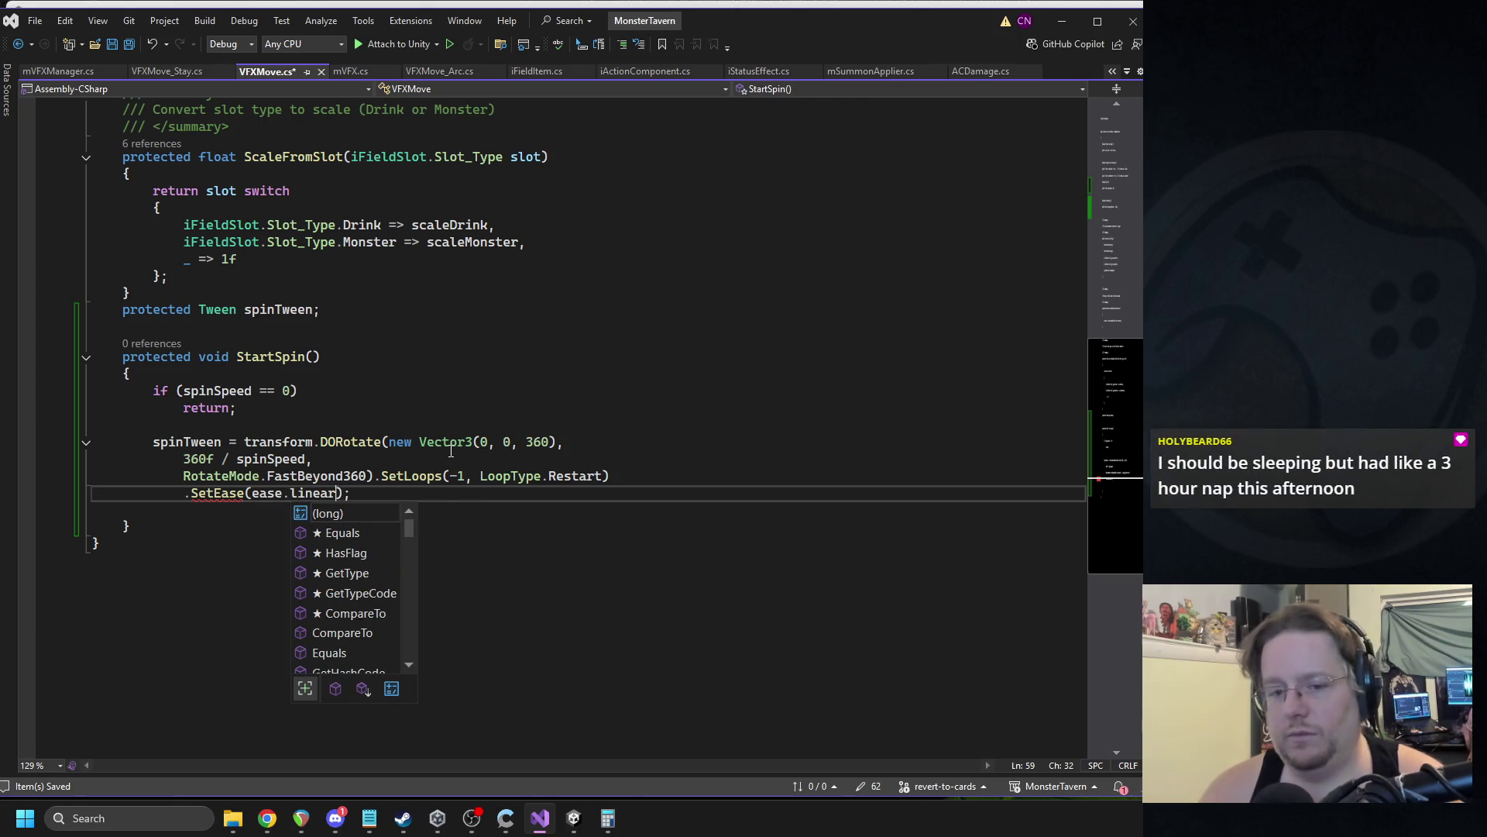
{"action": "type", "text": "r"}
{"action": "key", "text": "BackSpace"}
{"action": "key", "text": "BackSpace"}
{"action": "key", "text": "BackSpace"}
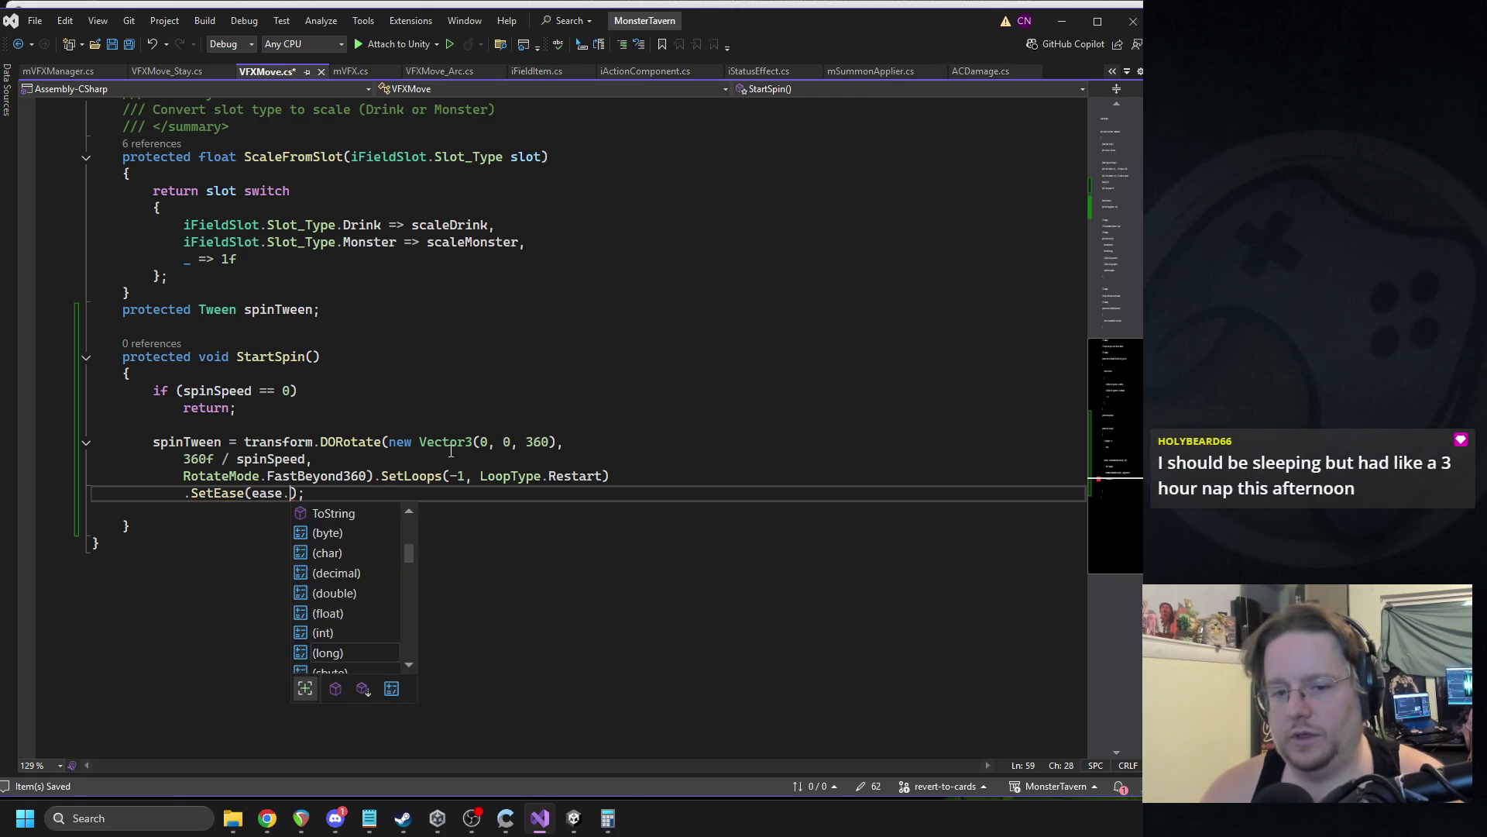
Go back to the fields below spinSpeed and select the spinTween declaration.
{"action": "scroll", "coordinate": [352, 431], "scroll_direction": "up", "scroll_amount": 7}
{"action": "scroll", "coordinate": [352, 431], "scroll_direction": "up", "scroll_amount": 6}
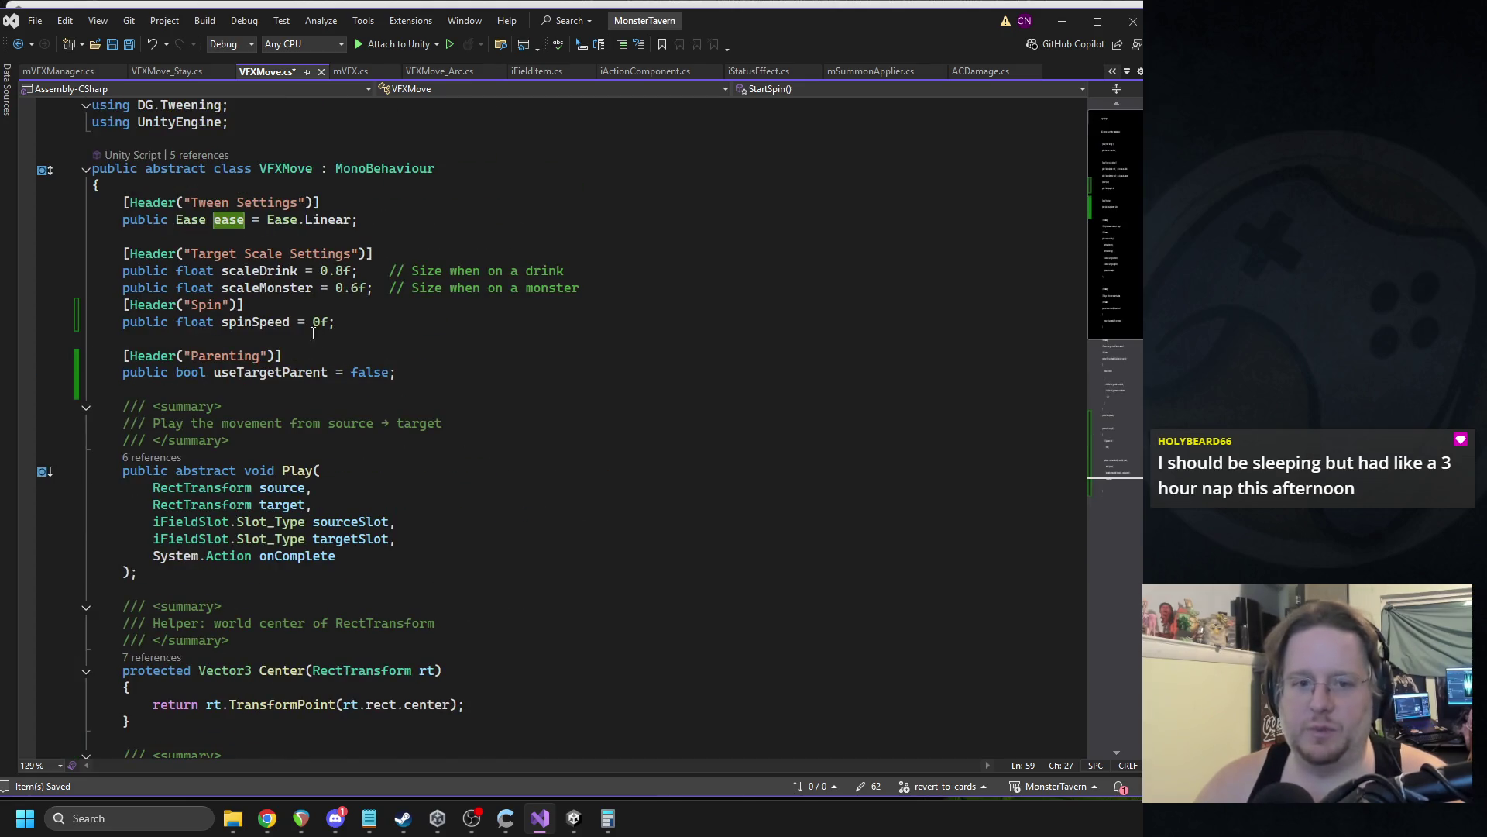
{"action": "left_click", "coordinate": [208, 339]}
{"action": "scroll", "coordinate": [283, 372], "scroll_direction": "down", "scroll_amount": 12}
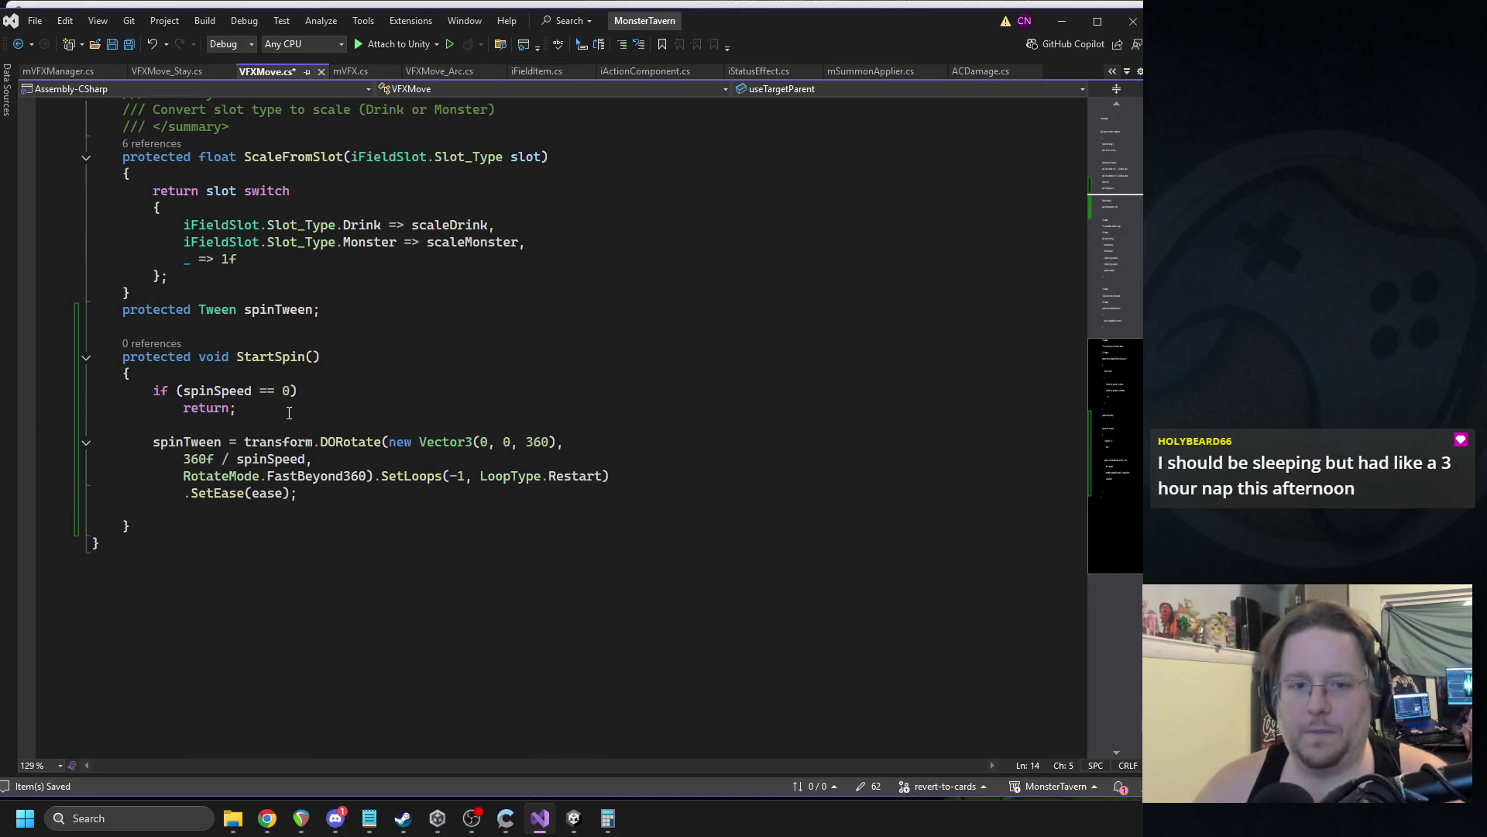
{"action": "triple_click", "coordinate": [260, 317]}
{"action": "scroll", "coordinate": [301, 389], "scroll_direction": "up", "scroll_amount": 13}
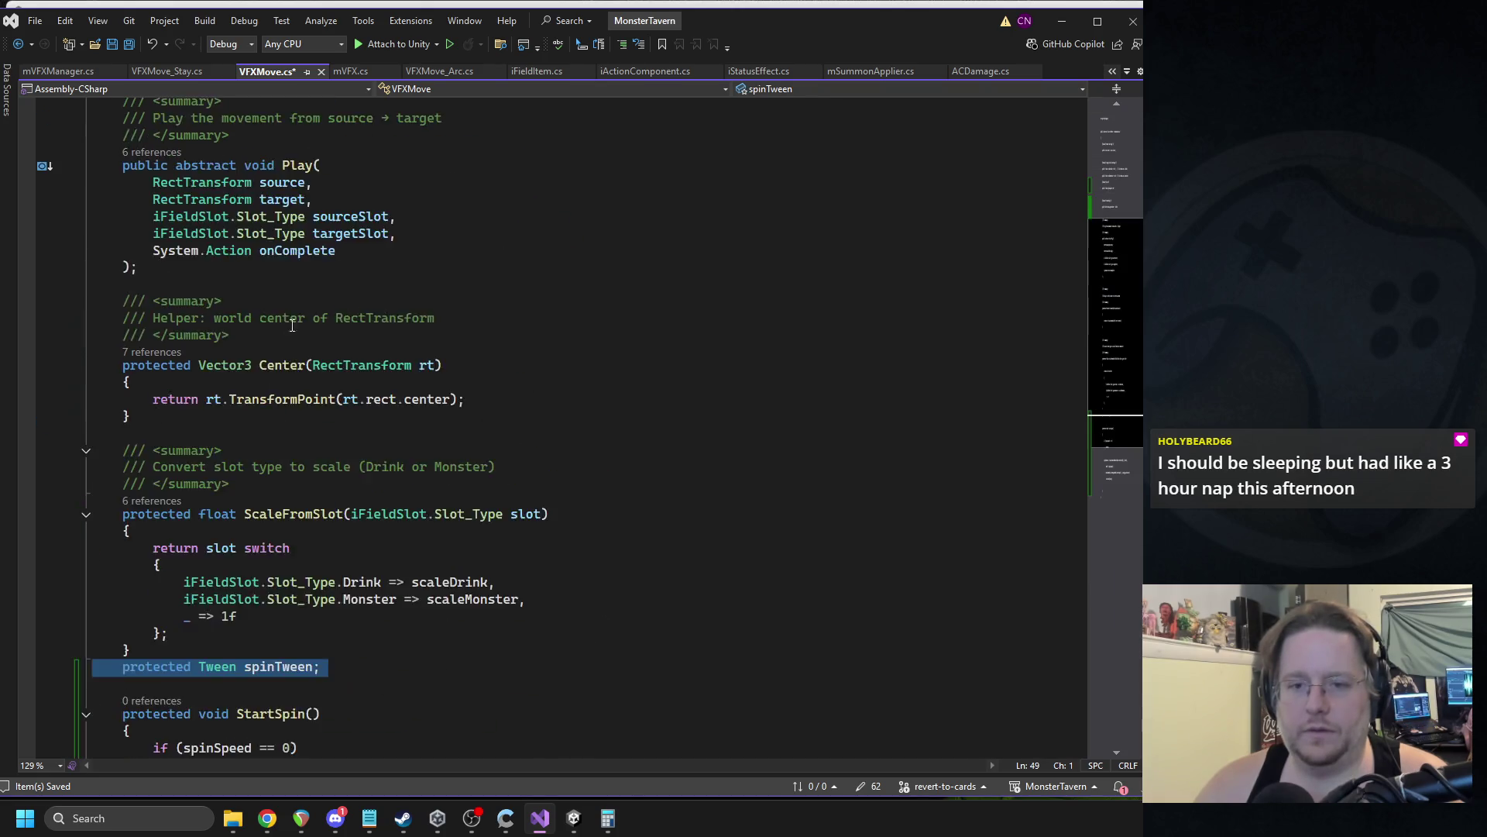
Copy the 'public Ease ease = Ease.Linear;' line below spinSpeed and rename it spinEase.
{"action": "triple_click", "coordinate": [258, 223]}
{"action": "key", "text": "ctrl+c"}
{"action": "left_click", "coordinate": [295, 341]}
{"action": "key", "text": "ctrl+v"}
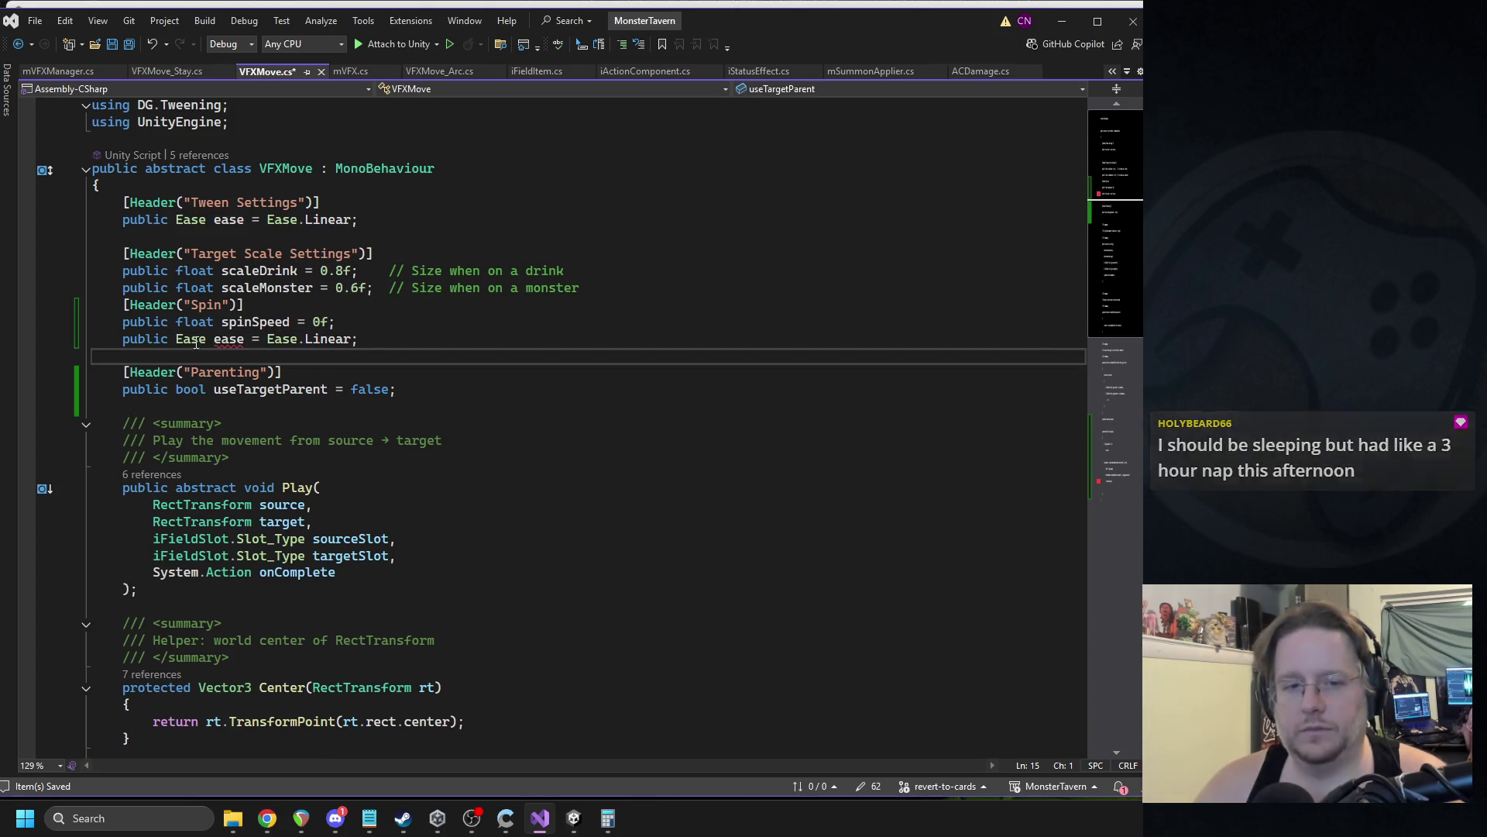
{"action": "double_click", "coordinate": [230, 339]}
{"action": "type", "text": "spinEase"}
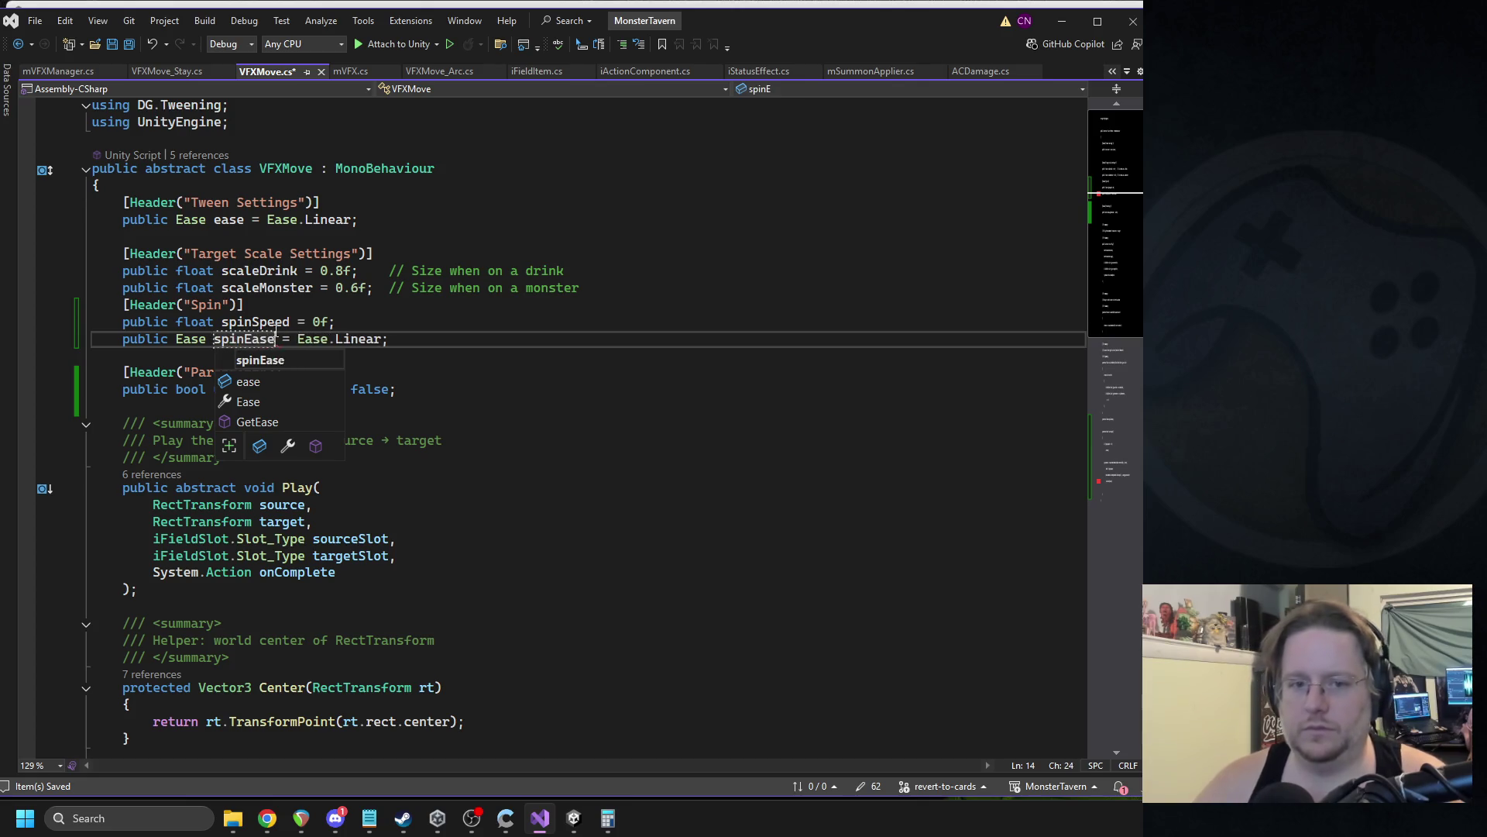
Change the spin tween's SetEase argument to spinEase and add blank lines after StartSpin.
{"action": "scroll", "coordinate": [289, 448], "scroll_direction": "down", "scroll_amount": 13}
{"action": "double_click", "coordinate": [267, 458]}
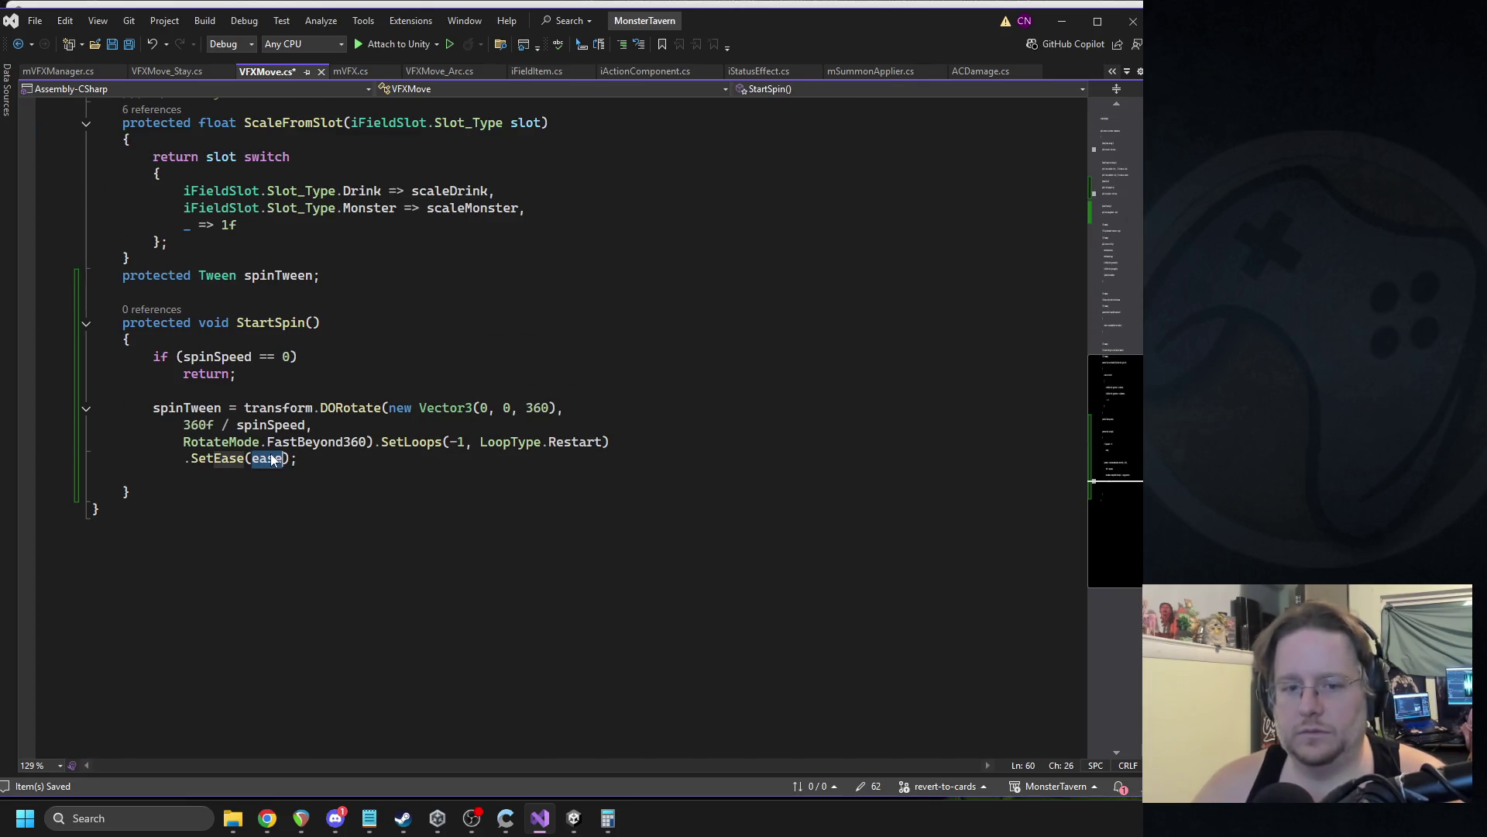
{"action": "type", "text": "spinEase"}
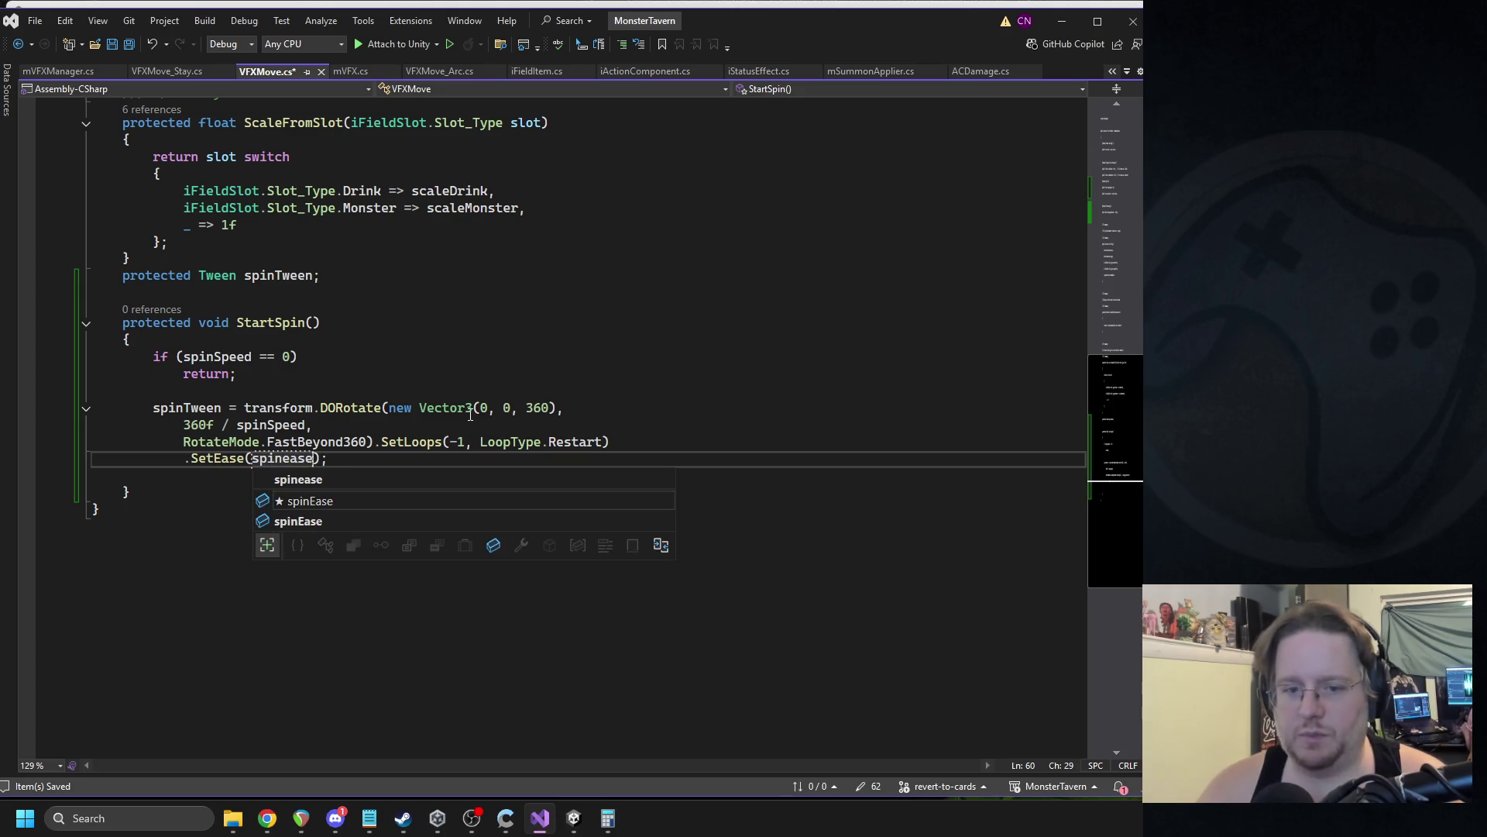
{"action": "type", "text": ")"}
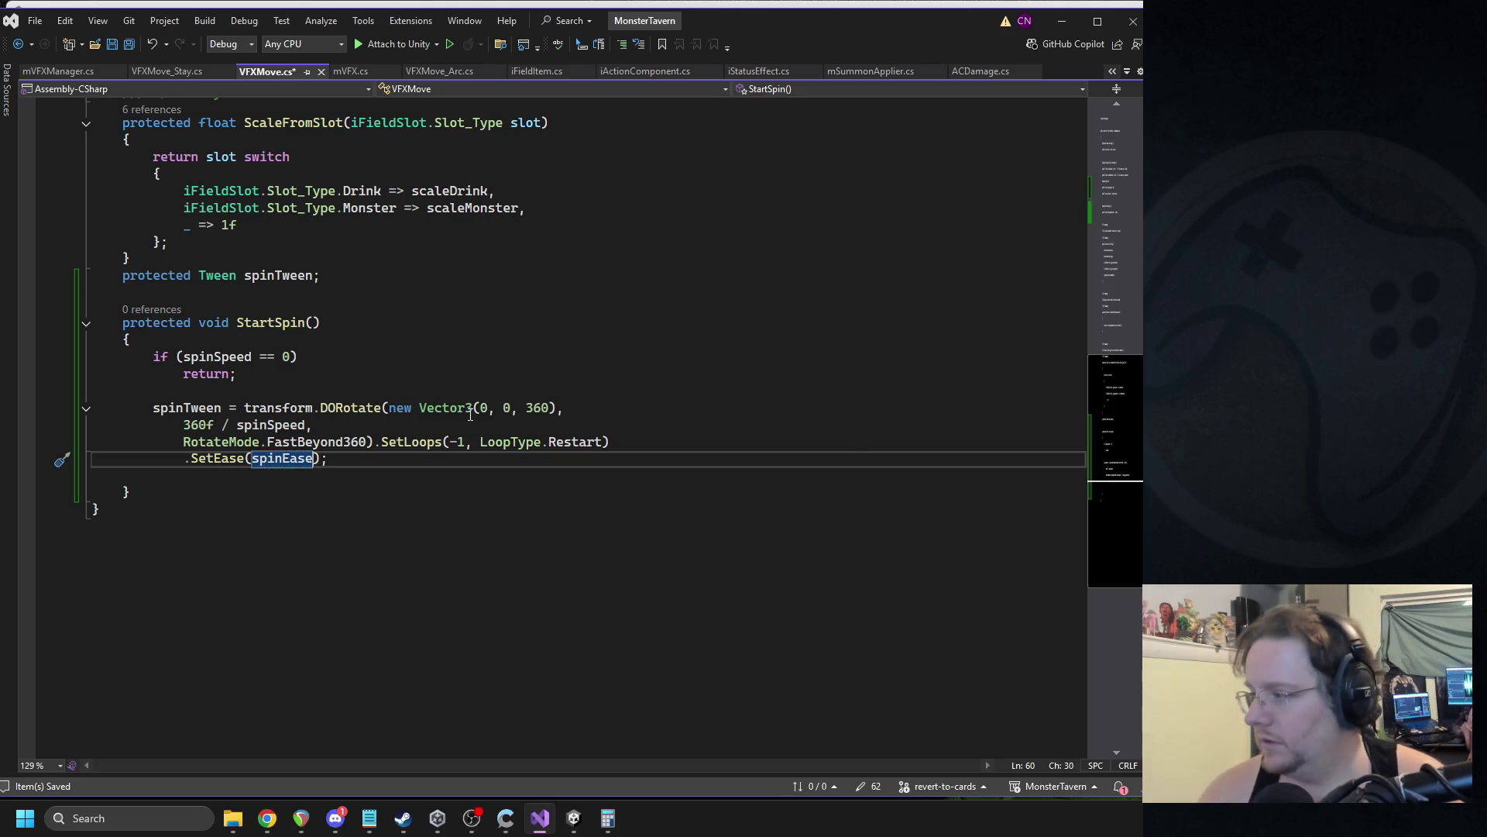
{"action": "key", "text": "Down"}
{"action": "key", "text": "Down"}
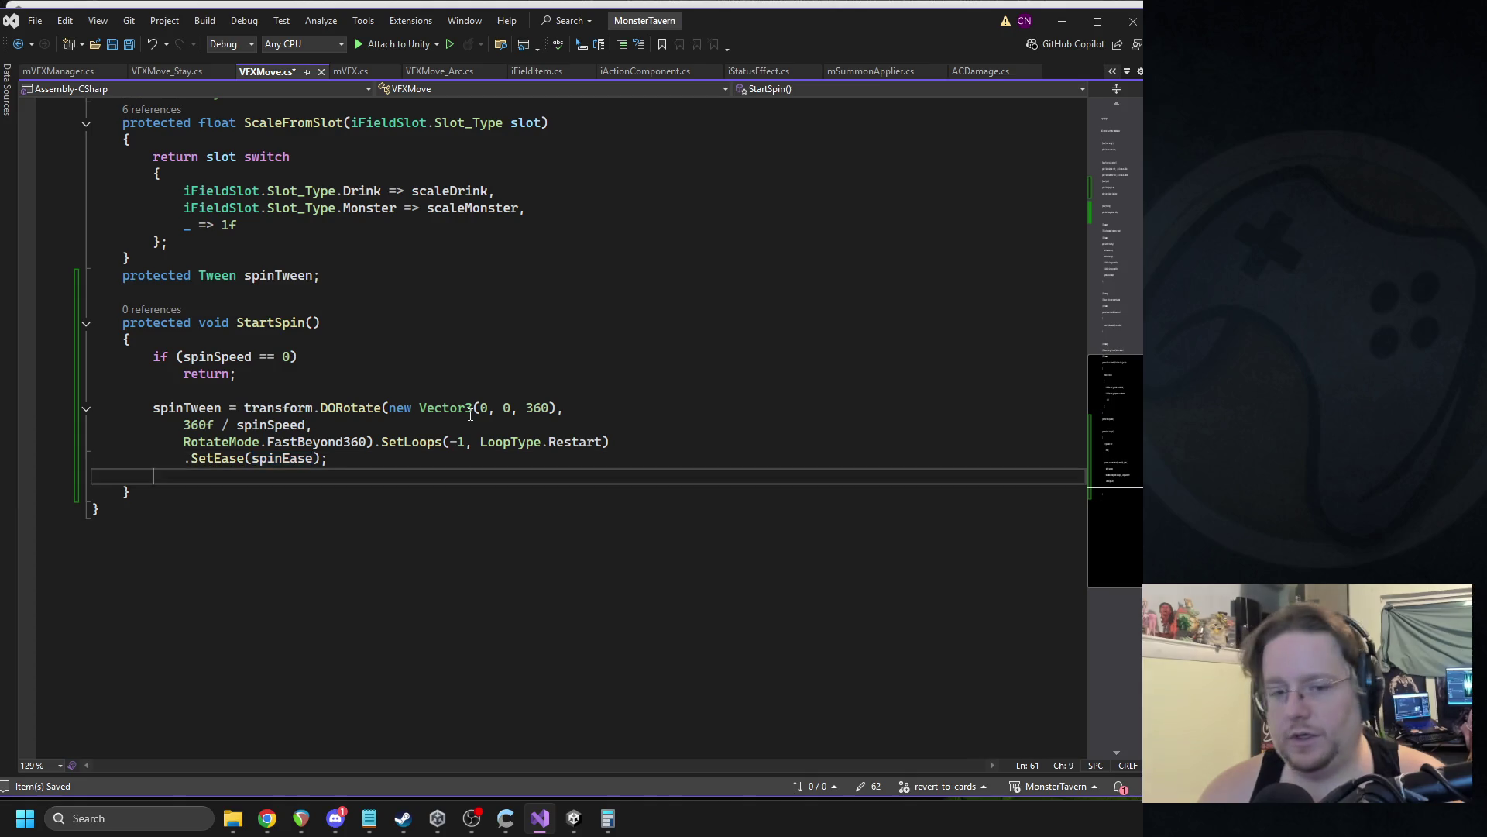
{"action": "key", "text": "Return"}
{"action": "key", "text": "Return"}
Declare a protected void StopSpin() method with an open body in VFXMove.cs.
{"action": "type", "text": "protect"}
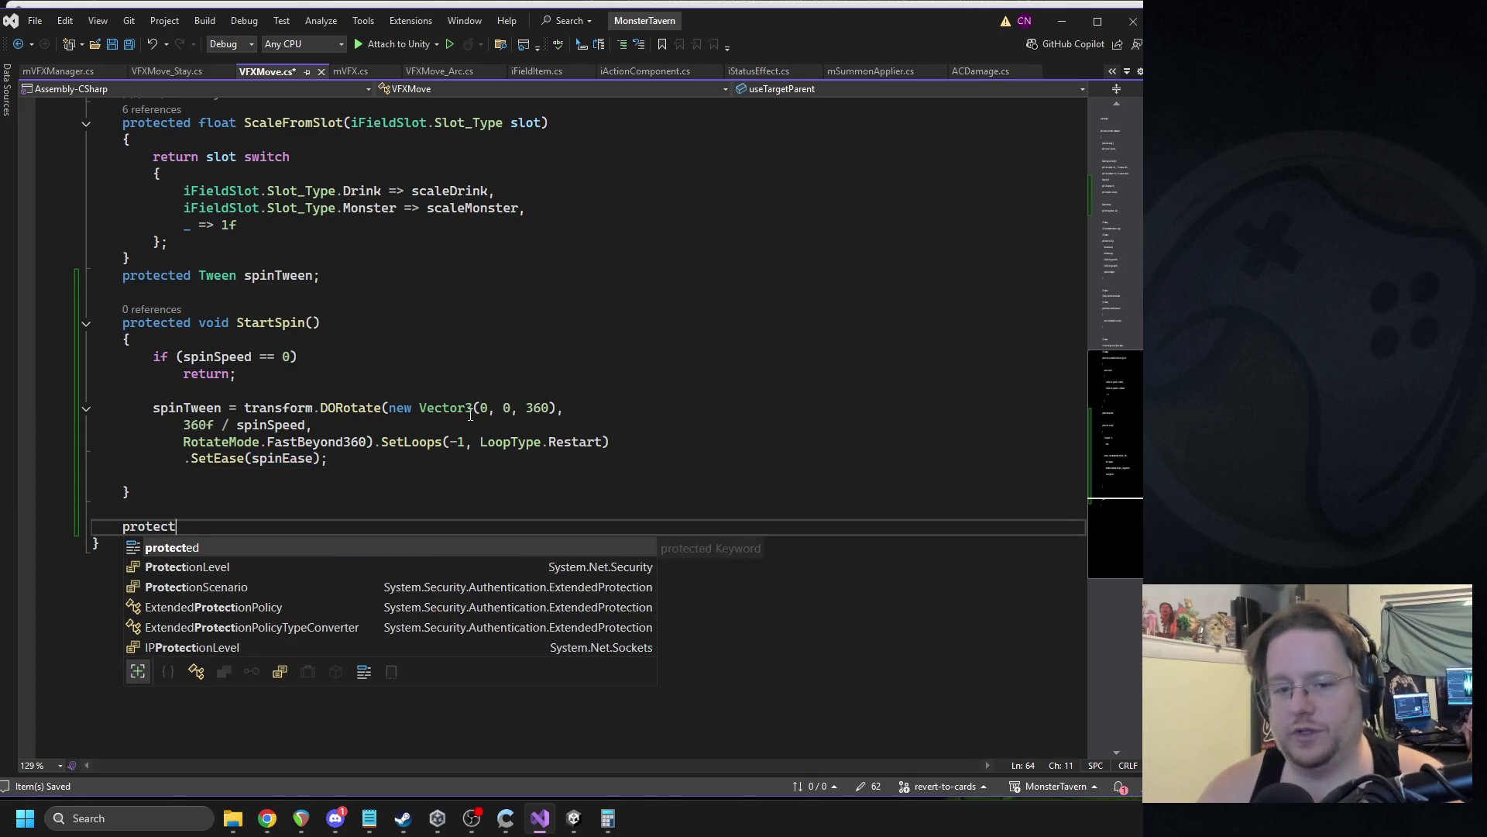
{"action": "key", "text": "Tab"}
{"action": "type", "text": "void StopSpin("}
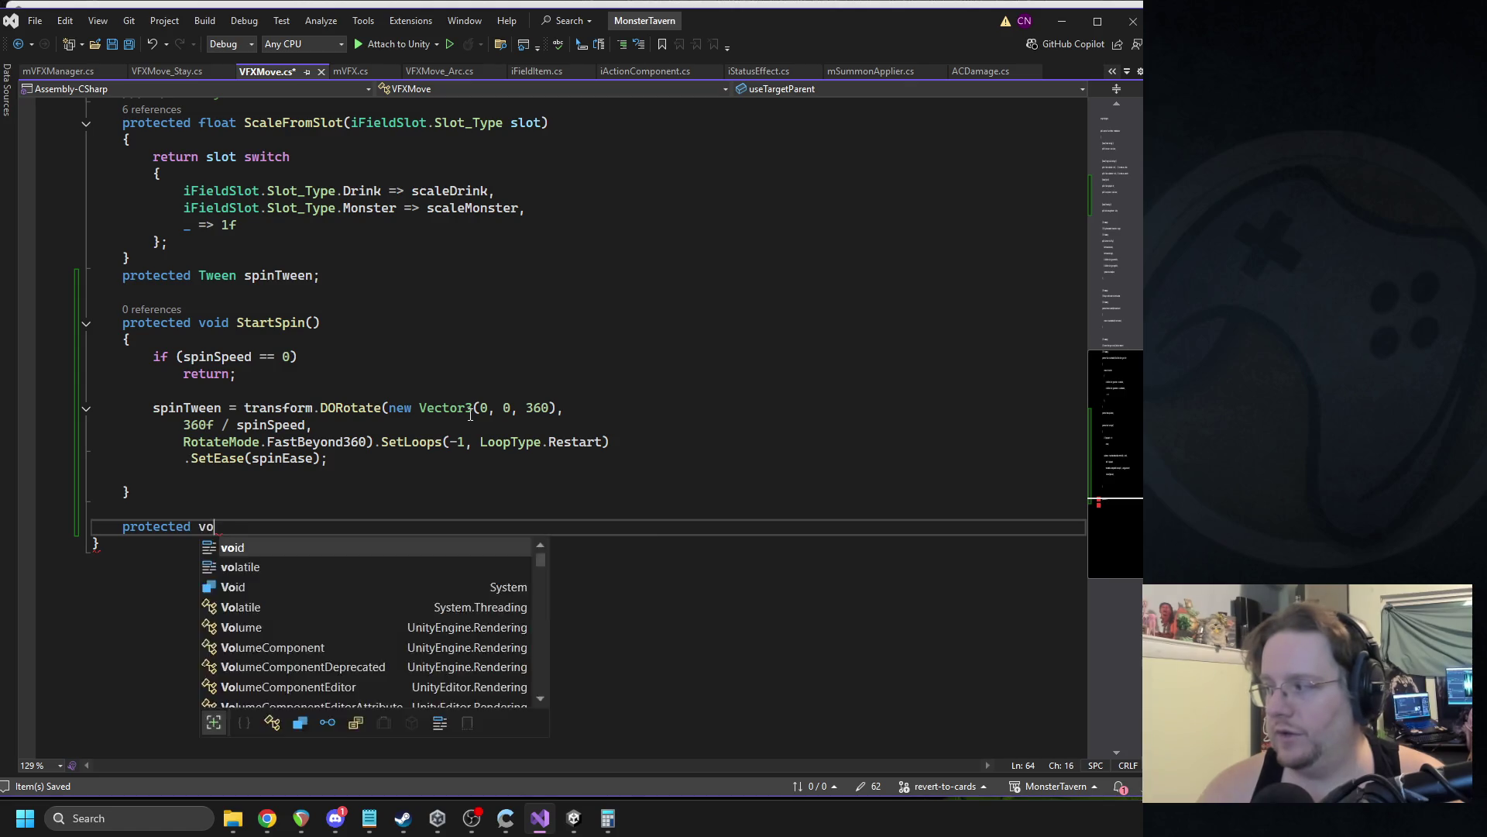
{"action": "type", "text": ") {"}
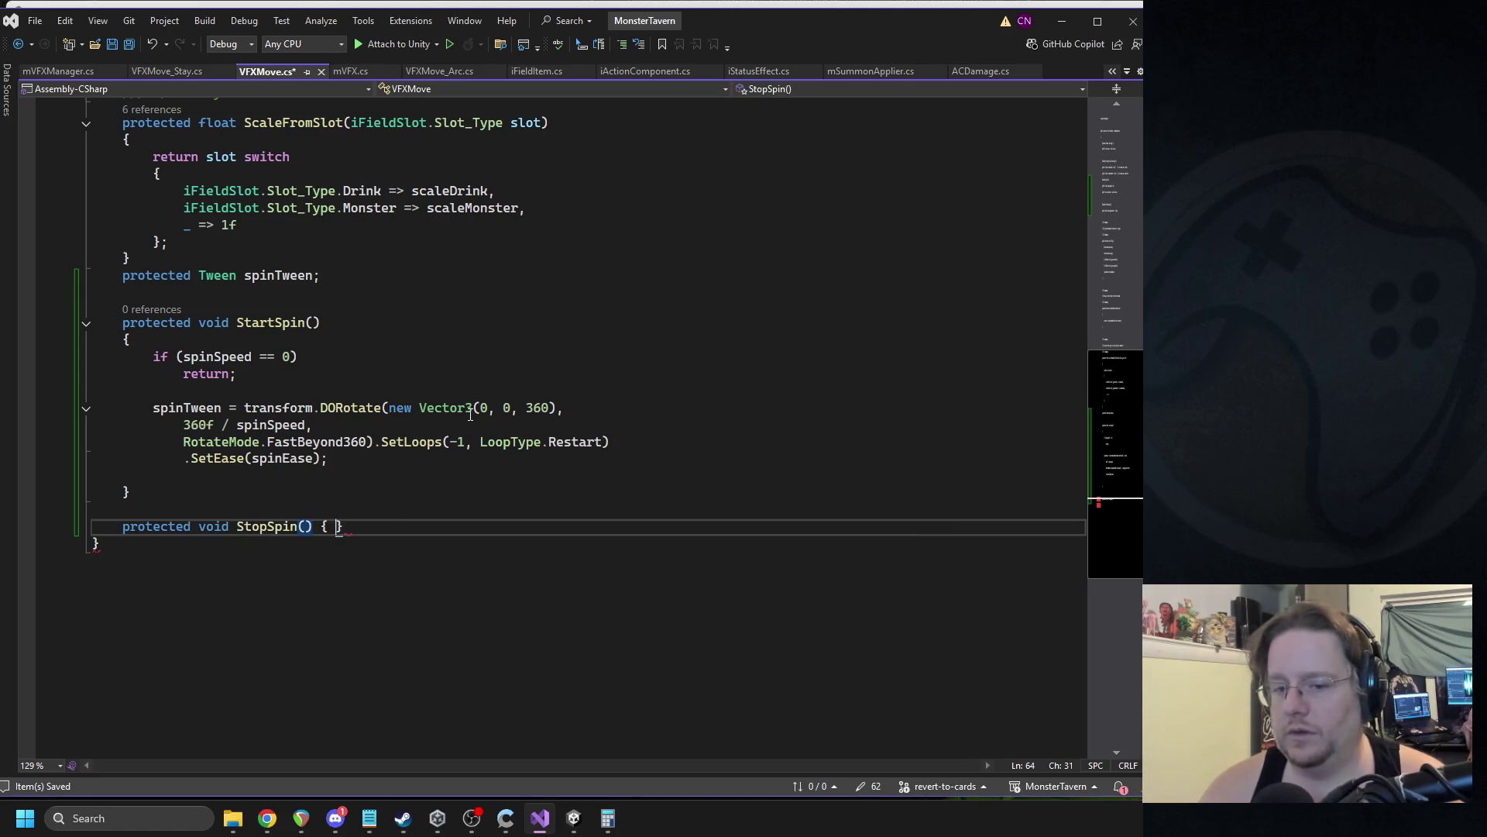
{"action": "key", "text": "Return"}
Add the condition 'if (spinTween != null && spinTween.IsActive())' inside StopSpin.
{"action": "type", "text": "if(spin"}
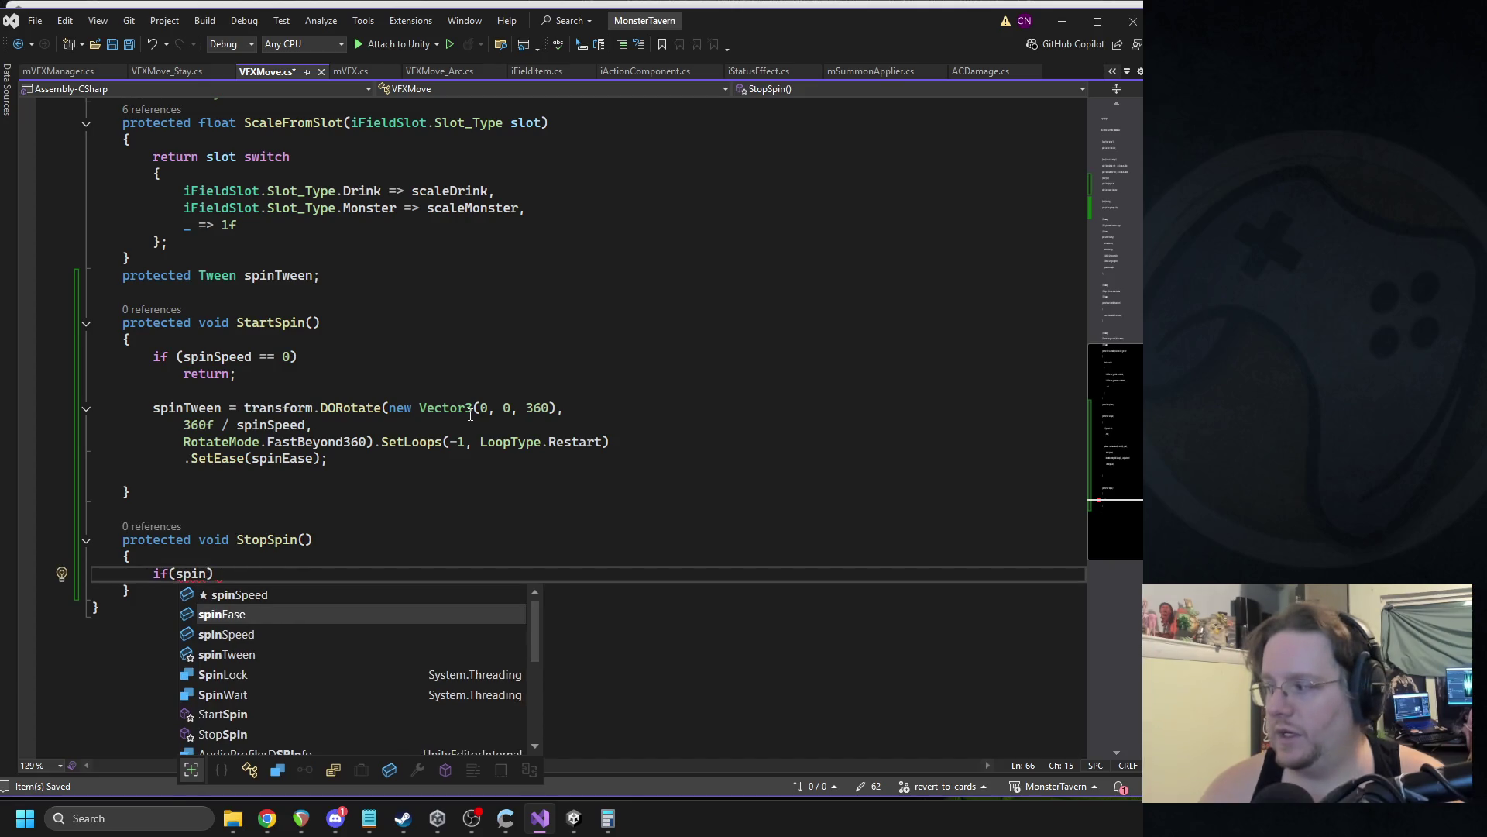
{"action": "key", "text": "BackSpace"}
{"action": "key", "text": "BackSpace"}
{"action": "type", "text": "inTween "}
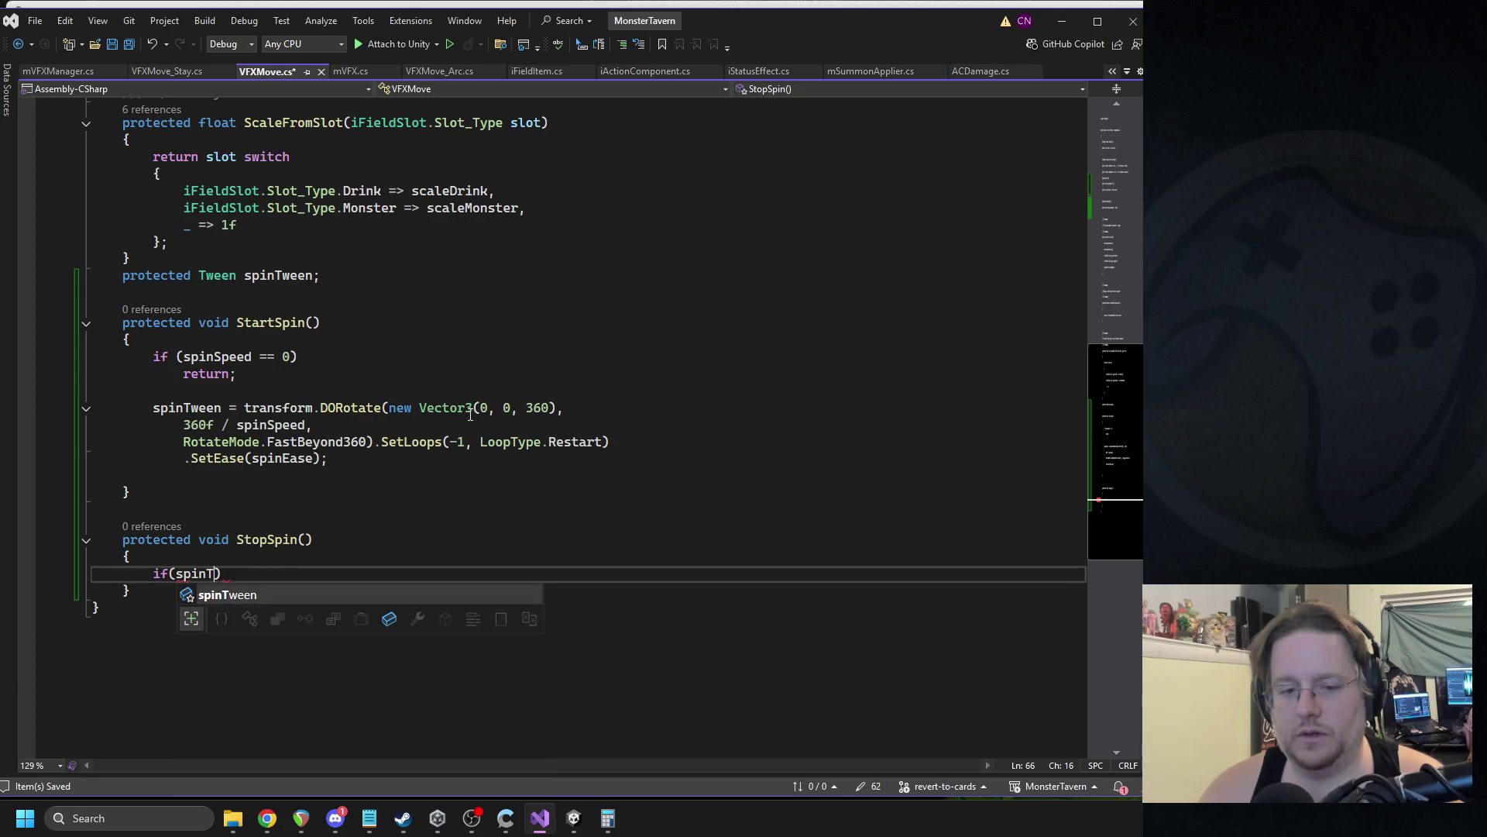
{"action": "type", "text": "!= nu"}
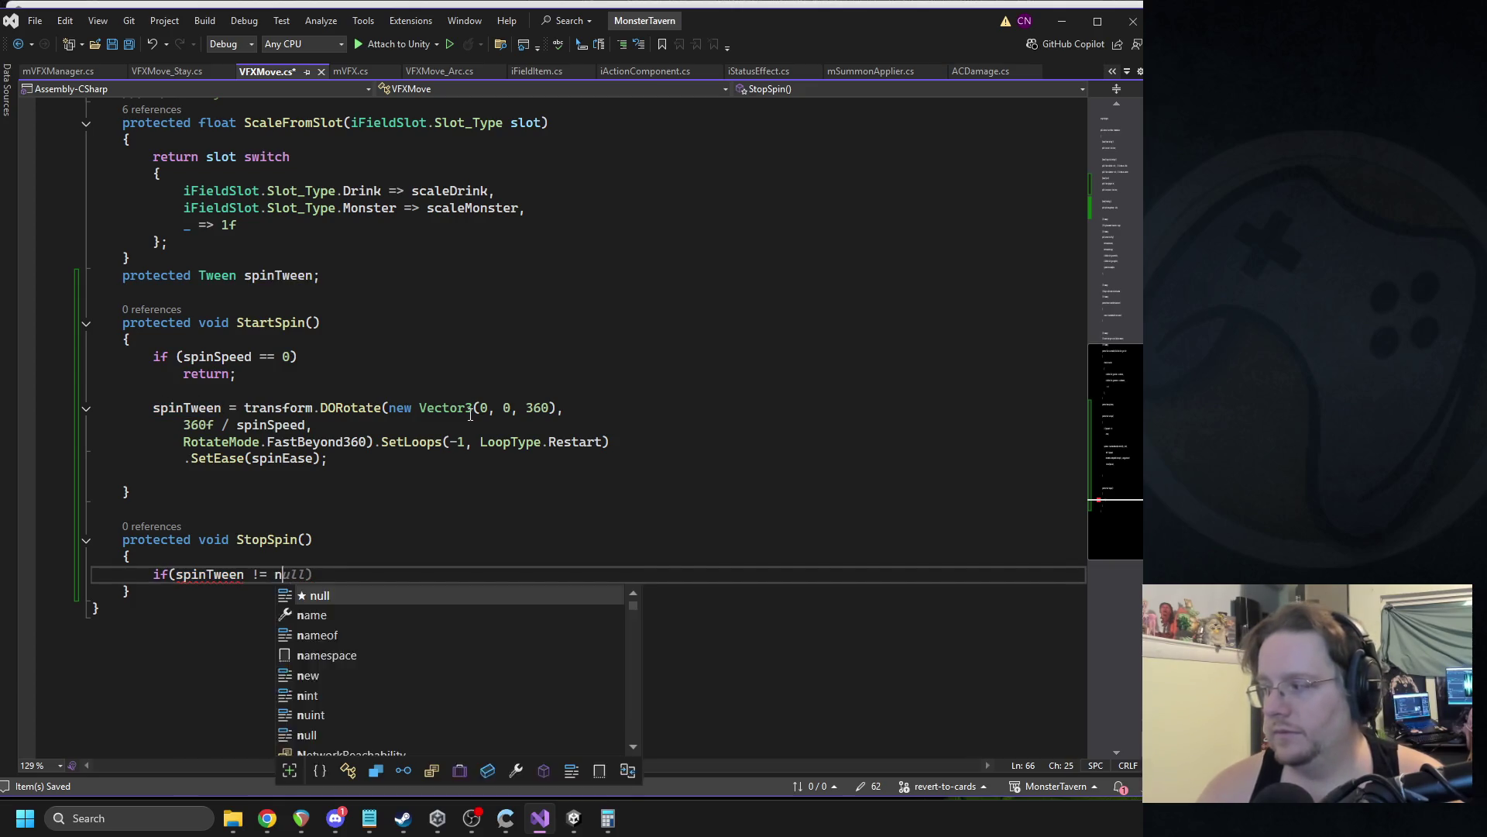
{"action": "type", "text": "ll && sp"}
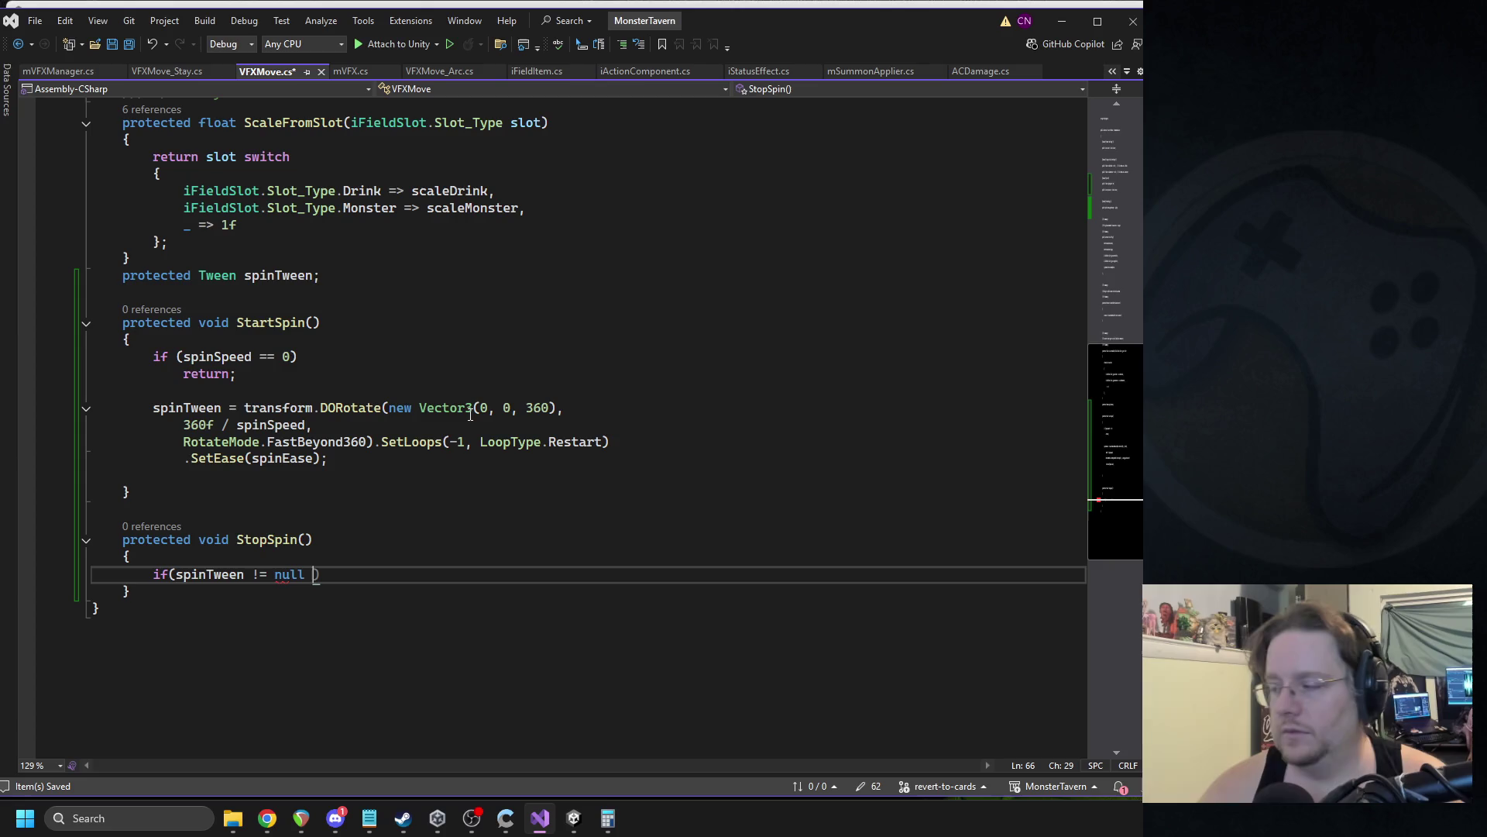
{"action": "type", "text": "inSpeed.tween"}
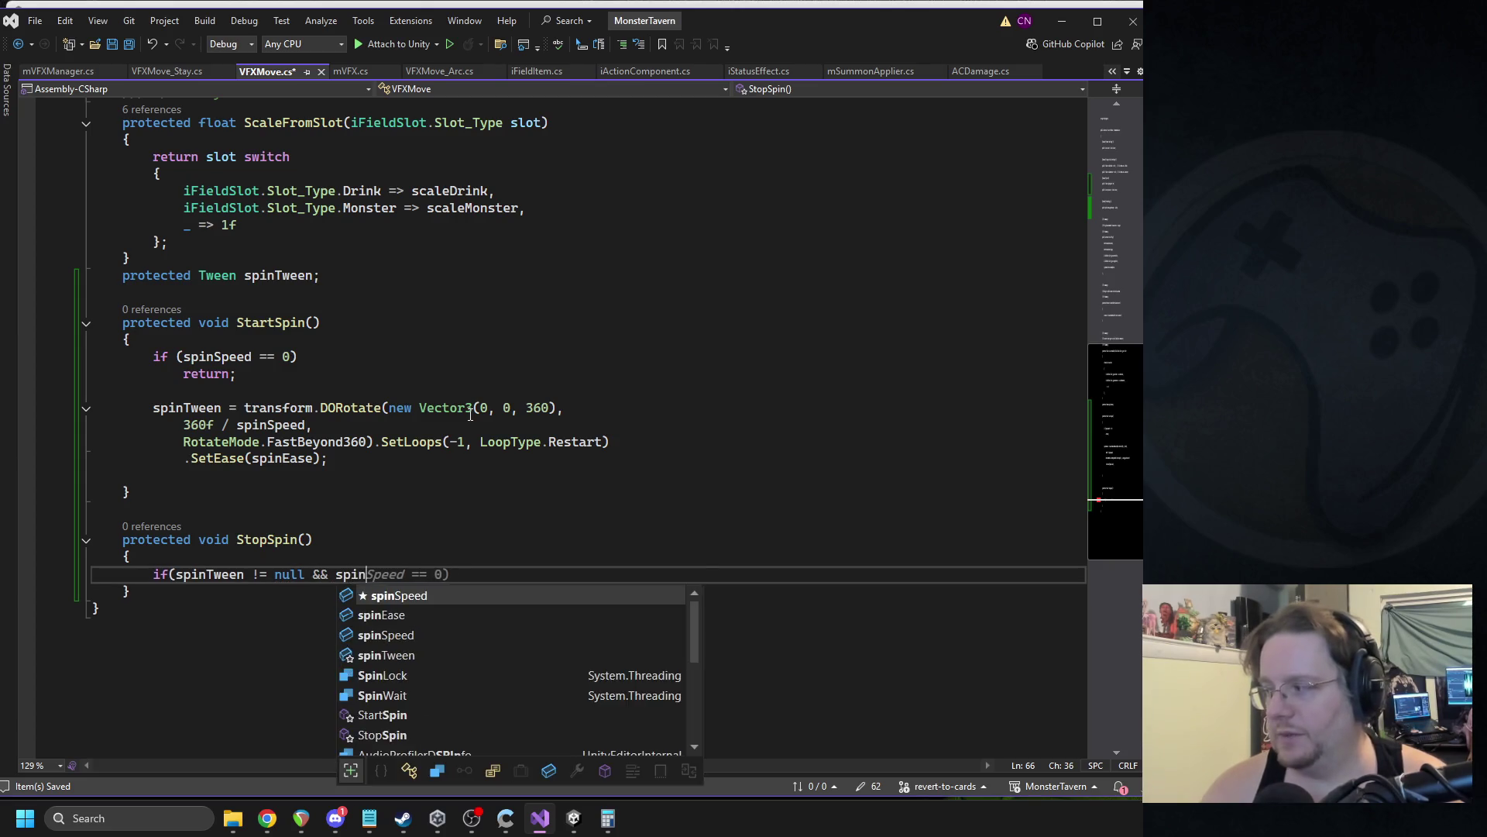
{"action": "key", "text": "BackSpace"}
{"action": "key", "text": "BackSpace"}
{"action": "key", "text": "BackSpace"}
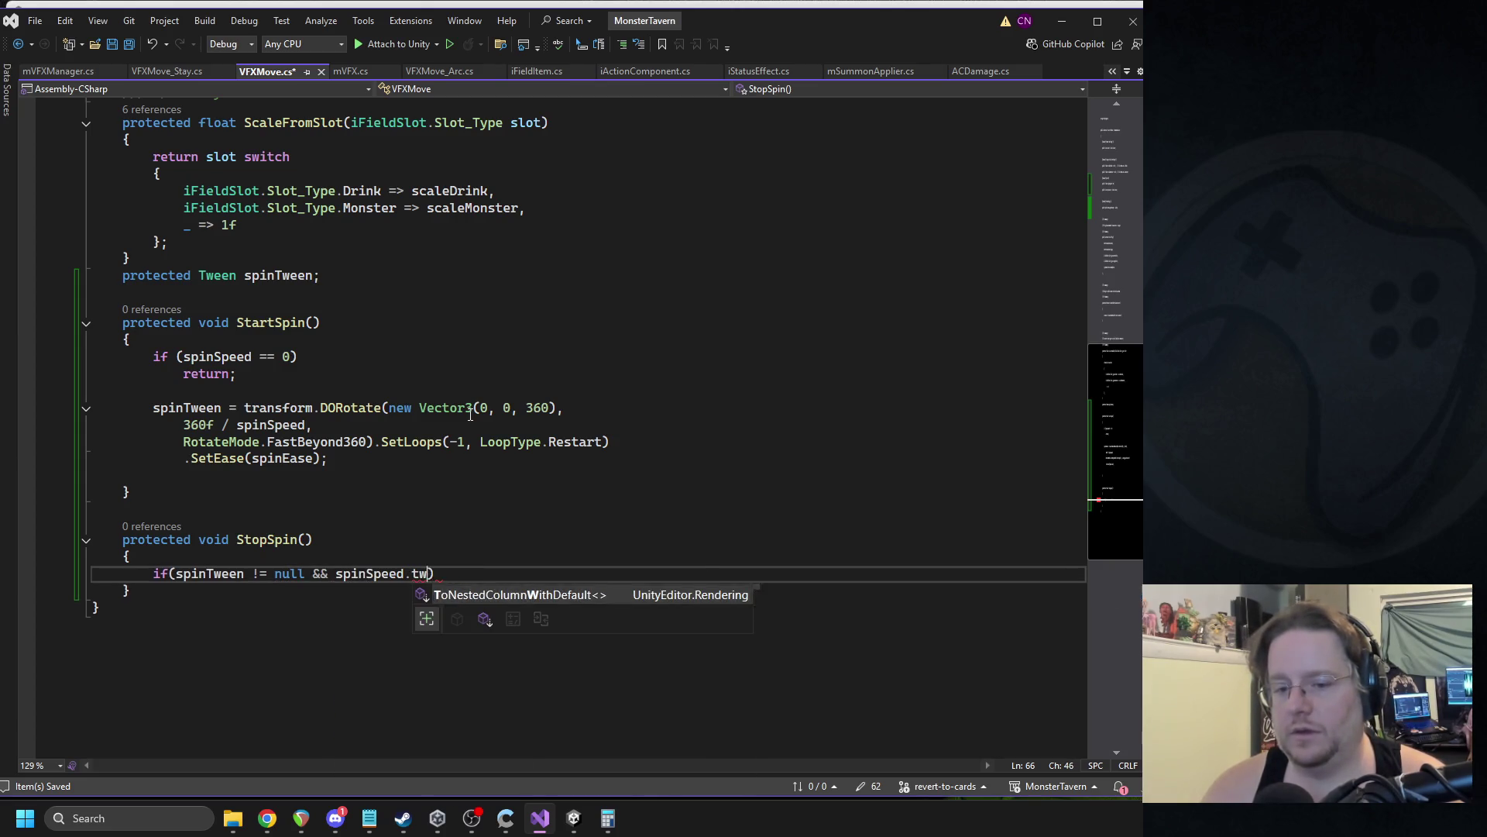
{"action": "key", "text": "BackSpace"}
{"action": "key", "text": "BackSpace"}
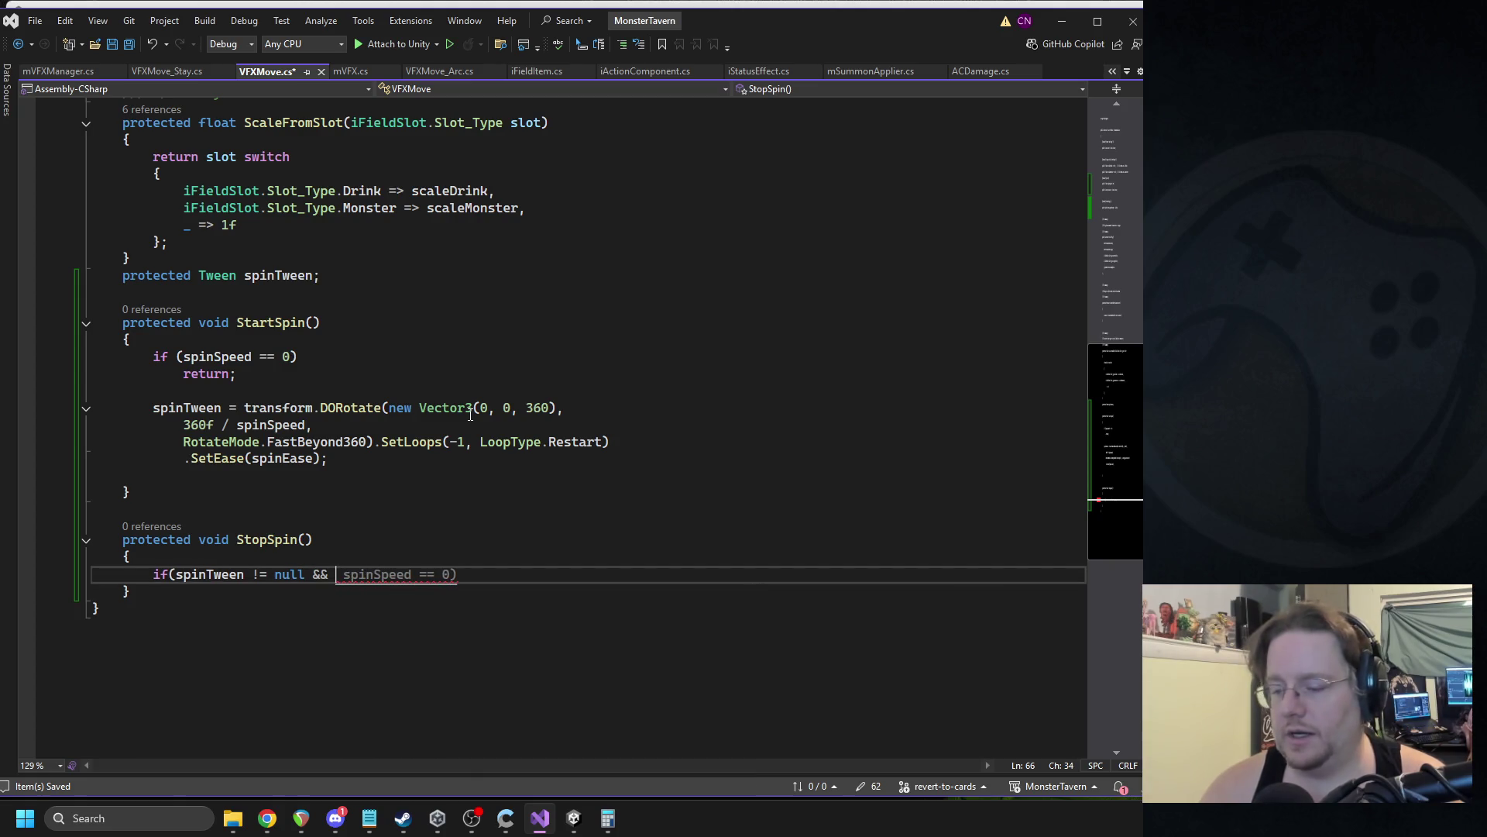
{"action": "type", "text": "spinTween"}
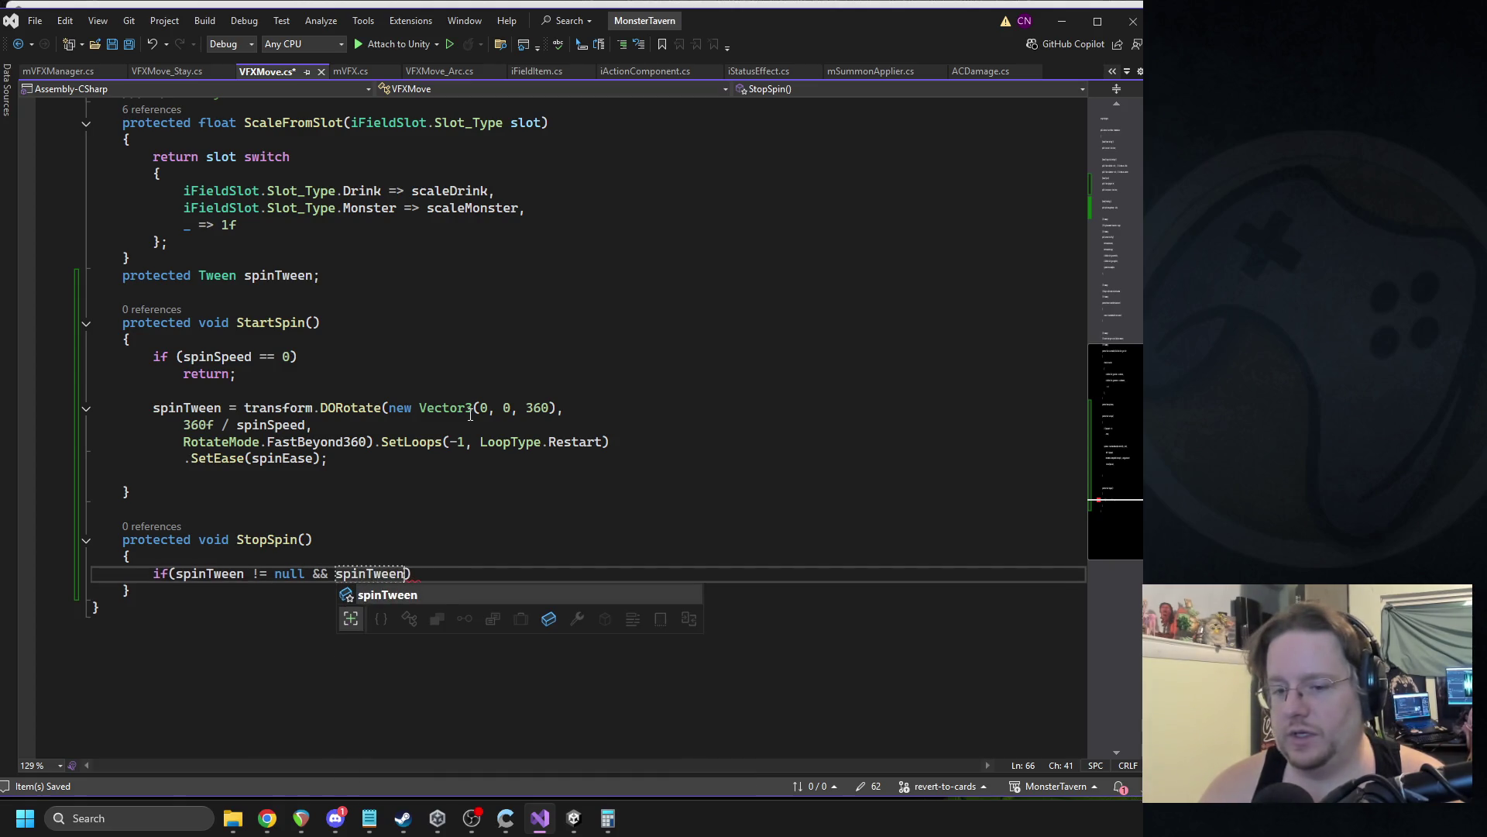
{"action": "type", "text": ".IsActive()"}
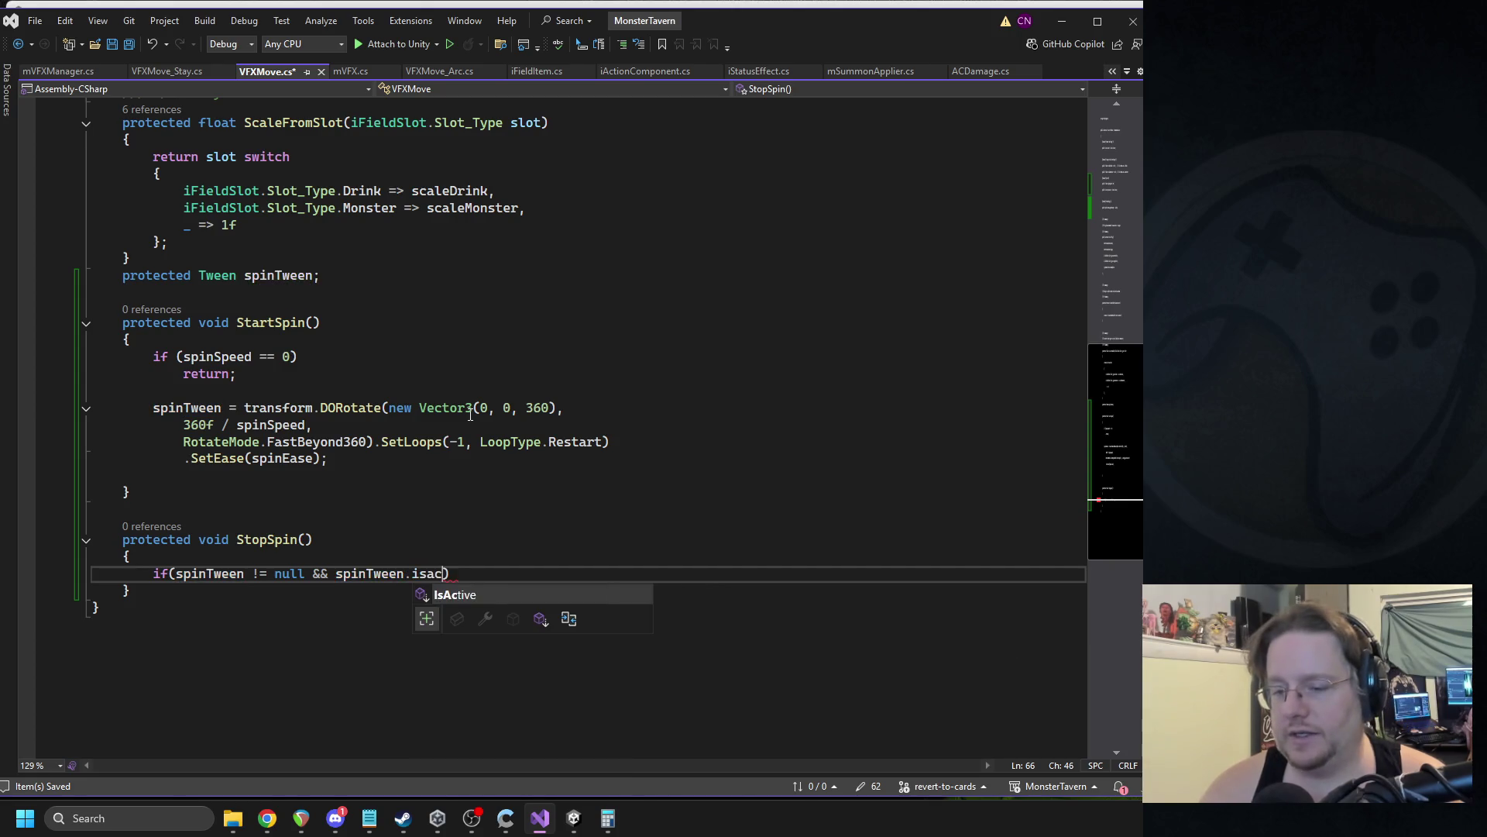
Under that if, add the statement 'spinTween.Kill();'.
{"action": "key", "text": "Down"}
{"action": "key", "text": "Home"}
{"action": "key", "text": "Up"}
{"action": "key", "text": "End"}
{"action": "key", "text": "Return"}
{"action": "type", "text": "spintwee"}
{"action": "key", "text": "Tab"}
{"action": "type", "text": ".Kill();"}
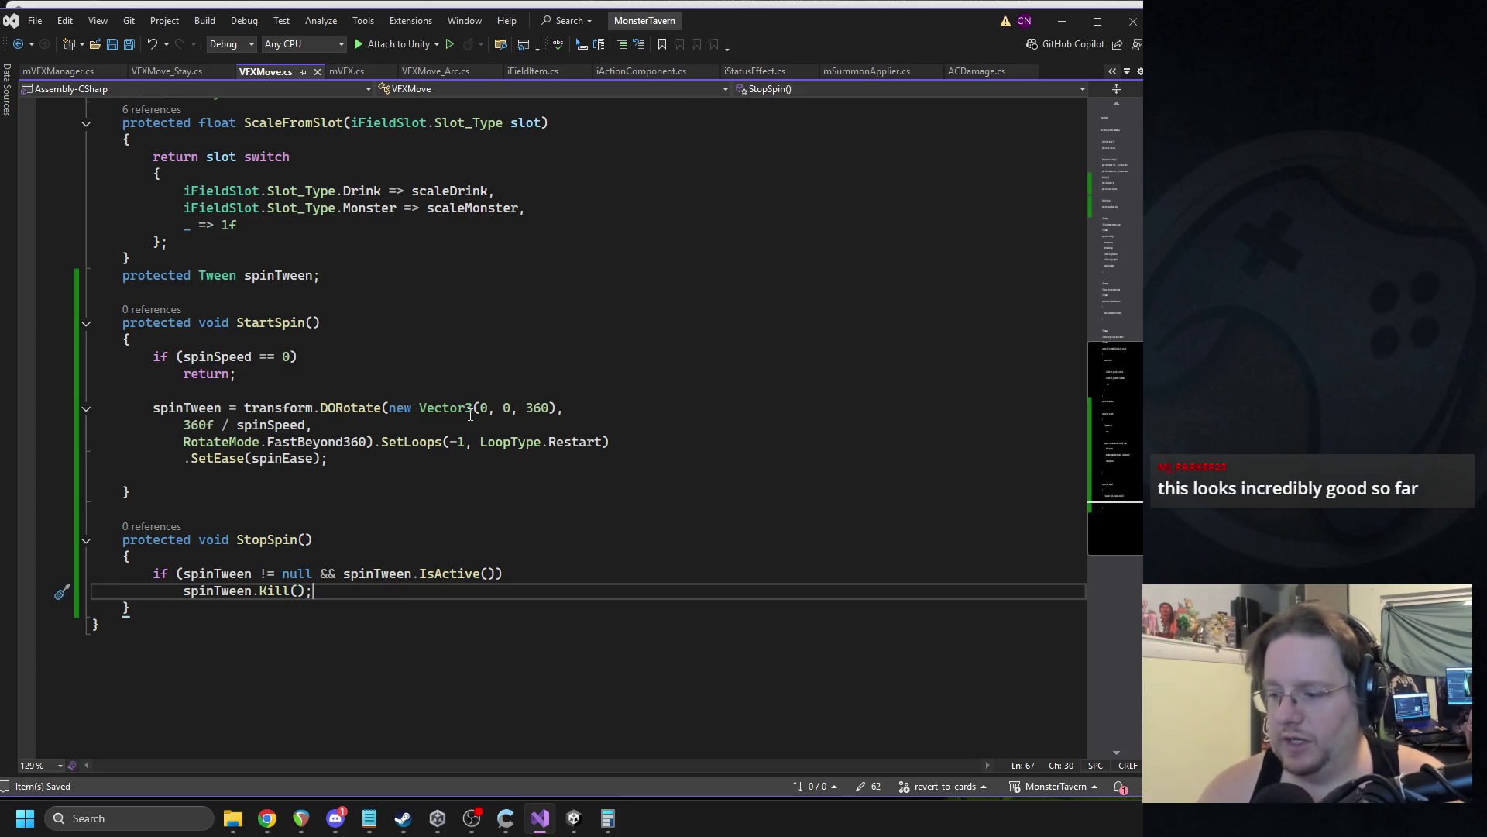
Go back to the DORotate line in StartSpin.
{"action": "left_click", "coordinate": [421, 408]}
{"action": "scroll", "coordinate": [431, 381], "scroll_direction": "up", "scroll_amount": 10}
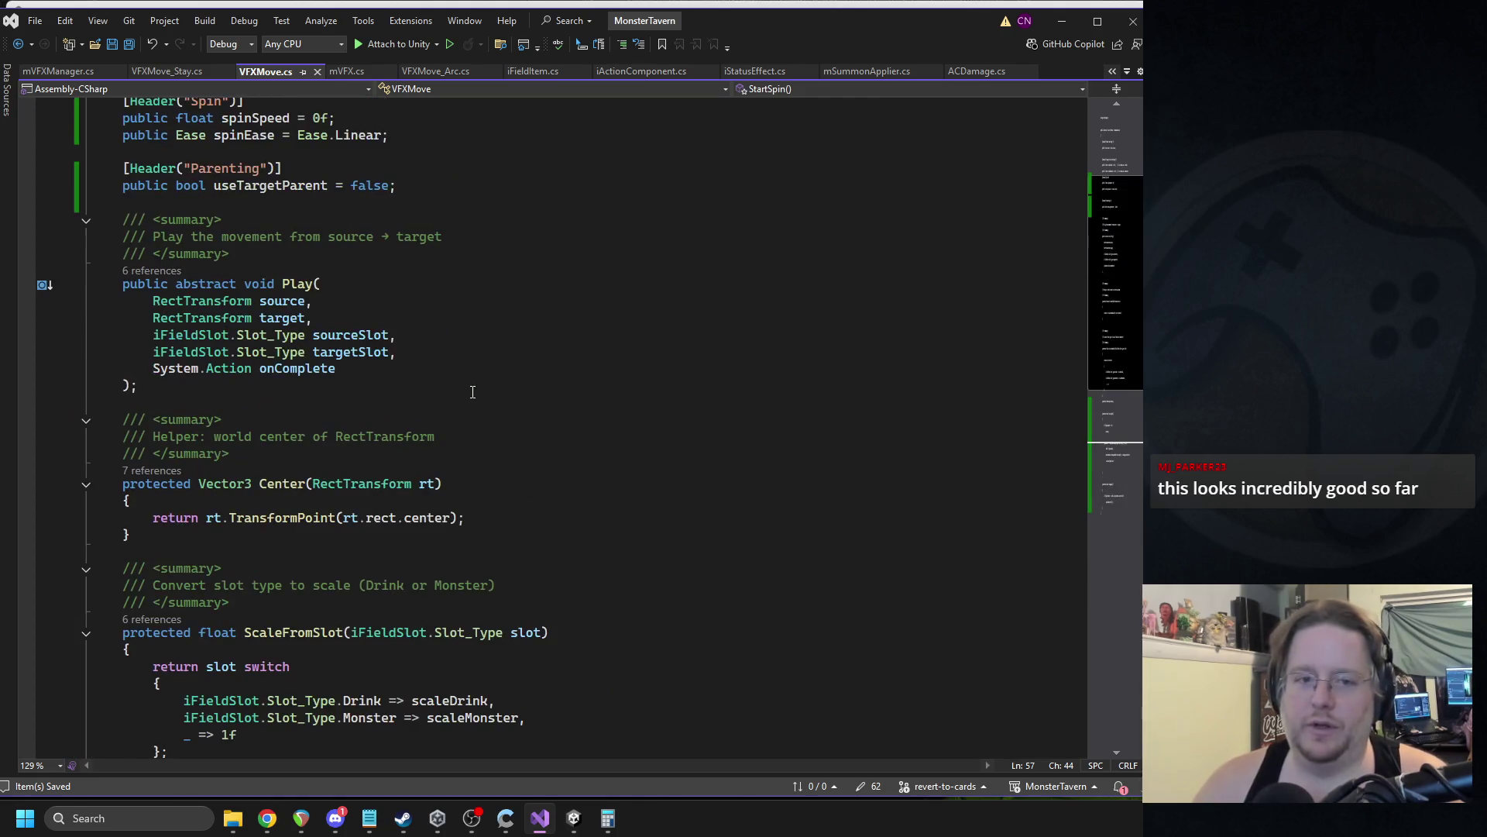
{"action": "scroll", "coordinate": [431, 381], "scroll_direction": "down", "scroll_amount": 5}
{"action": "scroll", "coordinate": [432, 382], "scroll_direction": "down", "scroll_amount": 7}
{"action": "key", "text": "Down"}
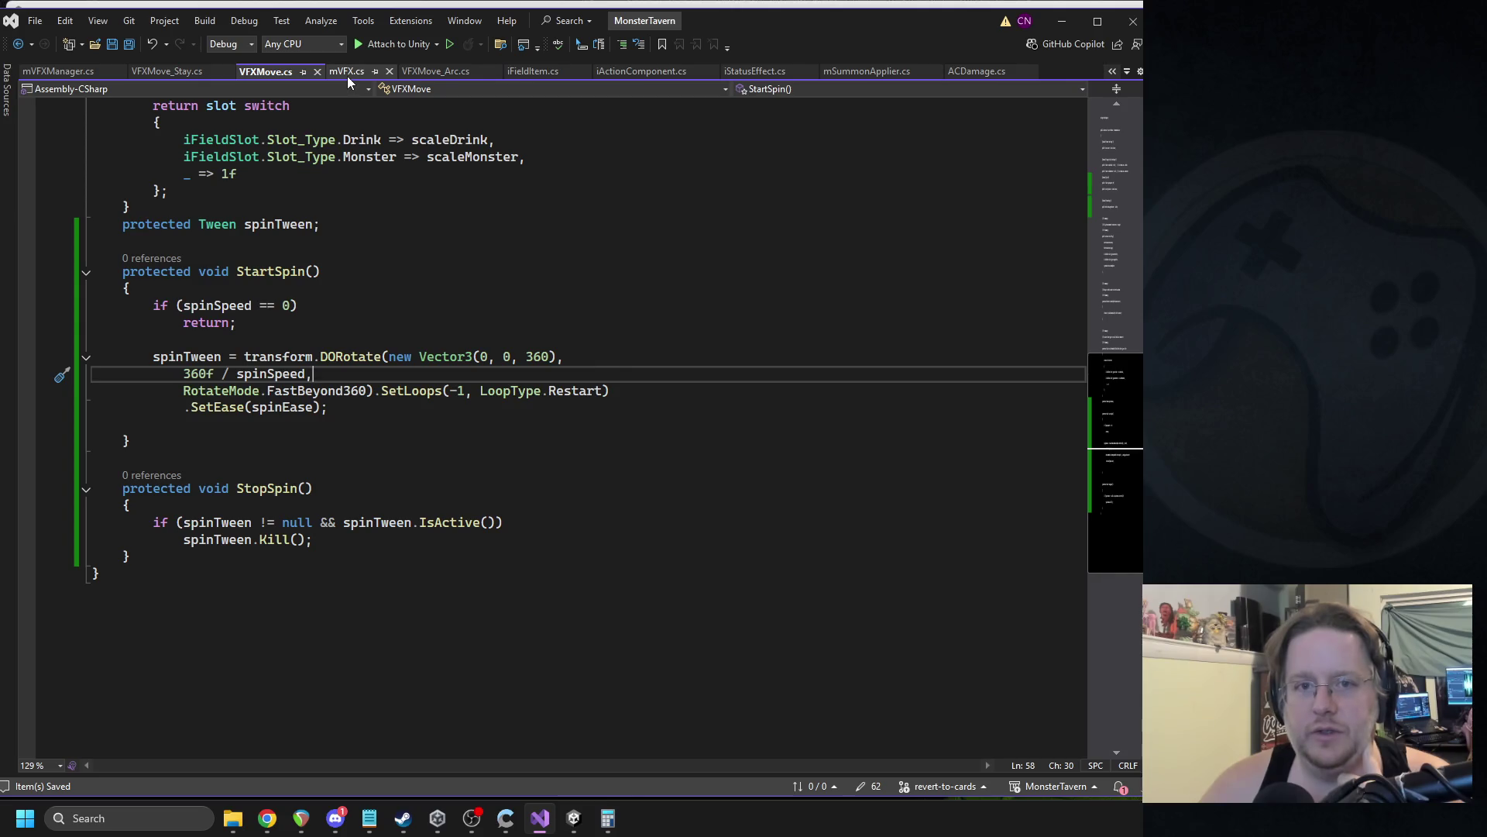
In VFXMove_Arc.cs, add 'StartSpin();' after the localScale line and save.
{"action": "left_click", "coordinate": [431, 72]}
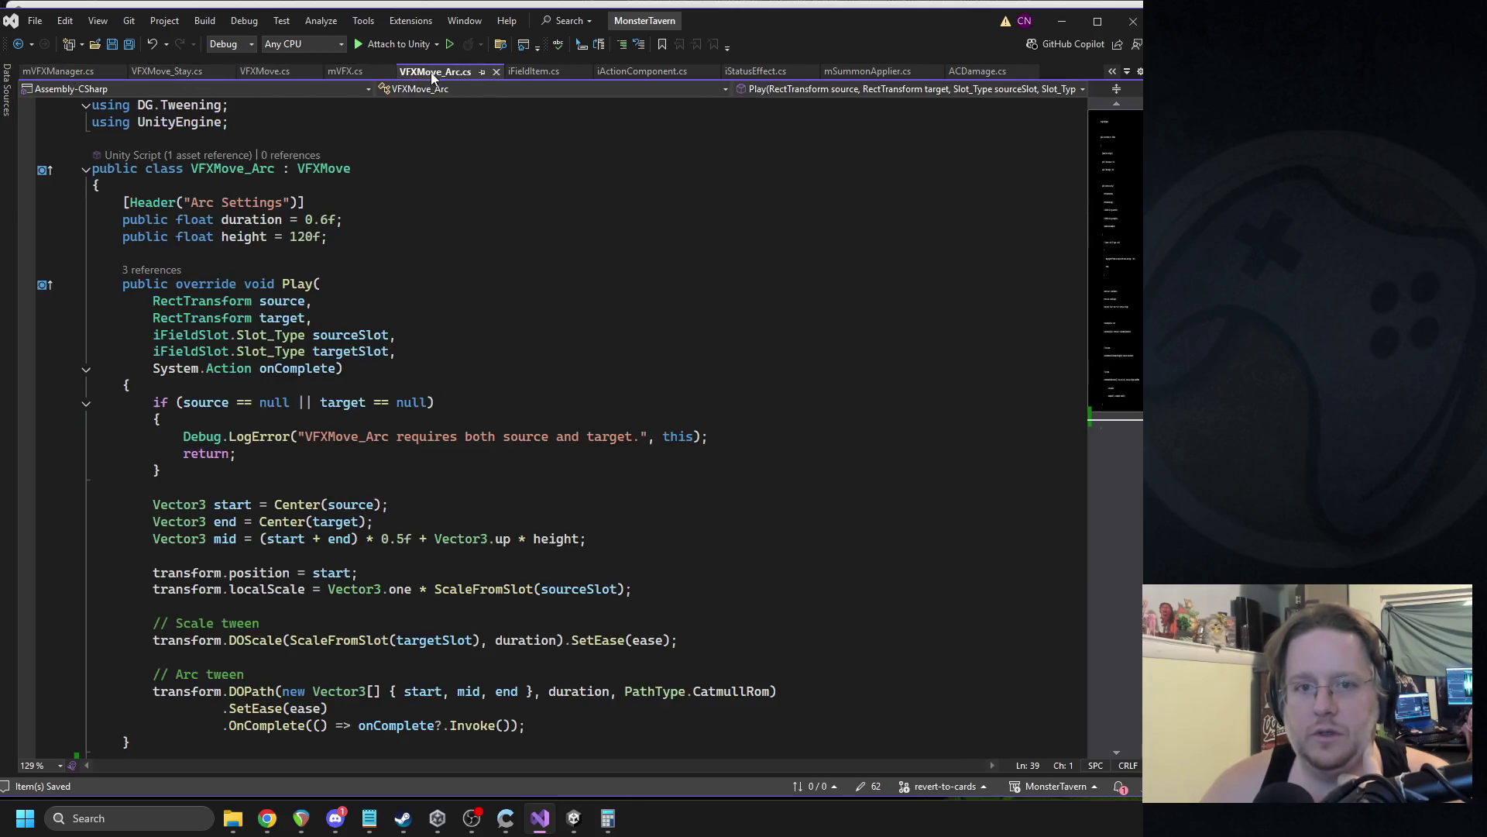
{"action": "scroll", "coordinate": [435, 360], "scroll_direction": "down", "scroll_amount": 3}
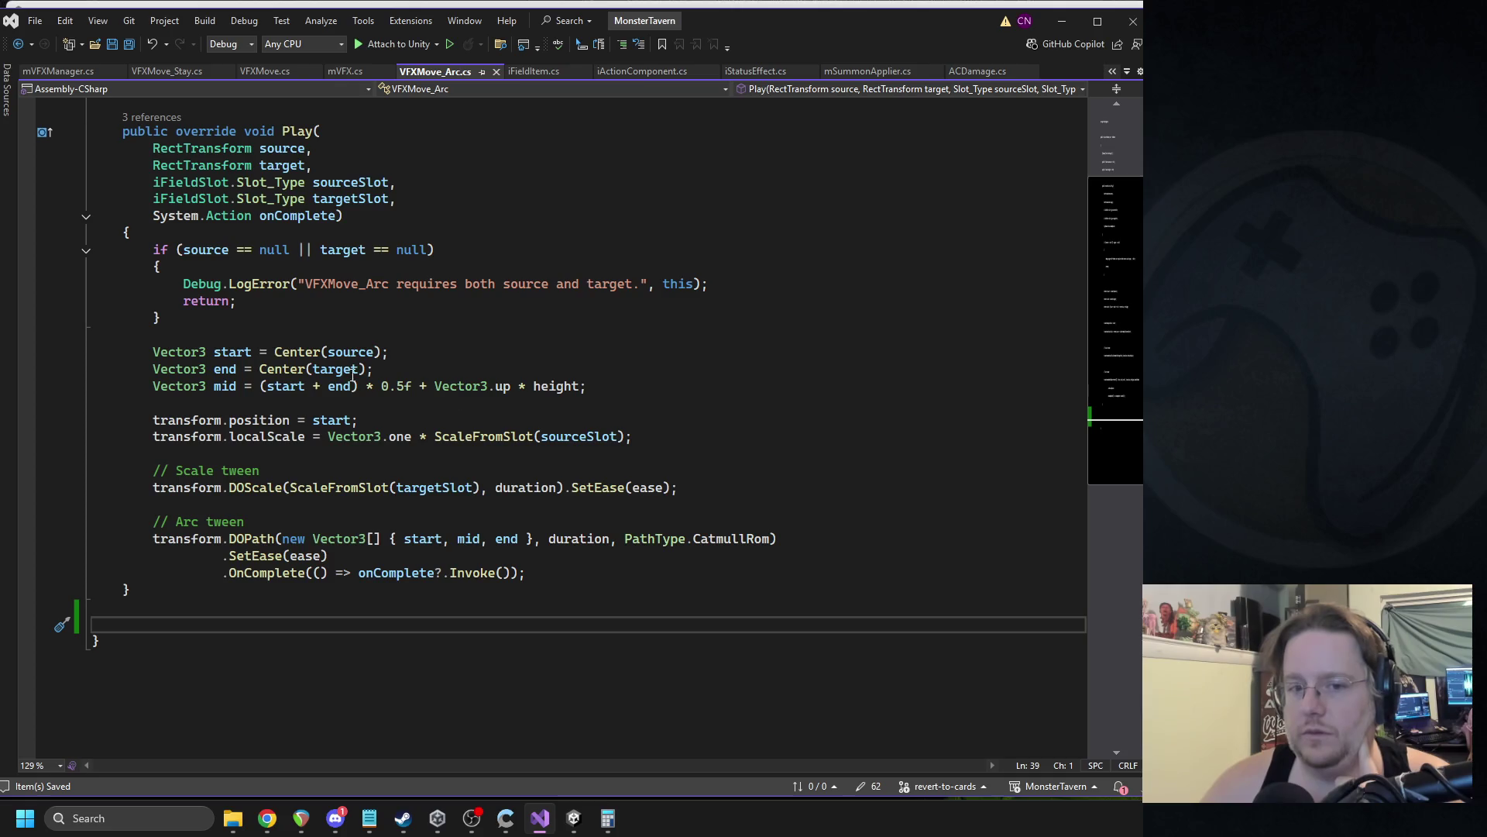
{"action": "left_click", "coordinate": [322, 460]}
{"action": "key", "text": "Return"}
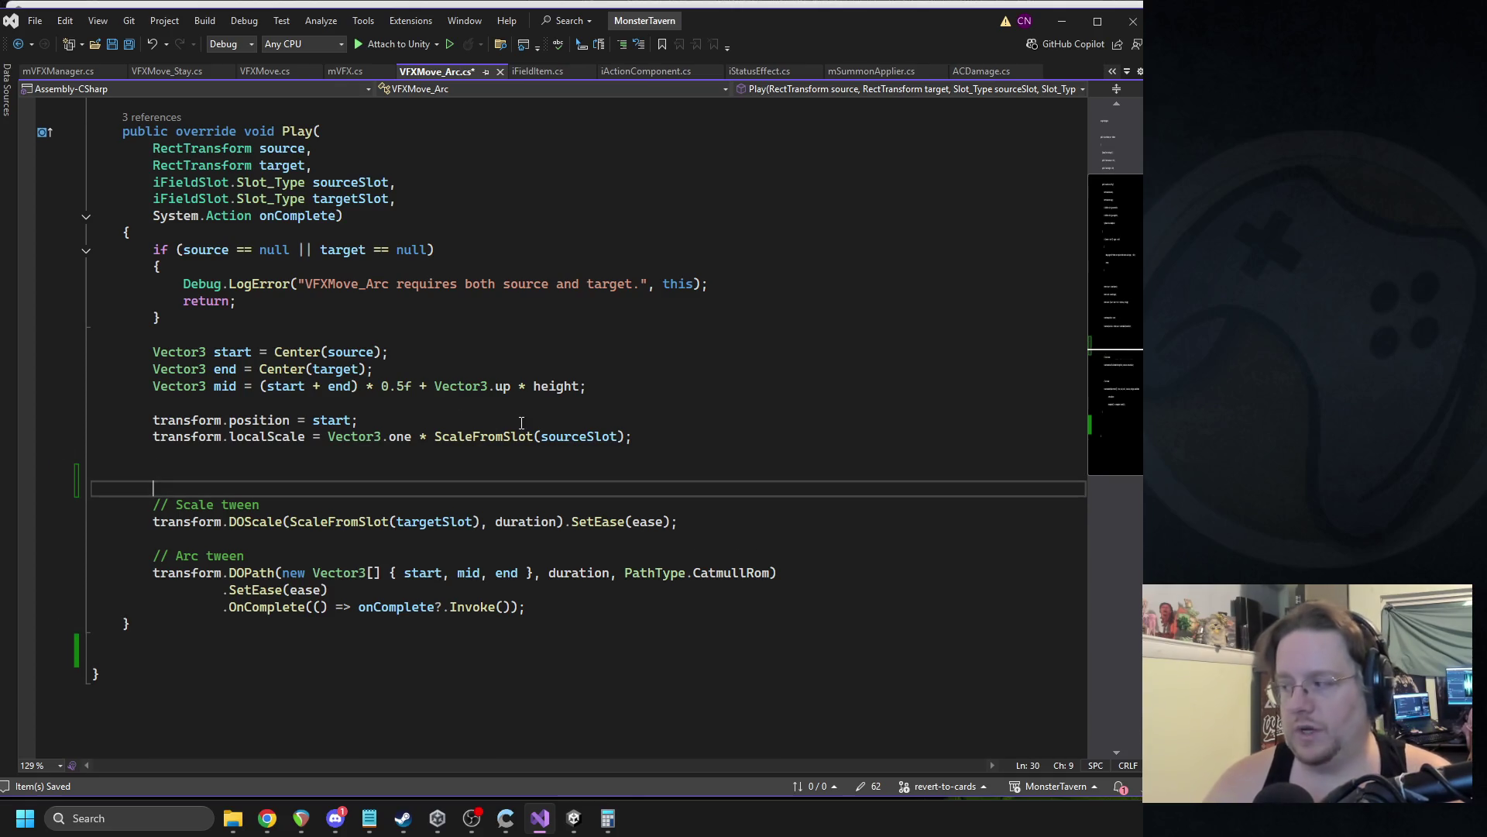
{"action": "type", "text": "StartSpin"}
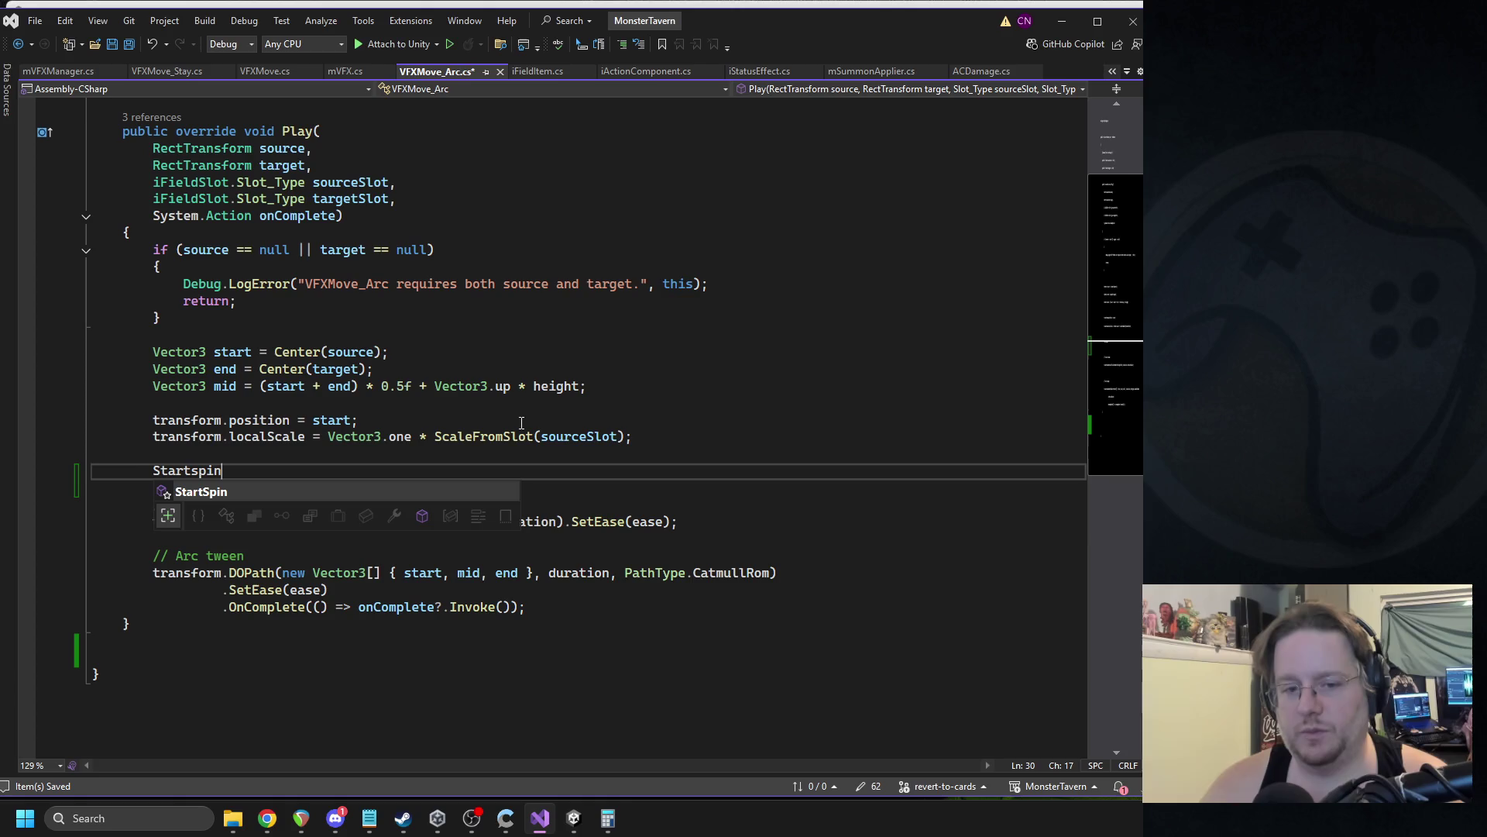
{"action": "type", "text": "();"}
{"action": "key", "text": "ctrl+s"}
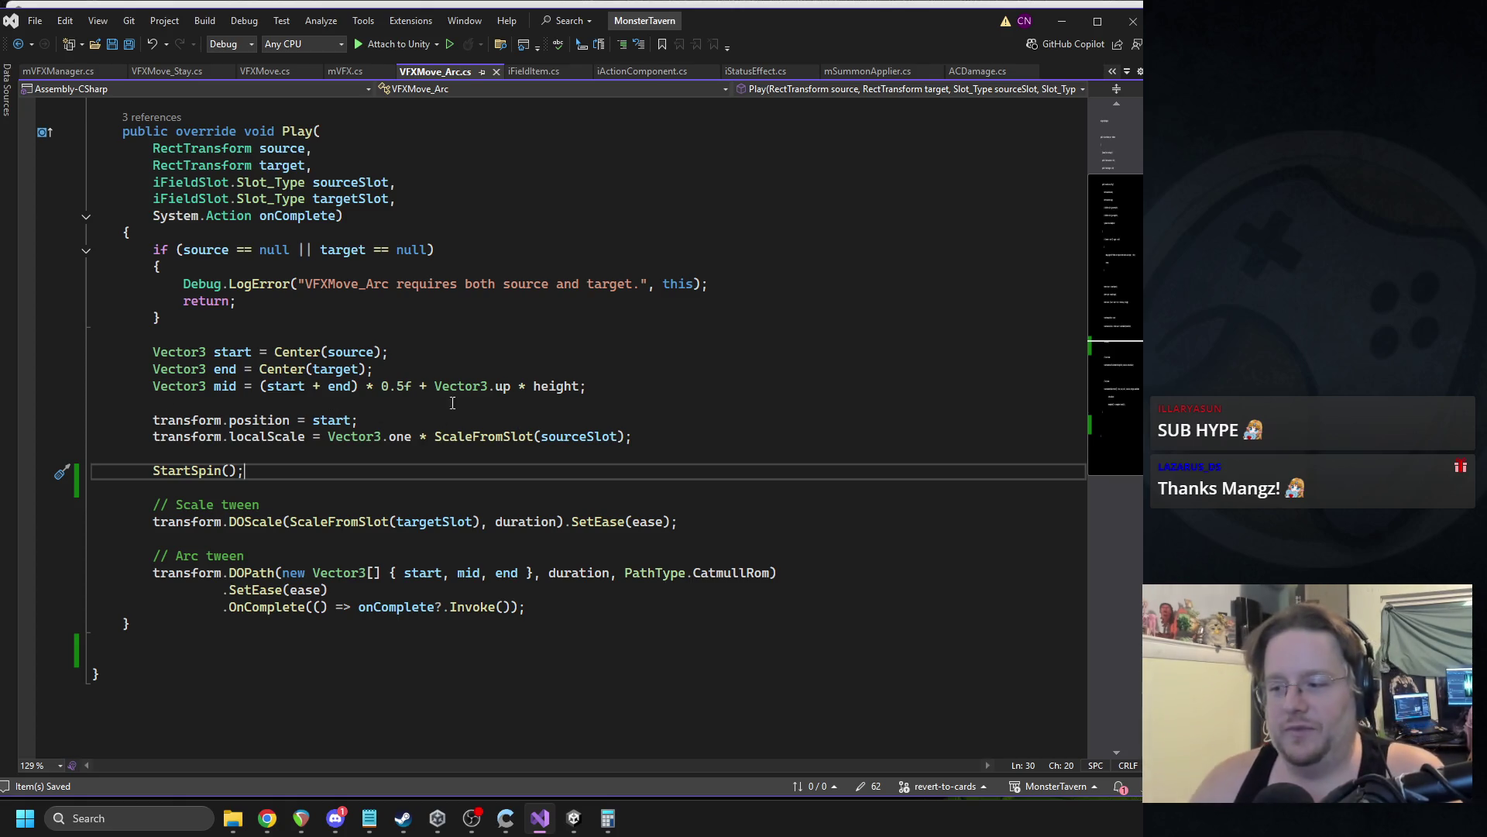
Review the arc midpoint height and localScale Vector3 code, then switch to Unity Hub.
{"action": "left_click", "coordinate": [477, 400]}
{"action": "left_click", "coordinate": [537, 392]}
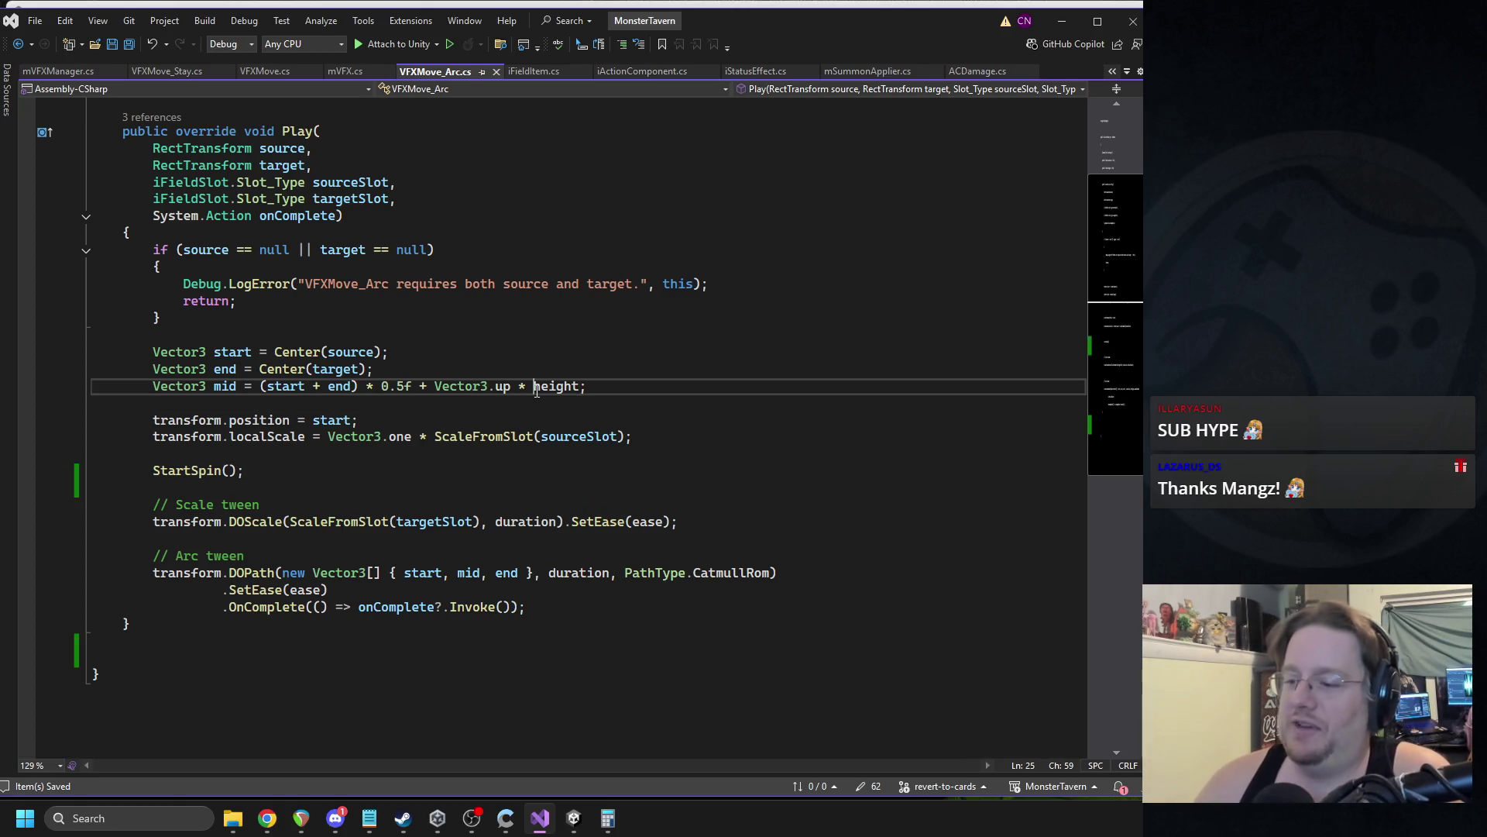
{"action": "left_click", "coordinate": [358, 436]}
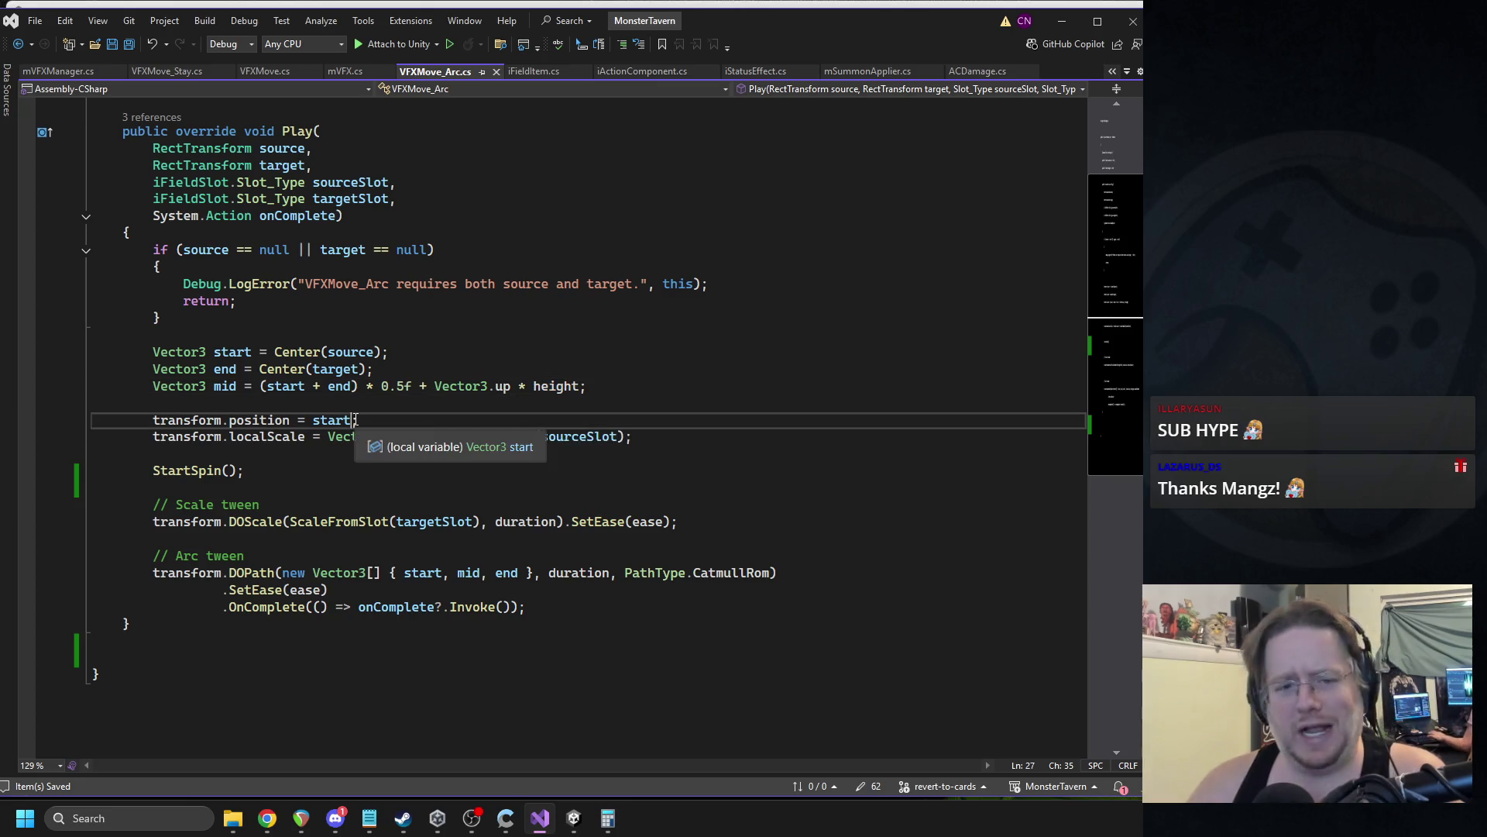
{"action": "left_click", "coordinate": [465, 818]}
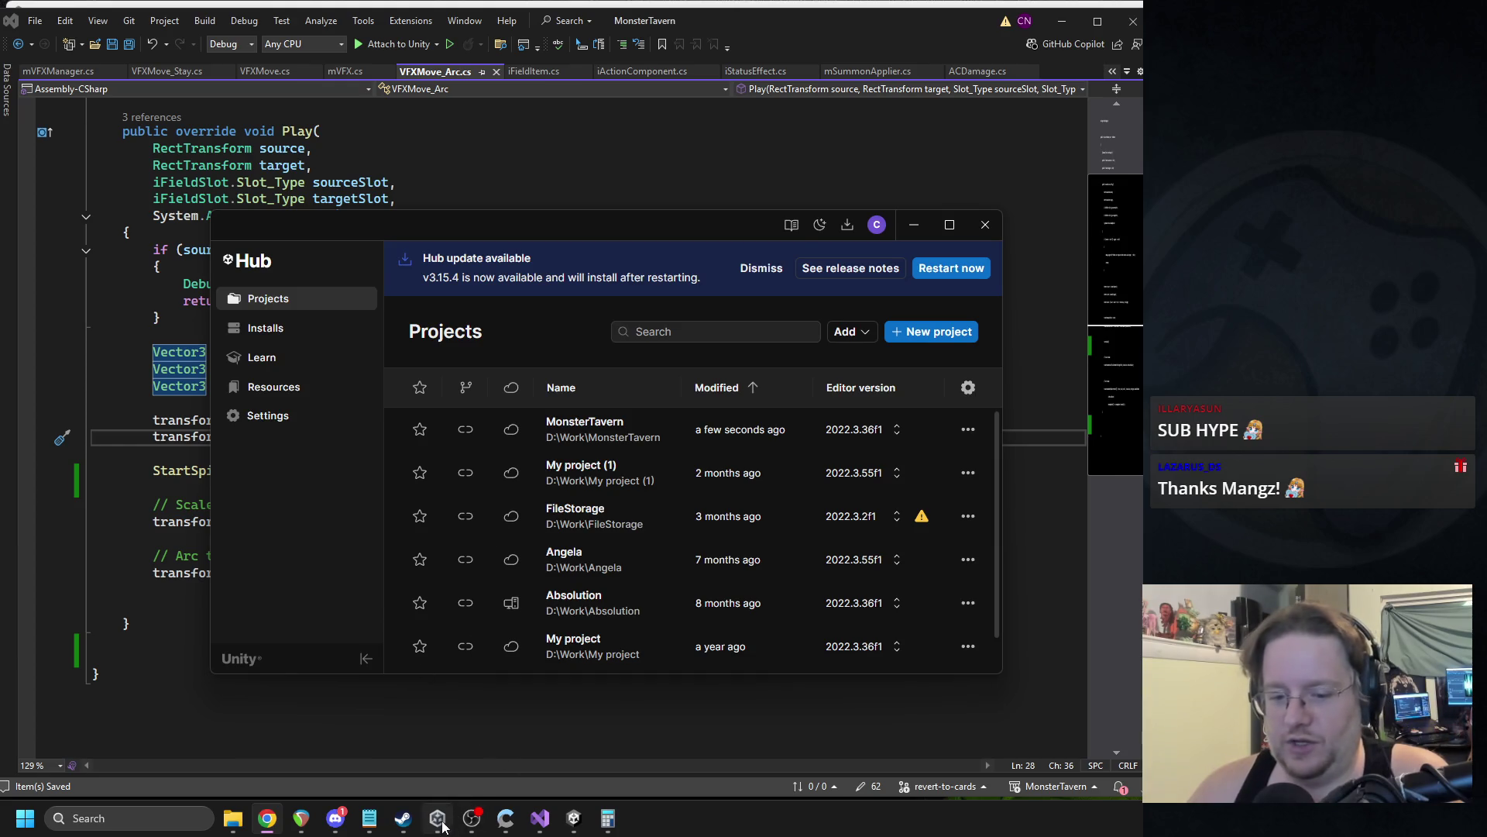
Return to the open MonsterTavern project in the Unity editor.
{"action": "left_click", "coordinate": [573, 818]}
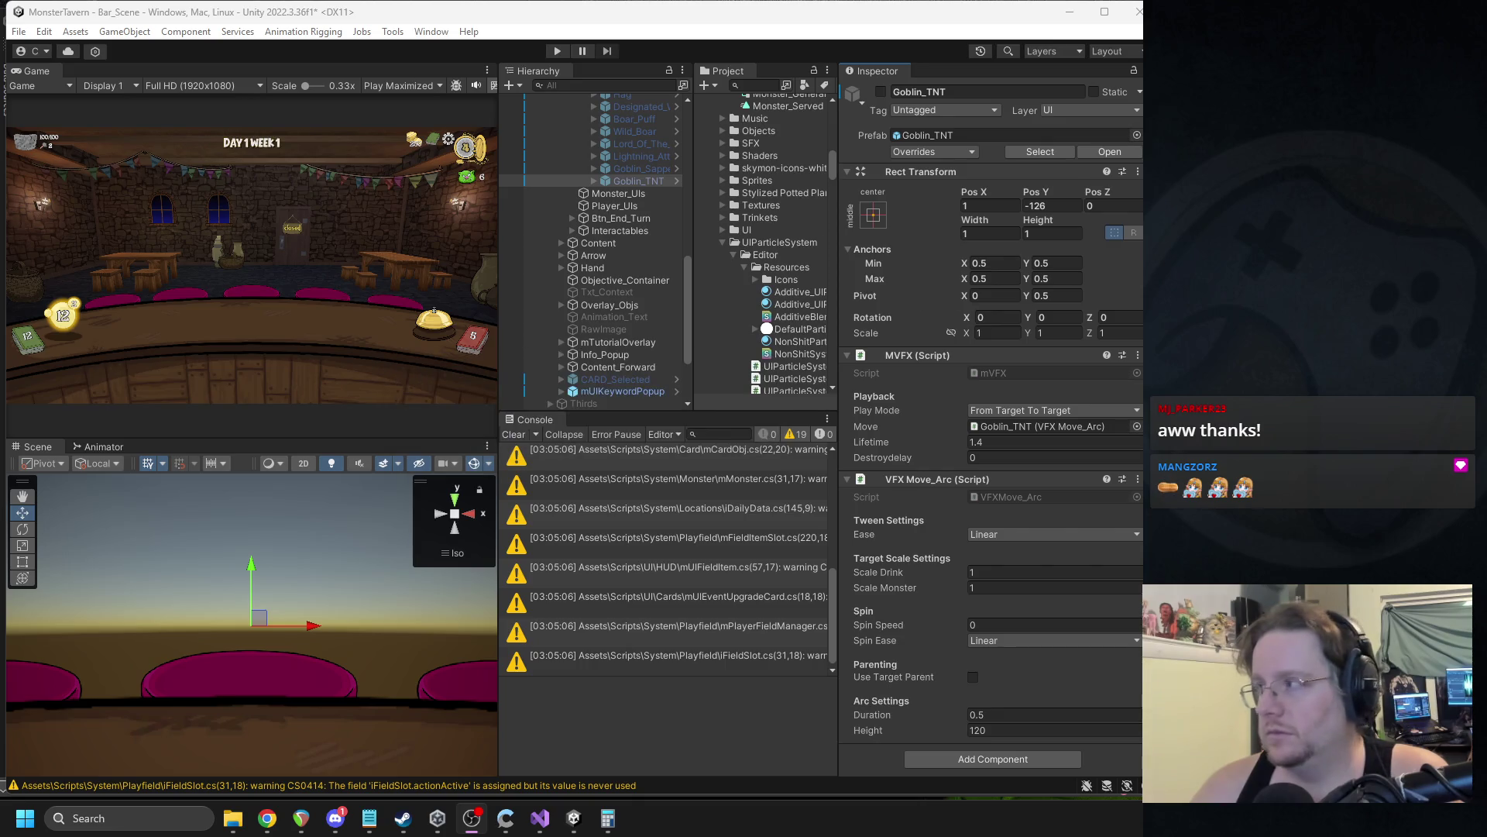
Activate Goblin_TNT and enter 36 as VFX Move_Arc's Spin Speed.
{"action": "left_click", "coordinate": [881, 92]}
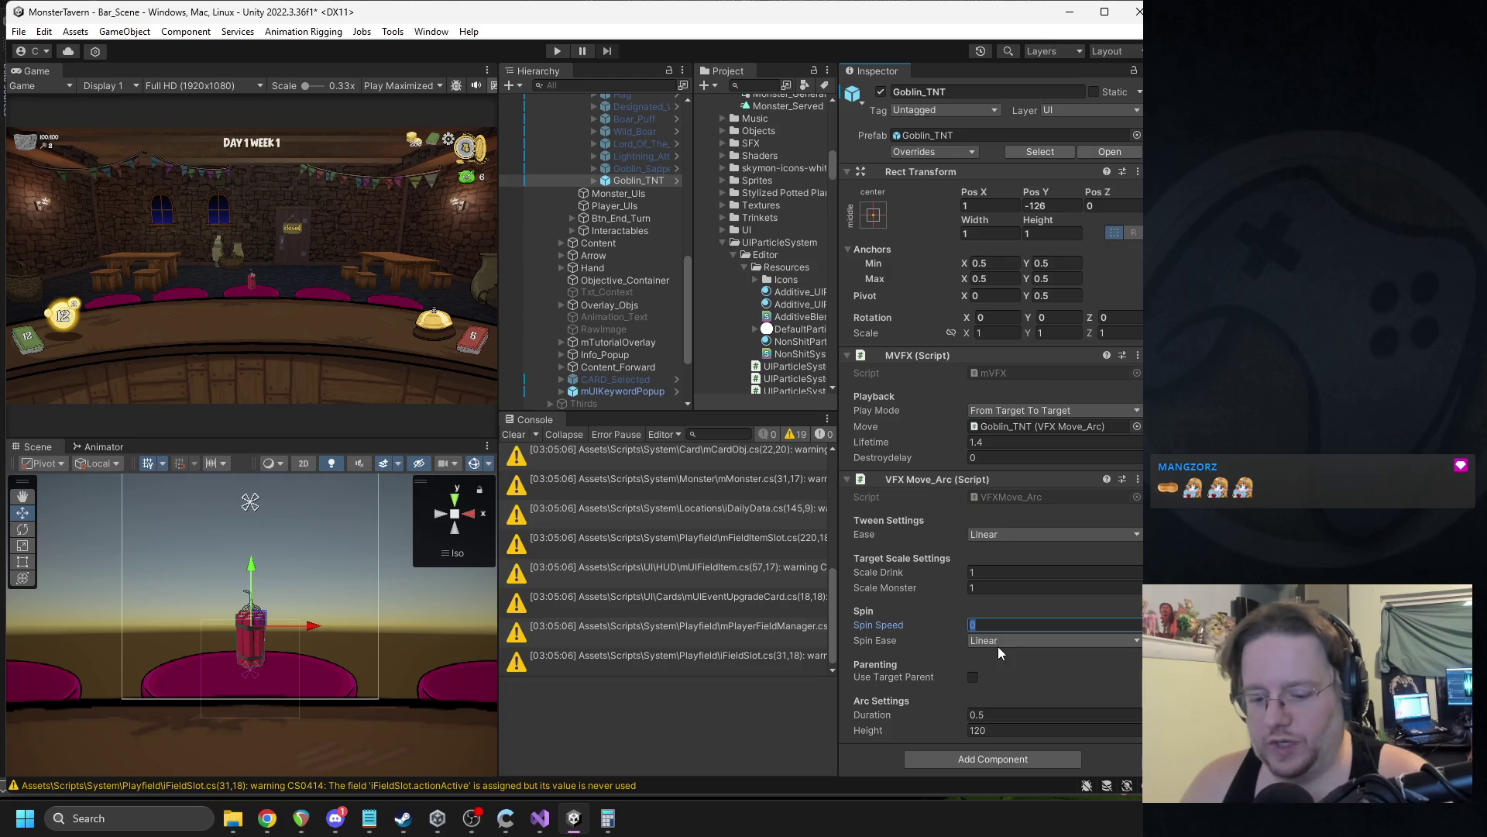
{"action": "type", "text": "36"}
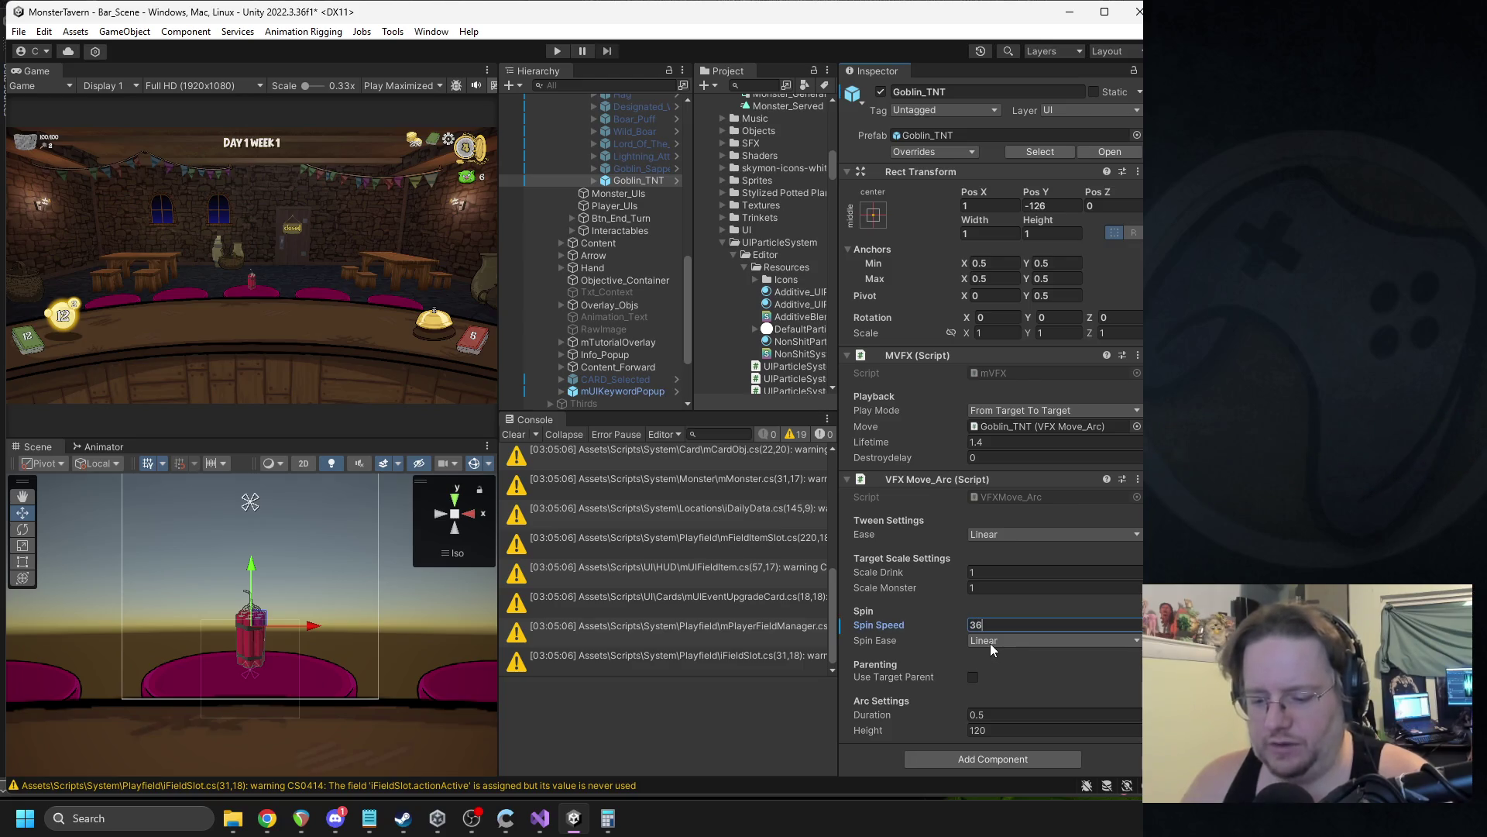